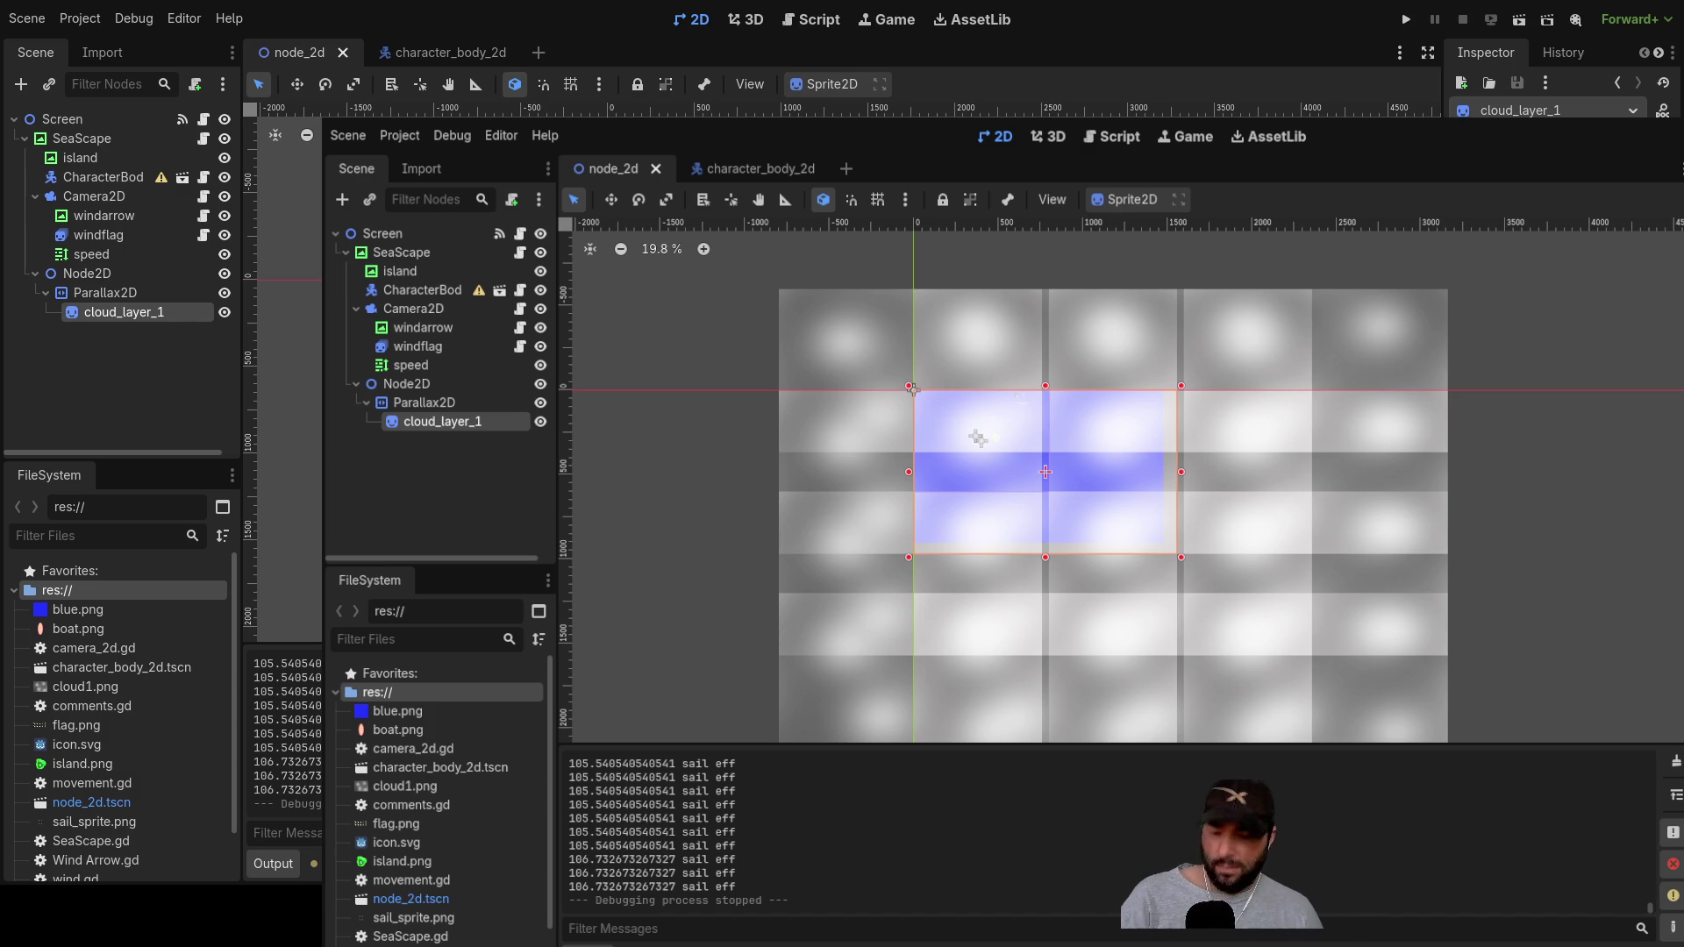
Step: Nudge cloud_layer_1 slightly right and down, squeeze it narrower, then deselect it
left_click_drag(910, 388, 914, 389)
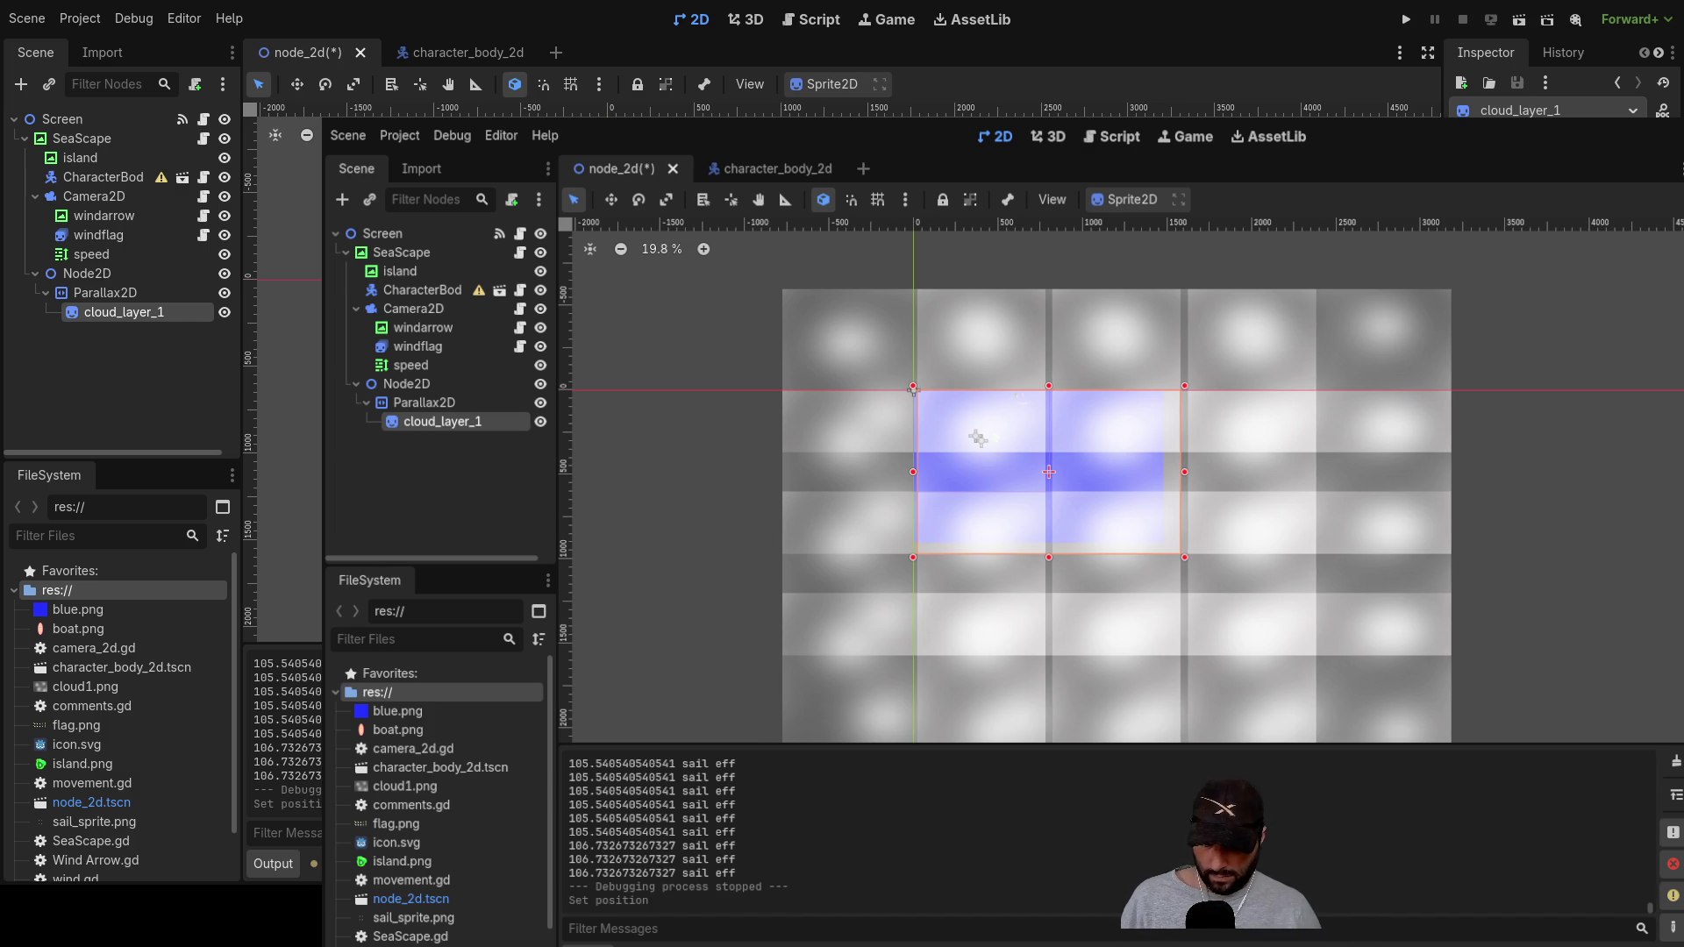
left_click_drag(913, 390, 914, 391)
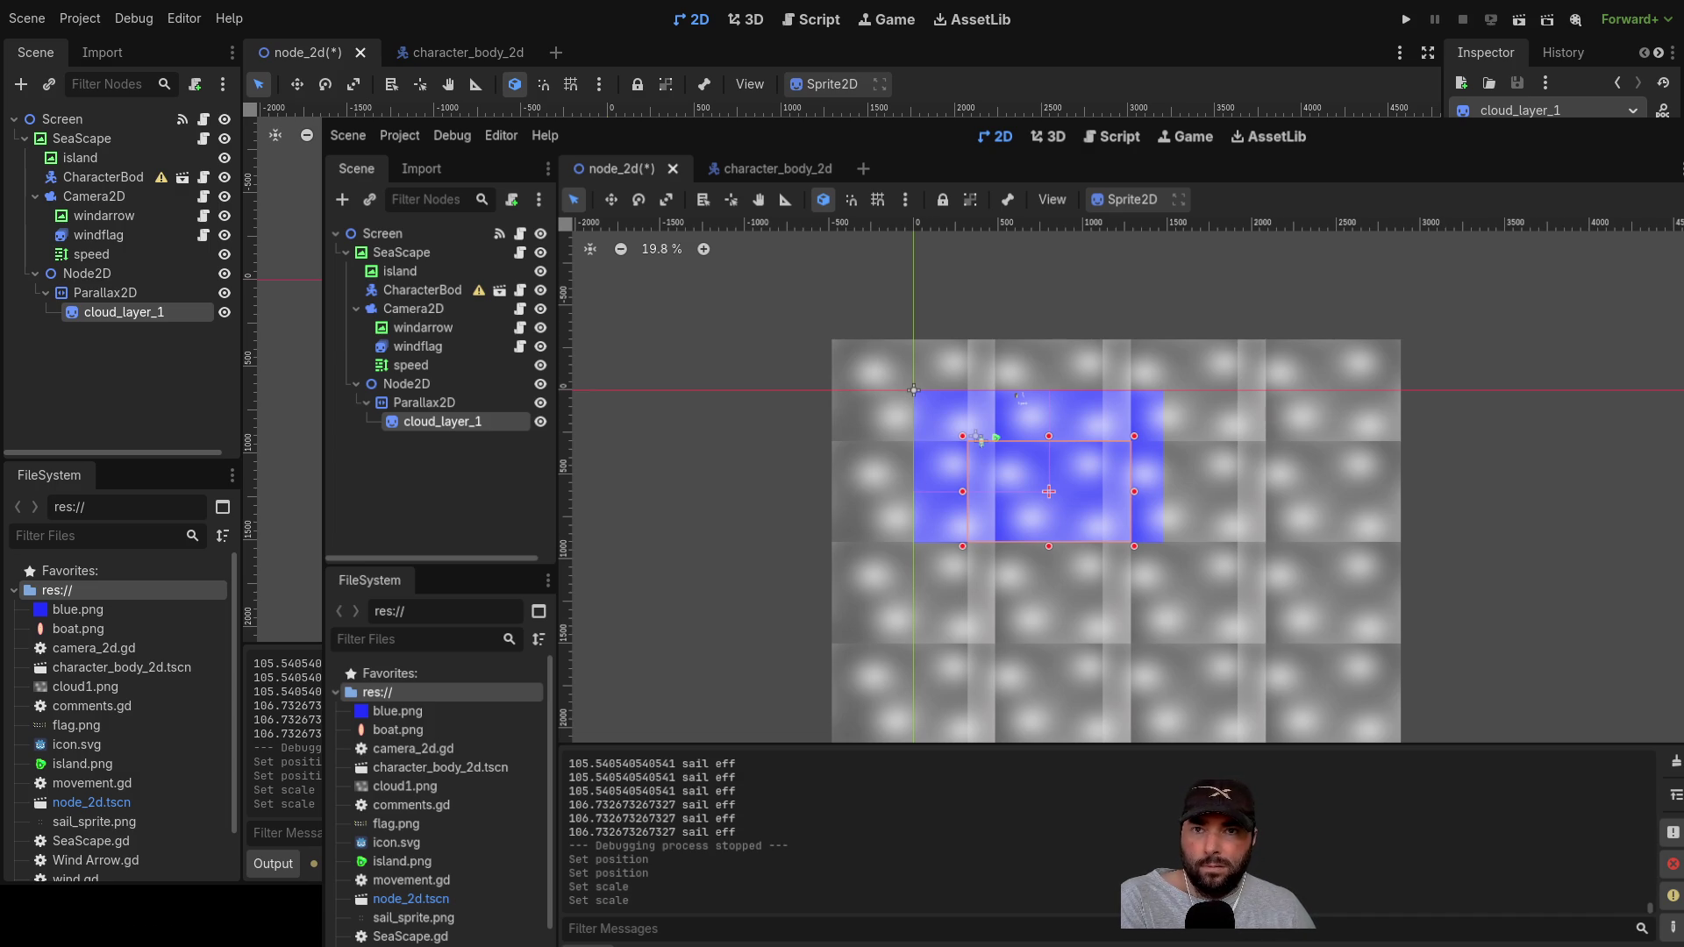
left_click_drag(979, 438, 977, 437)
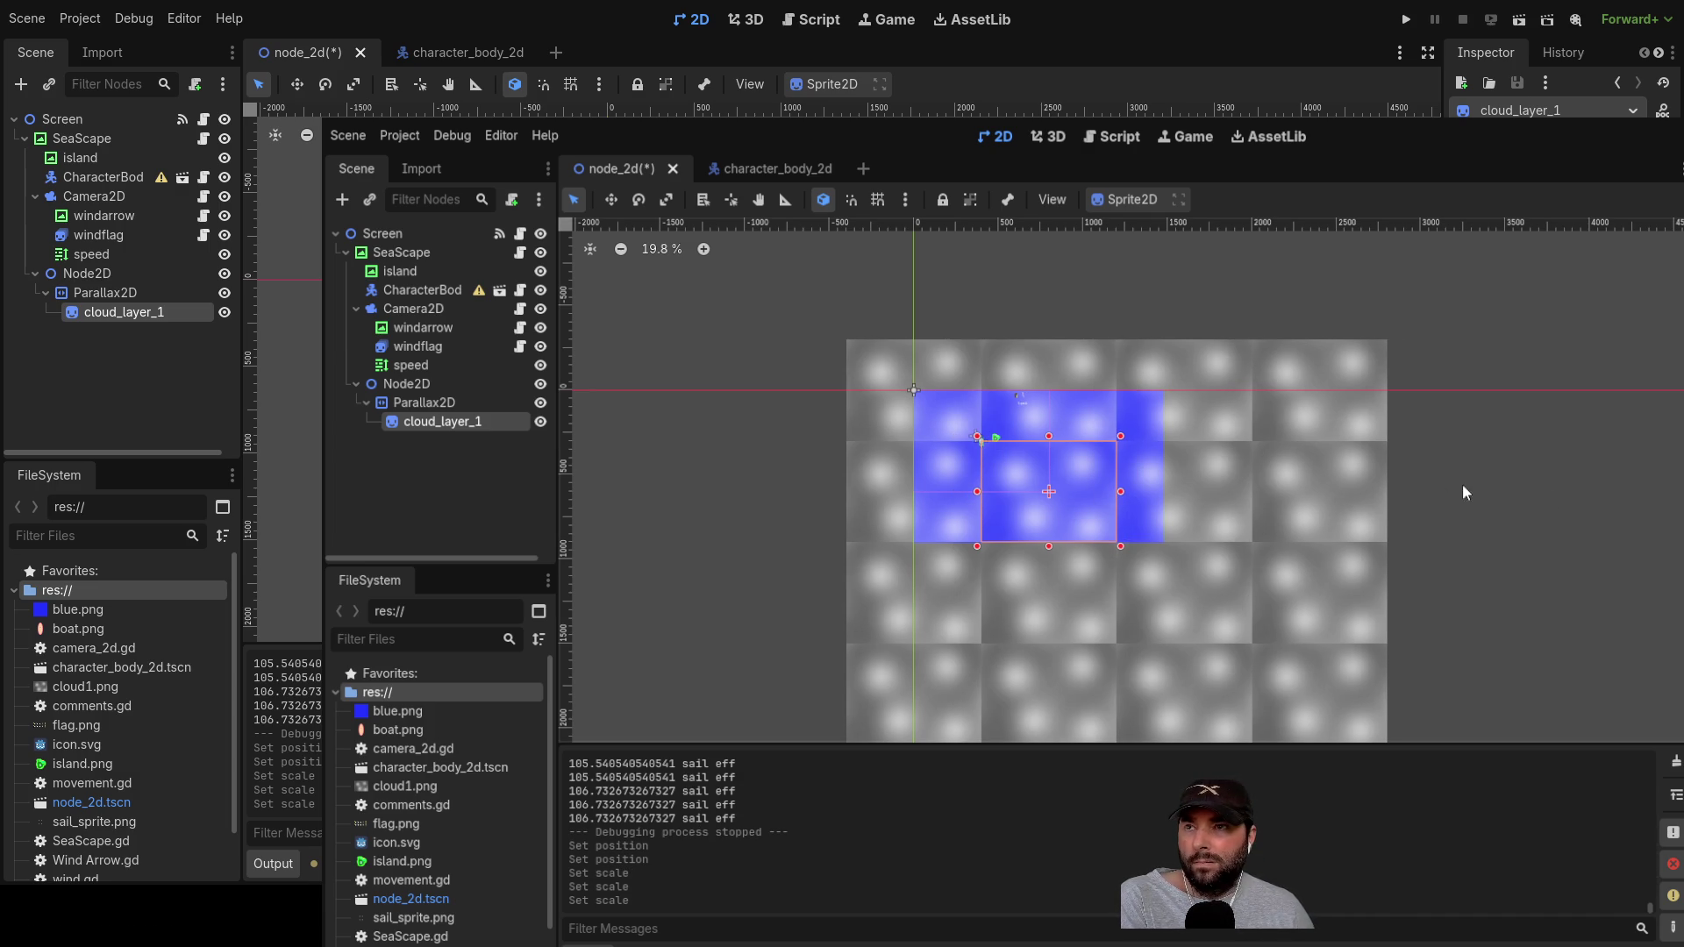
left_click(1512, 473)
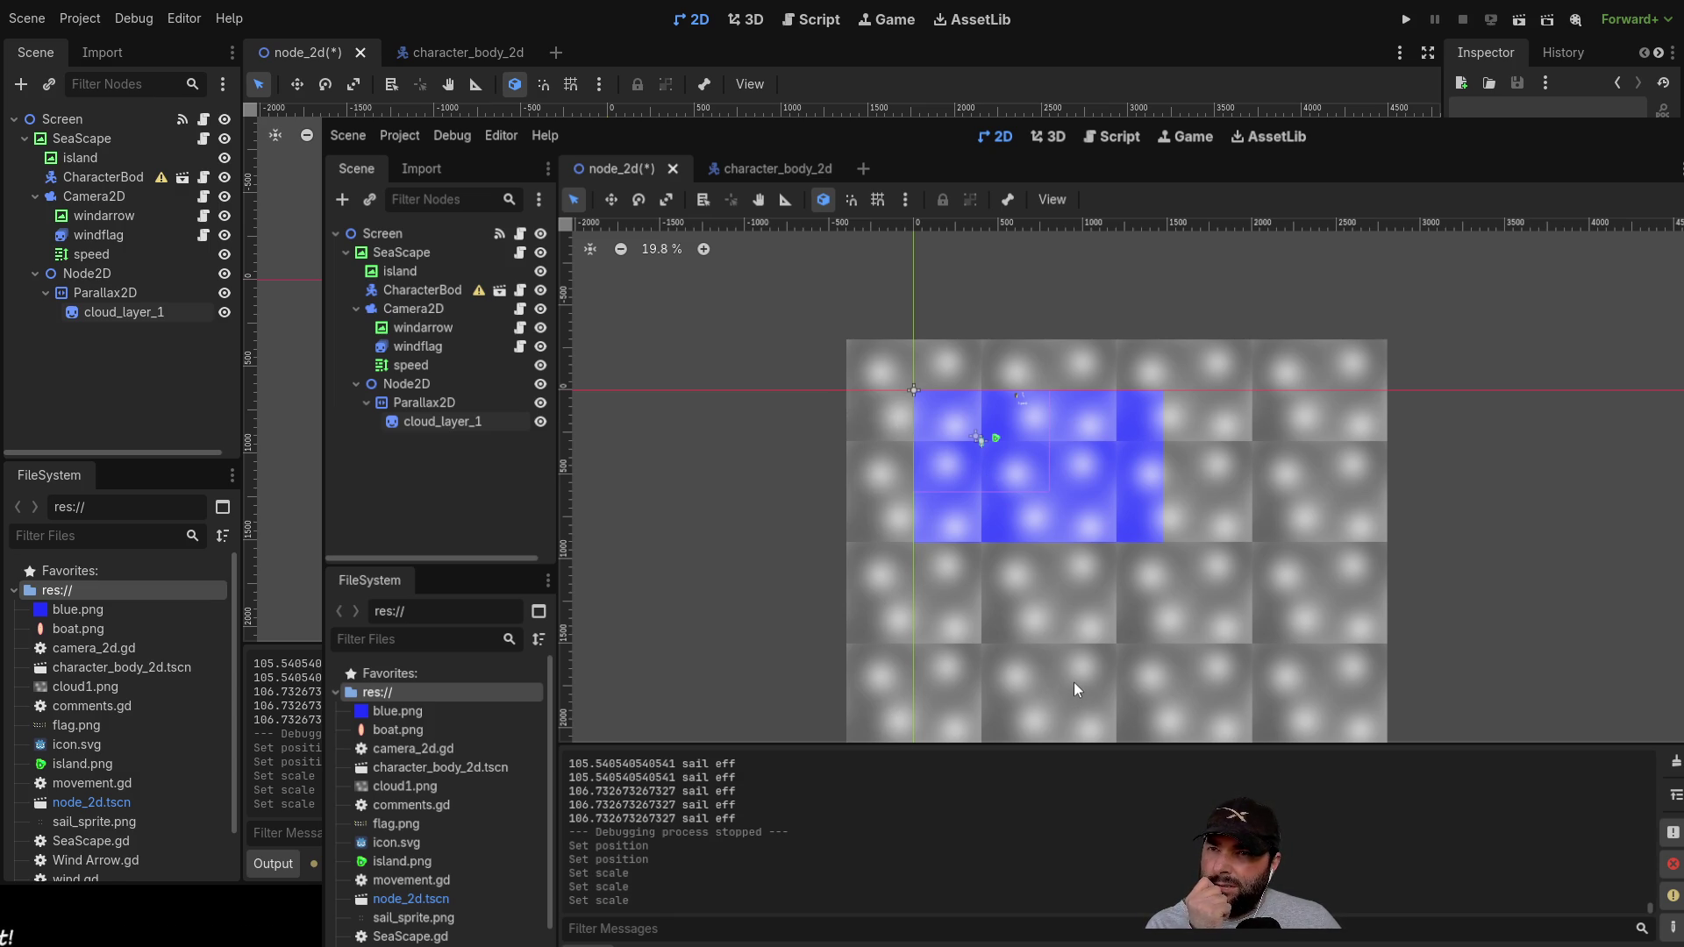
left_click(105, 292)
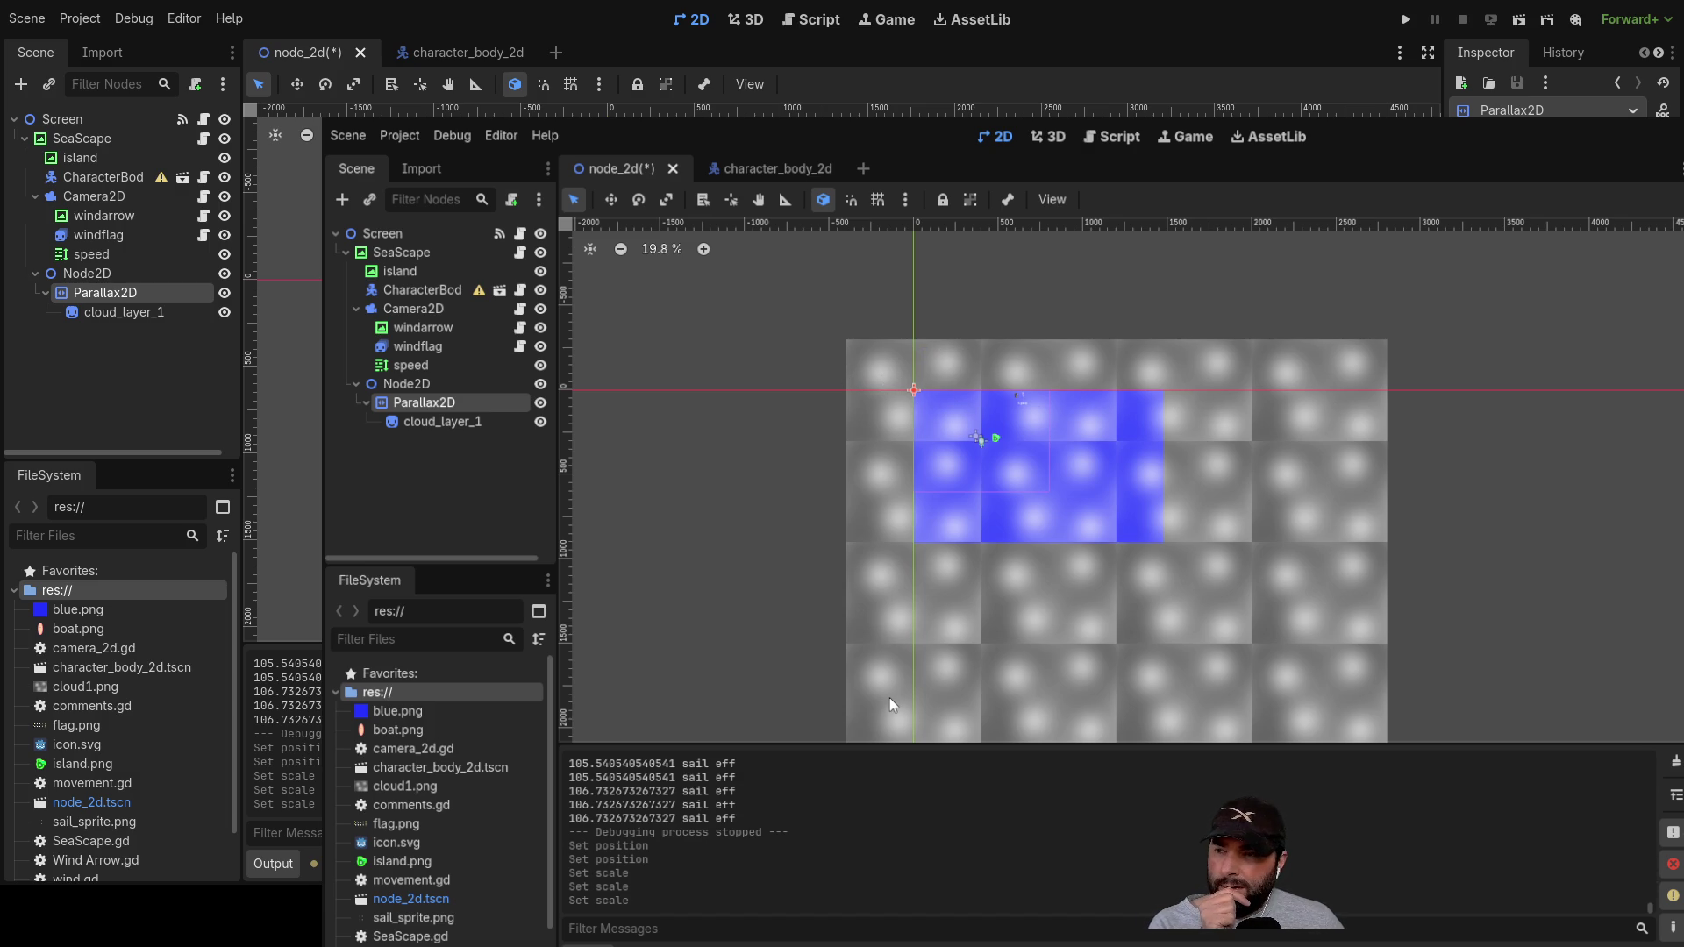
left_click(807, 482)
scroll(846, 439, "up", 8)
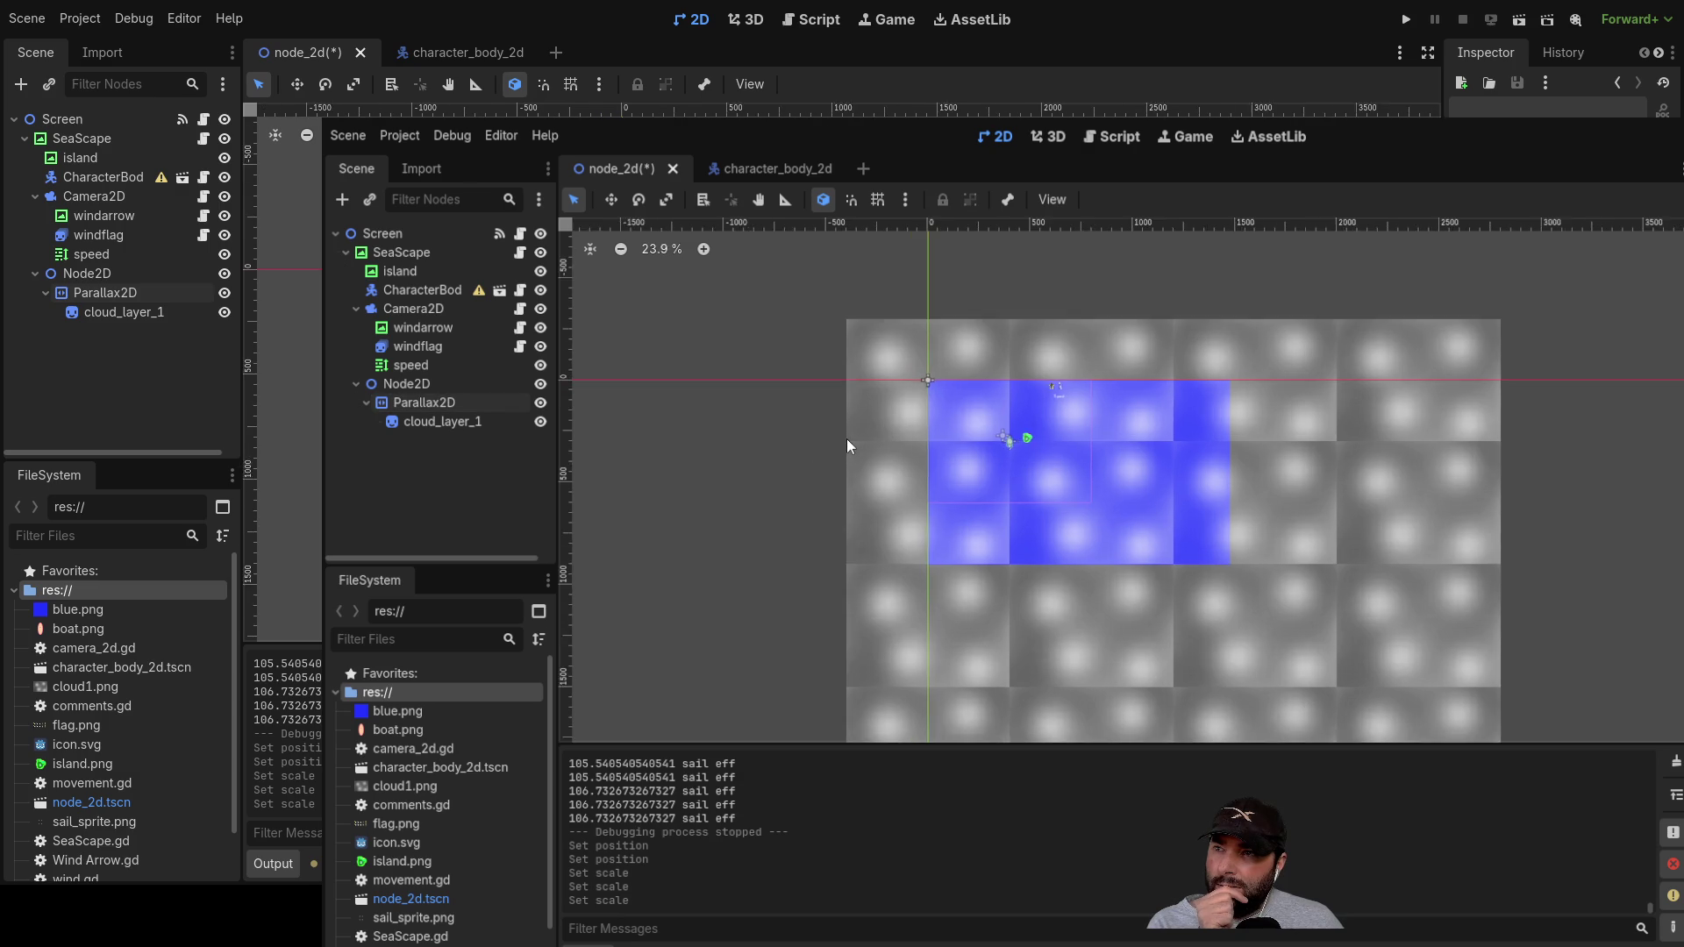
scroll(903, 462, "up", 4)
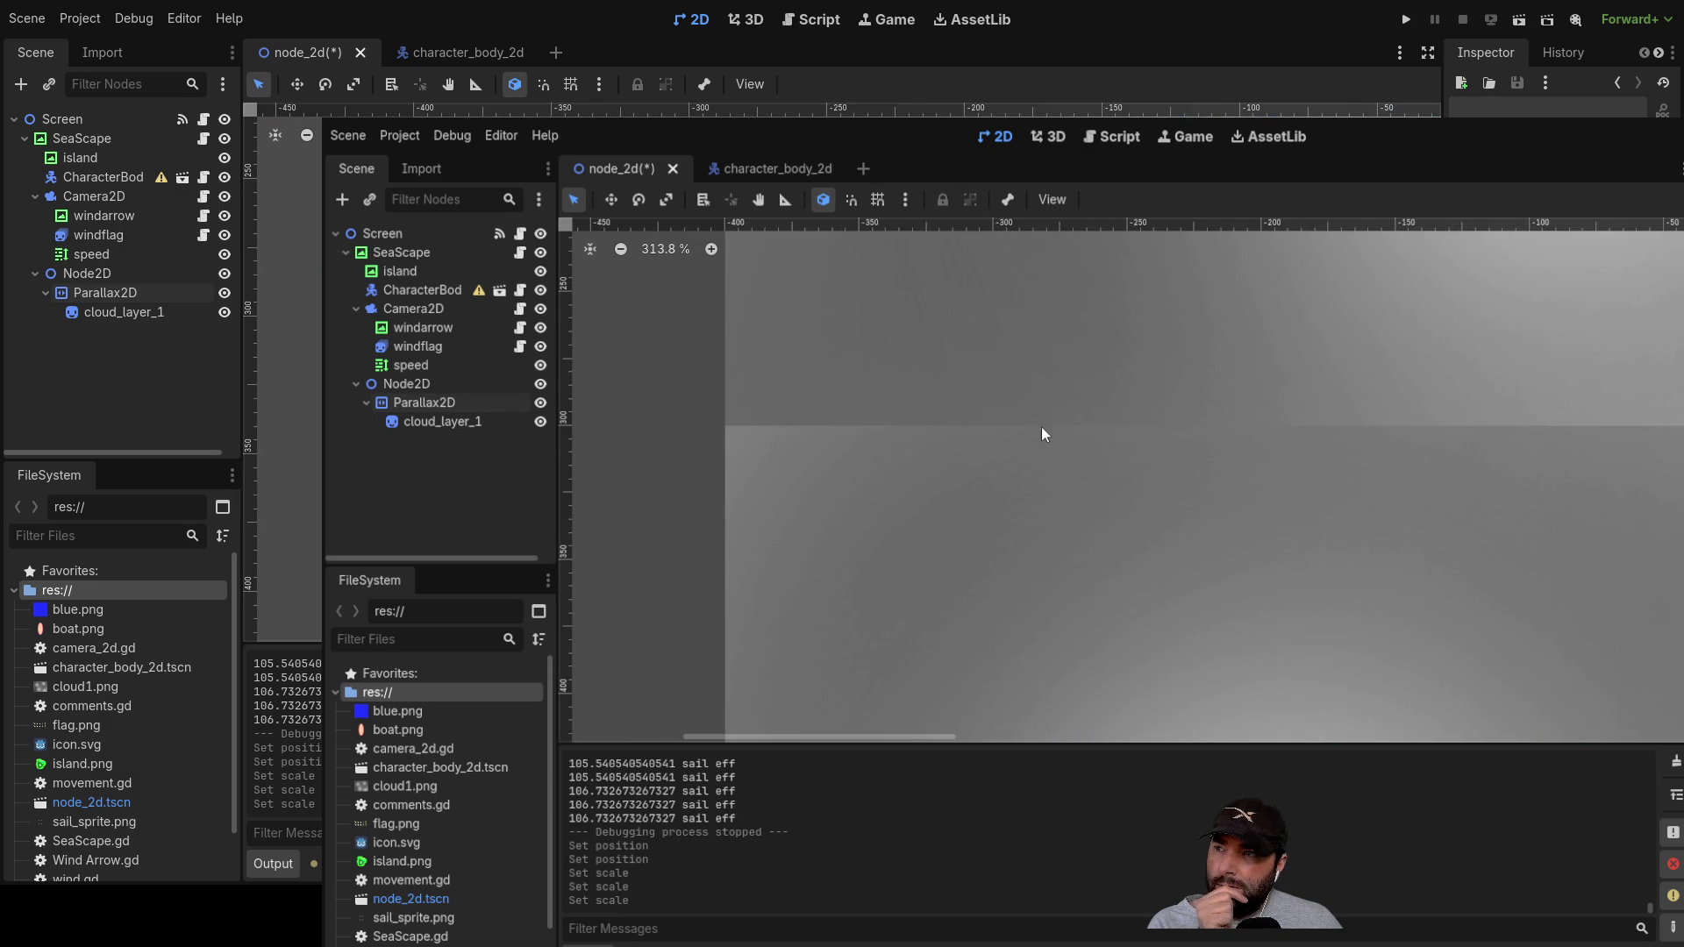
scroll(1130, 577, "down", 8)
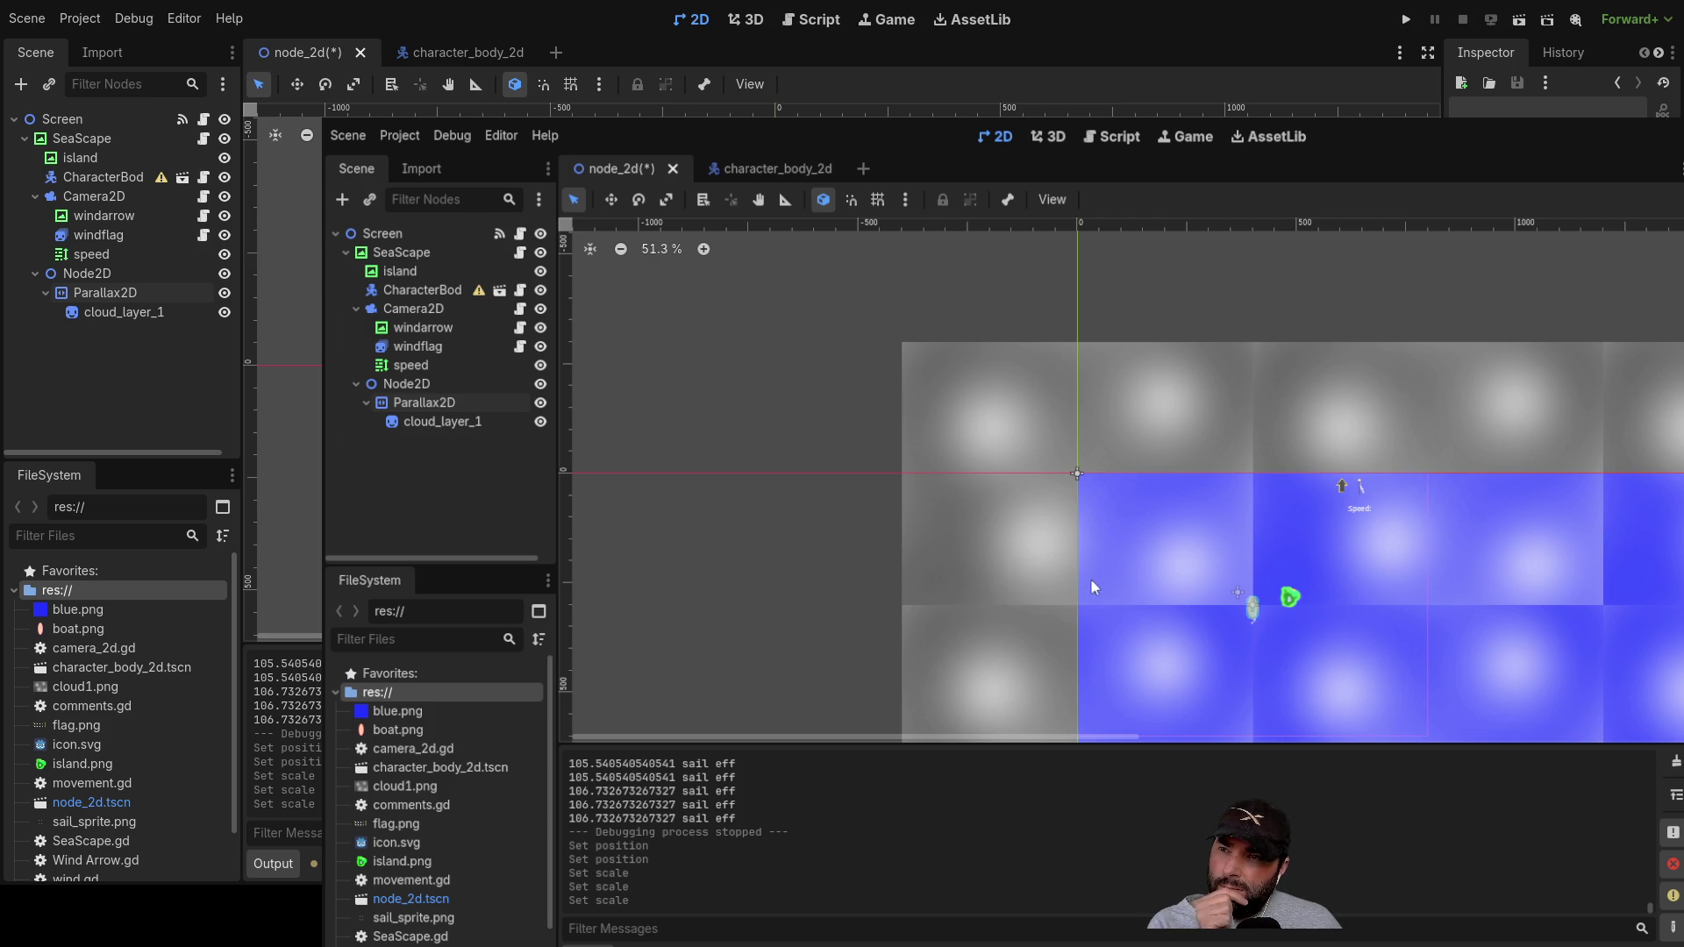
scroll(1079, 593, "down", 5)
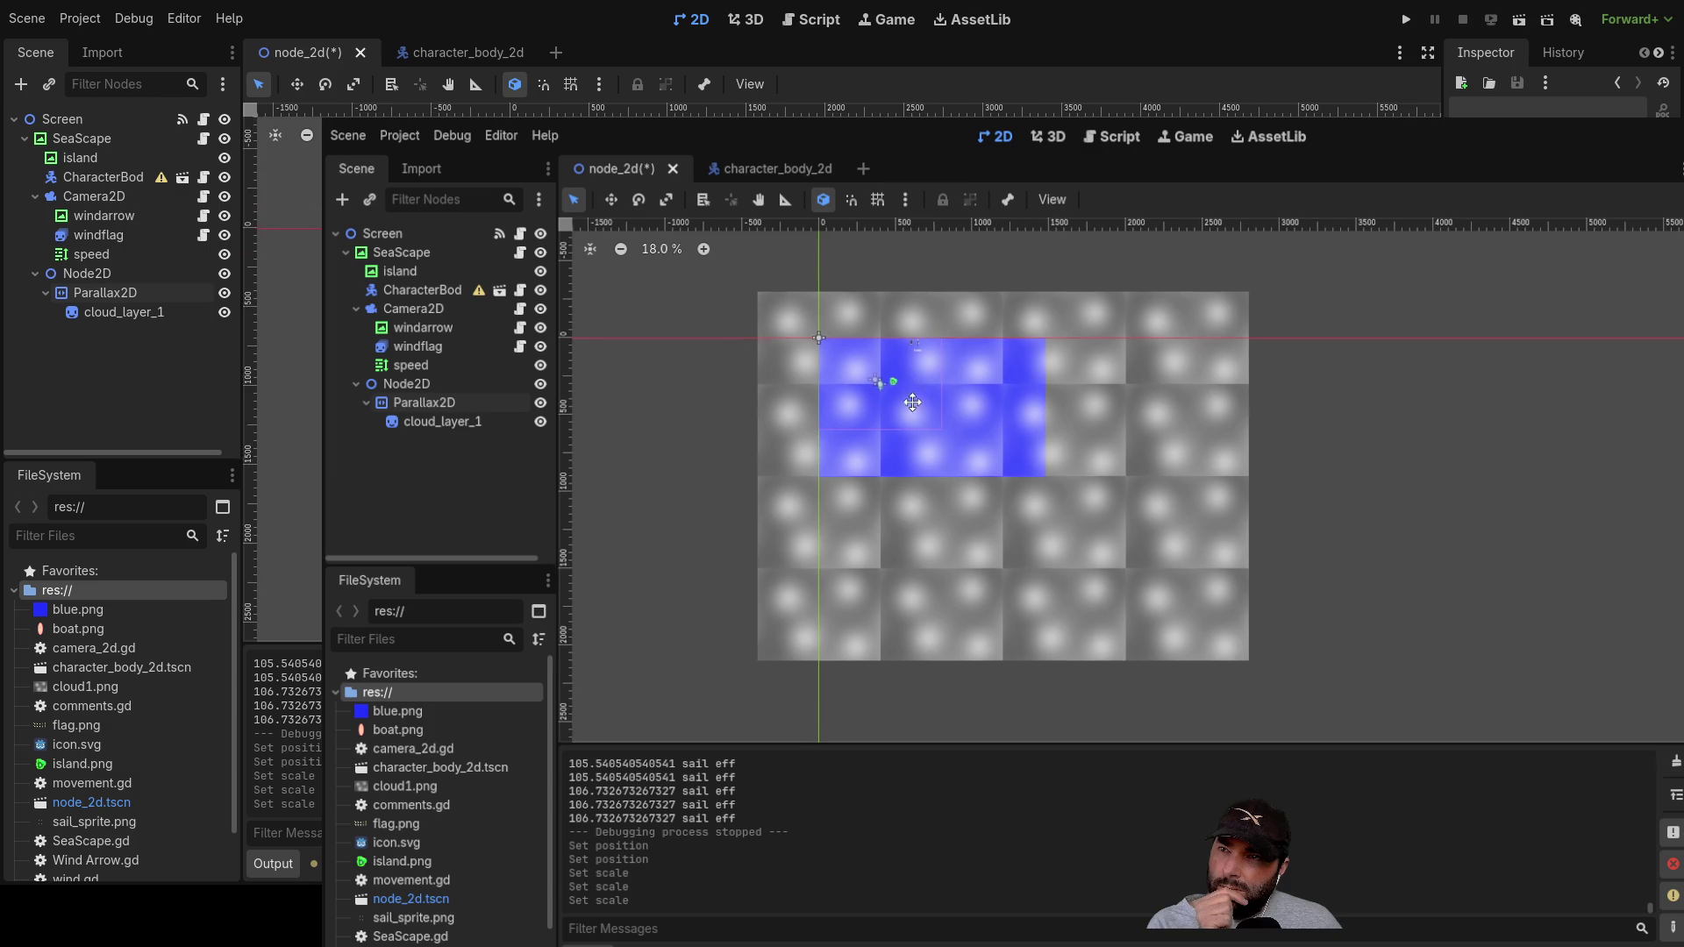
scroll(908, 392, "up", 1)
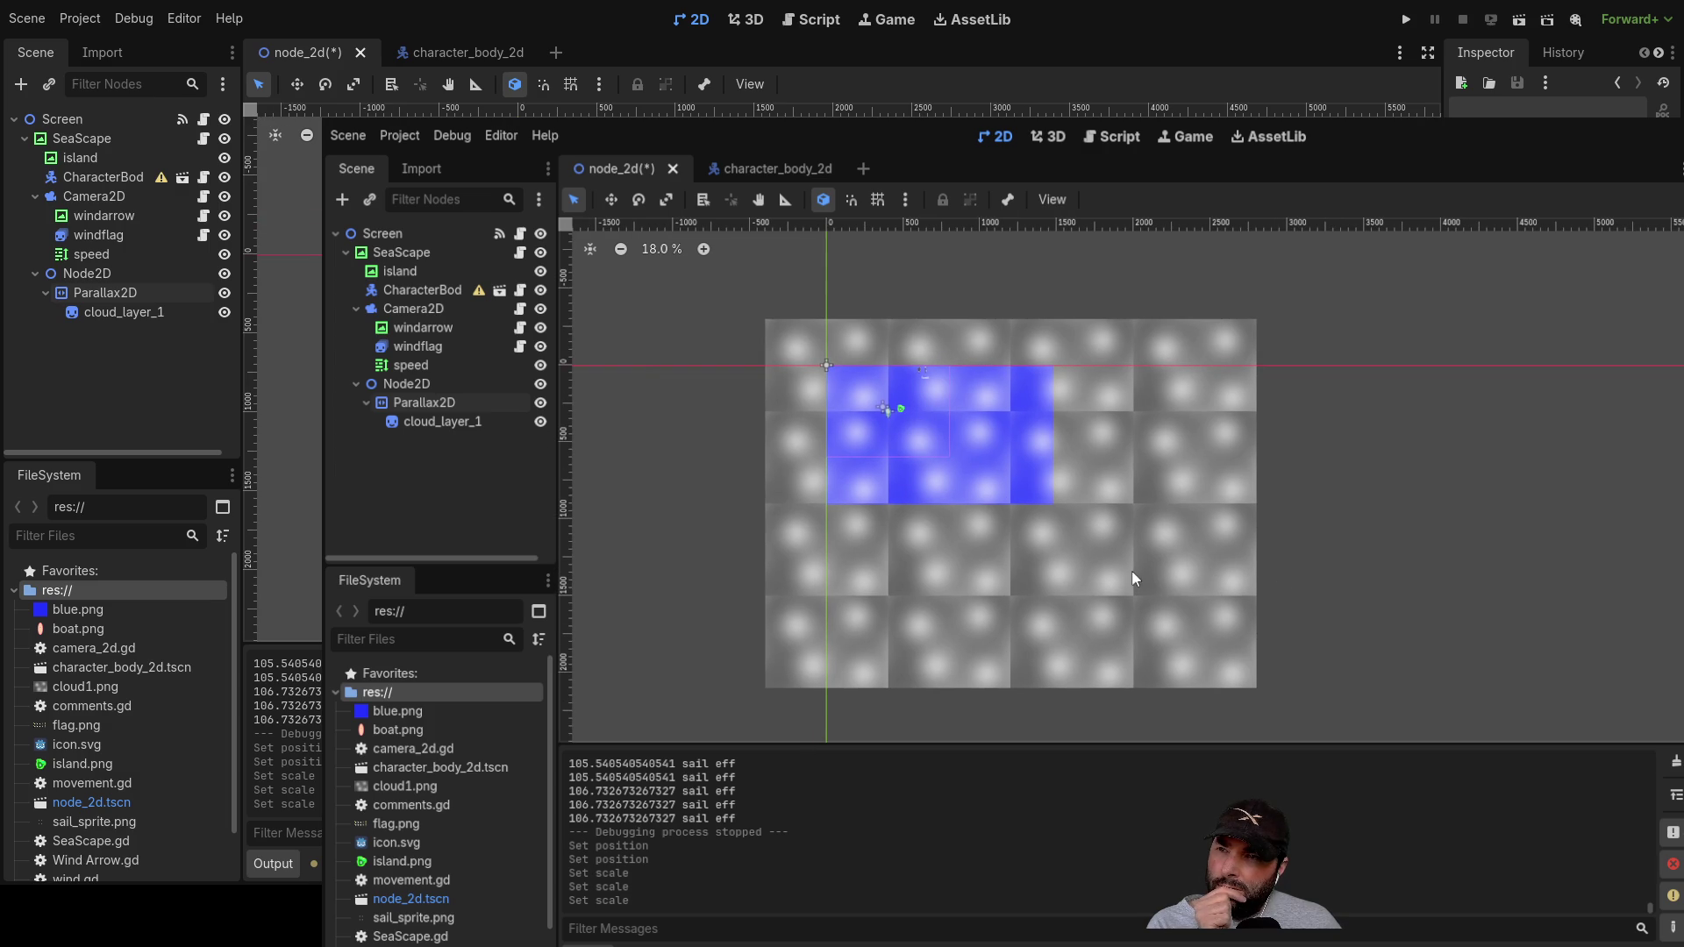
scroll(1133, 579, "up", 9)
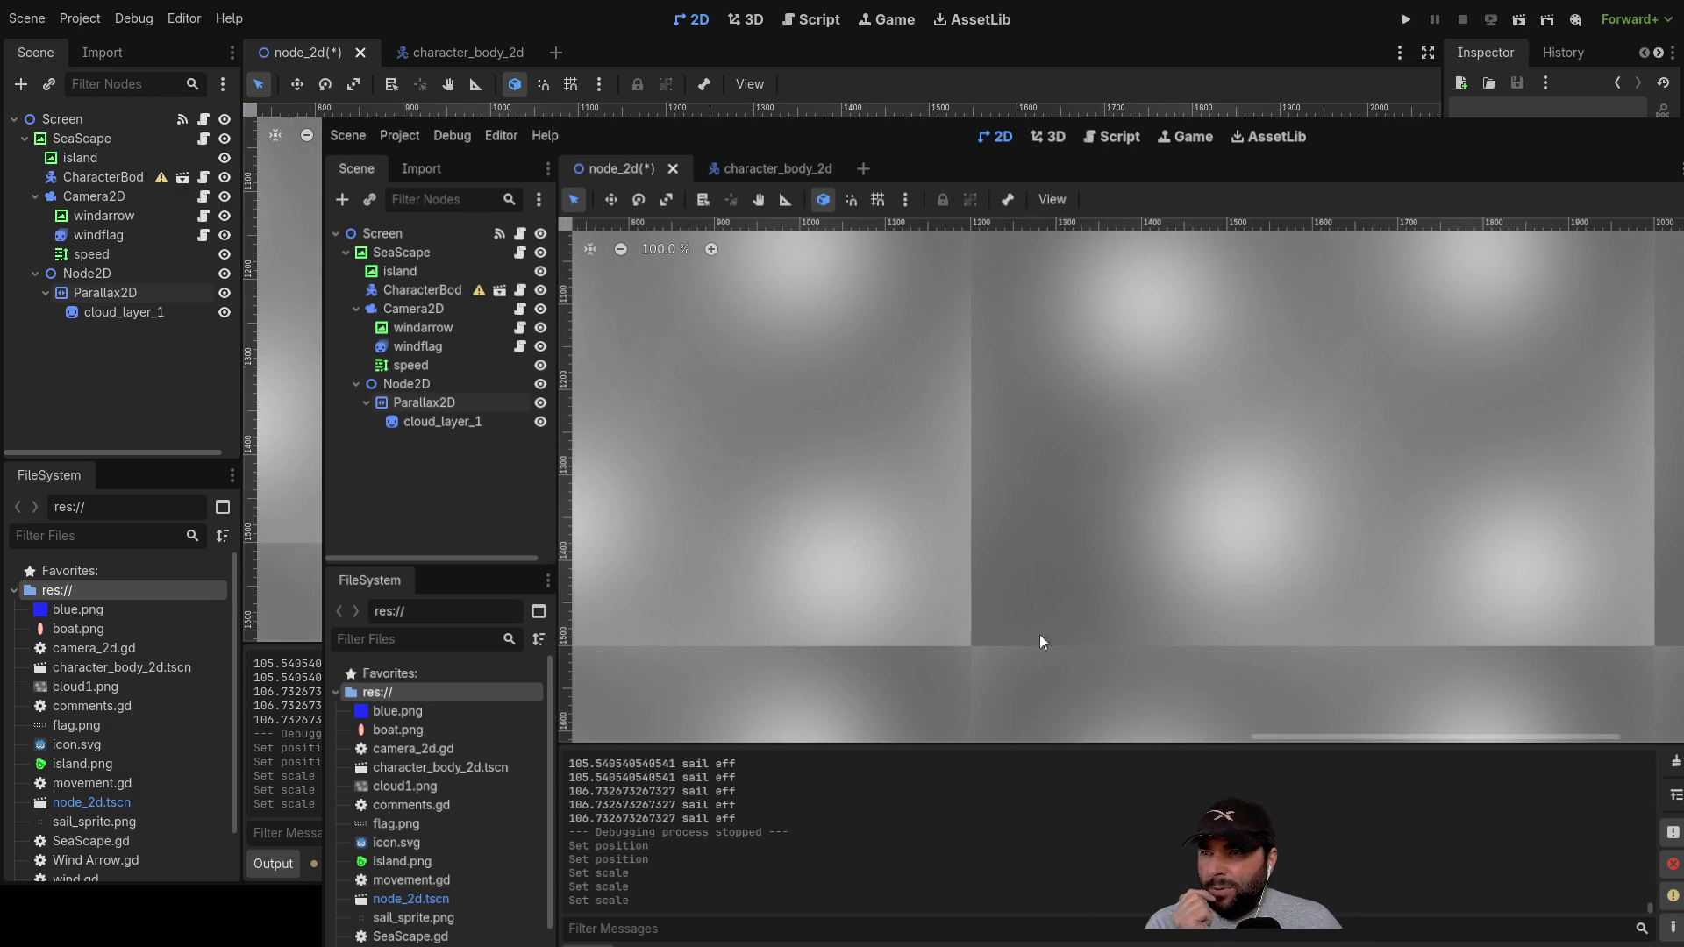
left_click_drag(1022, 508, 1032, 644)
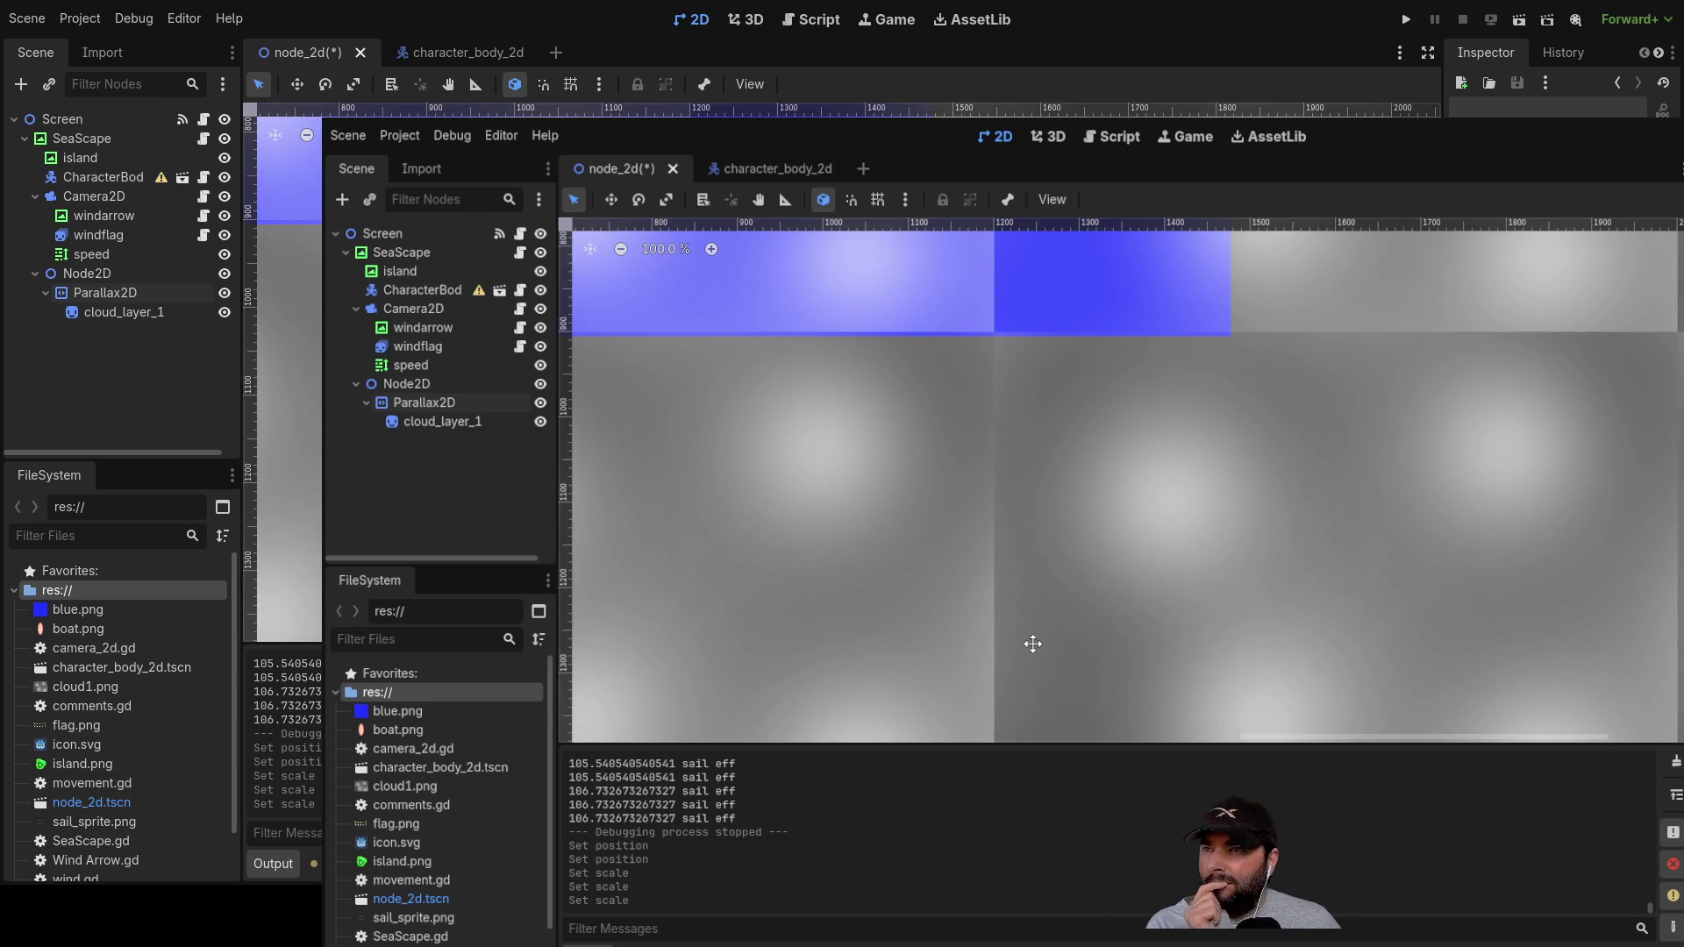
scroll(1030, 658, "down", 7)
scroll(1074, 596, "down", 1)
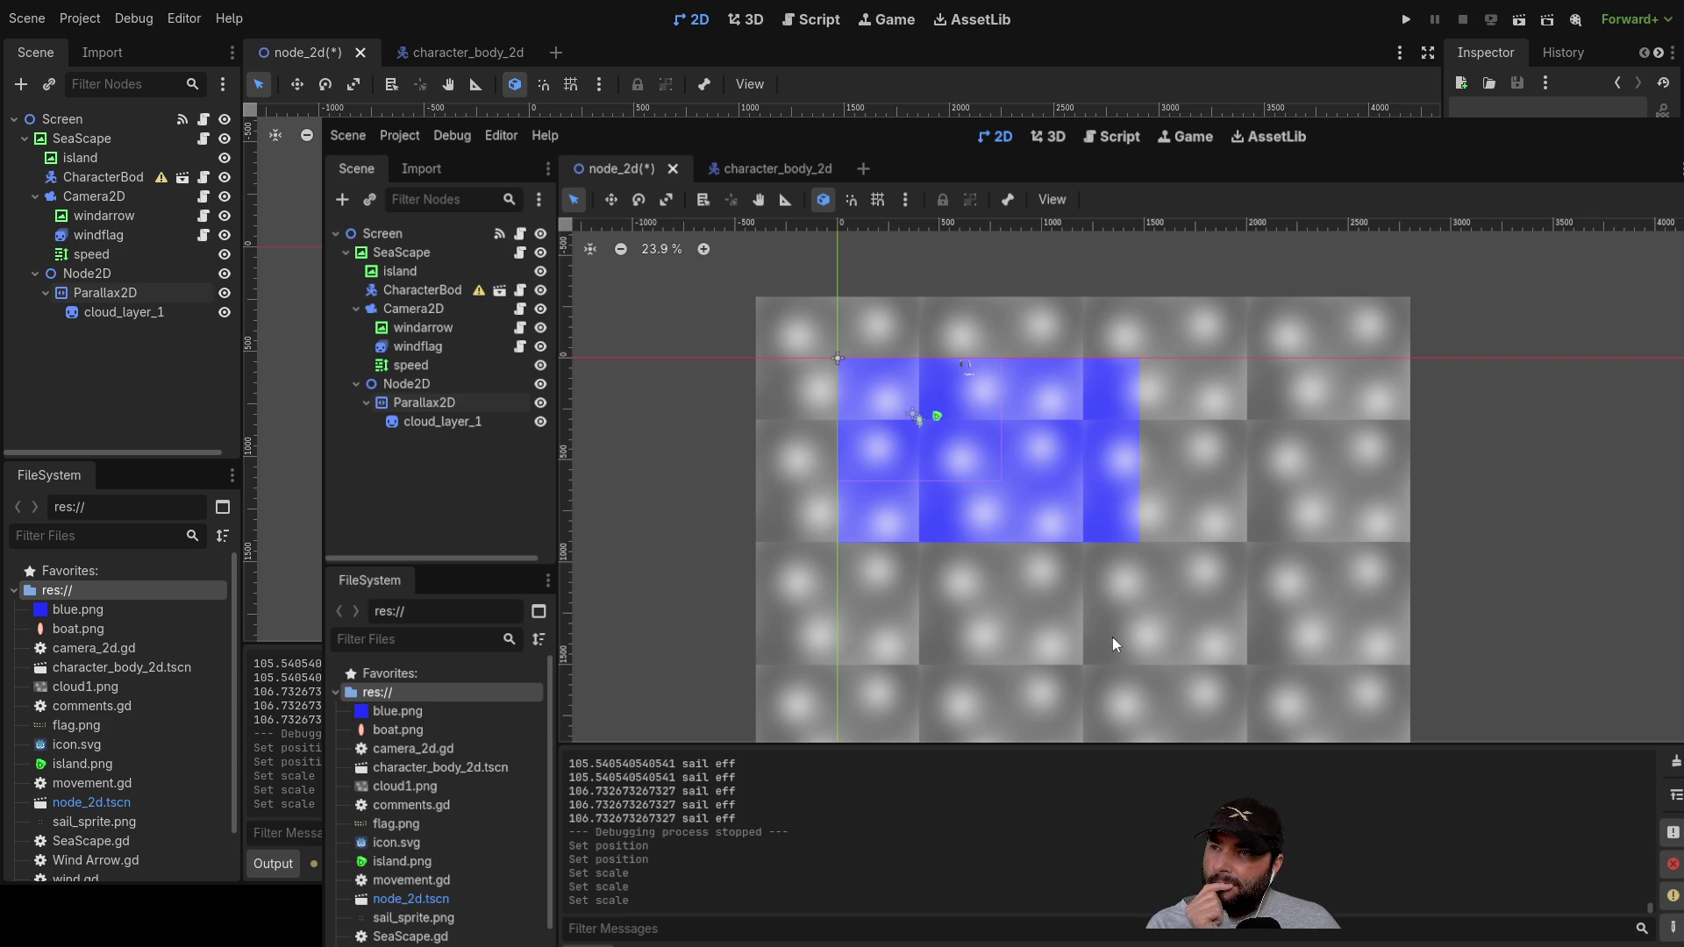
scroll(1113, 637, "down", 5)
mouse_move(1308, 609)
left_mouse_down()
mouse_move(1327, 402)
mouse_move(1278, 506)
left_mouse_up()
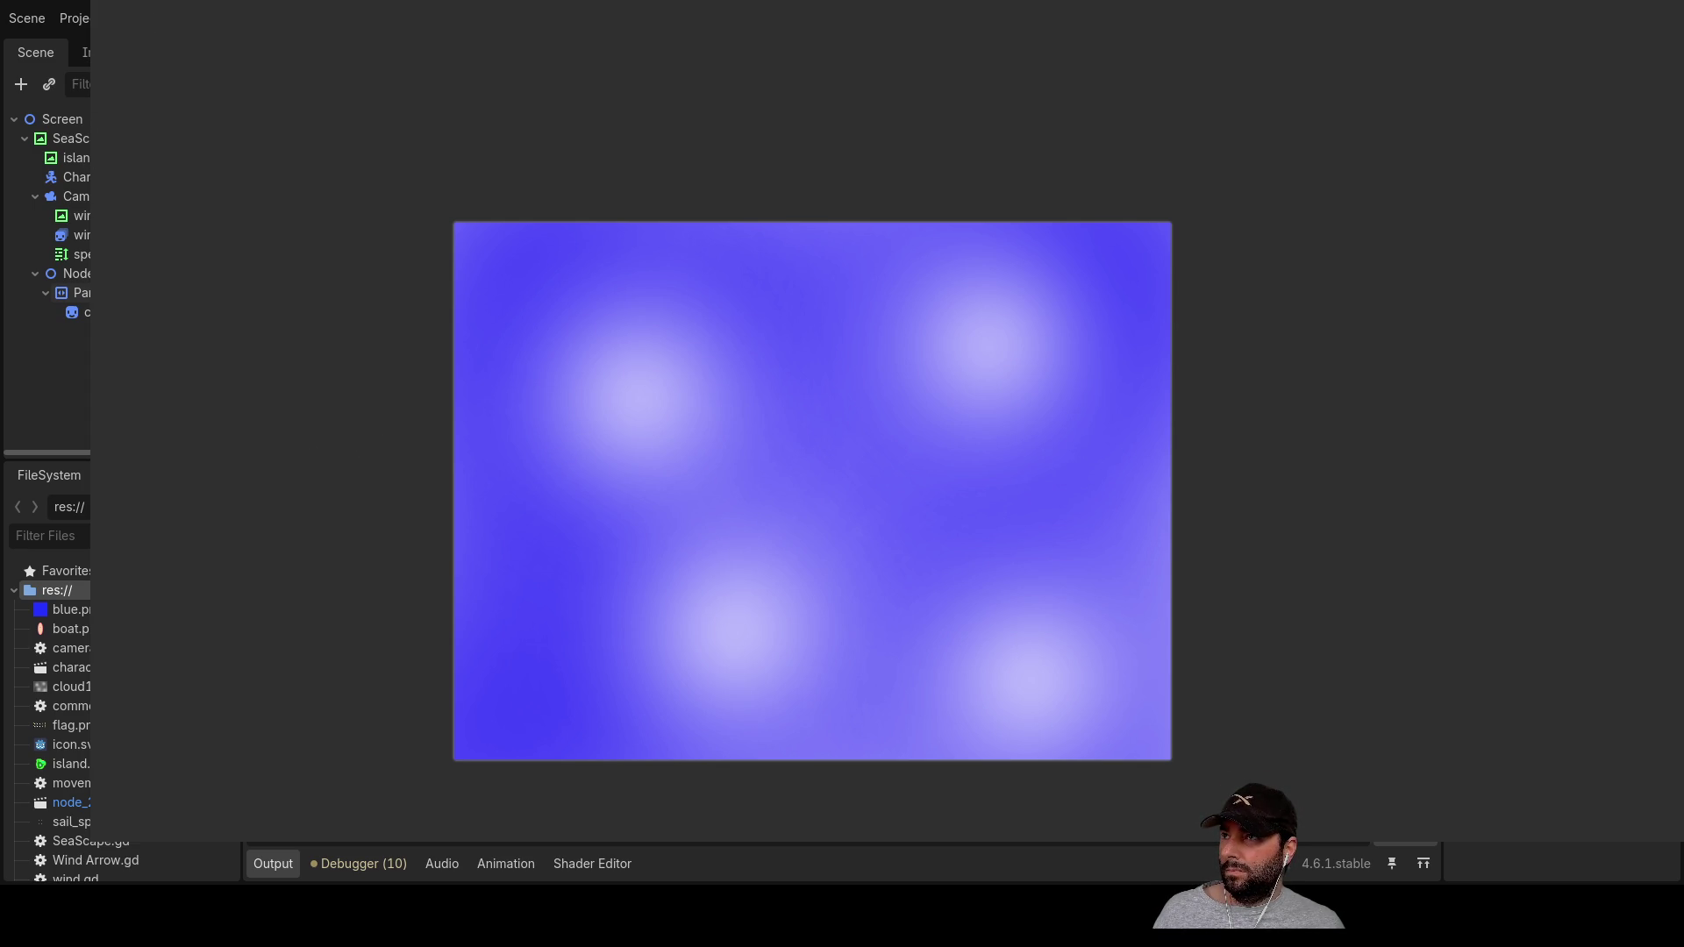
Step: Paint dark blue over the left side of the cloud image
mouse_move(605, 298)
left_mouse_down()
mouse_move(564, 345)
mouse_move(684, 714)
mouse_move(1079, 660)
left_mouse_up()
Step: Paint the bottom strip of the cloud image dark blue
mouse_move(903, 707)
left_mouse_down()
mouse_move(440, 699)
mouse_move(1075, 666)
mouse_move(1123, 752)
mouse_move(1094, 278)
mouse_move(775, 242)
mouse_move(714, 421)
mouse_move(567, 508)
mouse_move(714, 571)
mouse_move(973, 549)
mouse_move(970, 402)
mouse_move(835, 368)
mouse_move(817, 436)
left_mouse_up()
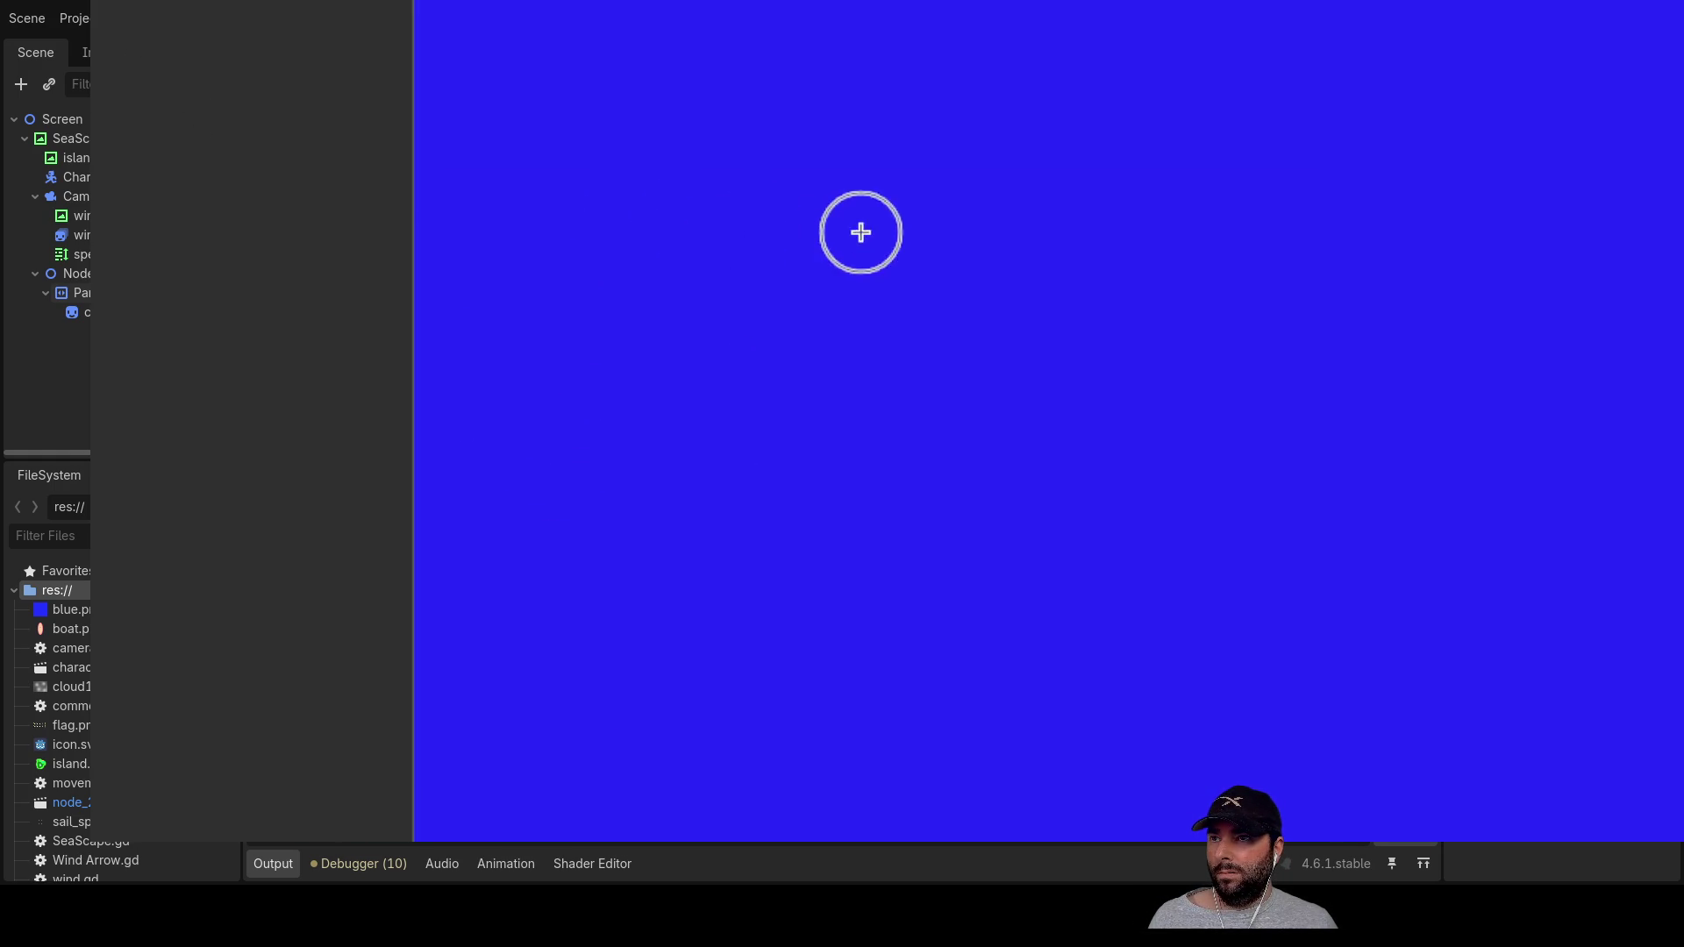
Step: Dab soft white cloud glows onto the blue canvas, one upper left and one lower centre
mouse_move(537, 61)
left_mouse_down()
mouse_move(514, 79)
mouse_move(537, 162)
mouse_move(669, 176)
left_mouse_up()
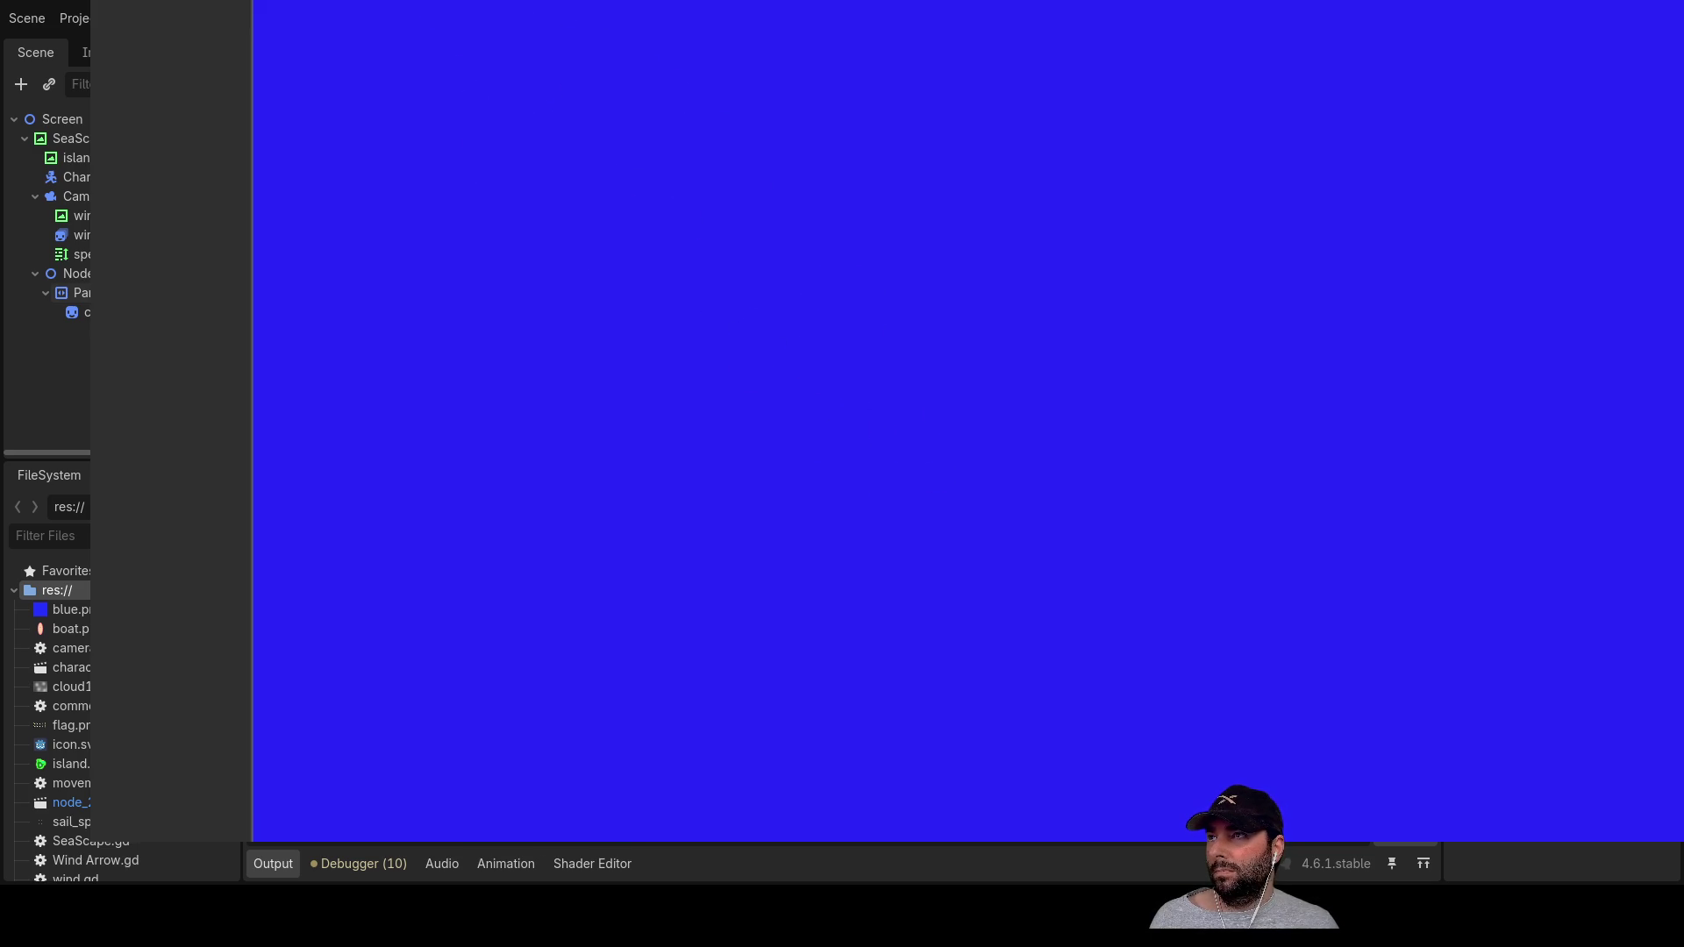
left_click_drag(545, 82, 662, 237)
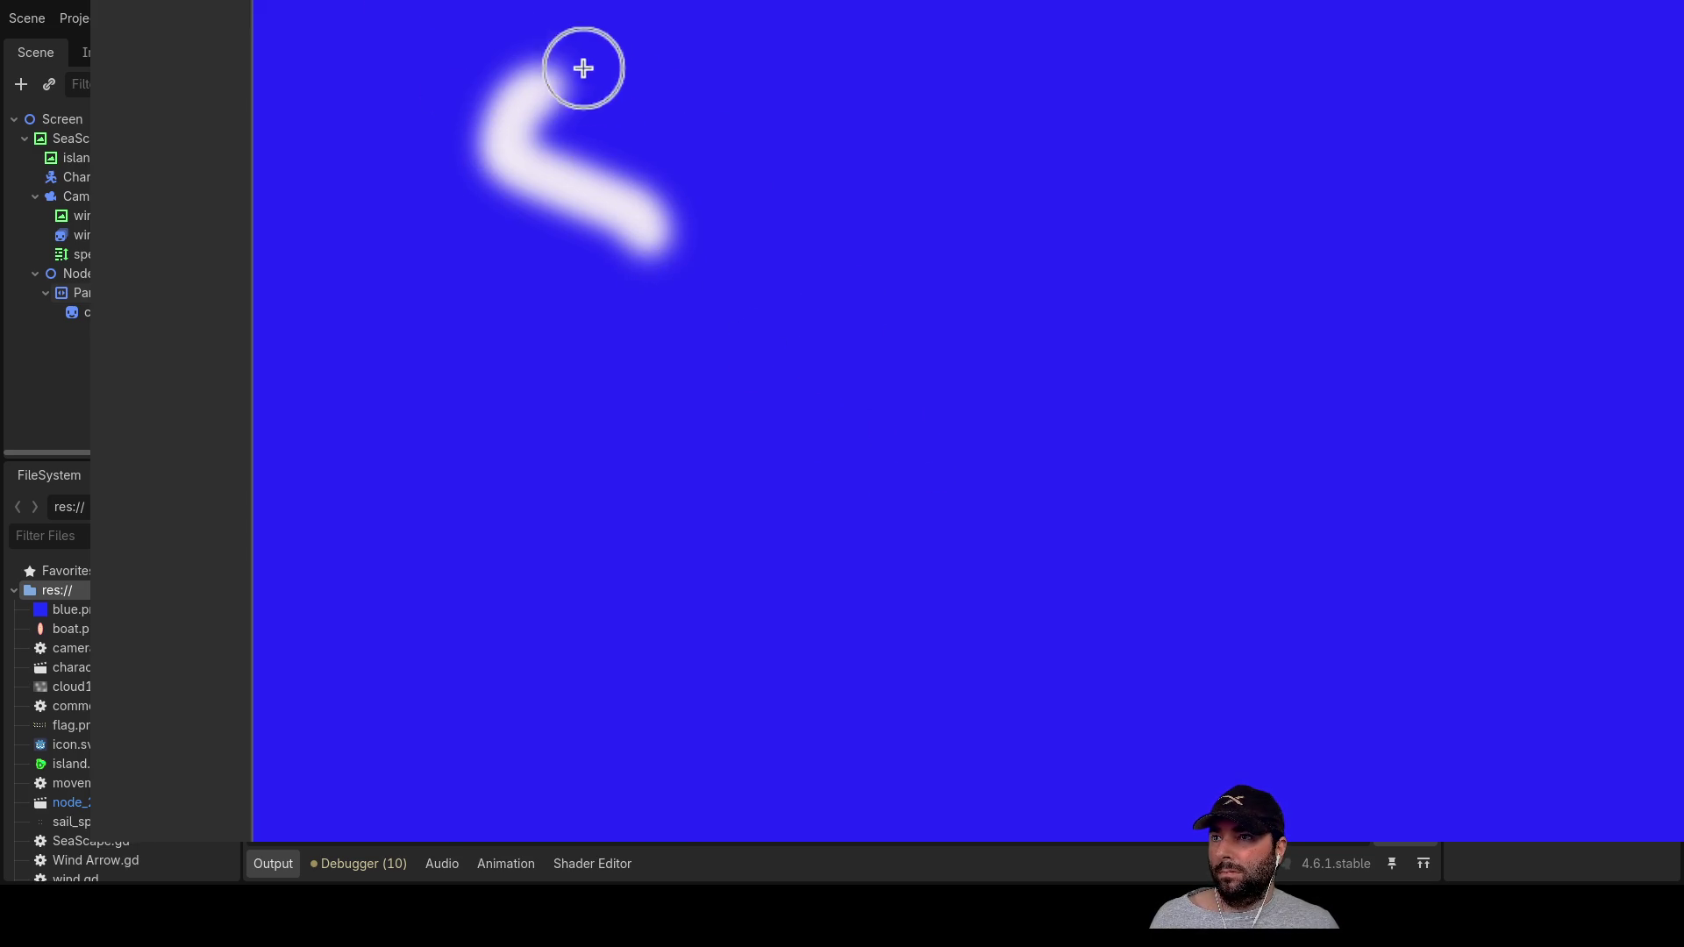
left_click_drag(499, 126, 499, 180)
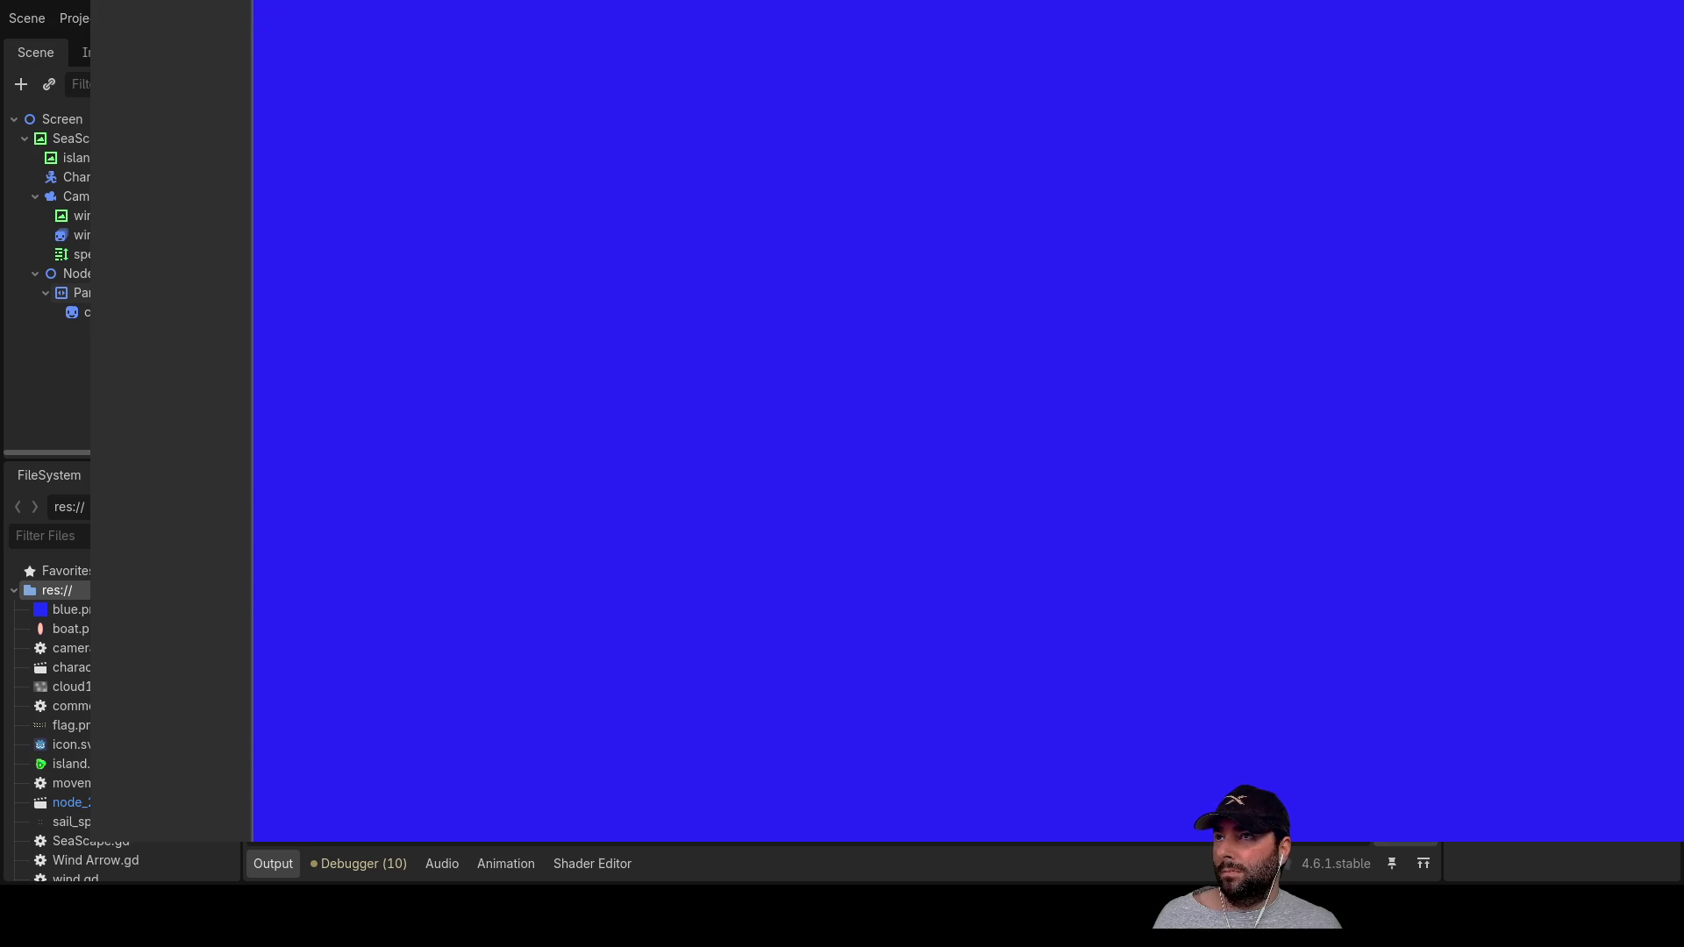
mouse_move(541, 88)
left_mouse_down()
mouse_move(553, 143)
mouse_move(564, 105)
mouse_move(655, 176)
mouse_move(588, 99)
mouse_move(652, 176)
left_mouse_up()
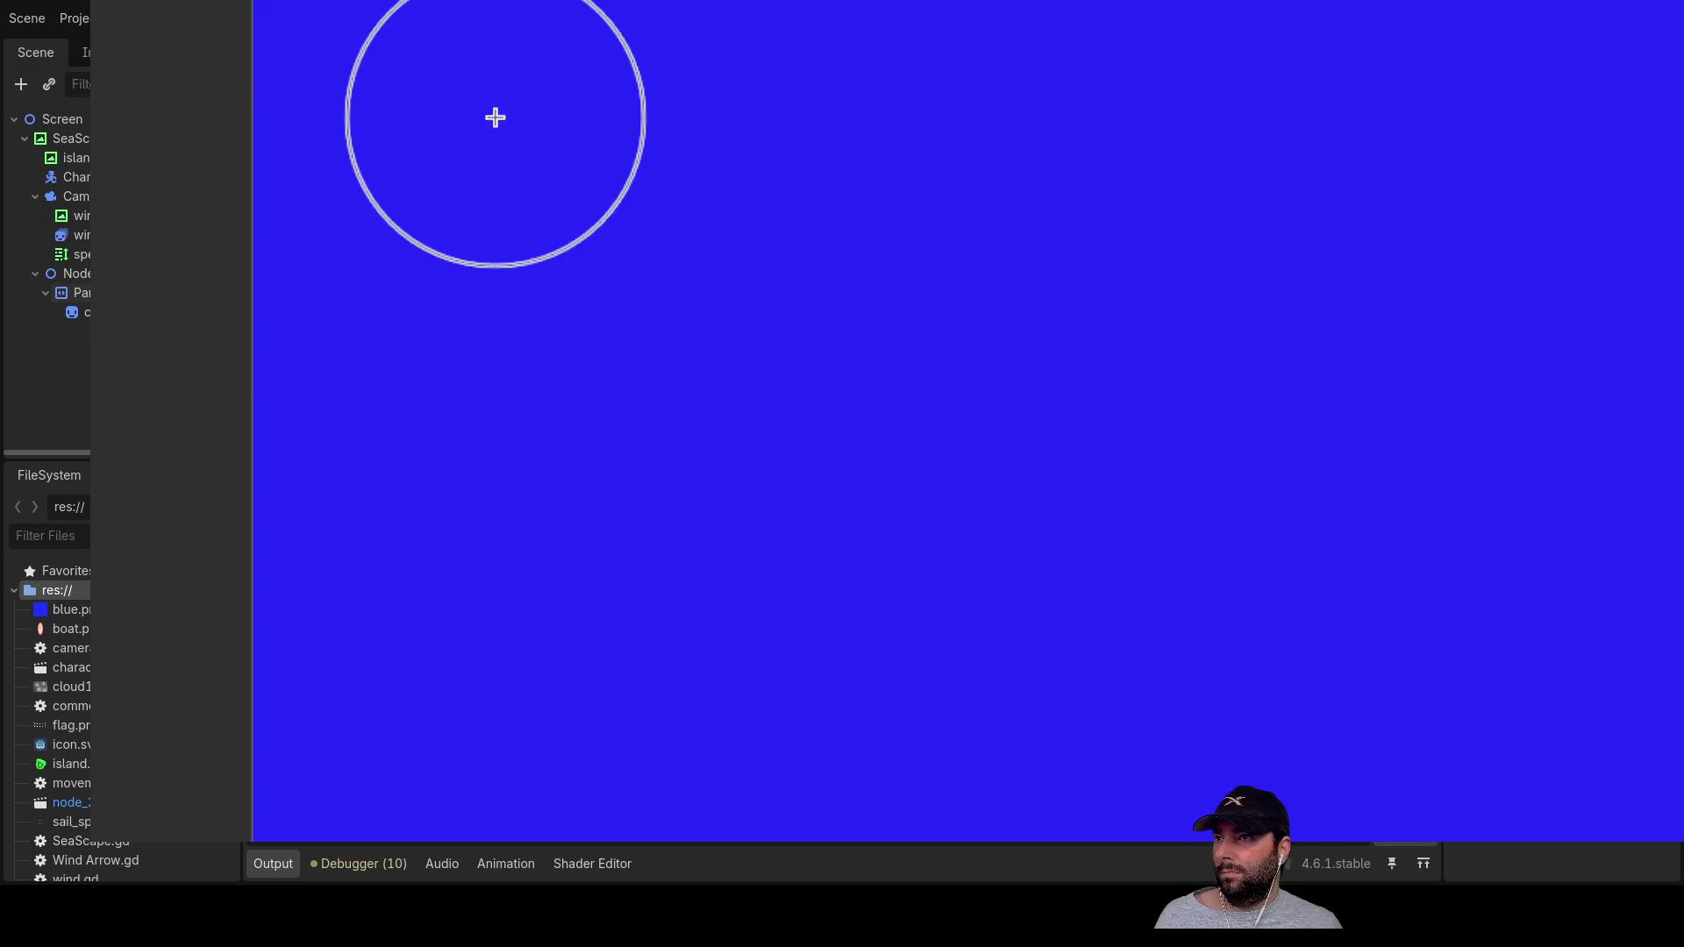
left_click_drag(601, 132, 861, 533)
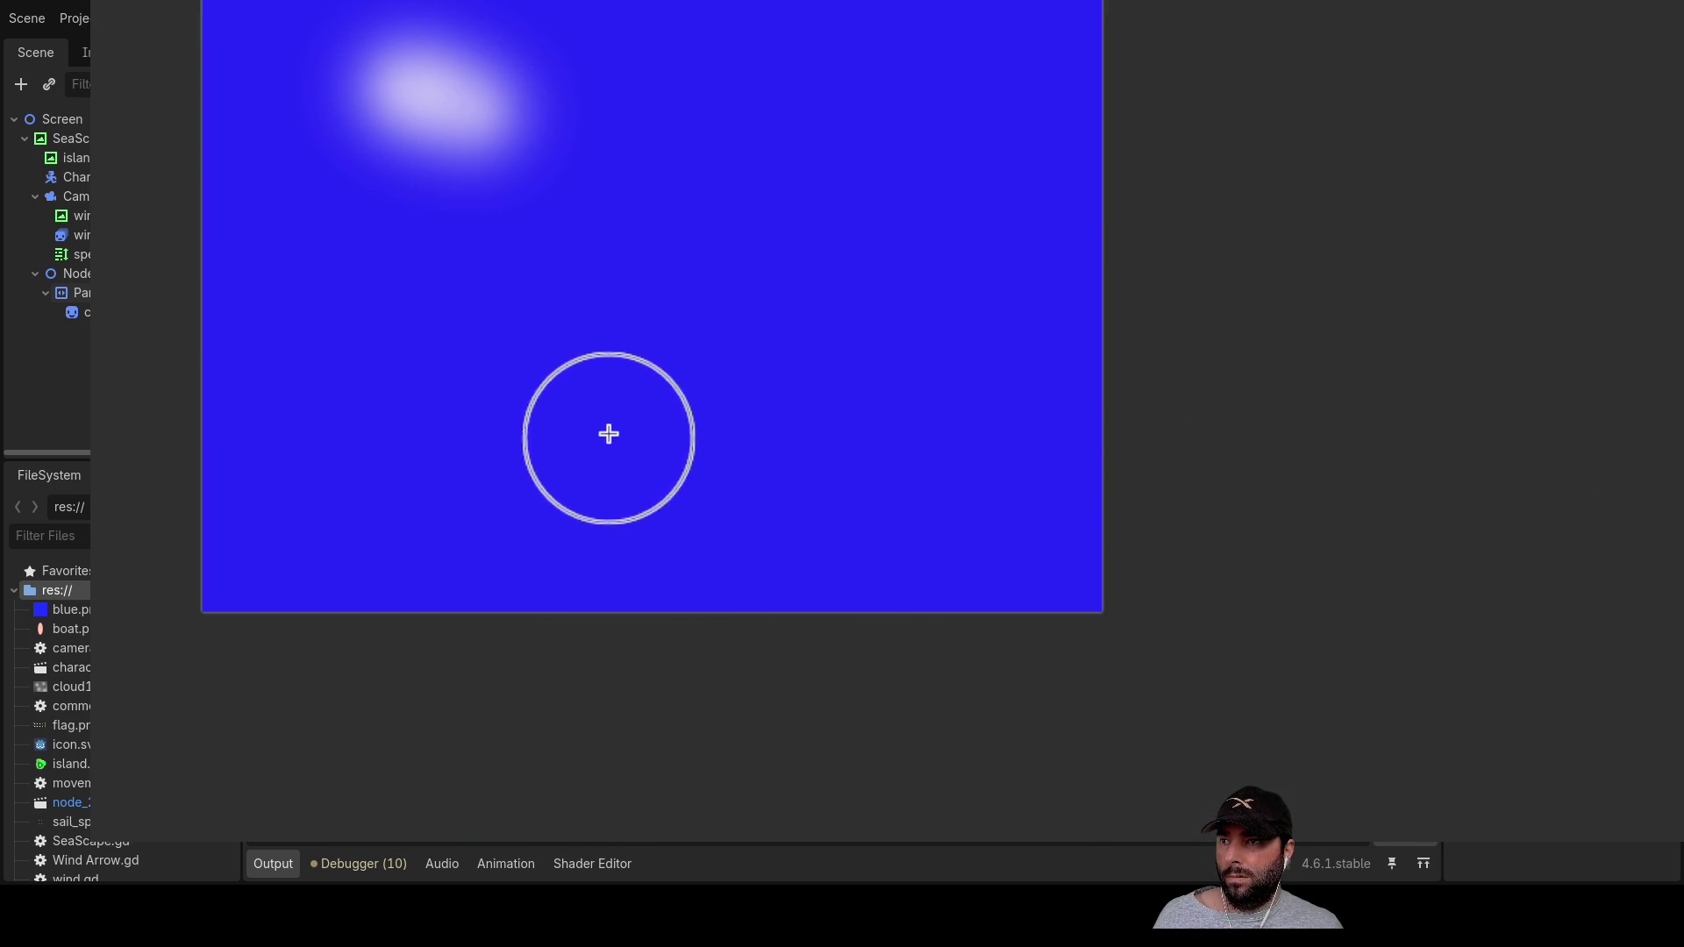
left_click(654, 447)
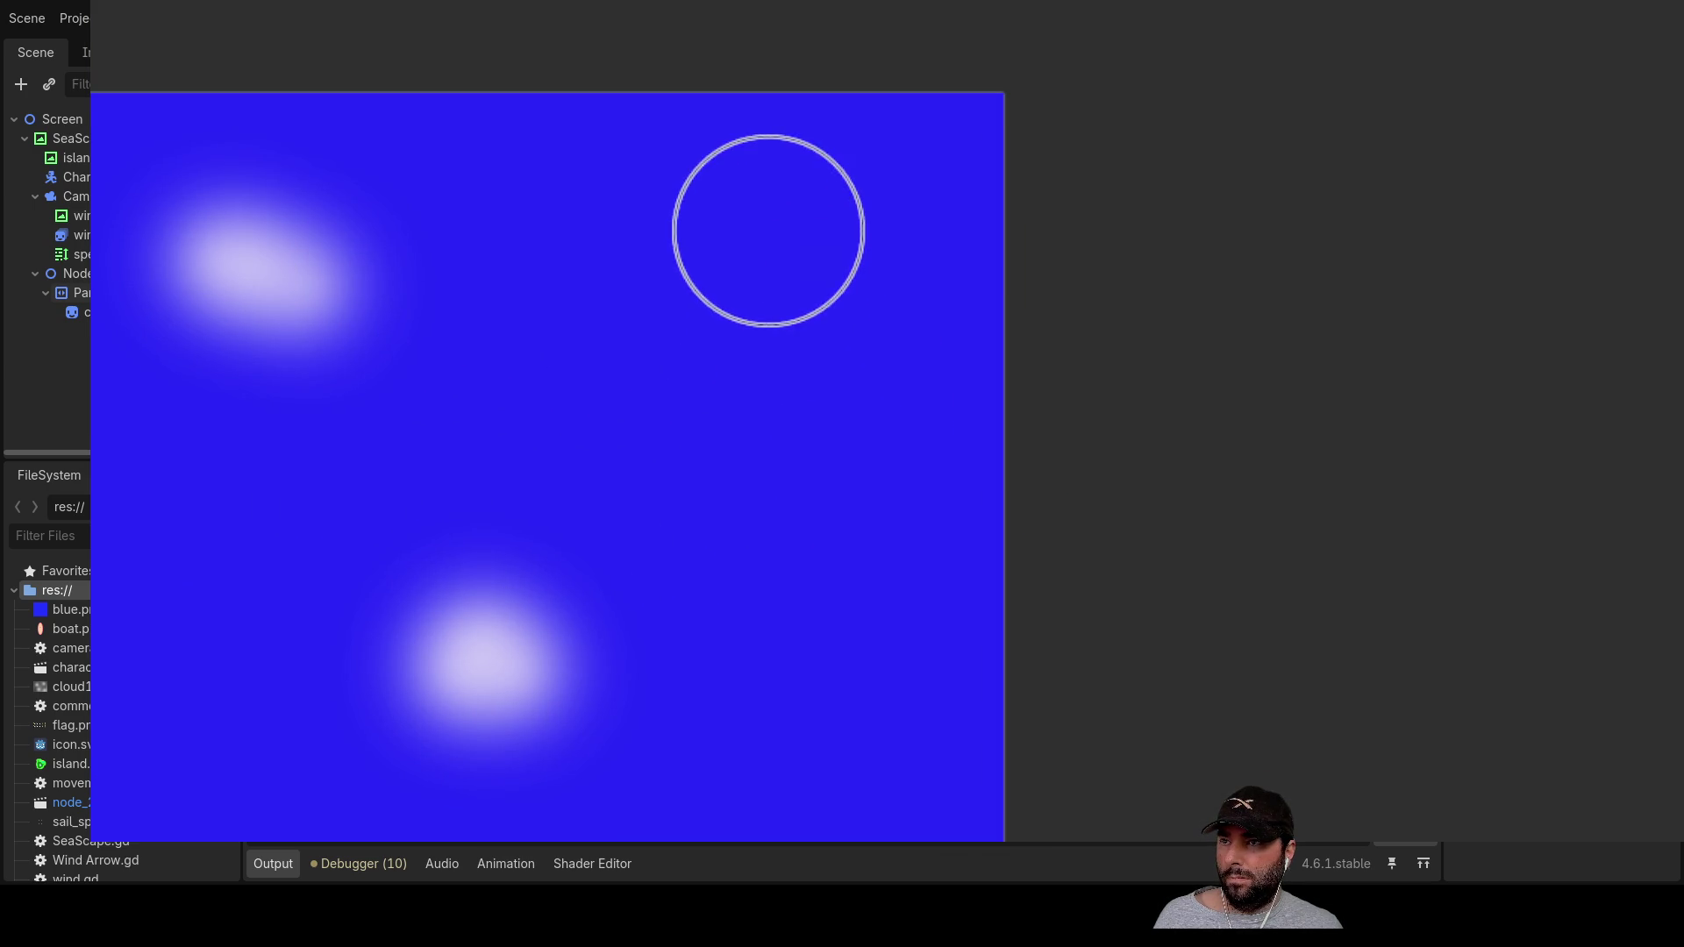
Step: Add a soft white cloud glow on the right side of the canvas
left_click(772, 230)
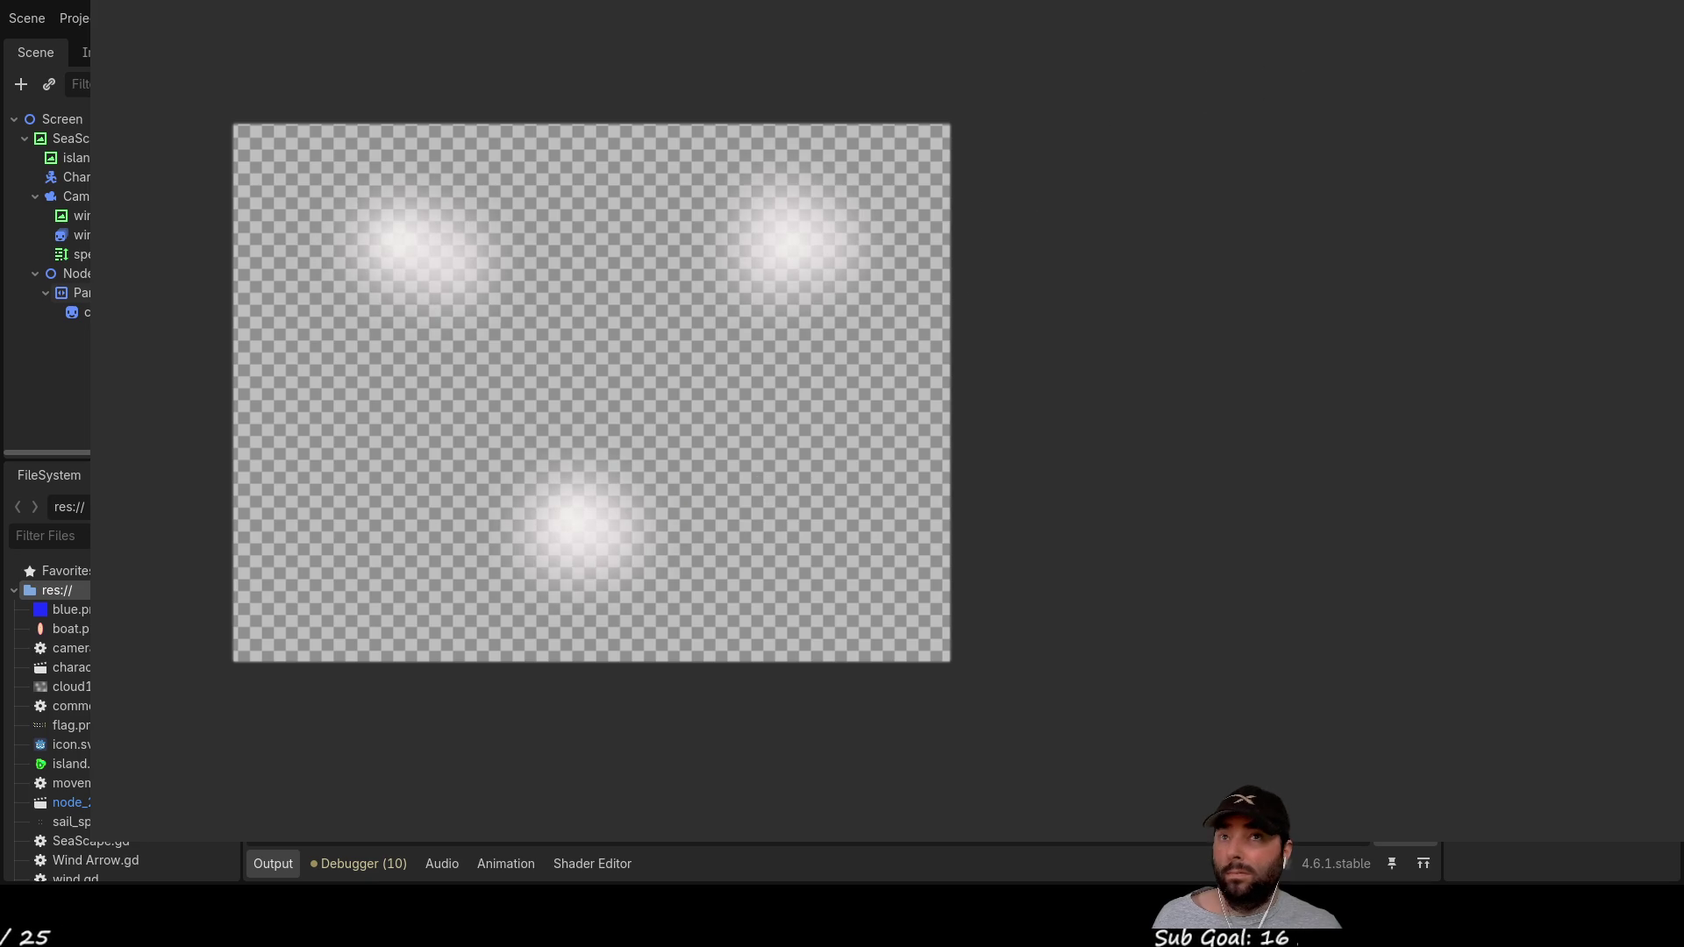
Step: Close the painting window with F8 to return to the Godot editor
key("F8")
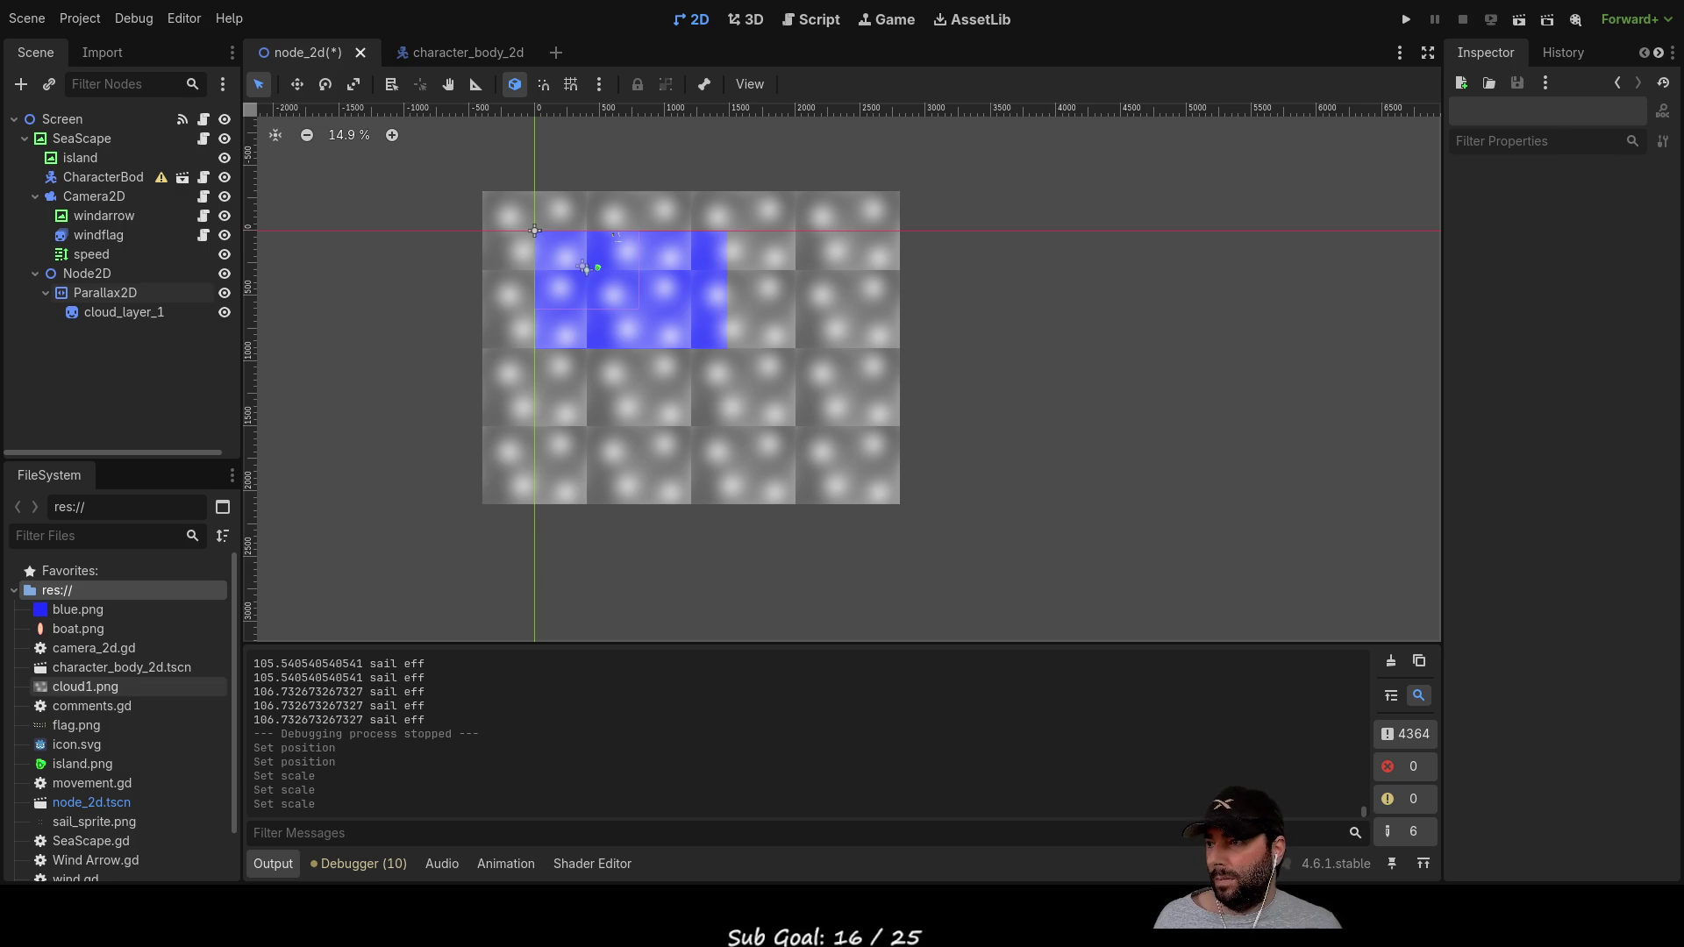
Step: Clear cloud_layer_1's texture, then reassign cloud1.png from the FileSystem panel
left_click(123, 313)
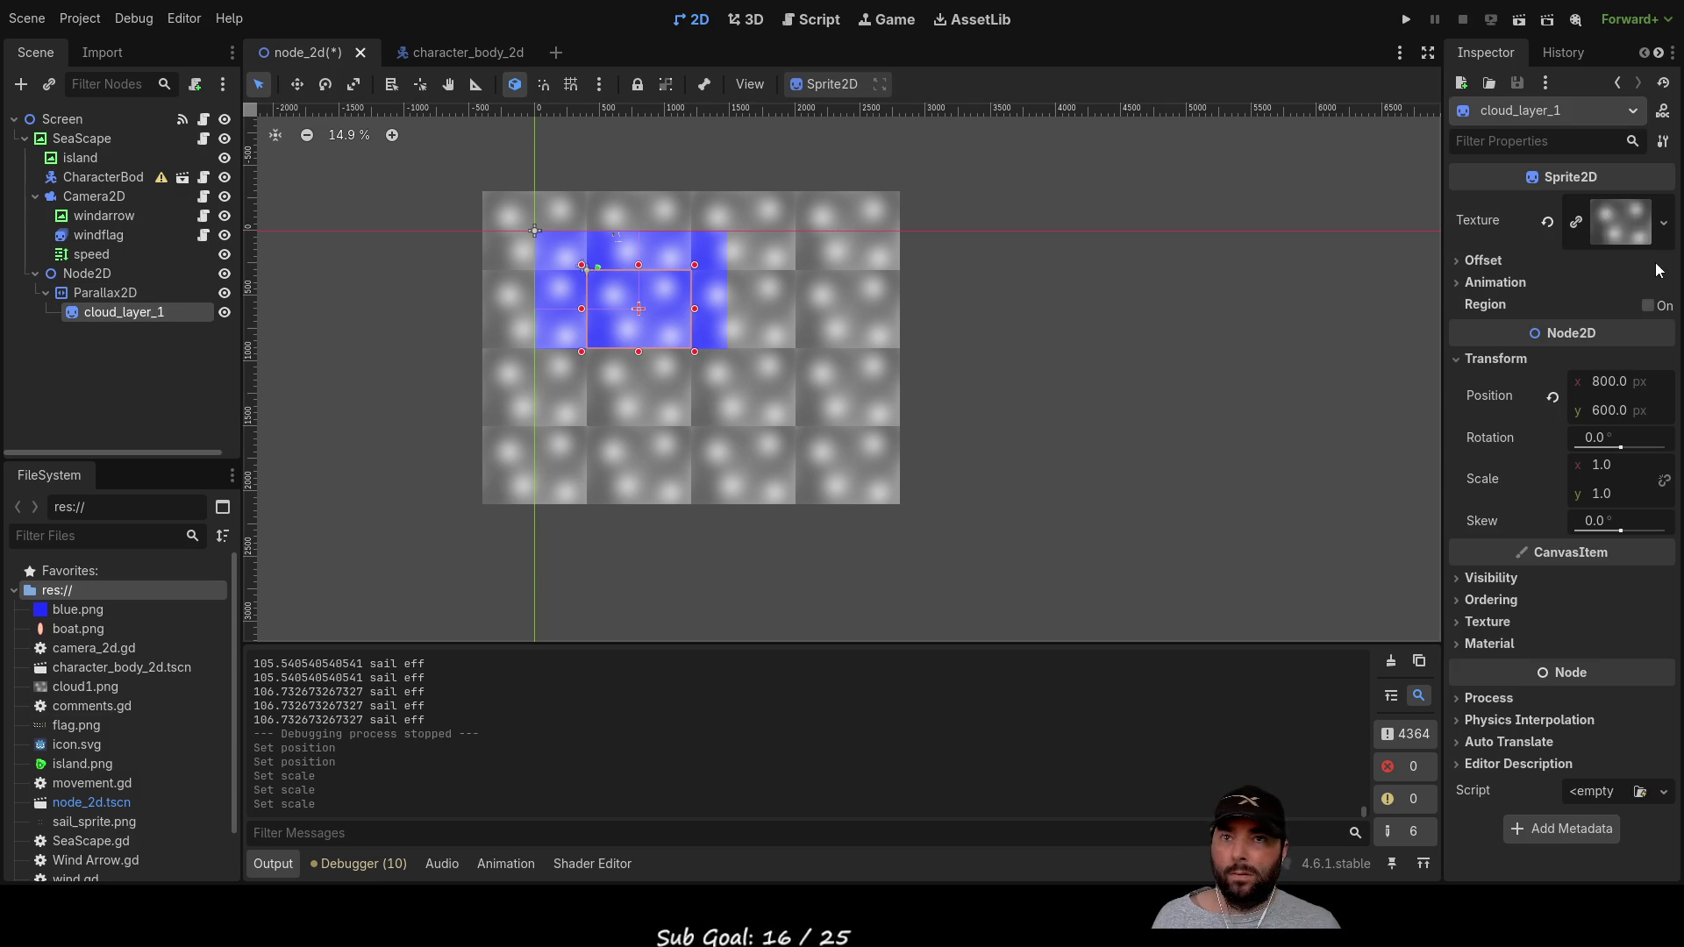
left_click(1549, 221)
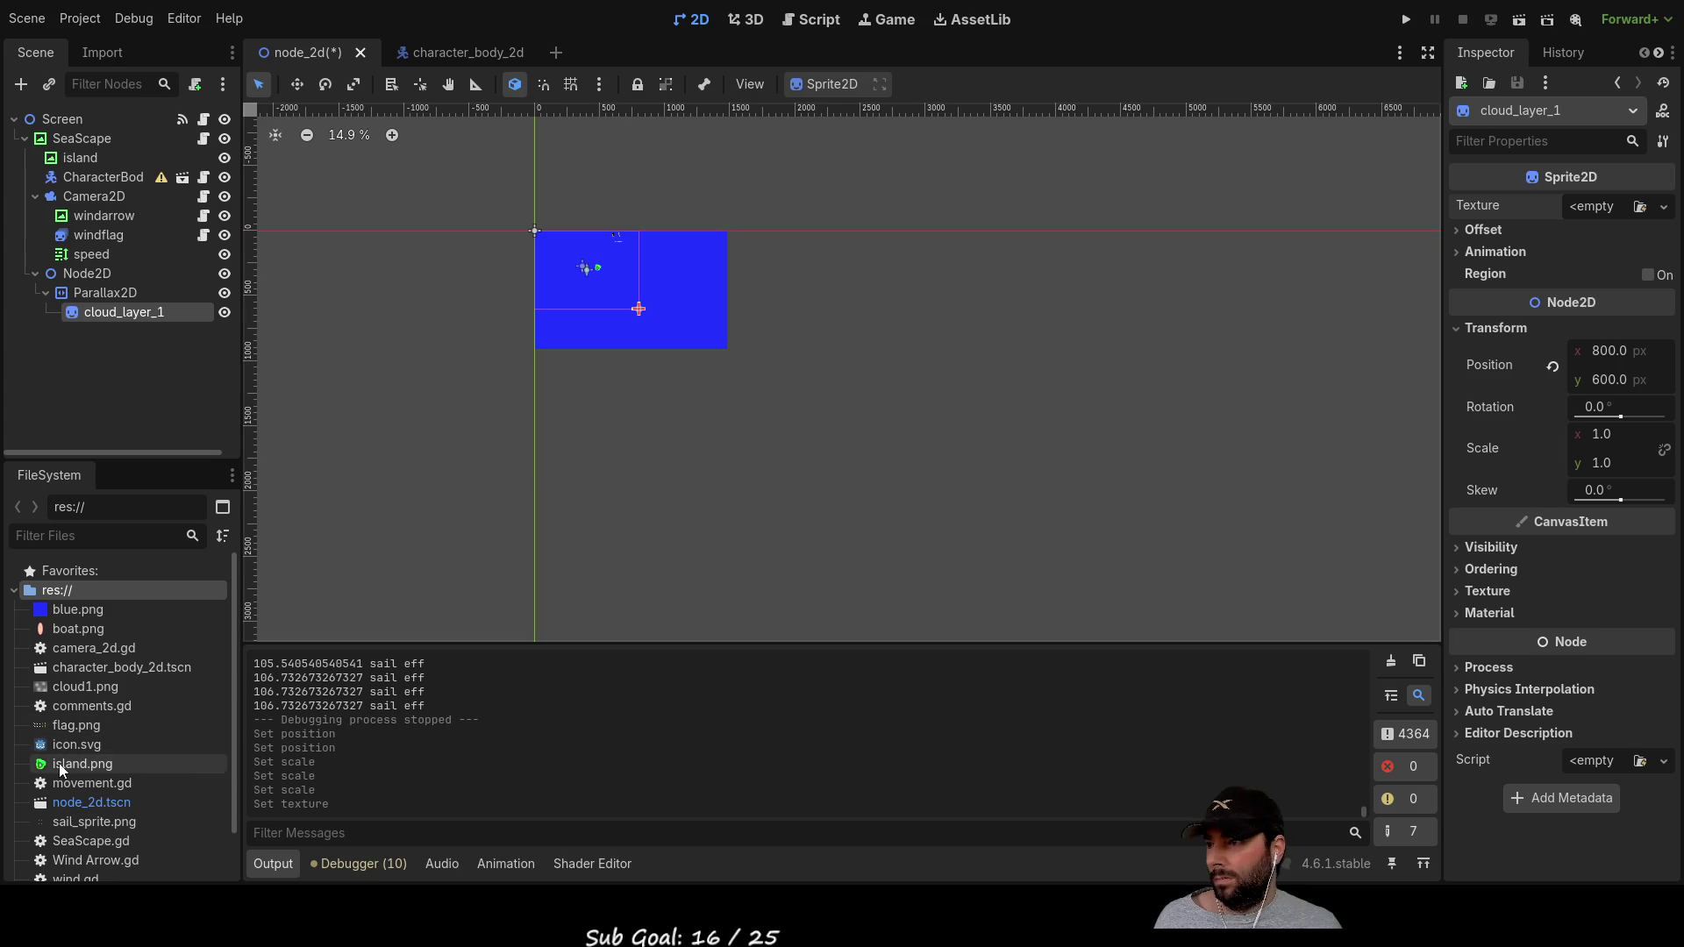
left_click(85, 689)
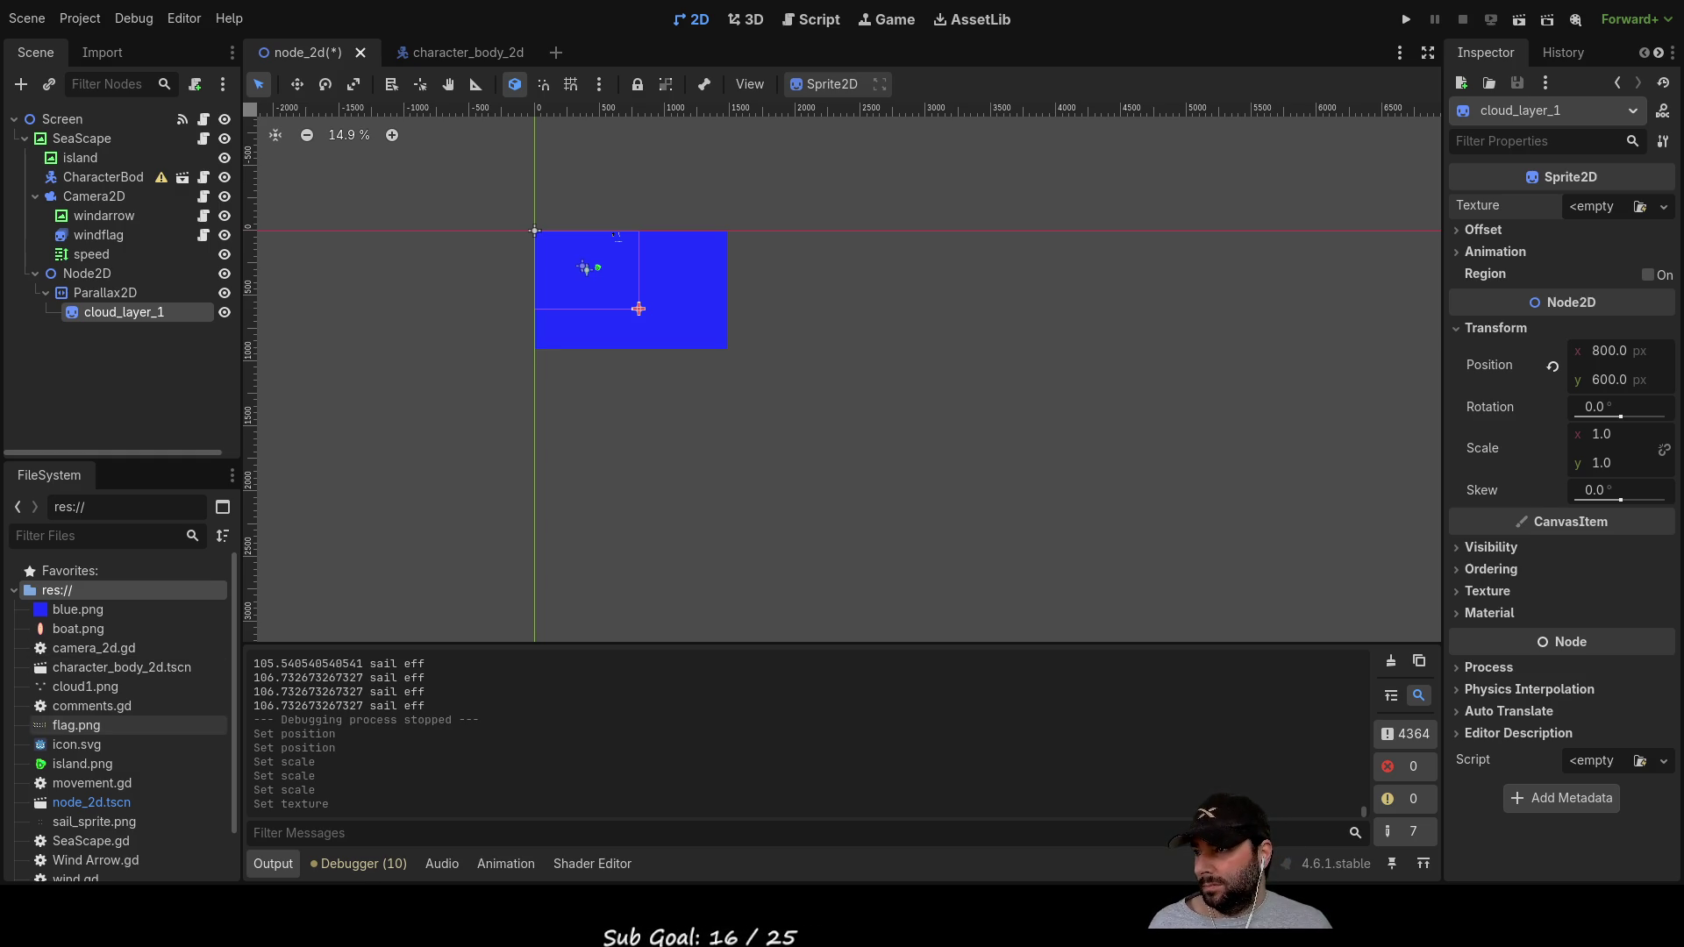
mouse_move(71, 693)
left_mouse_down()
mouse_move(602, 596)
mouse_move(1565, 289)
mouse_move(1599, 219)
left_mouse_up()
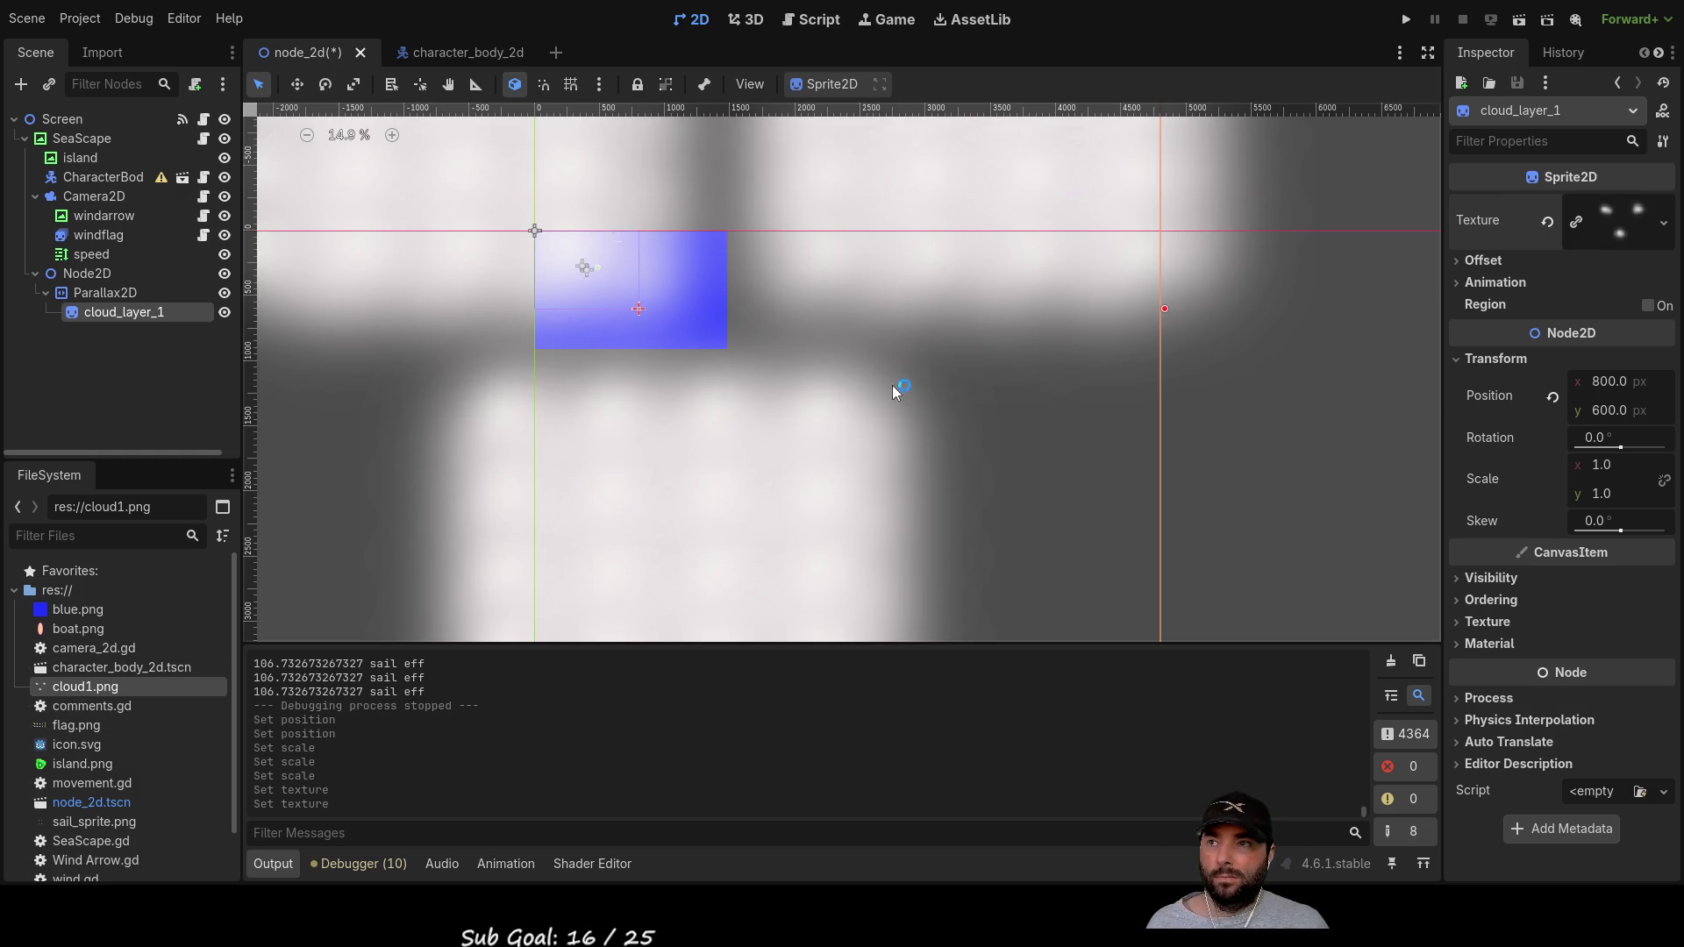
Step: Confirm cloud_layer_1's x position stays 800, then edit Parallax2D's horizontal Repeat Size
scroll(908, 474, "down", 8)
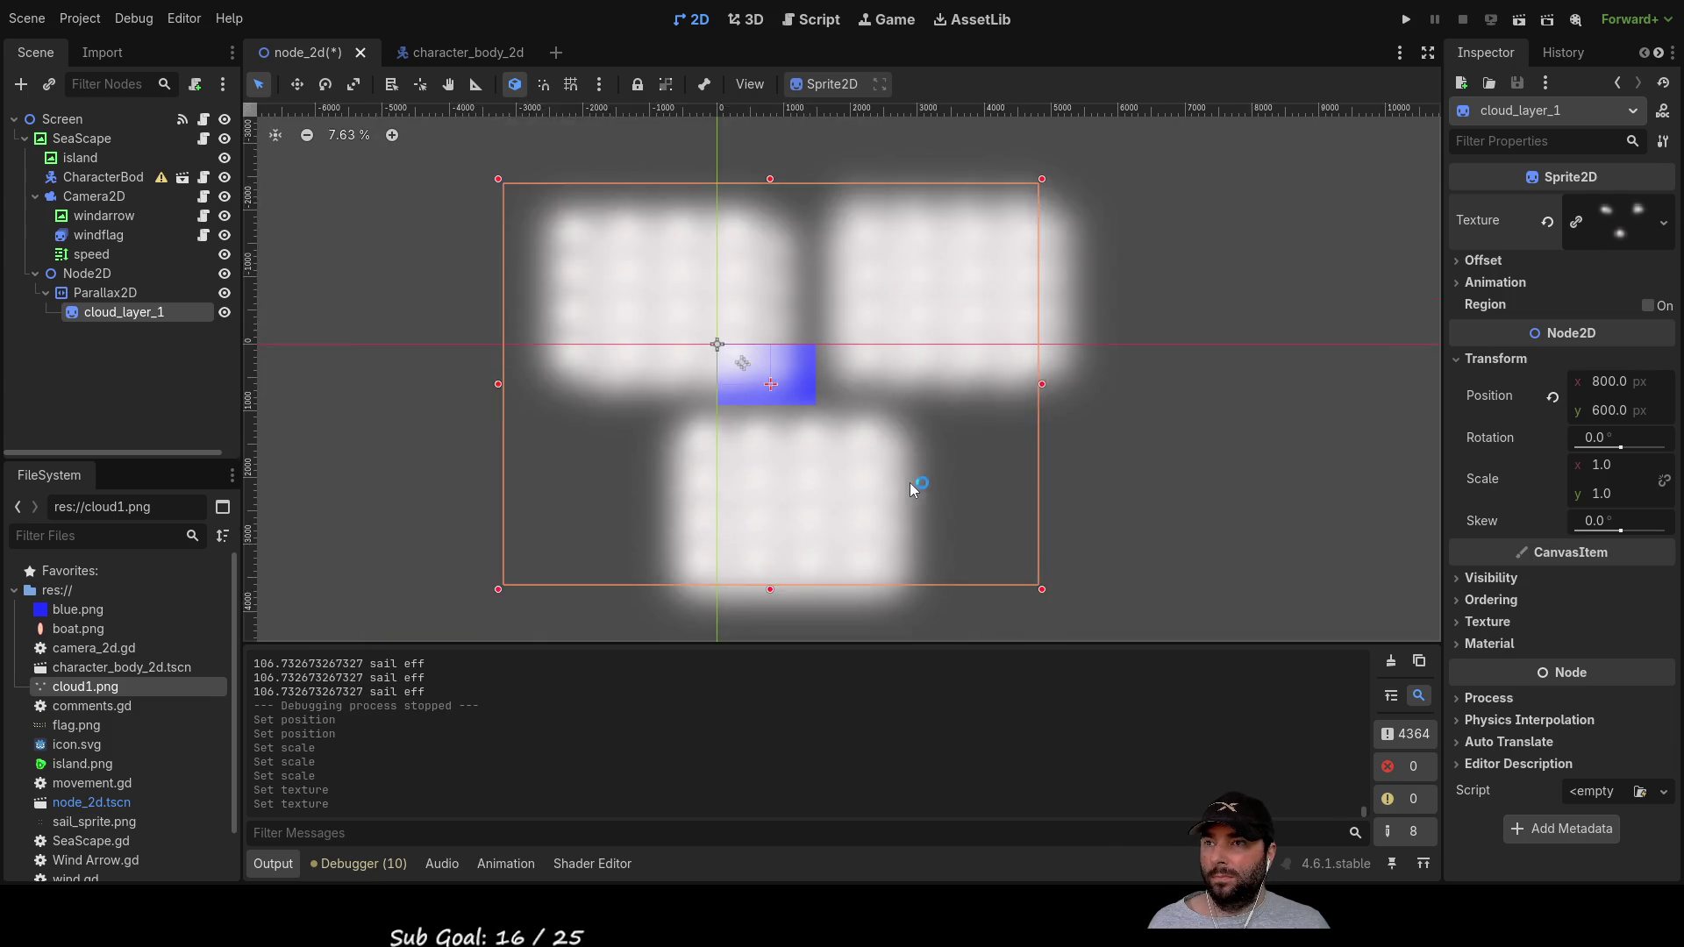
scroll(931, 500, "up", 4)
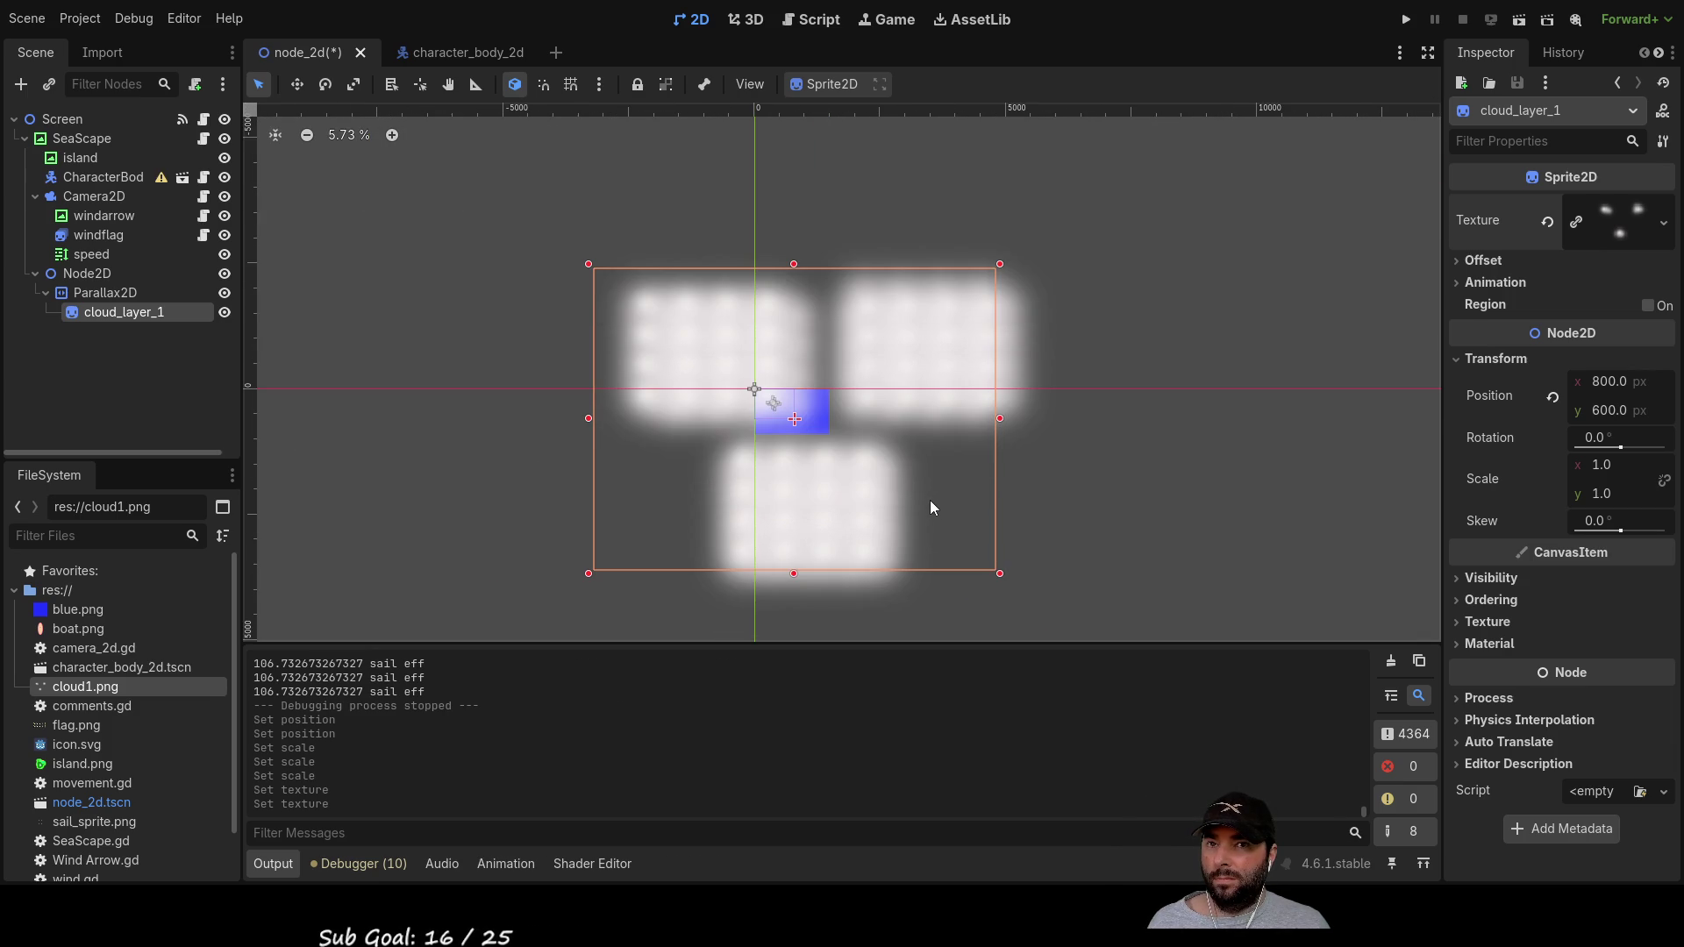
left_click(1611, 391)
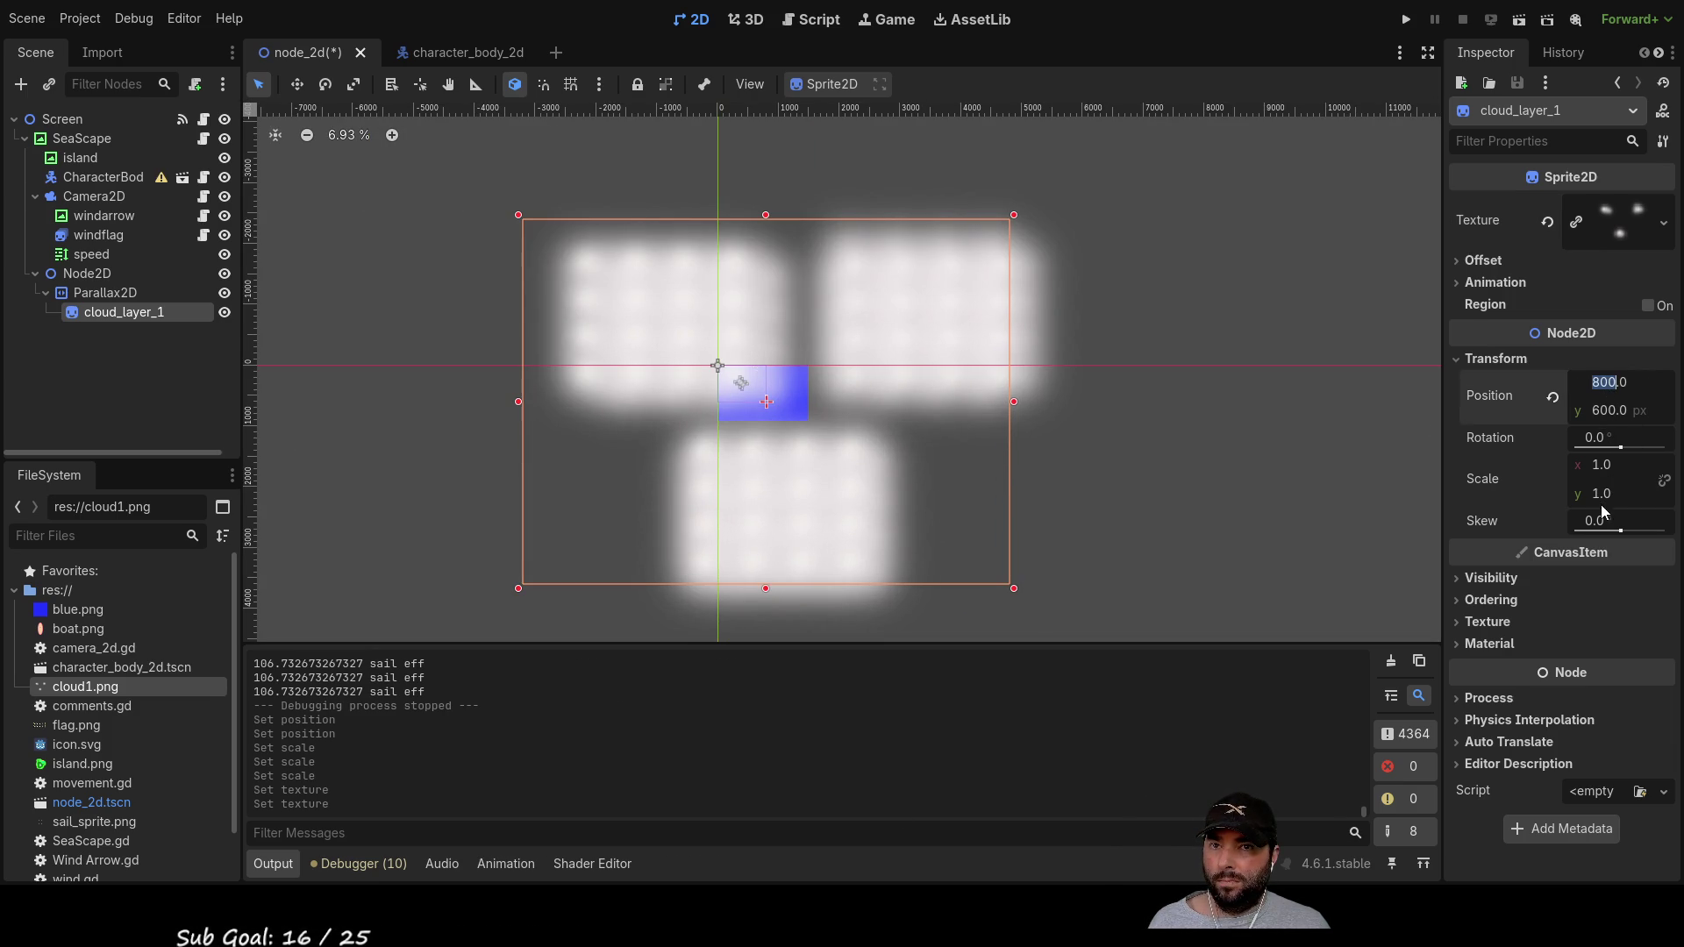
left_click(1524, 519)
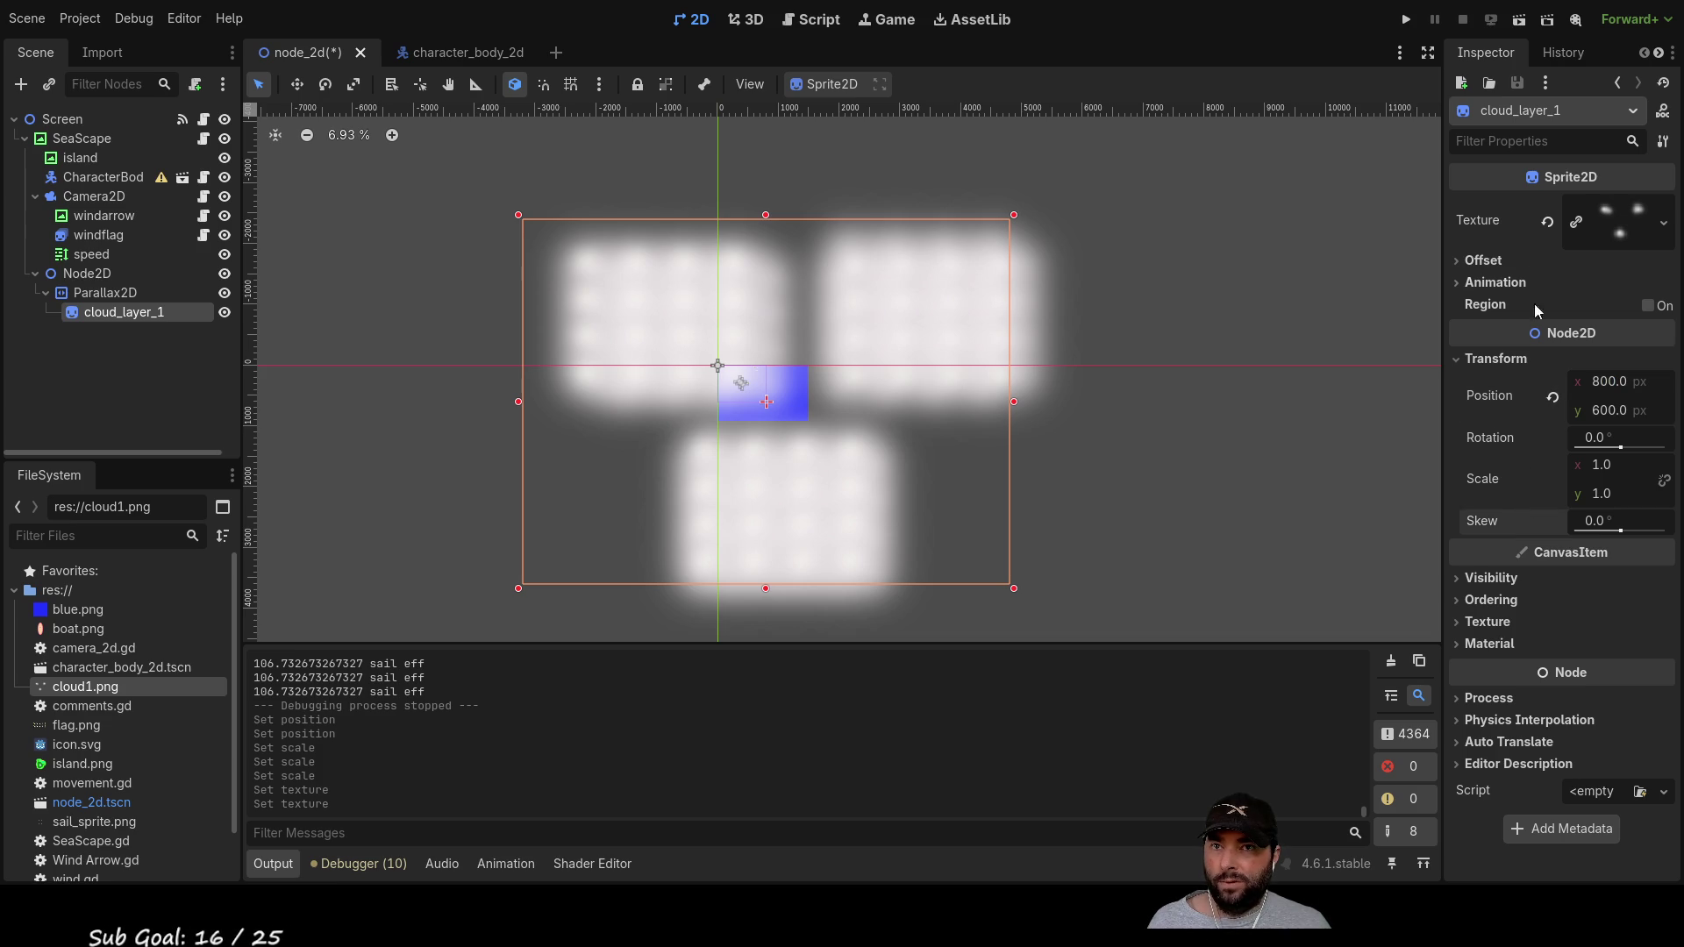
left_click(106, 298)
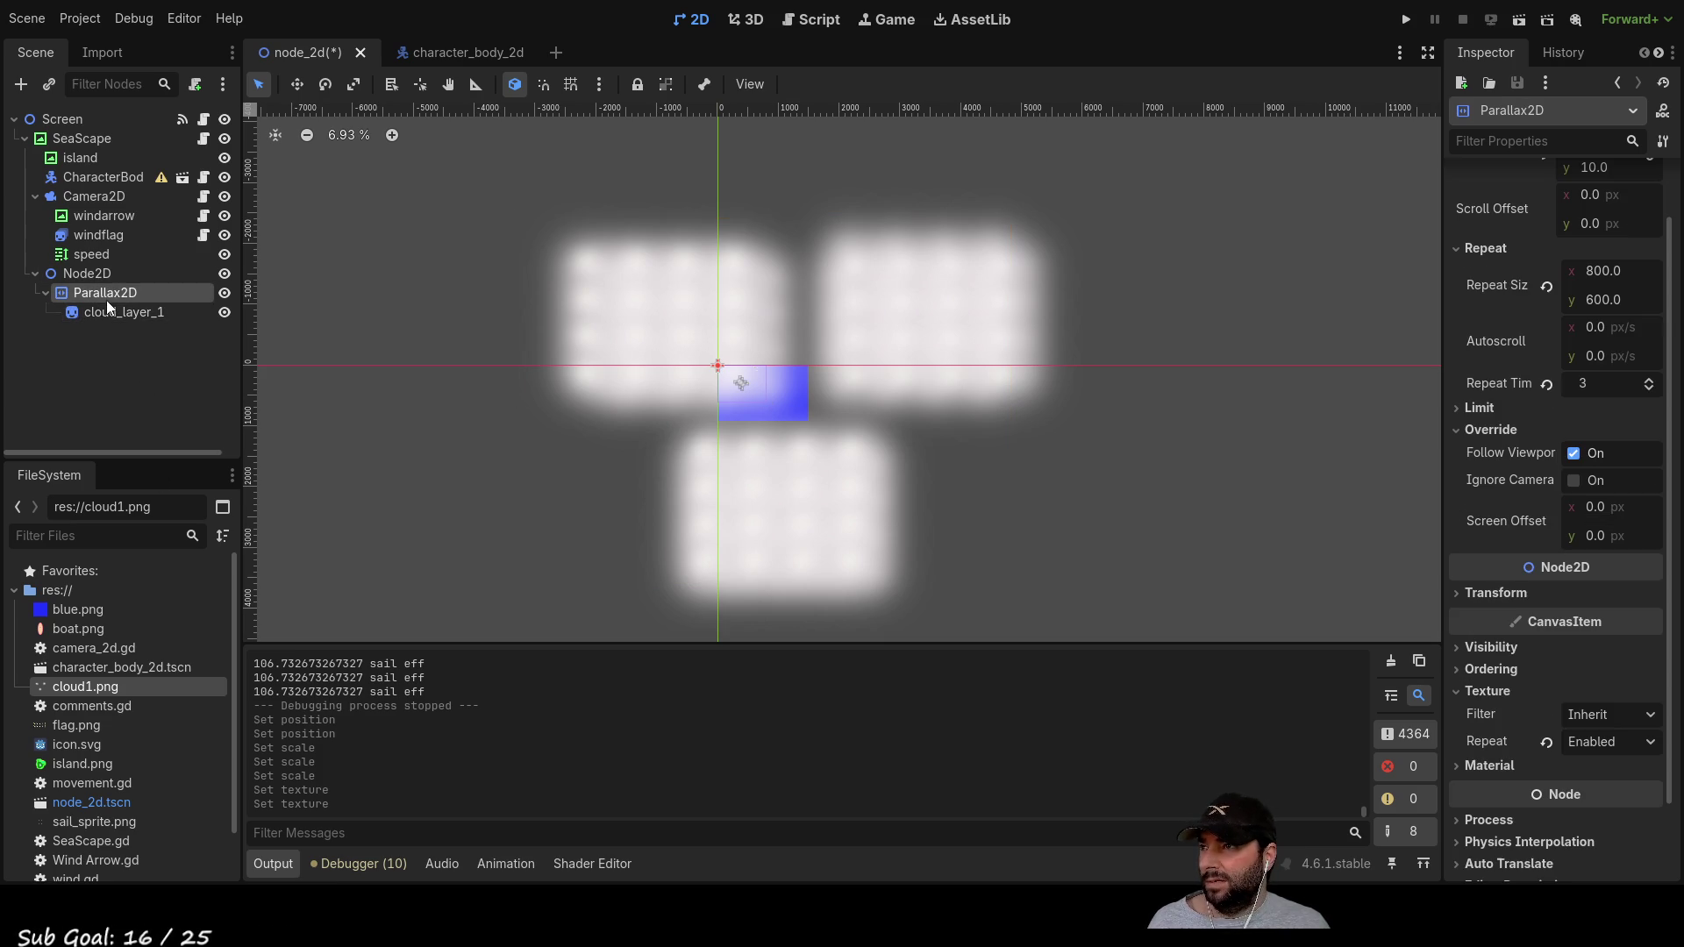
left_click(1605, 272)
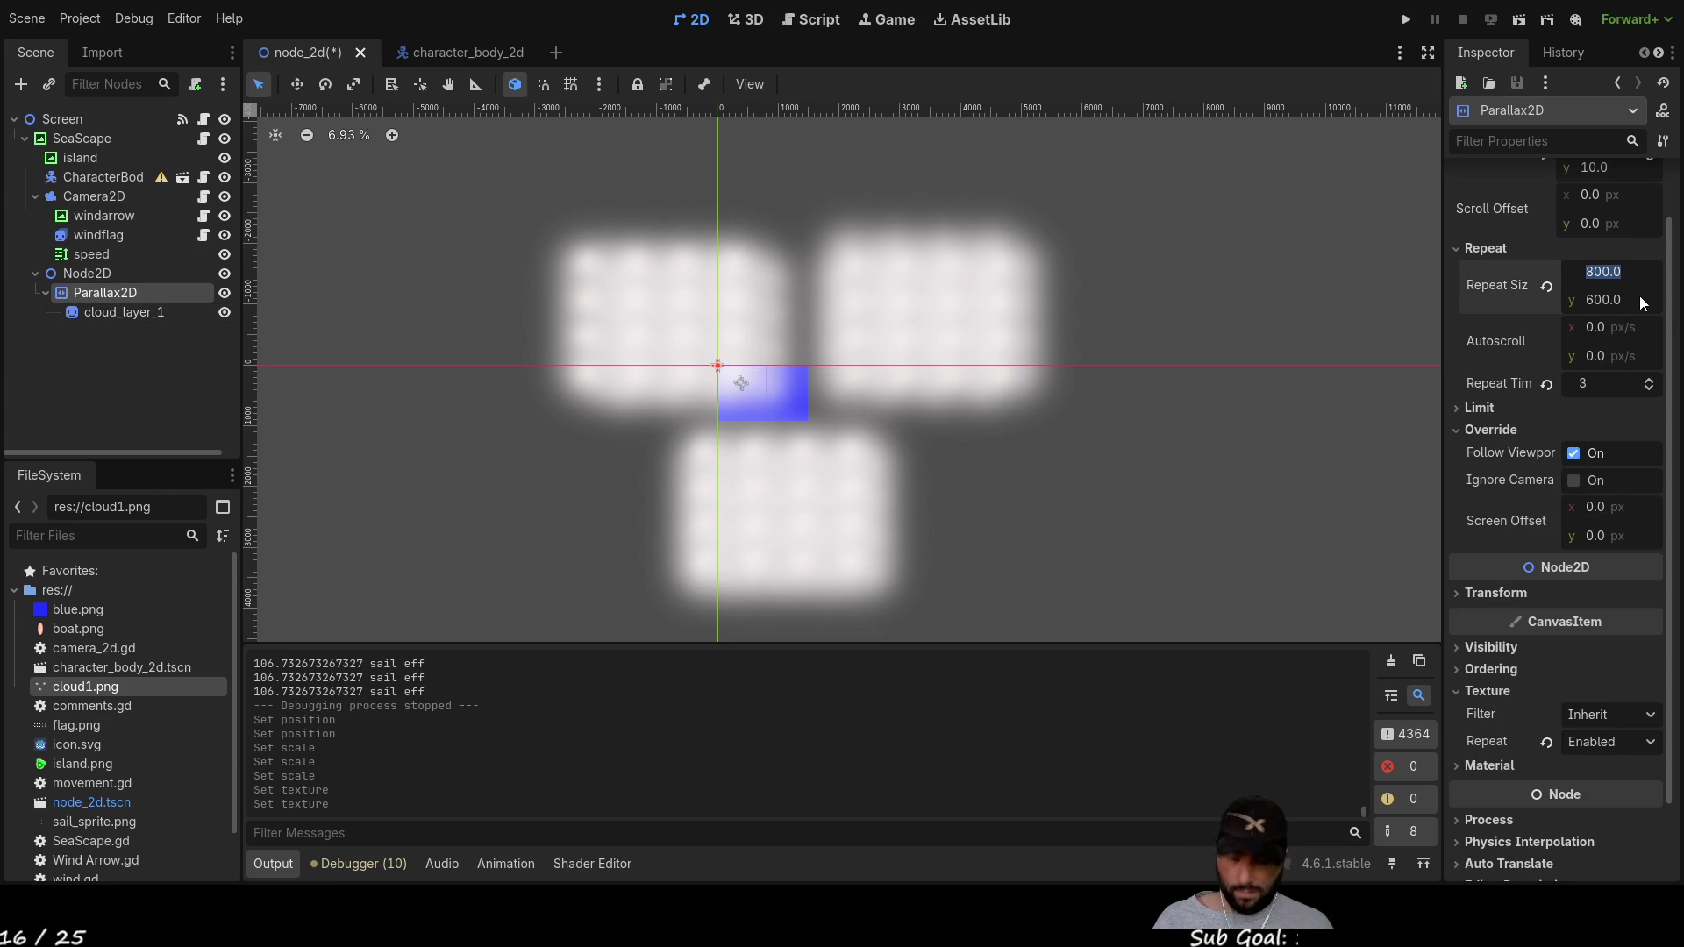
type("8000")
type("7999")
Step: Set Parallax2D's horizontal Repeat Size to 8000
key("Return")
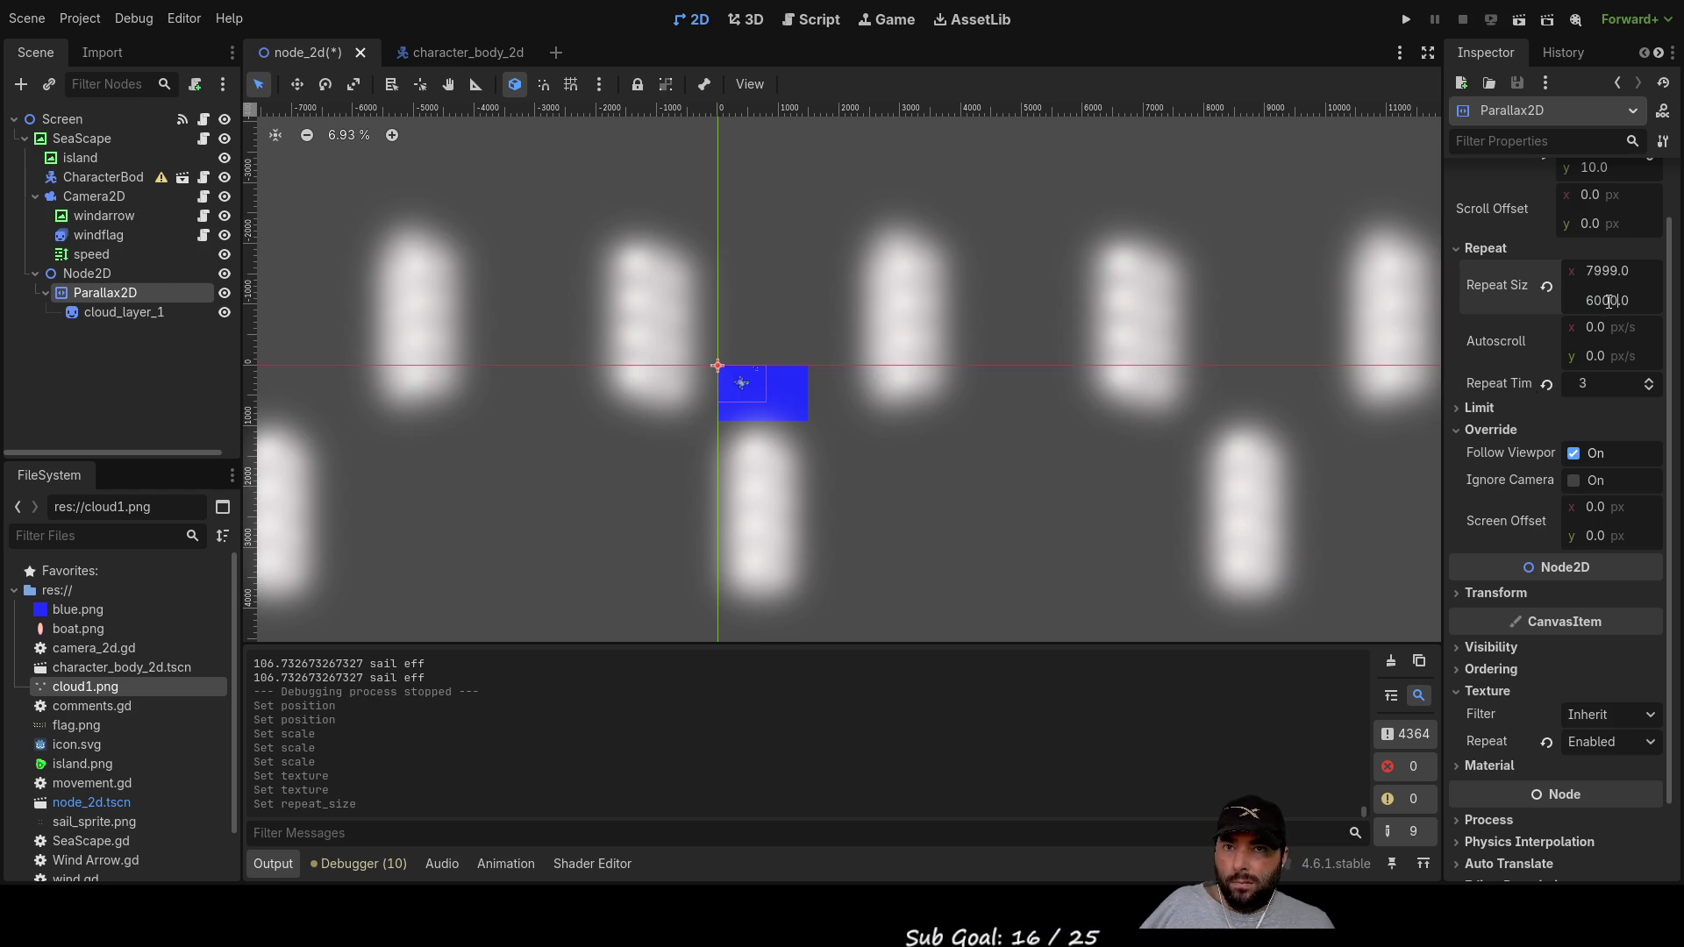
double_click(1602, 271)
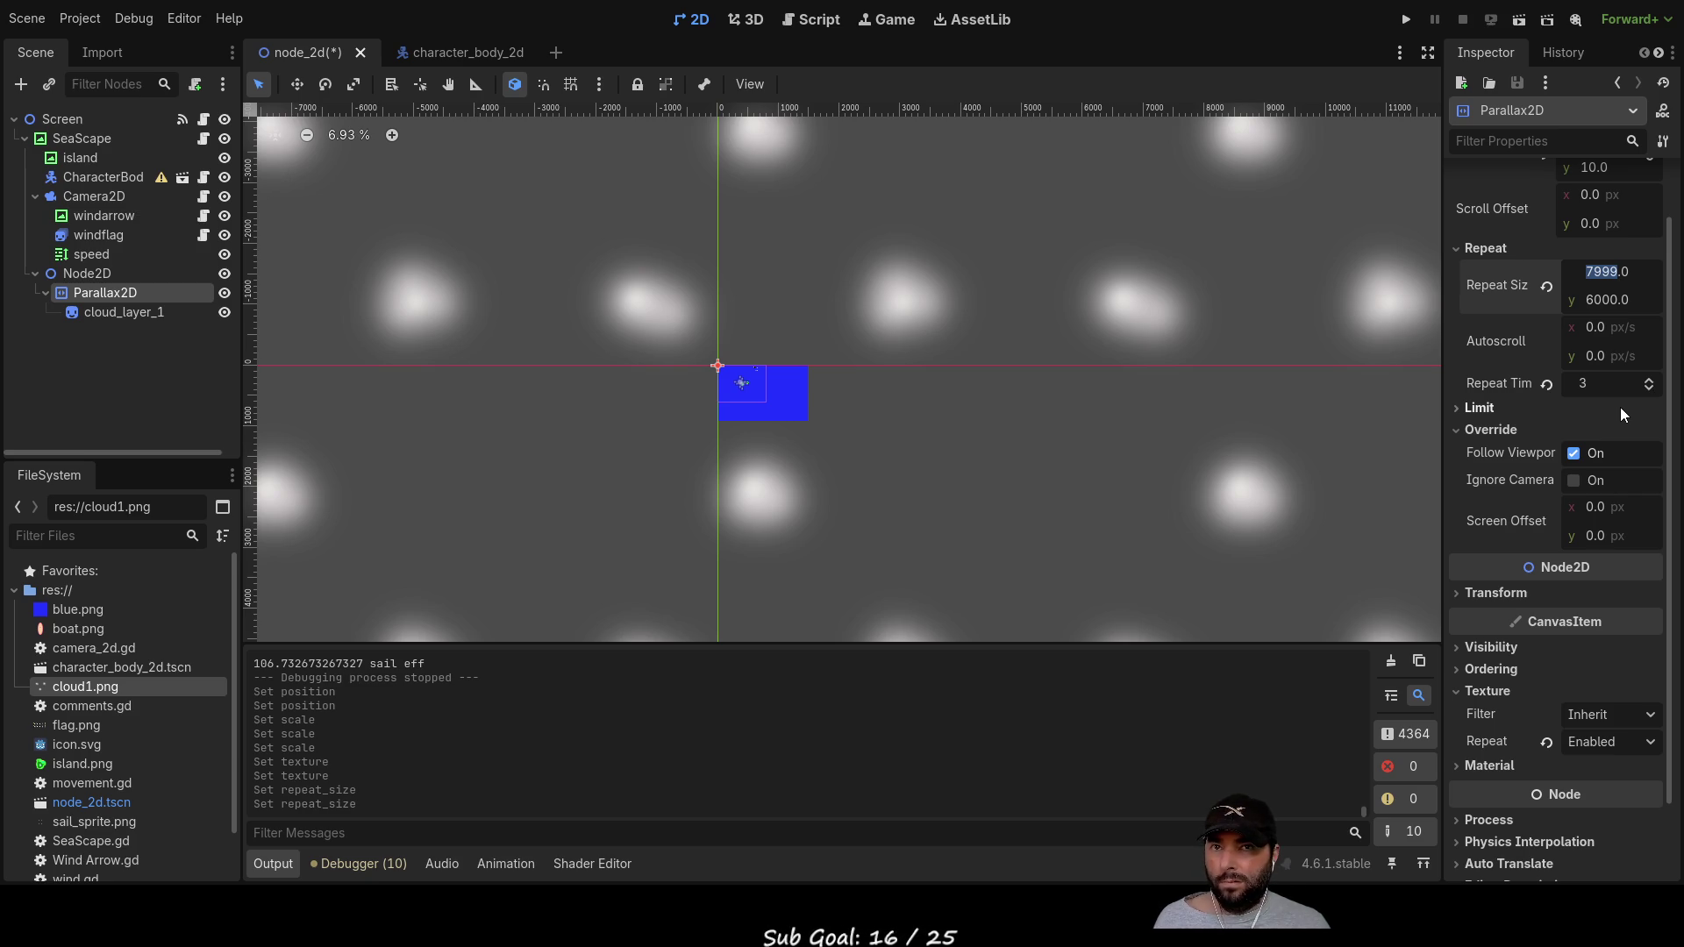
type("8000")
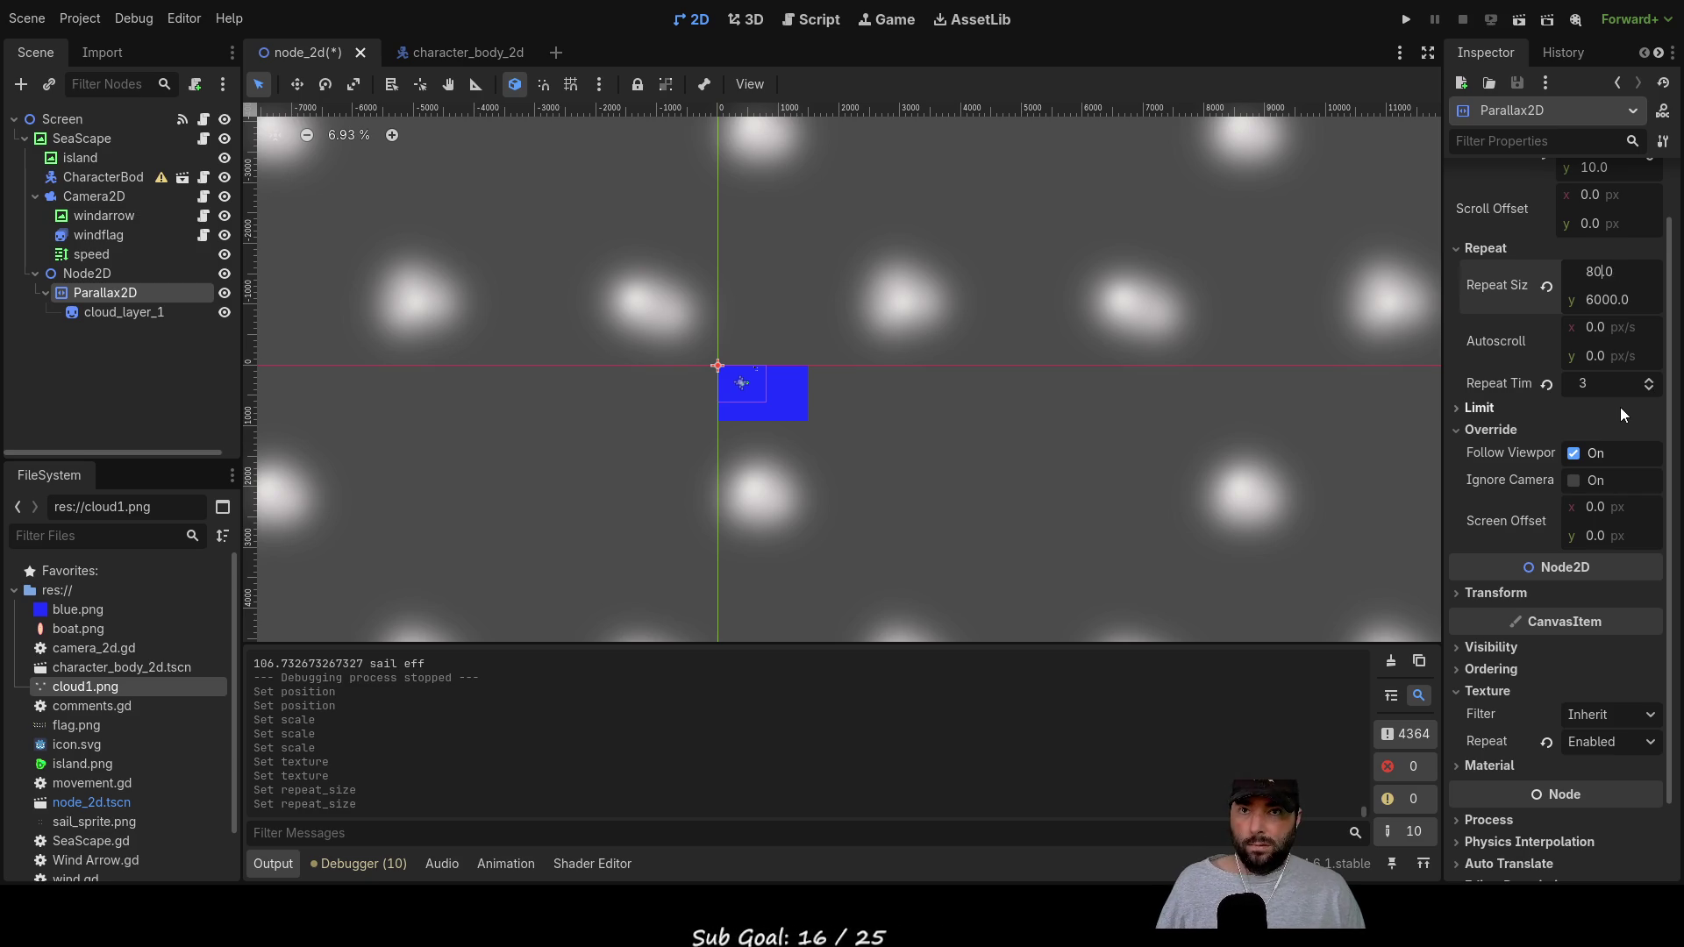
key("Return")
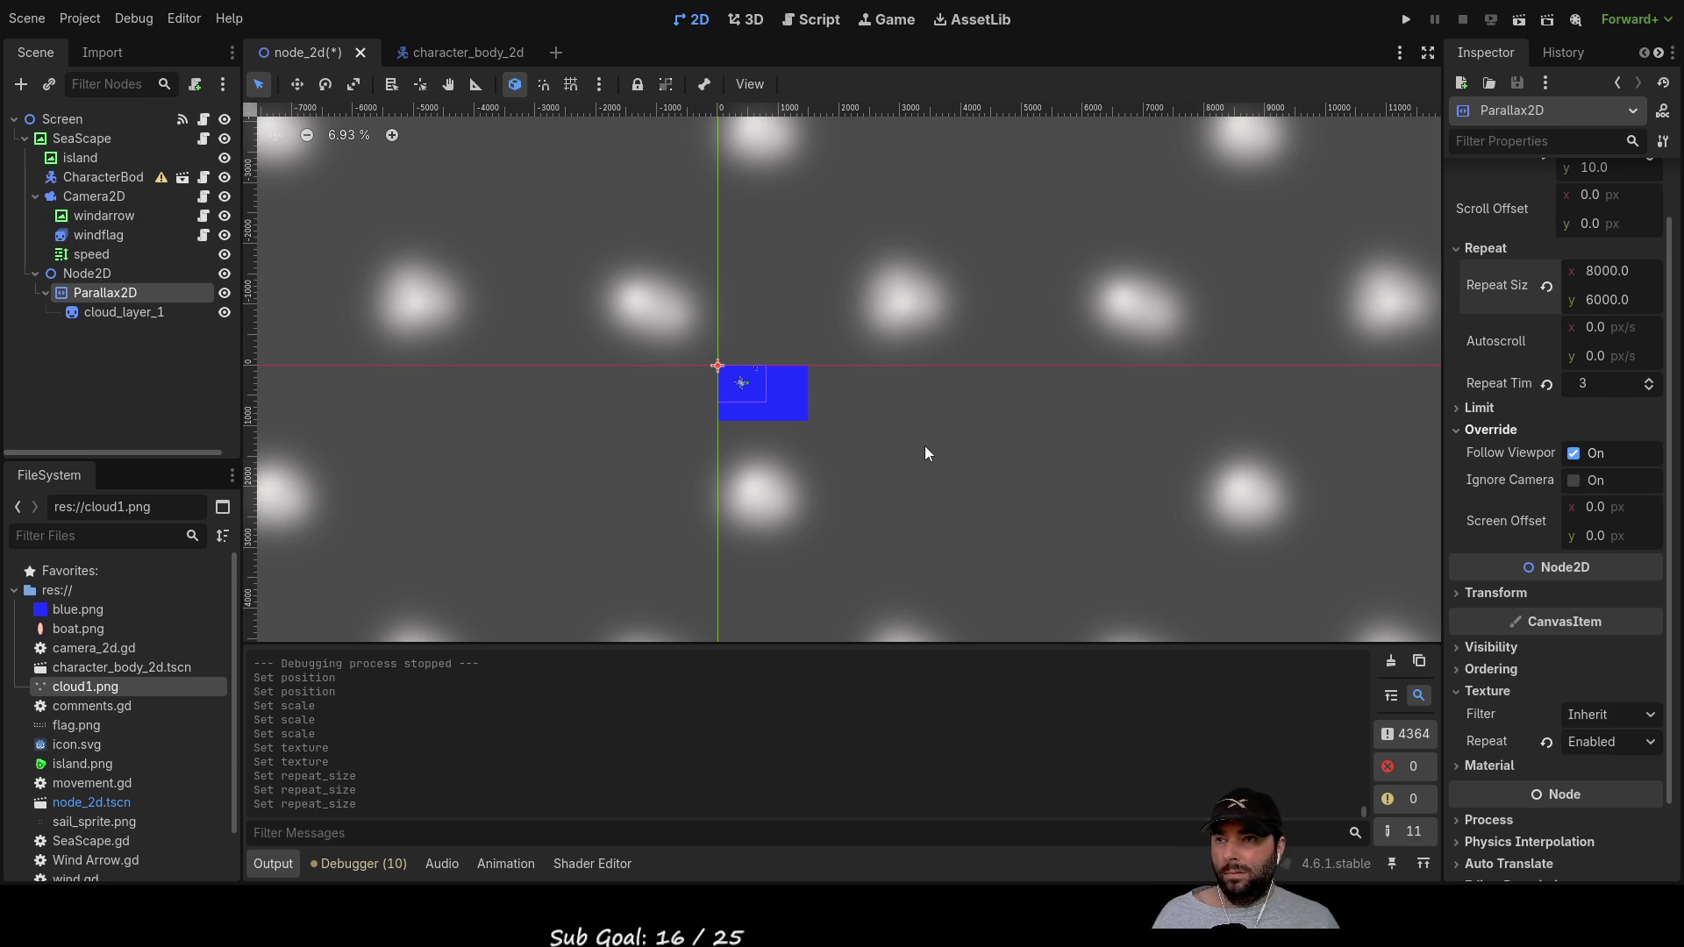
Step: Zoom and pan the viewport over the sea, then run the game to test the clouds
scroll(926, 474, "down", 5)
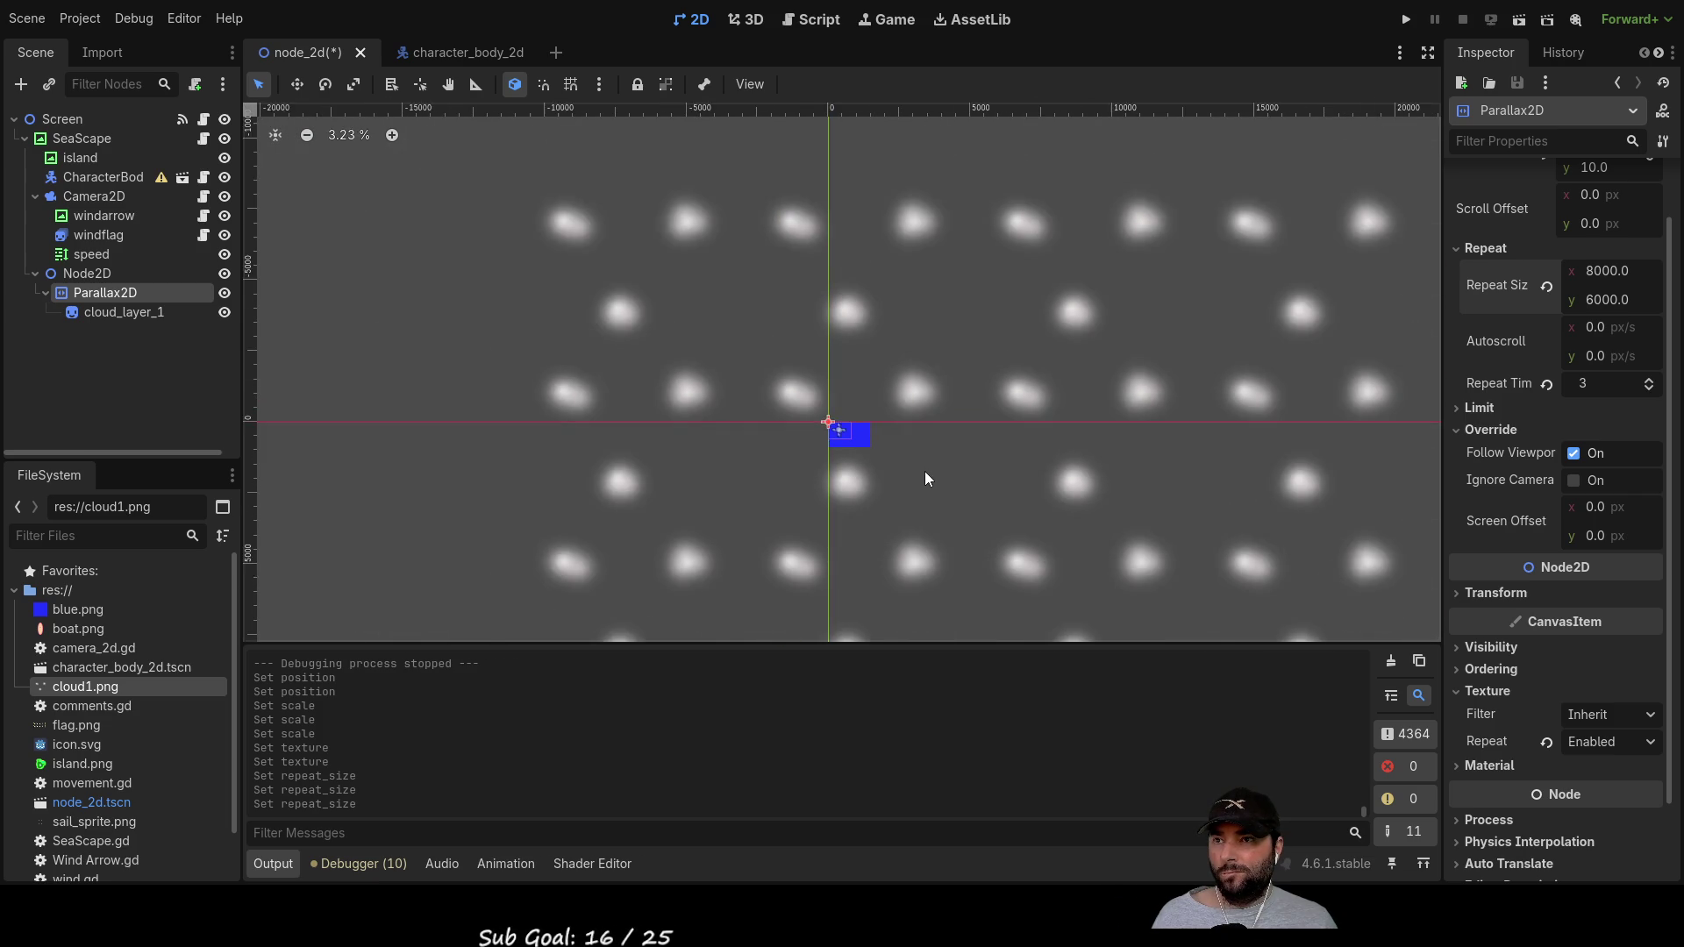
scroll(933, 489, "up", 5)
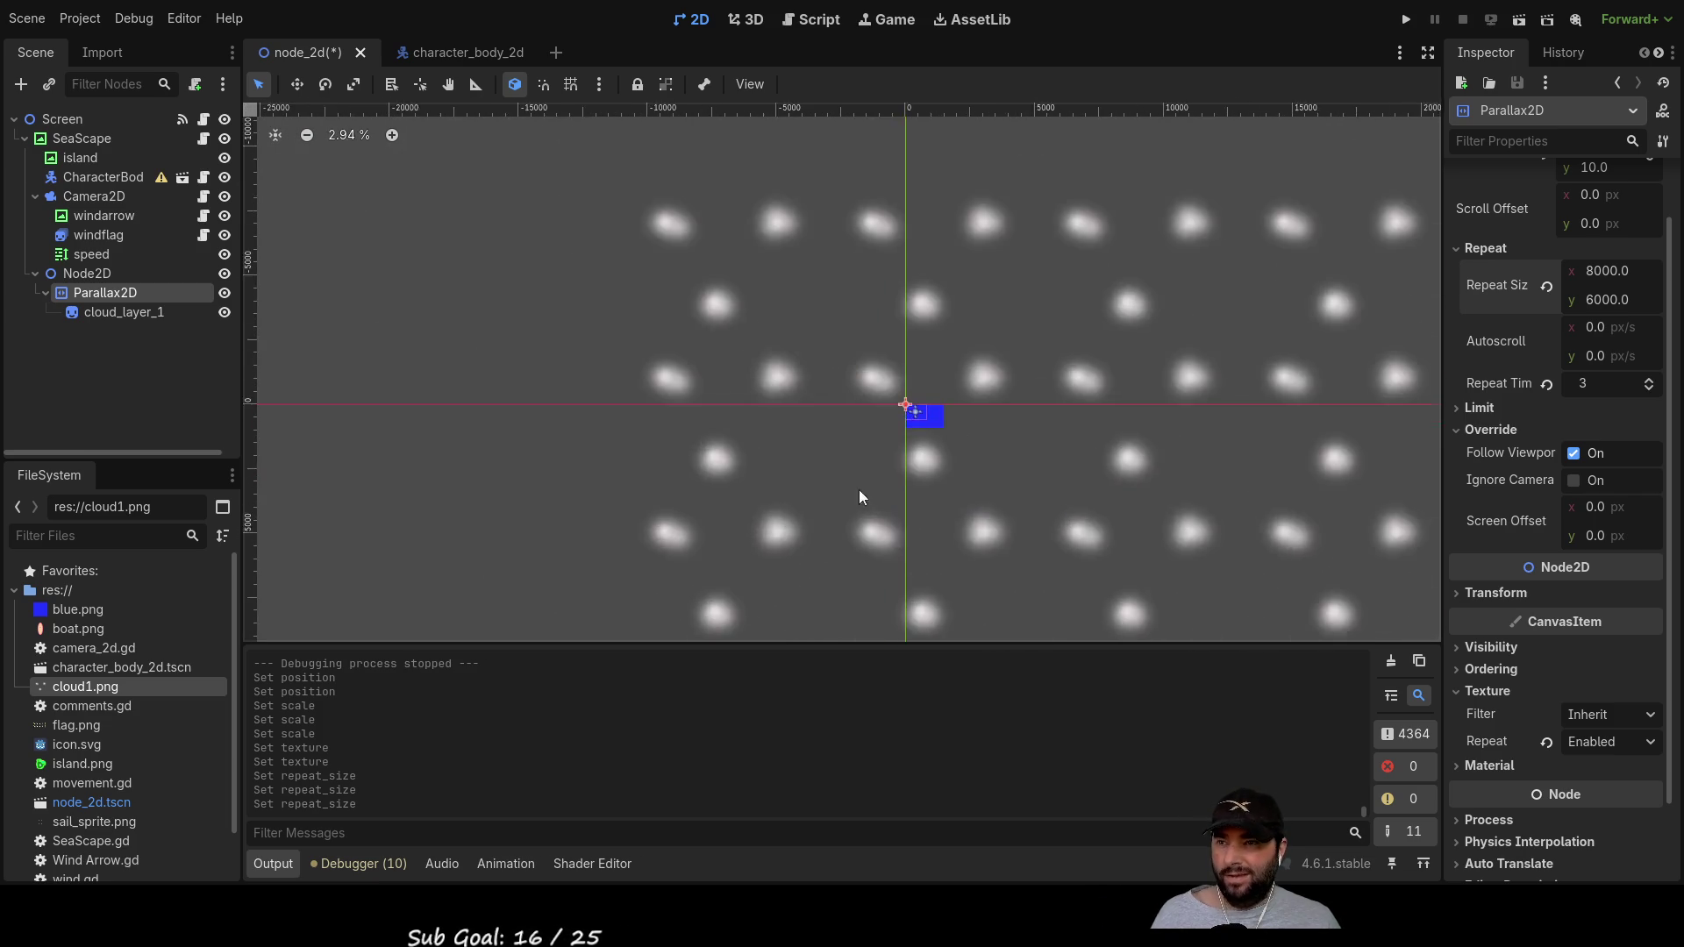
scroll(1065, 521, "up", 7)
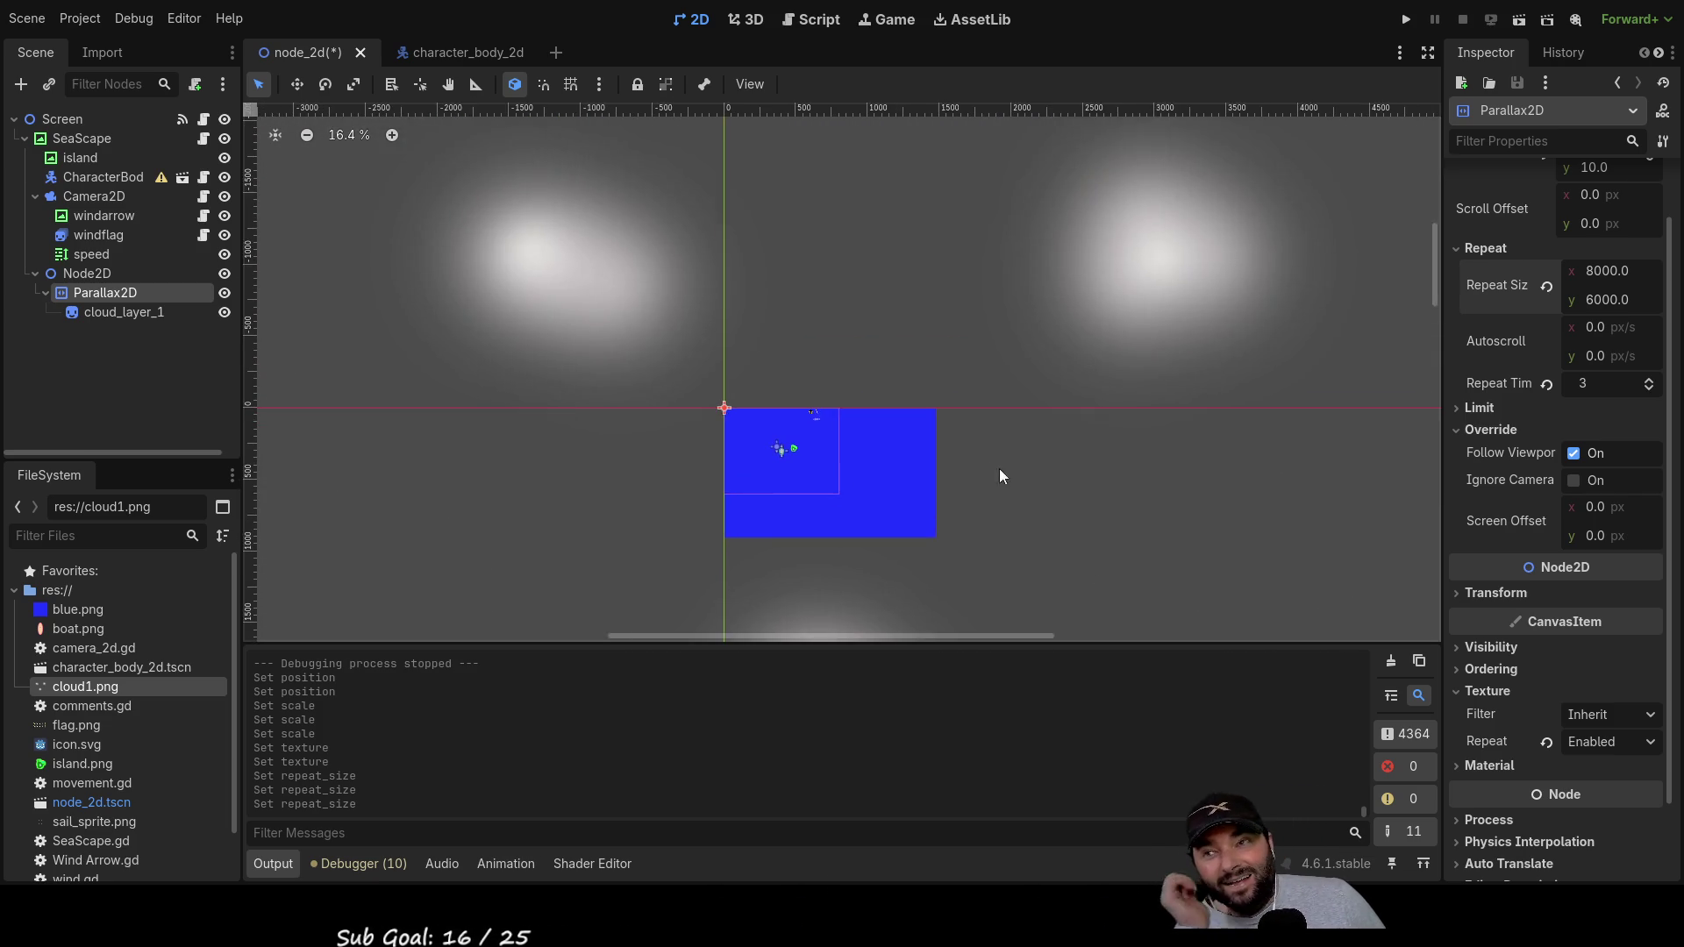
scroll(1008, 496, "up", 1)
left_click_drag(923, 423, 1295, 516)
scroll(1040, 335, "down", 2)
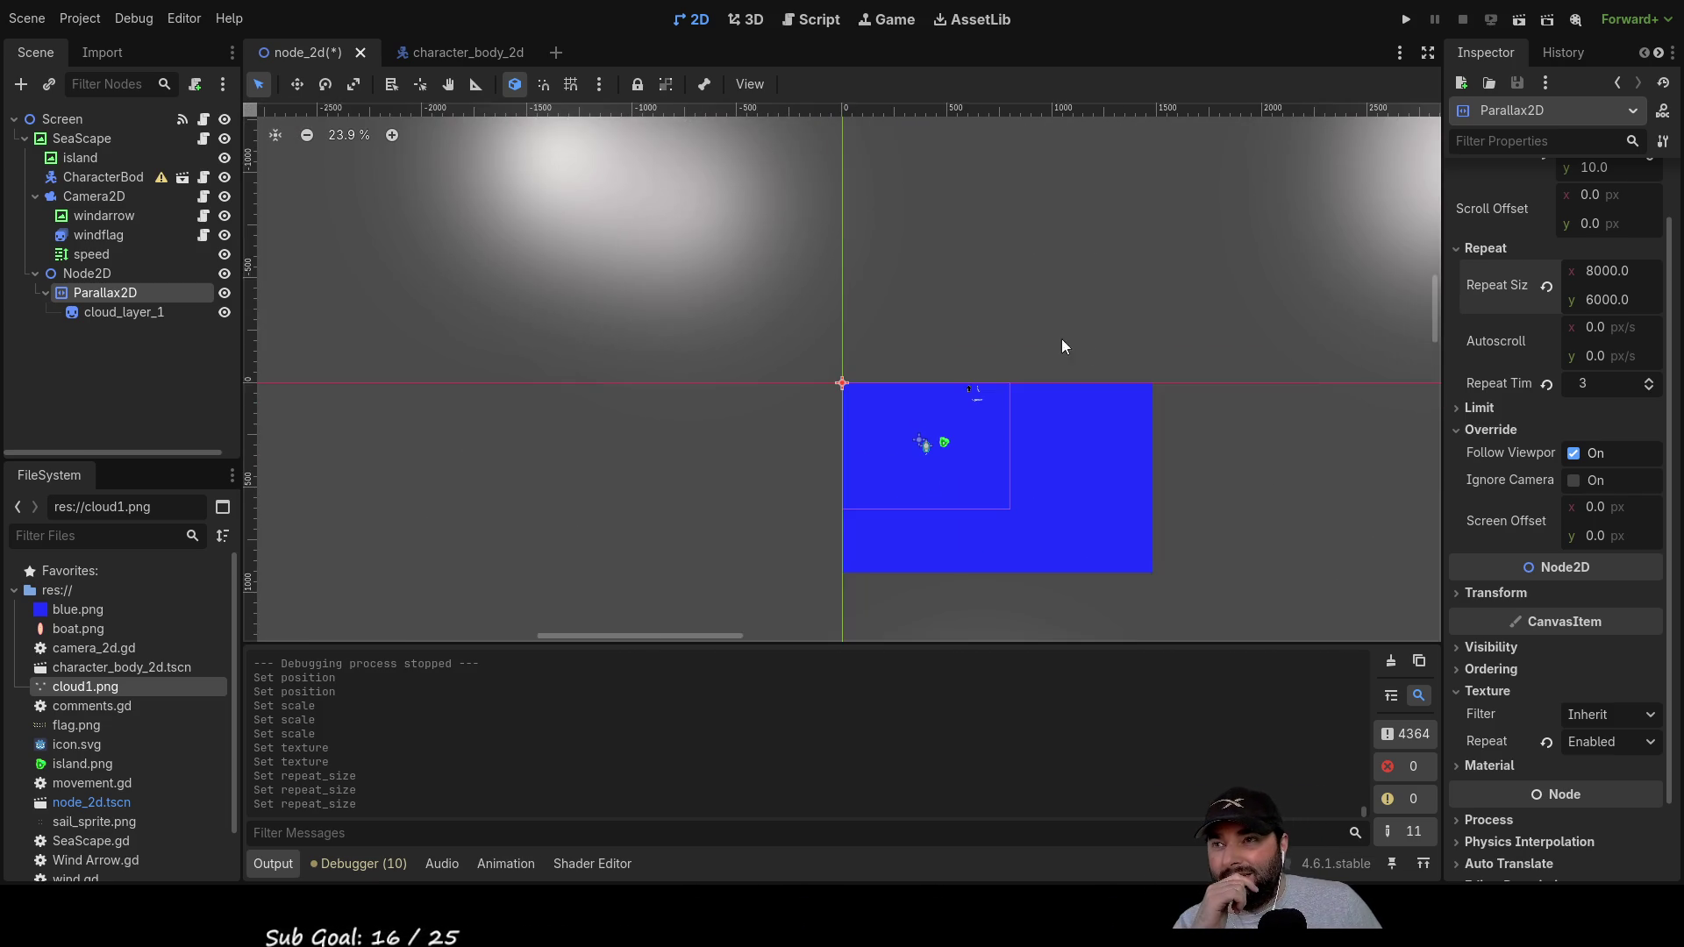
mouse_move(1069, 432)
left_mouse_down()
mouse_move(1094, 519)
mouse_move(1054, 346)
left_mouse_up()
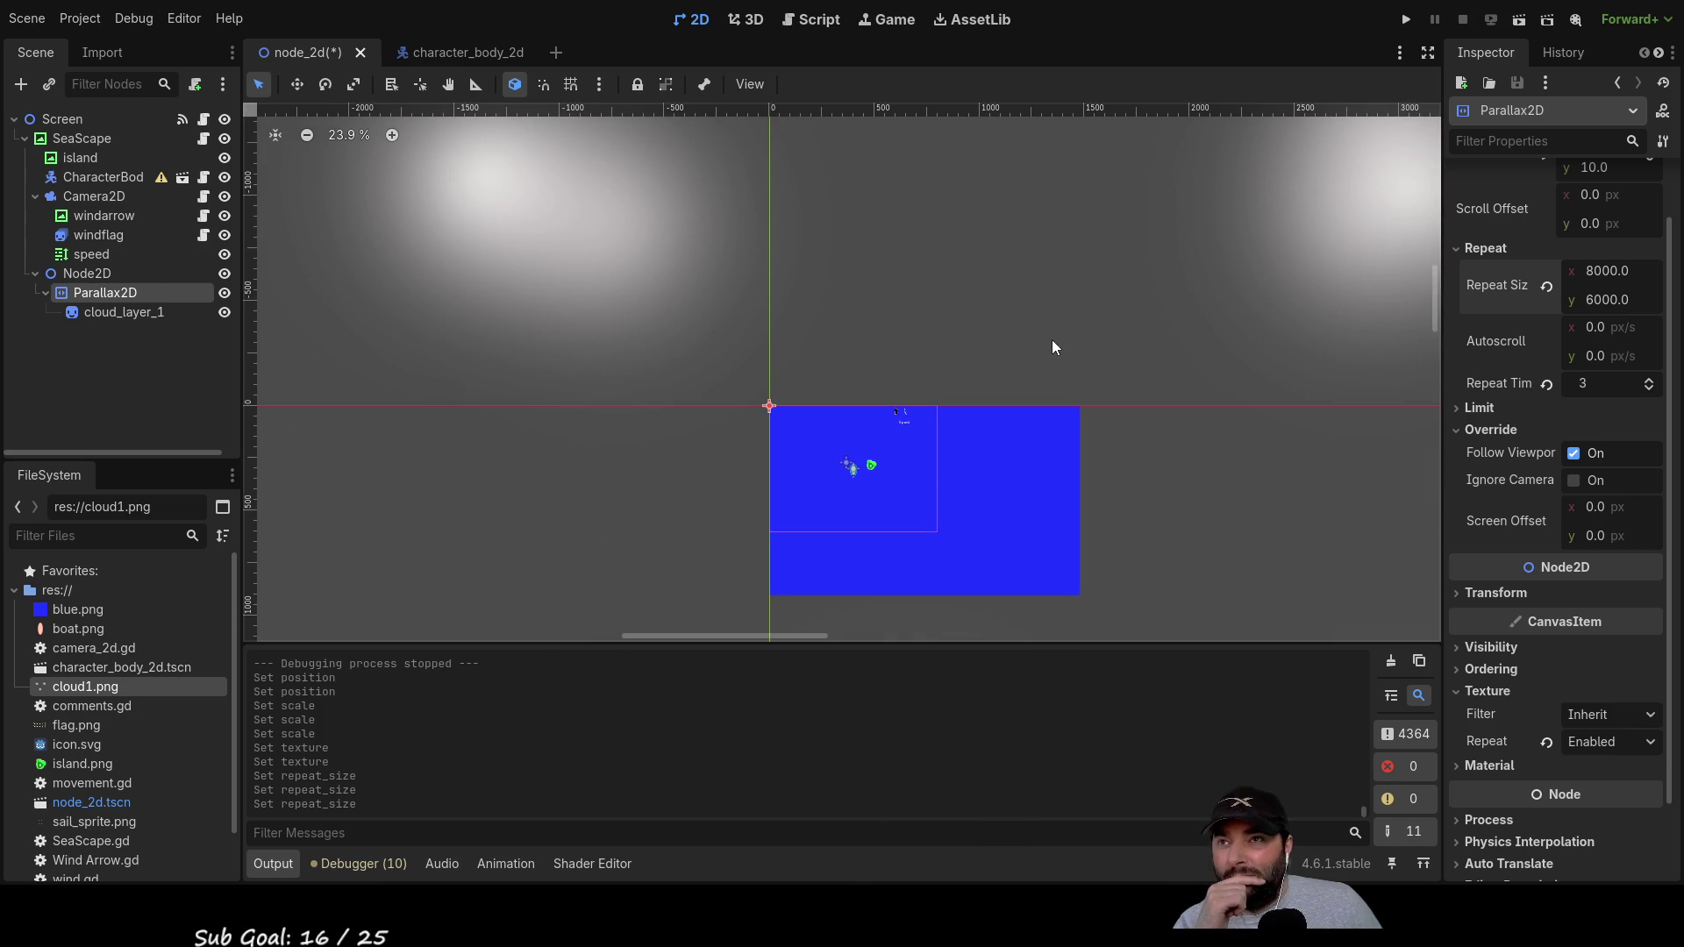
left_click(1406, 20)
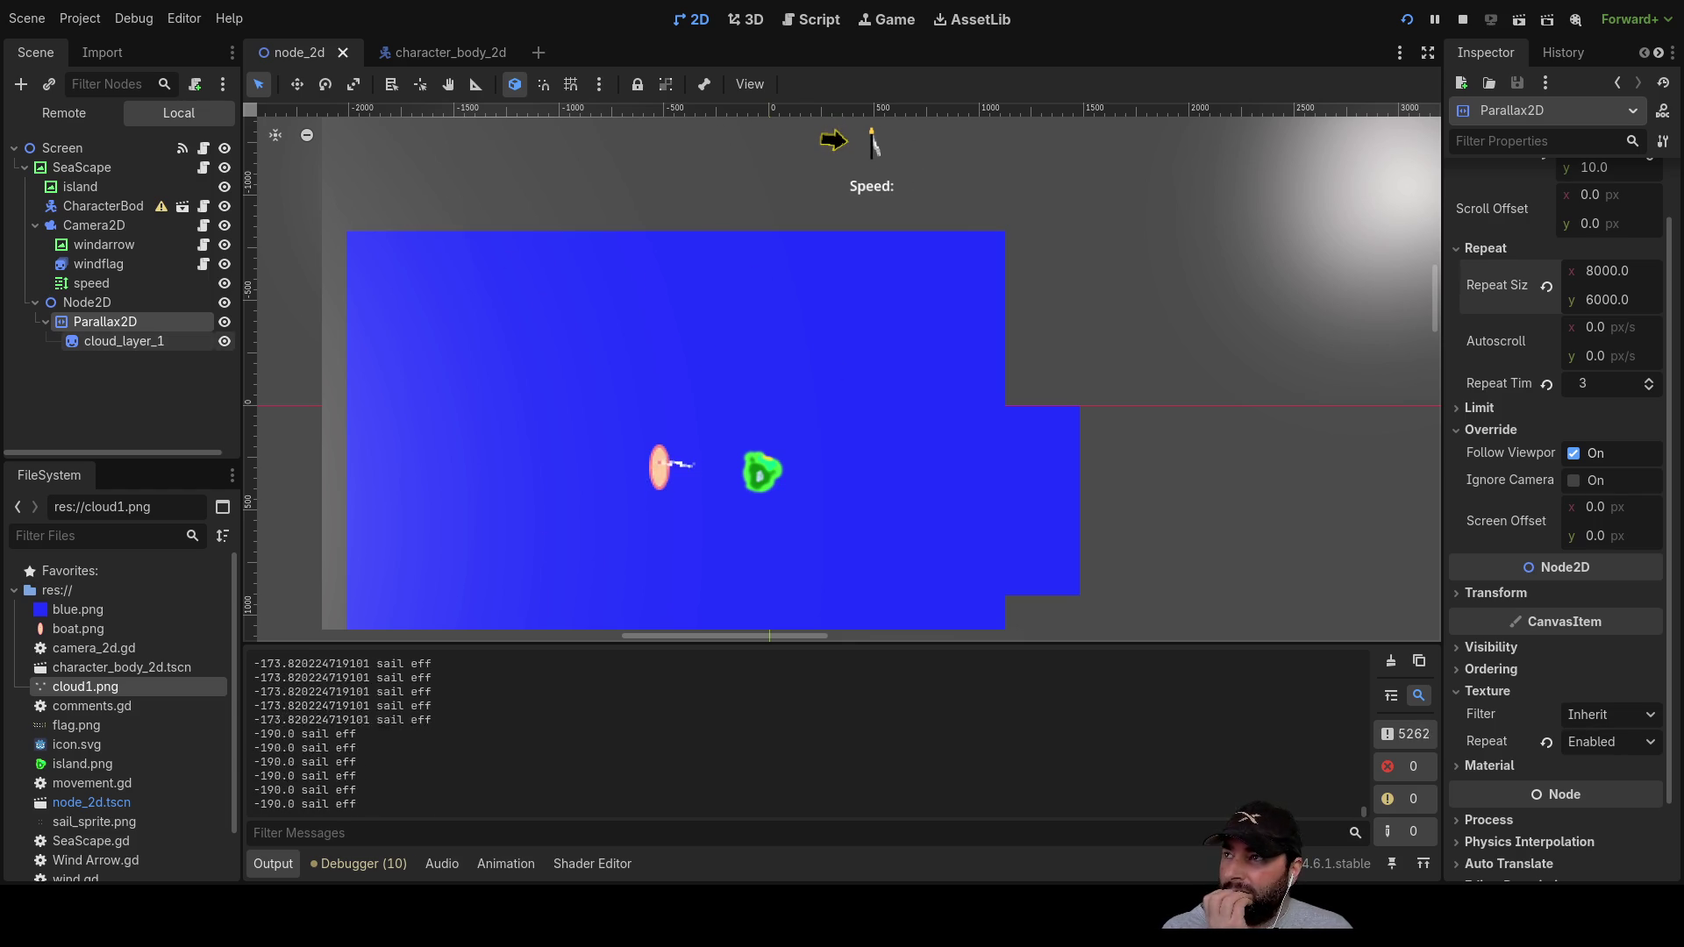
Step: Lower Parallax2D's Repeat Times to 1, zoom the viewport, and stop the running game
left_click(81, 167)
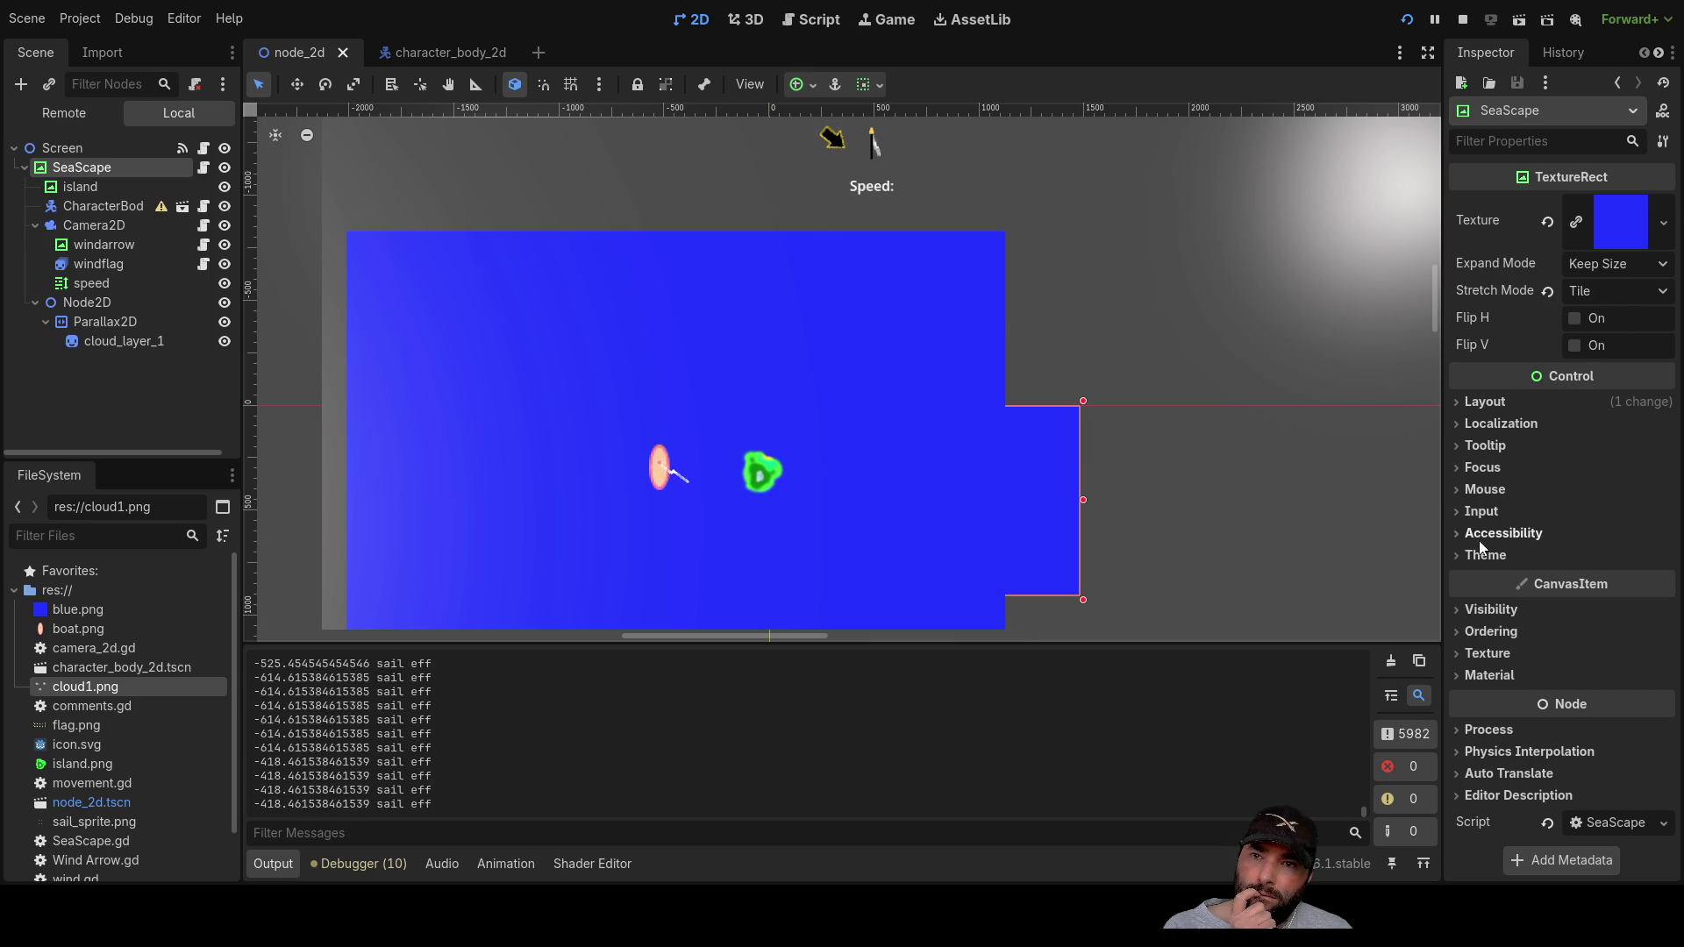
left_click(103, 321)
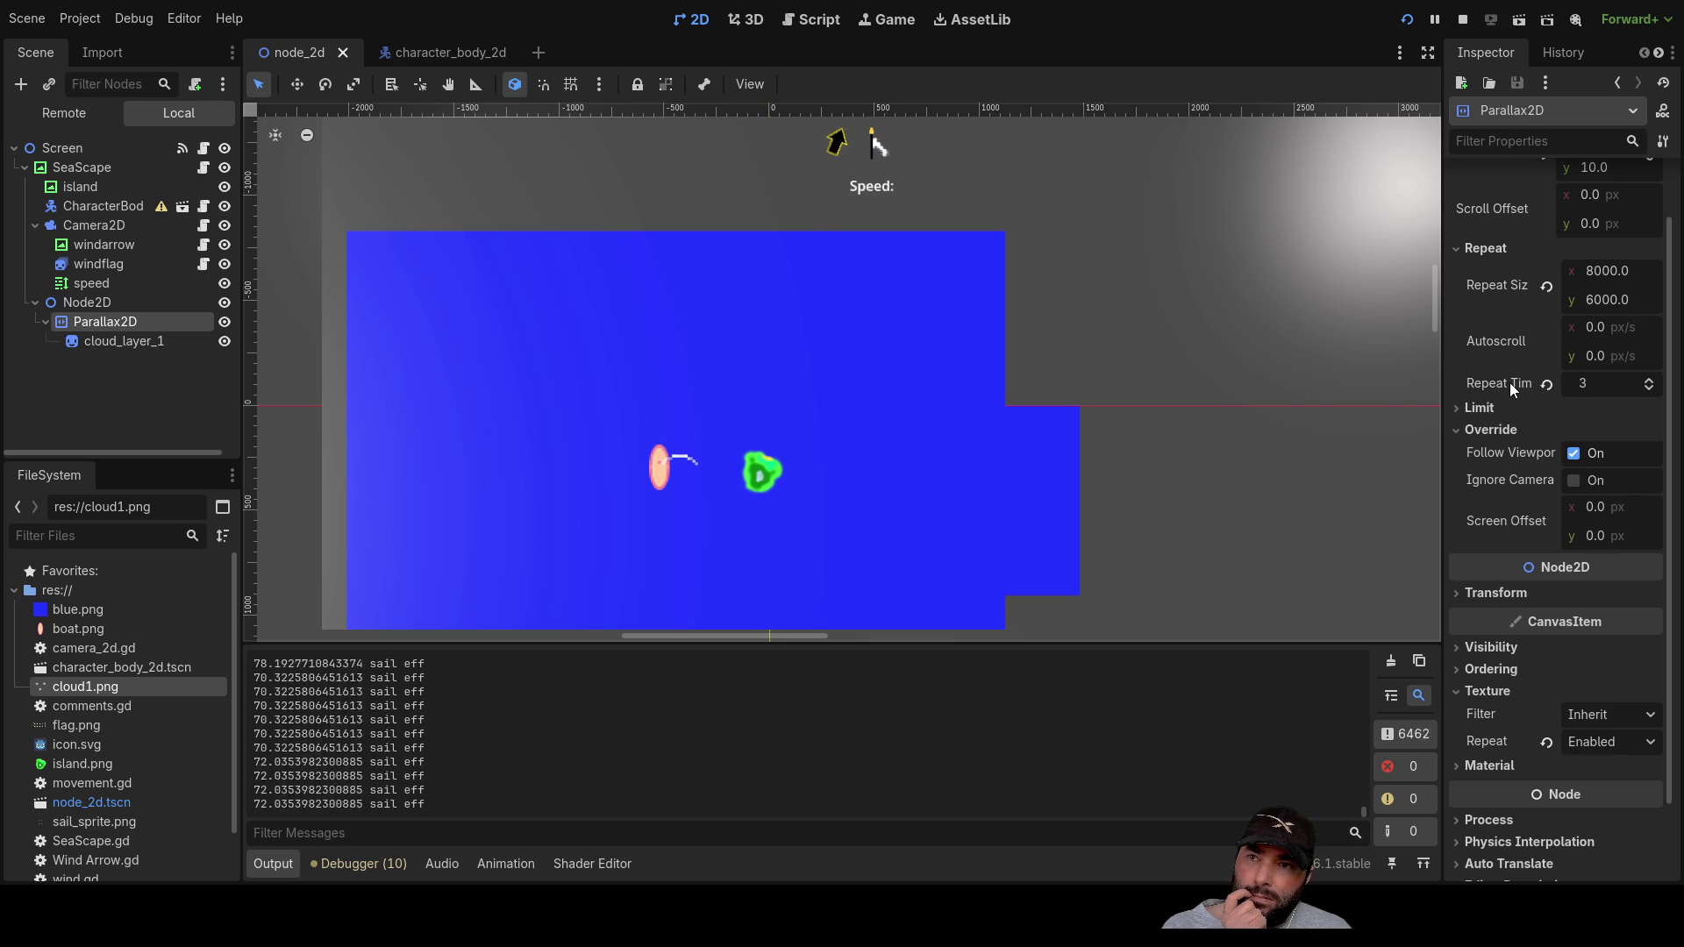
left_click(1649, 392)
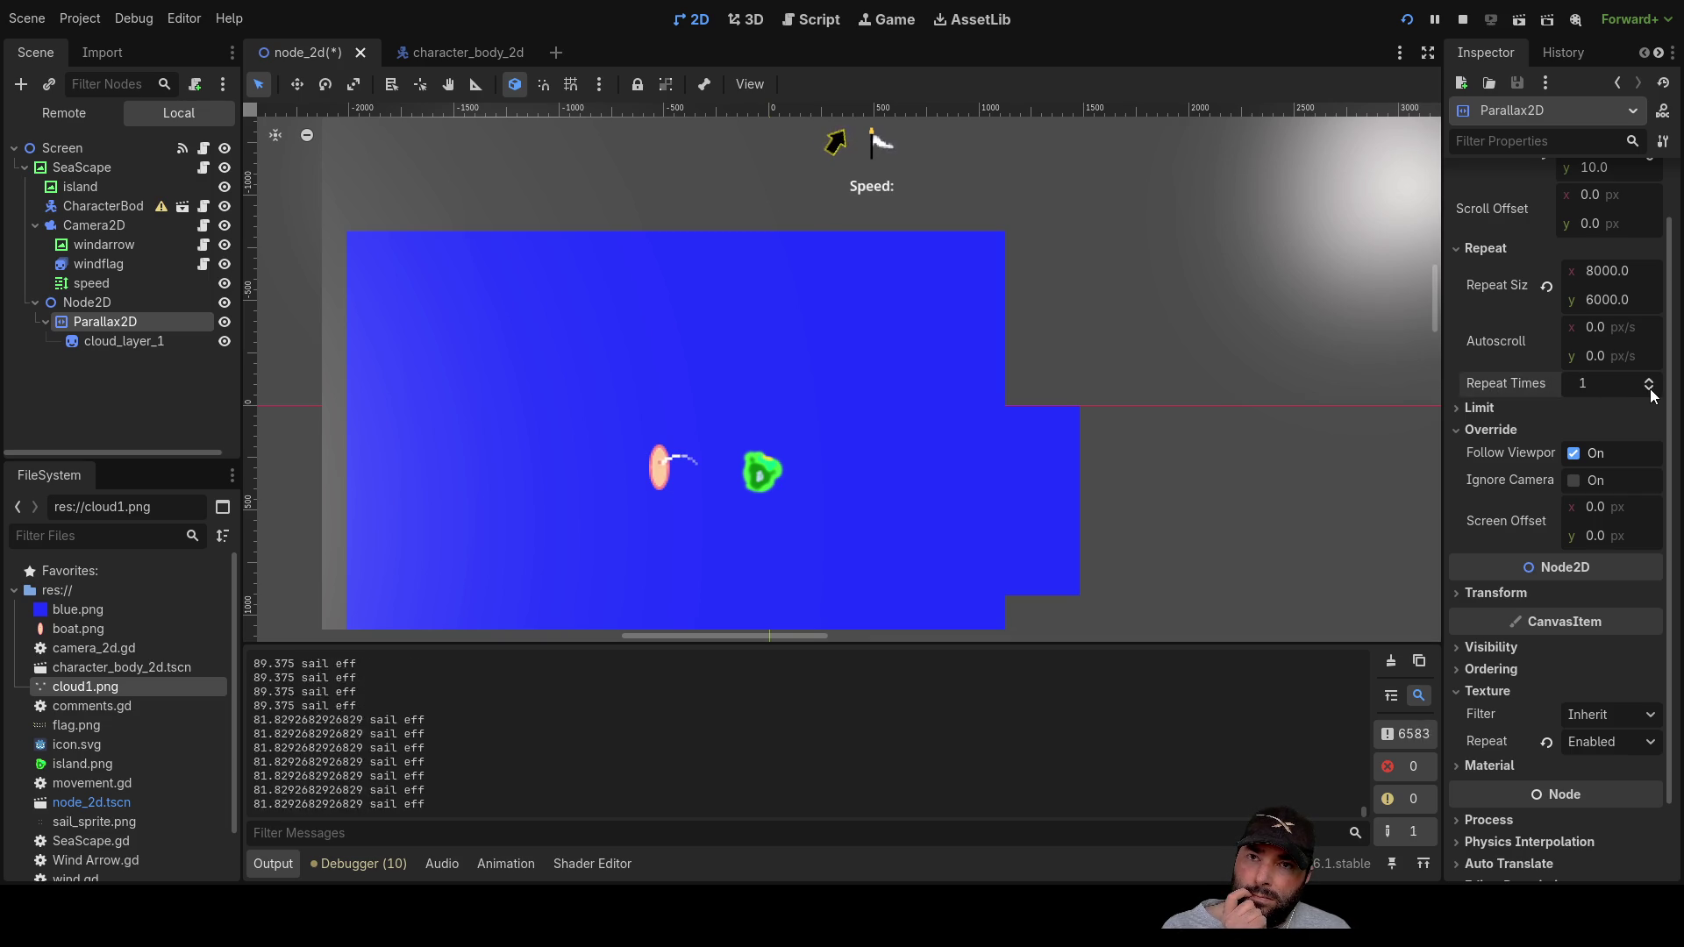
scroll(1017, 443, "down", 15)
scroll(1109, 484, "up", 8)
scroll(734, 363, "up", 4)
scroll(639, 306, "up", 4)
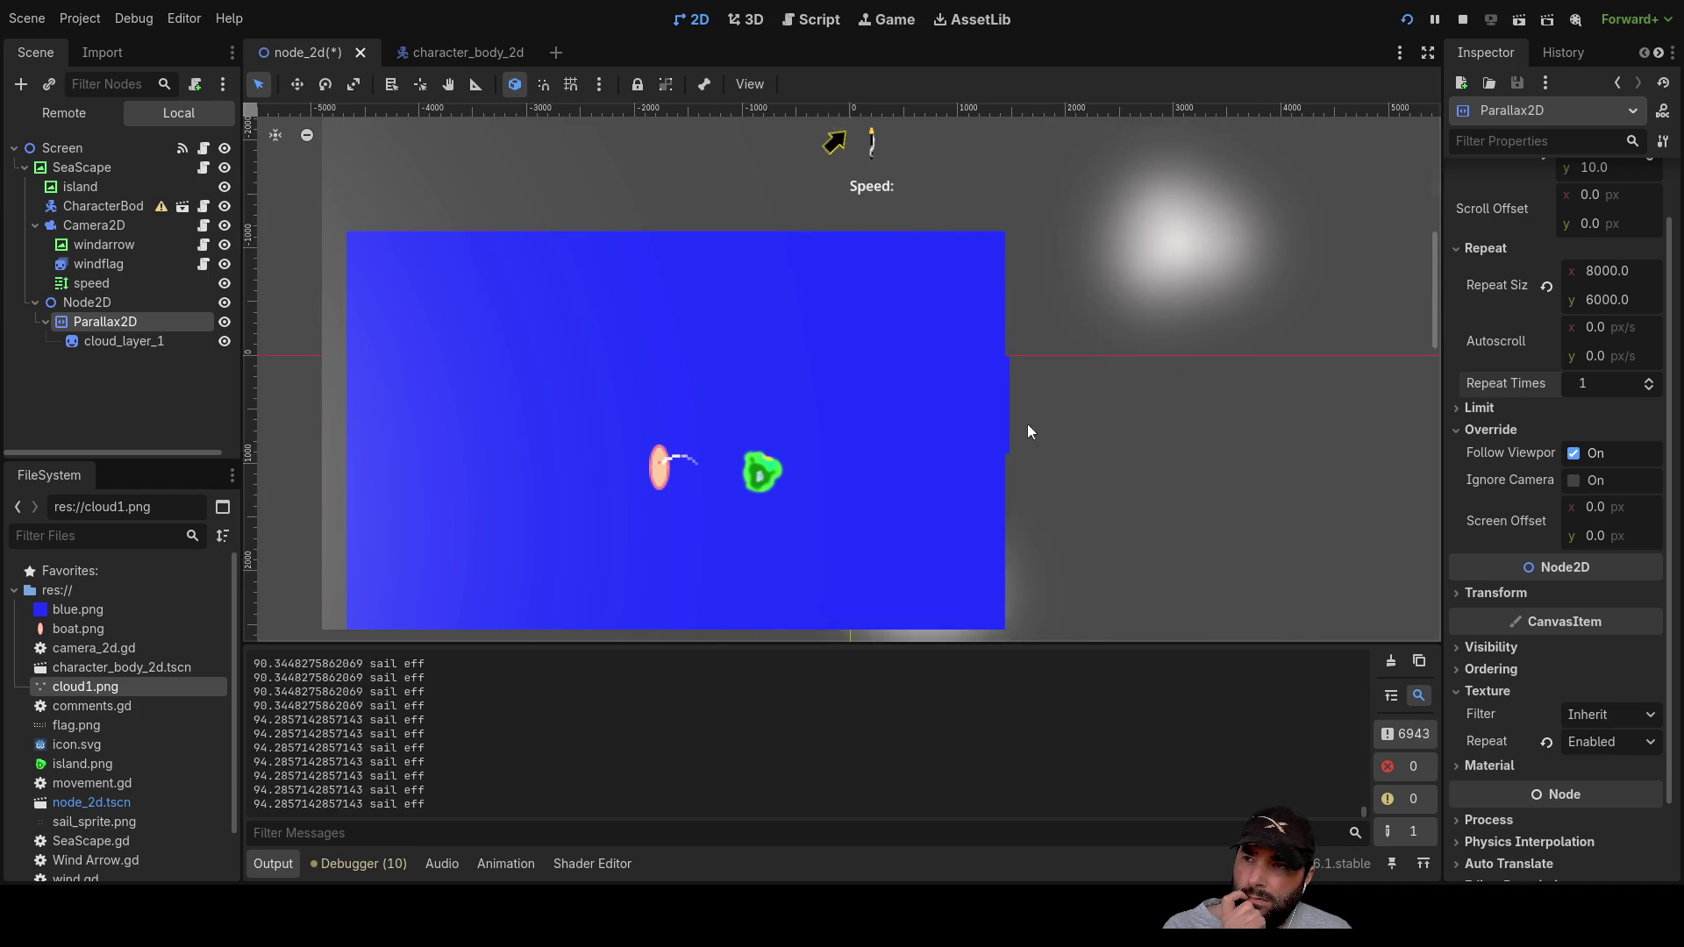
left_click(1461, 21)
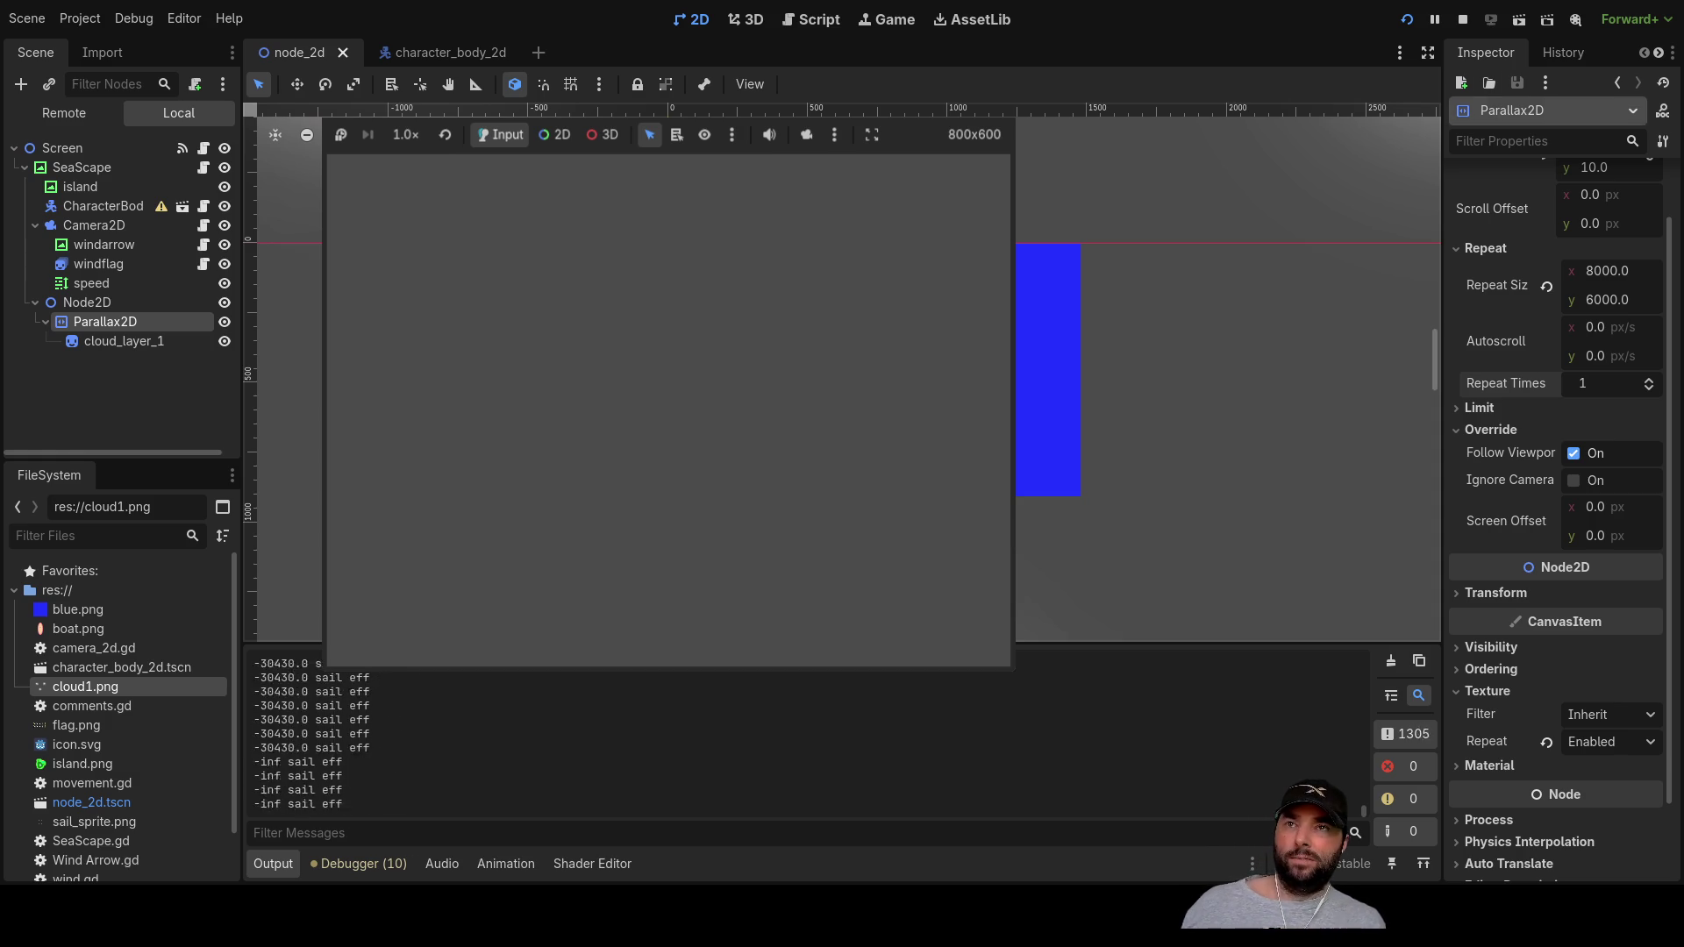
Step: Stop the running game and frame the scene's top edge in the 2D viewport
left_click(1462, 19)
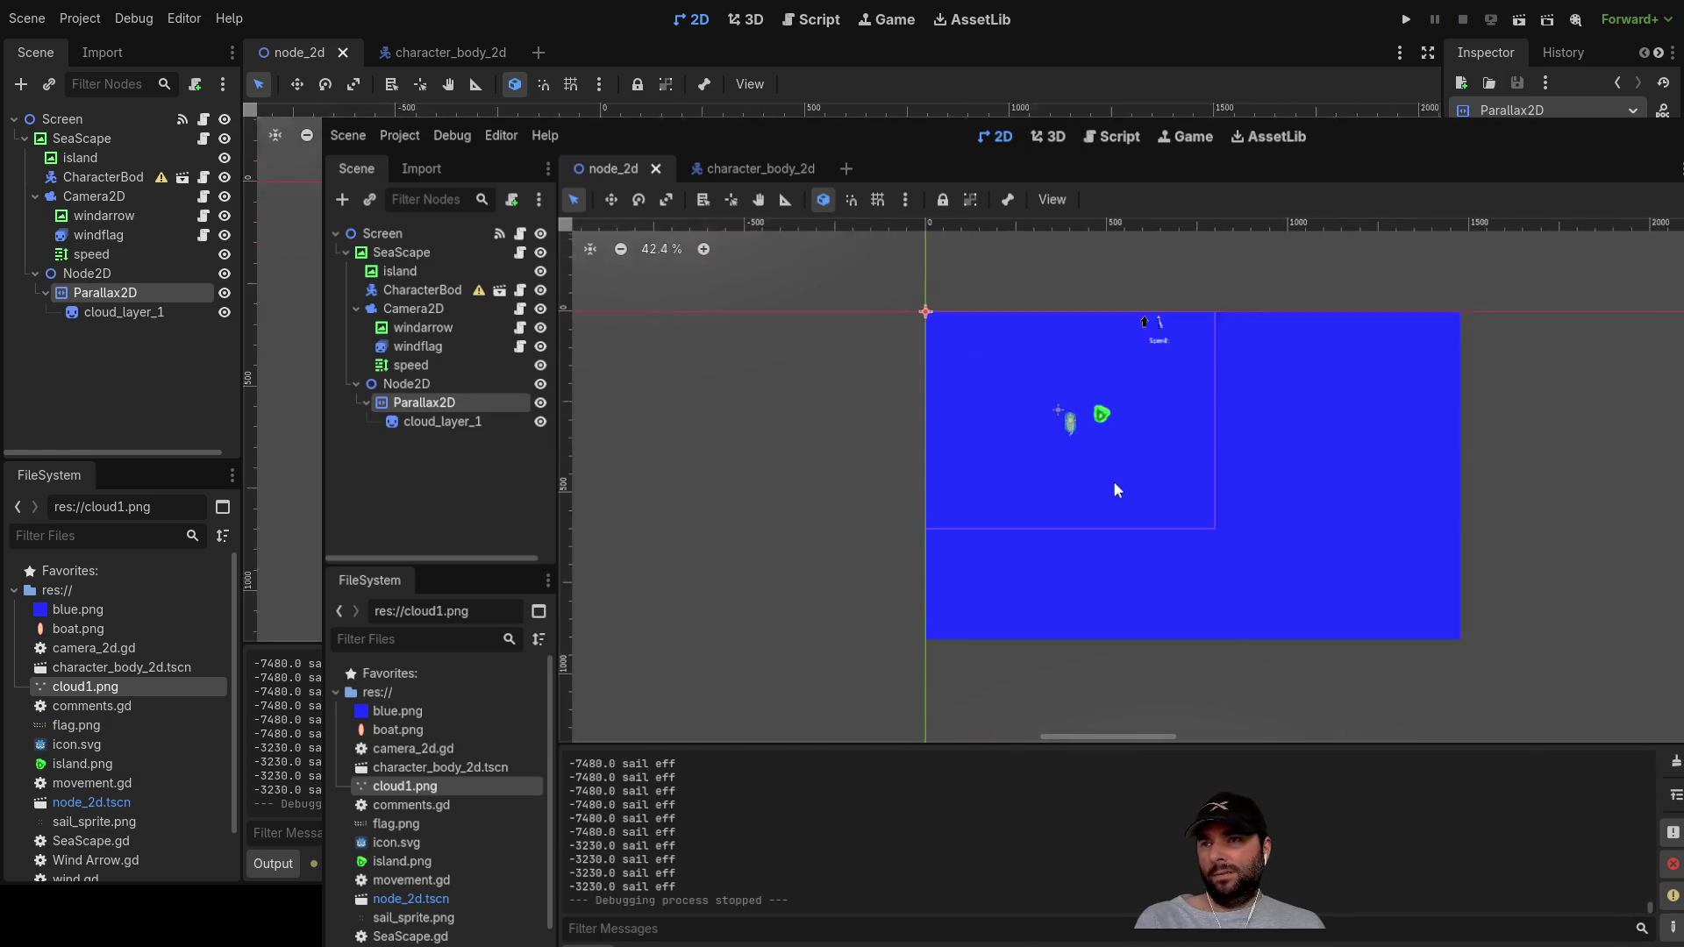
scroll(1125, 449, "down", 2)
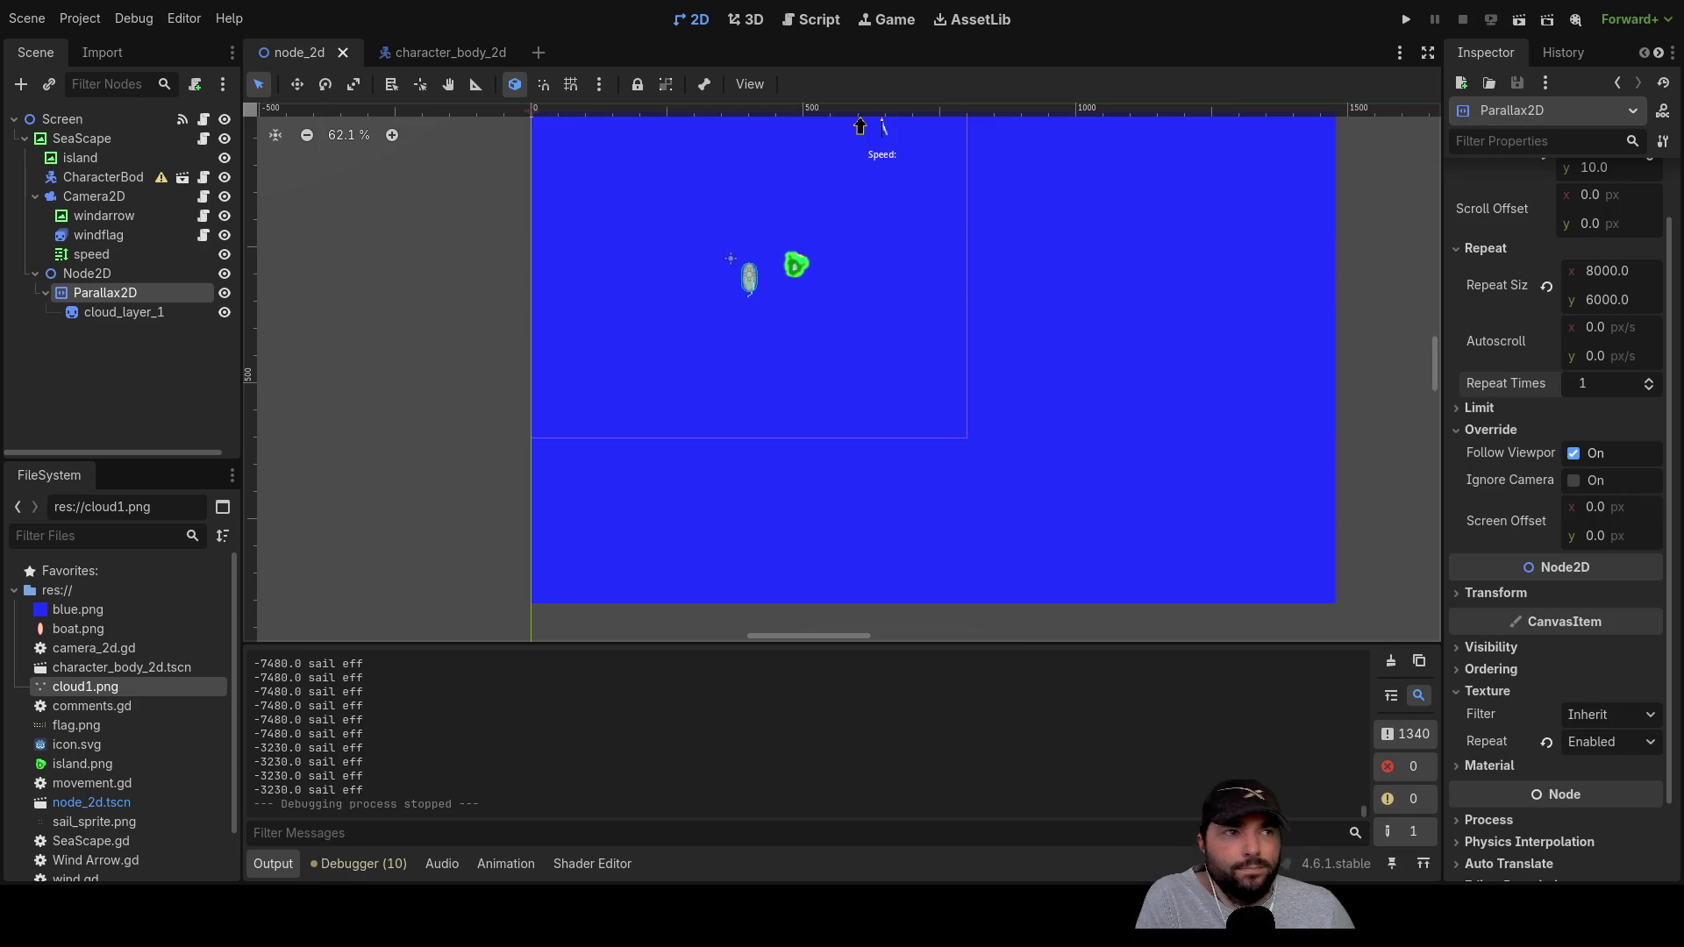
mouse_move(999, 255)
left_mouse_down()
mouse_move(1049, 402)
mouse_move(1065, 362)
left_mouse_up()
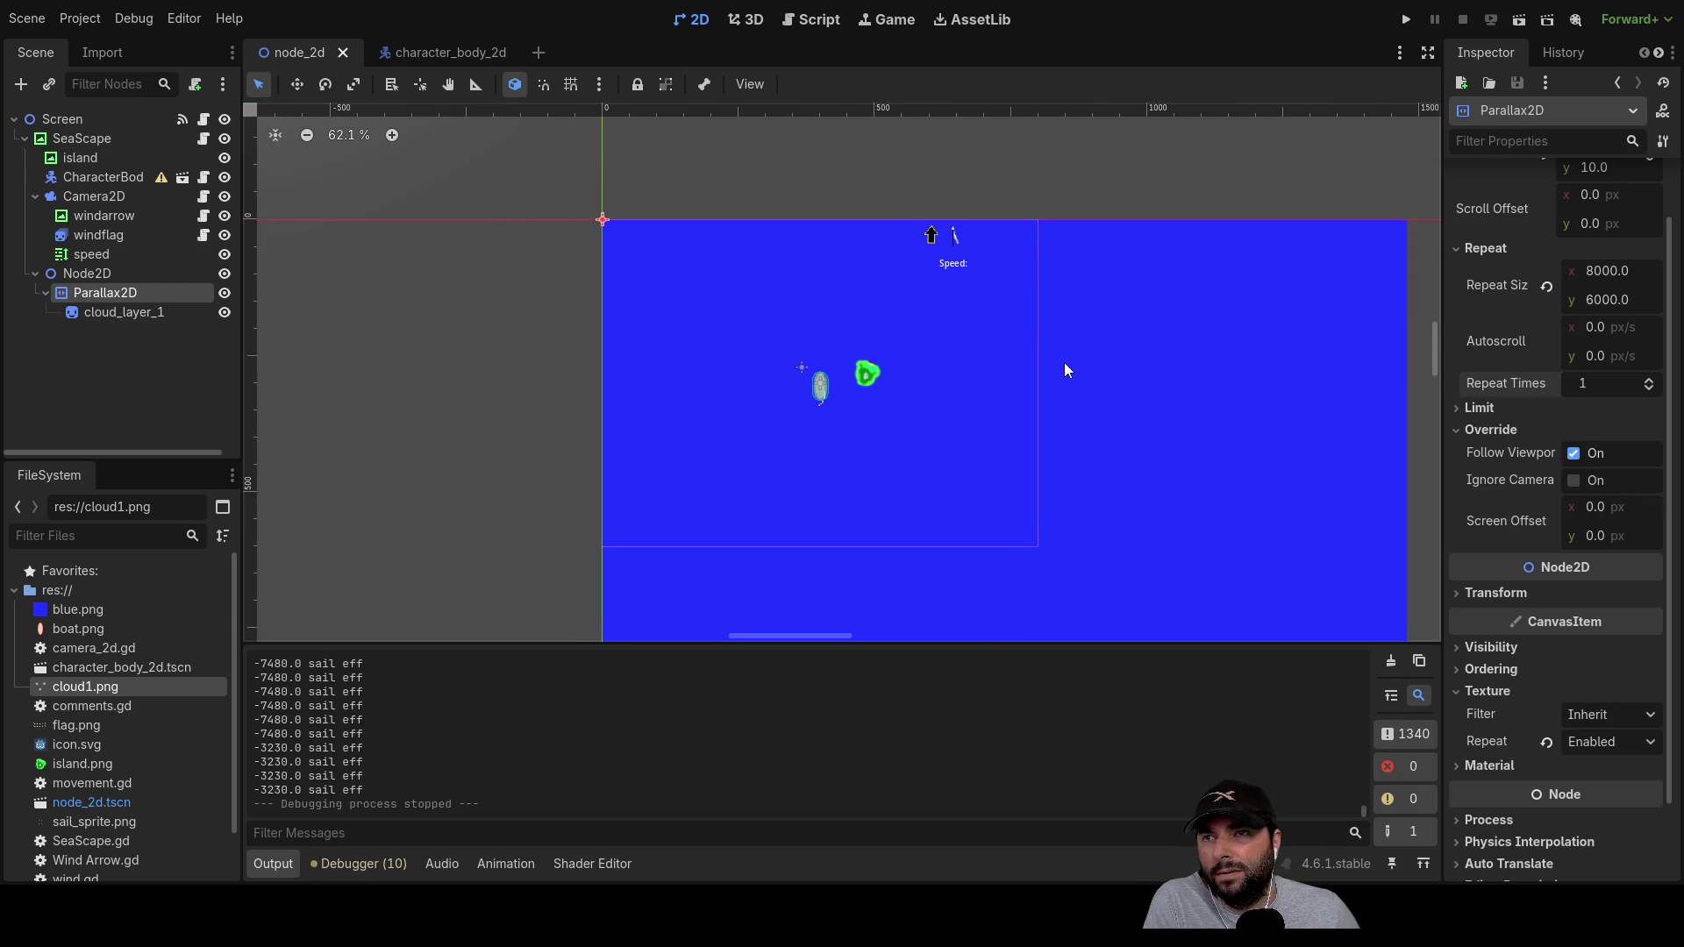
scroll(1065, 363, "up", 7)
left_click_drag(890, 282, 868, 467)
Step: Move the wind flag and the Speed label further right along the top of the scene
mouse_move(846, 301)
left_mouse_down()
mouse_move(956, 306)
mouse_move(809, 303)
mouse_move(906, 307)
left_mouse_up()
left_click(852, 357)
left_click_drag(849, 362, 870, 368)
Step: Deselect the label and switch to the boat's character_body_2d scene
left_click(686, 477)
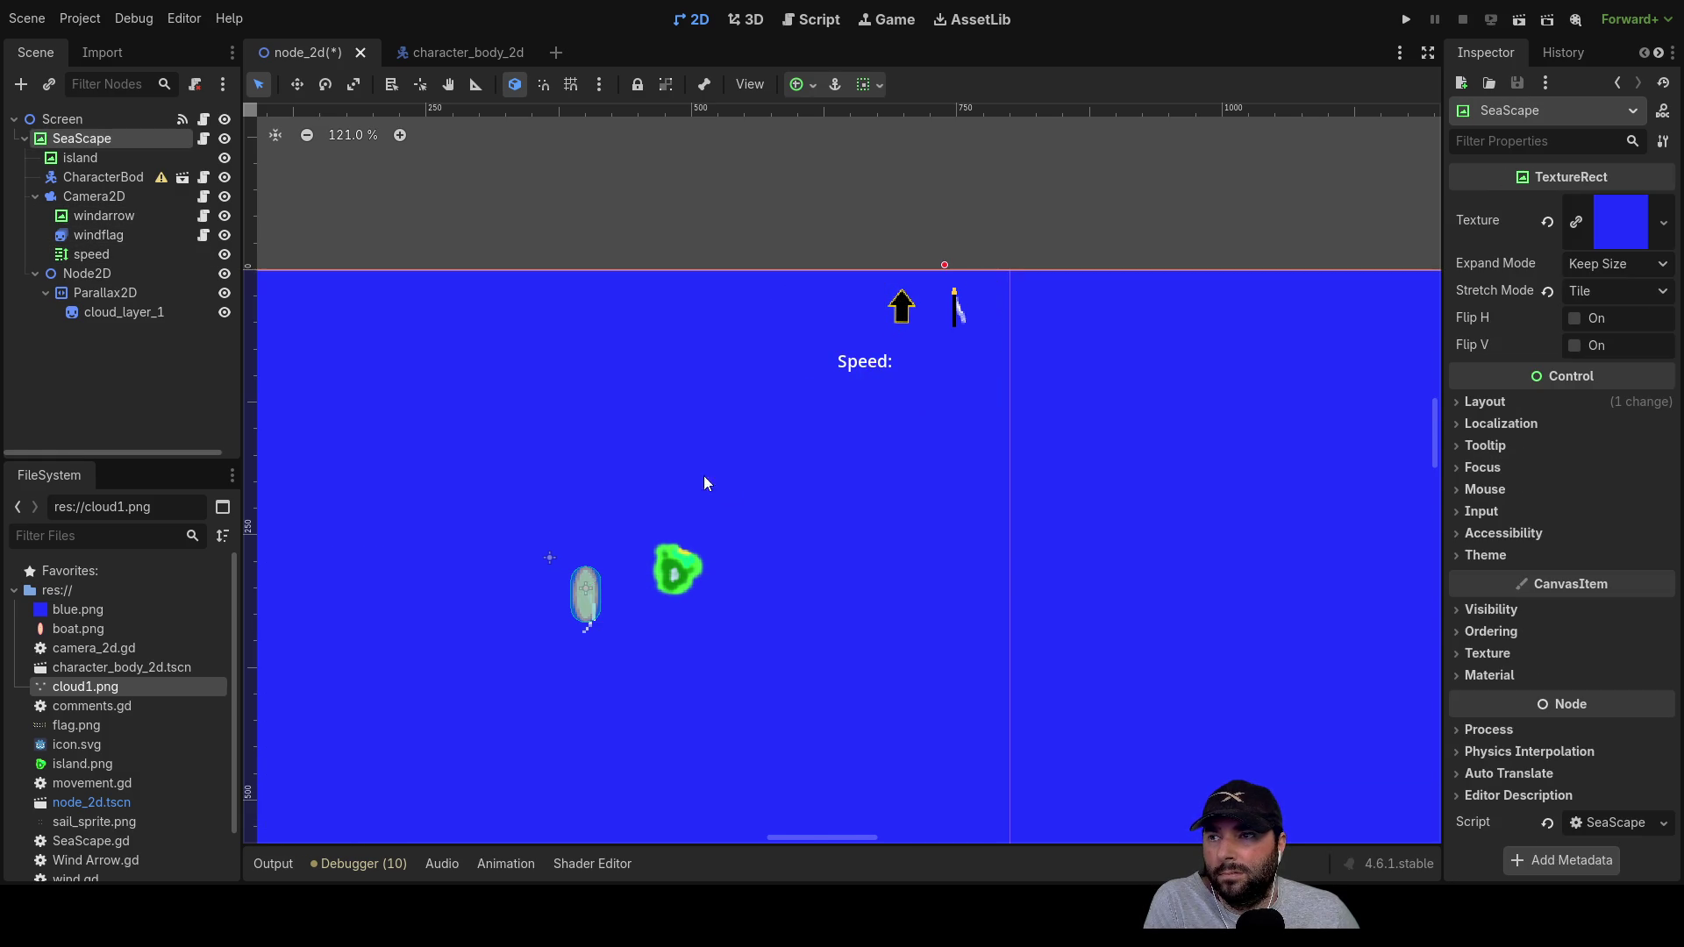
scroll(687, 476, "down", 8)
scroll(801, 459, "up", 6)
scroll(775, 500, "up", 5)
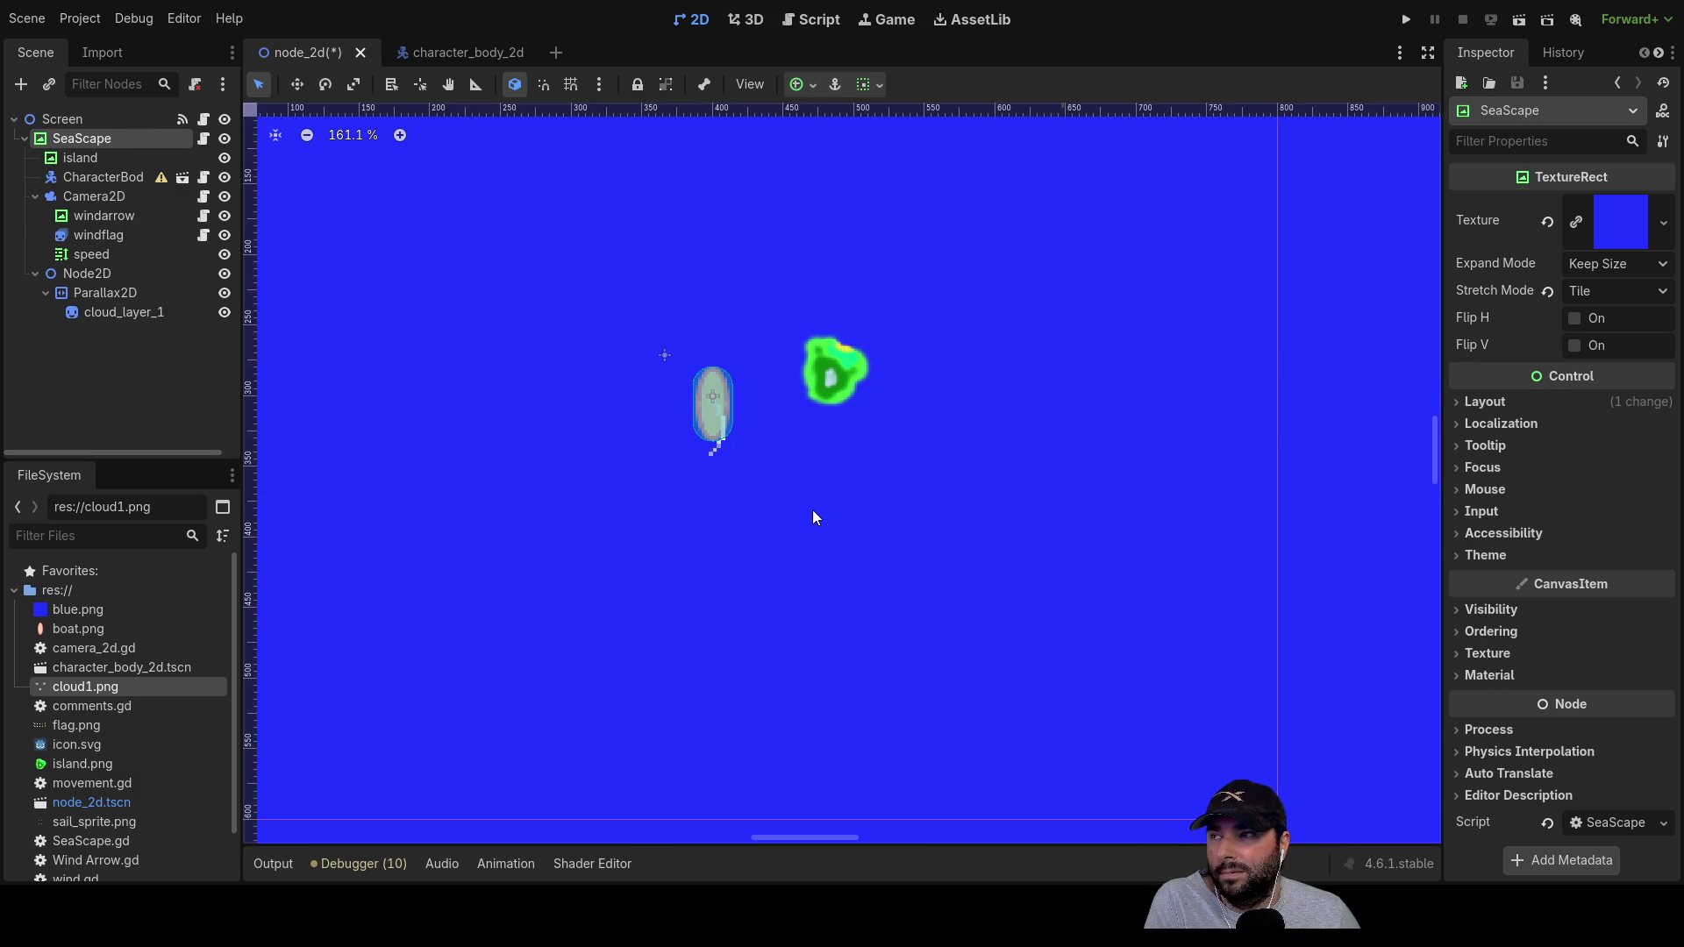
scroll(823, 510, "down", 8)
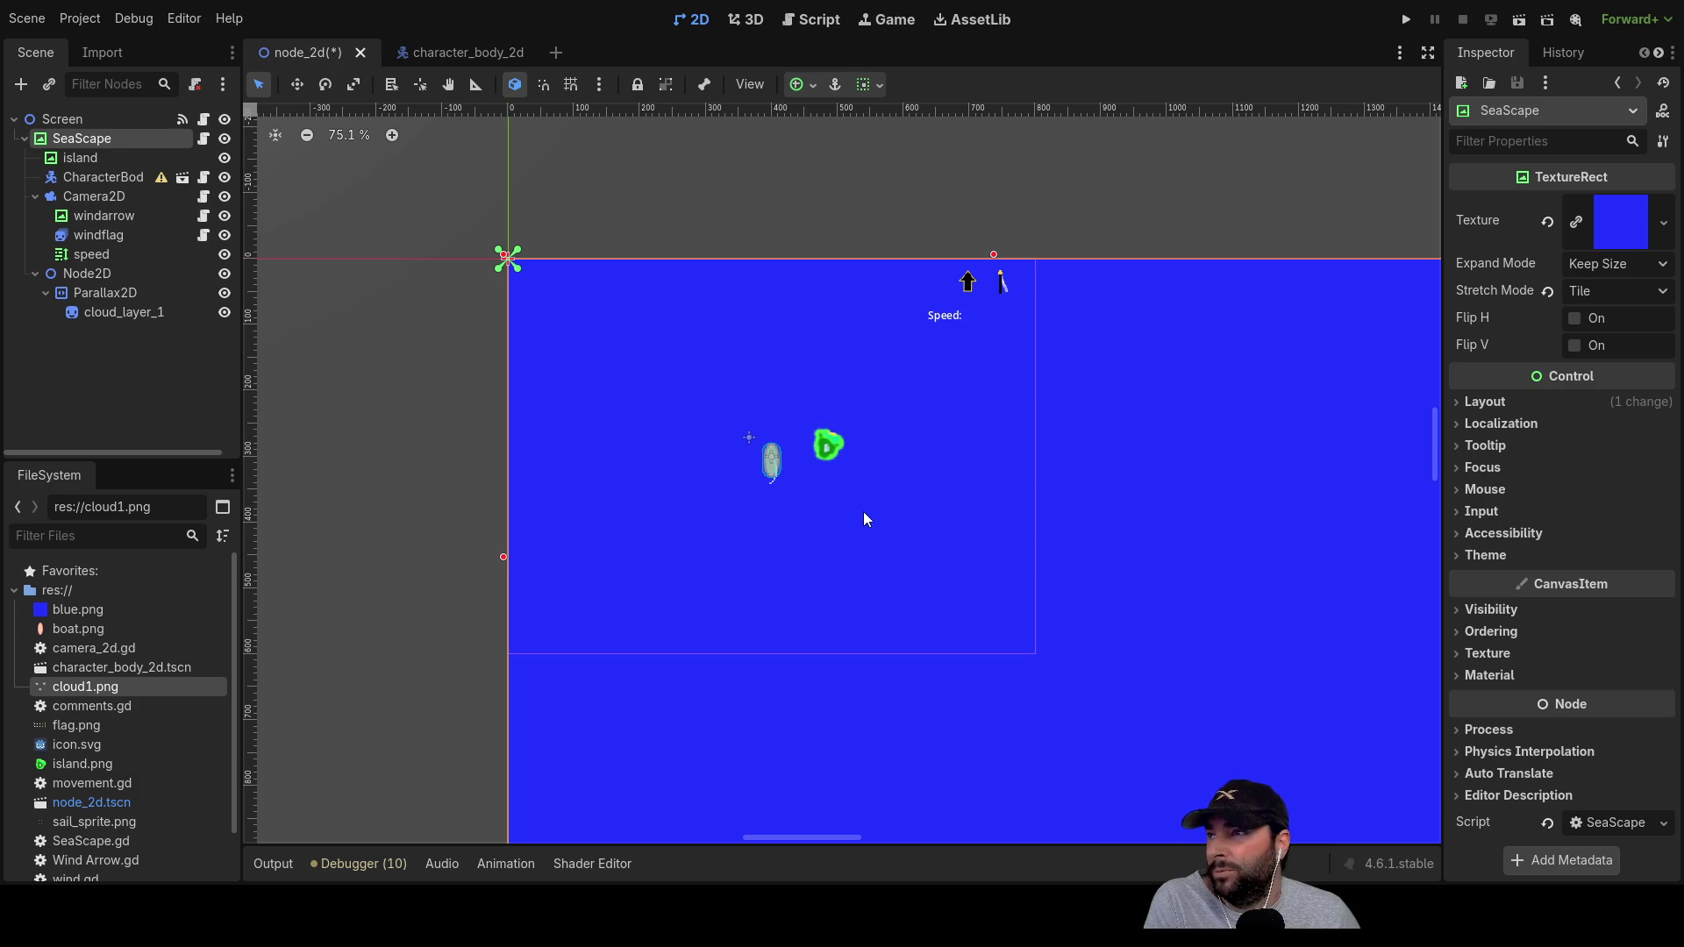
left_click(449, 50)
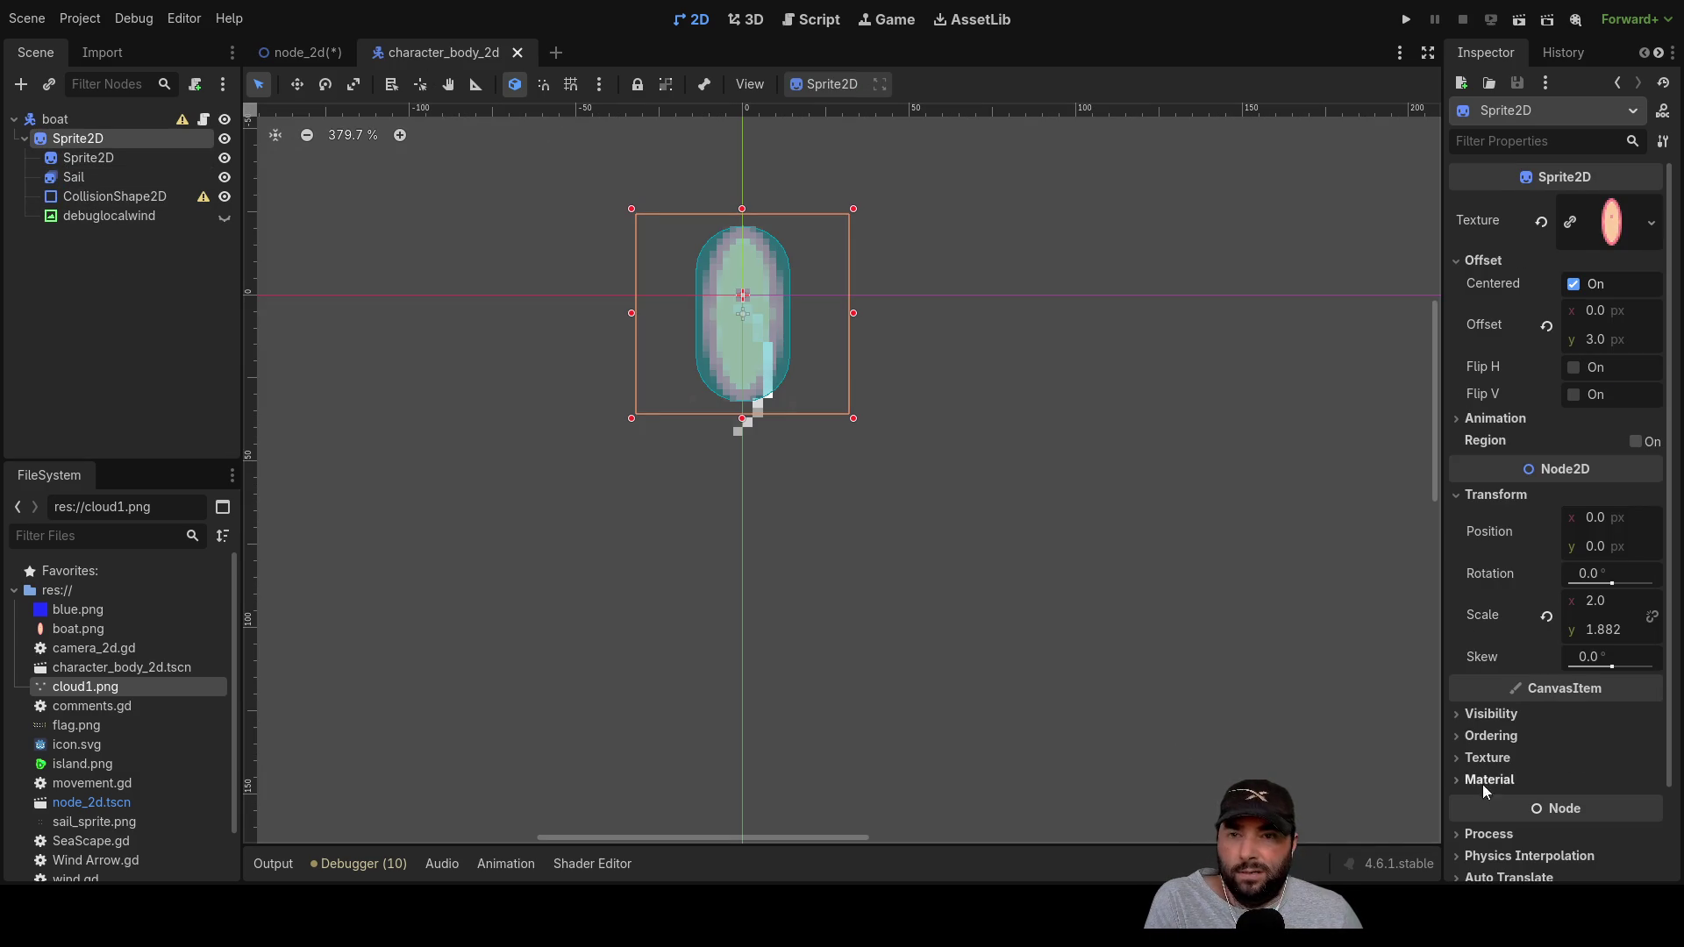
Step: Open movement.gd at func sail_position and highlight every use of optimal_sail_angle
left_click(814, 21)
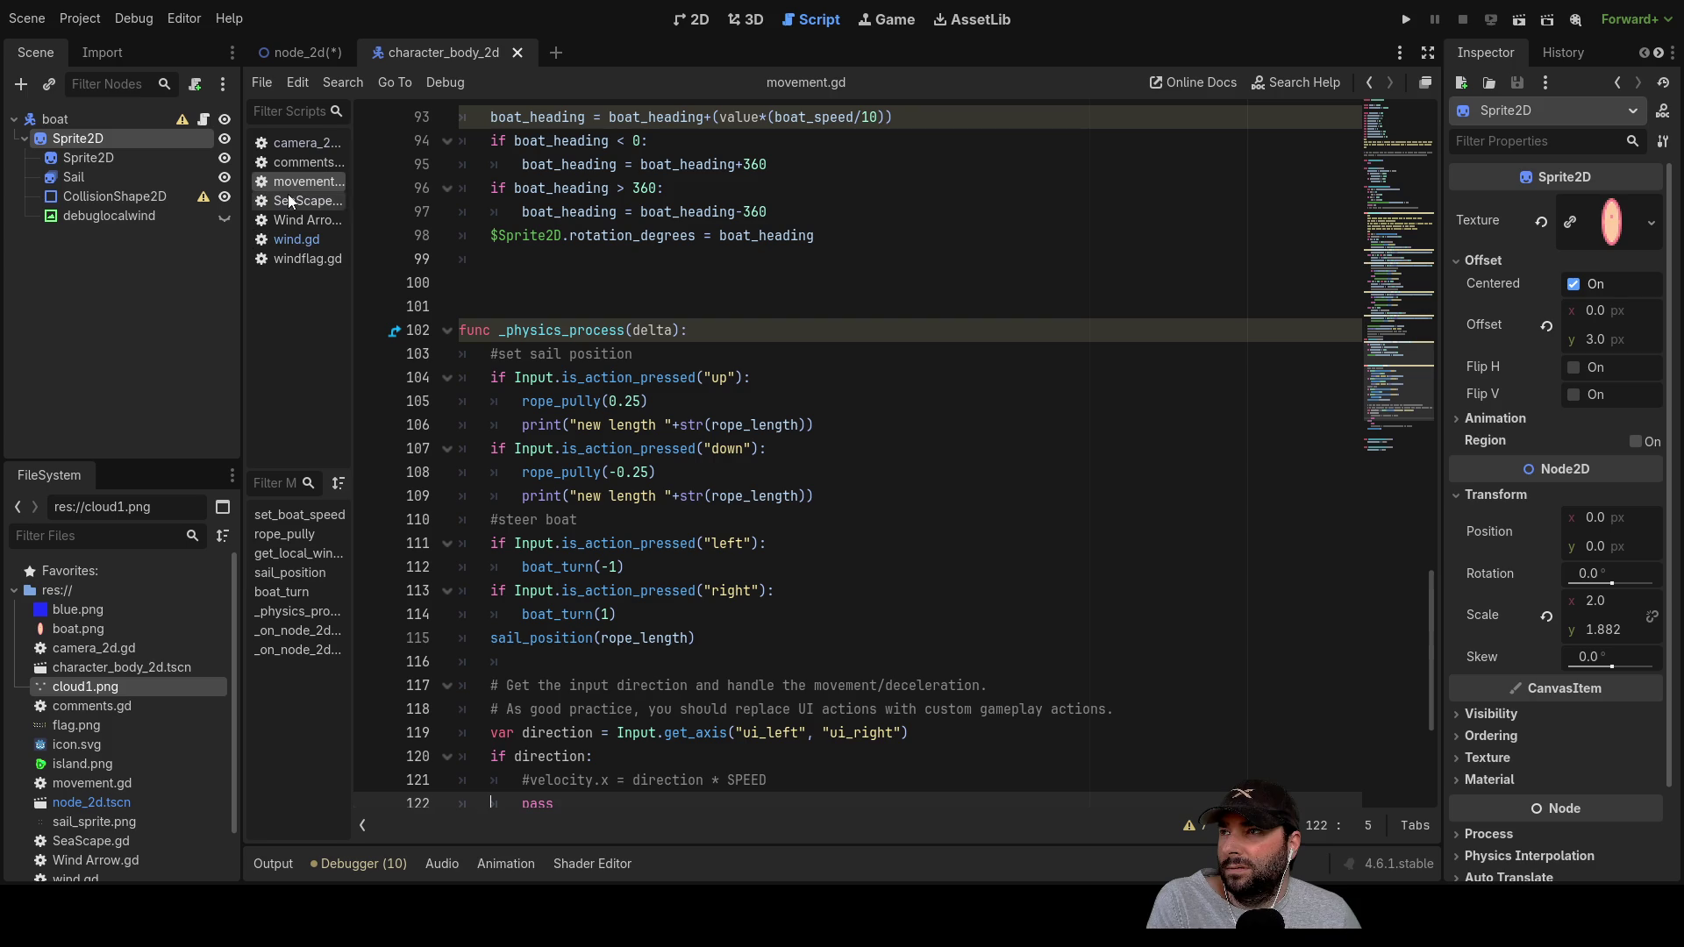
scroll(752, 557, "down", 4)
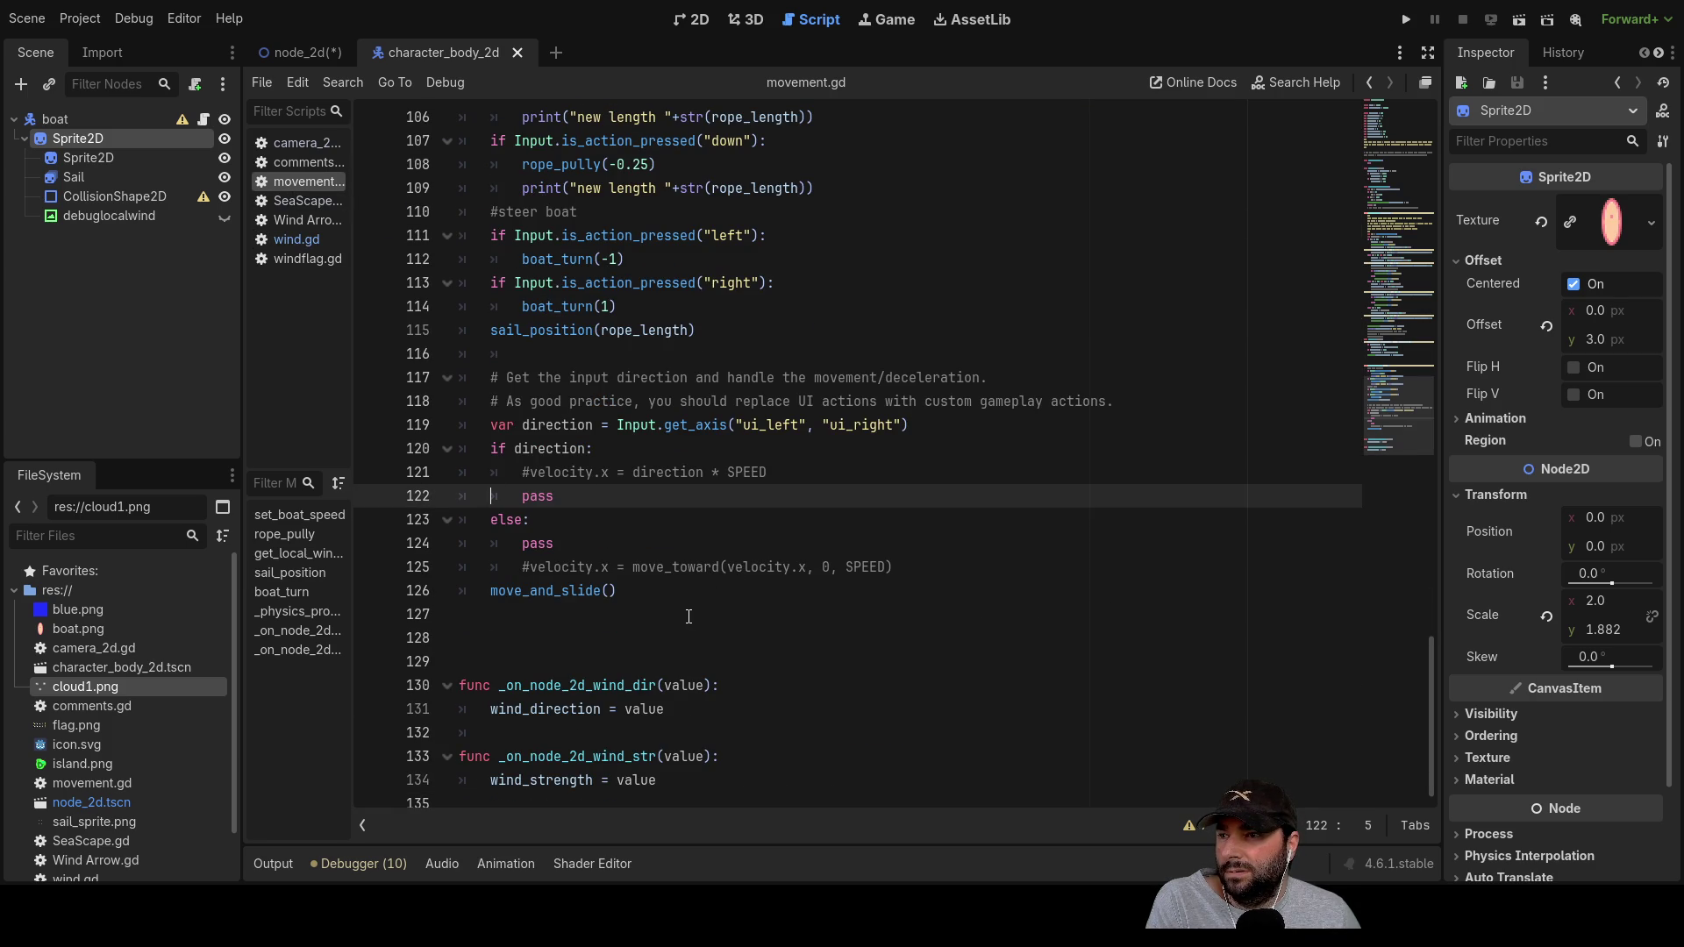
scroll(689, 623, "up", 3)
scroll(673, 628, "up", 5)
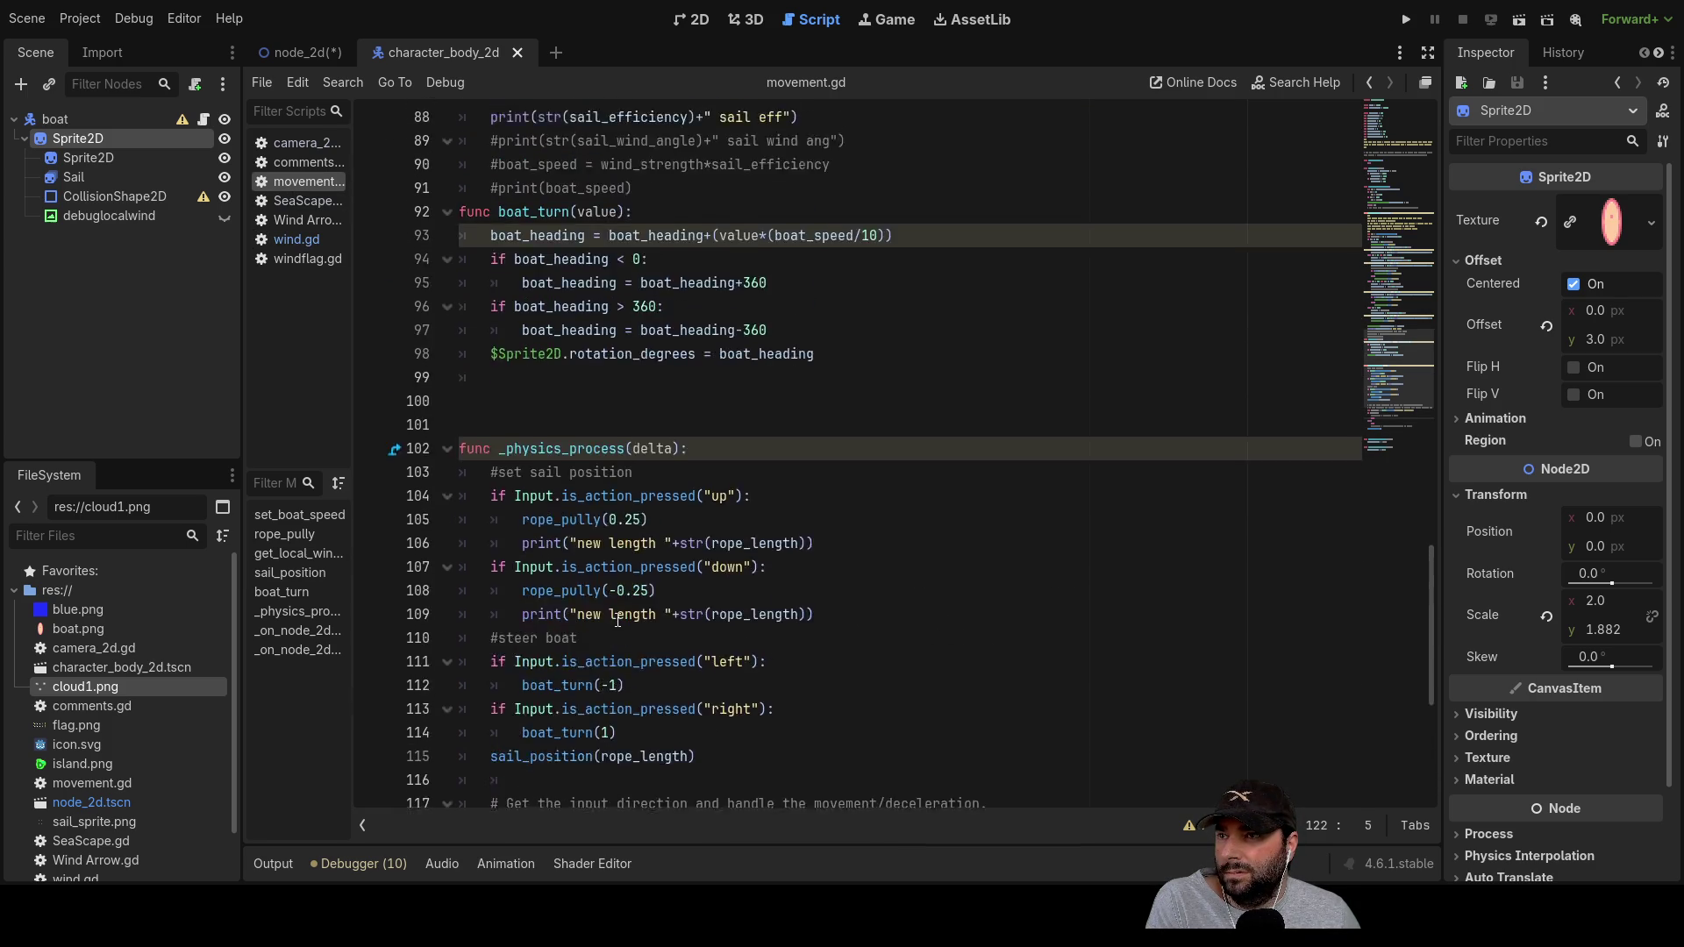
scroll(663, 596, "up", 6)
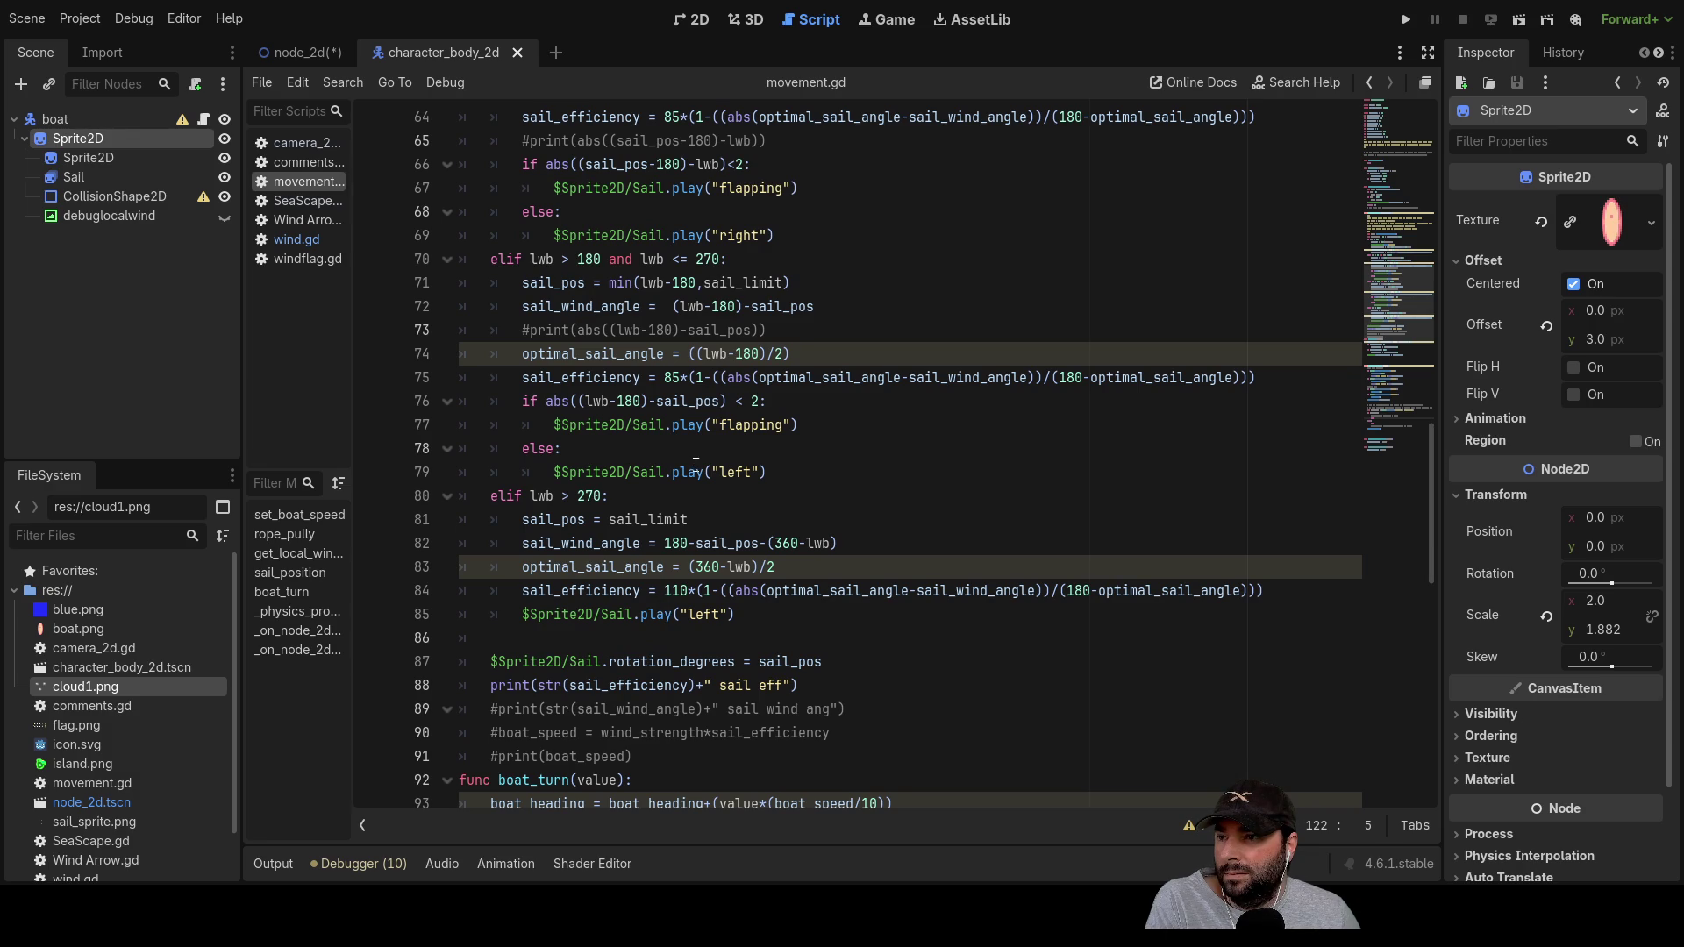
scroll(708, 512, "down", 14)
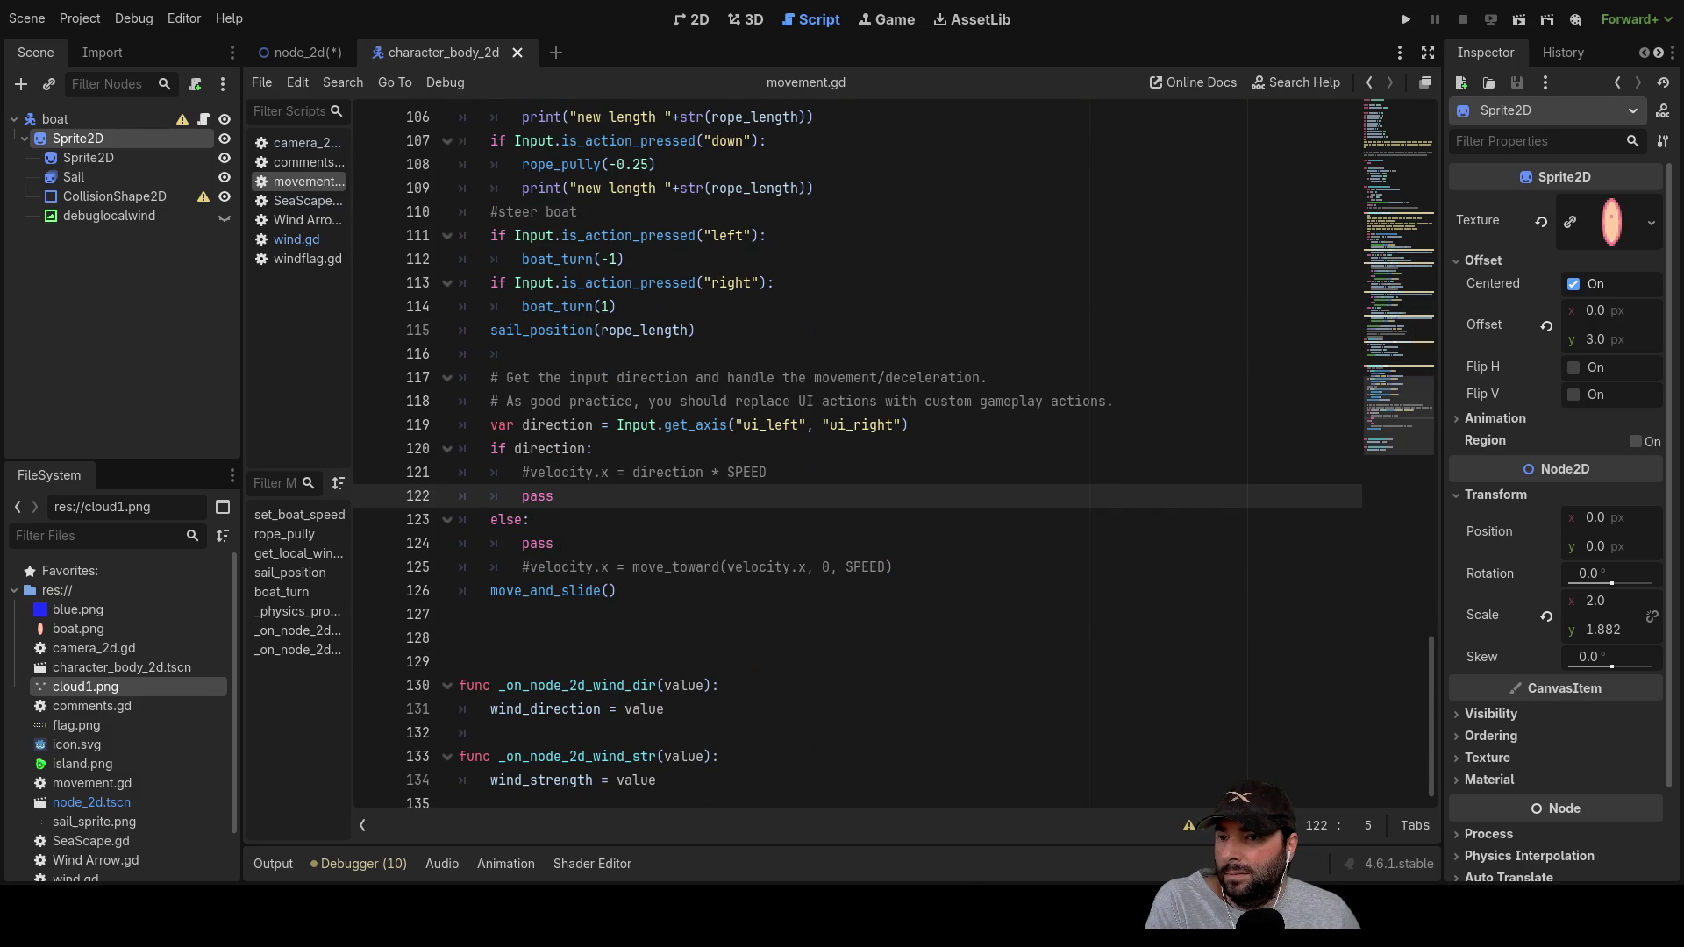
scroll(690, 539, "up", 13)
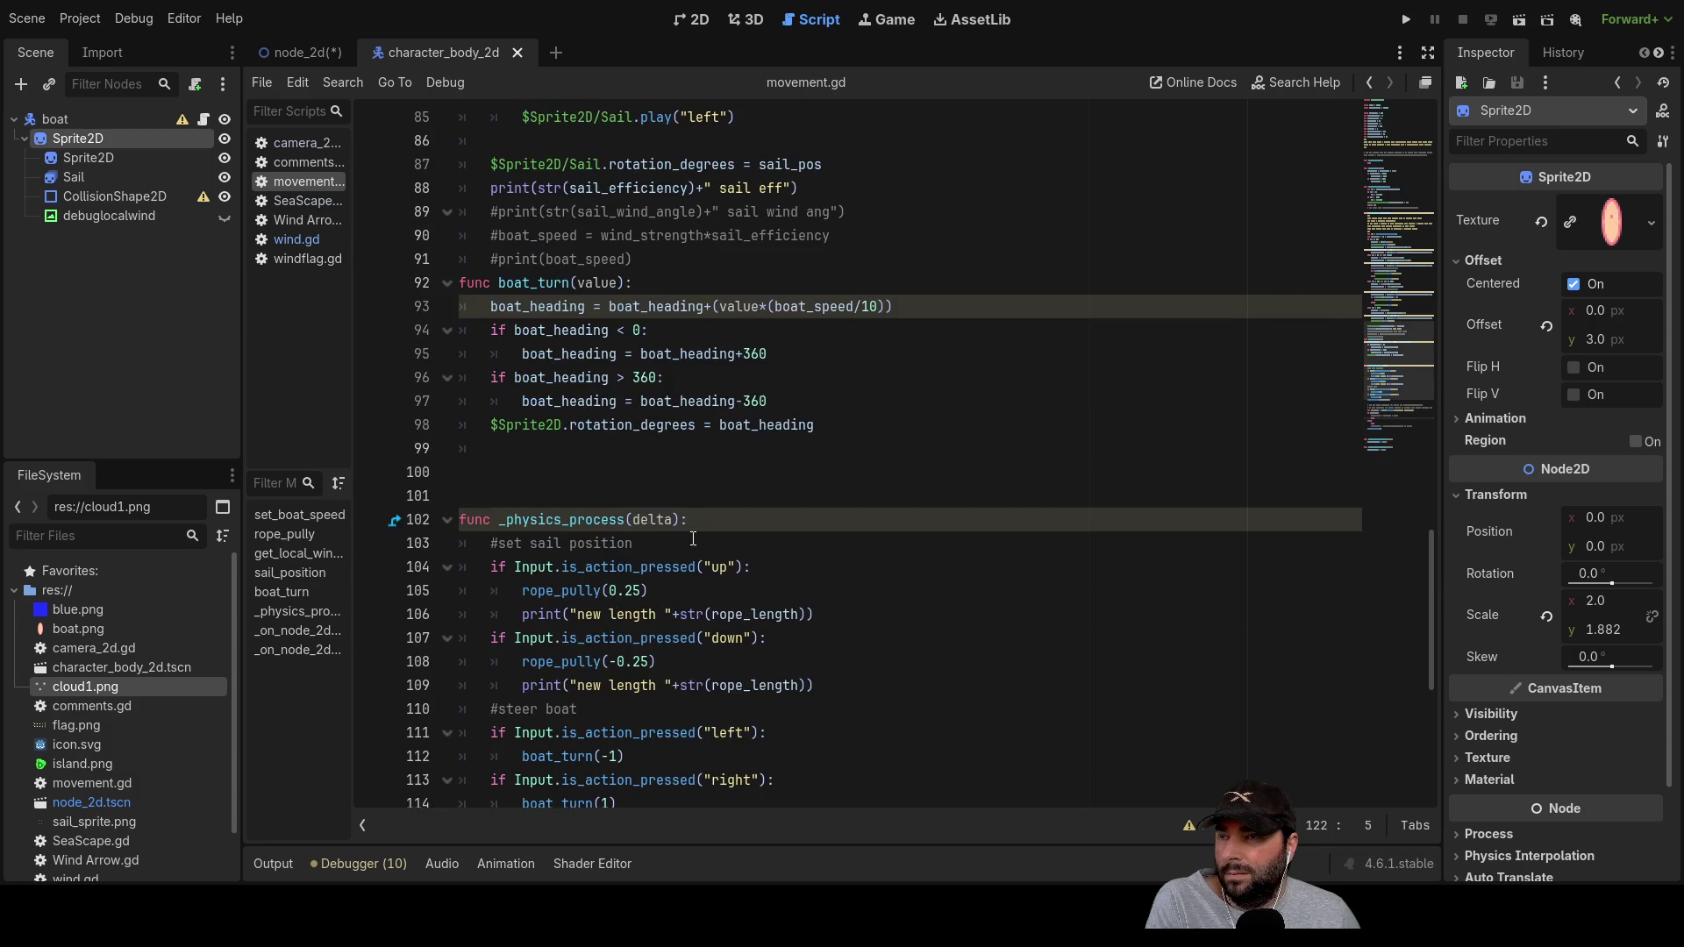
scroll(690, 539, "up", 3)
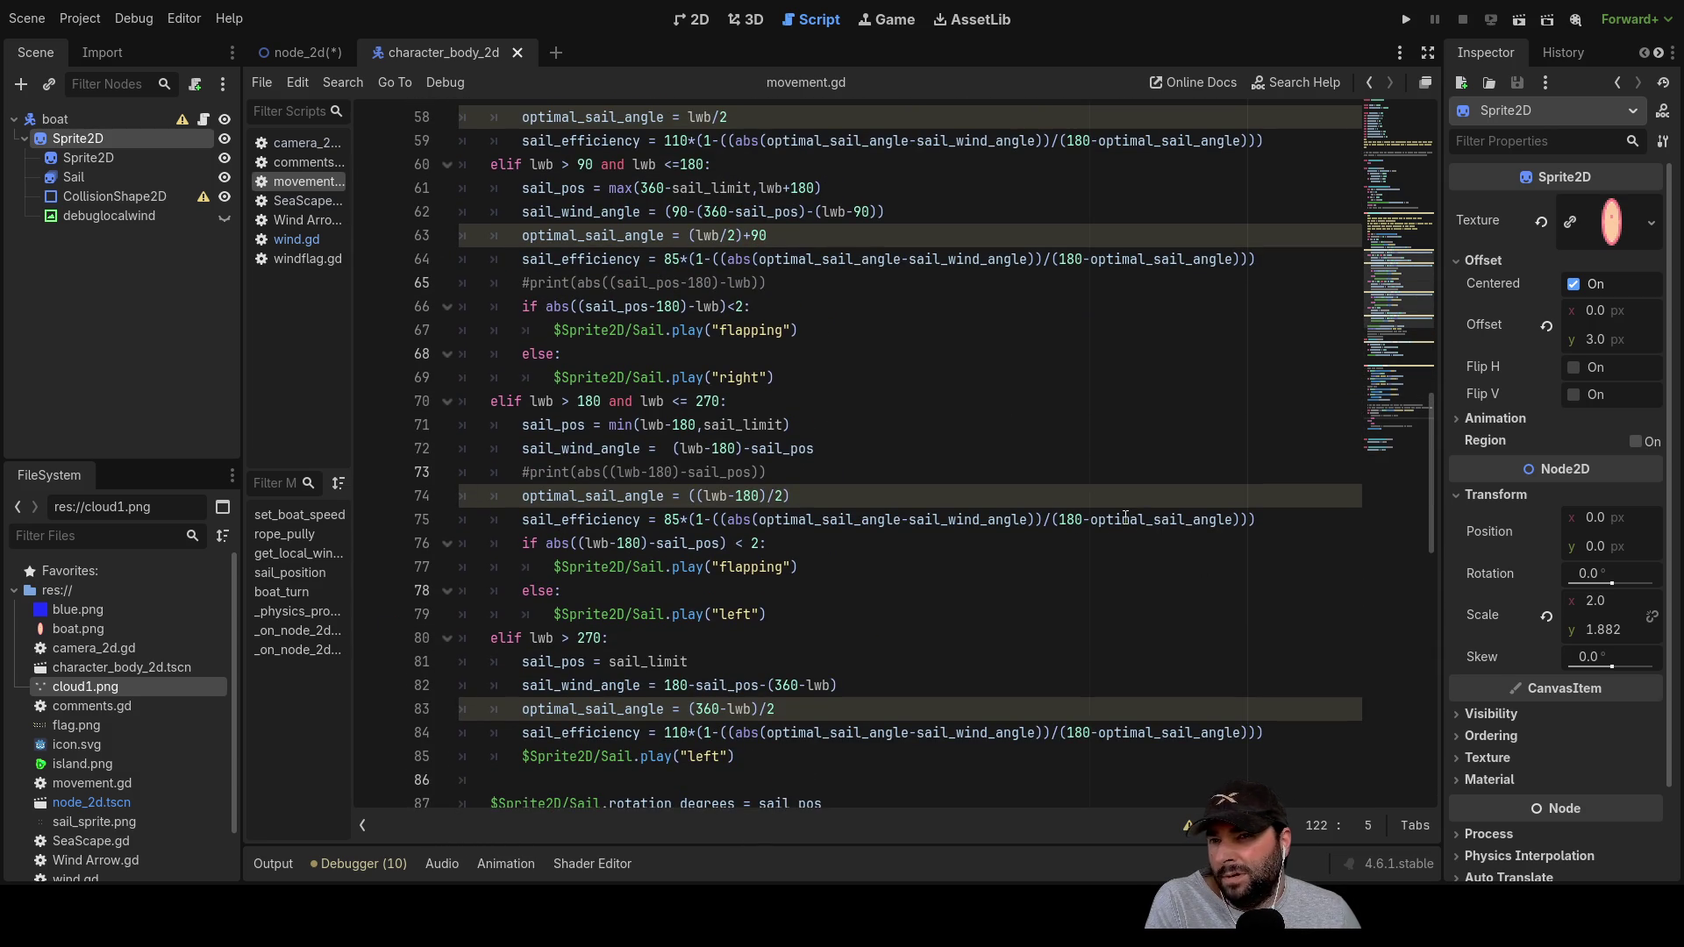
scroll(1083, 357, "up", 6)
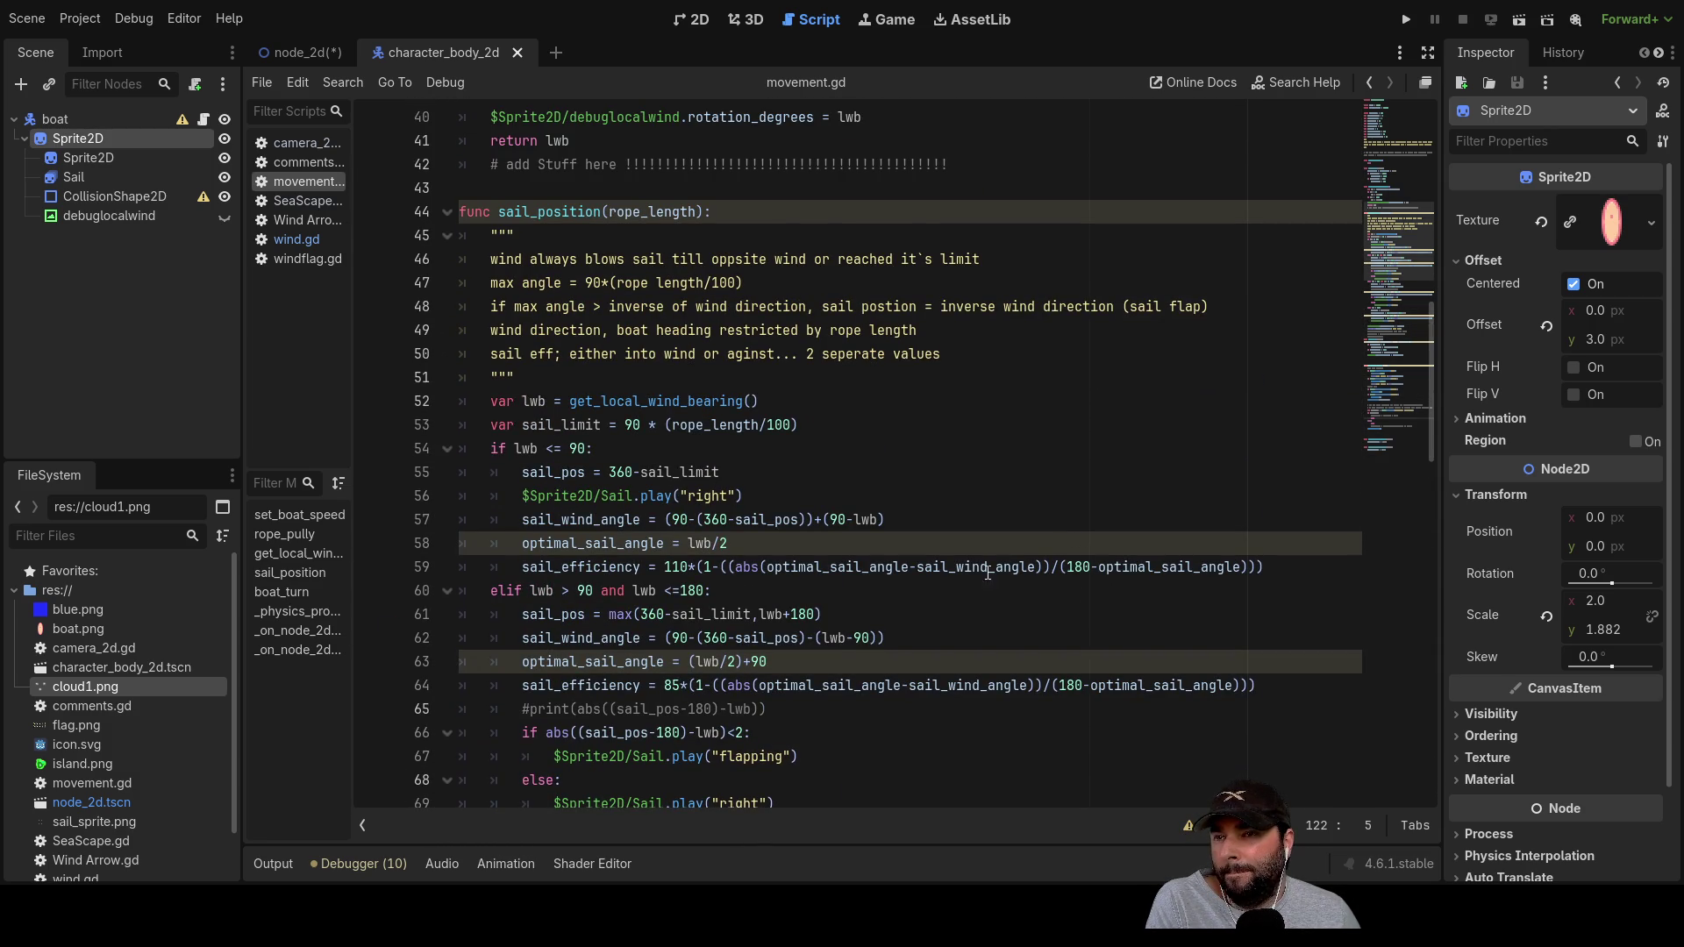
double_click(1142, 566)
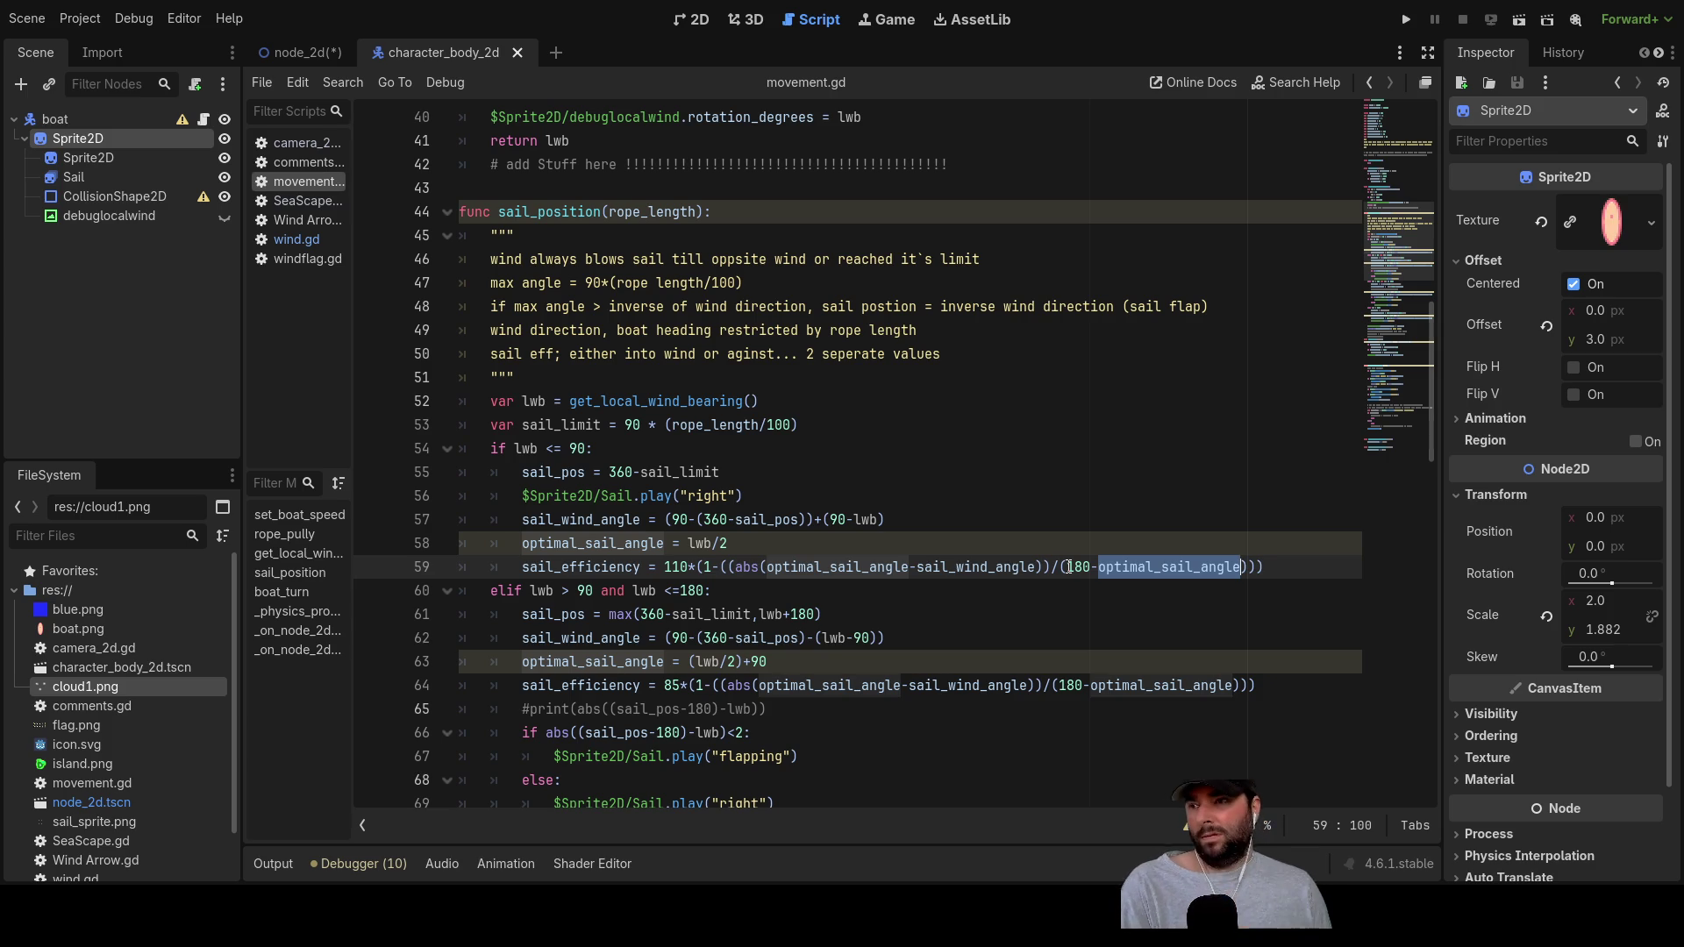
key("Up")
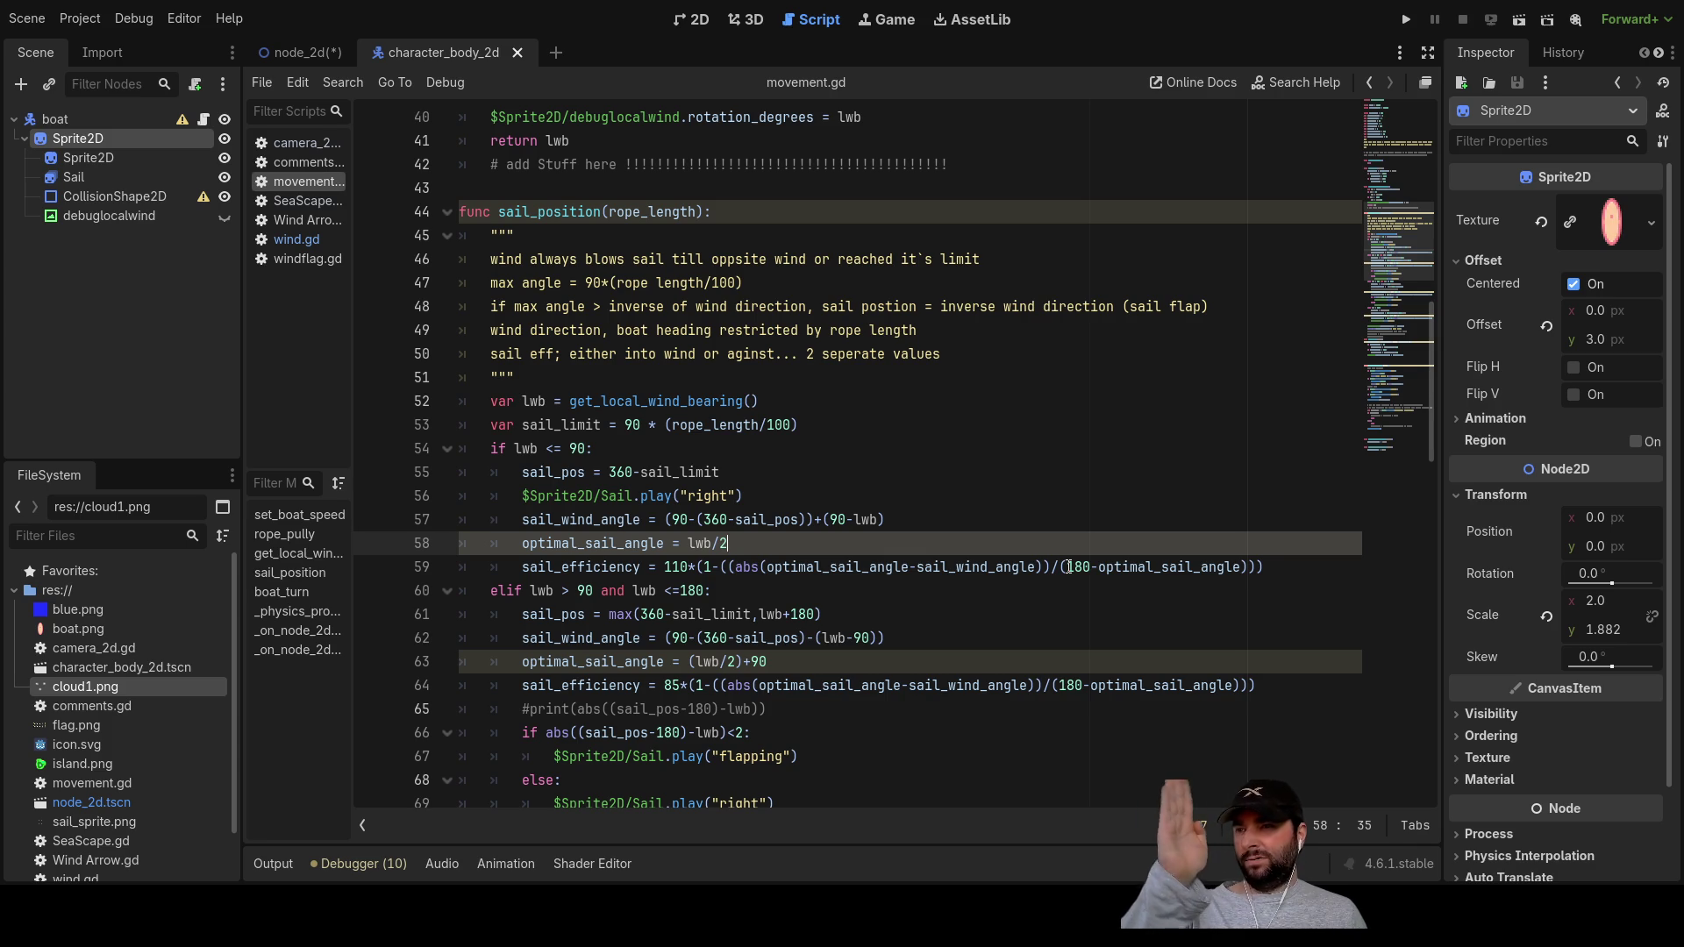
key("Down")
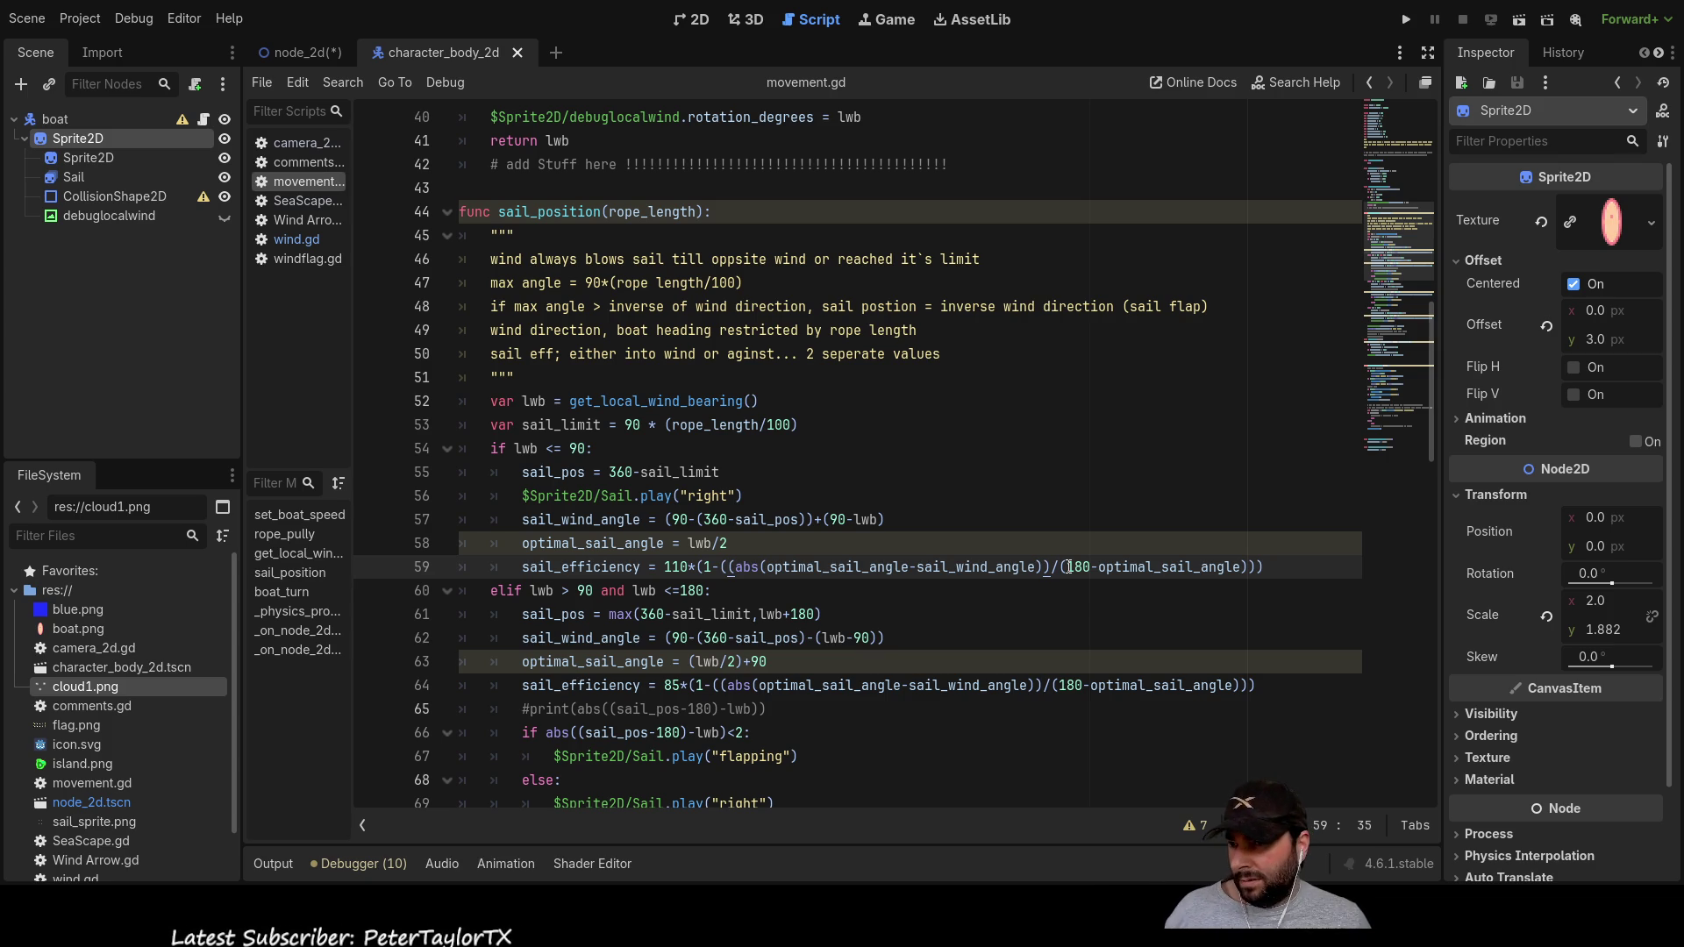
key("Down")
key("Left")
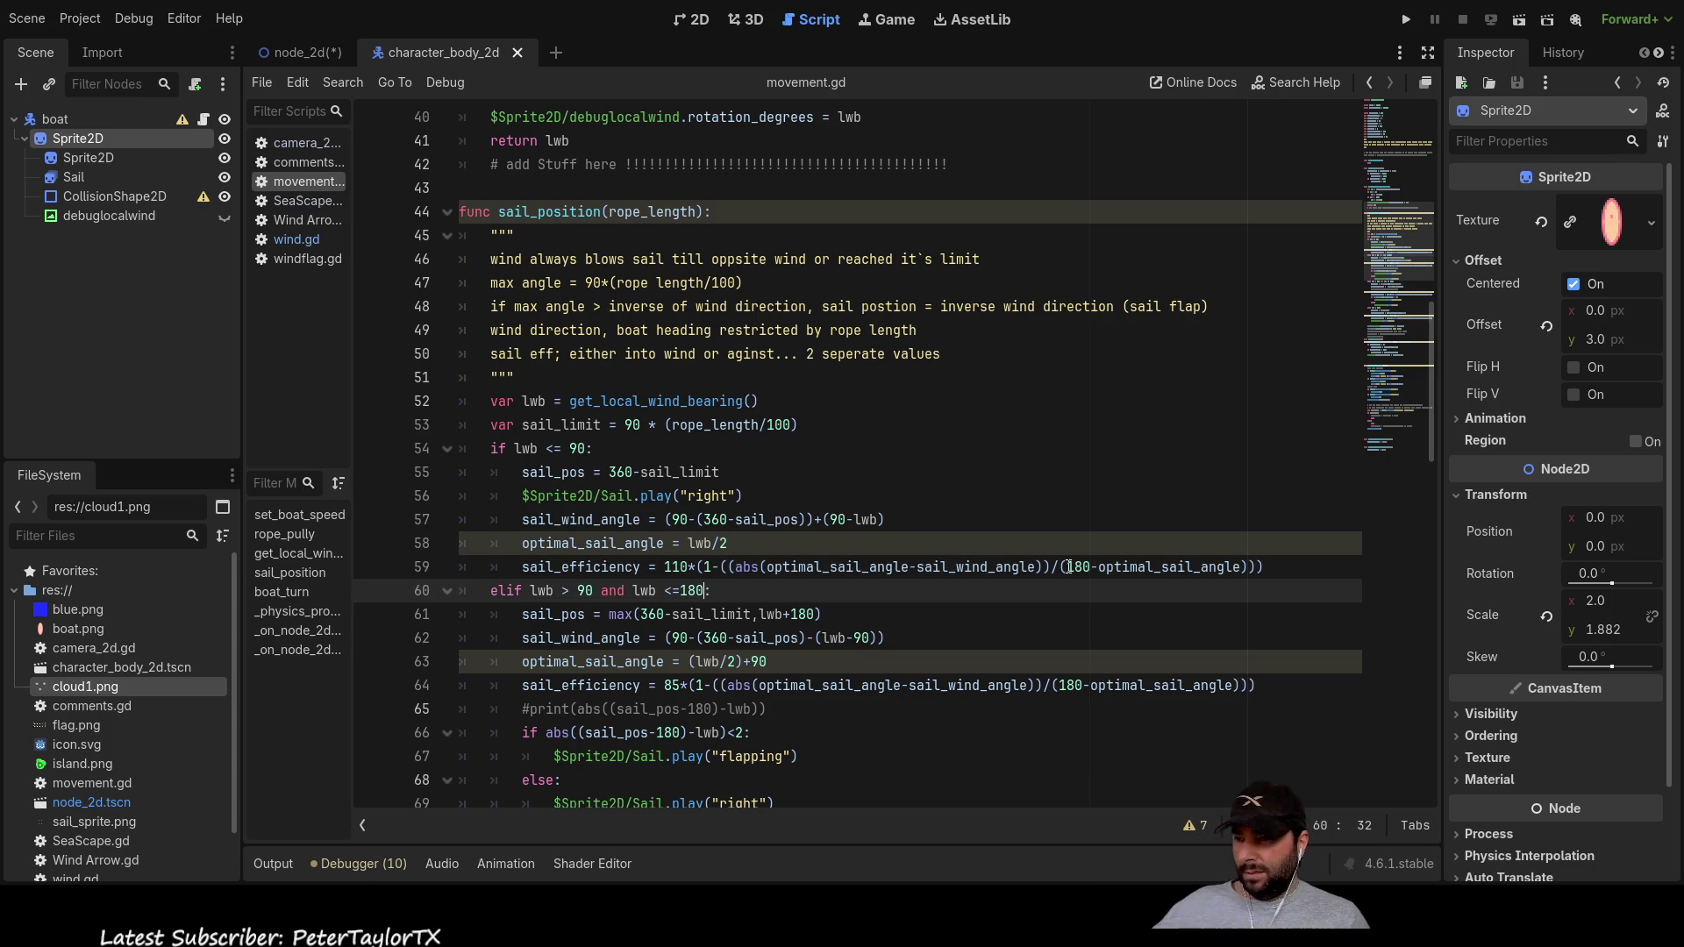
key("Down")
key("Down")
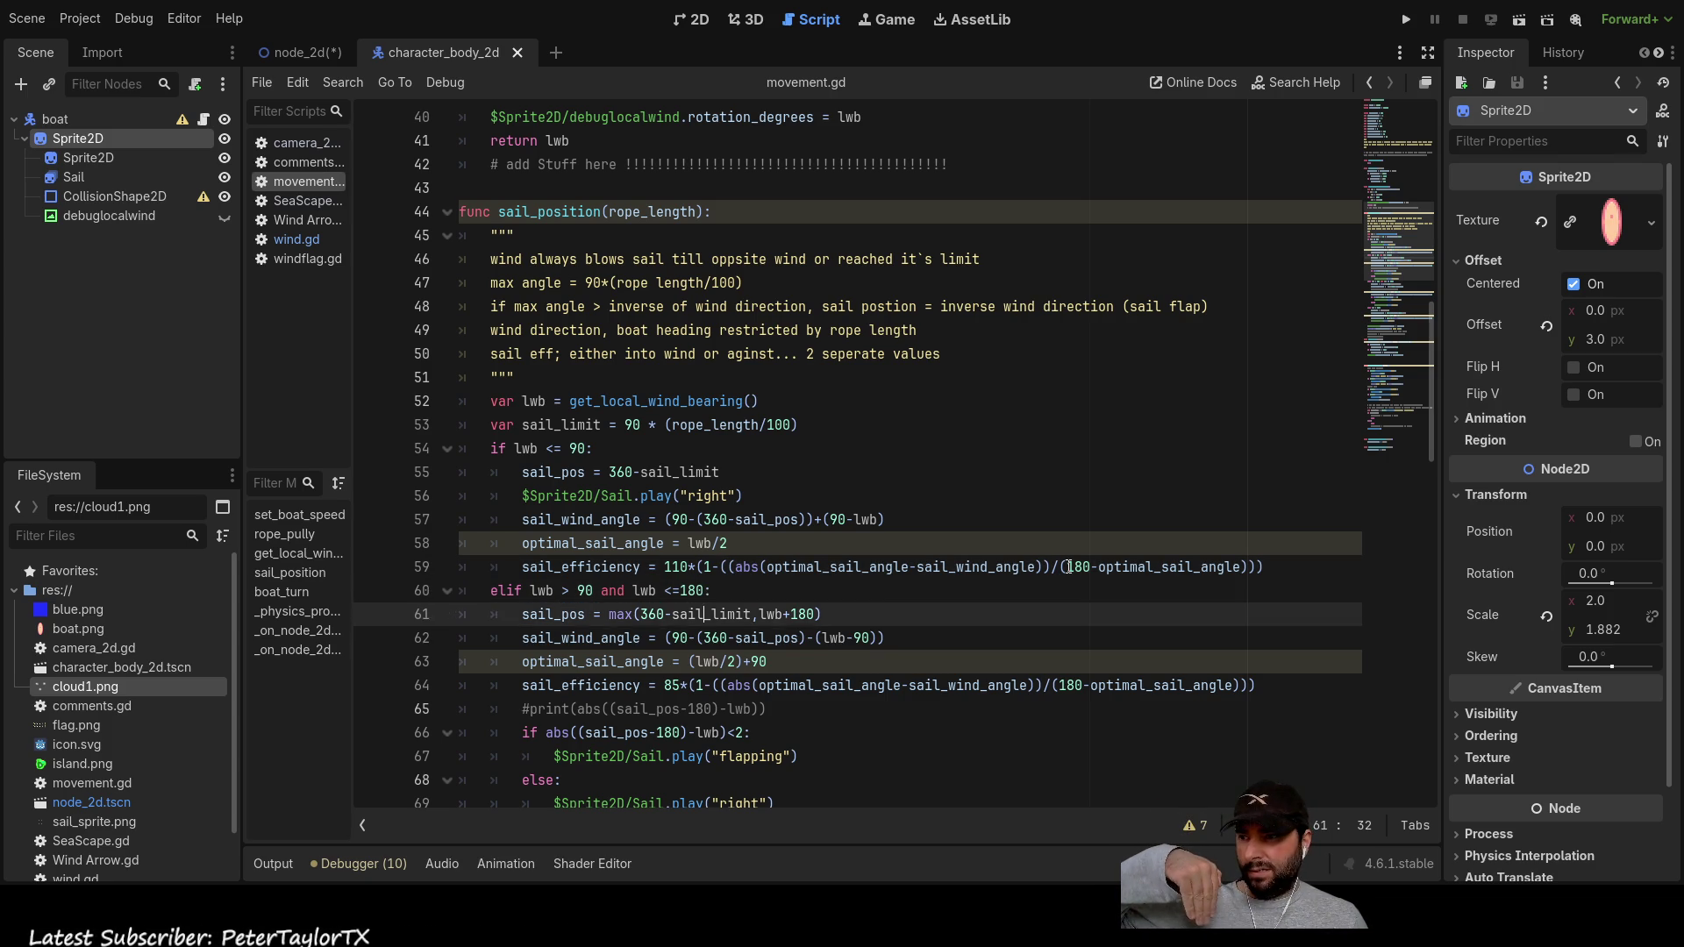
key("Down")
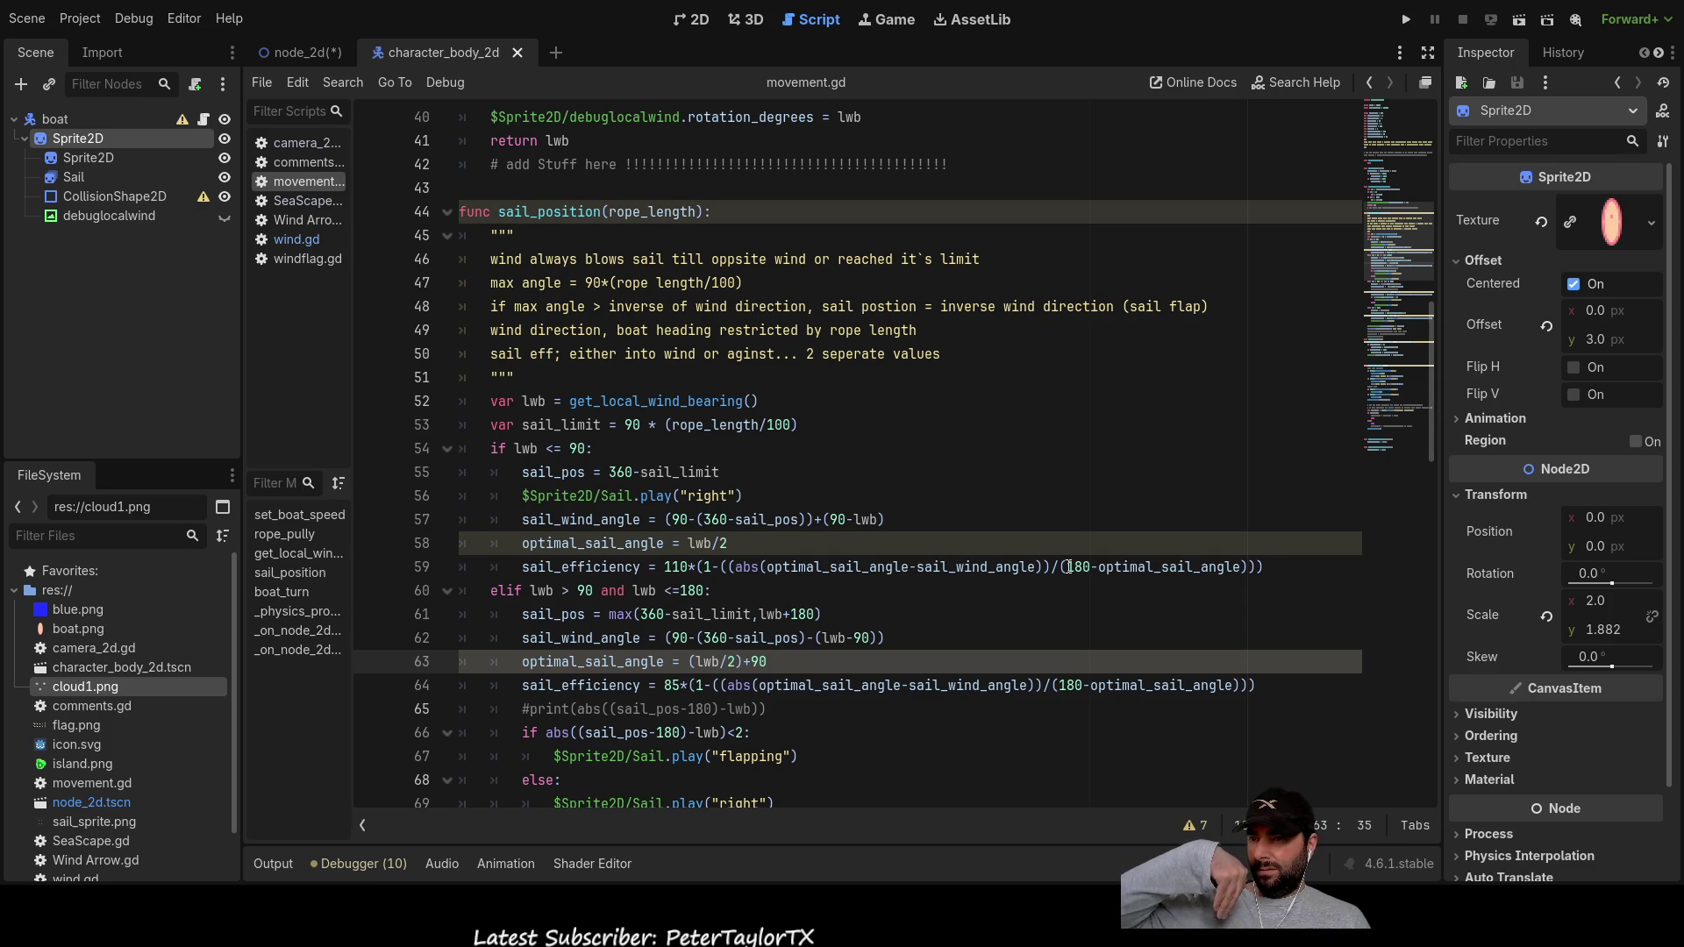
scroll(789, 509, "down", 2)
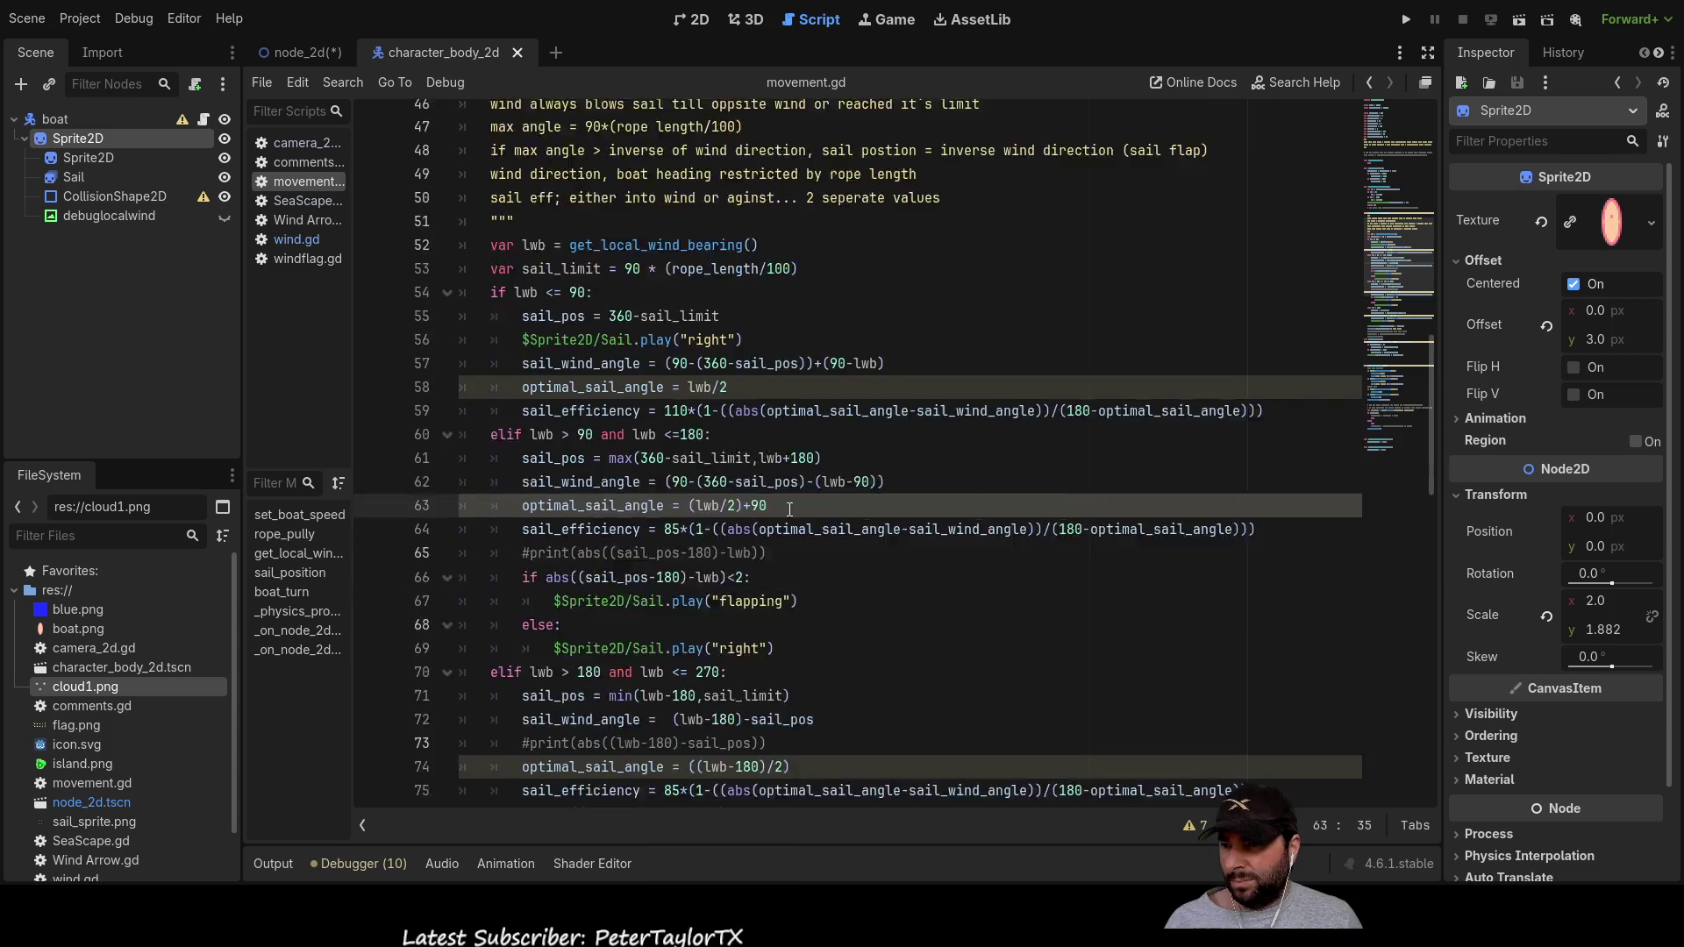
Step: Place the caret on the optimal_sail_angle formula on line 74 of movement.gd
scroll(790, 509, "down", 3)
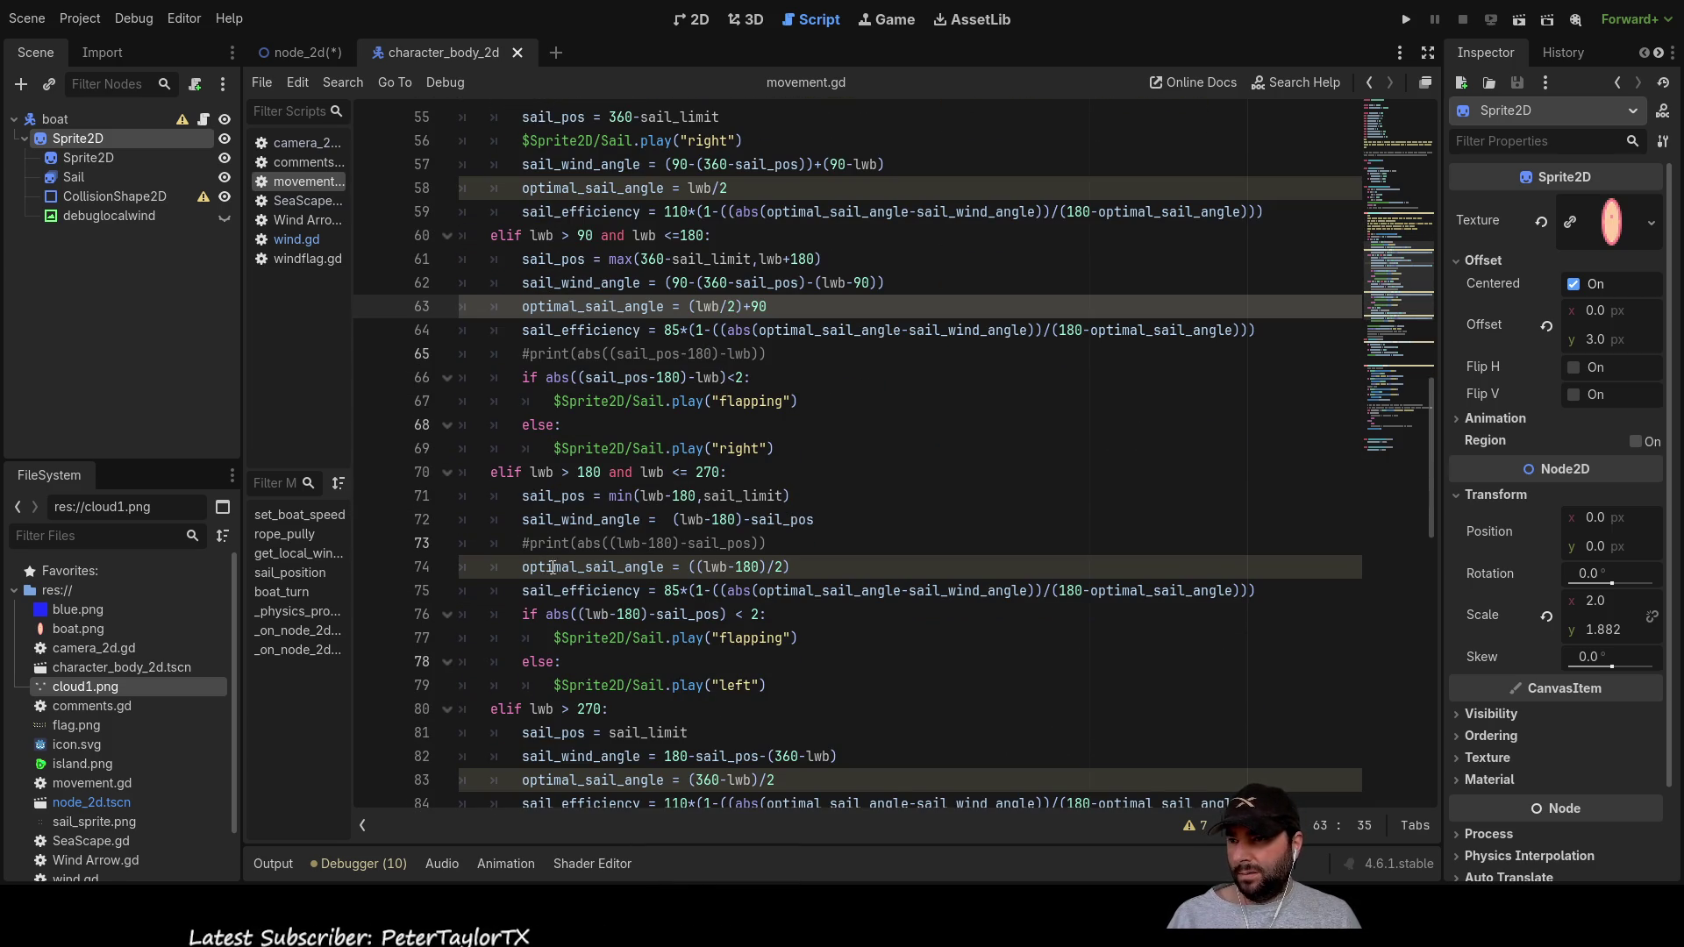
left_click(793, 568)
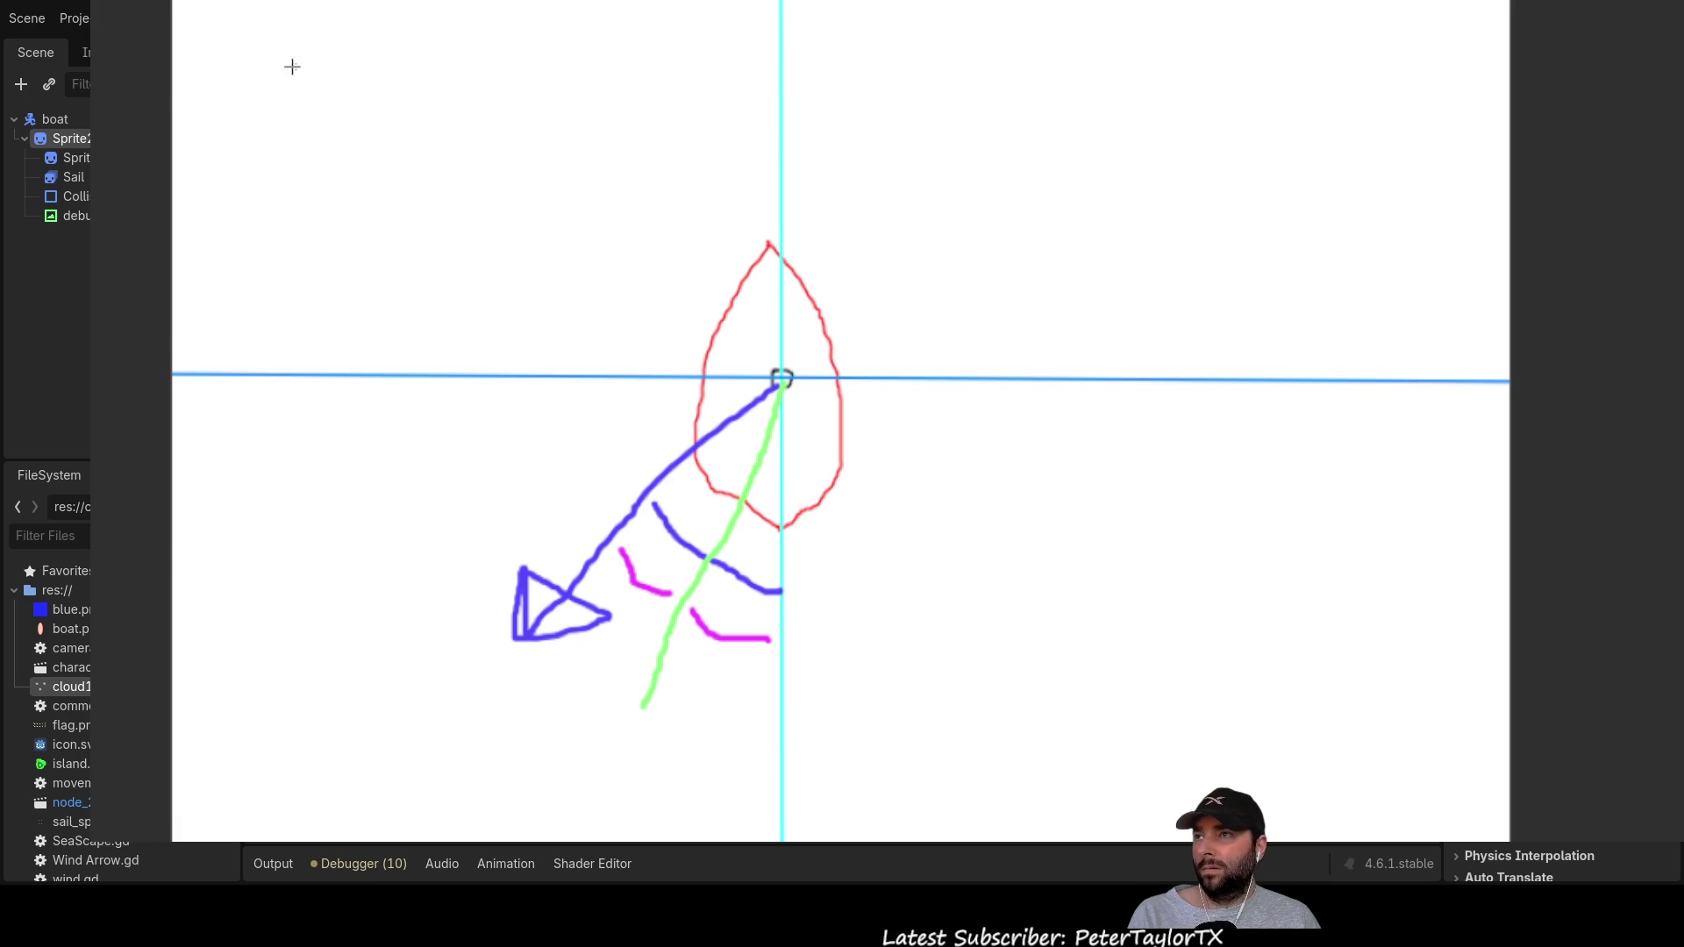
Step: Sketch a purple curve, undo it, then draw a dotted arc around the sail's right side
mouse_move(792, 589)
left_mouse_down()
mouse_move(999, 420)
mouse_move(946, 239)
mouse_move(836, 160)
mouse_move(781, 146)
left_mouse_up()
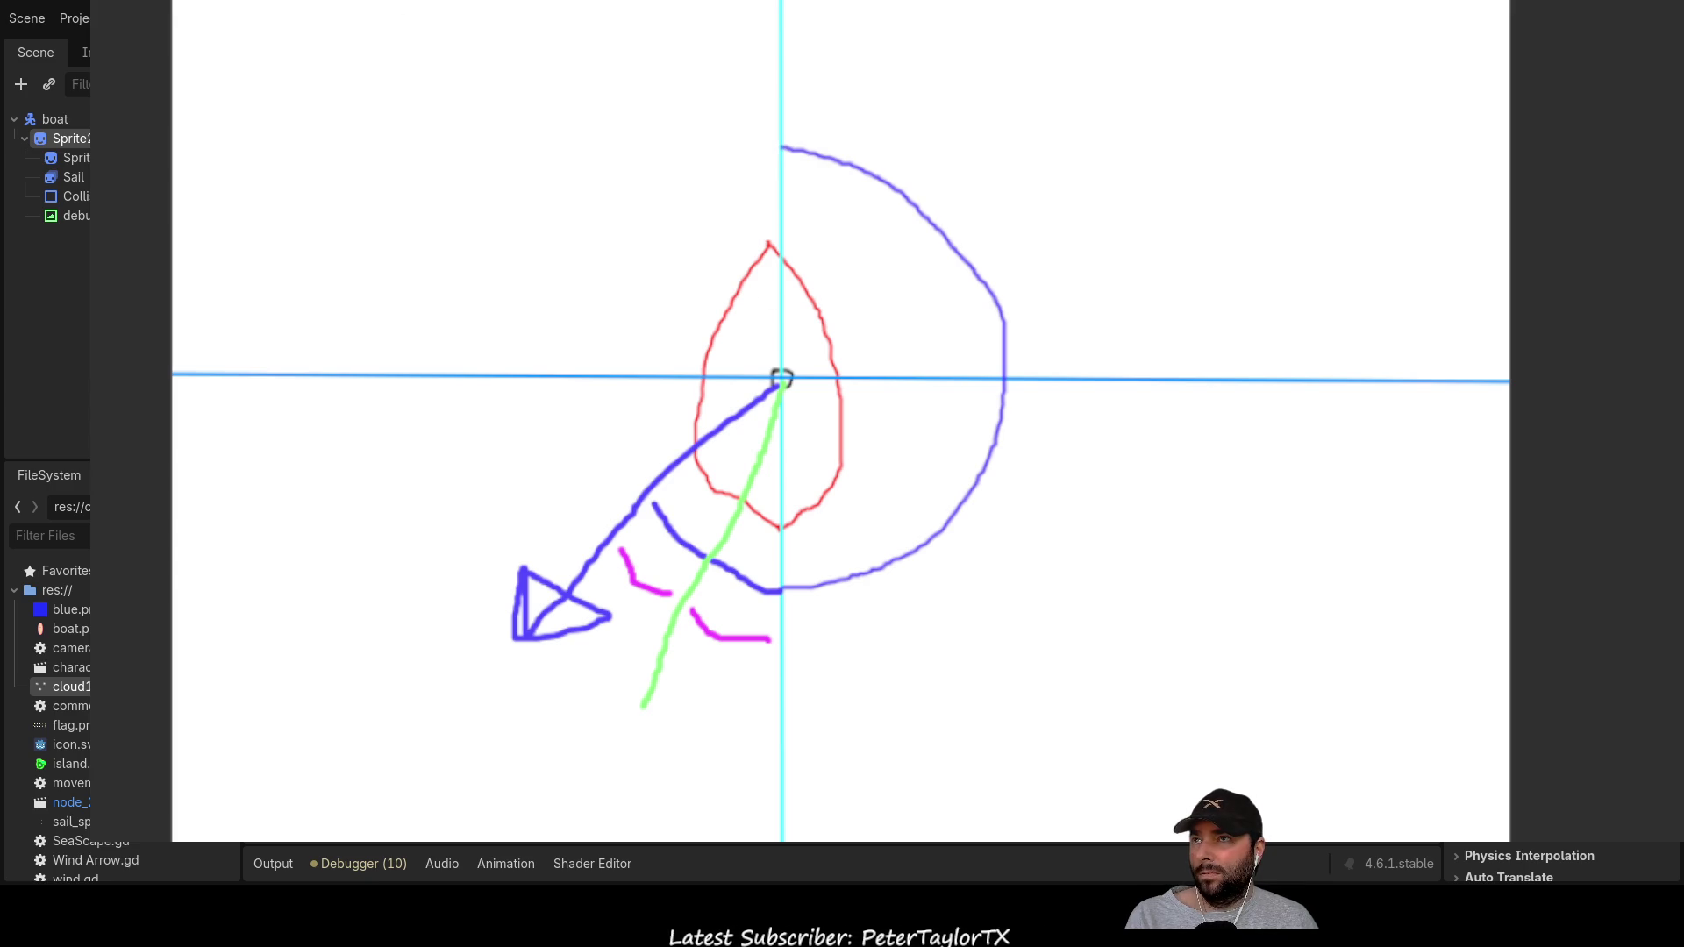
key("ctrl+z")
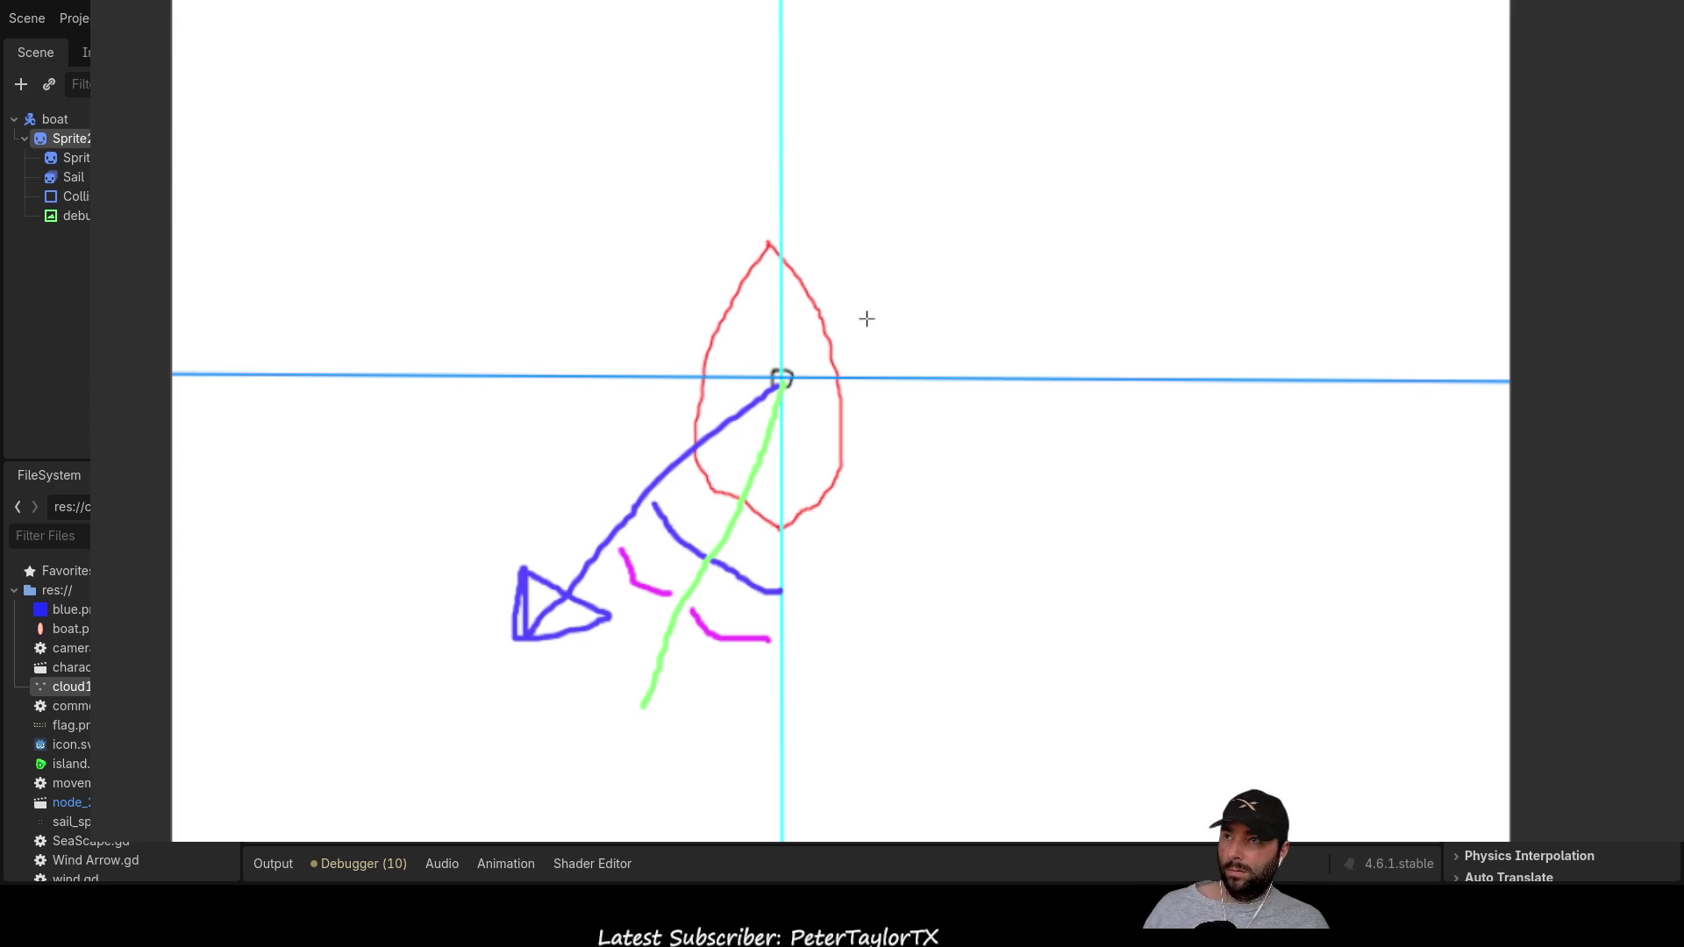
mouse_move(792, 592)
left_mouse_down()
mouse_move(846, 570)
mouse_move(960, 315)
mouse_move(836, 173)
mouse_move(793, 159)
left_mouse_up()
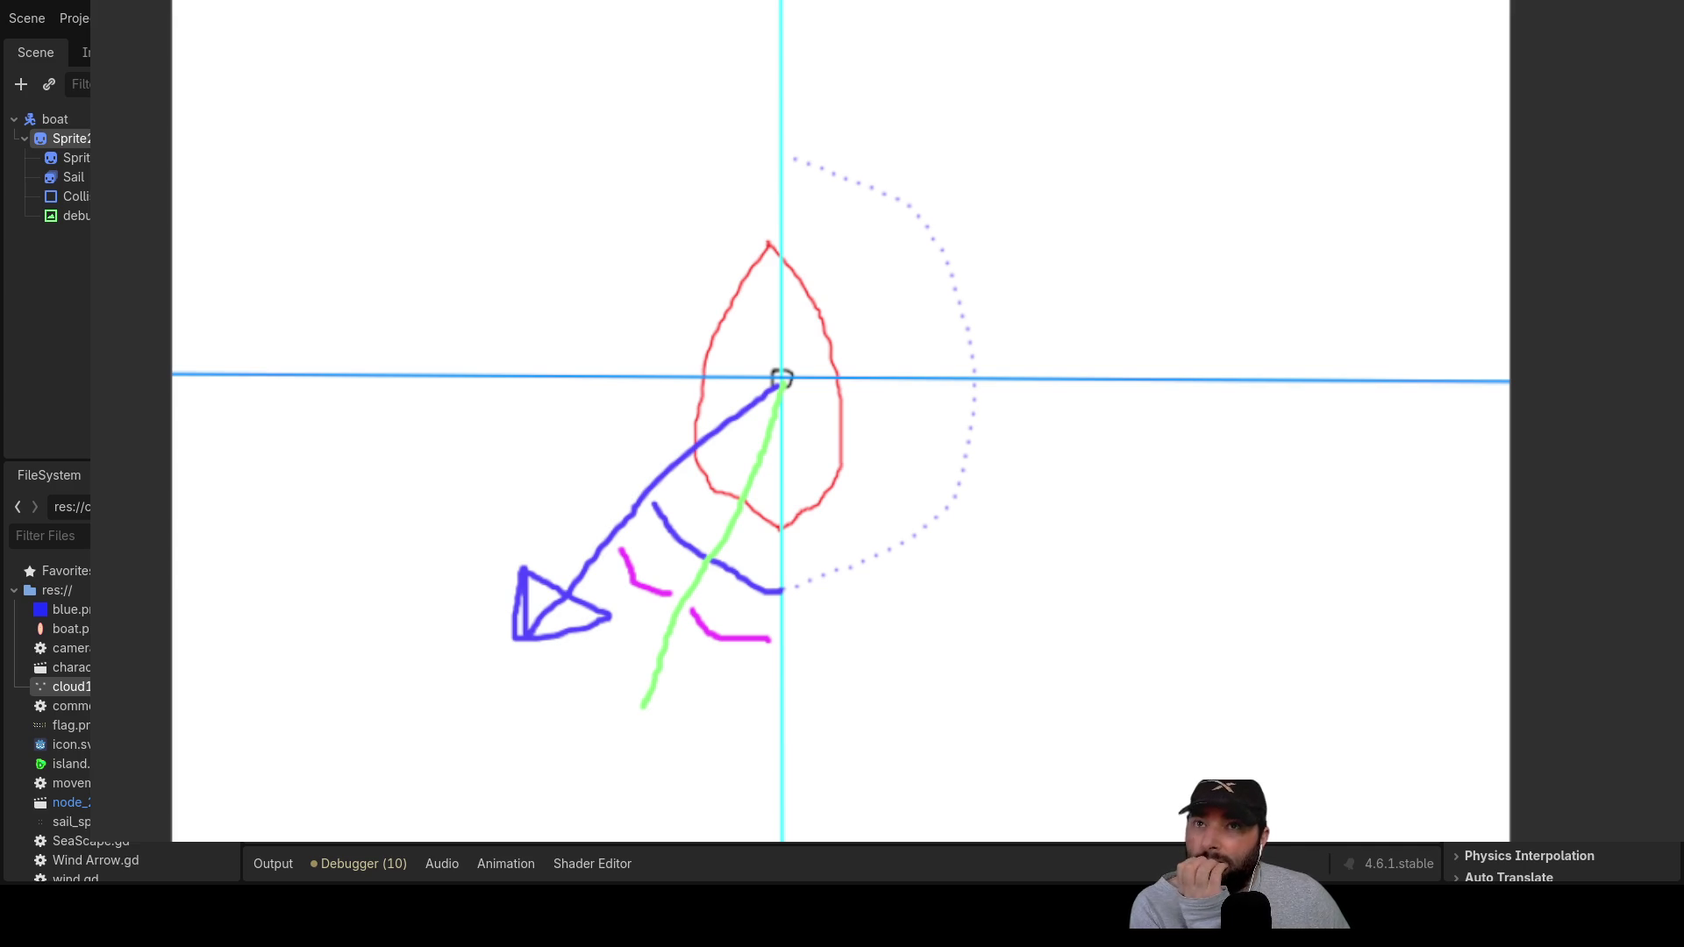
Step: Run the project with F5 and return to the editor while the game runs
key("F5")
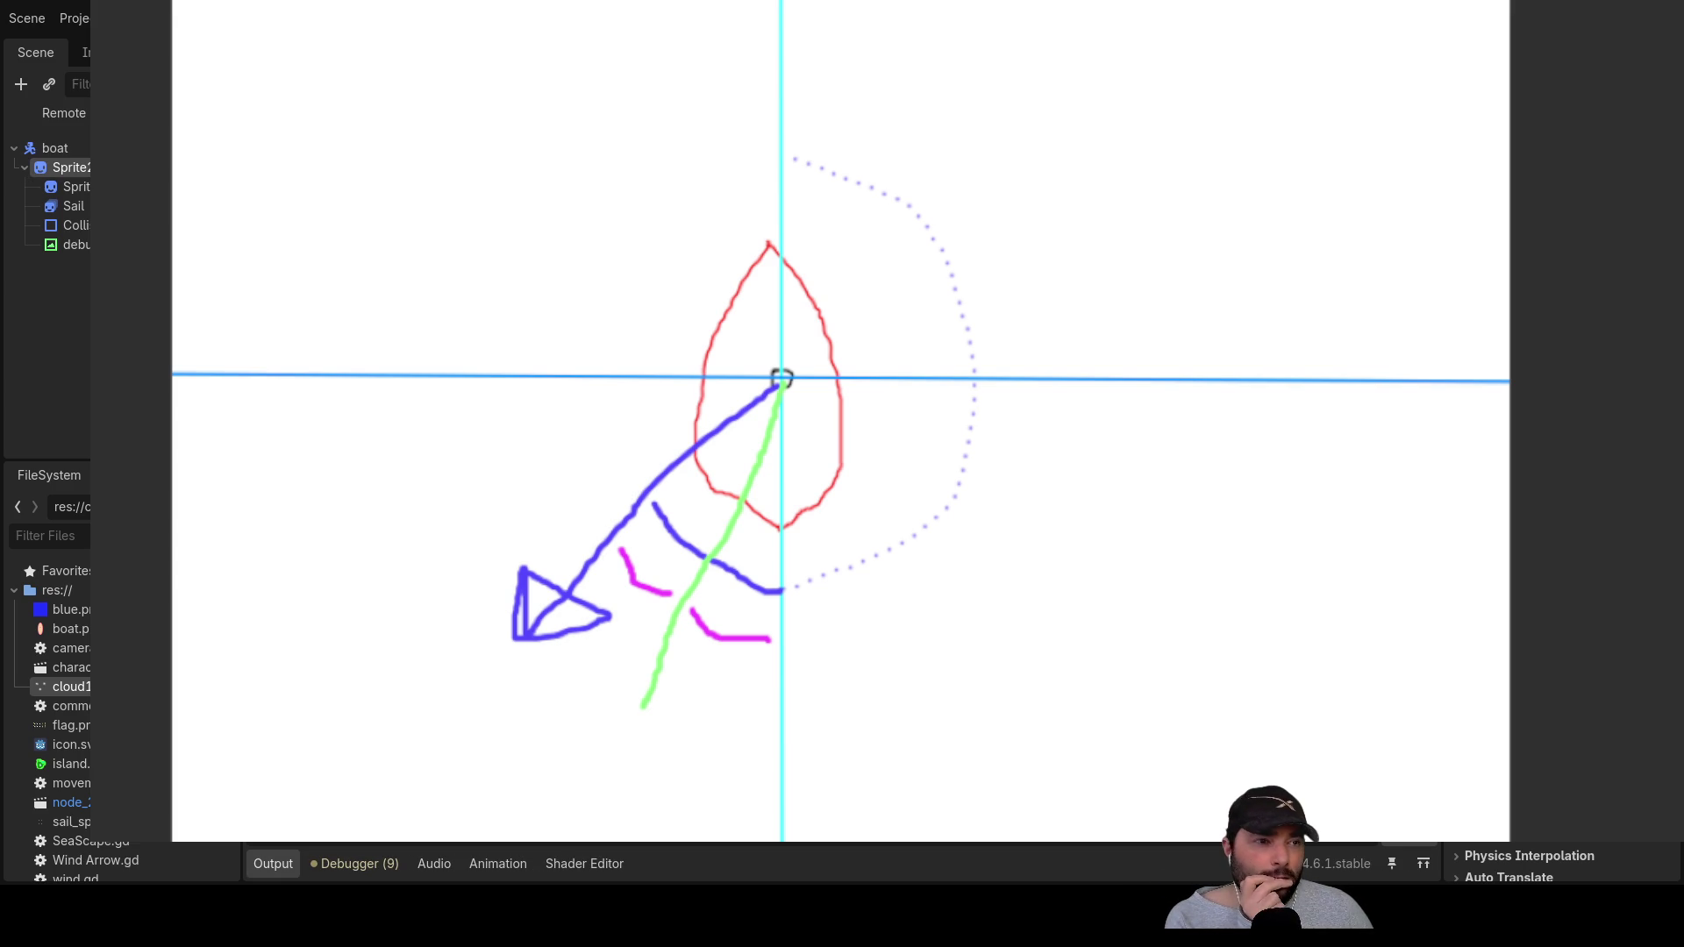
key("alt+Tab")
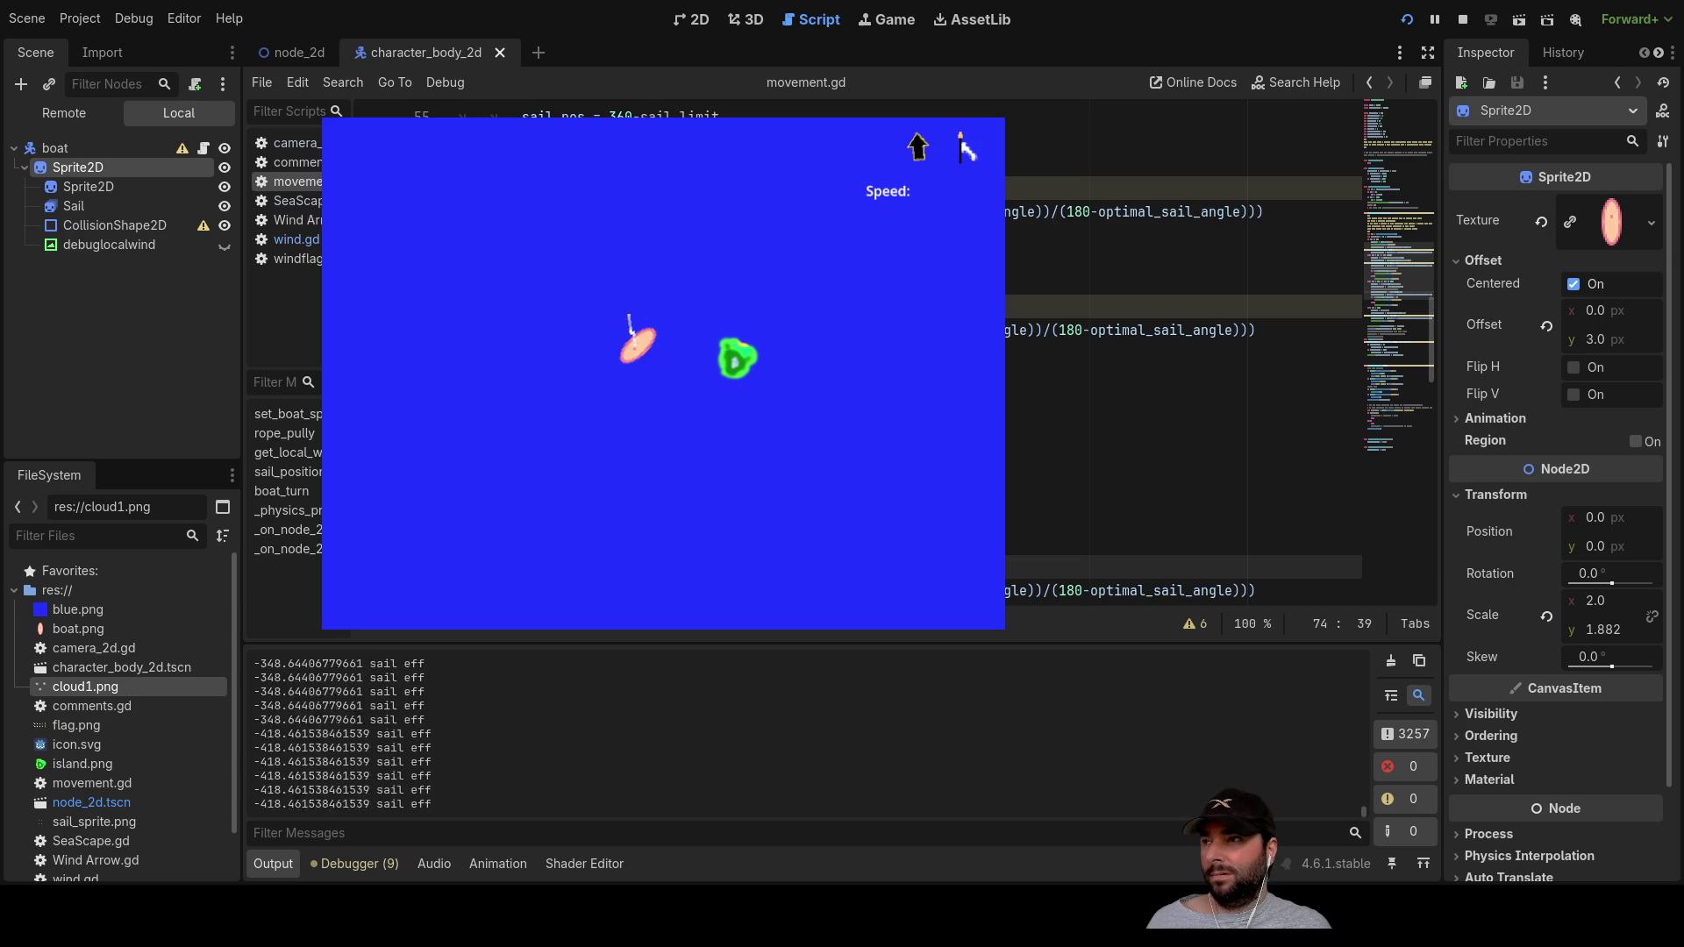
Step: Fix the wind code on line 48 of wind.gd, then save and rerun the game
left_click(298, 240)
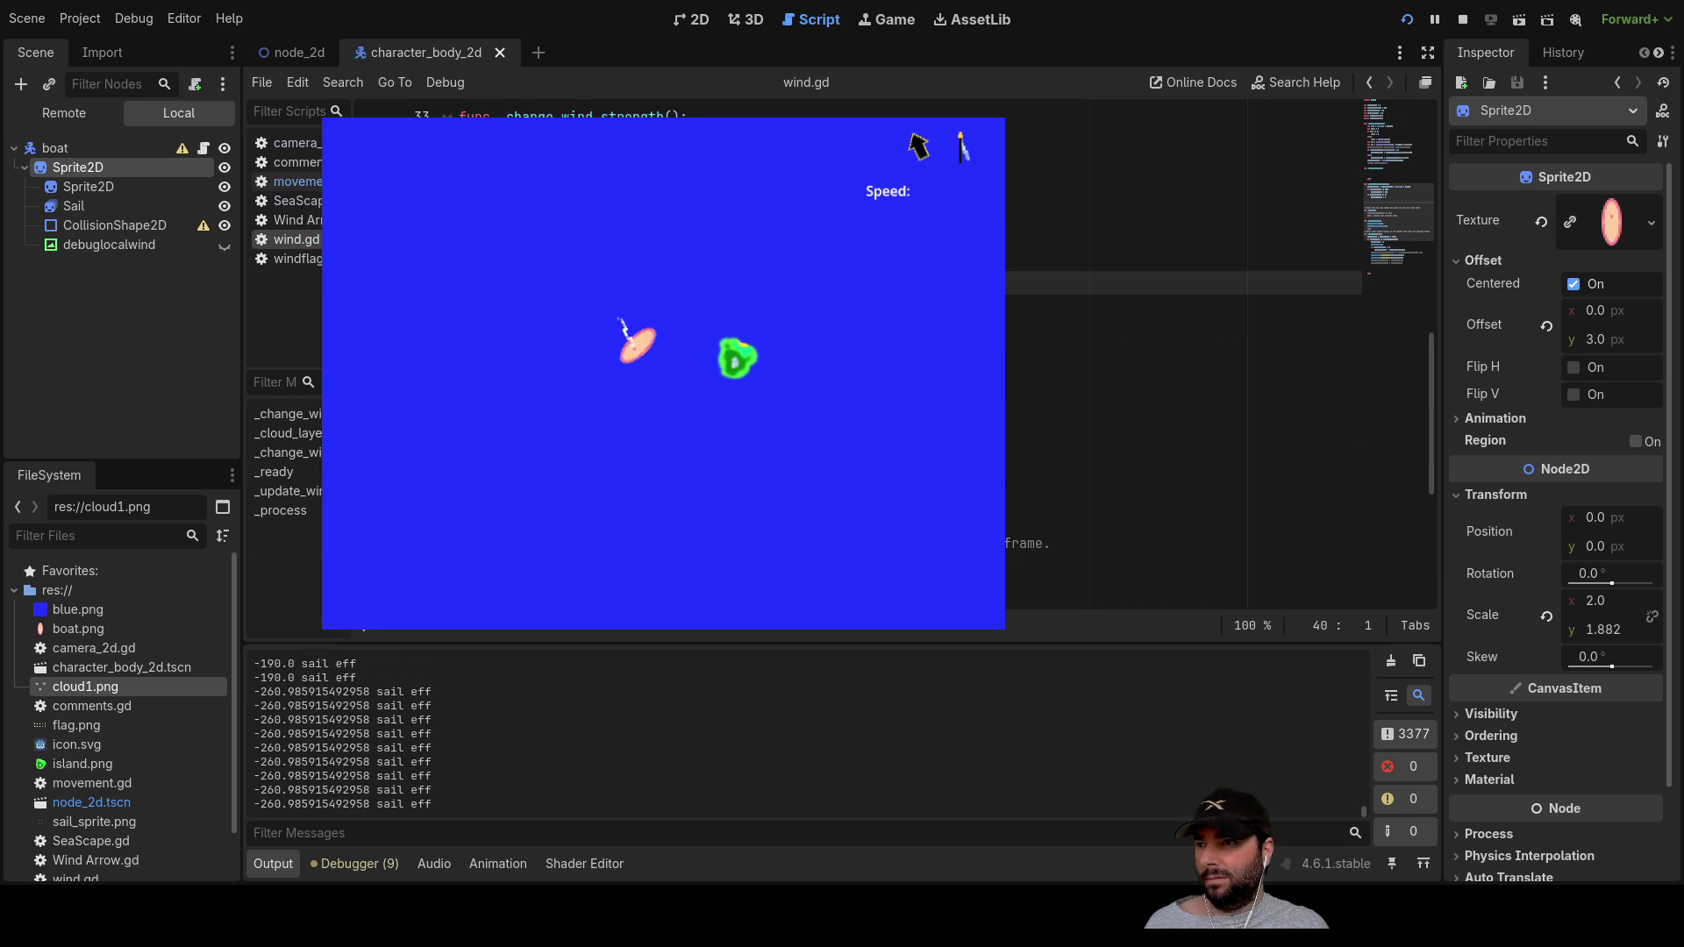
left_click(1184, 472)
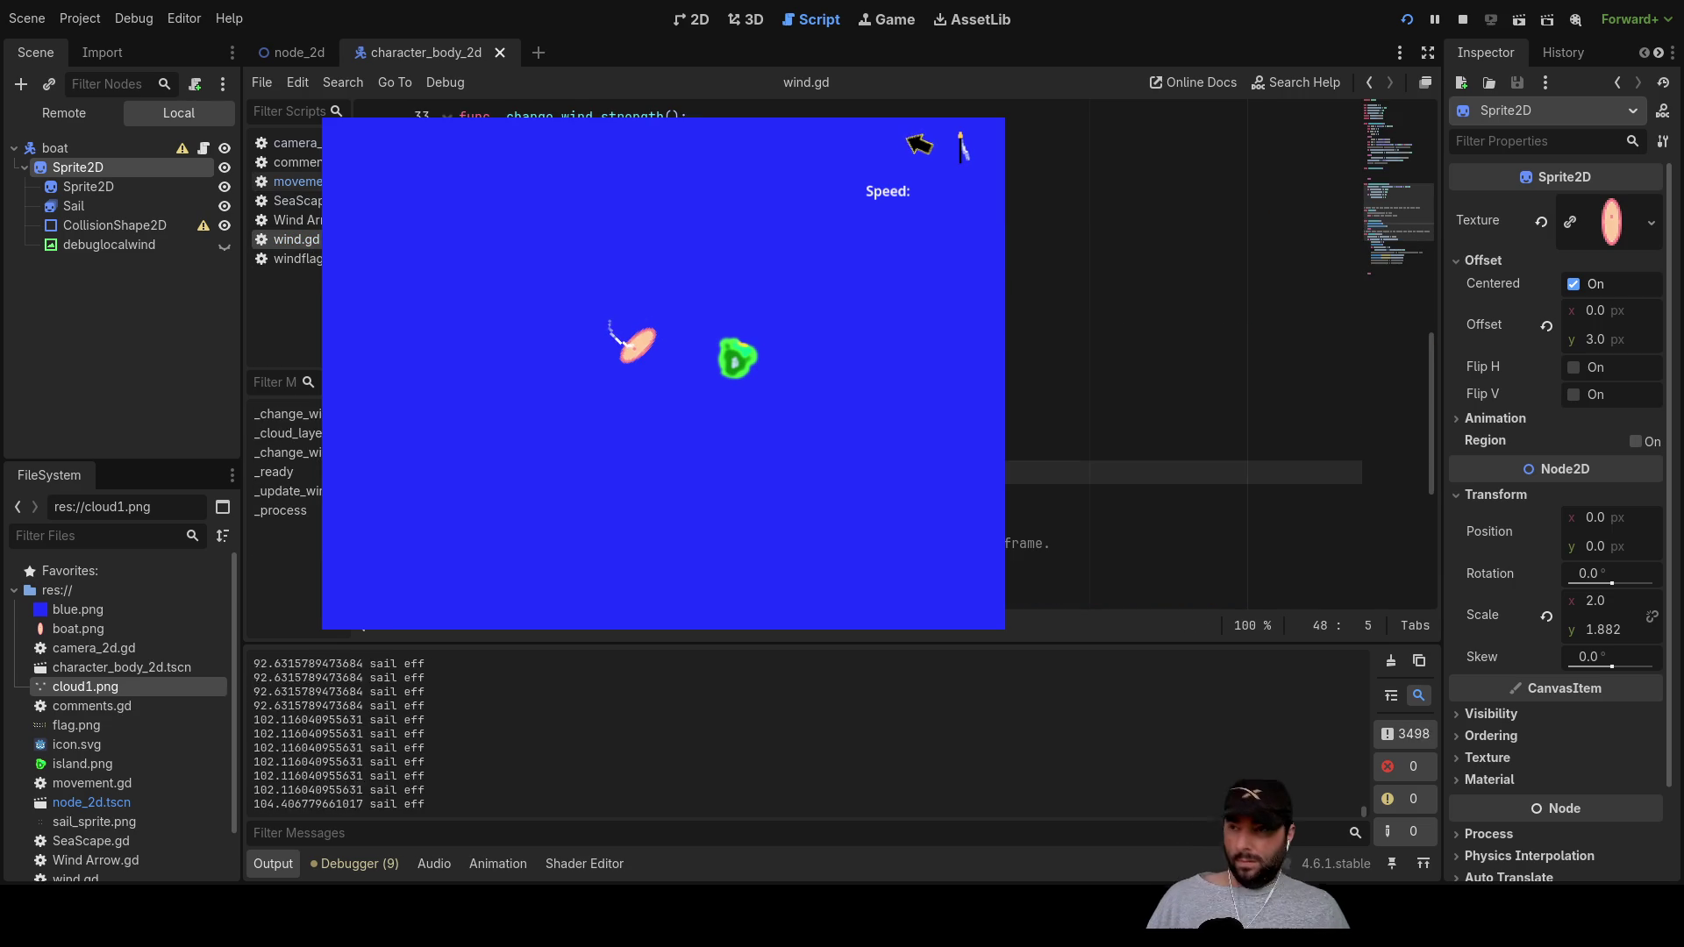
key("Delete")
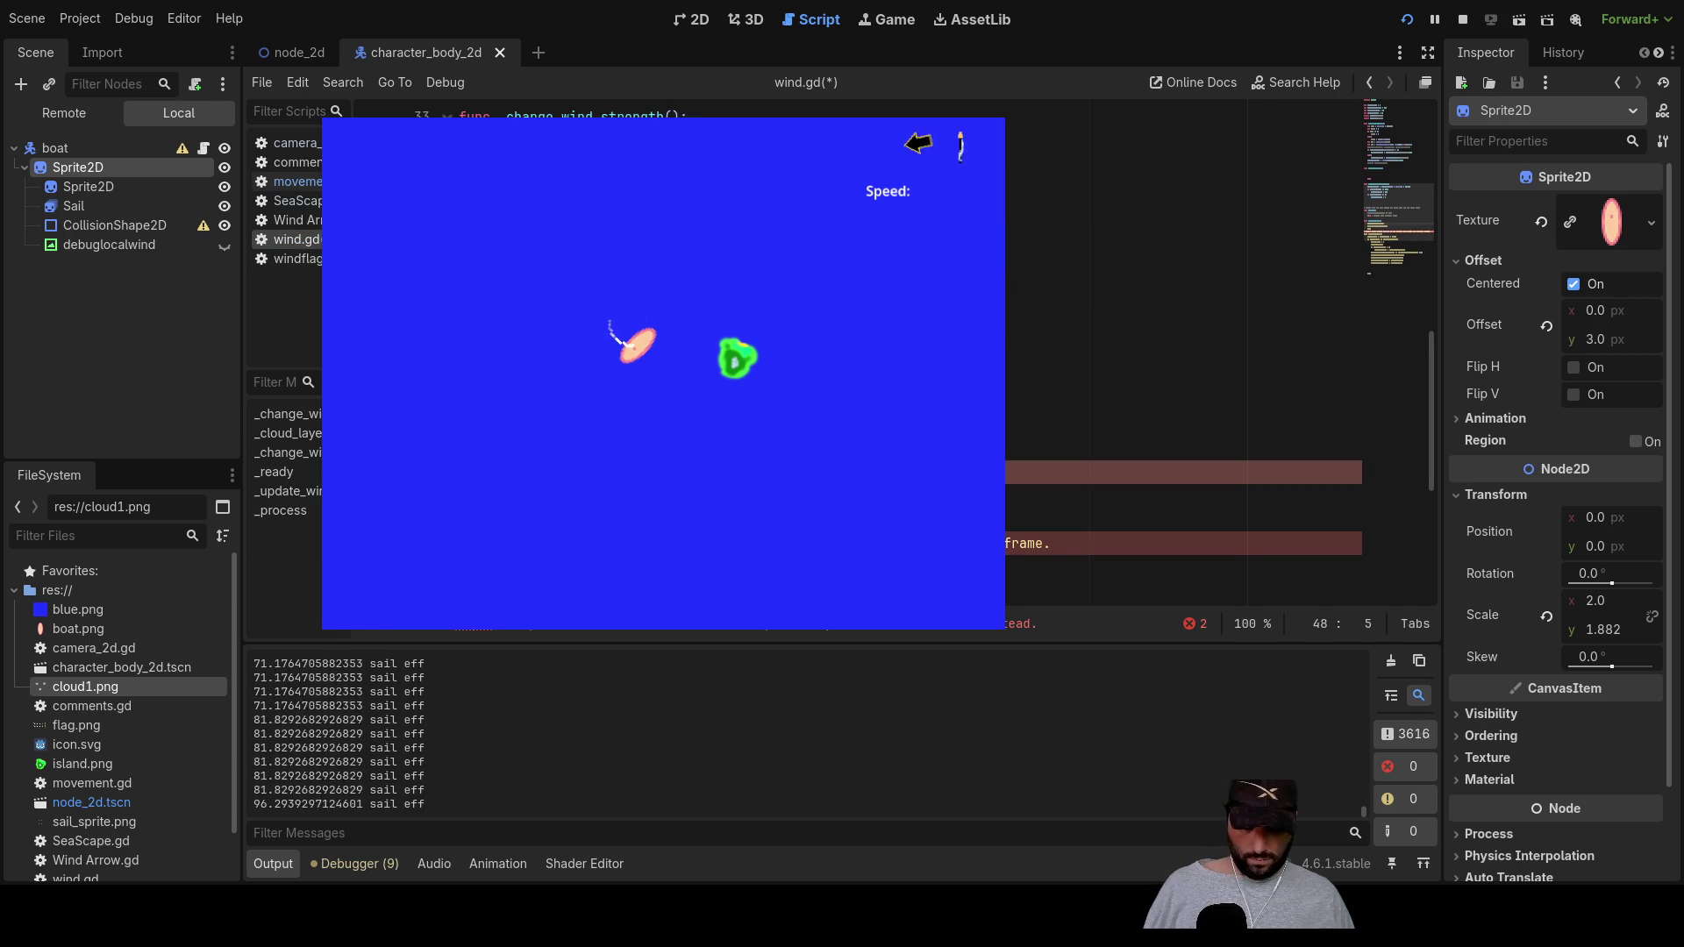
key("Return")
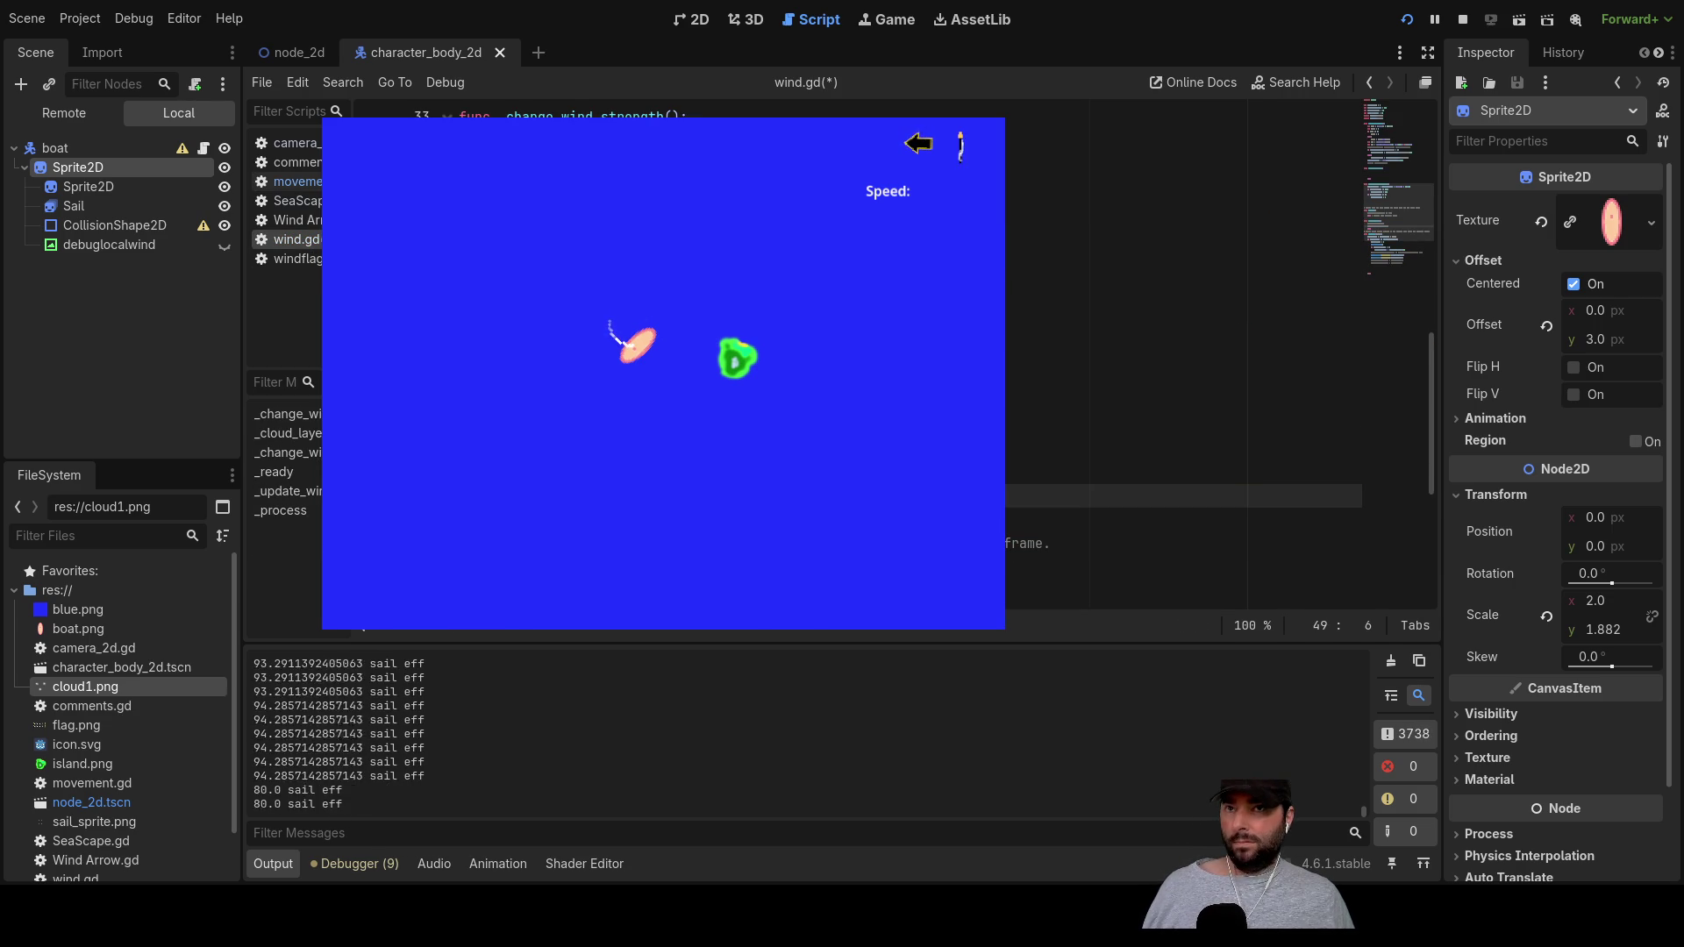
key("F5")
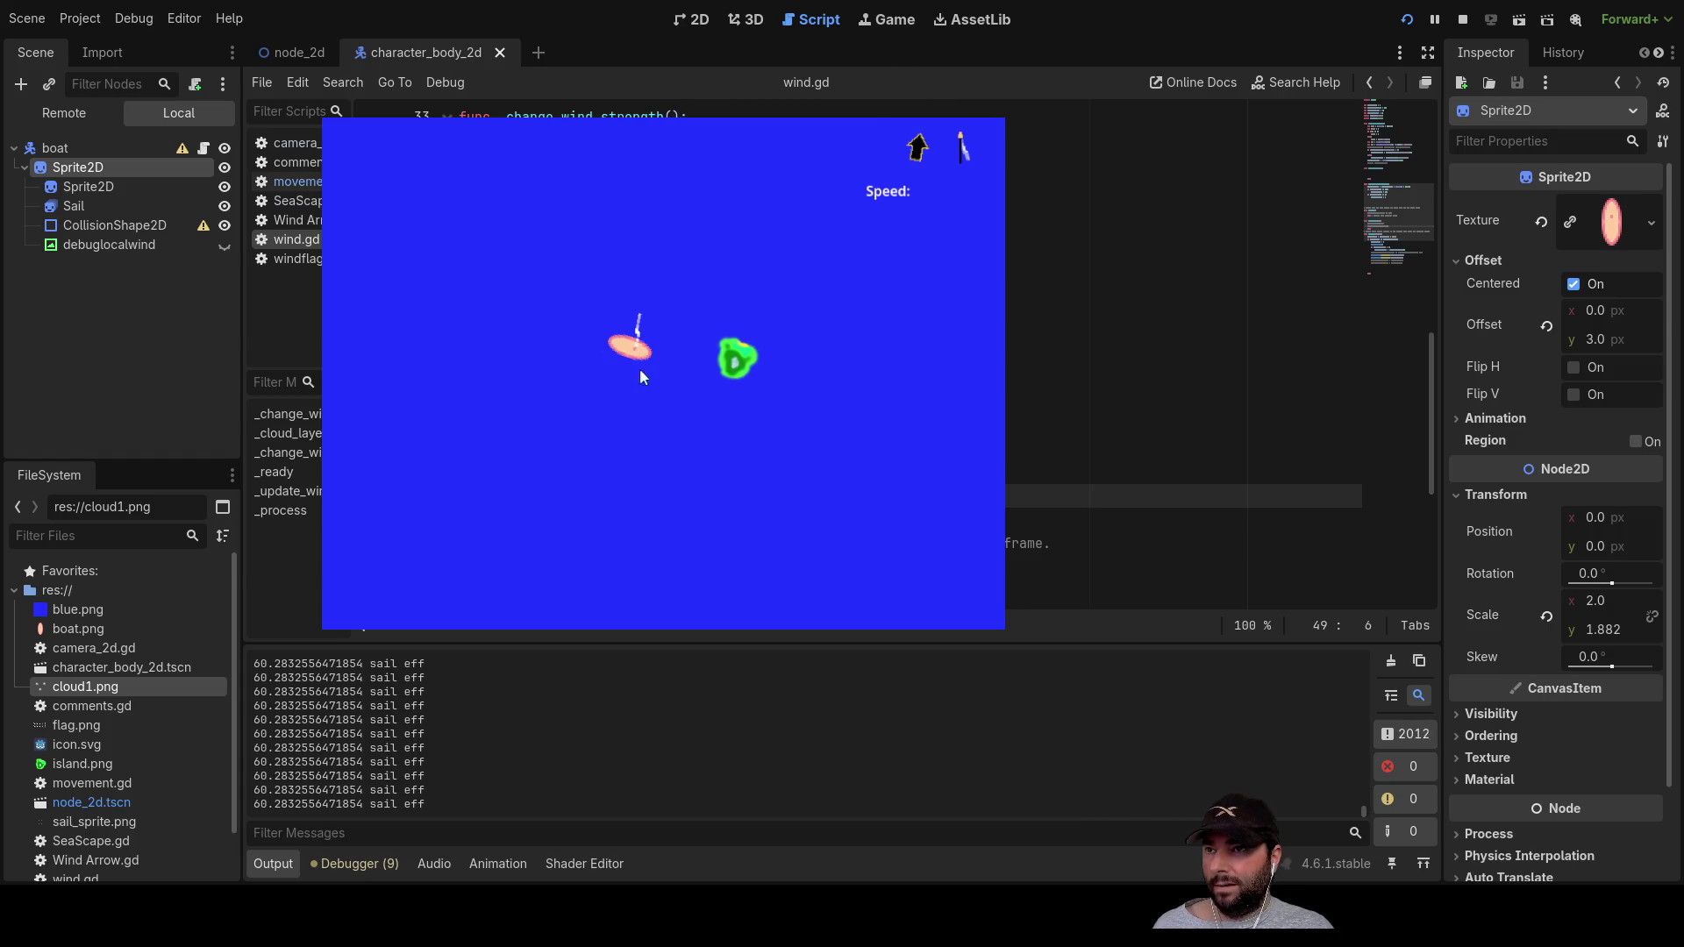
Step: Test the sail by shortening the rope to about 42 and letting it out again
key("Down")
key("Down")
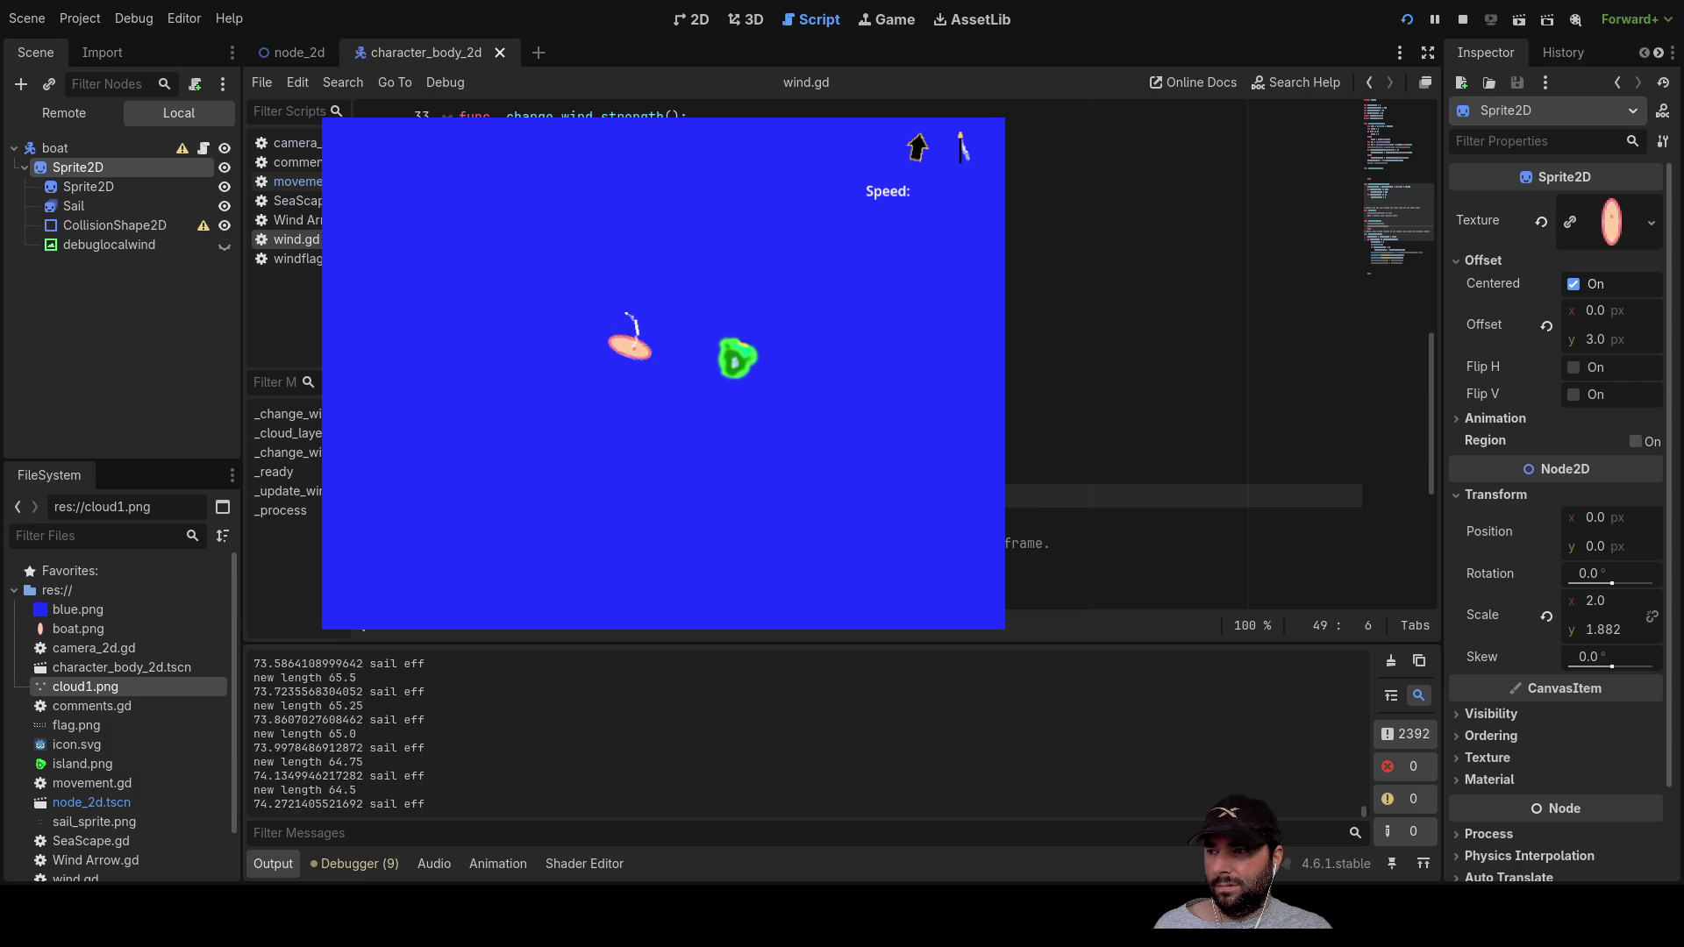
key("Down")
key("Down")
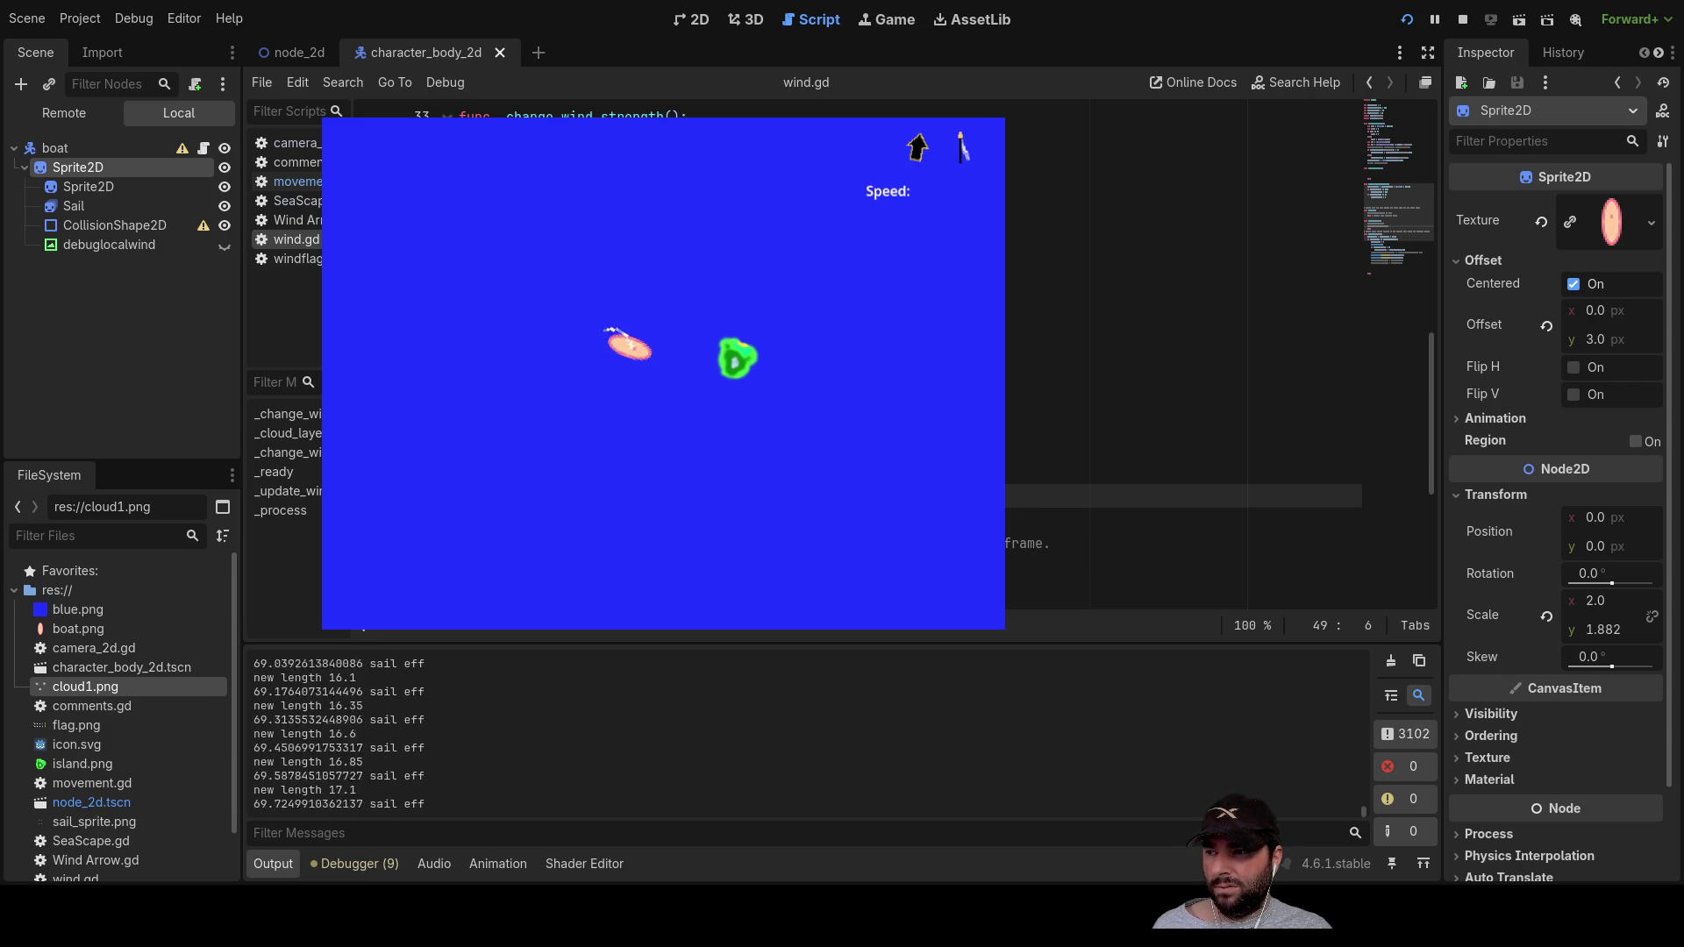
key("Up")
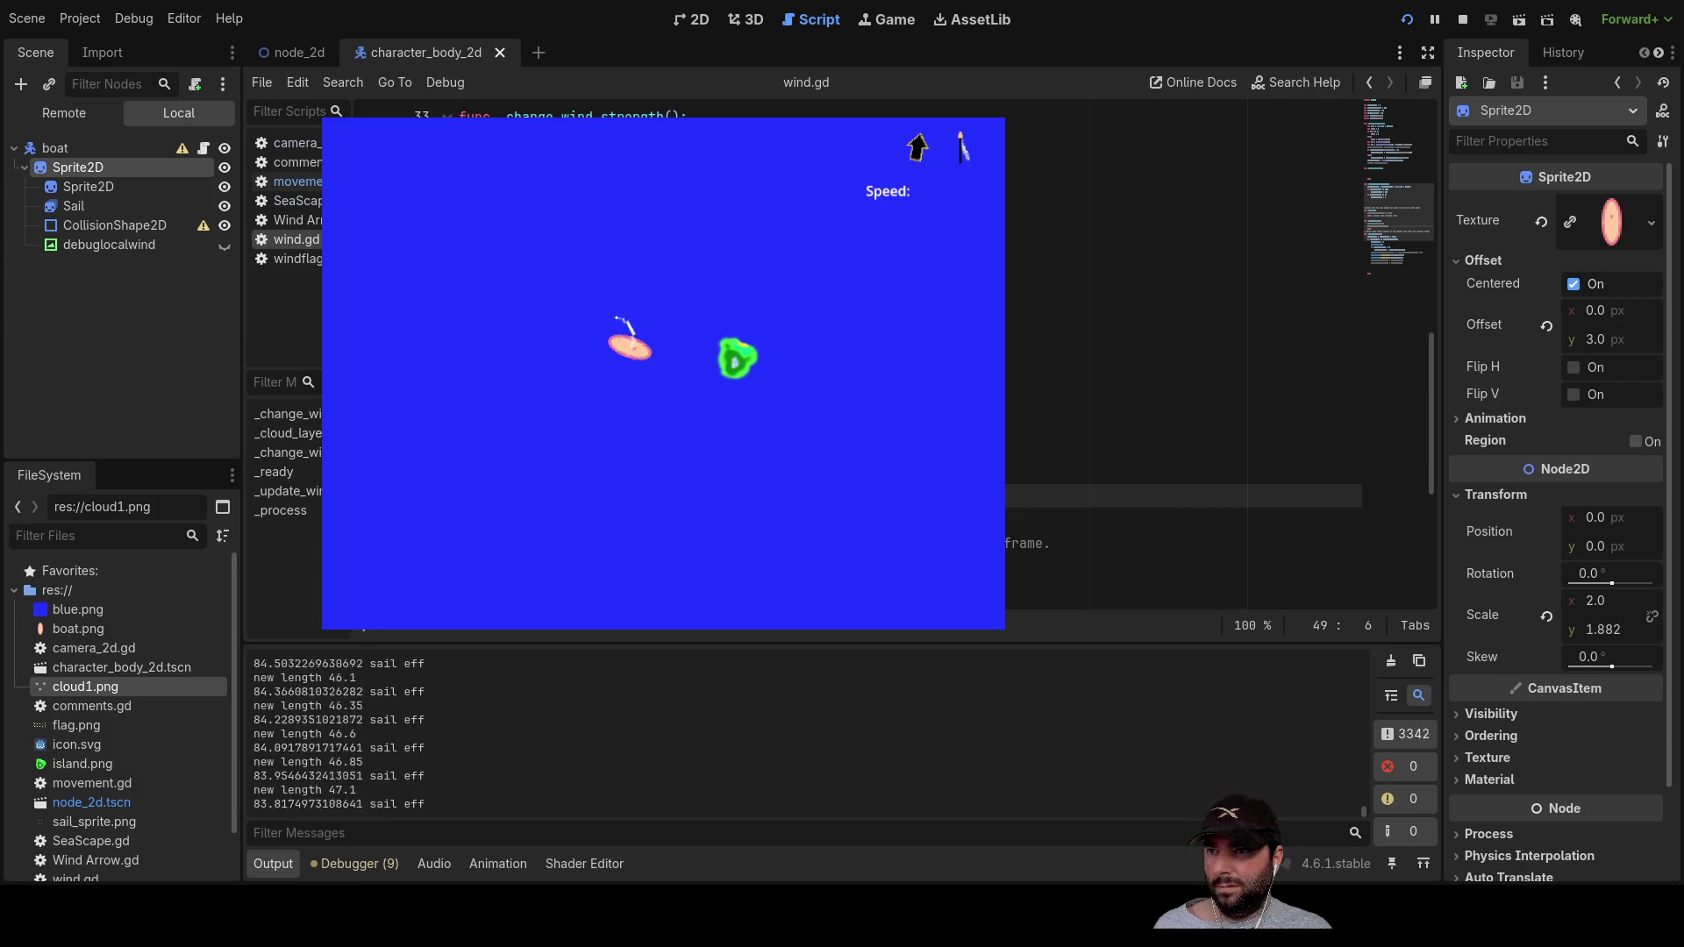
key("Up")
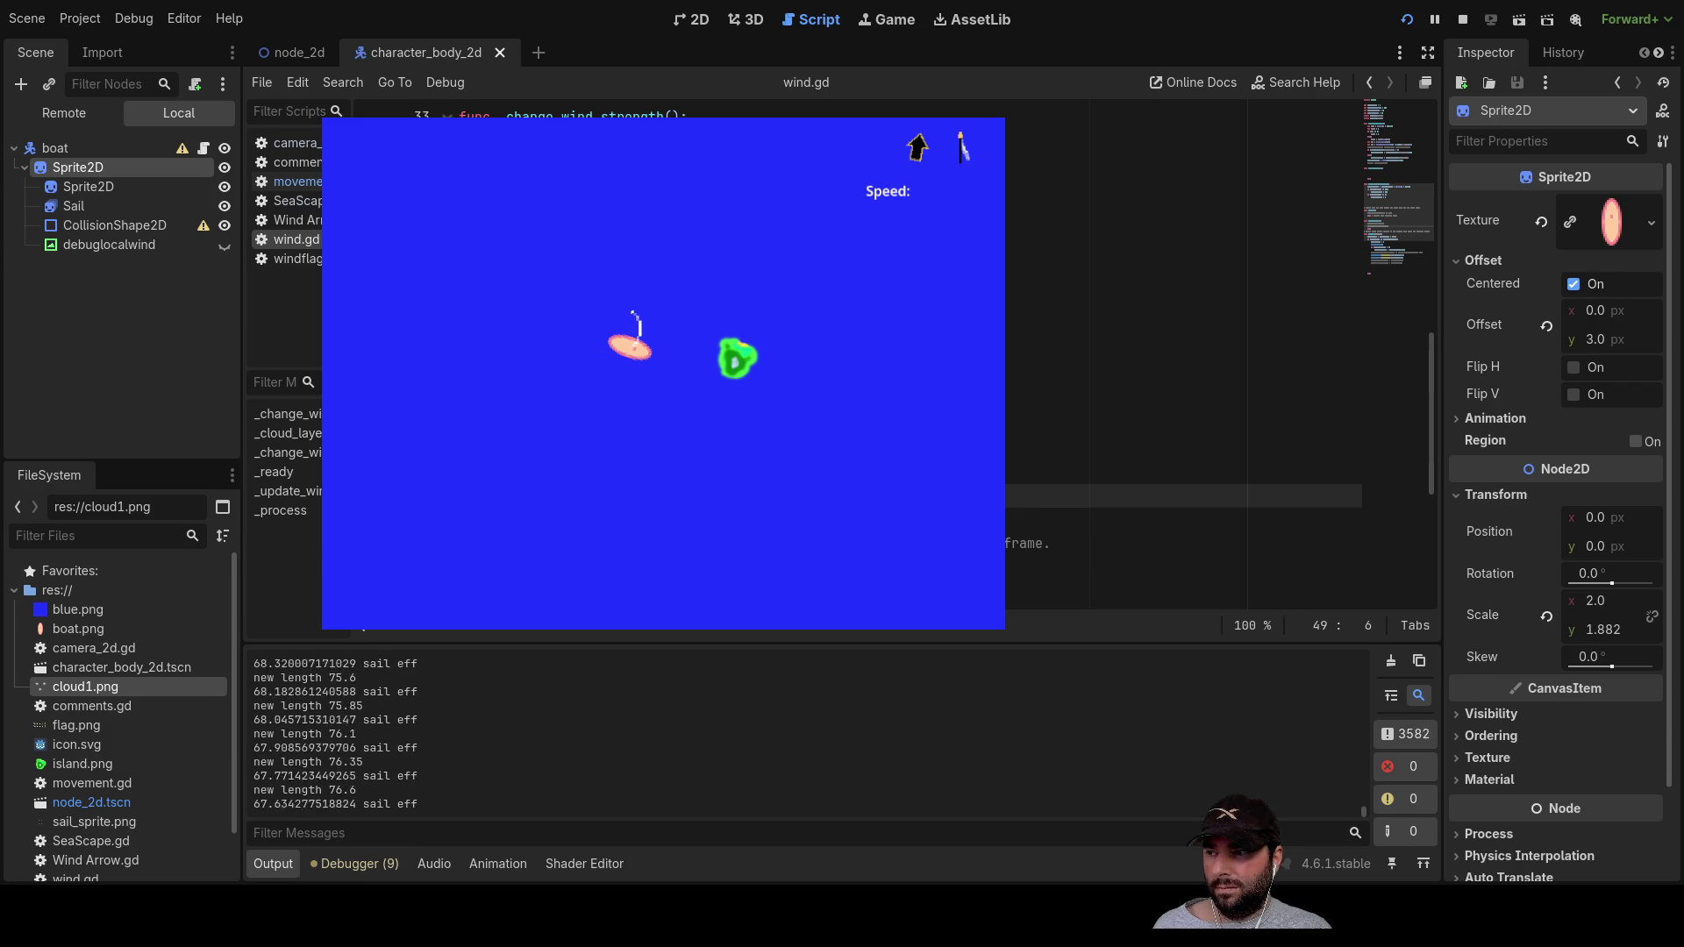
key("Up")
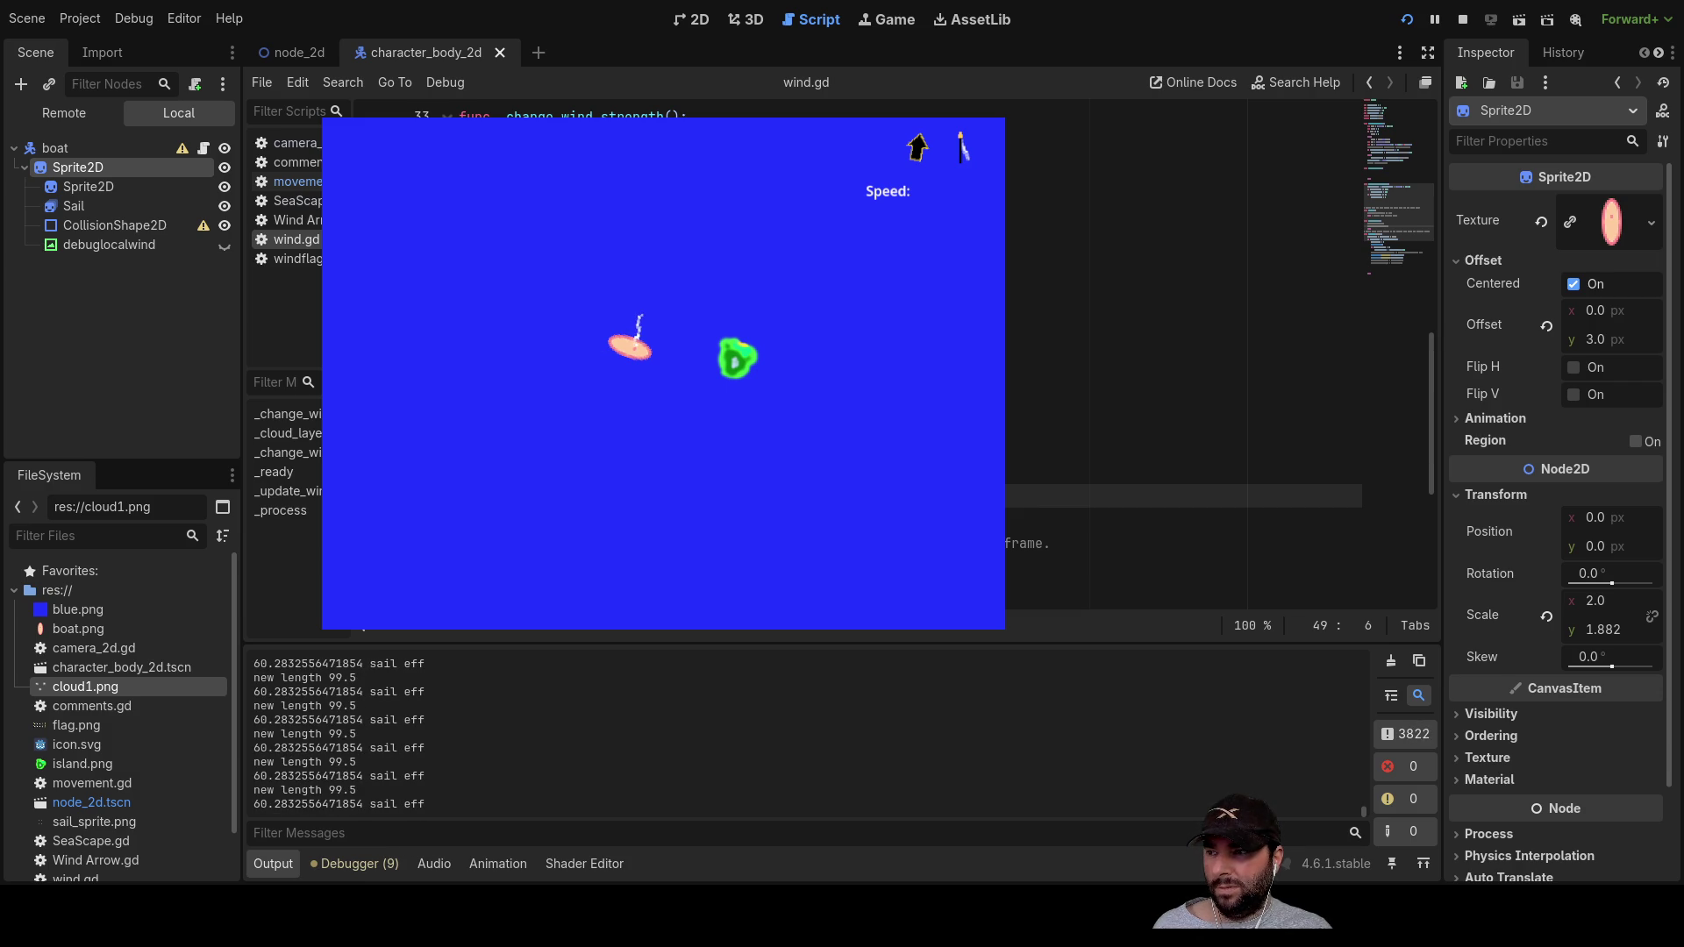
key("Down")
key("Down")
key("Up")
key("Up")
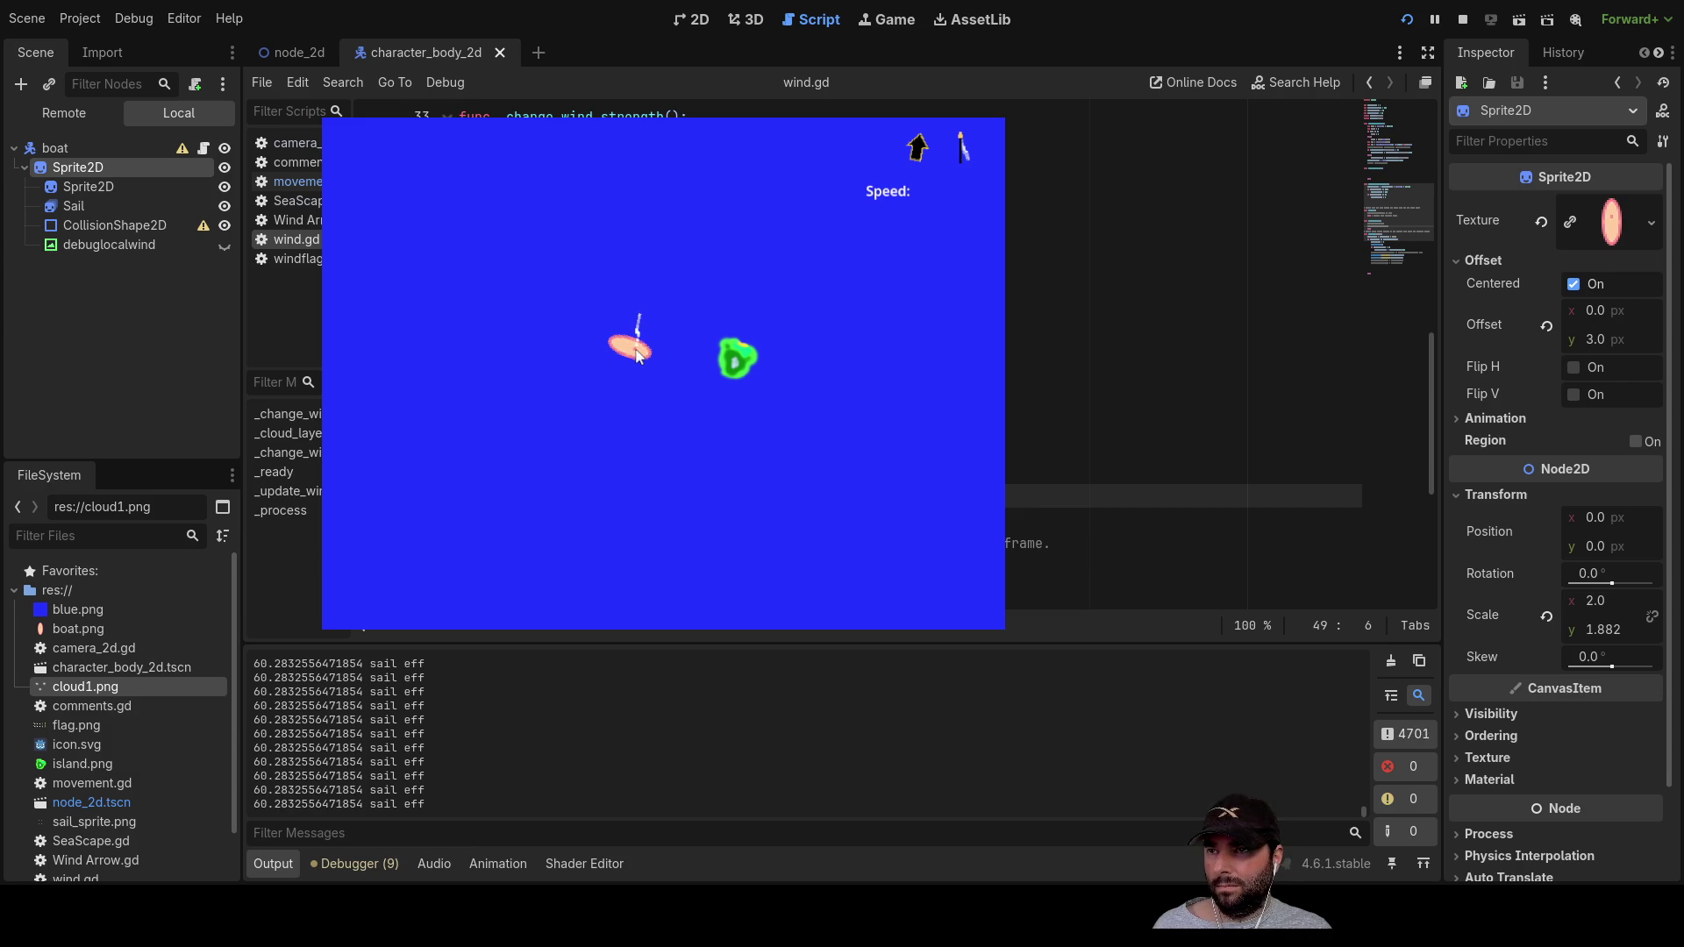
Step: Keep adjusting the rope and turn the boat upward until the division-by-zero error breaks in
key("Down")
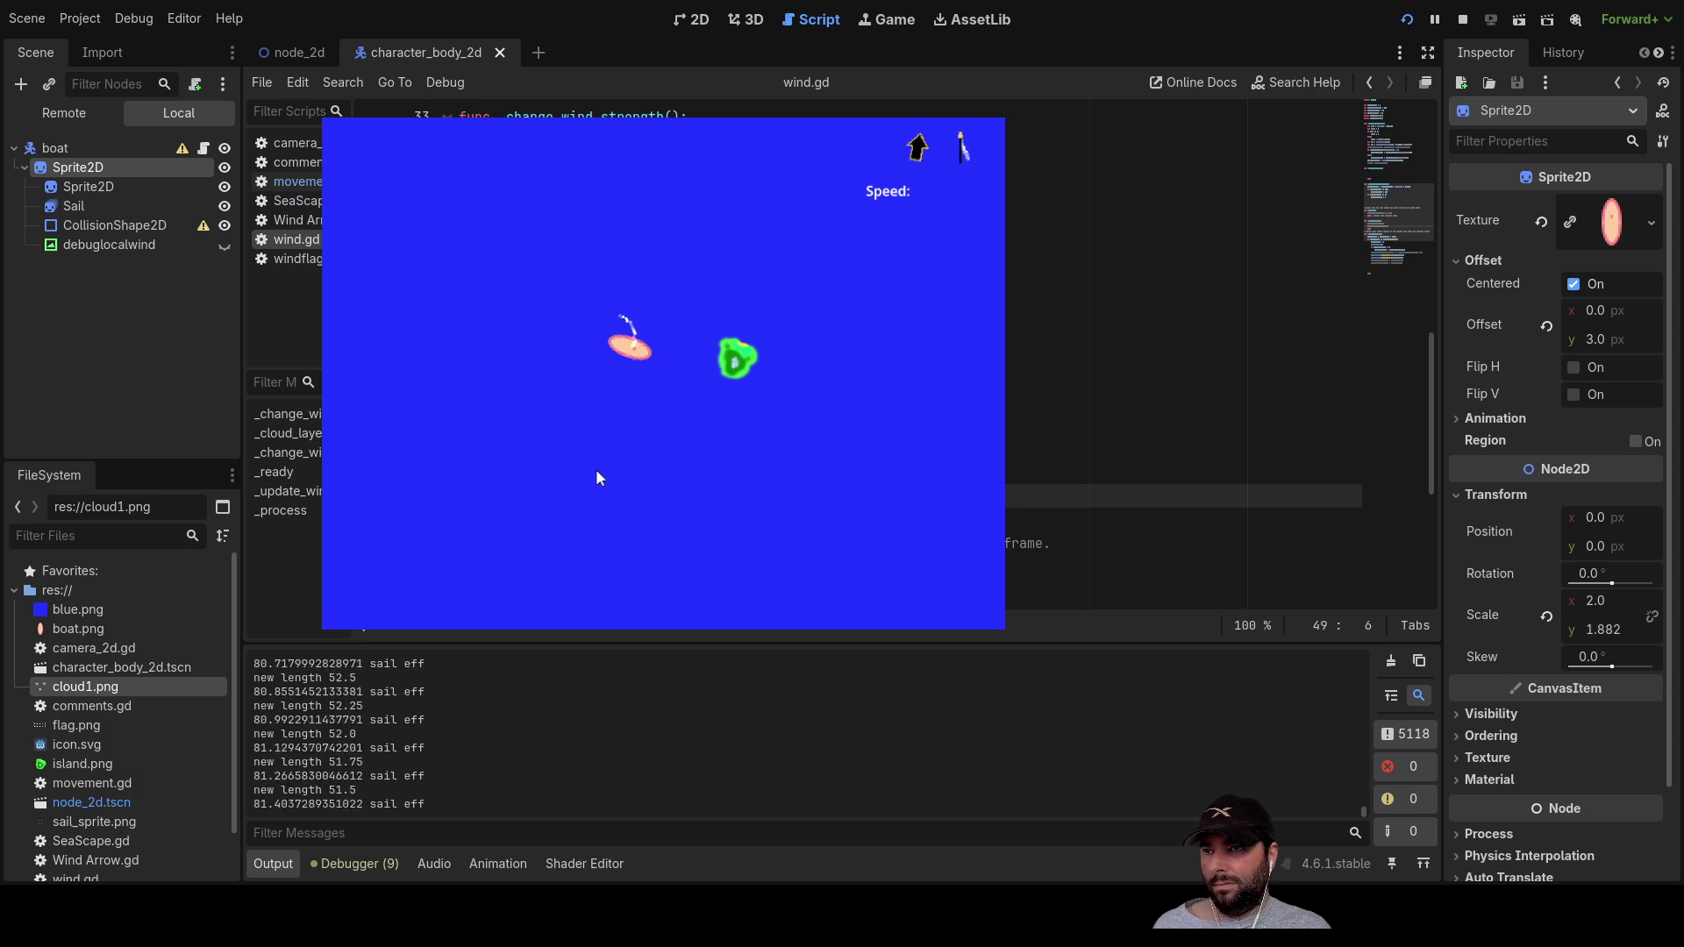
key("Up")
key("Up")
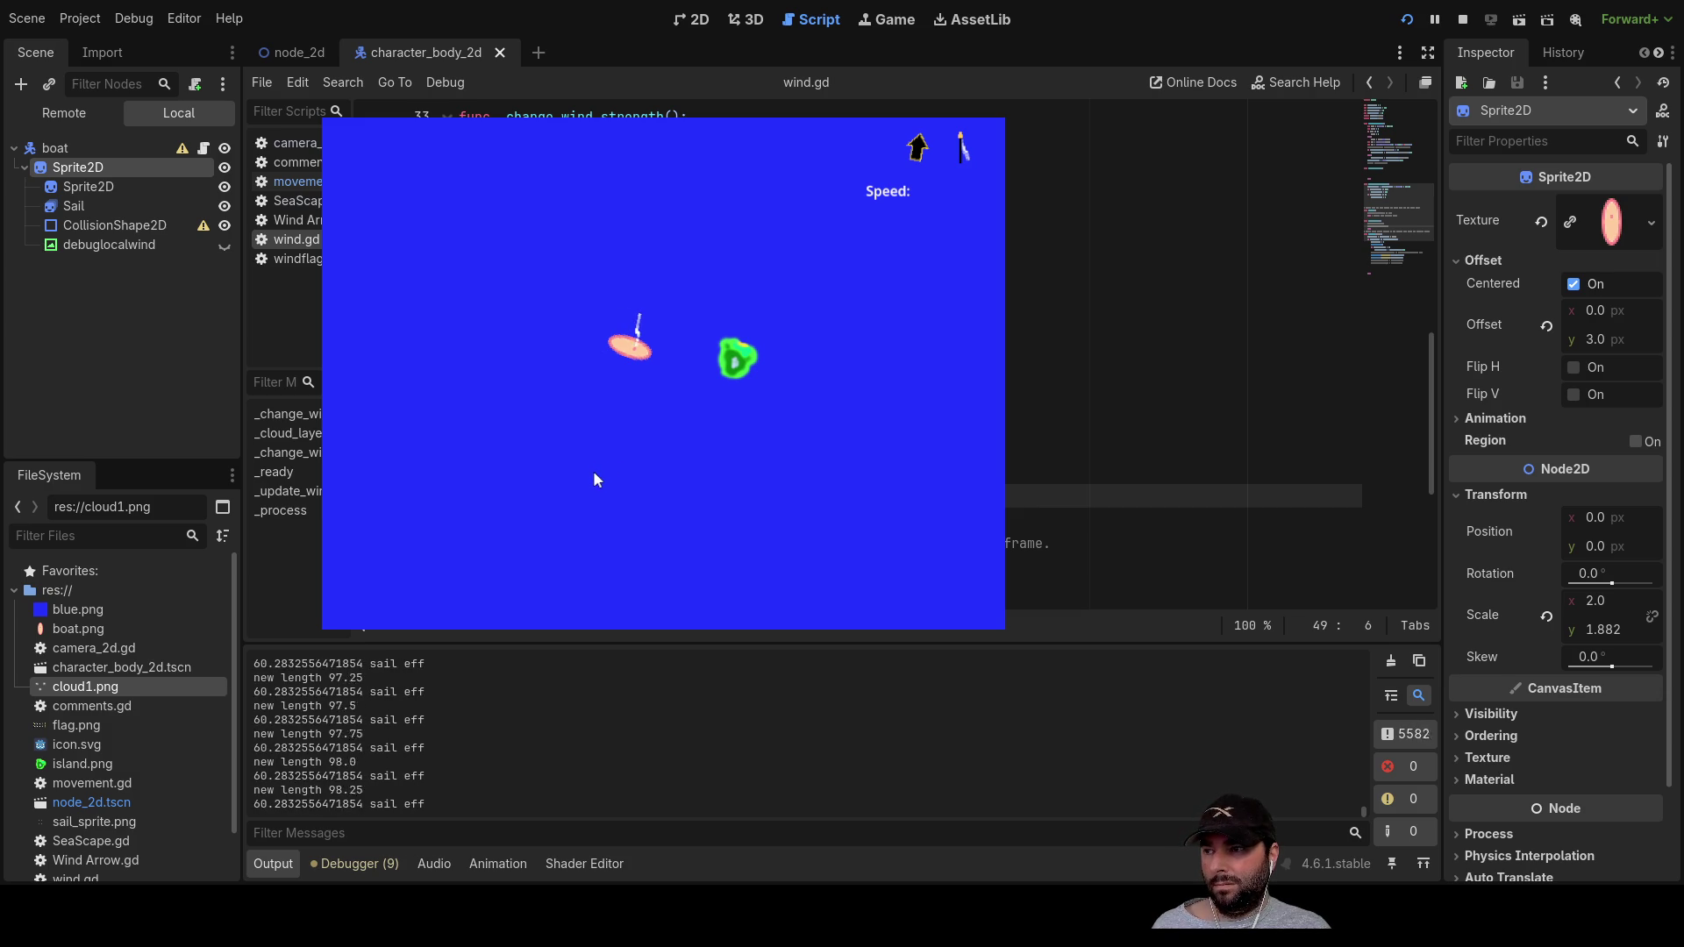
key("Down")
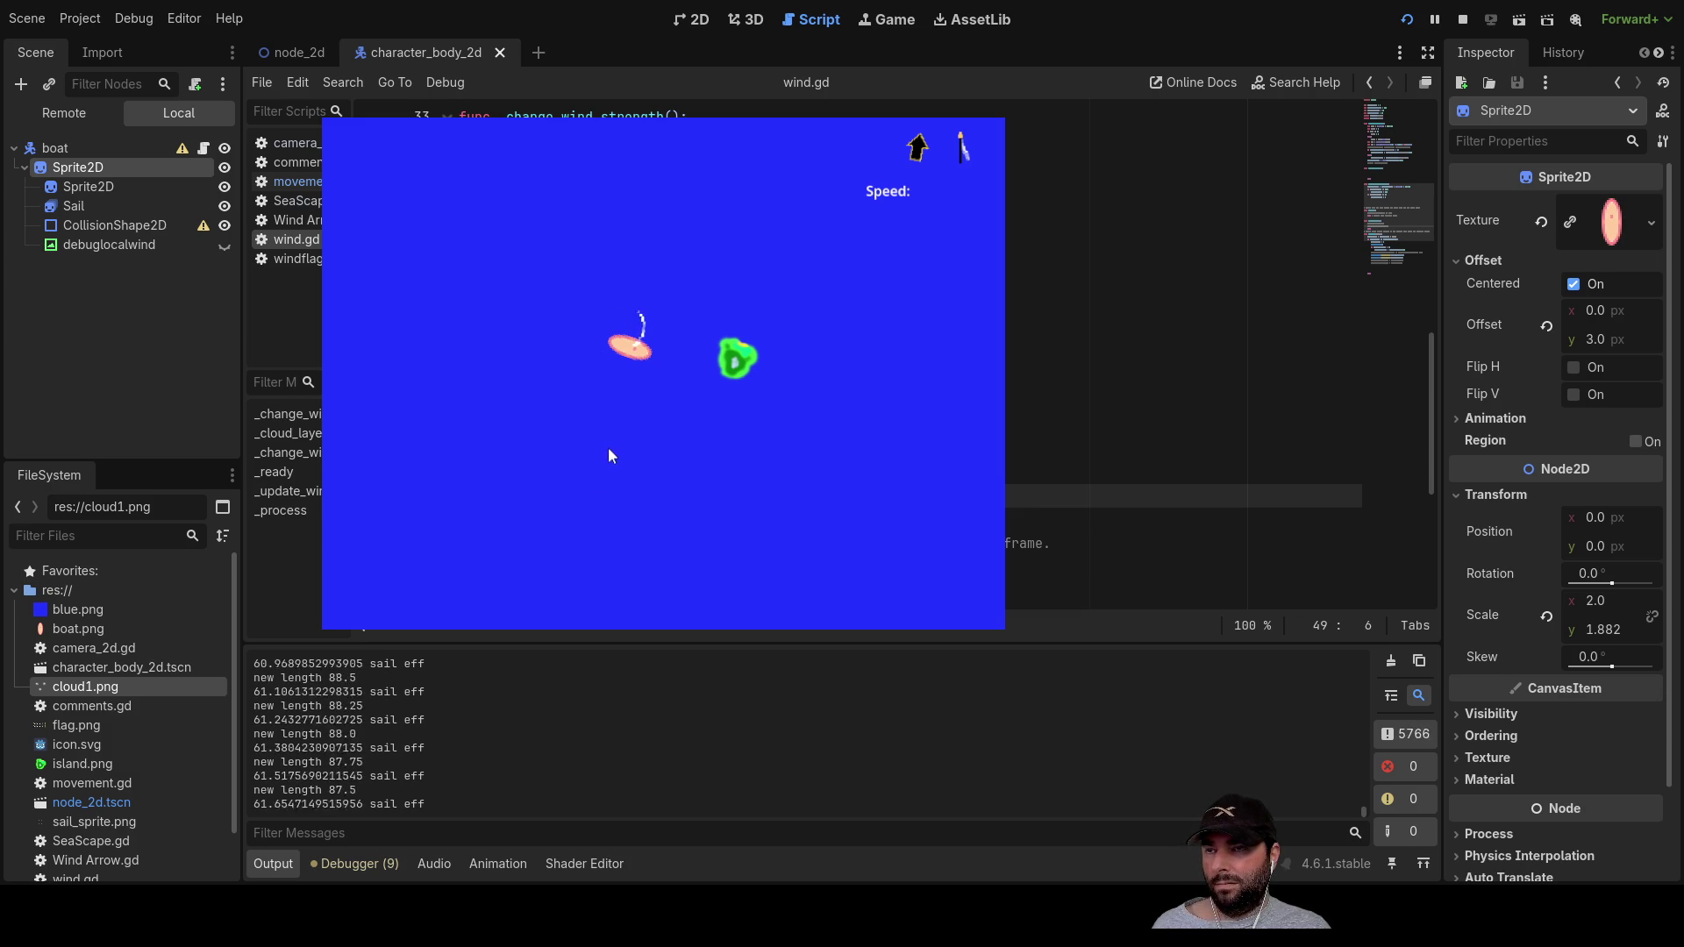
key("Down")
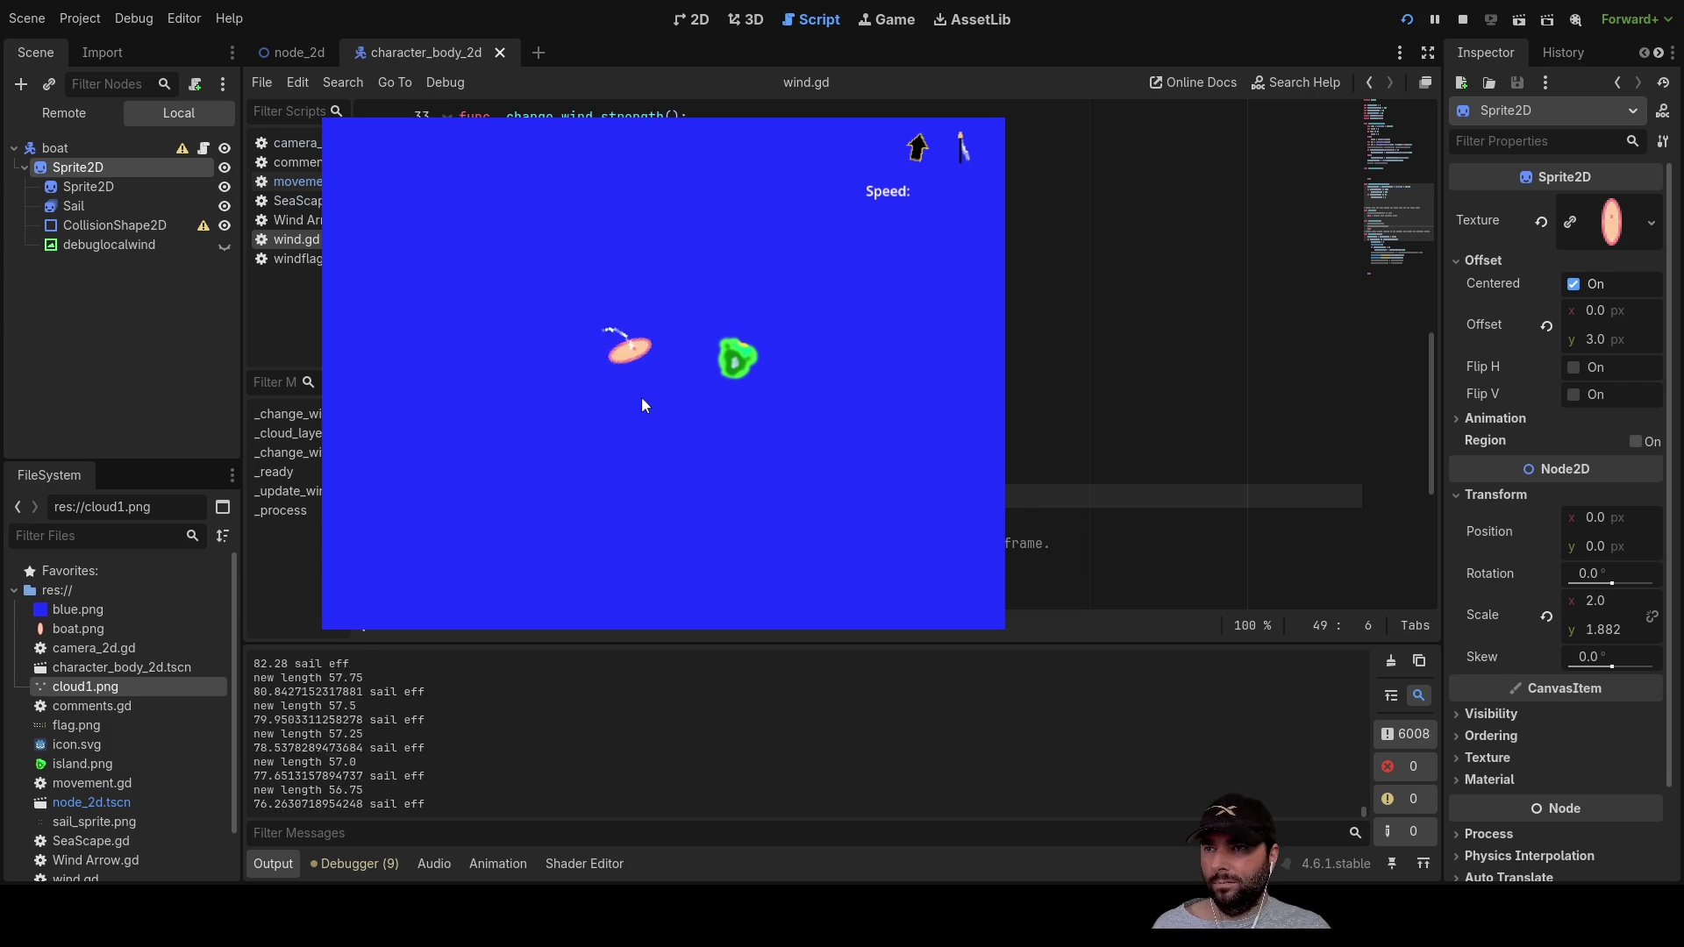
key("Down")
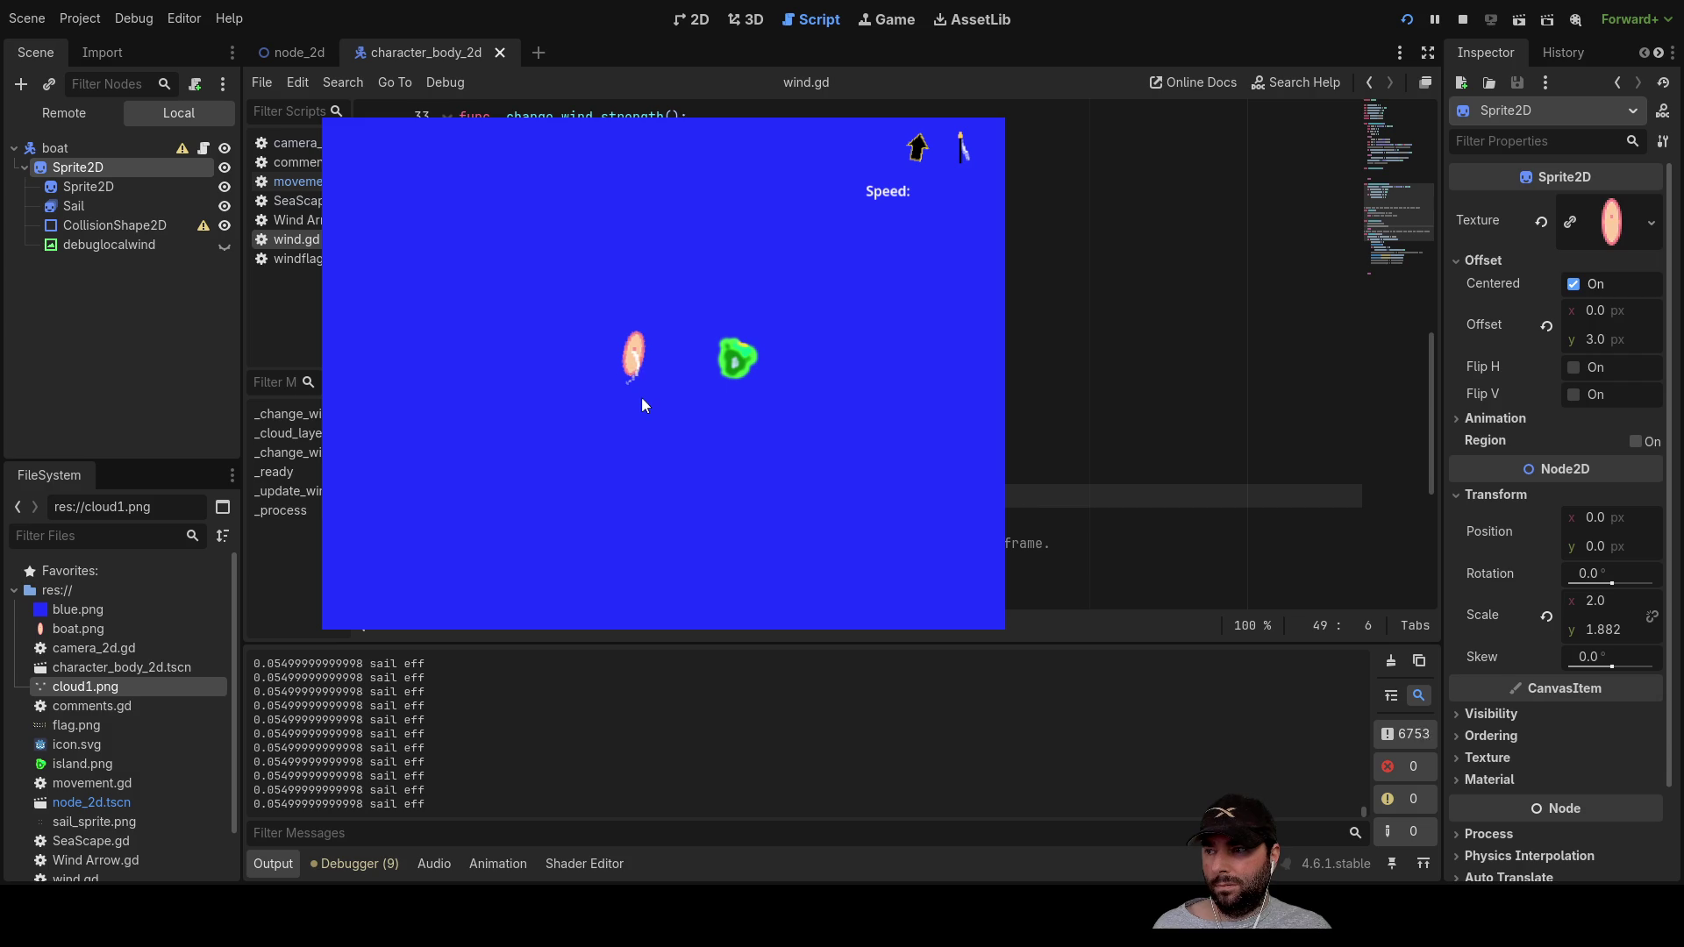
key("Up")
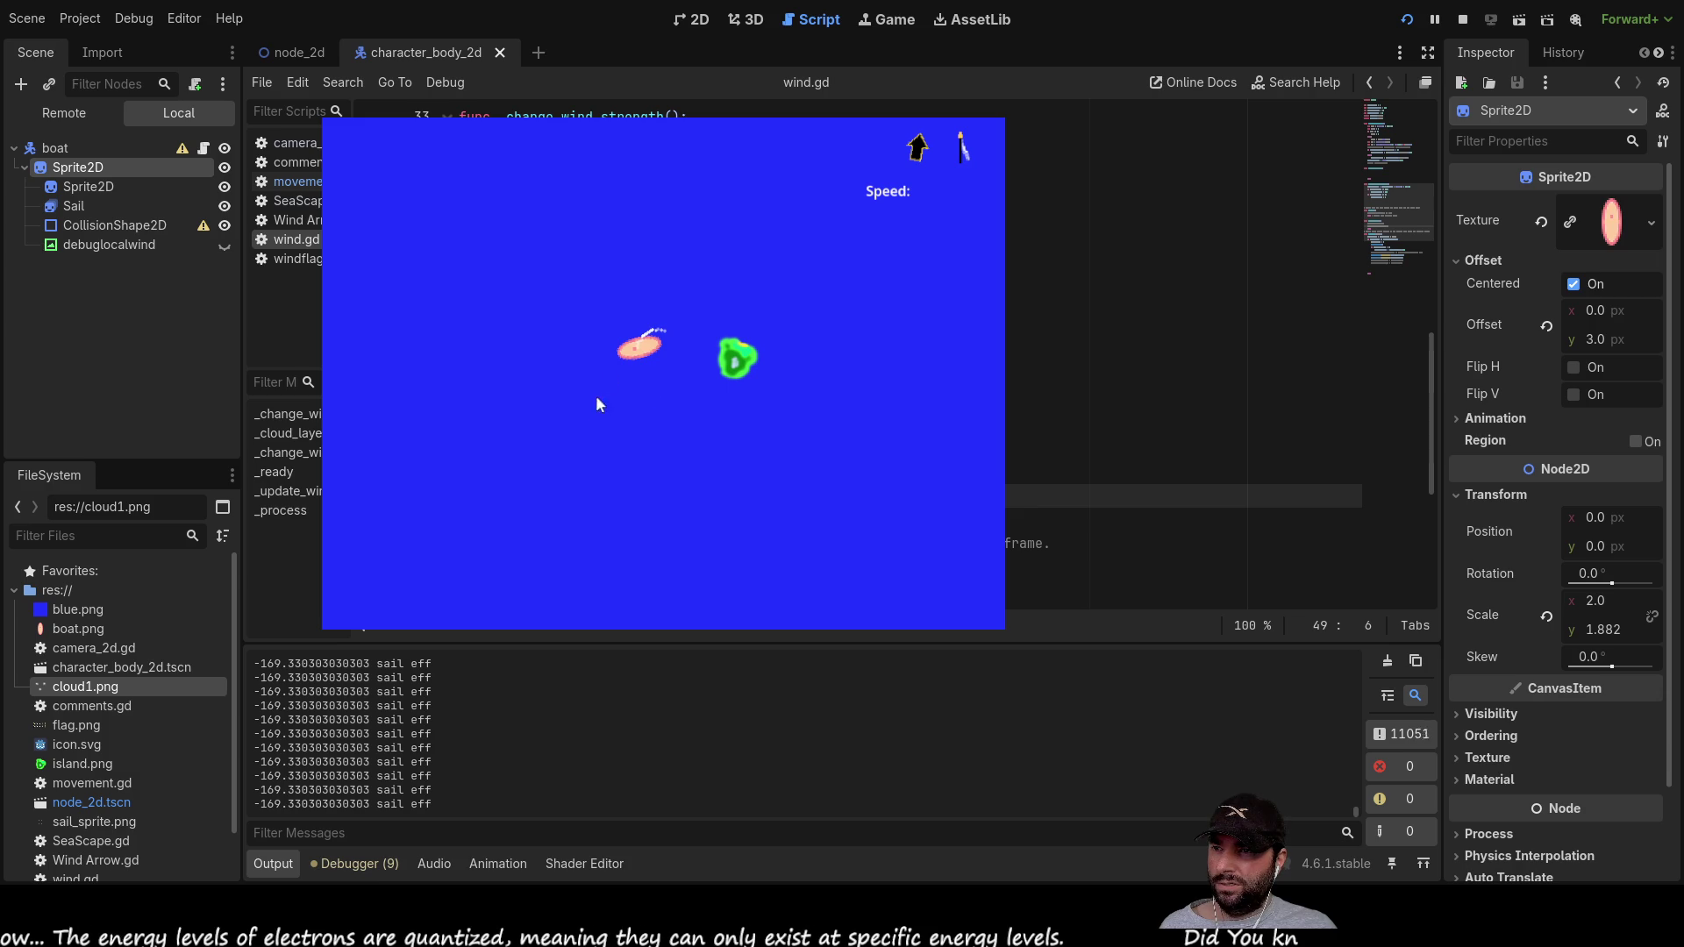
key("Left")
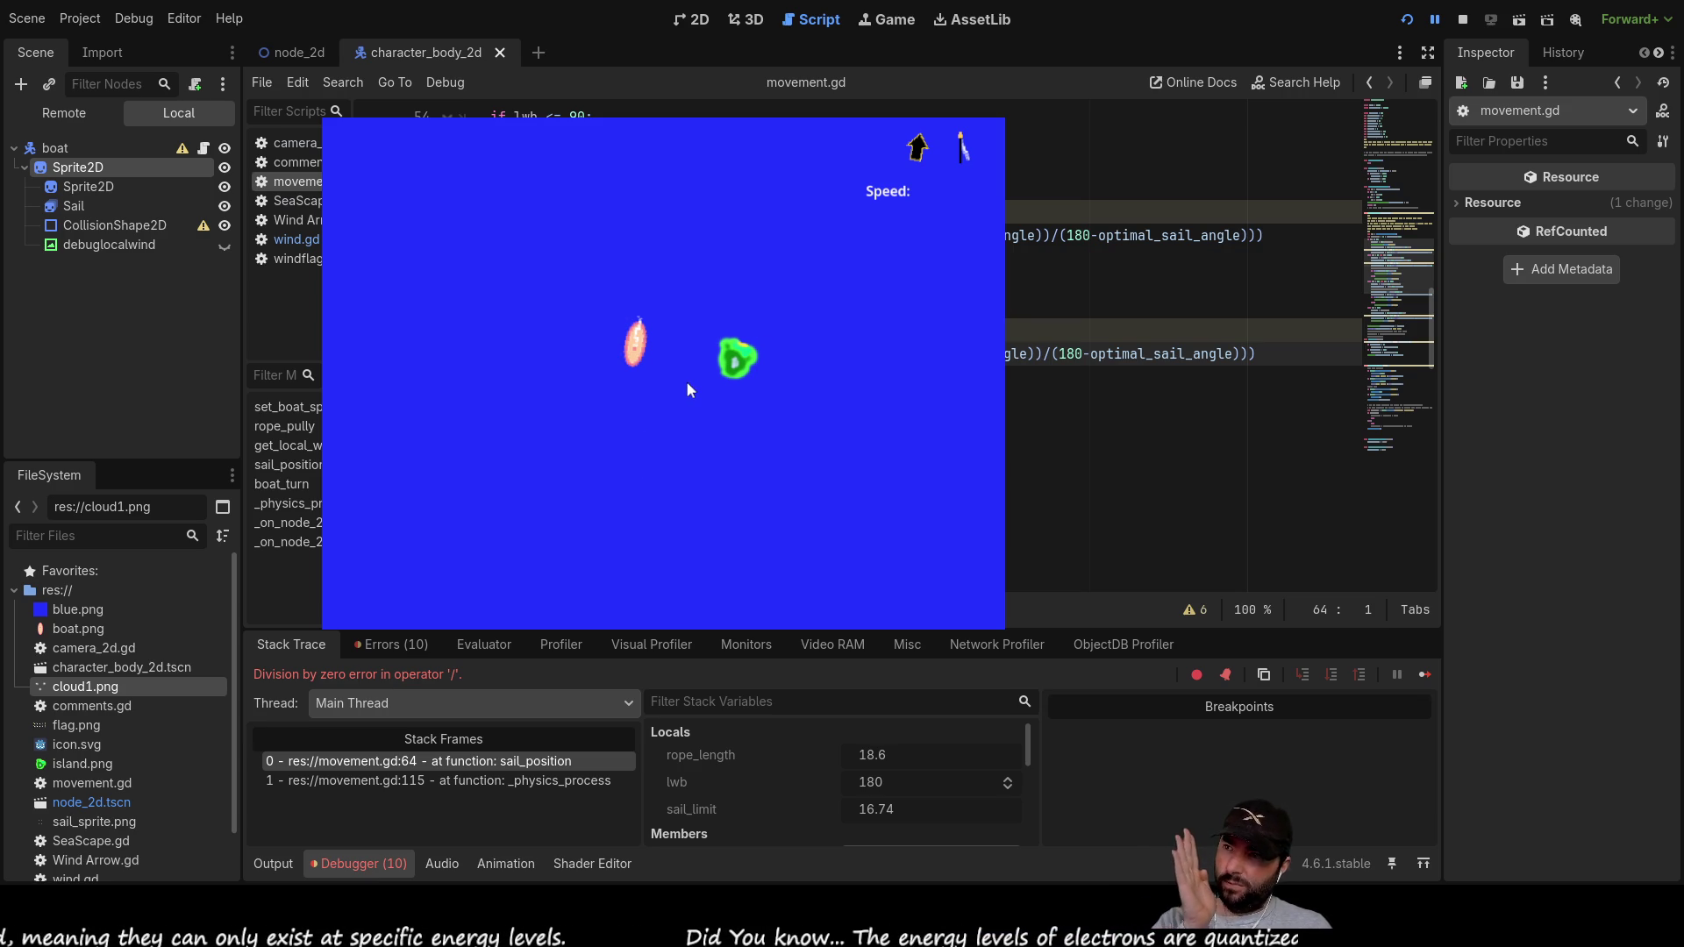
Step: End the debug session with F8, leaving movement.gd open at line 64
key("F8")
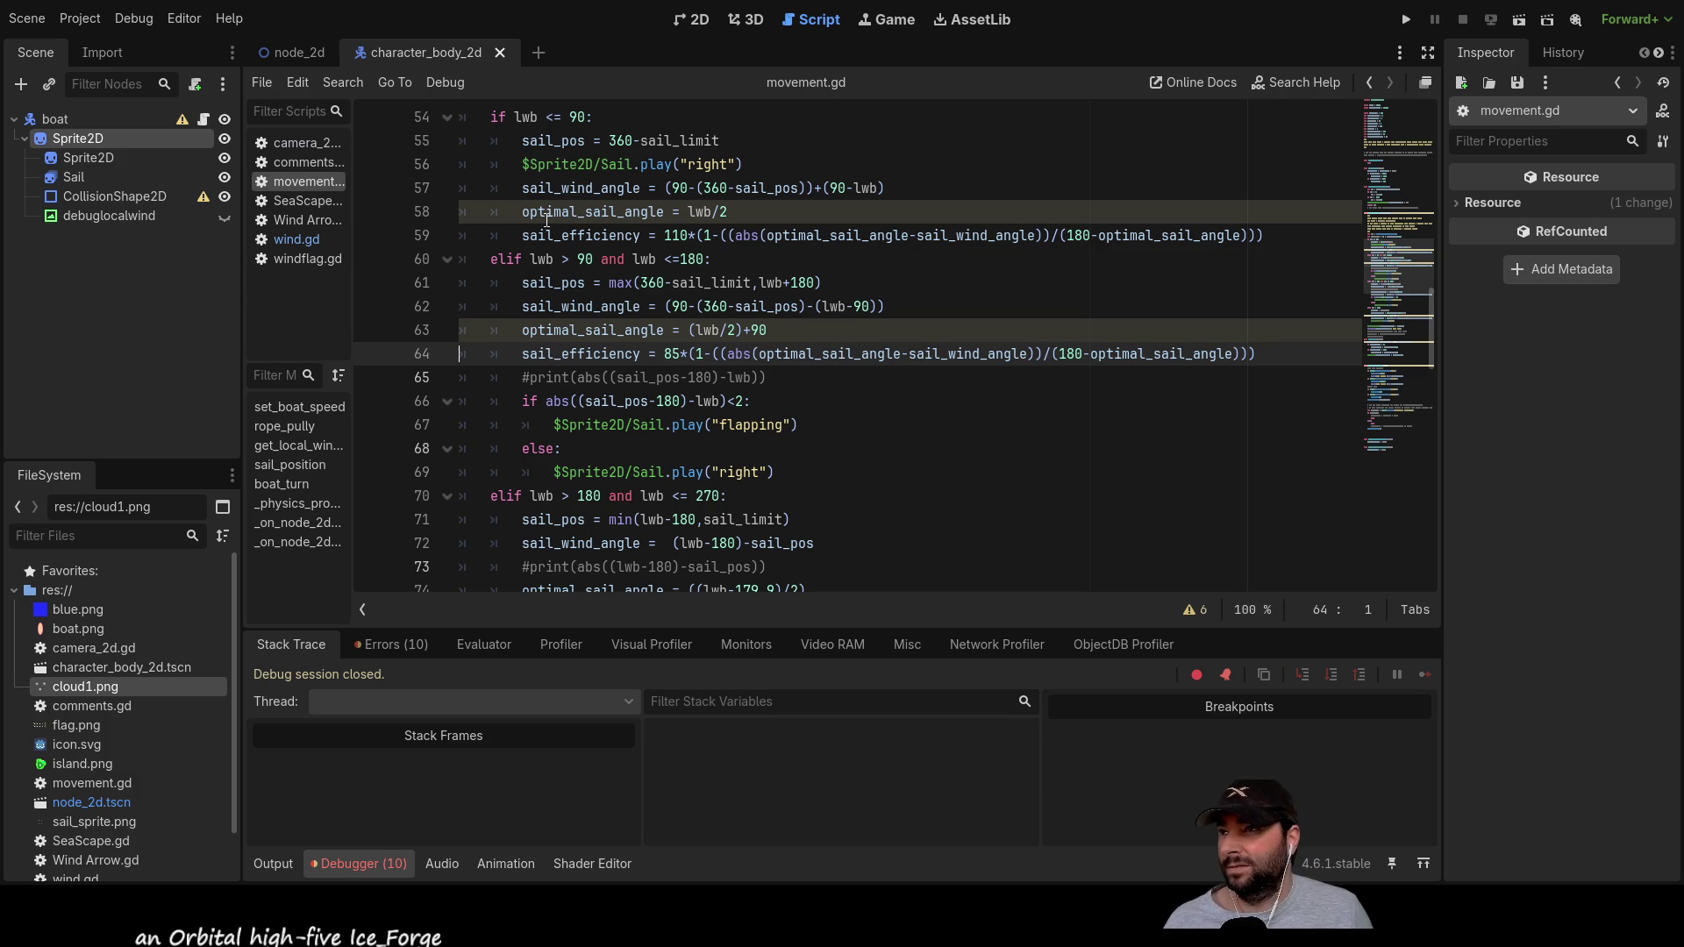
scroll(561, 434, "up", 5)
scroll(584, 452, "down", 5)
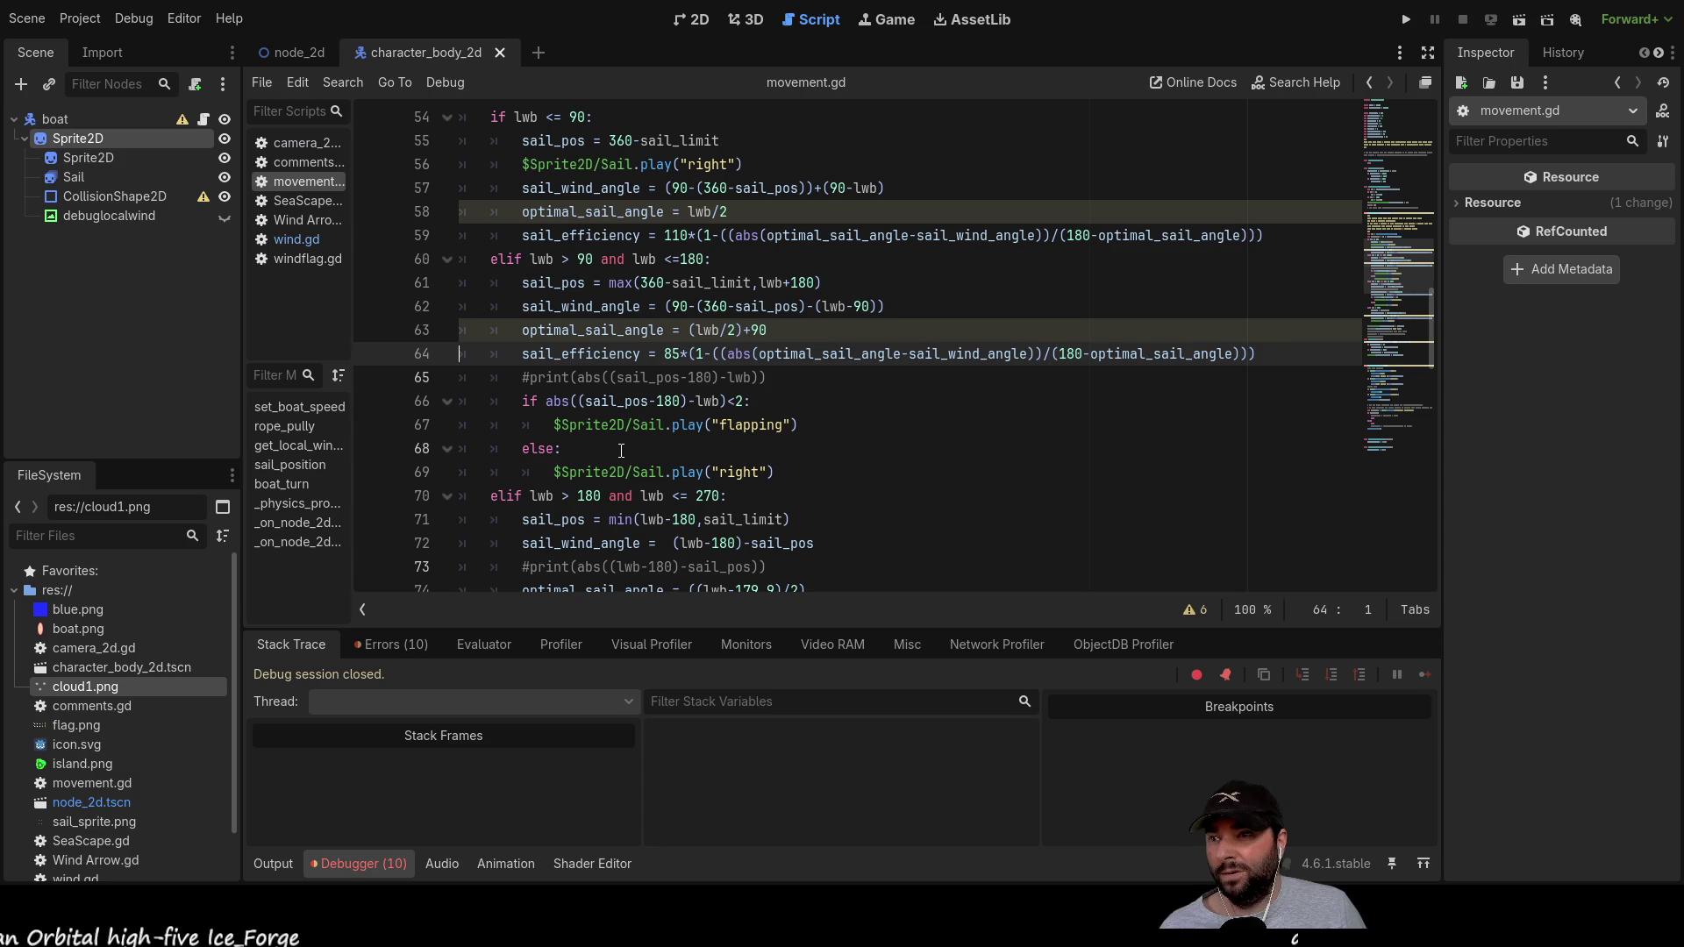
scroll(663, 451, "up", 6)
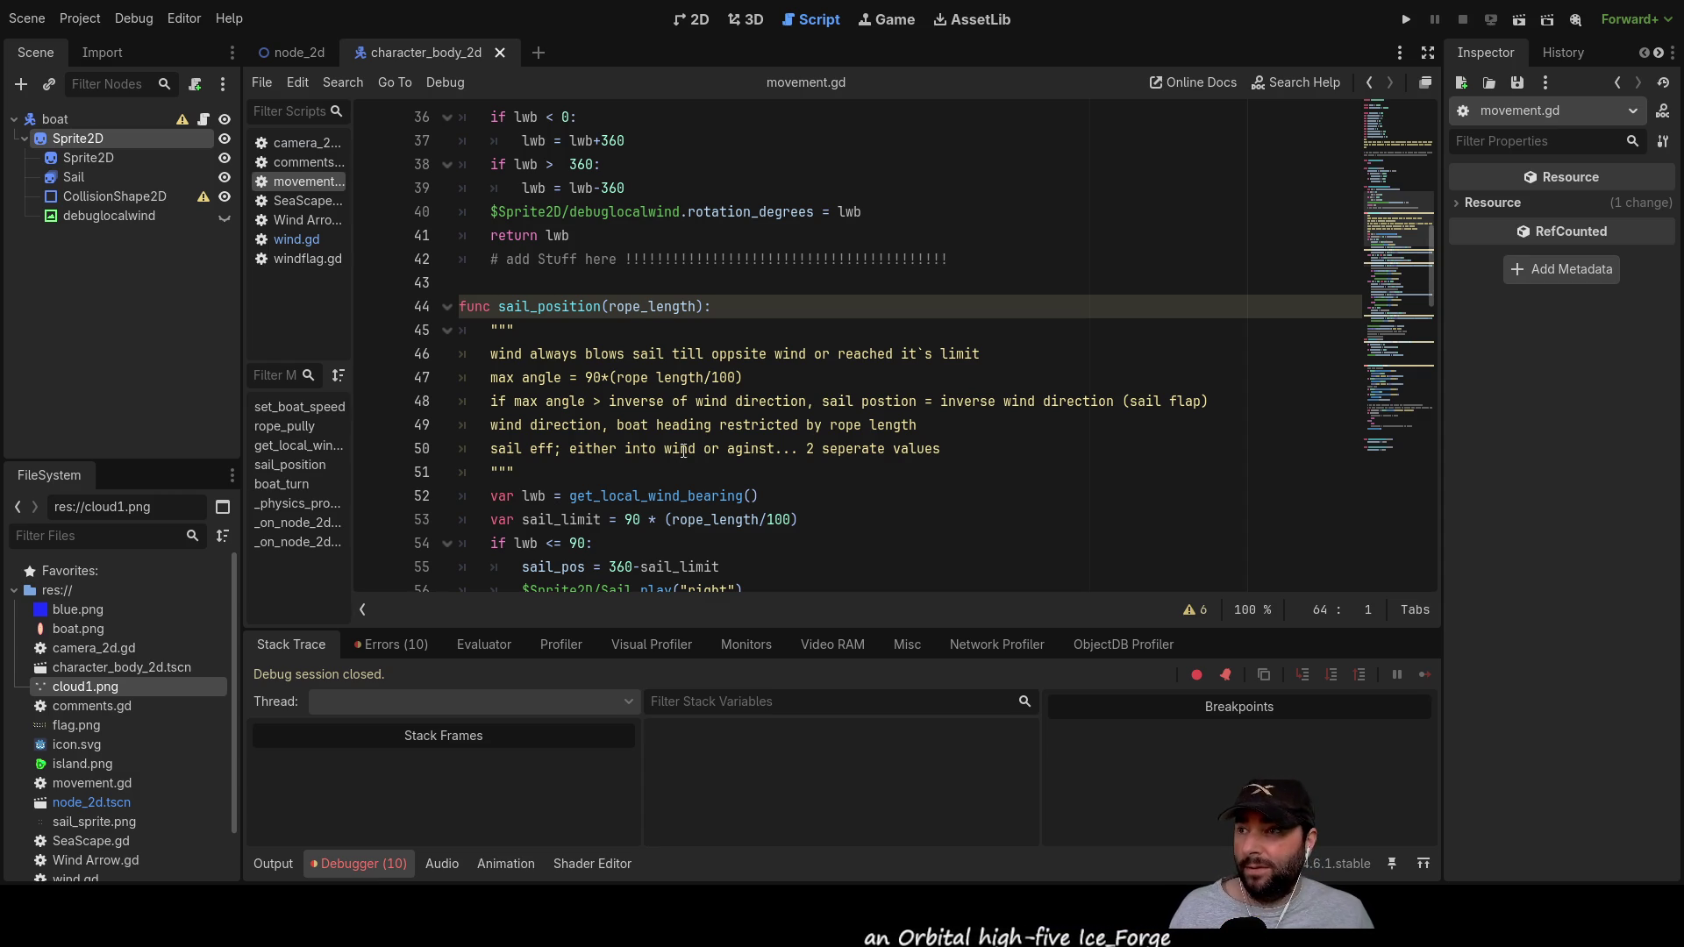
scroll(689, 402, "down", 1)
scroll(689, 403, "down", 3)
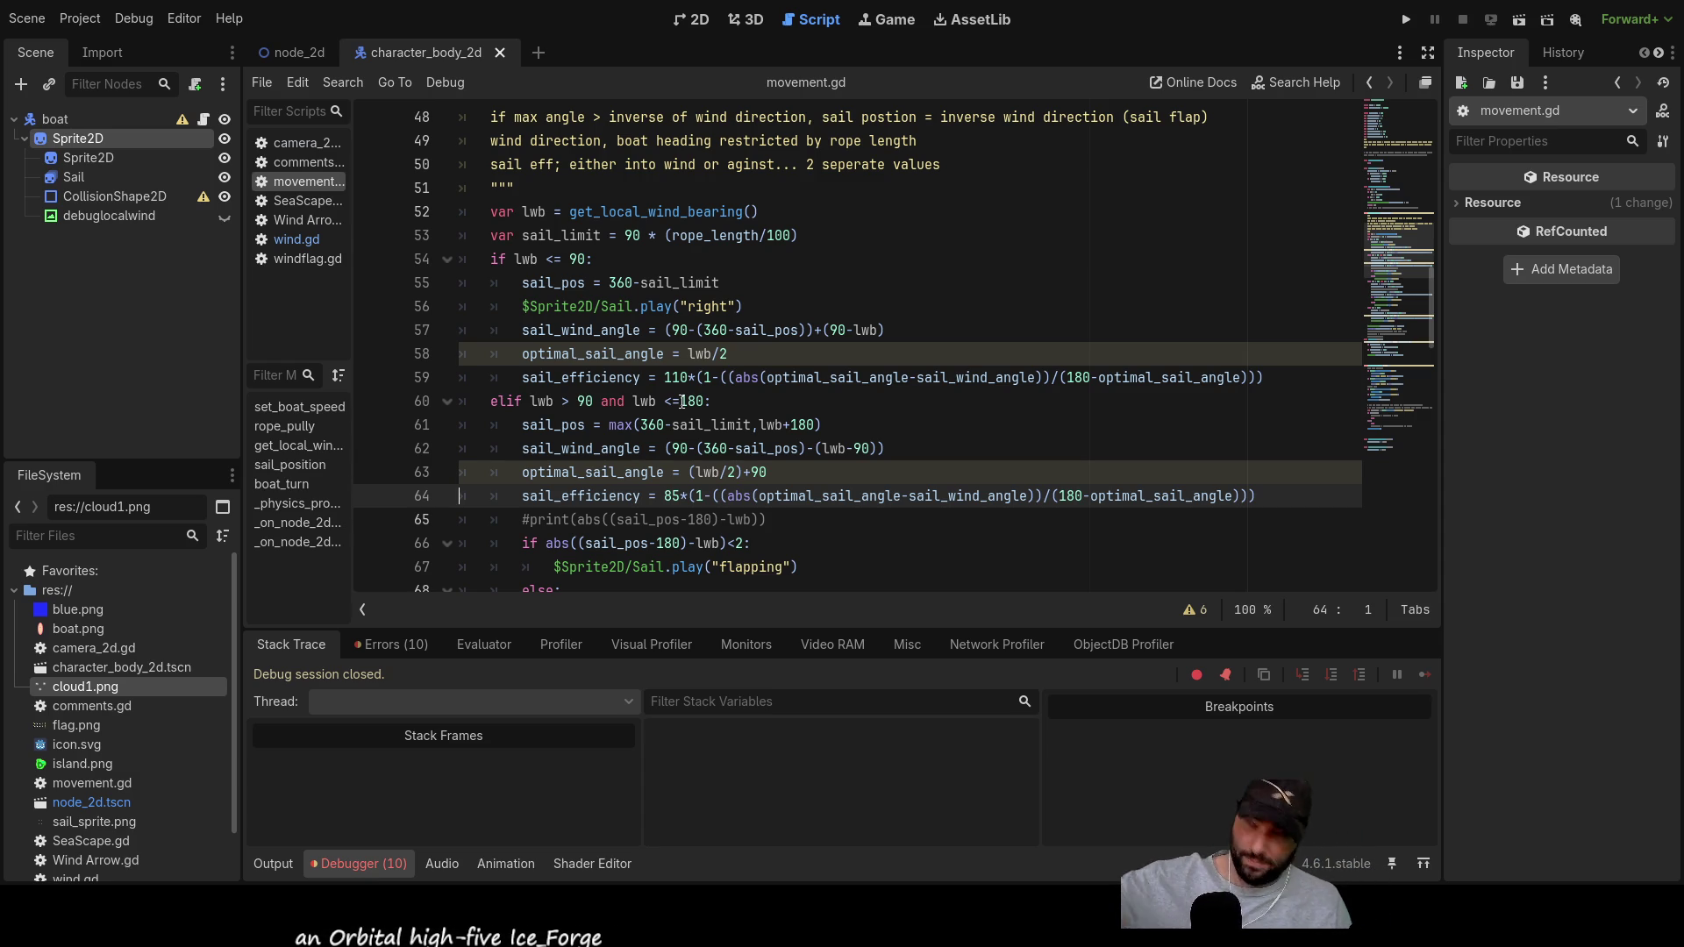
scroll(634, 465, "up", 2)
scroll(633, 465, "up", 2)
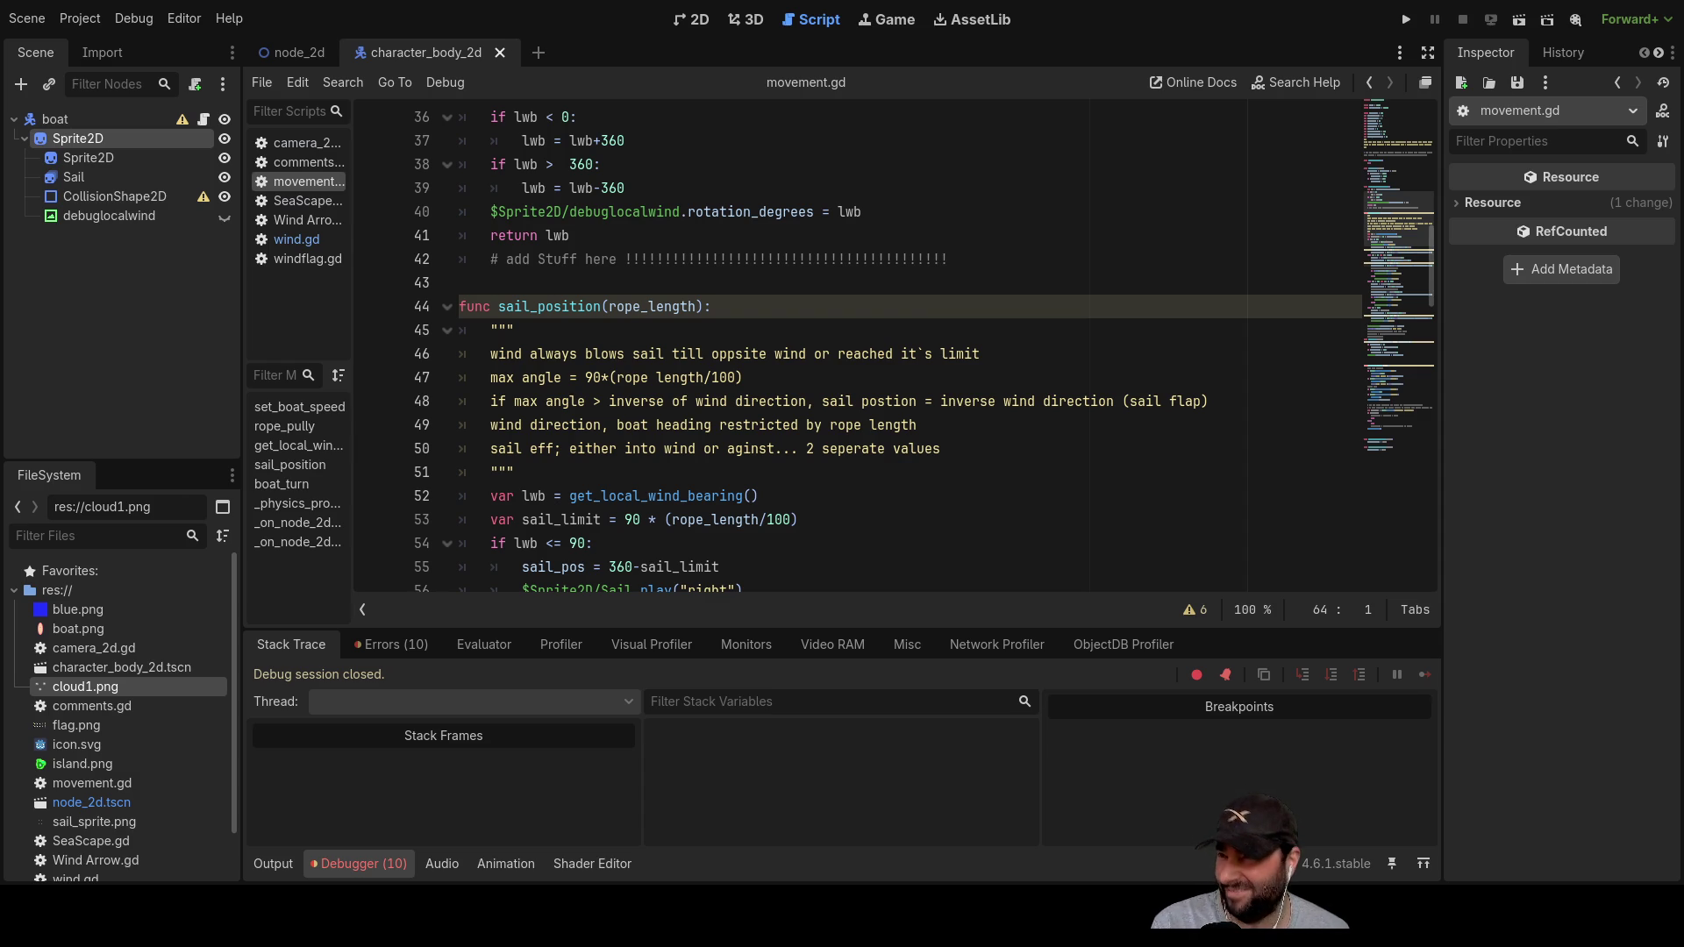
Step: Highlight every use of sail_wind_angle on line 72 of movement.gd, then rerun the game
scroll(860, 351, "down", 4)
scroll(859, 350, "down", 4)
scroll(859, 351, "up", 7)
scroll(860, 351, "down", 7)
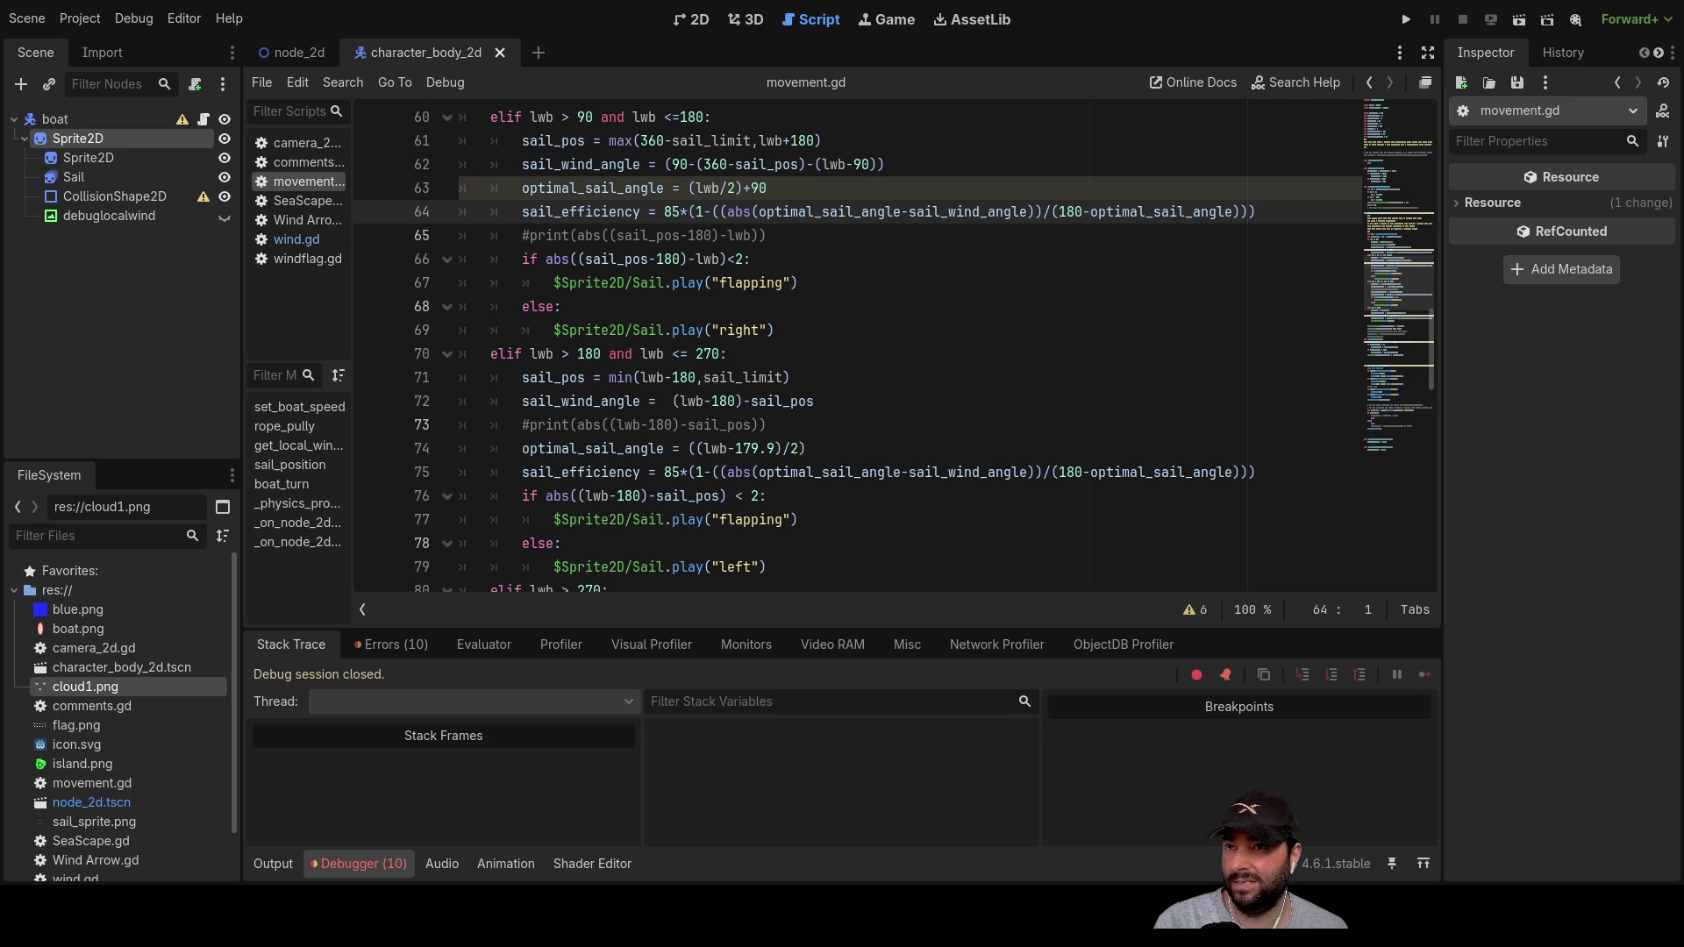
scroll(859, 350, "up", 3)
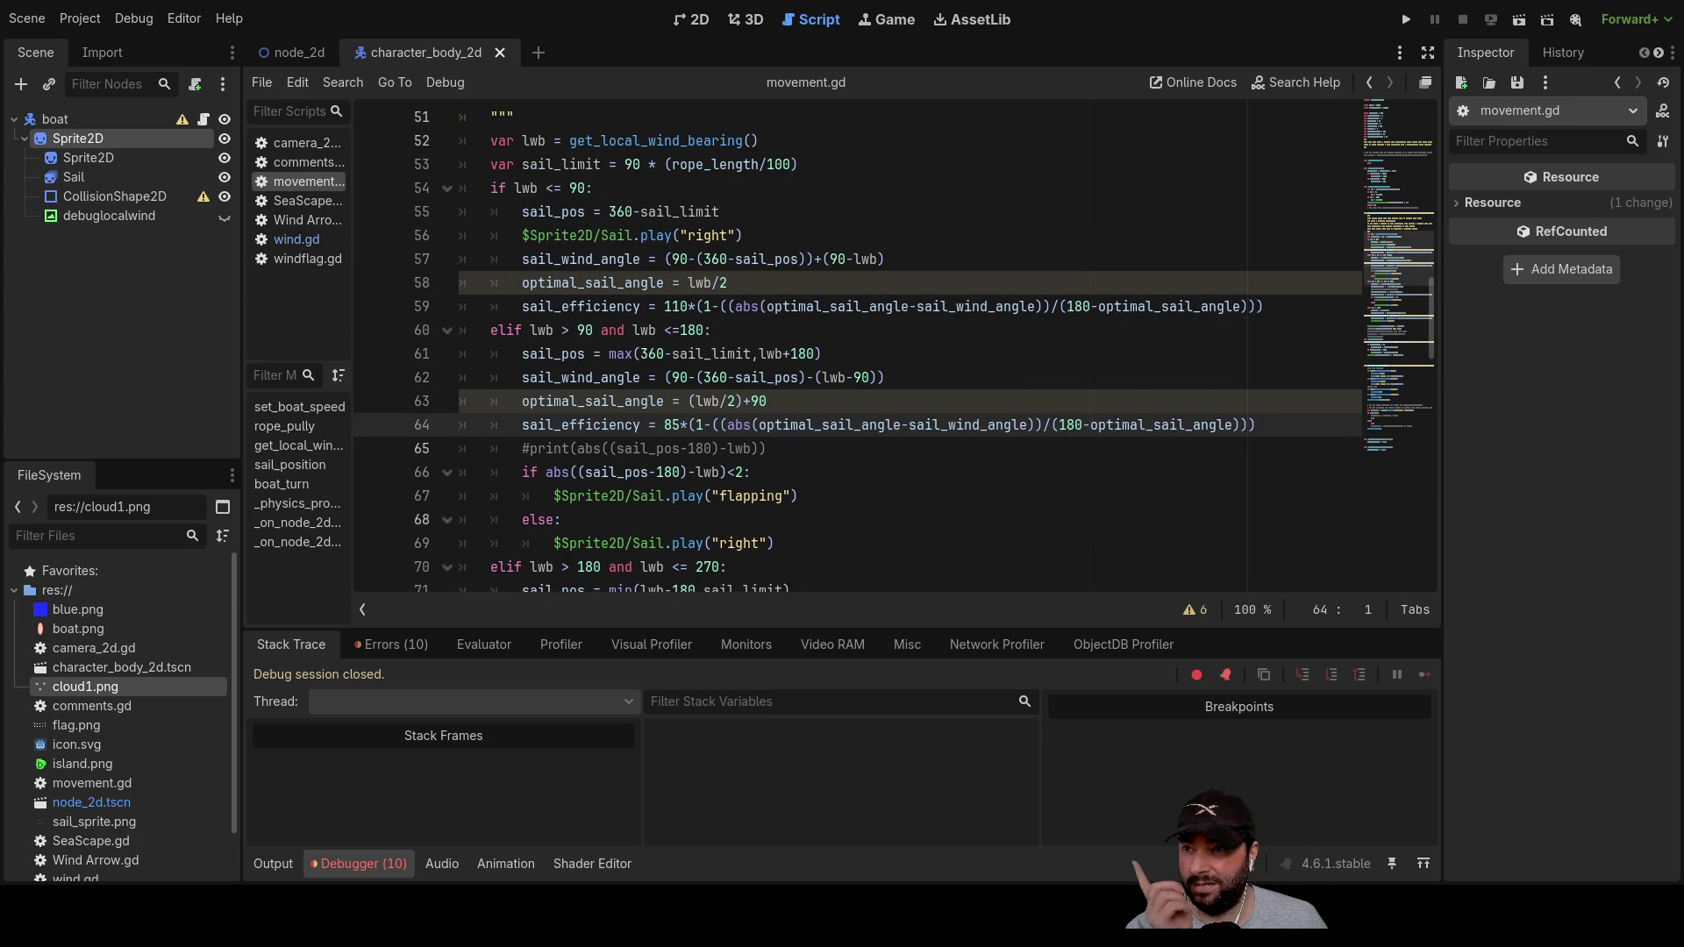
scroll(859, 351, "down", 4)
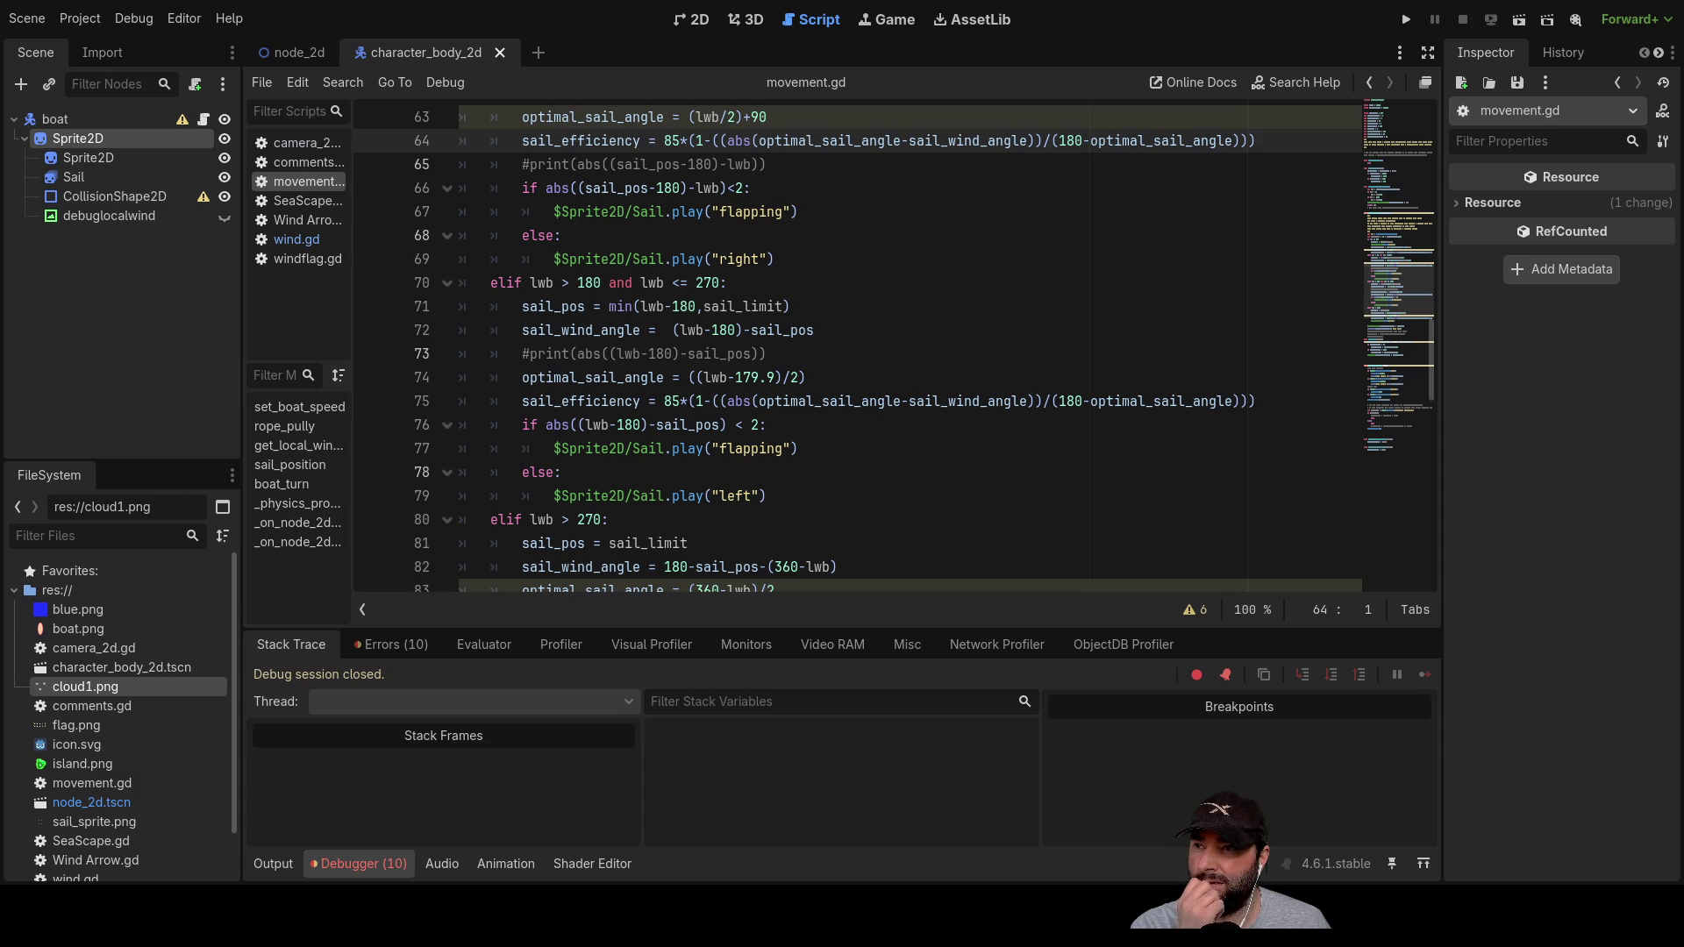
double_click(591, 330)
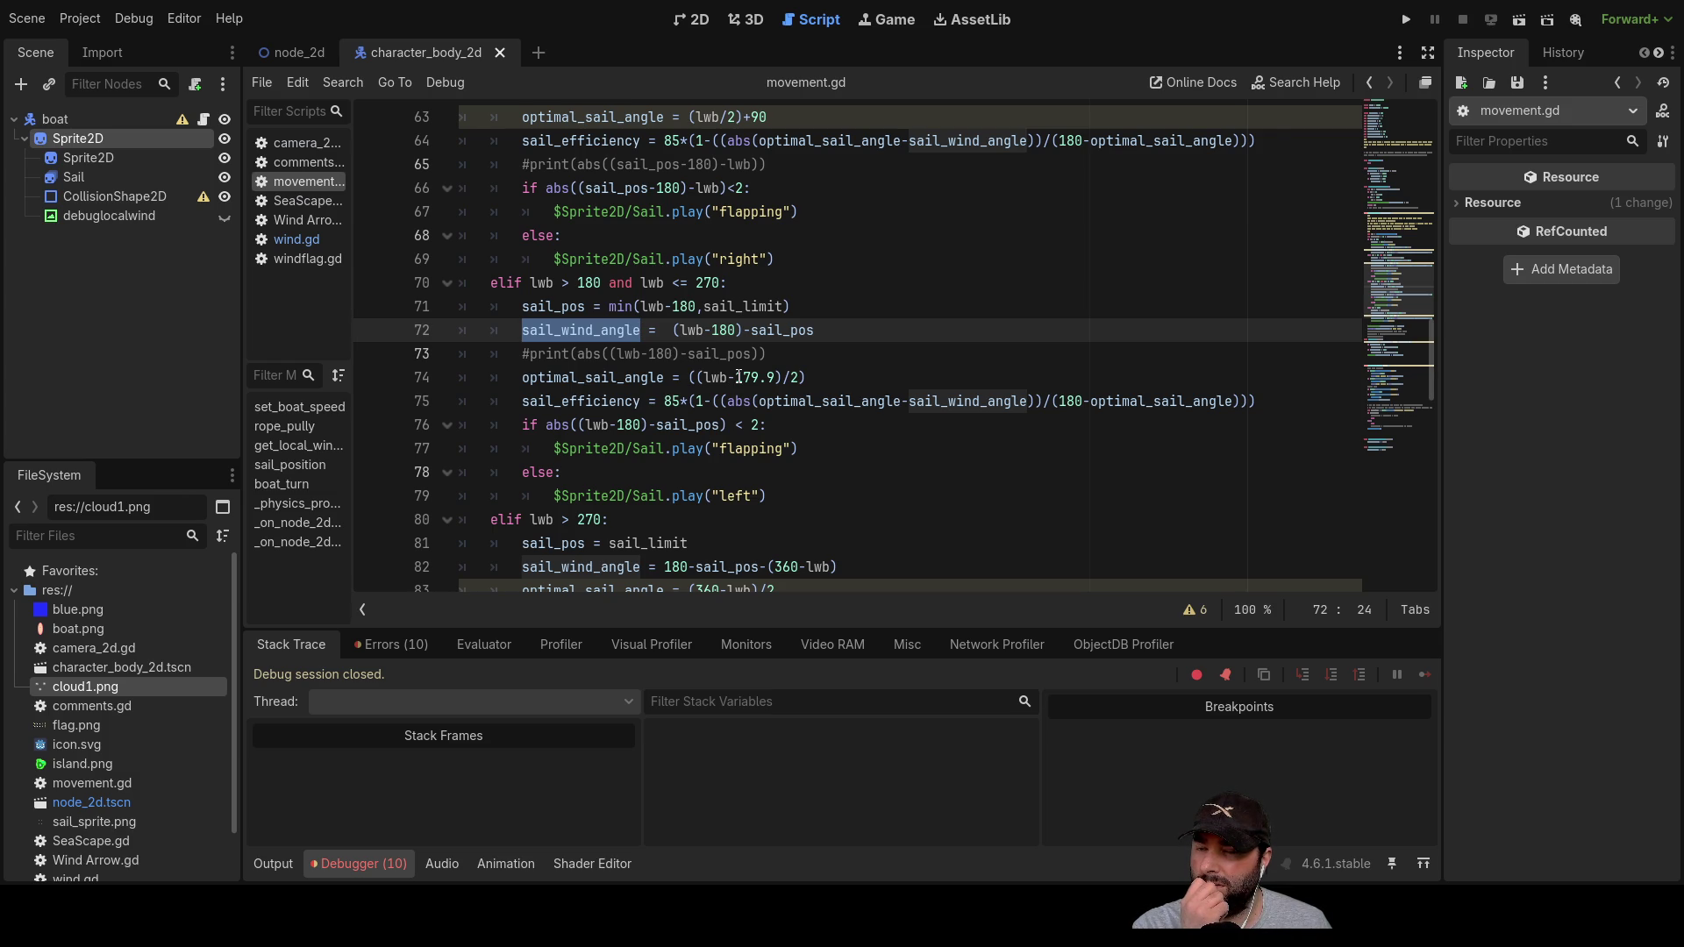
left_click(1406, 18)
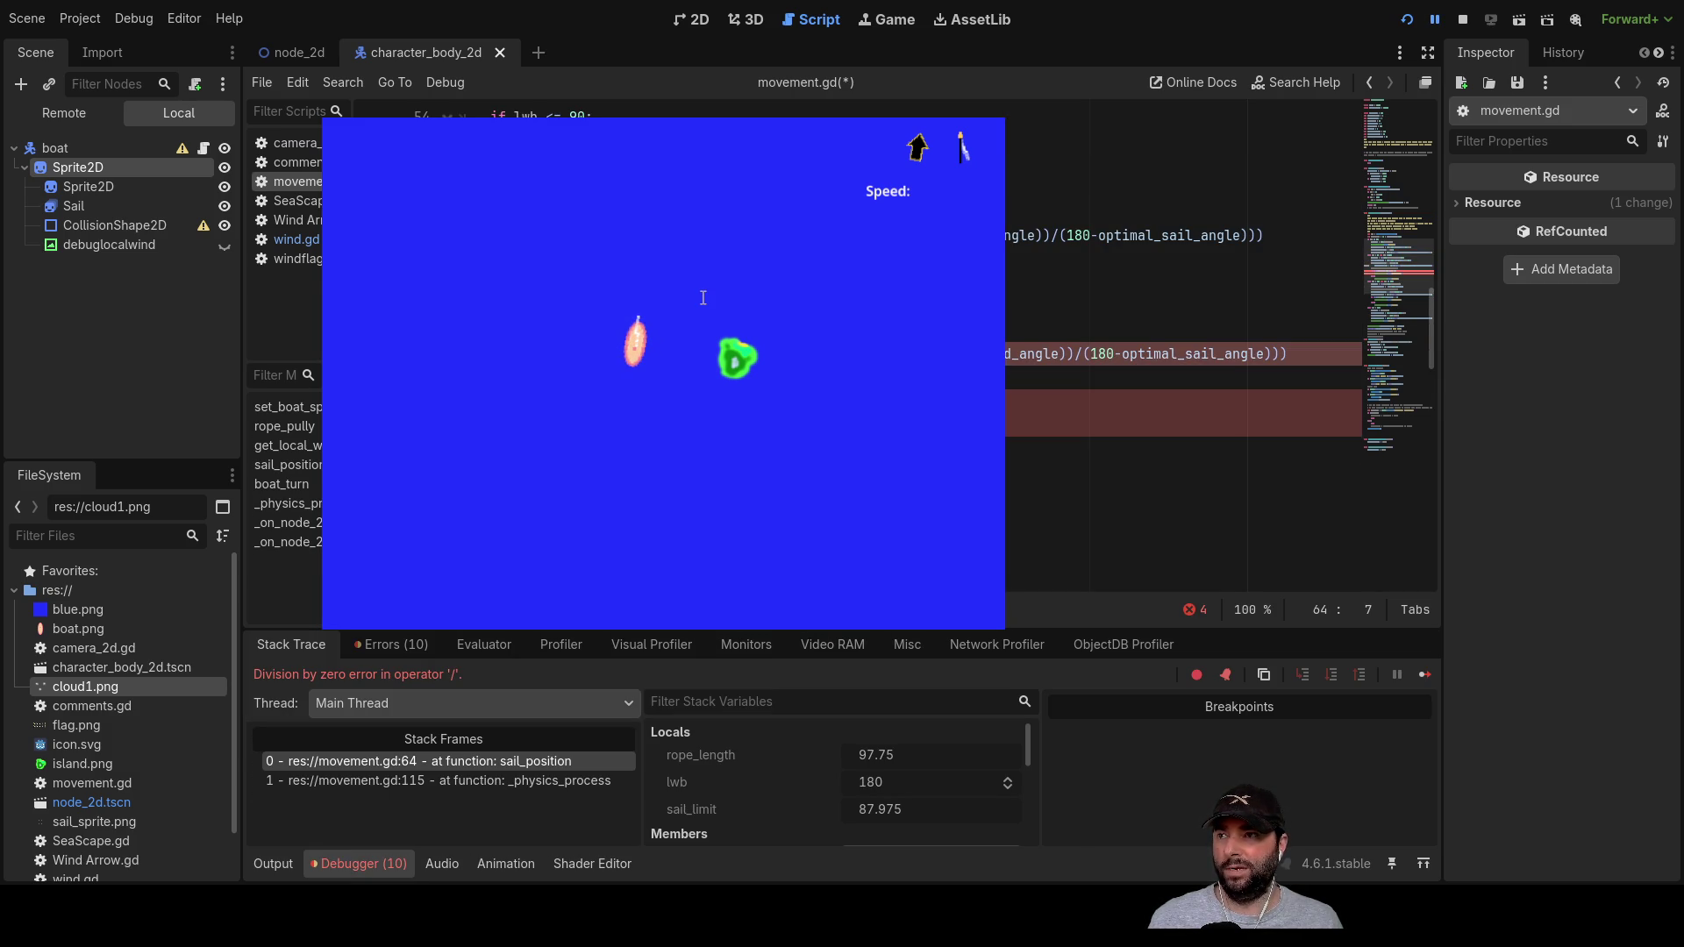
Step: Trim line 64's formula, undo it, move to the end of line 58, and stop the game
key("BackSpace")
key("BackSpace")
key("BackSpace")
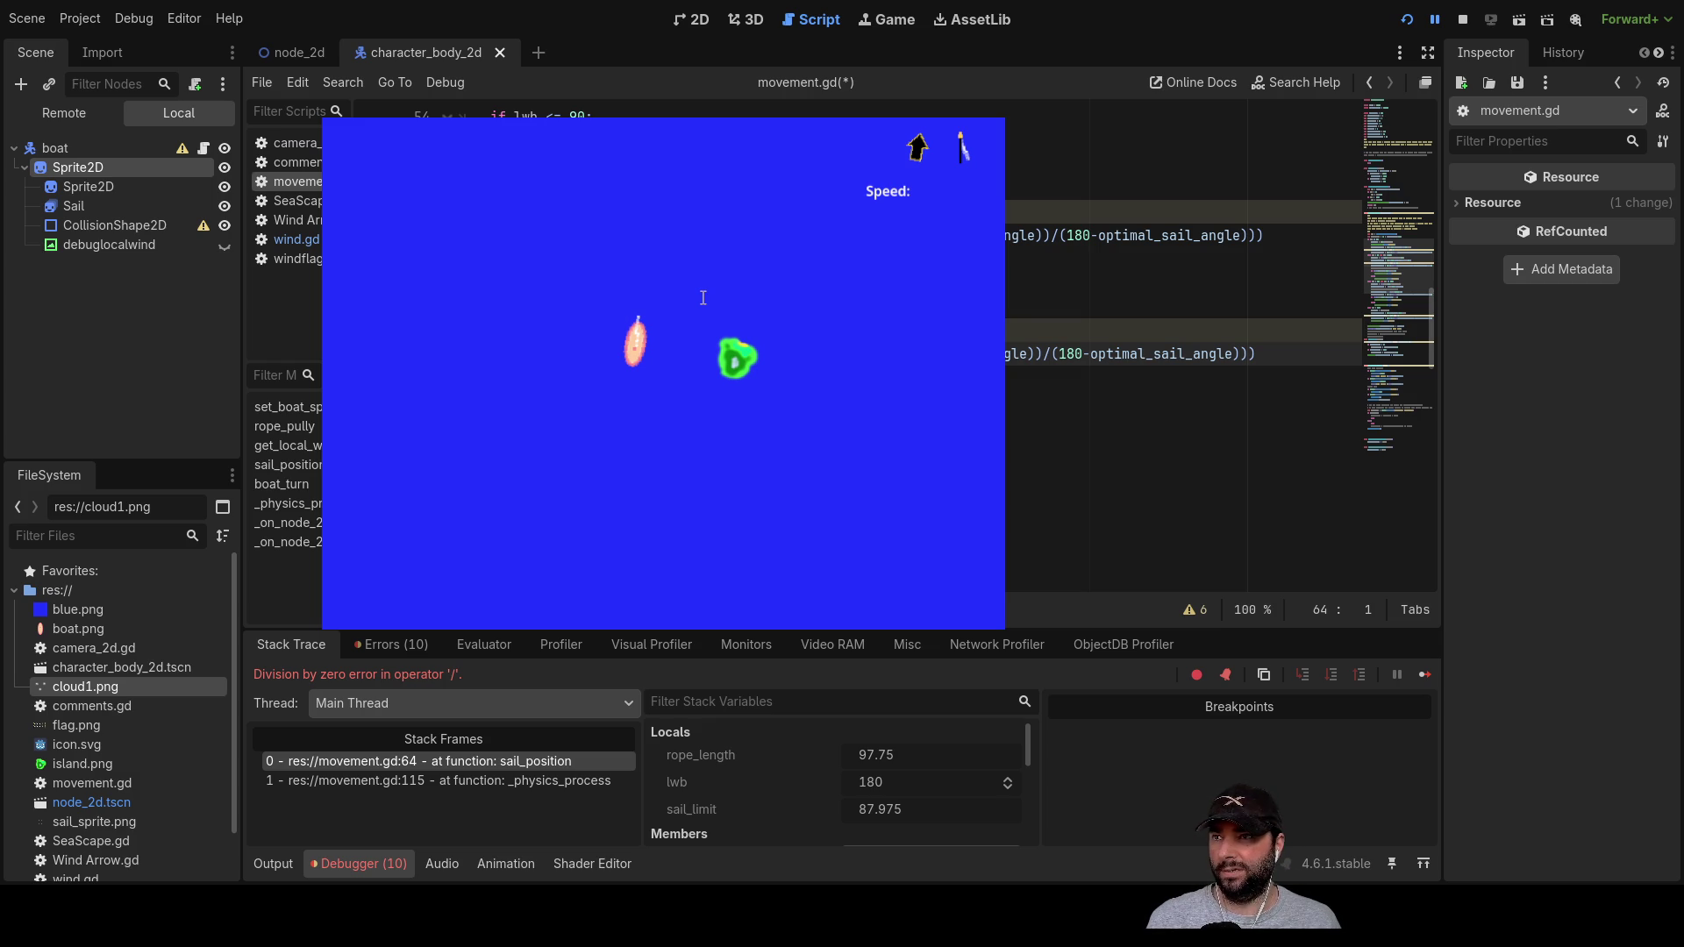
scroll(702, 298, "up", 2)
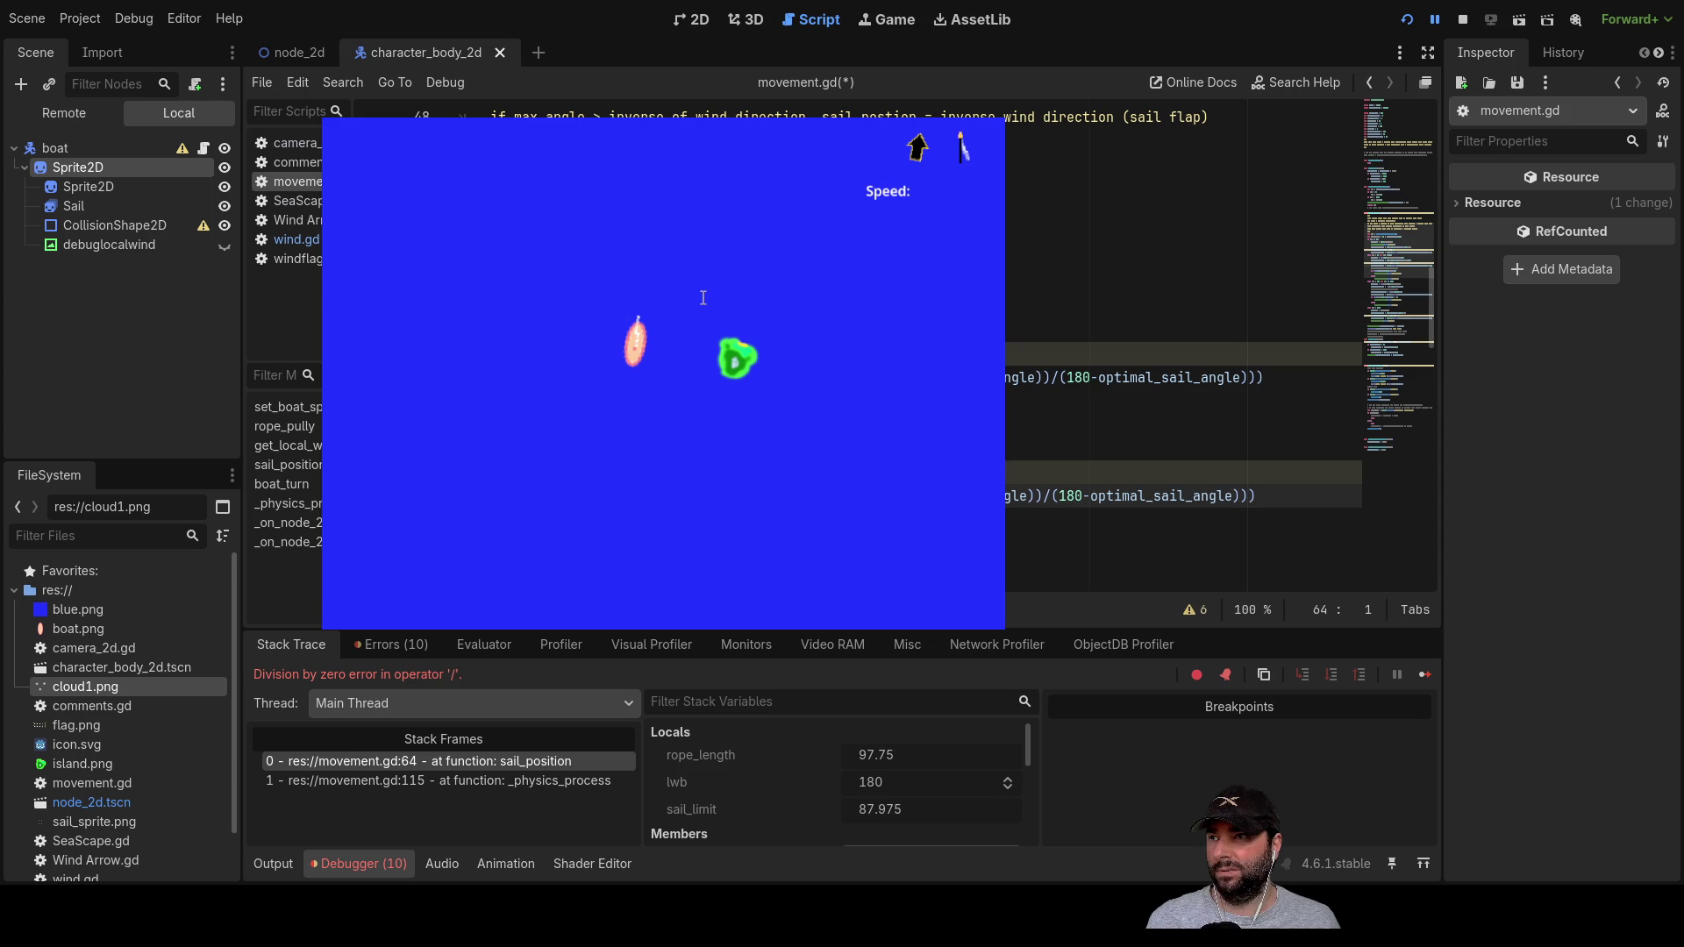
key("ctrl+z")
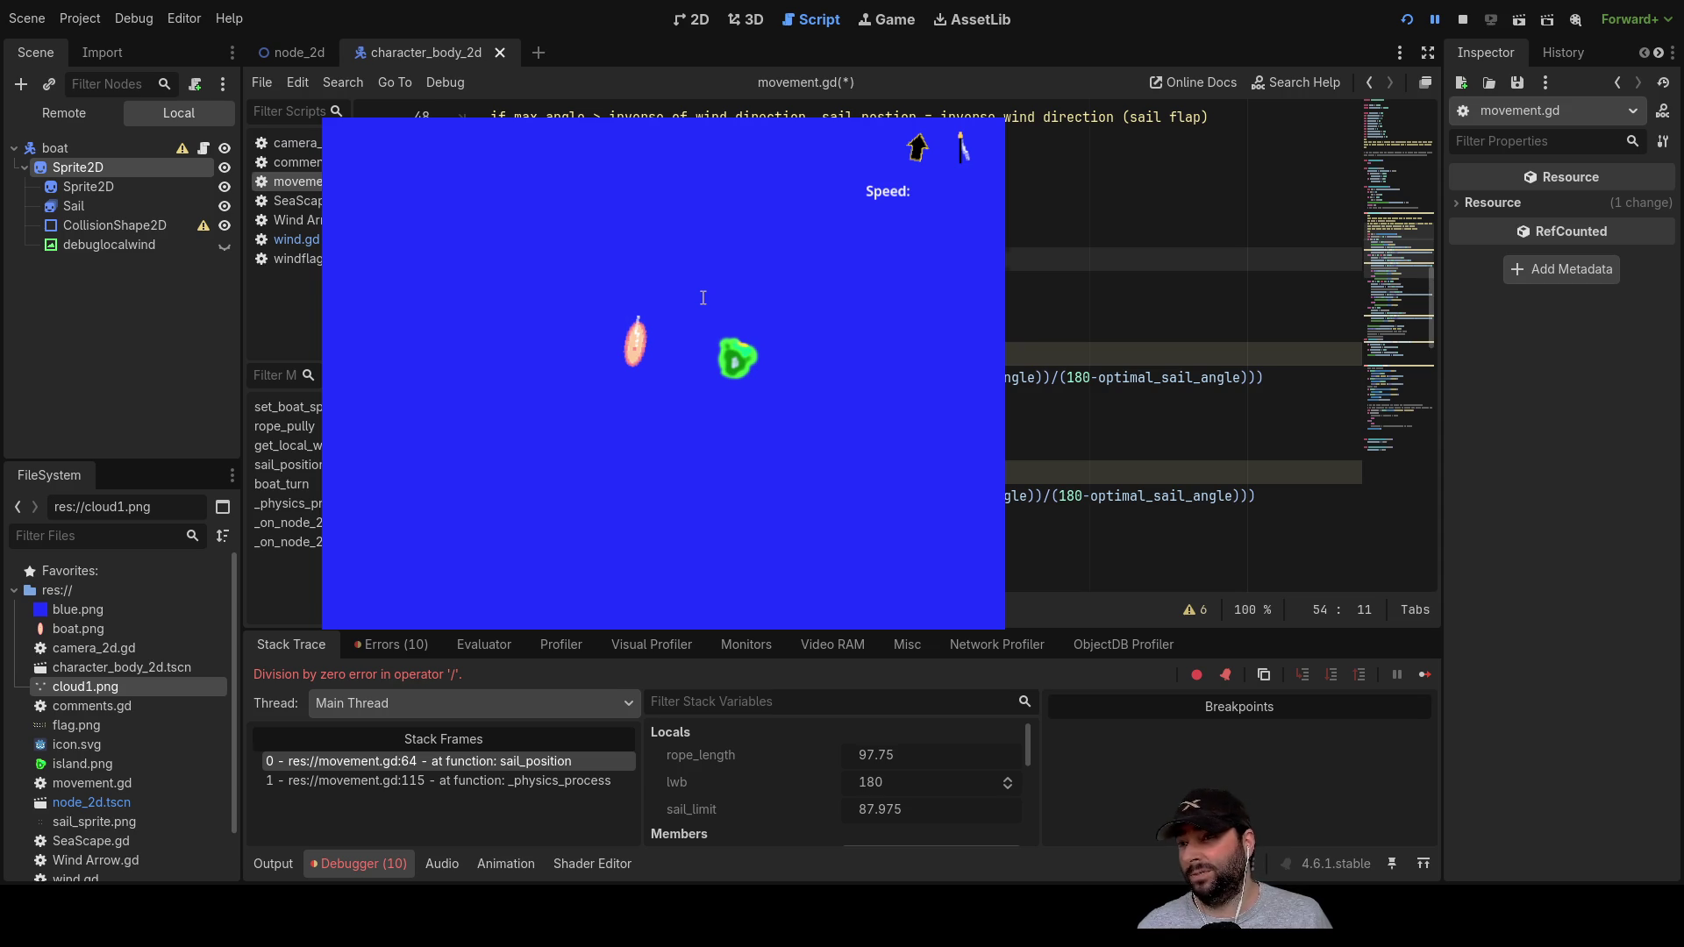
key("Down")
key("Down")
key("Down")
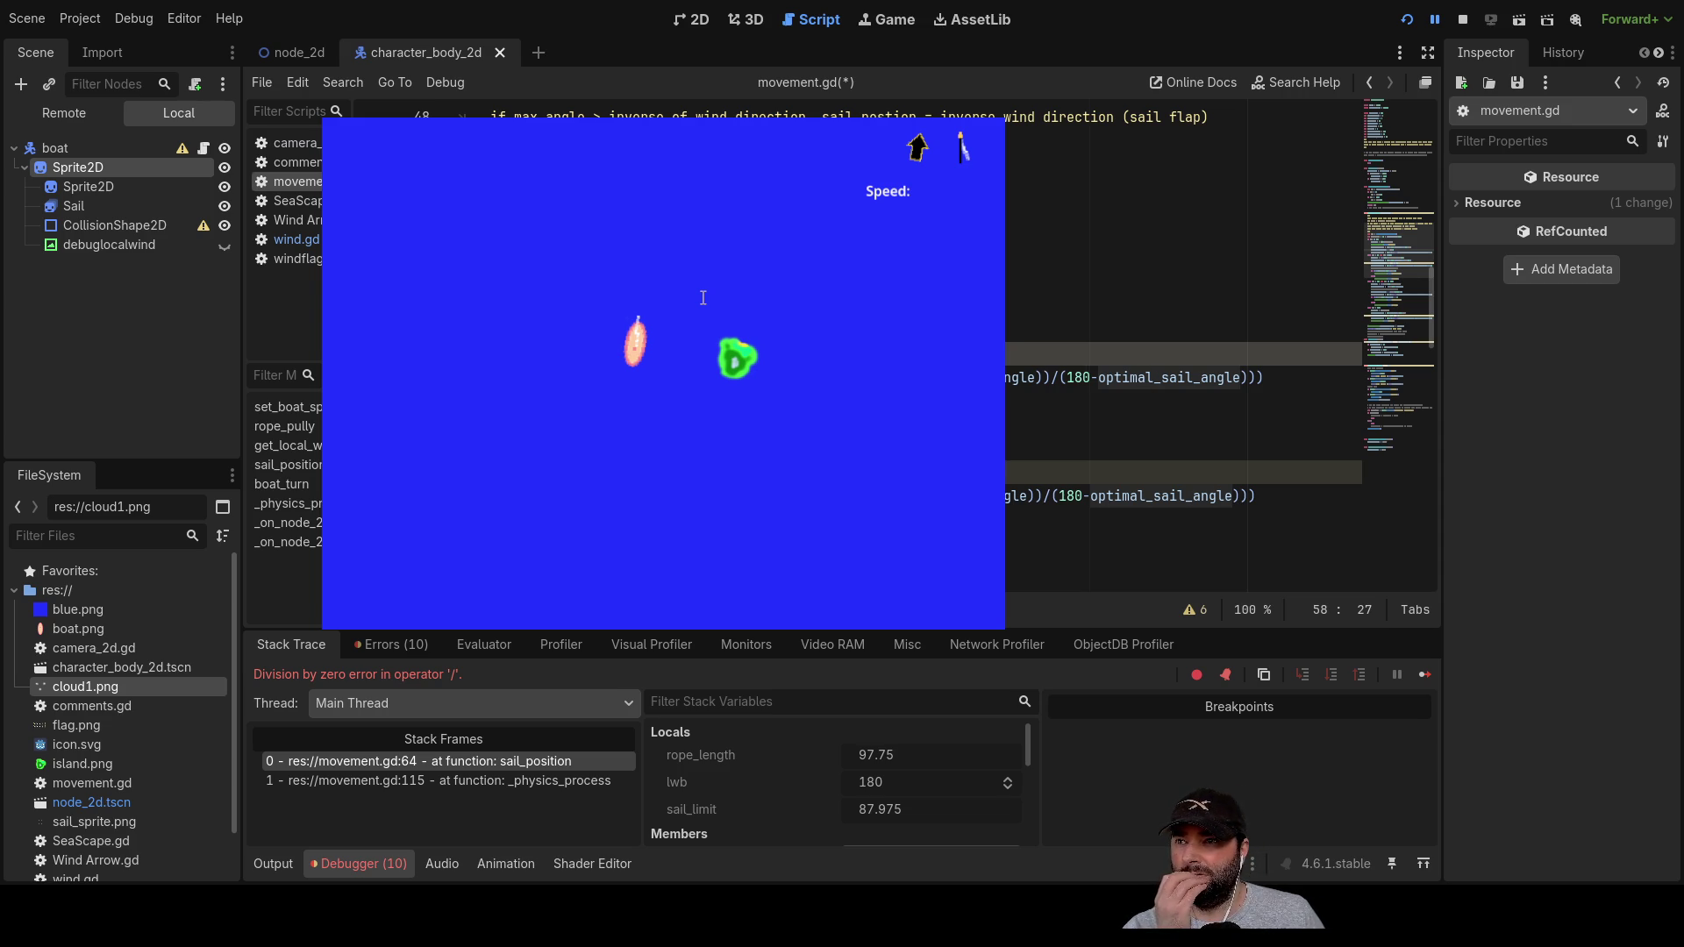
key("Right")
key("Right")
key("Right")
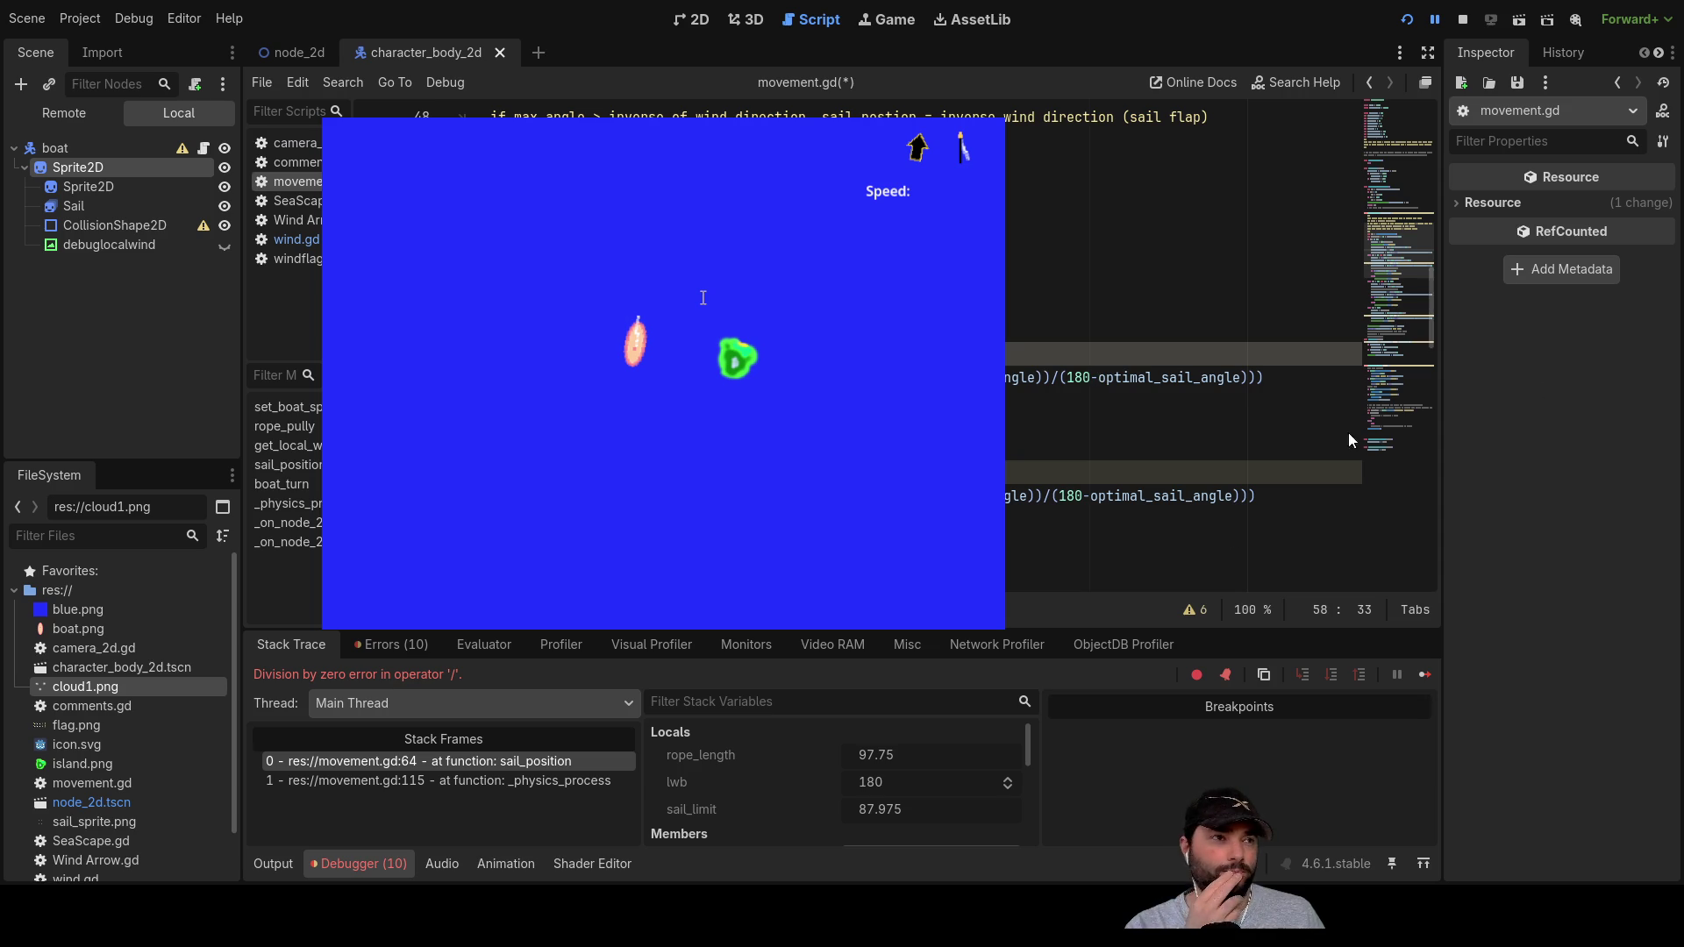
left_click(1462, 18)
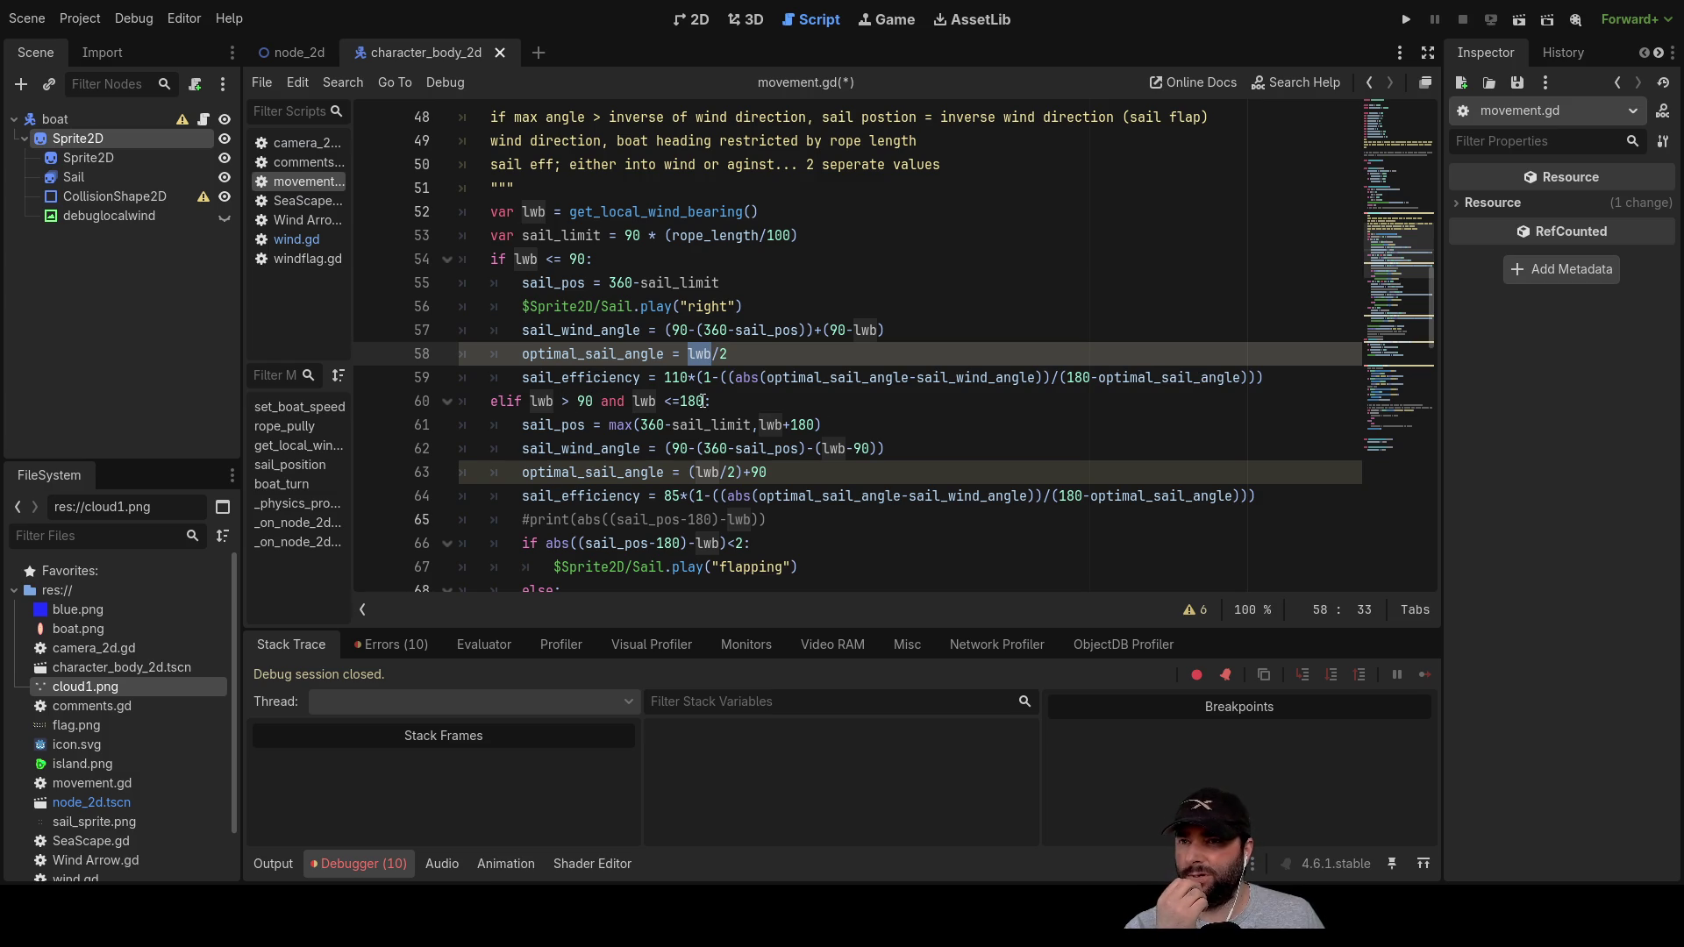
Step: Change line 63's optimal_sail_angle formula from (lwb/2)+90 to (lwb/2)+89.95
scroll(703, 400, "down", 2)
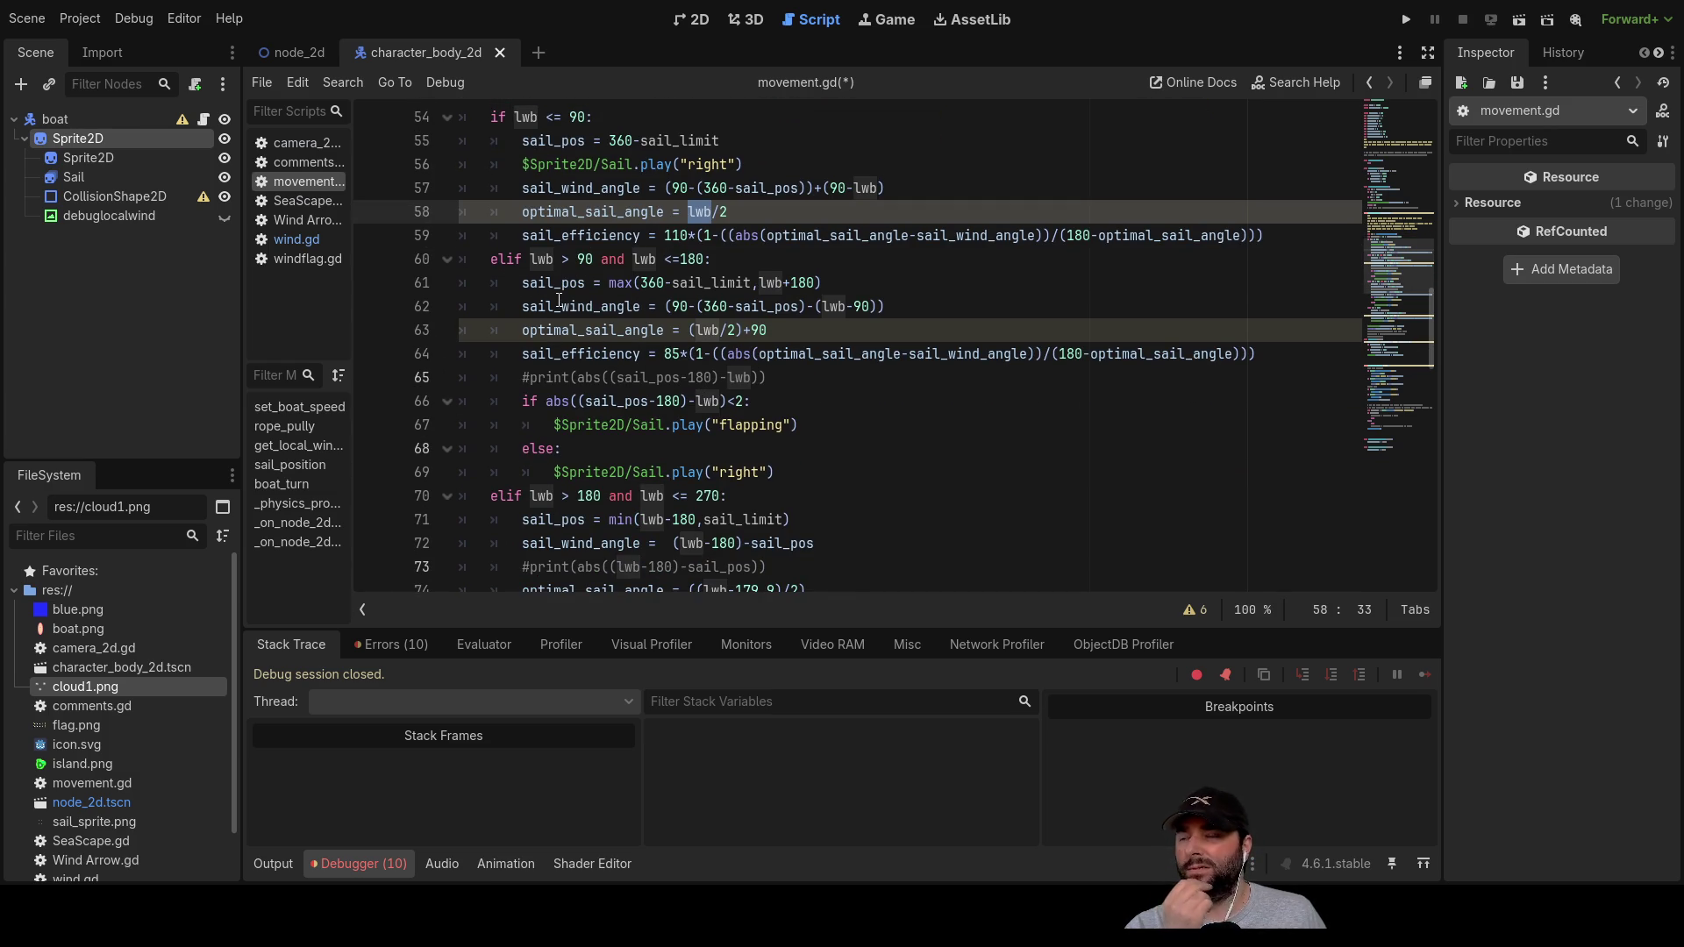
left_click(586, 330)
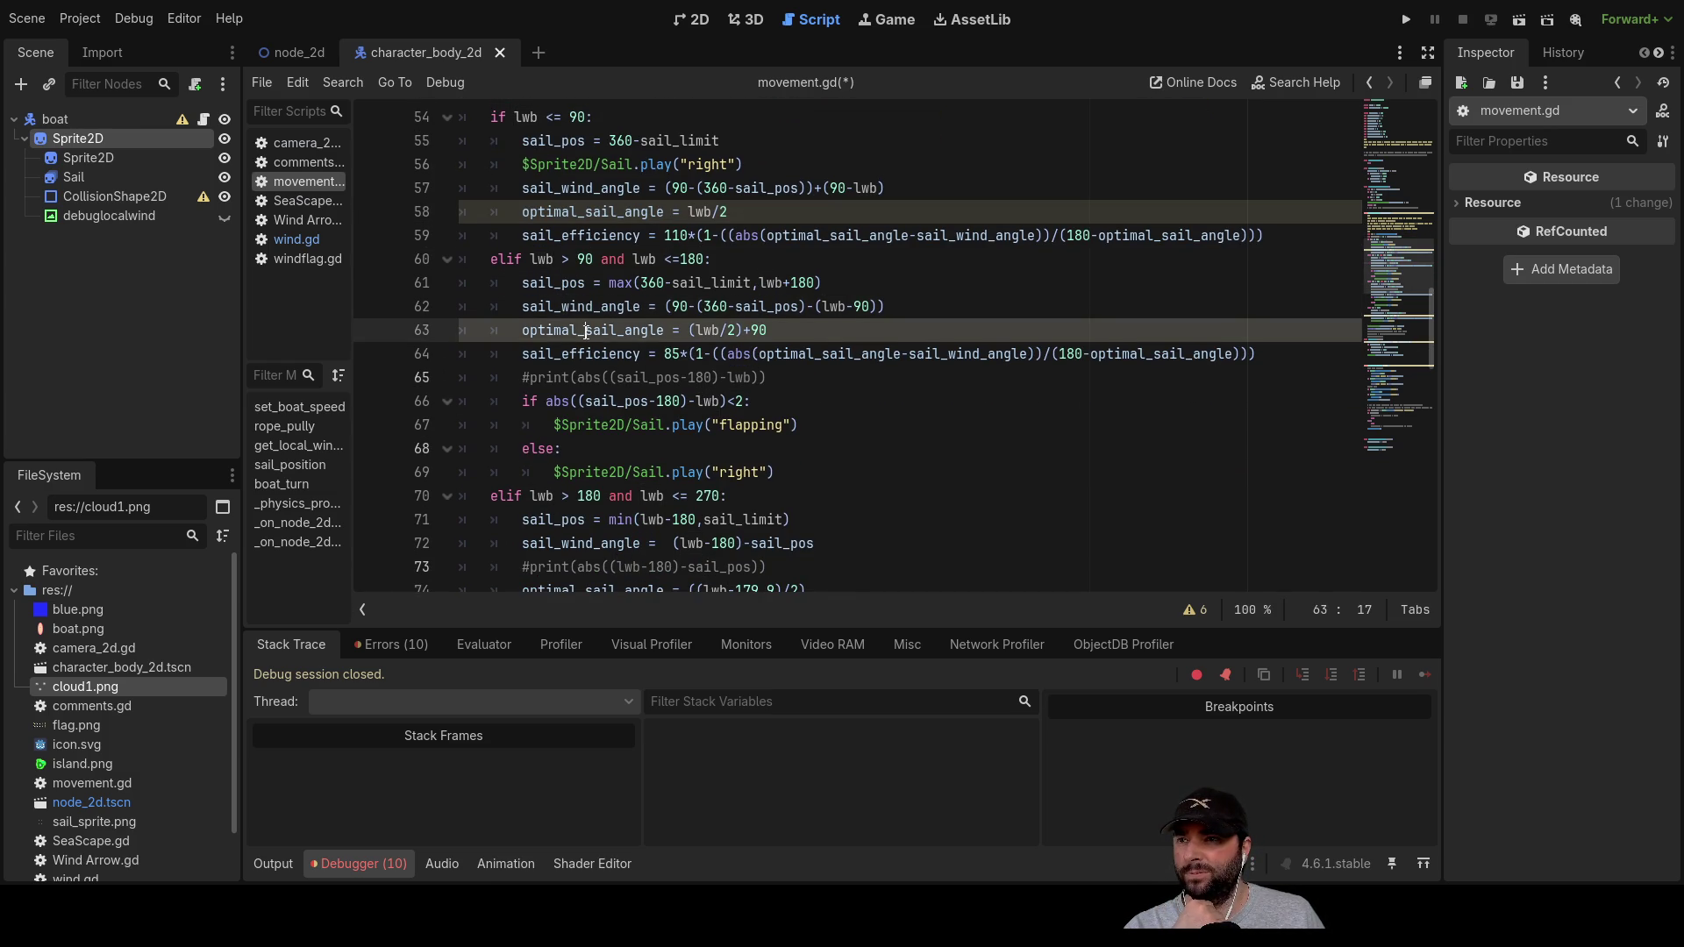
double_click(586, 330)
scroll(776, 449, "up", 2)
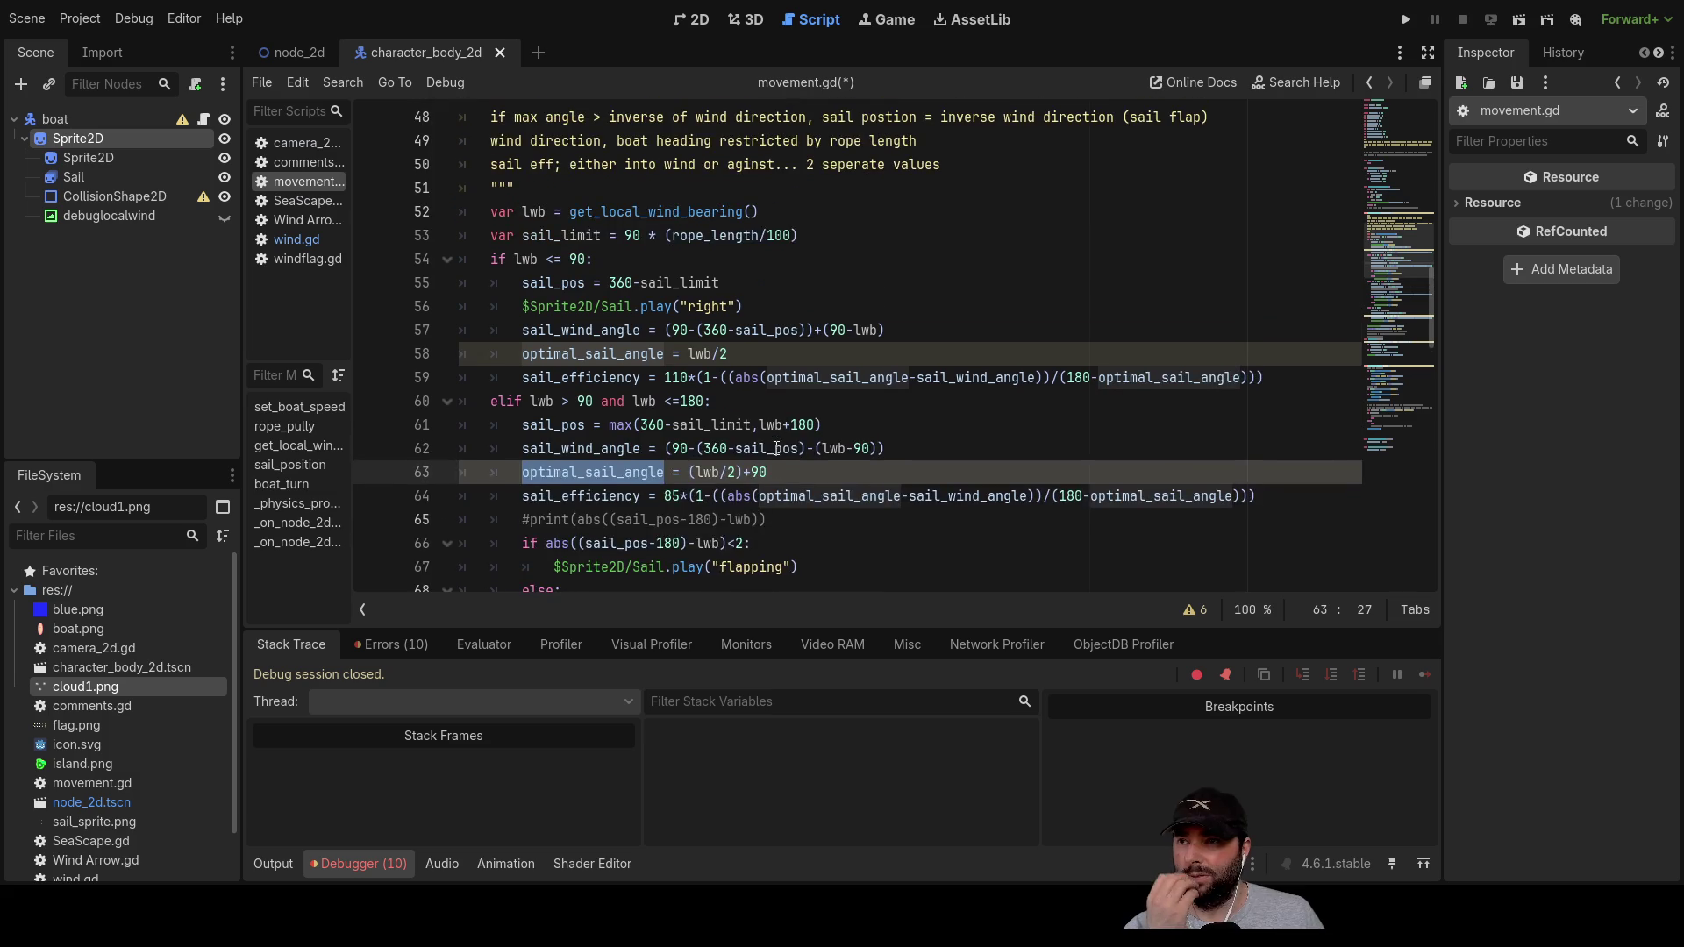
scroll(732, 449, "down", 1)
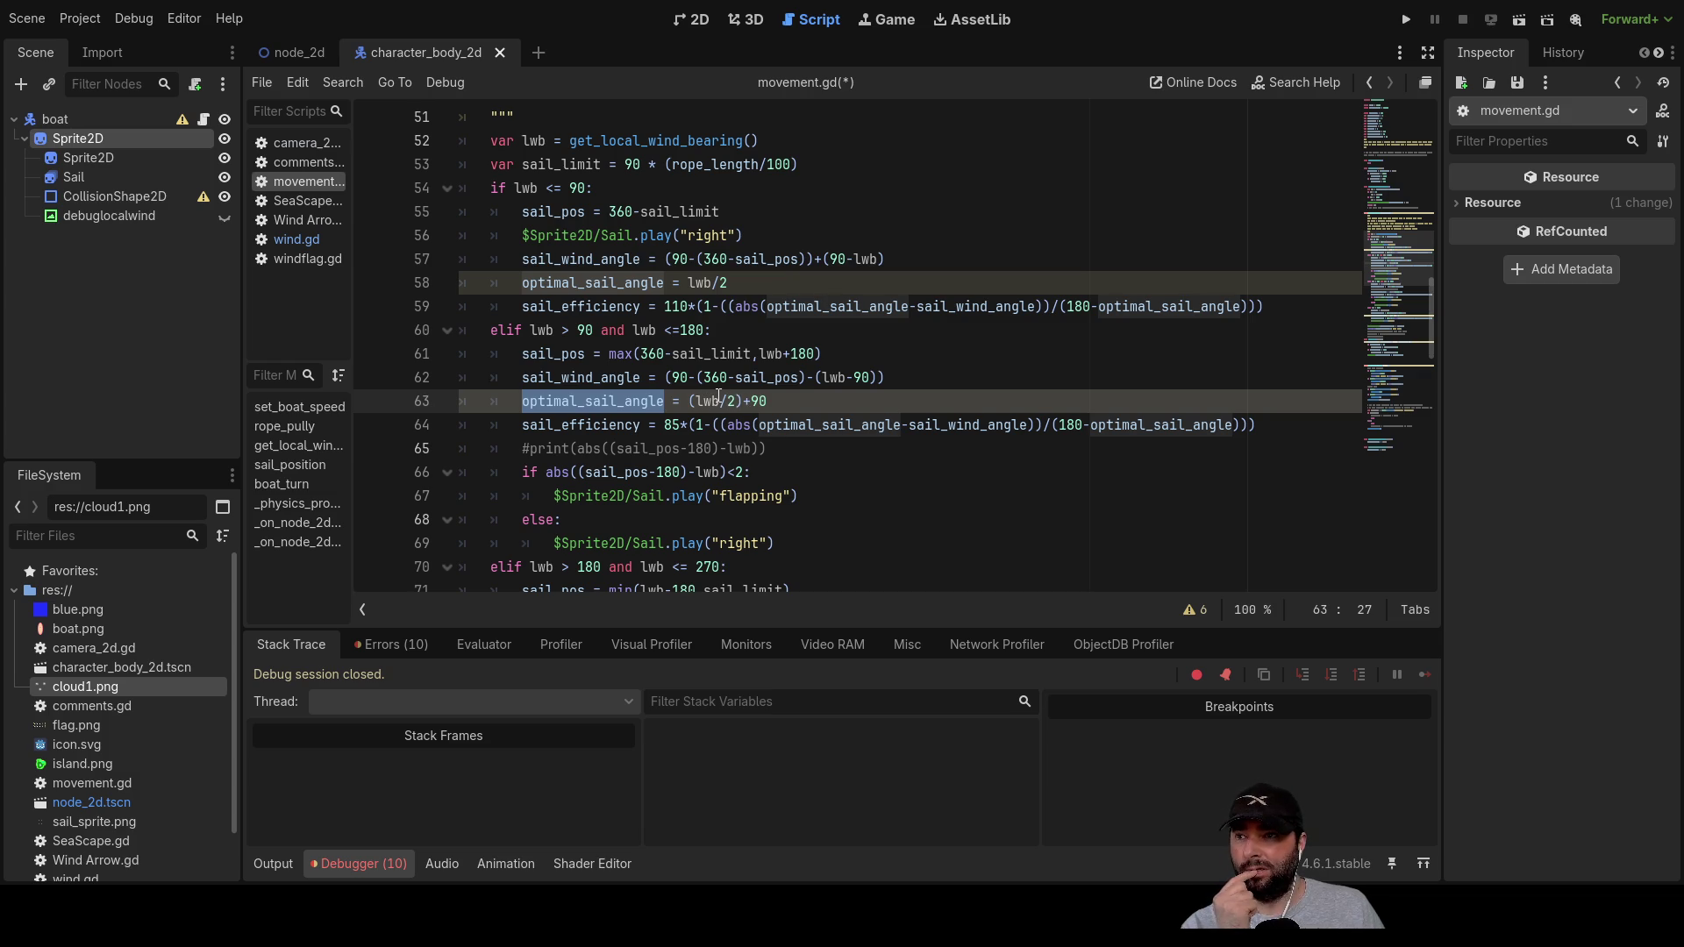
left_click(772, 400)
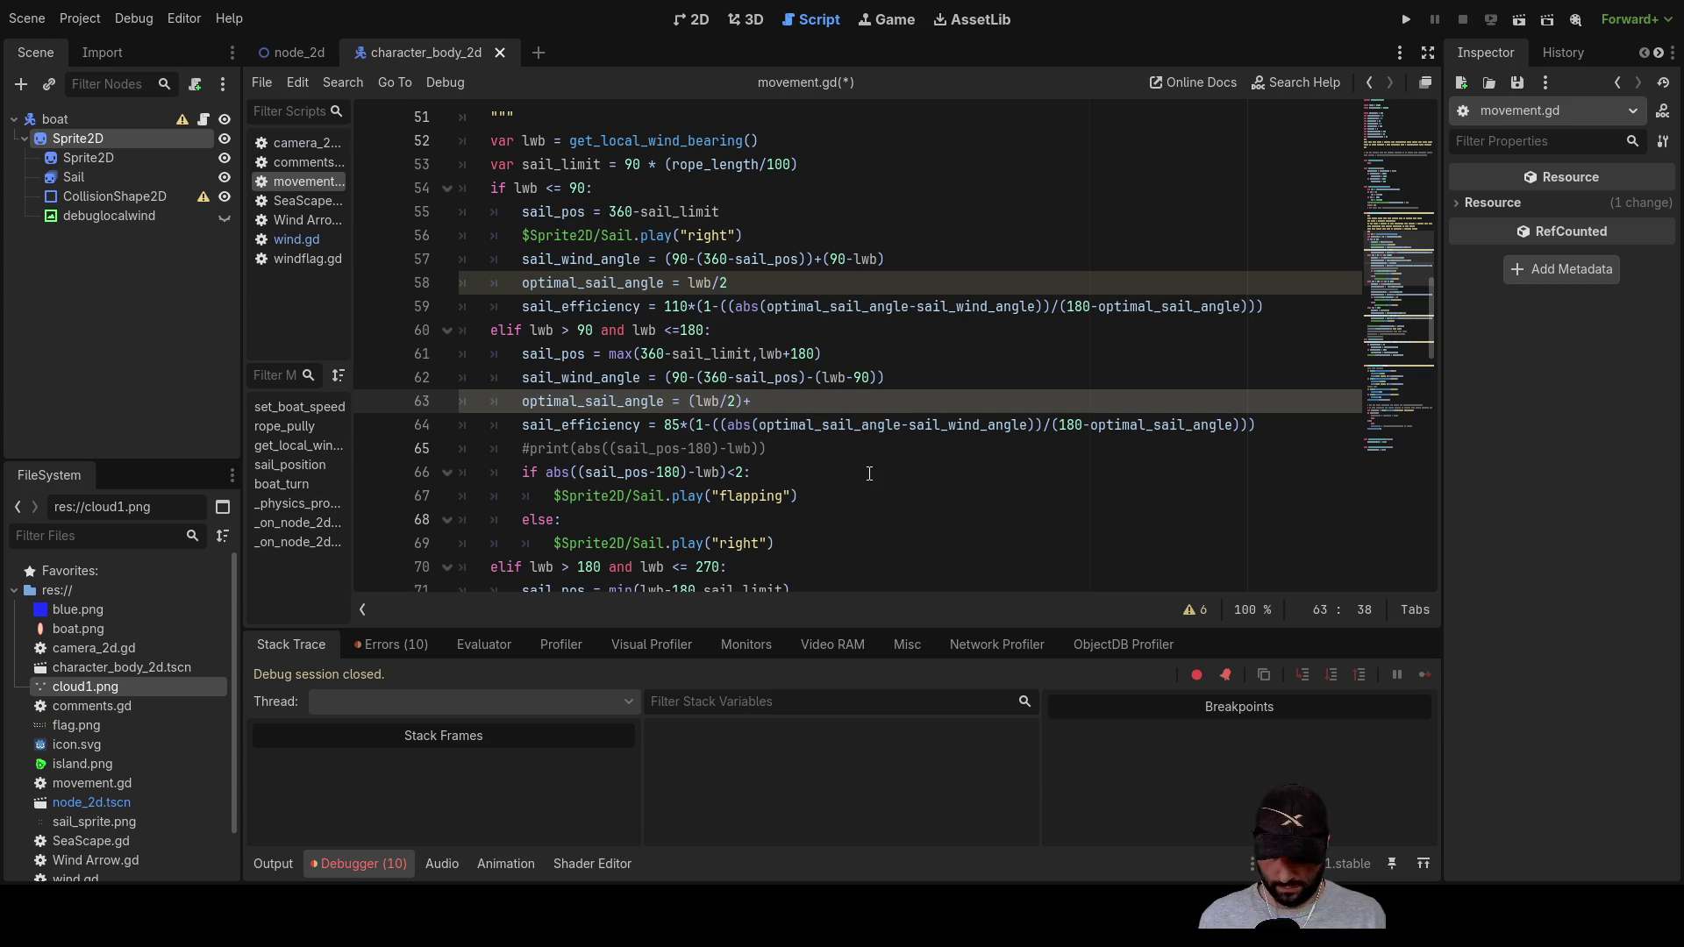
type("89.")
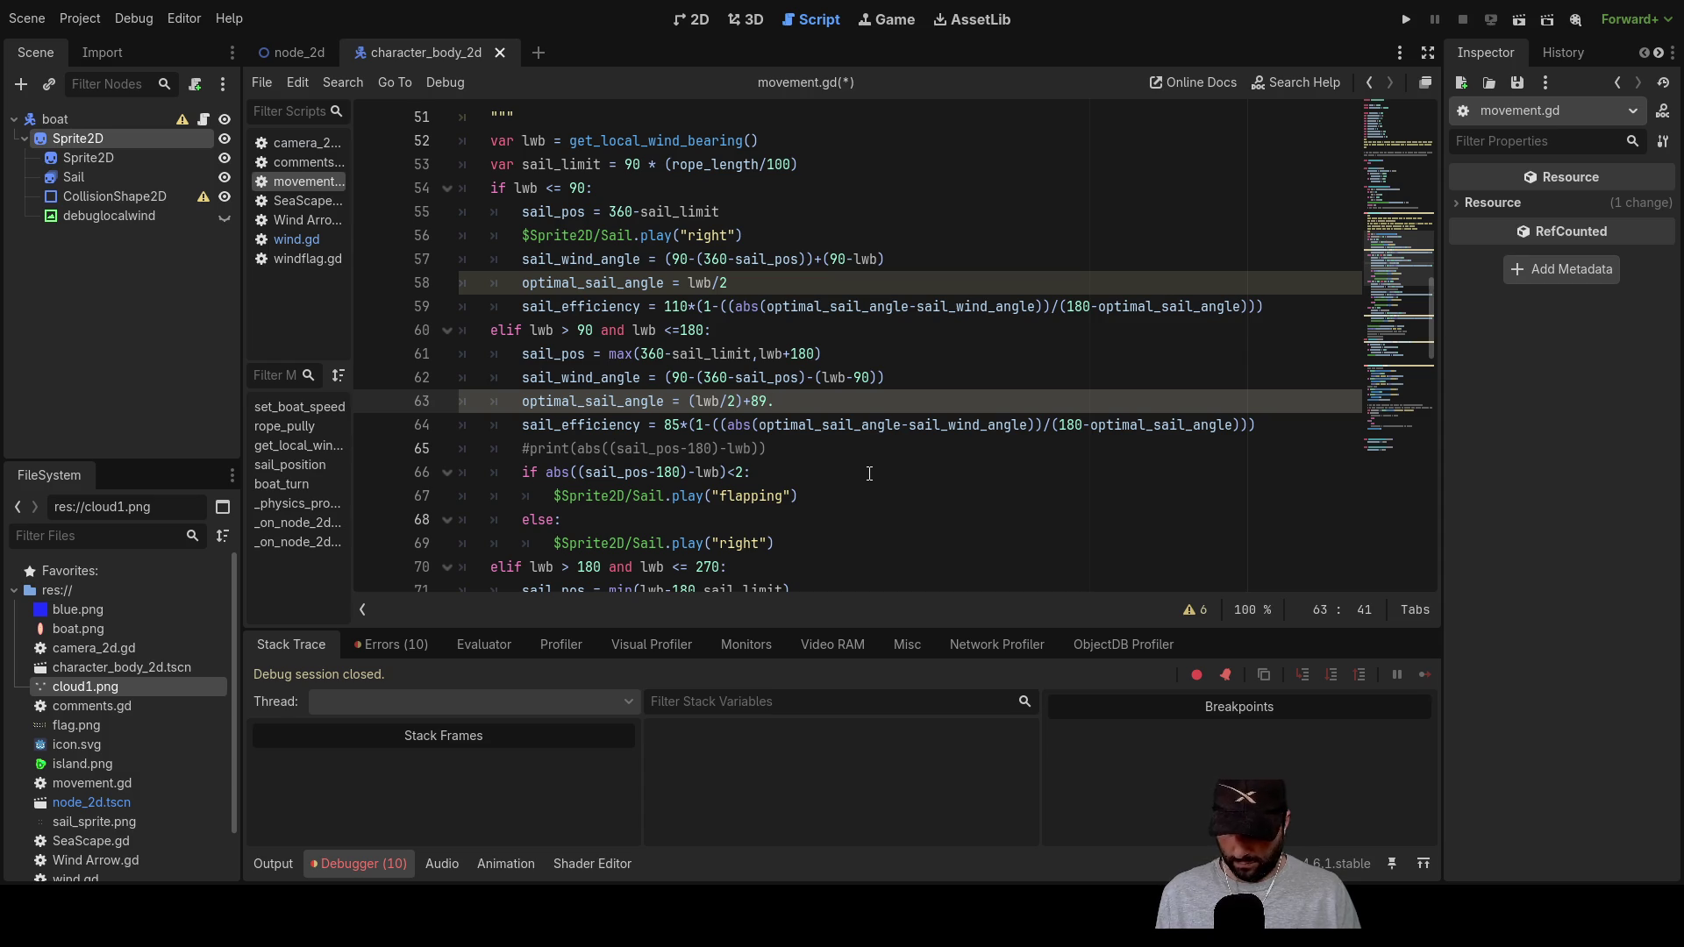
type("95")
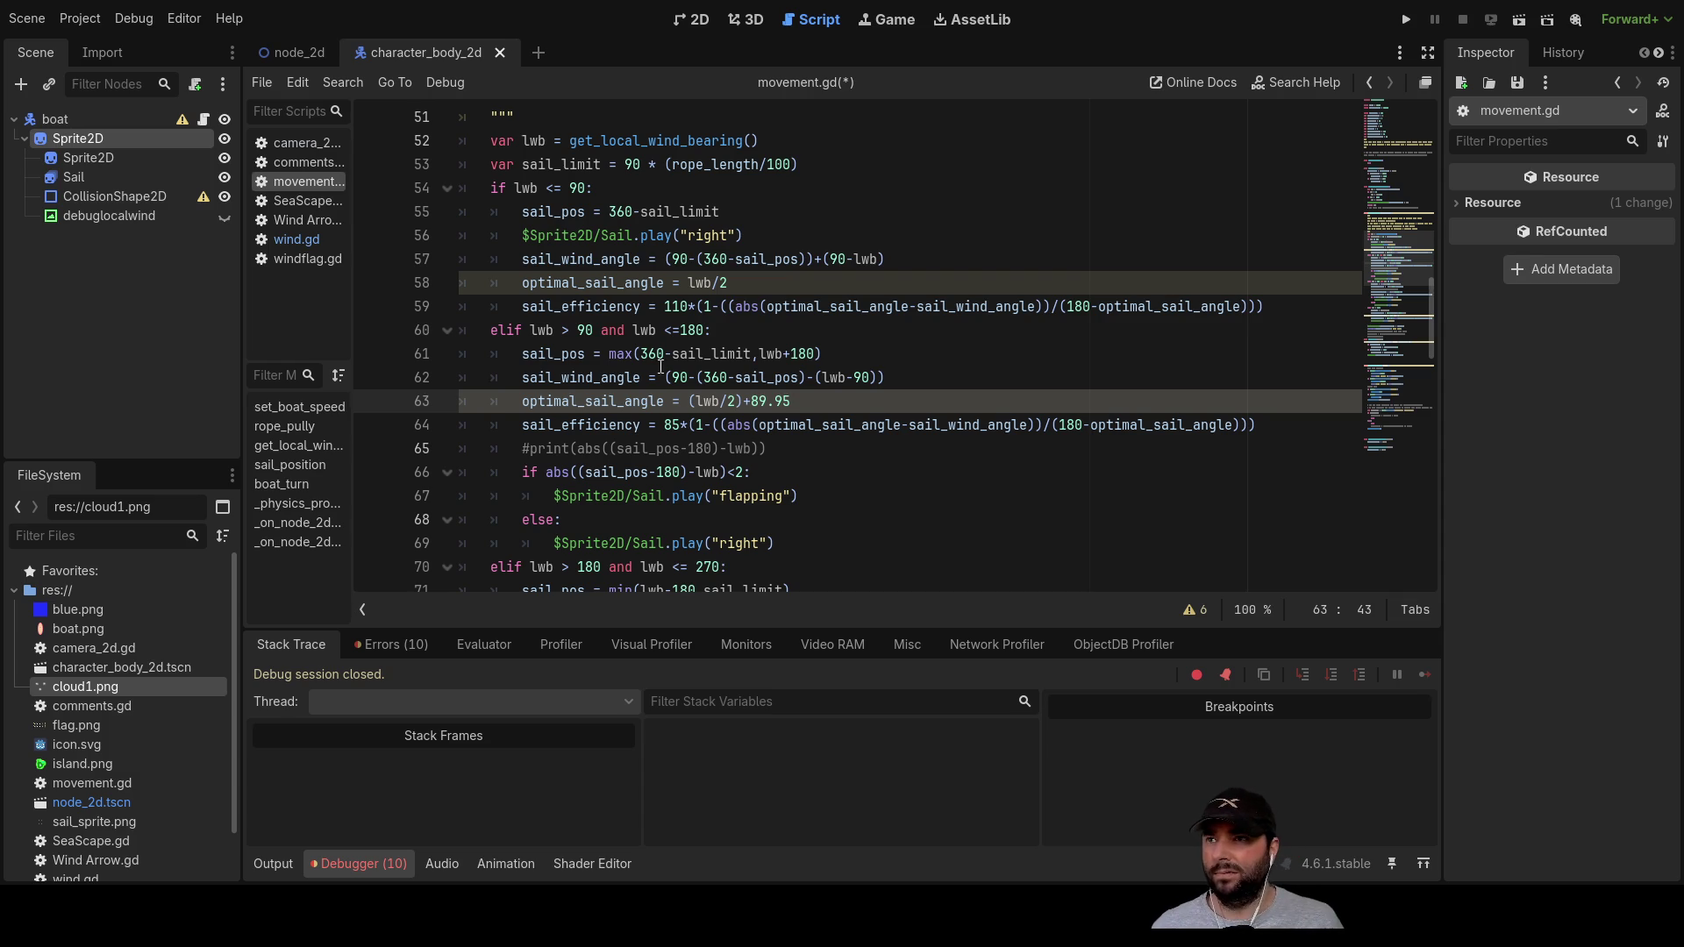
scroll(847, 479, "up", 2)
scroll(855, 513, "down", 5)
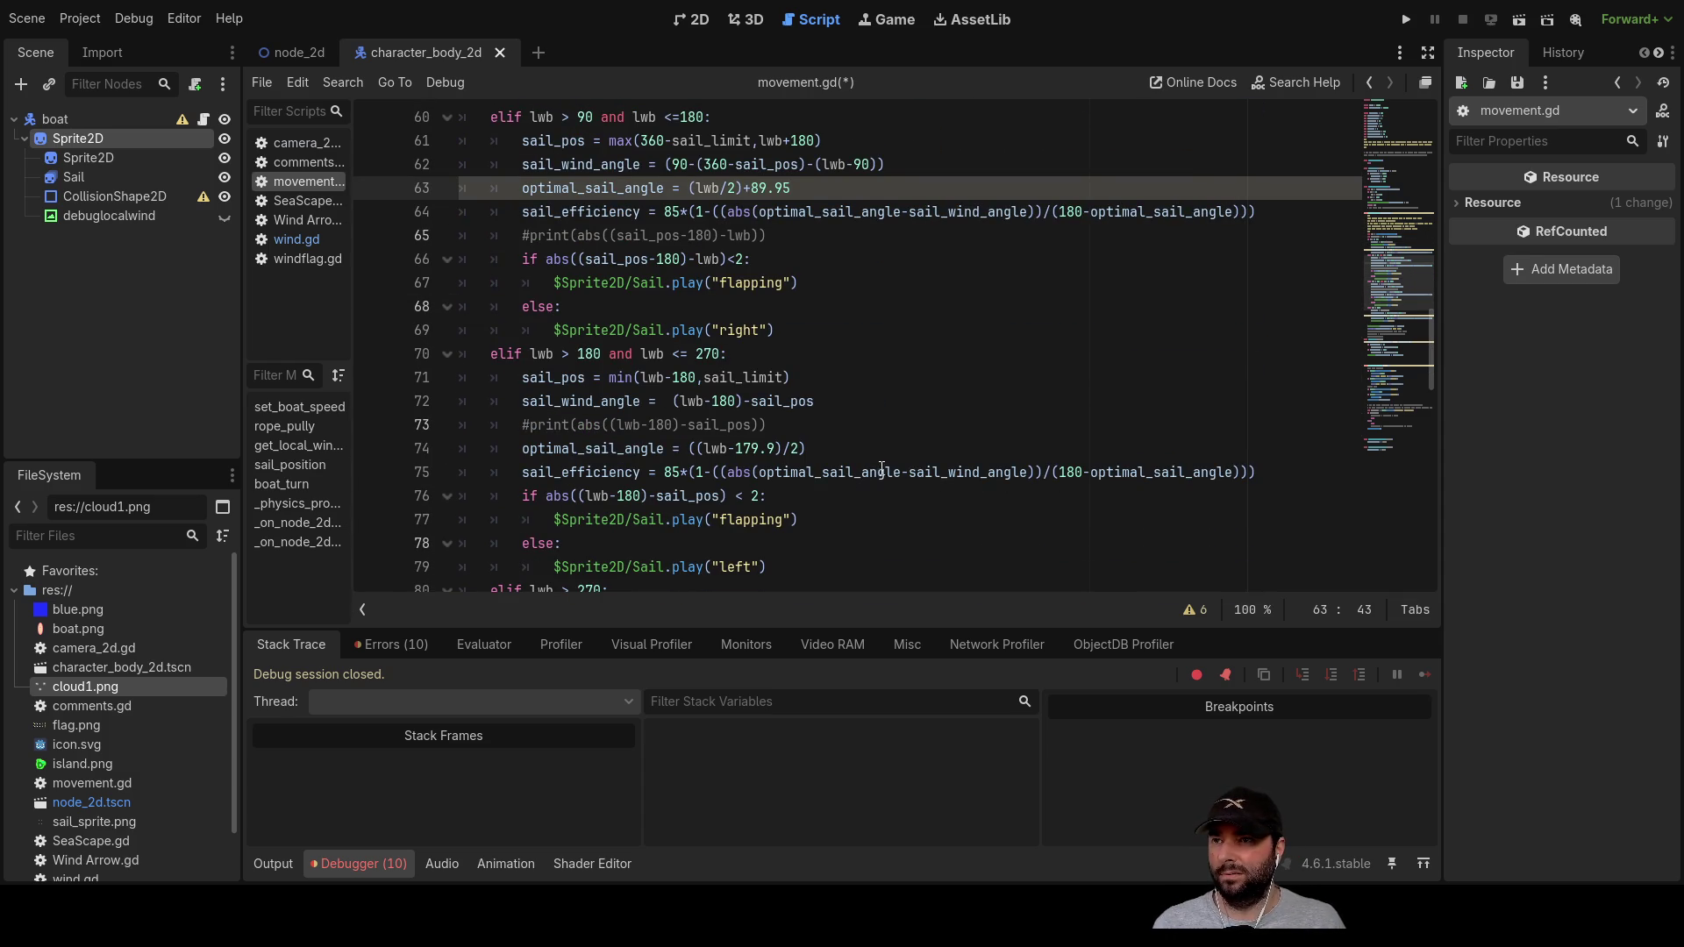
scroll(879, 460, "up", 3)
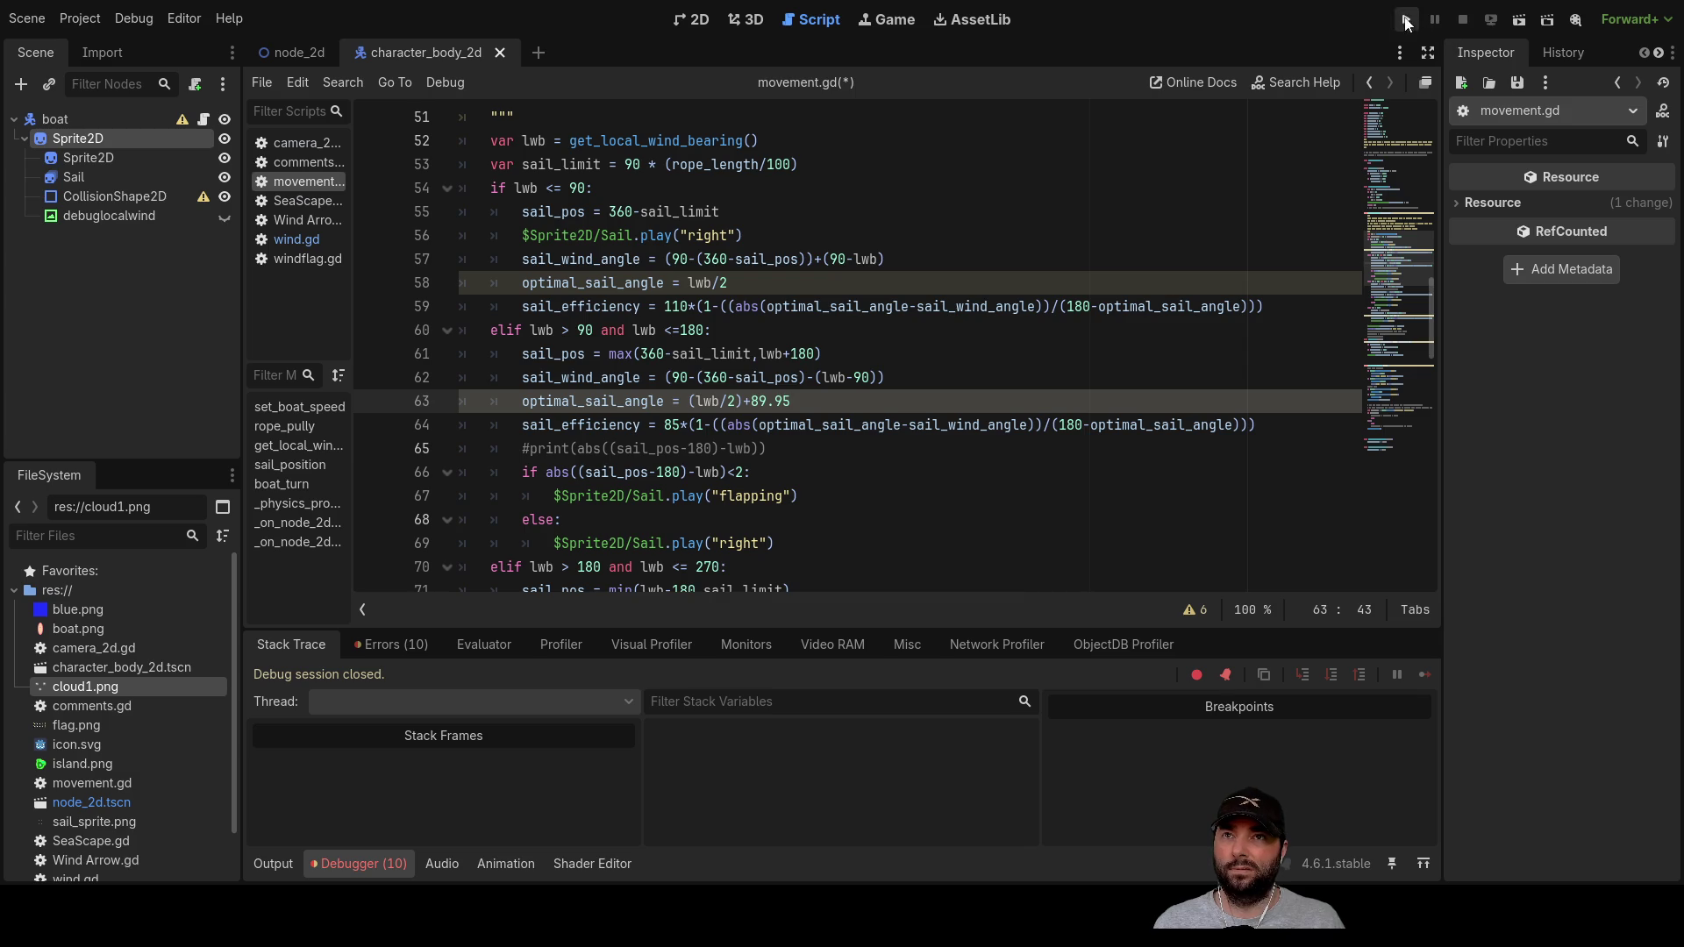
Step: Run the game and steer the boat between upright, horizontal and diagonal headings
left_click(1407, 19)
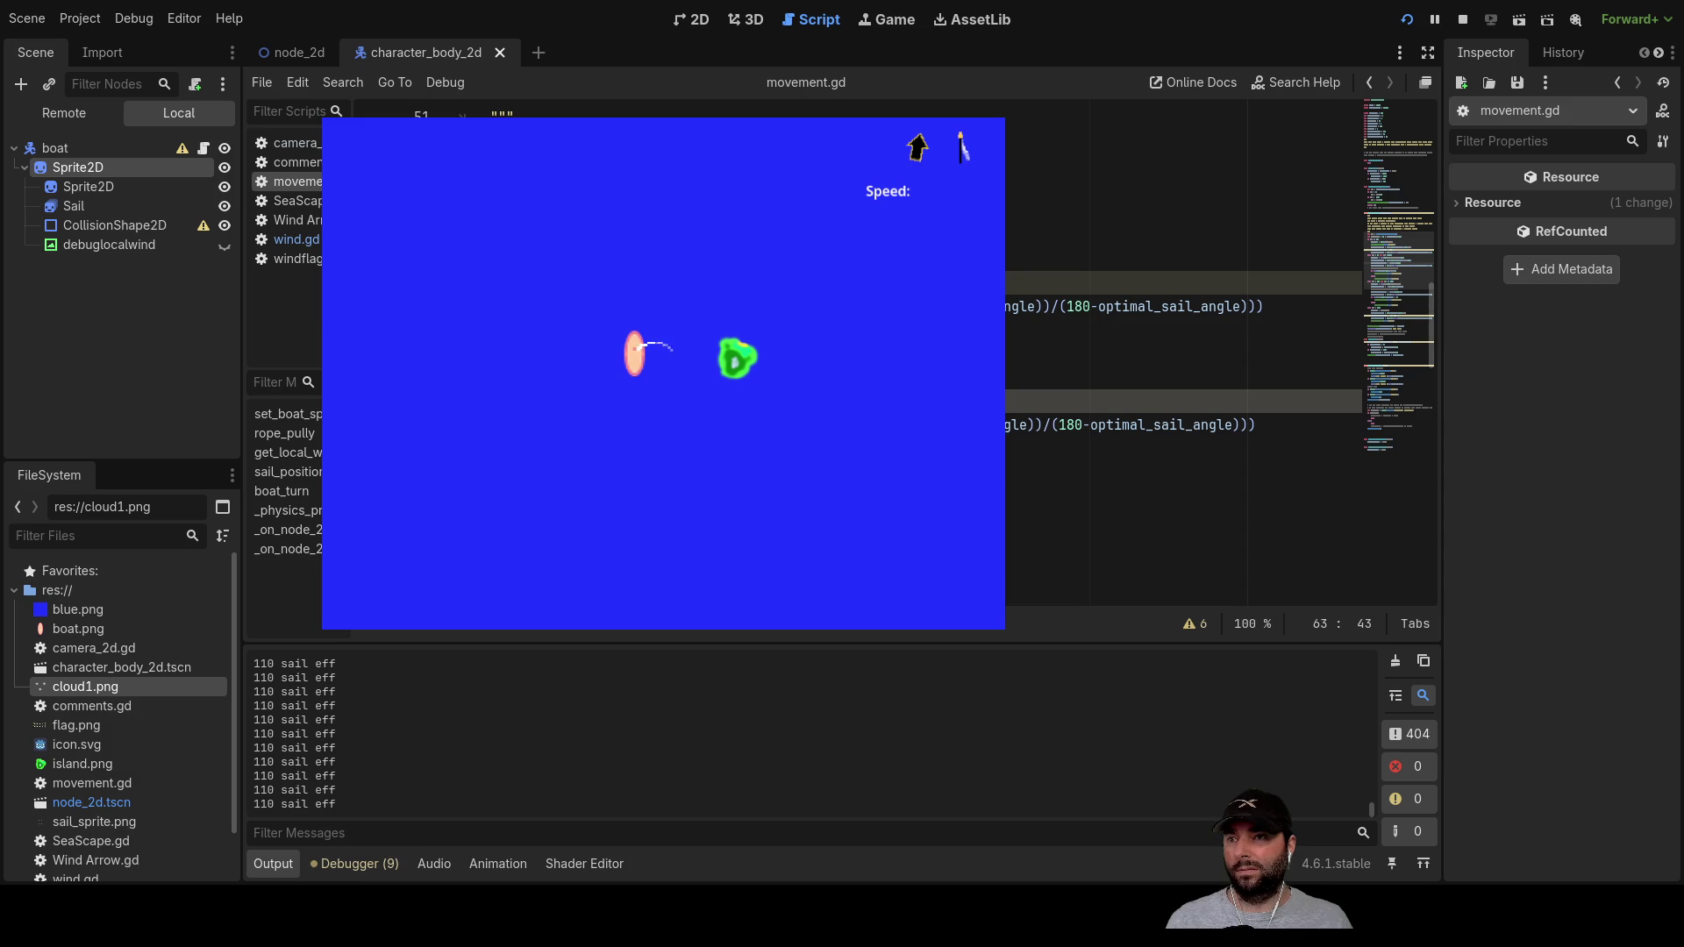
key("Left")
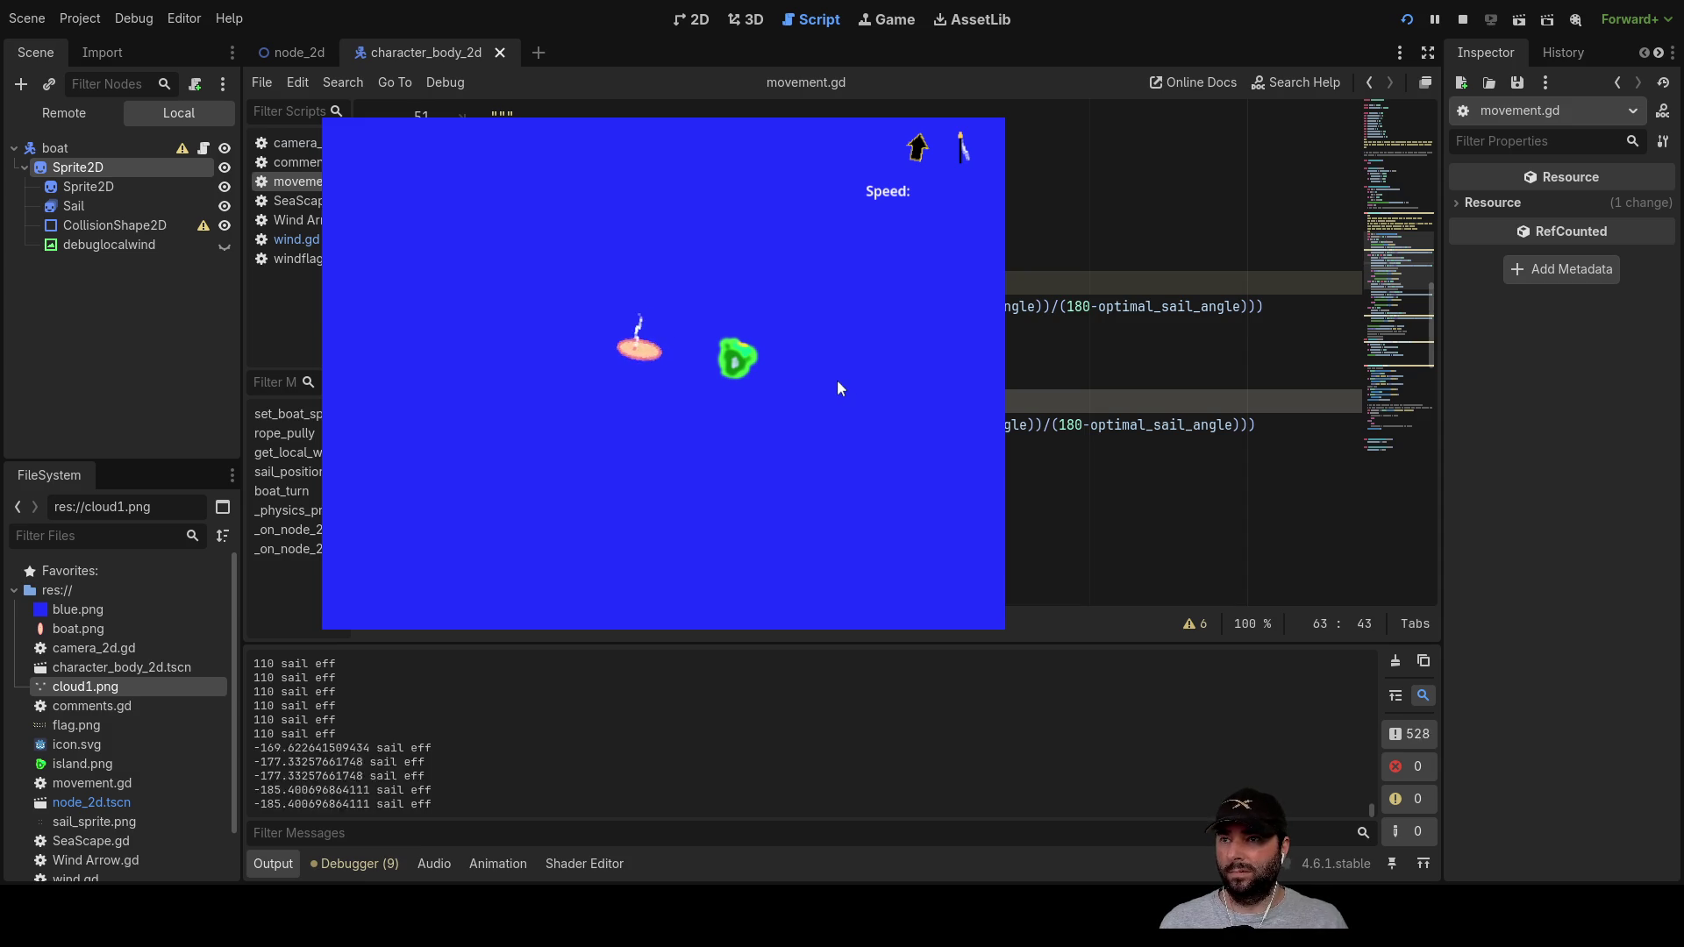
key("Right")
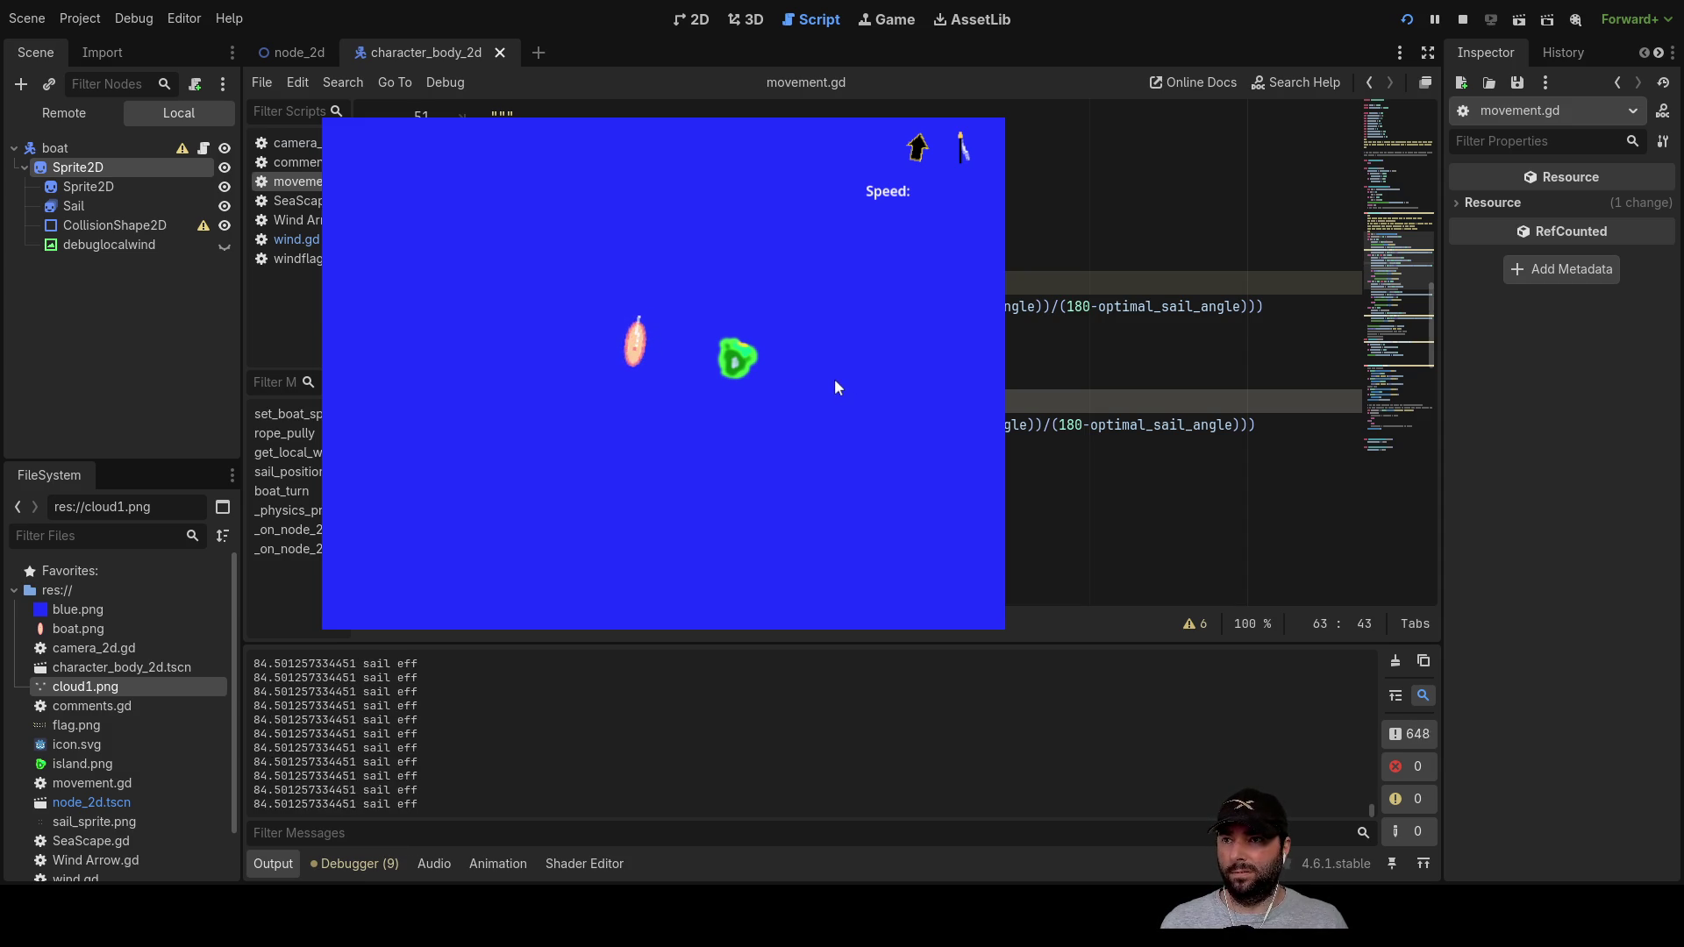
key("Down")
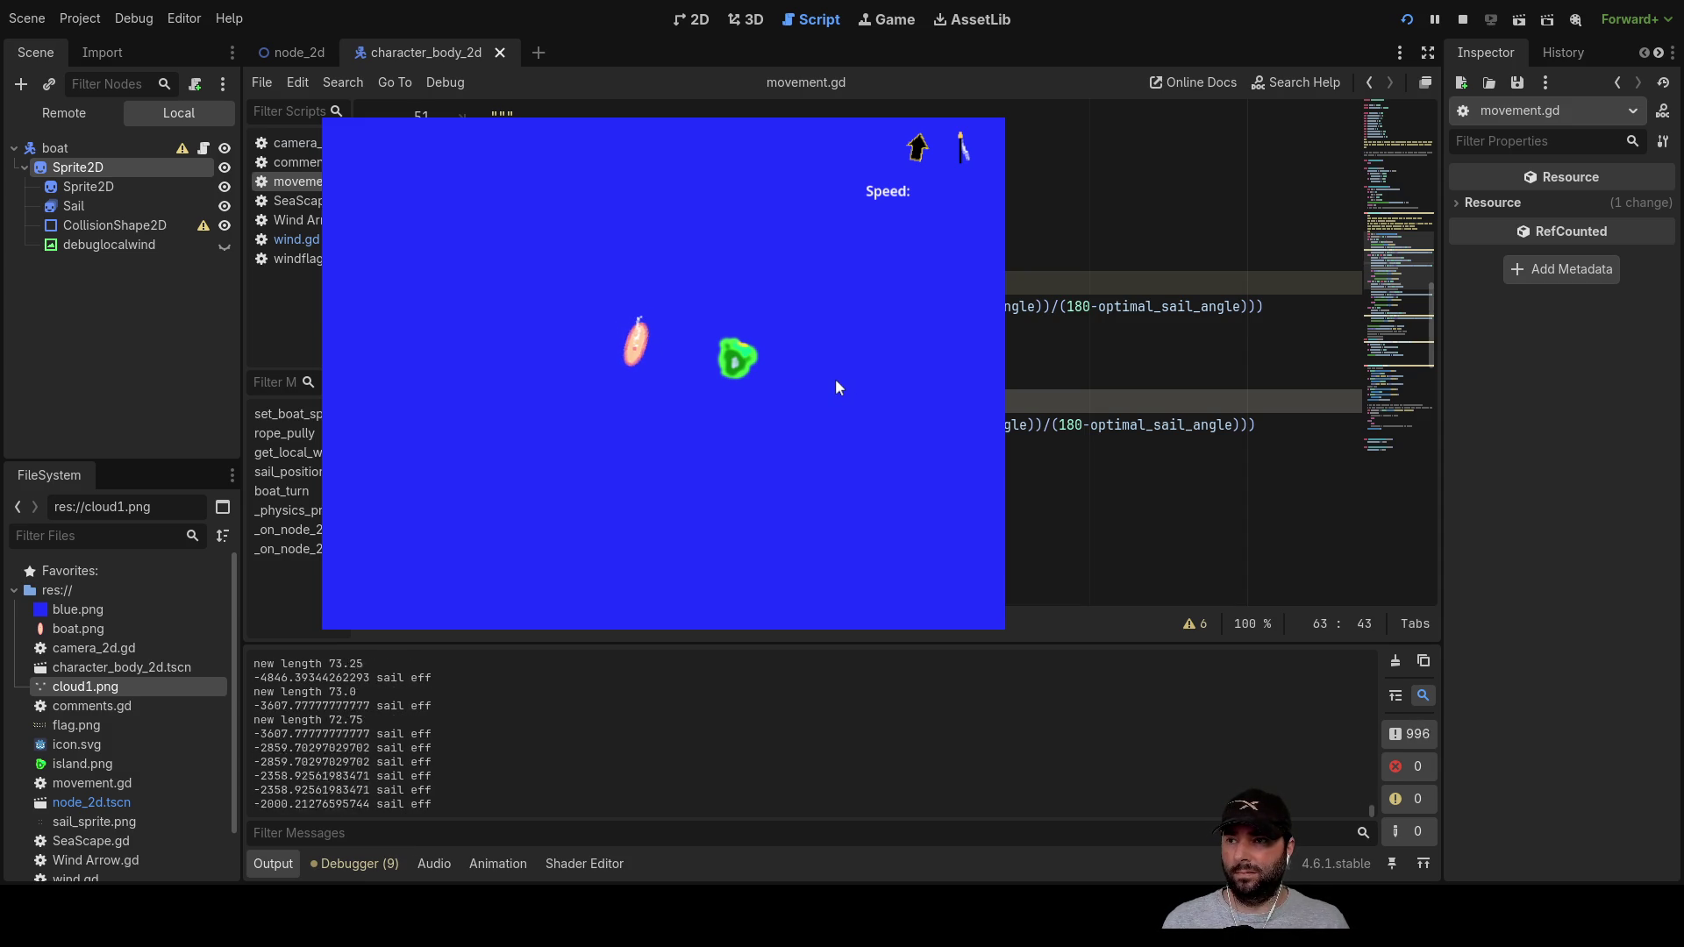
key("Right")
key("Left")
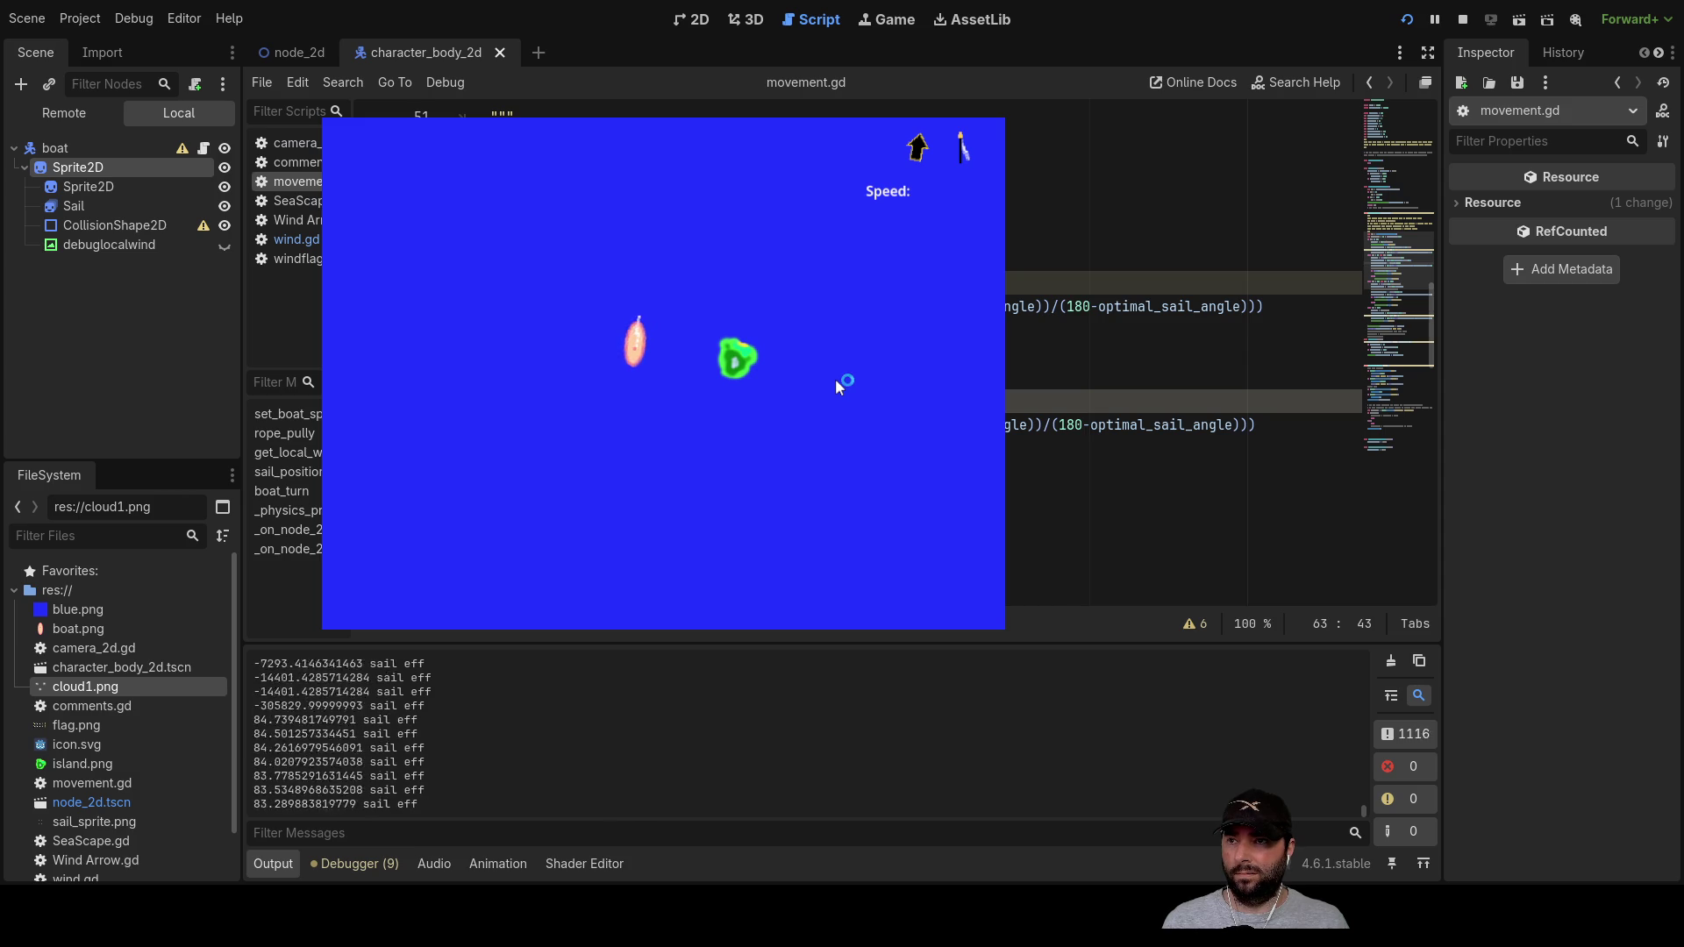
key("Right")
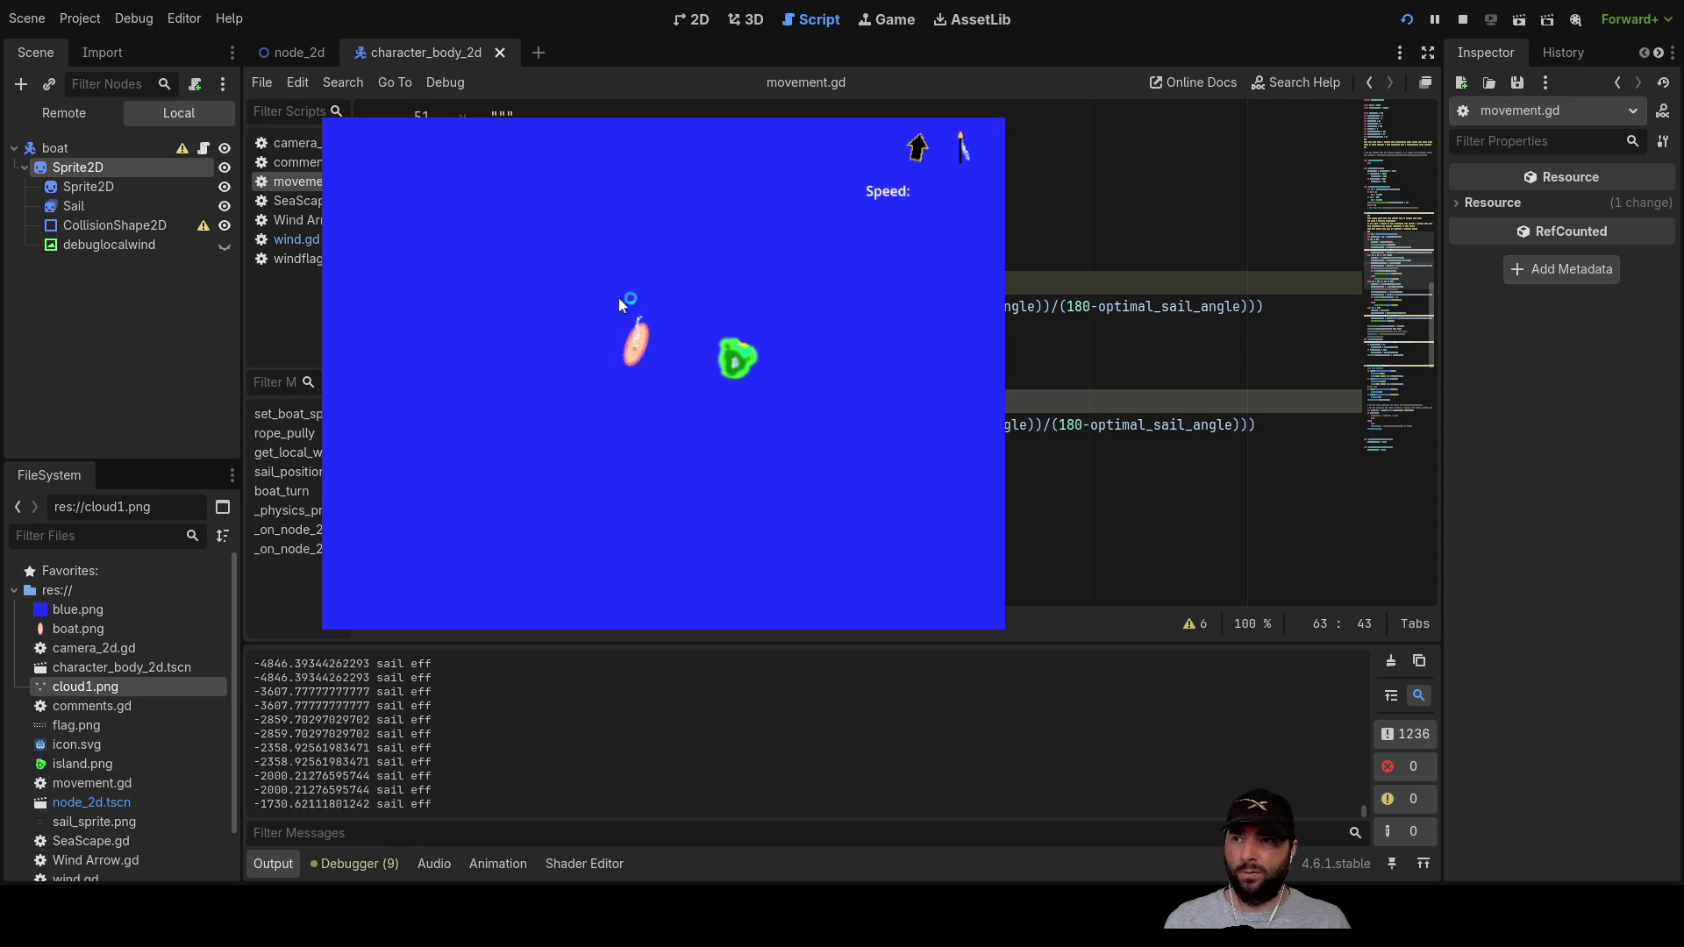
key("Left")
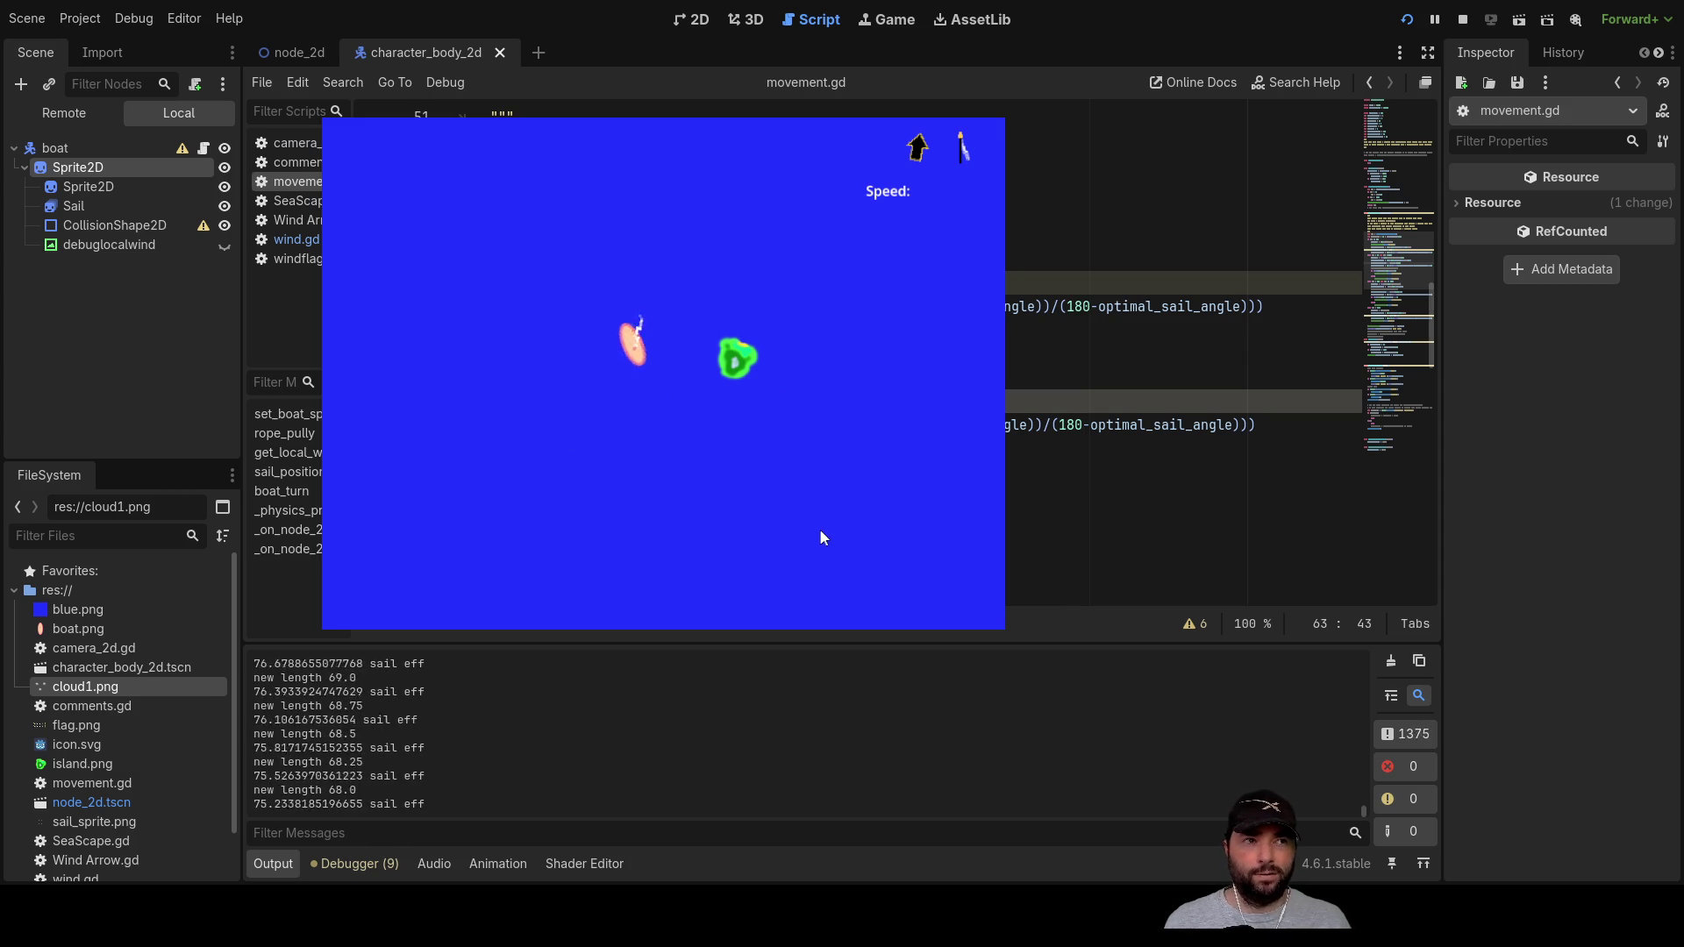
key("Right")
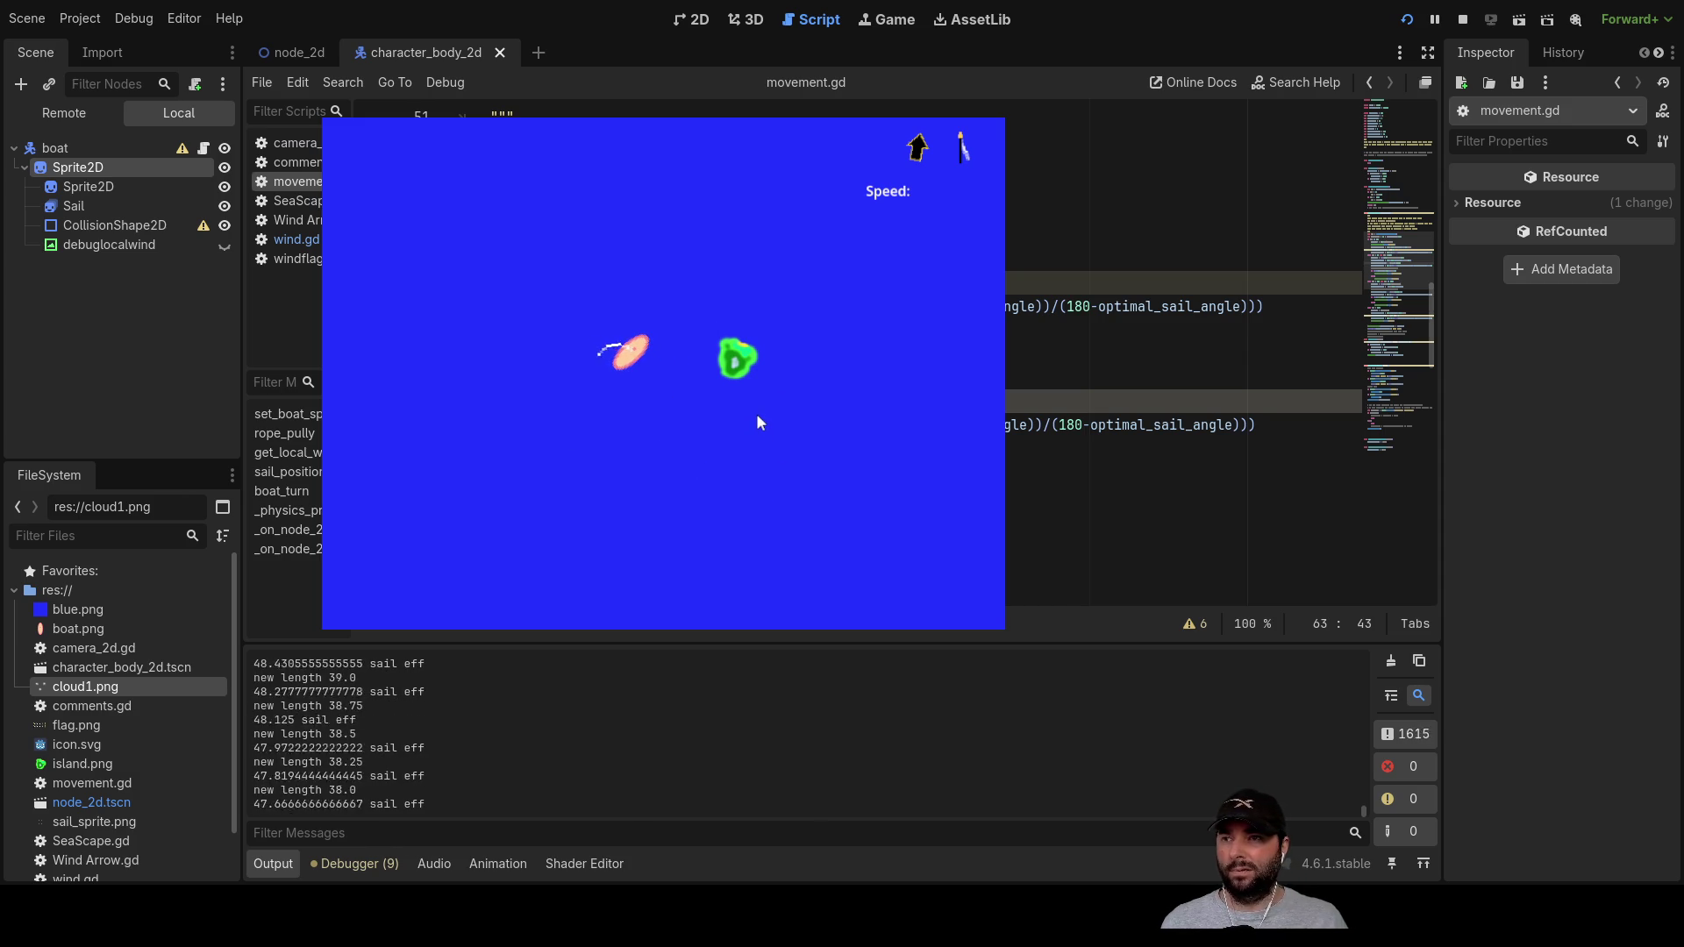
key("Left")
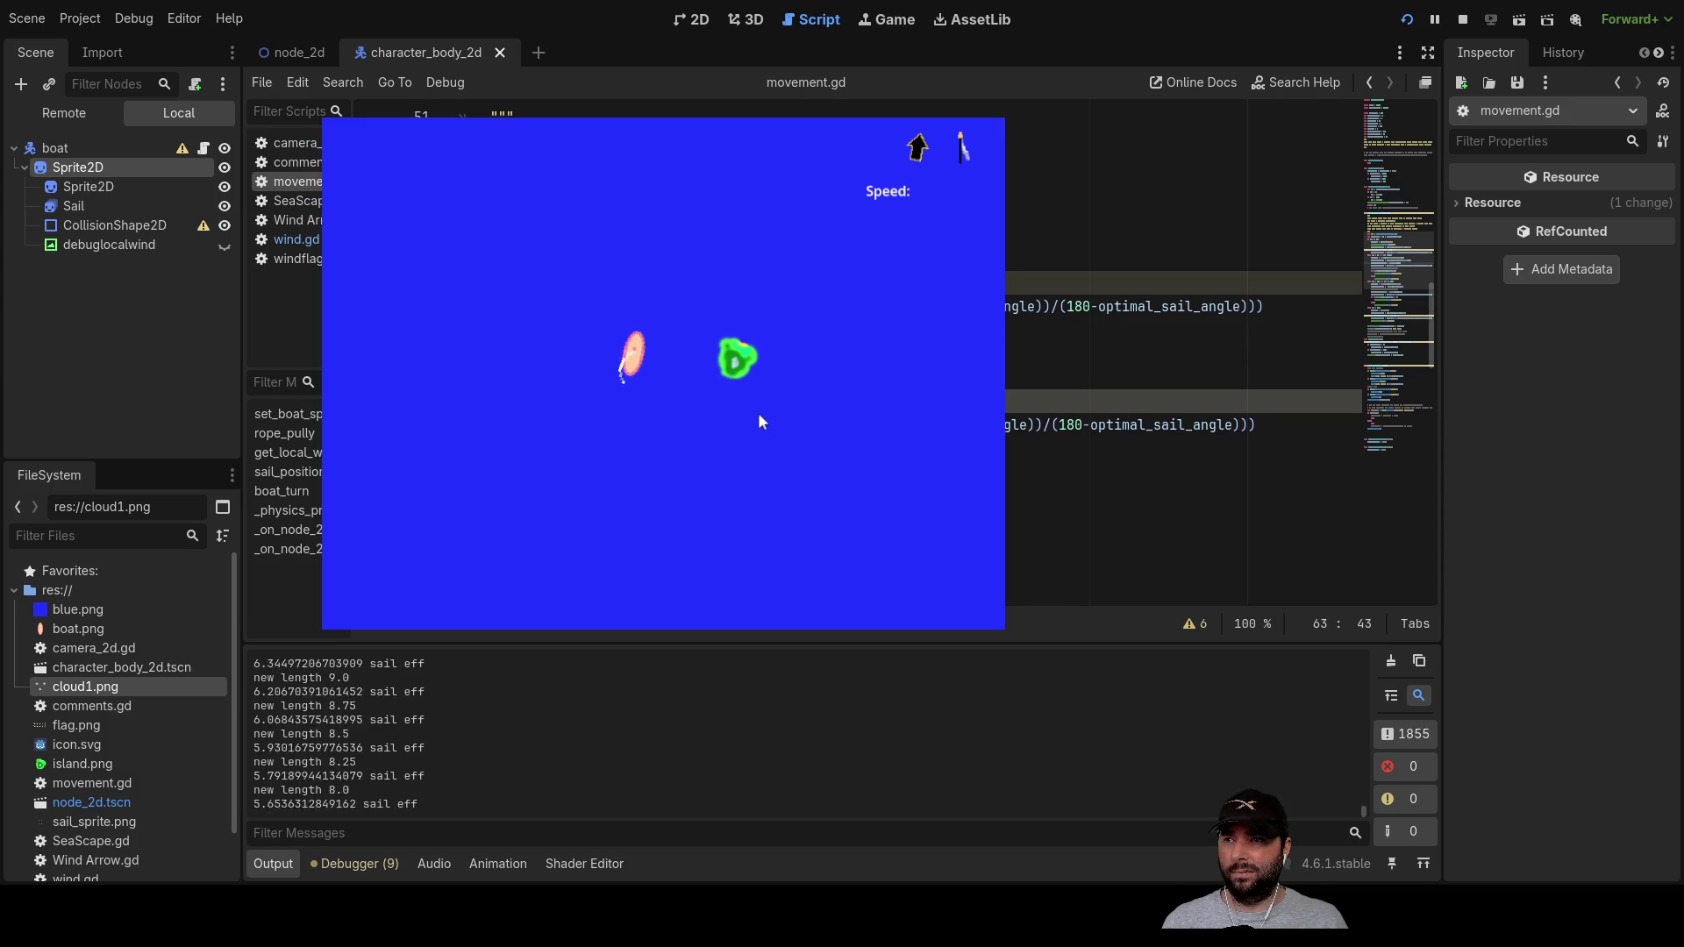
key("Left")
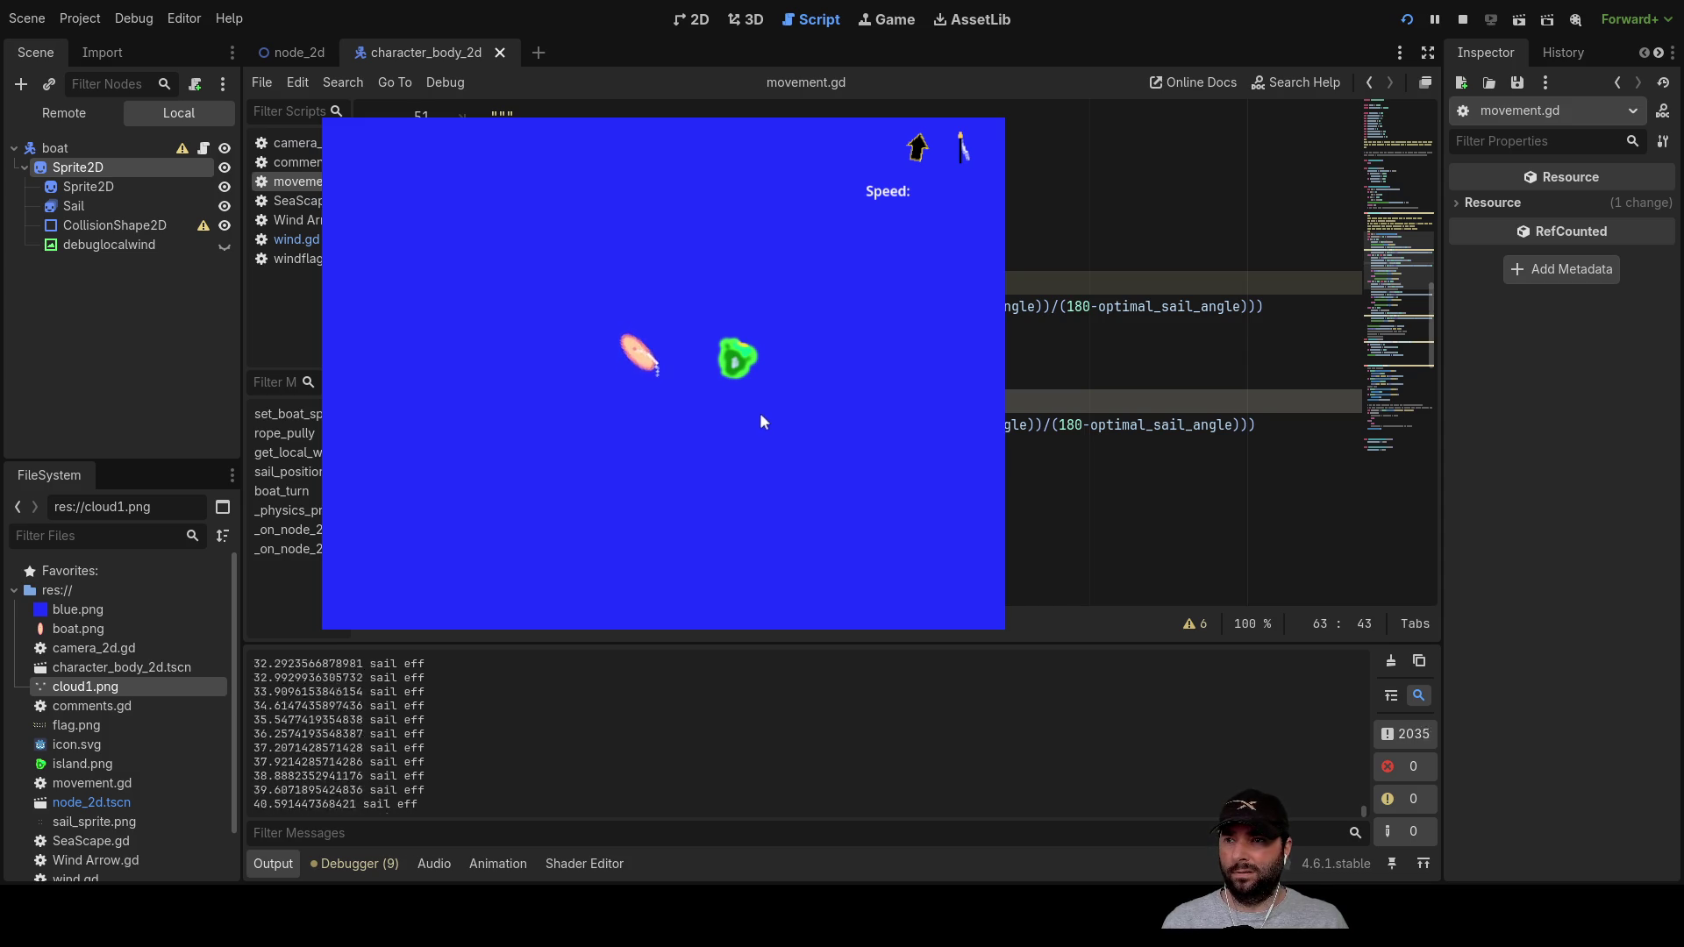
key("Left")
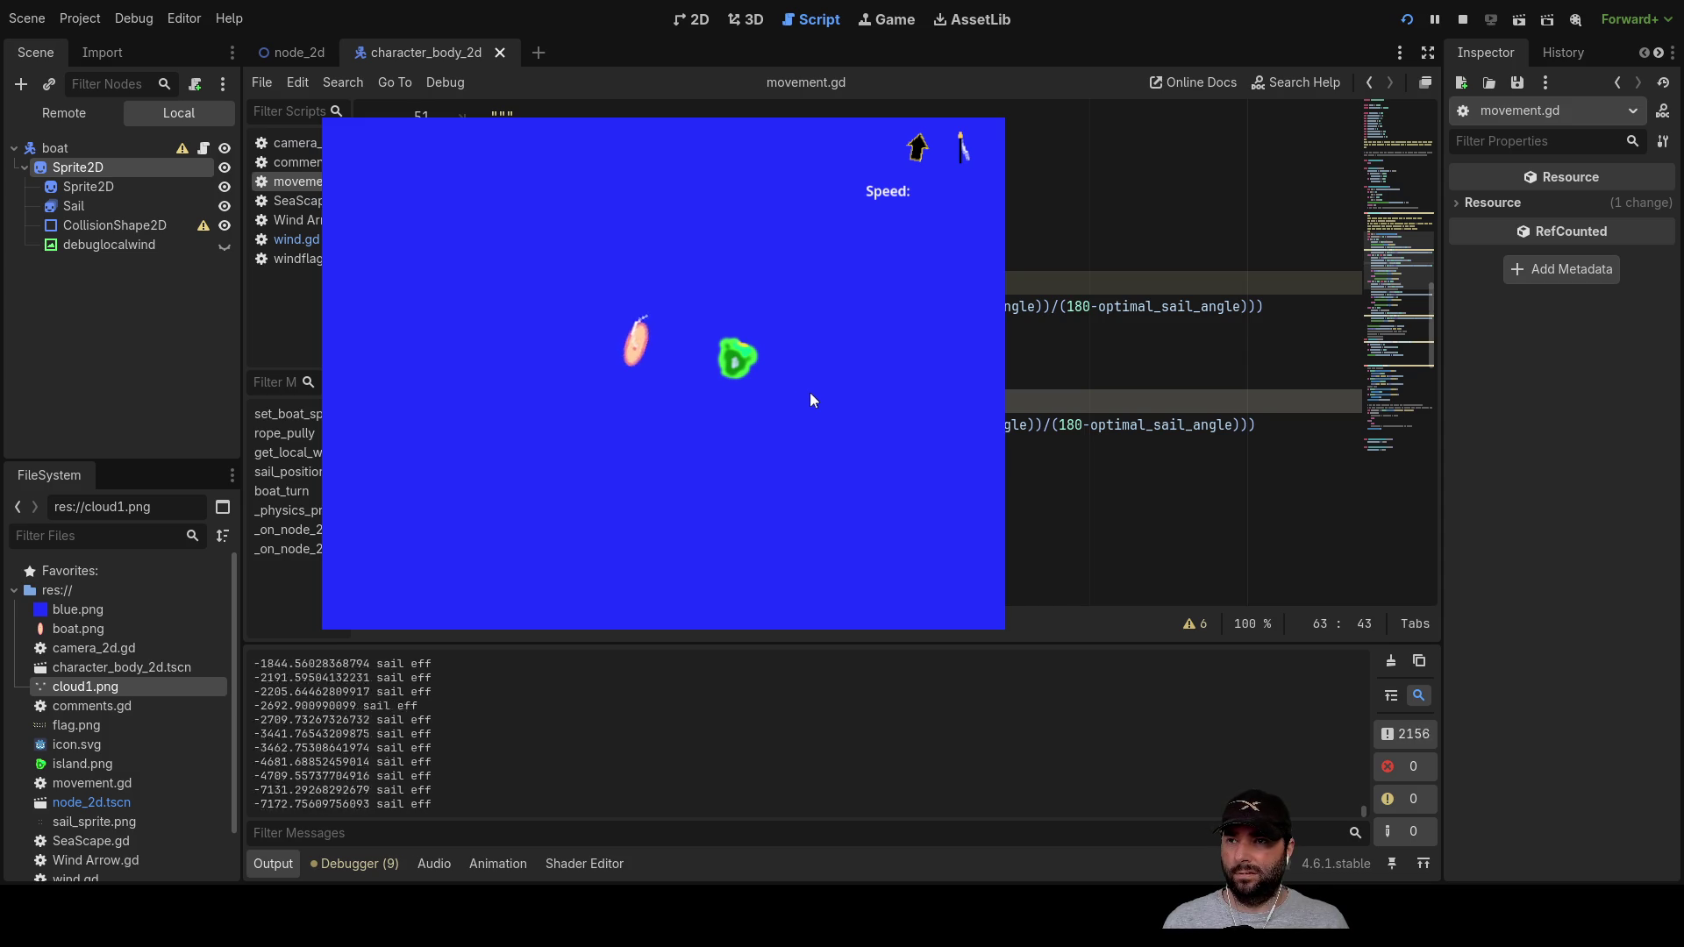
key("Right")
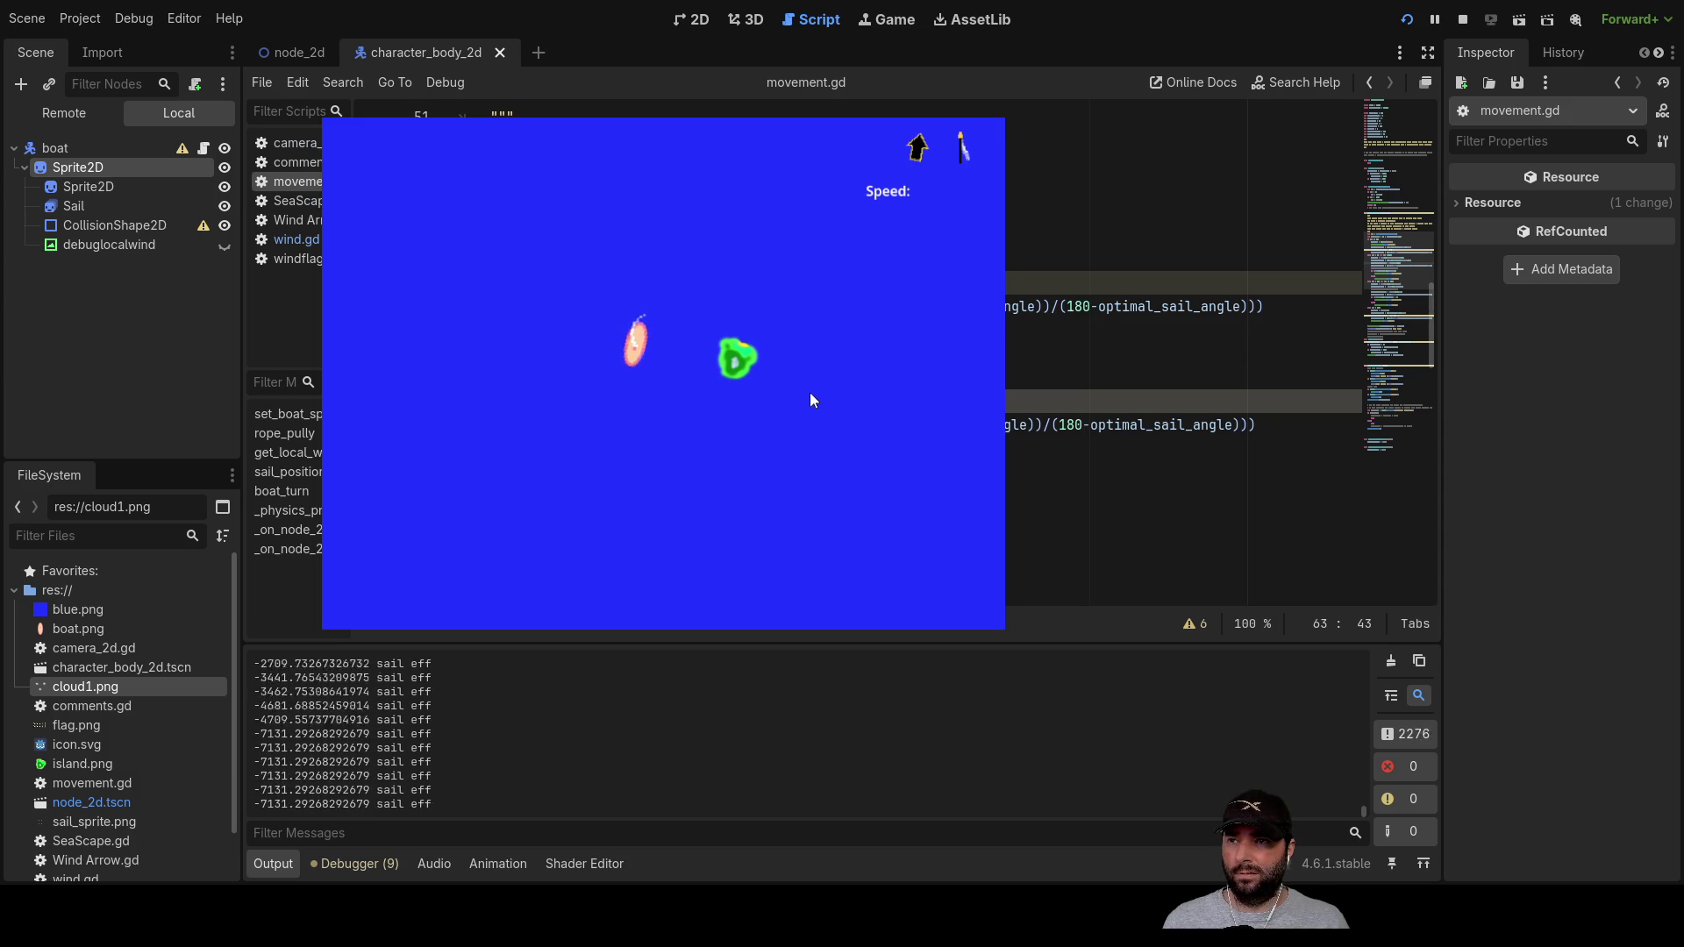
key("Left")
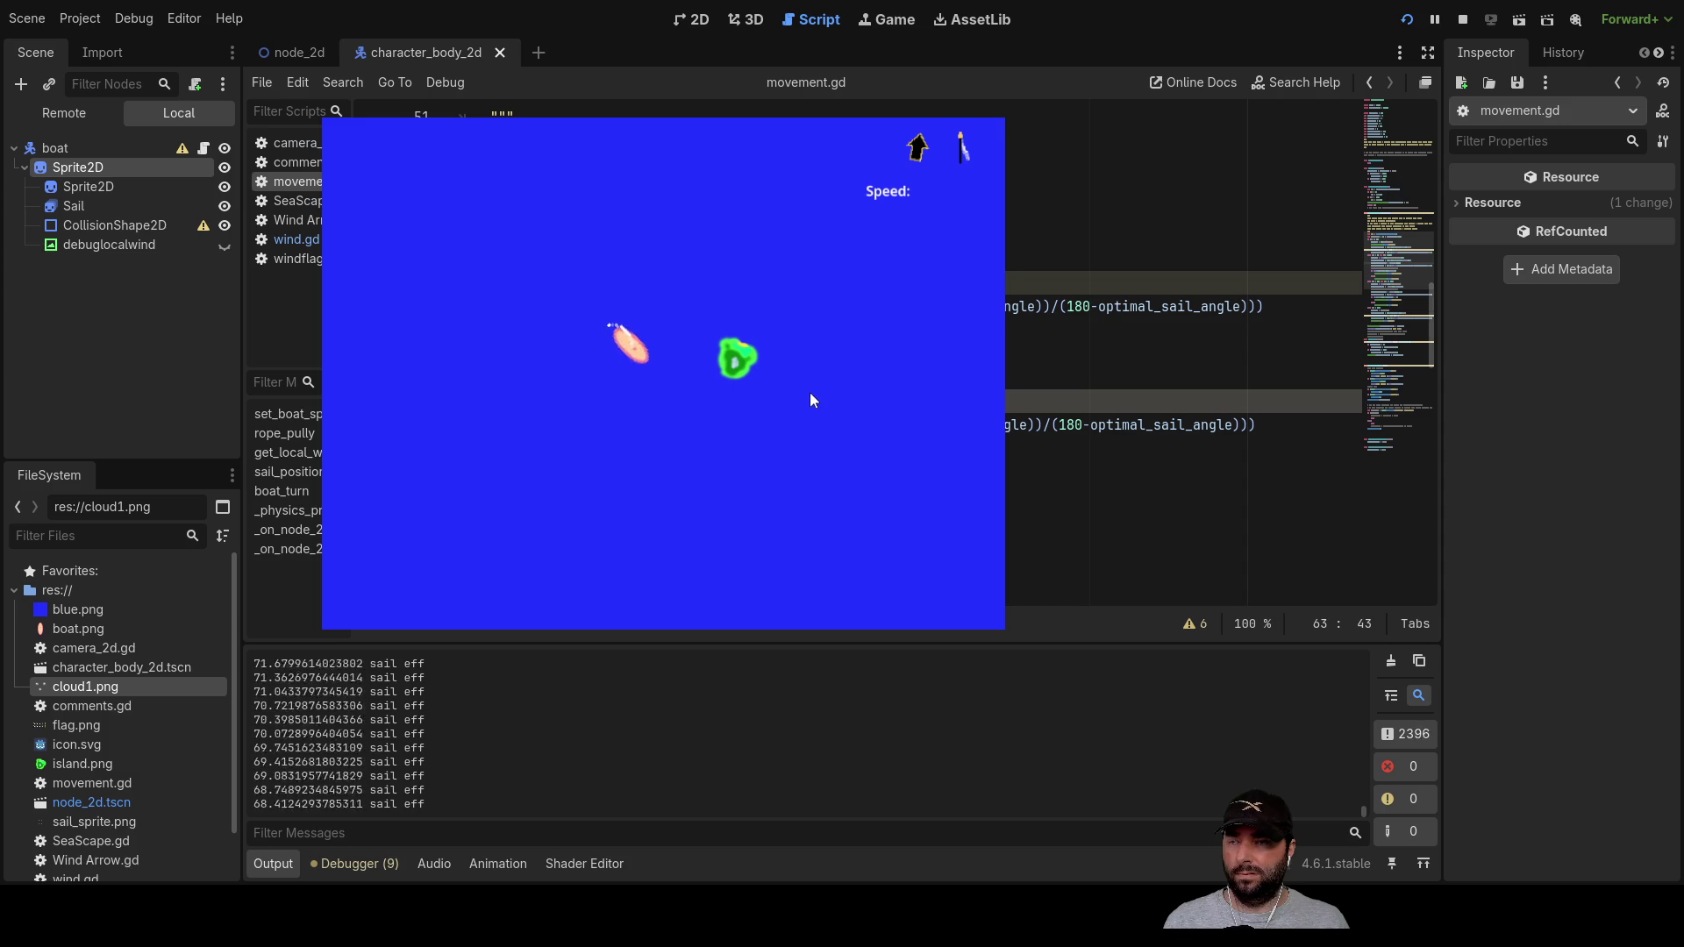
key("Right")
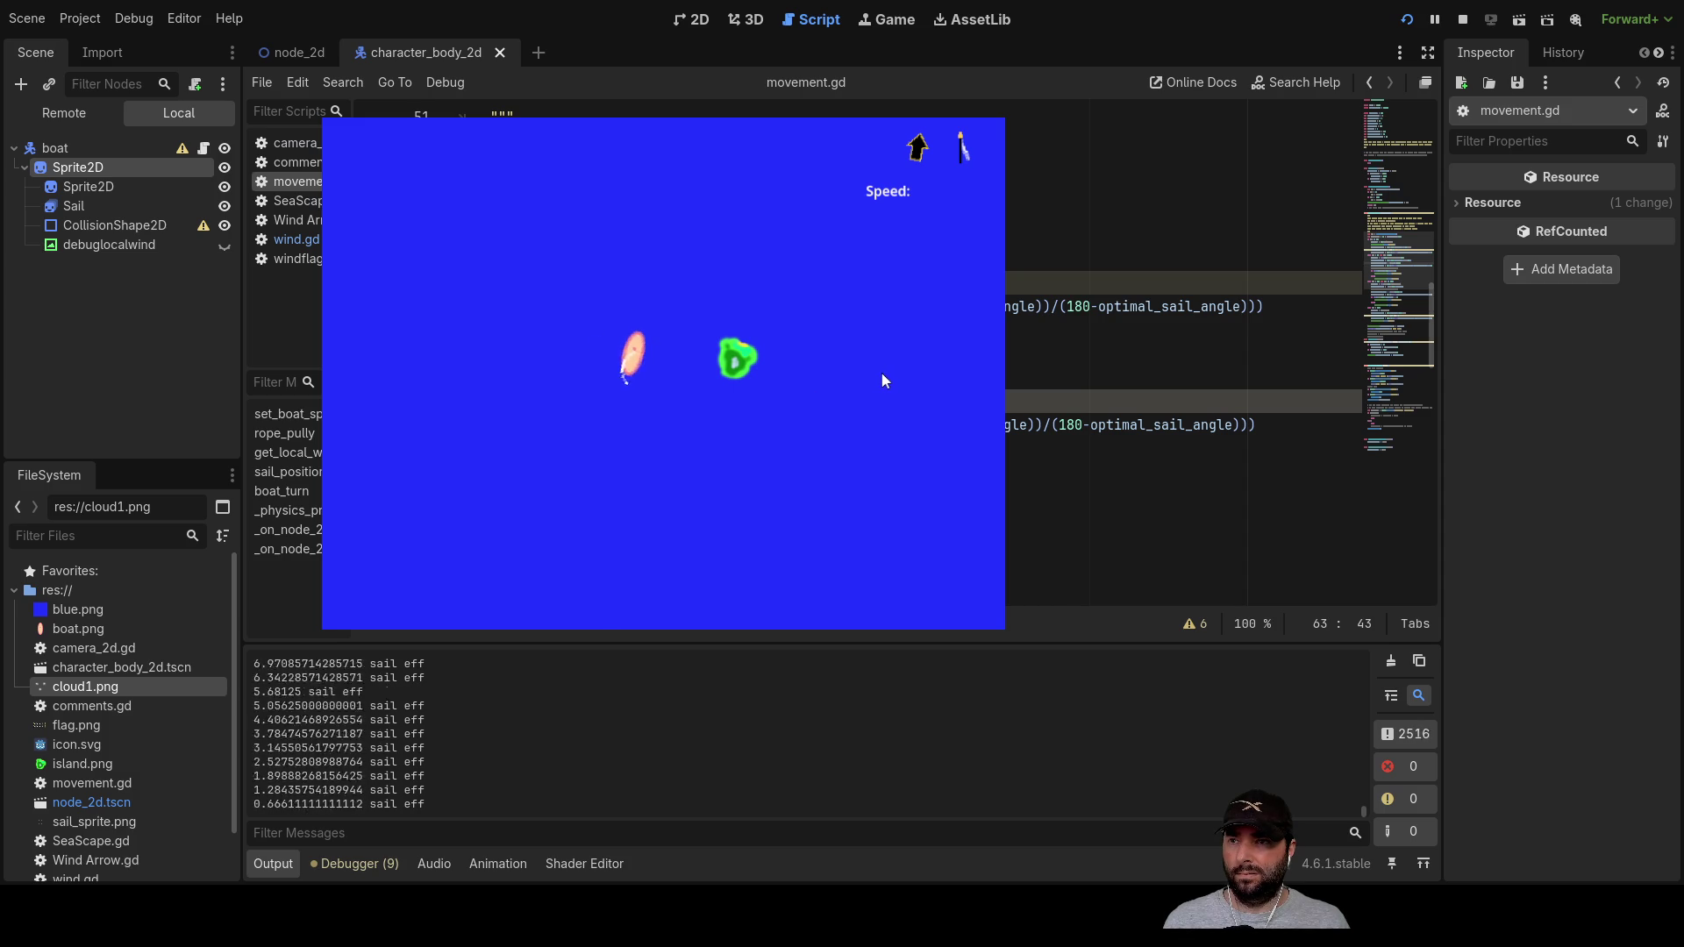
key("Left")
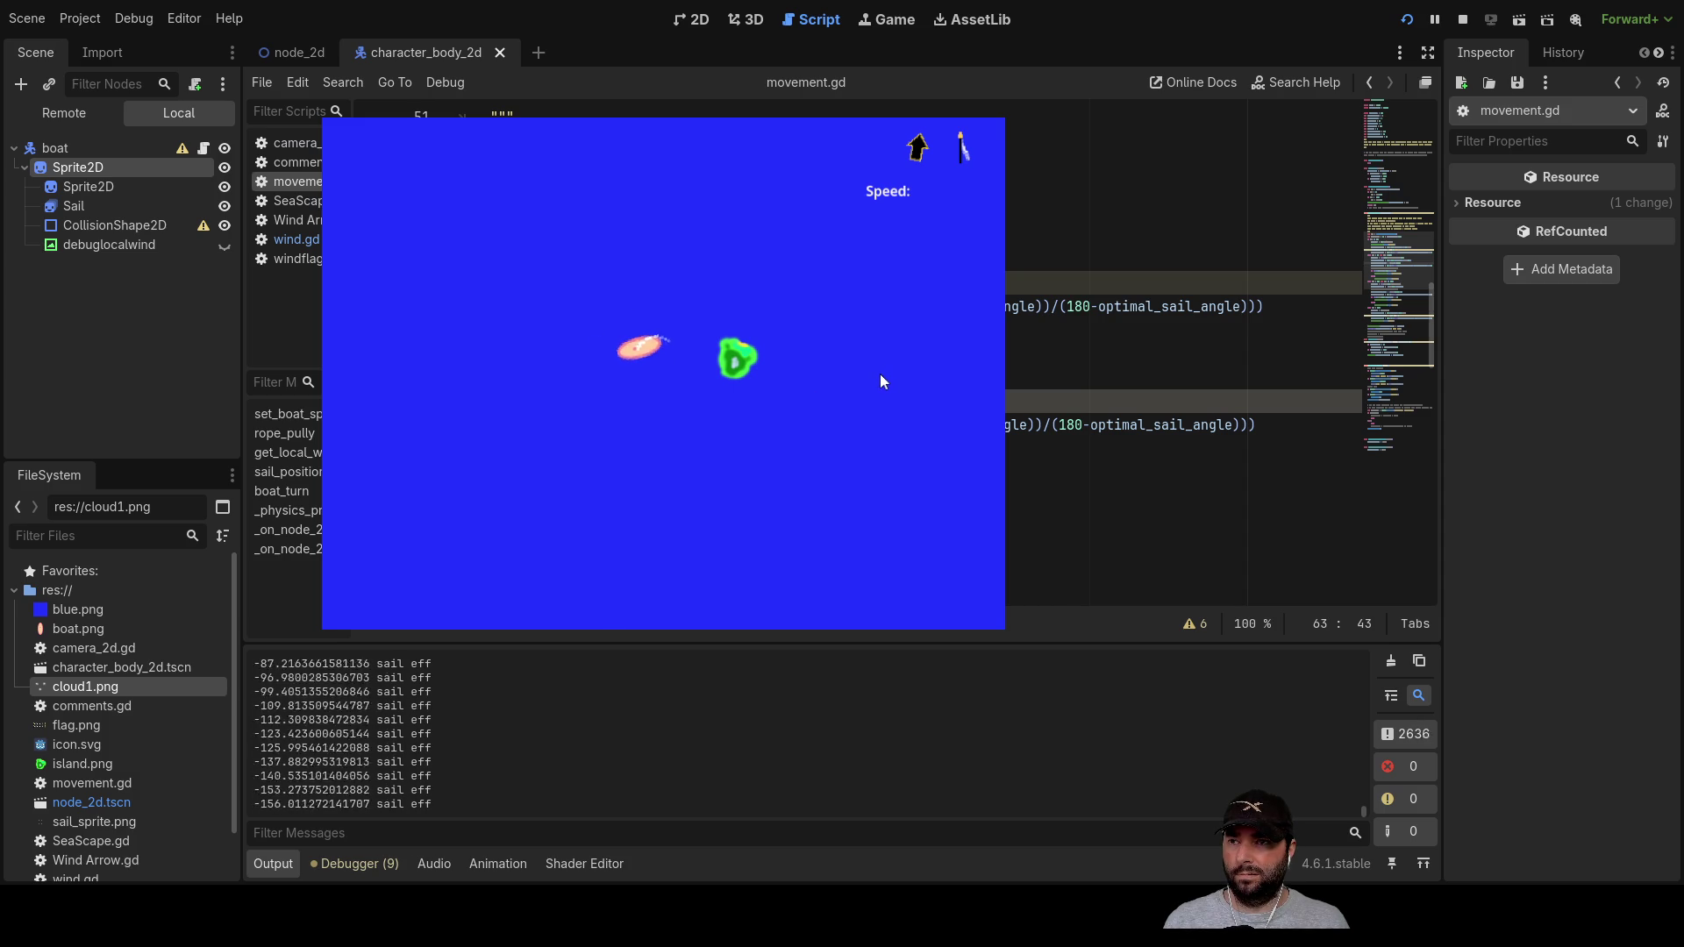
key("Left")
key("Right")
key("Right")
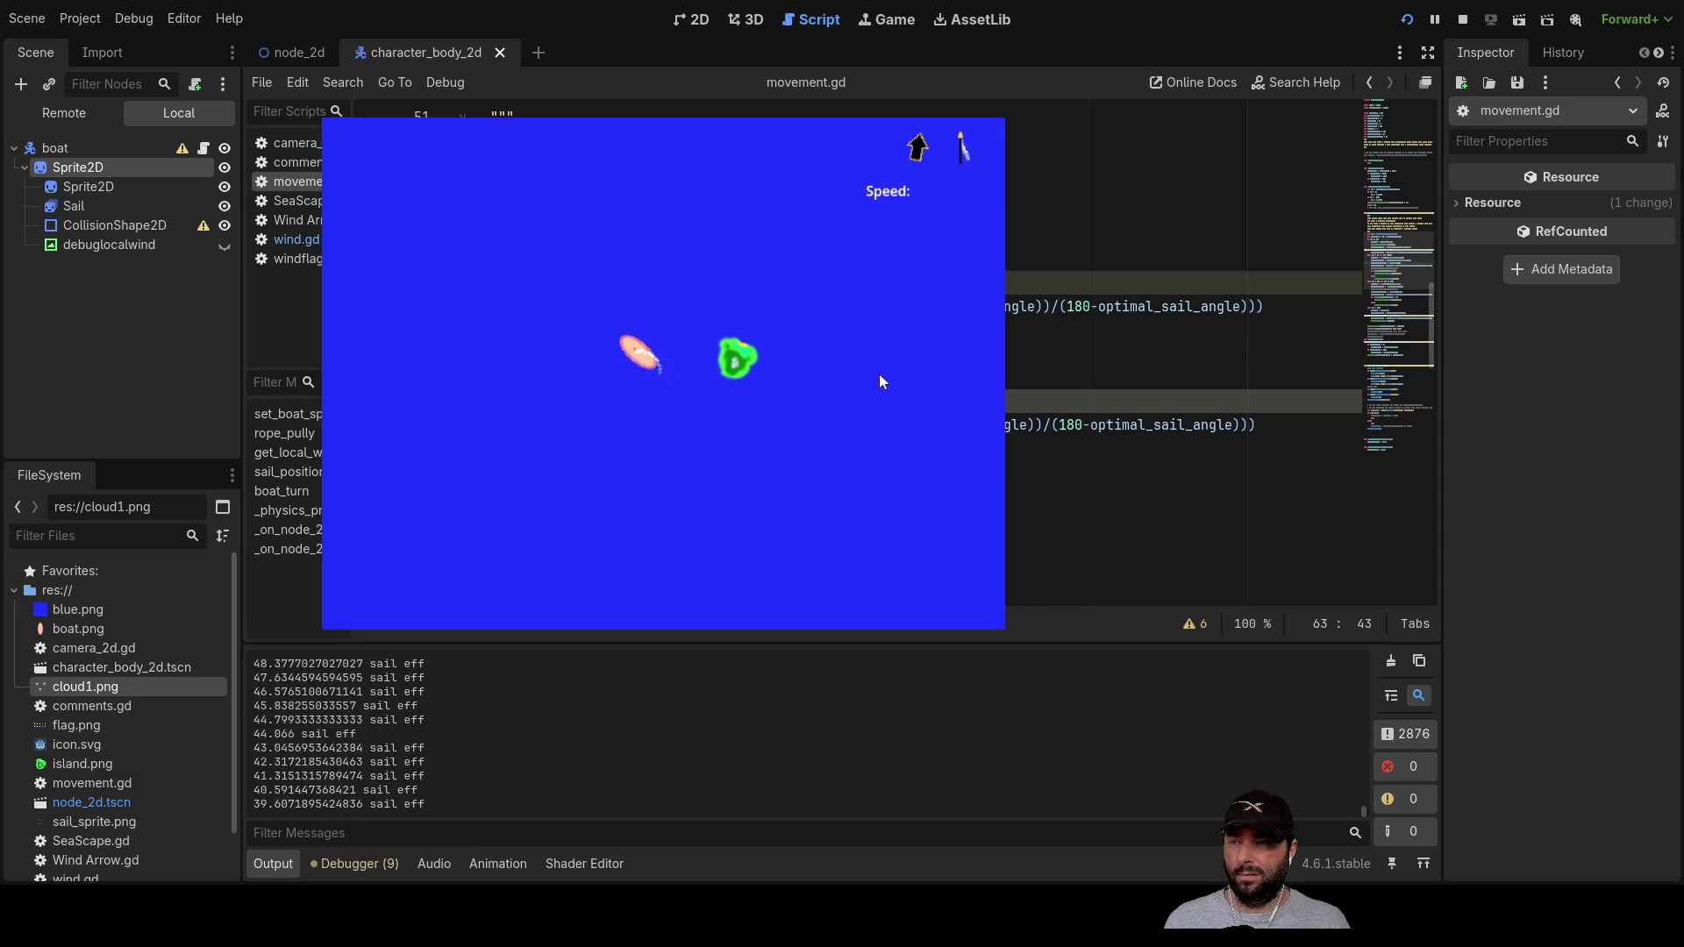
Step: Let the sail rope out longer and swing the boat counterclockwise toward near-vertical
key("Up")
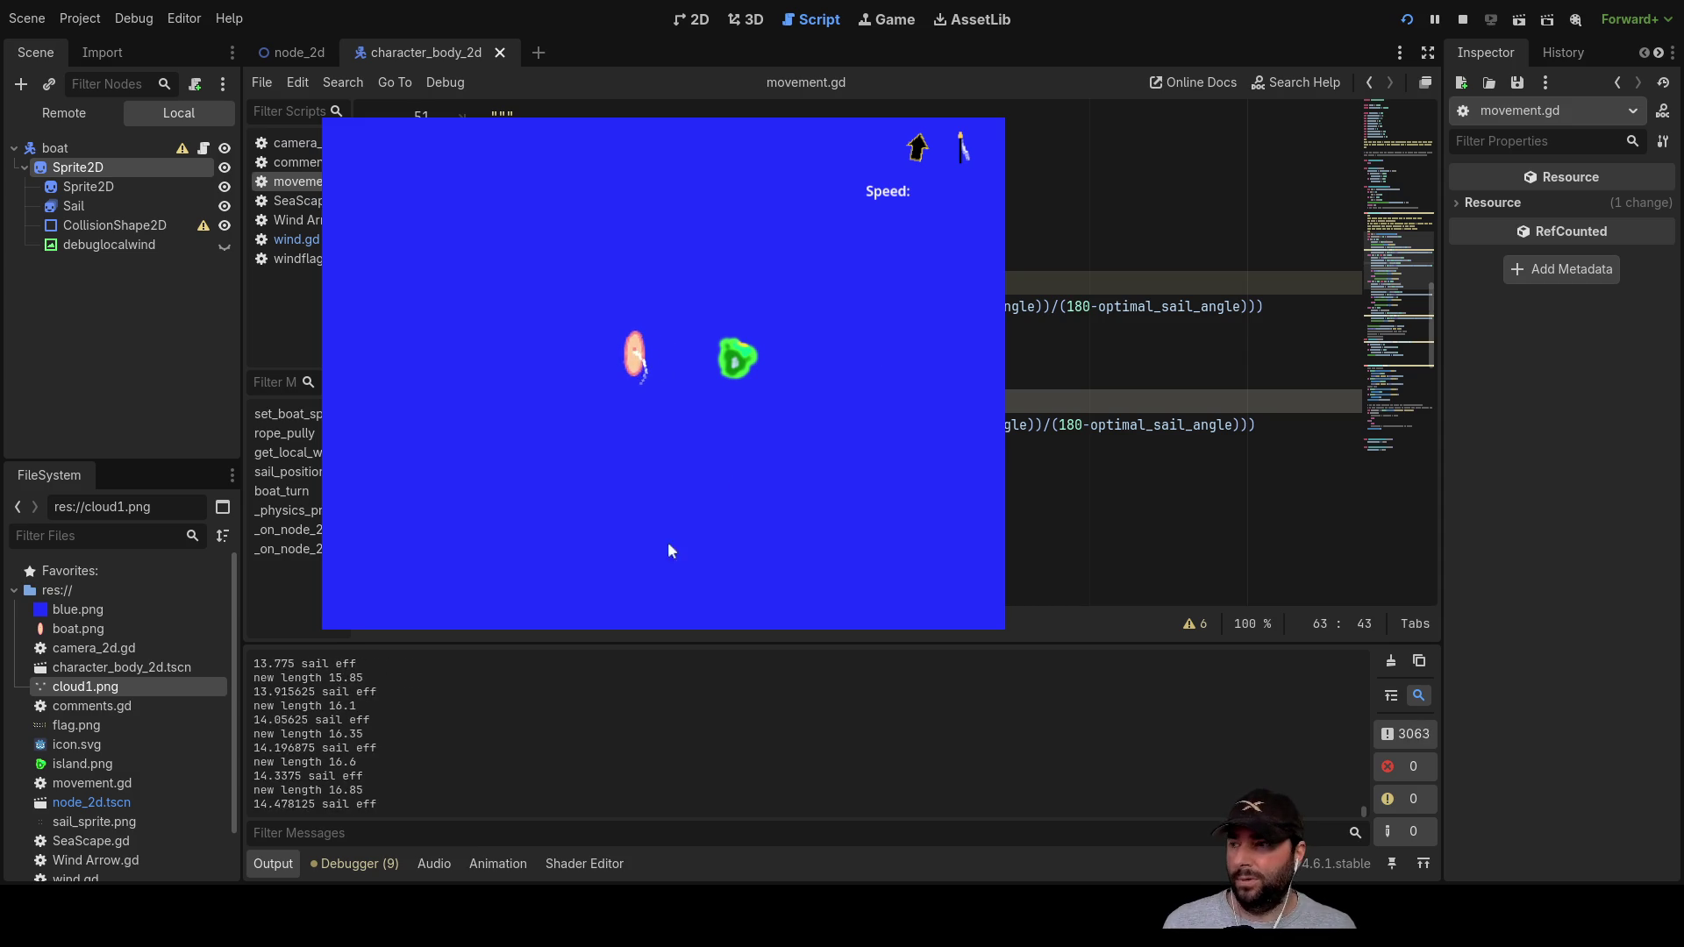
key("Up")
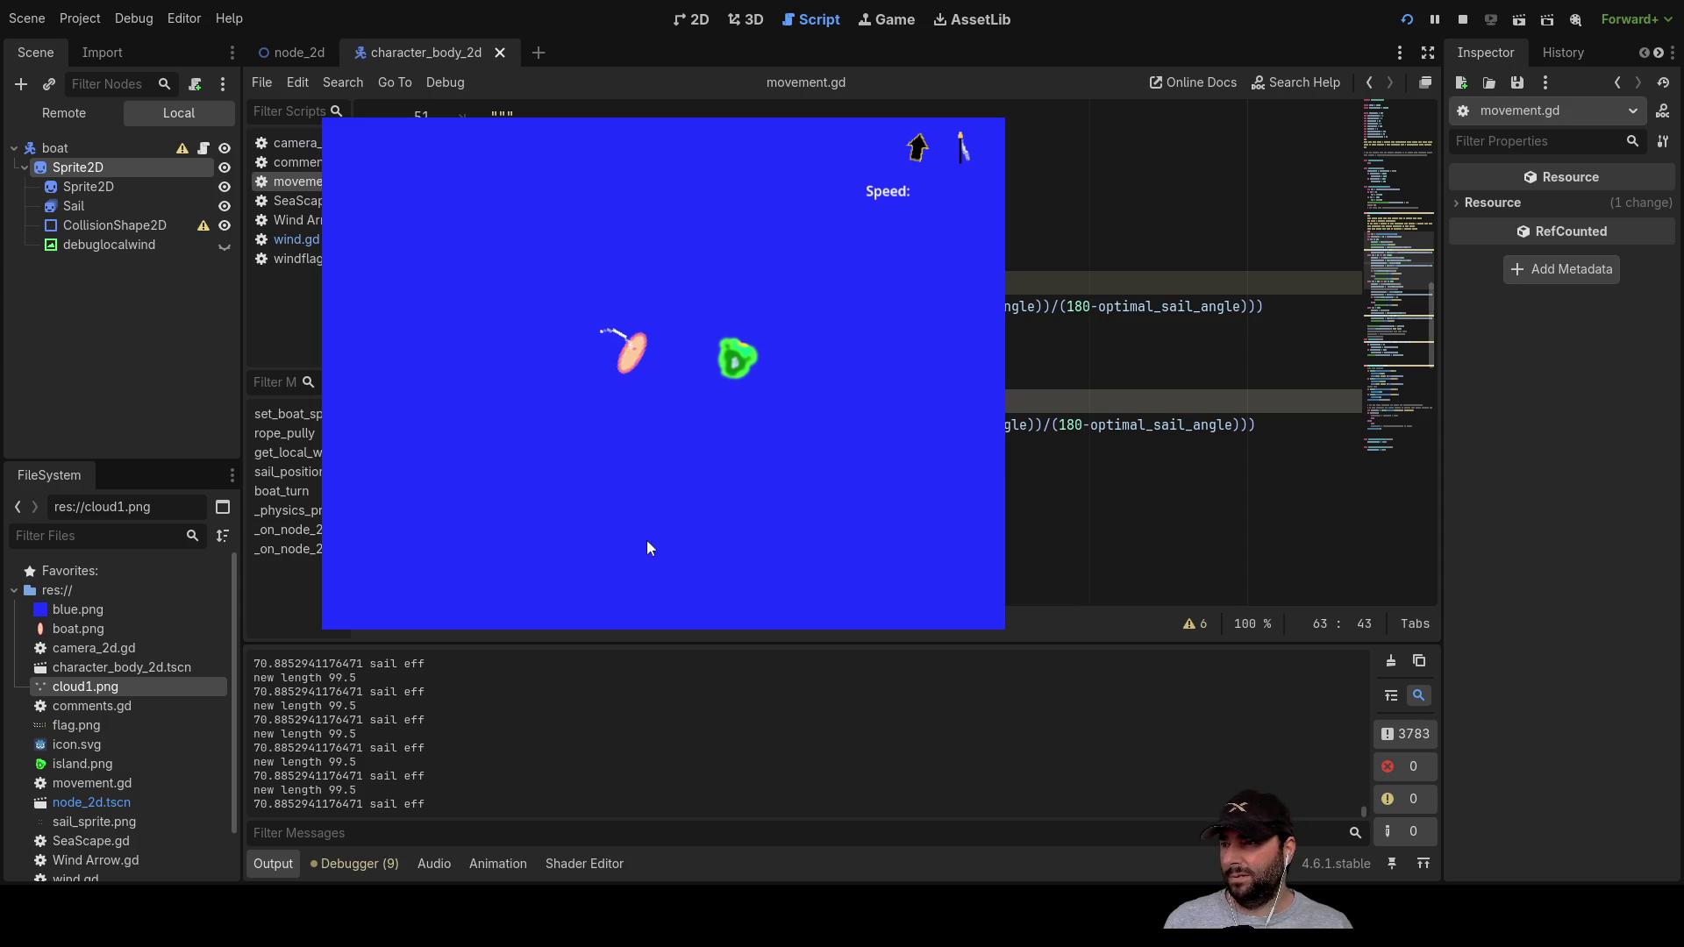
key("Left")
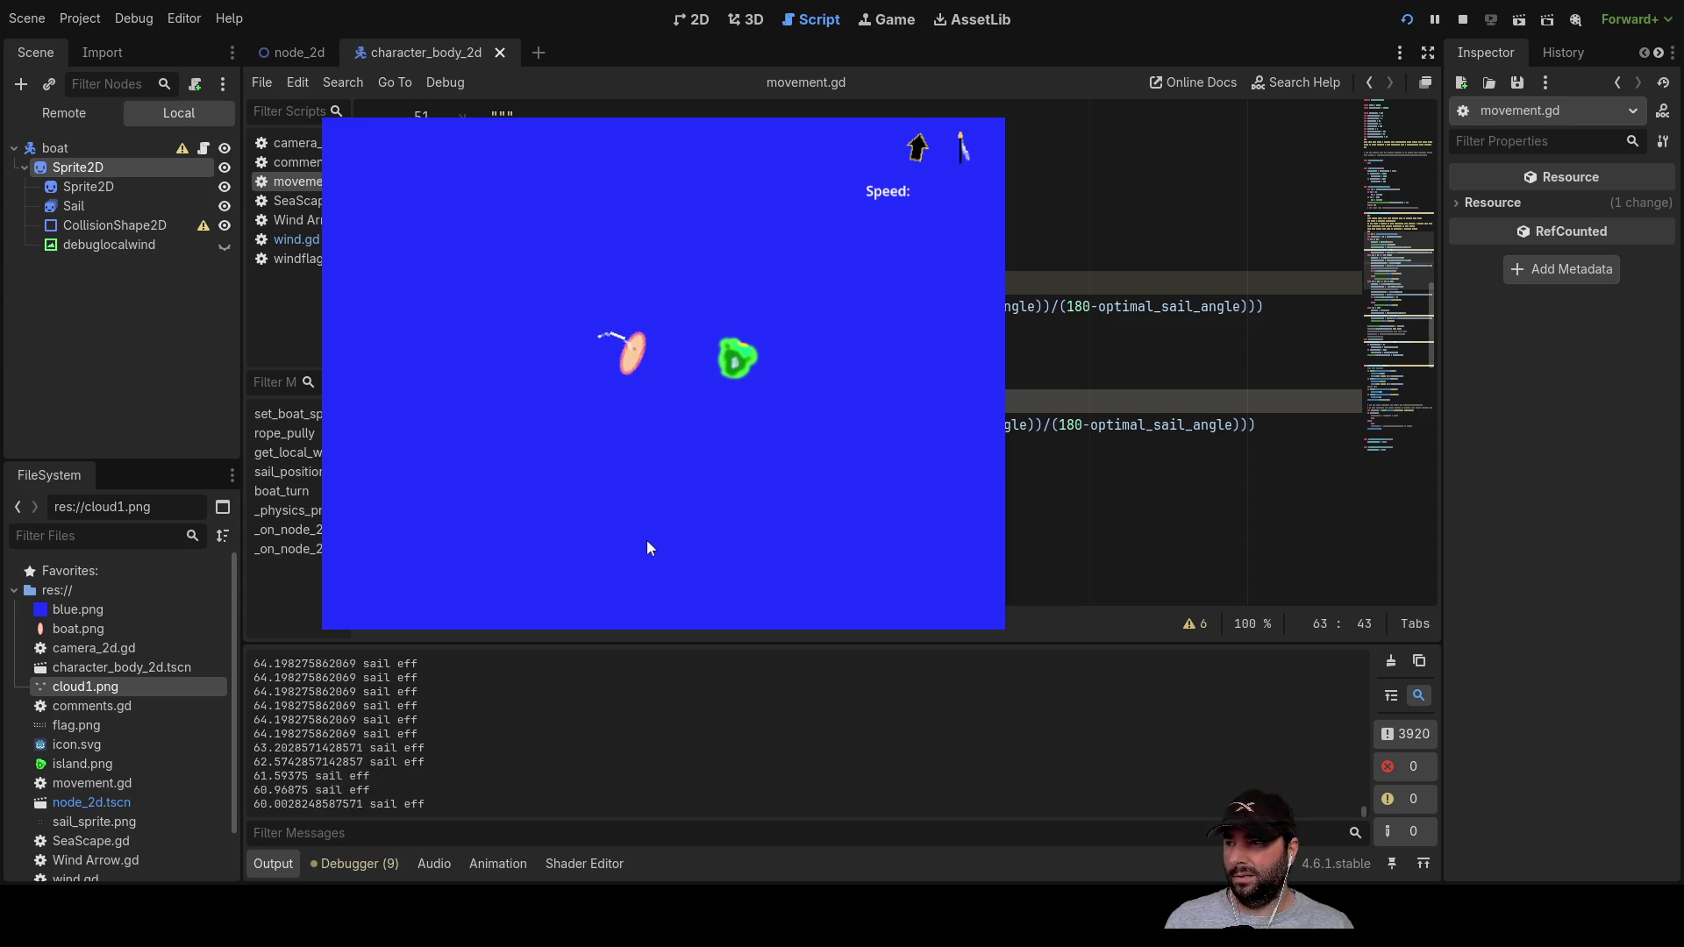
key("Right")
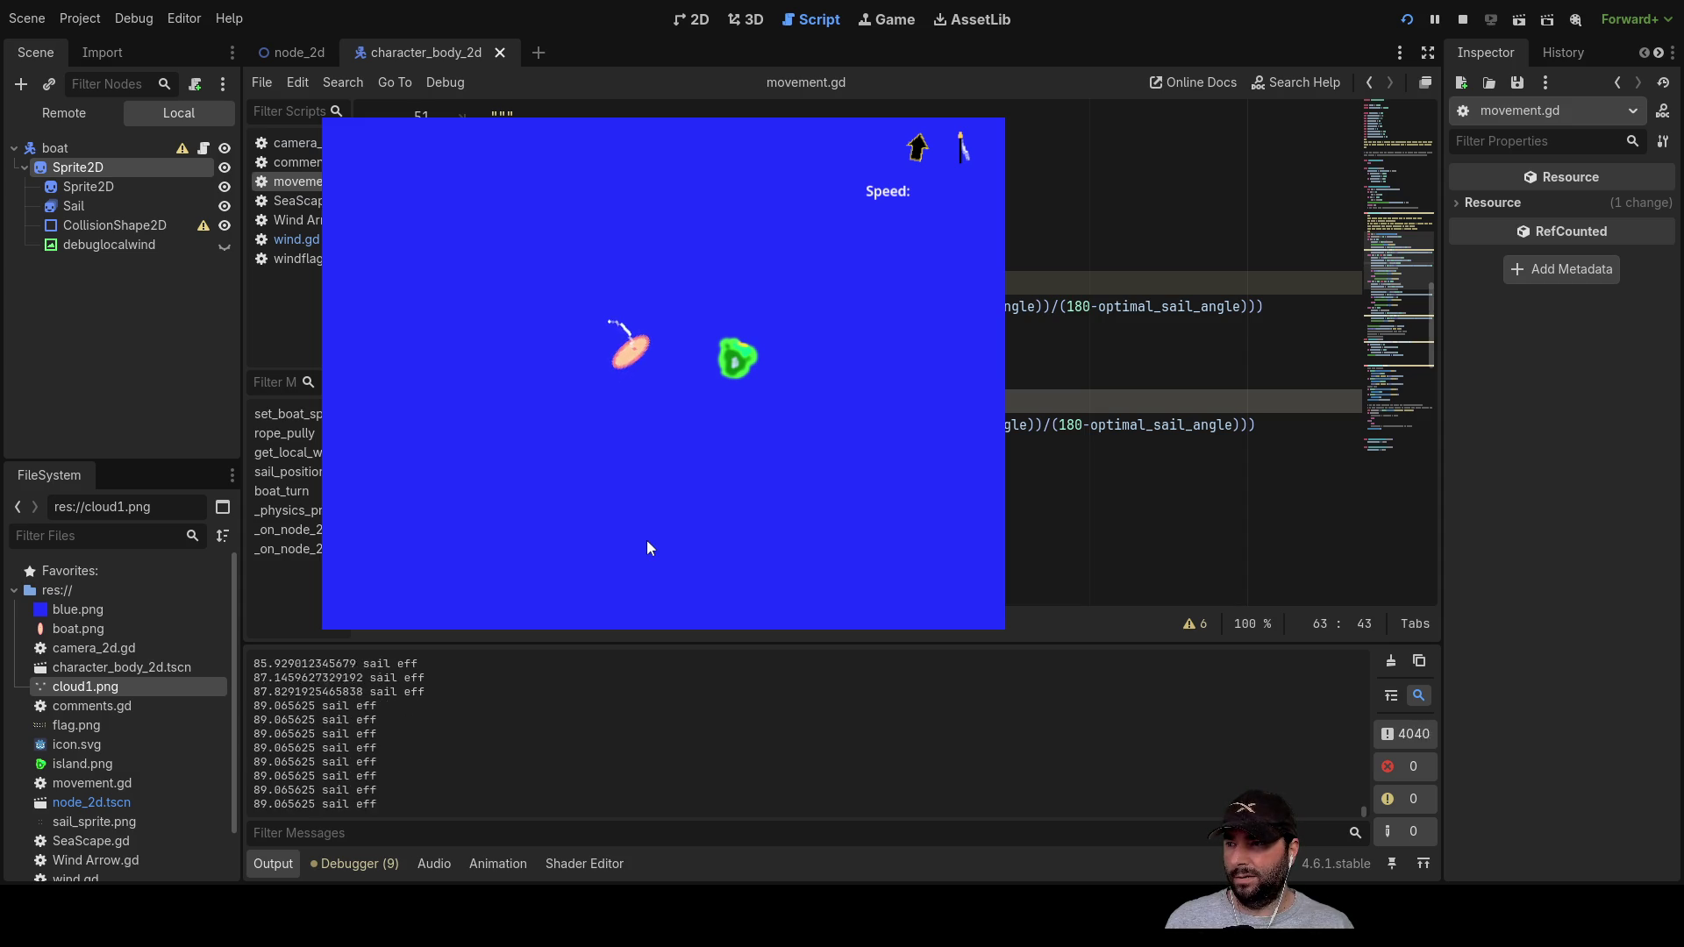
key("Left")
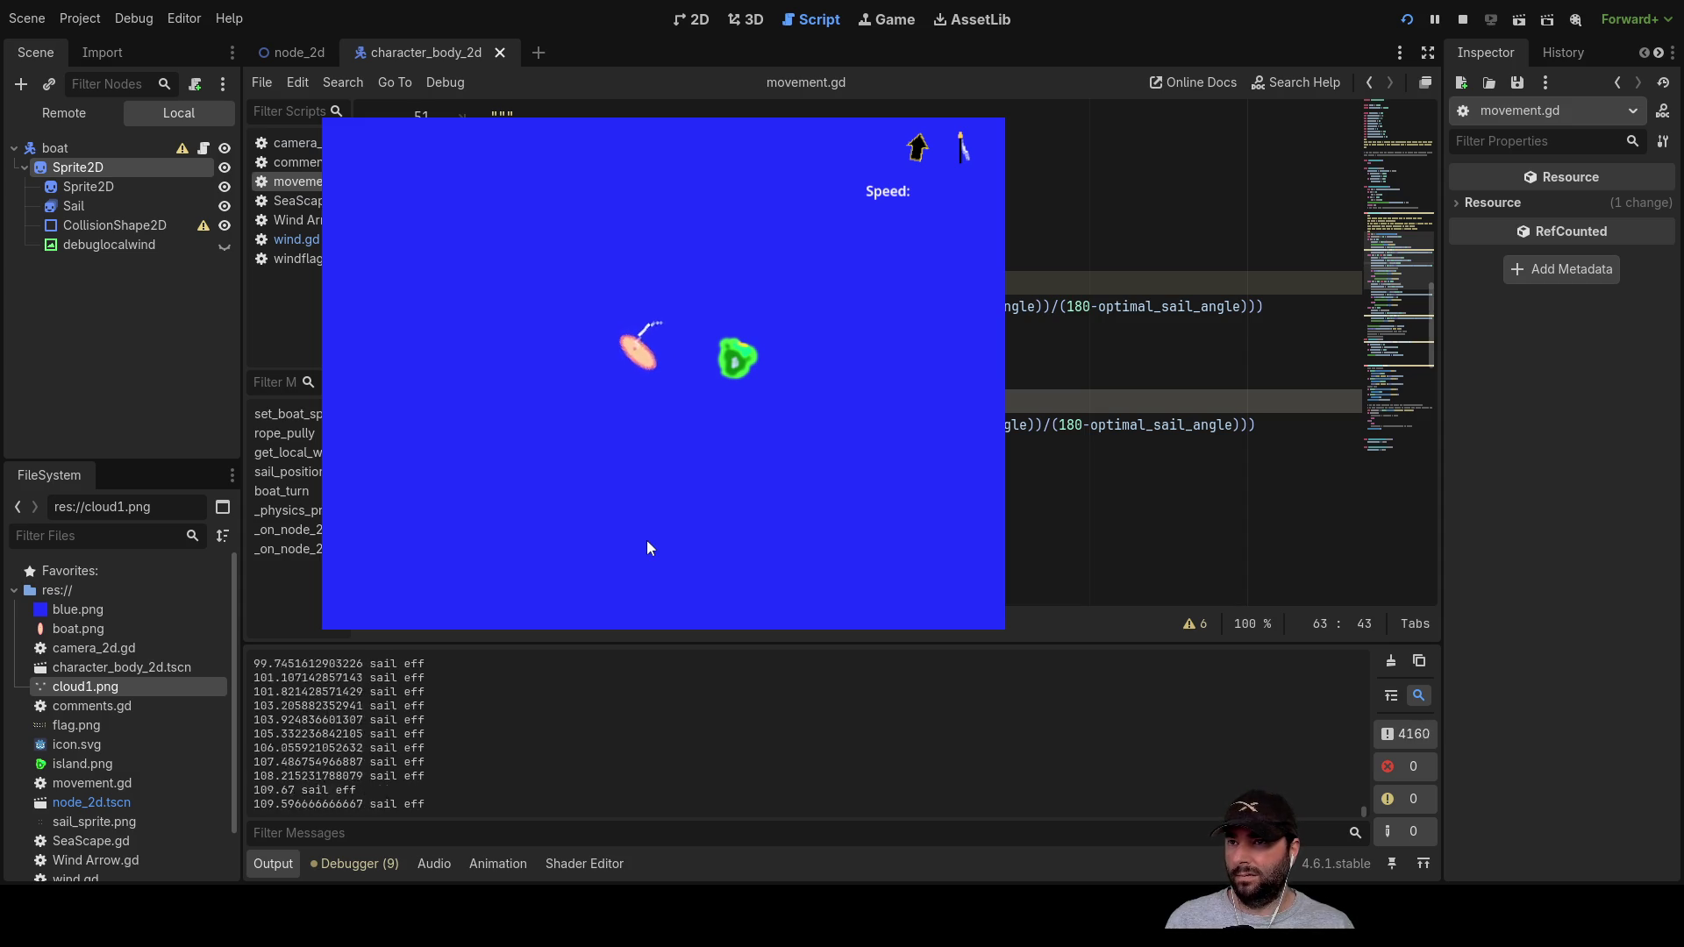
key("Left")
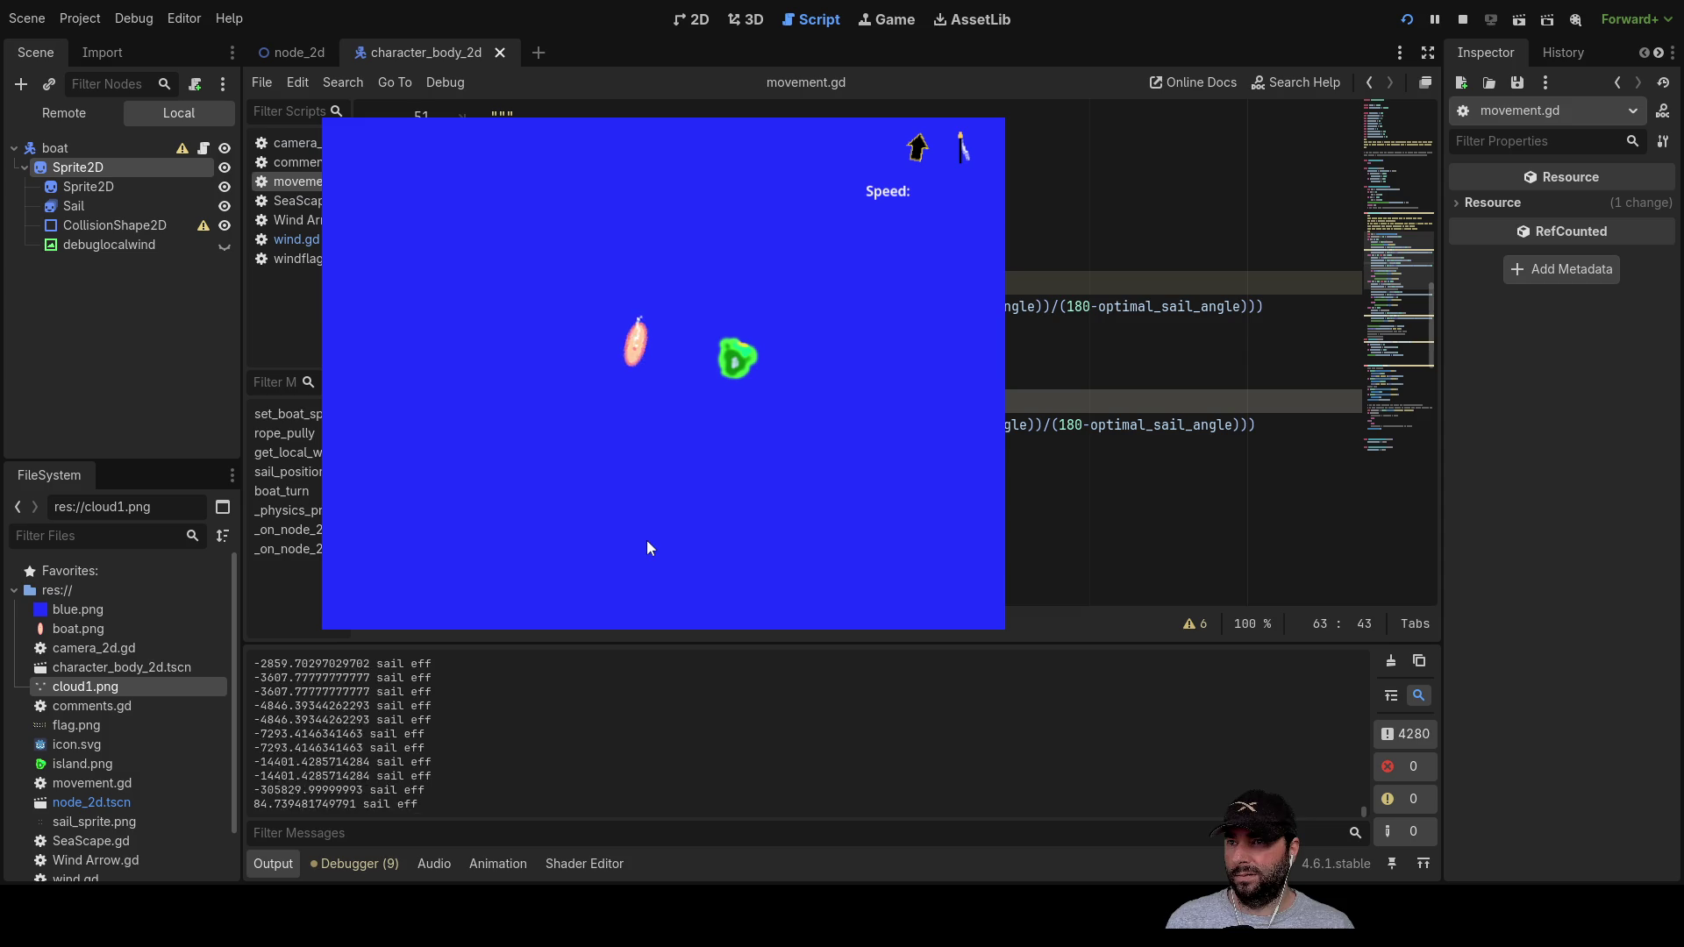
key("Left")
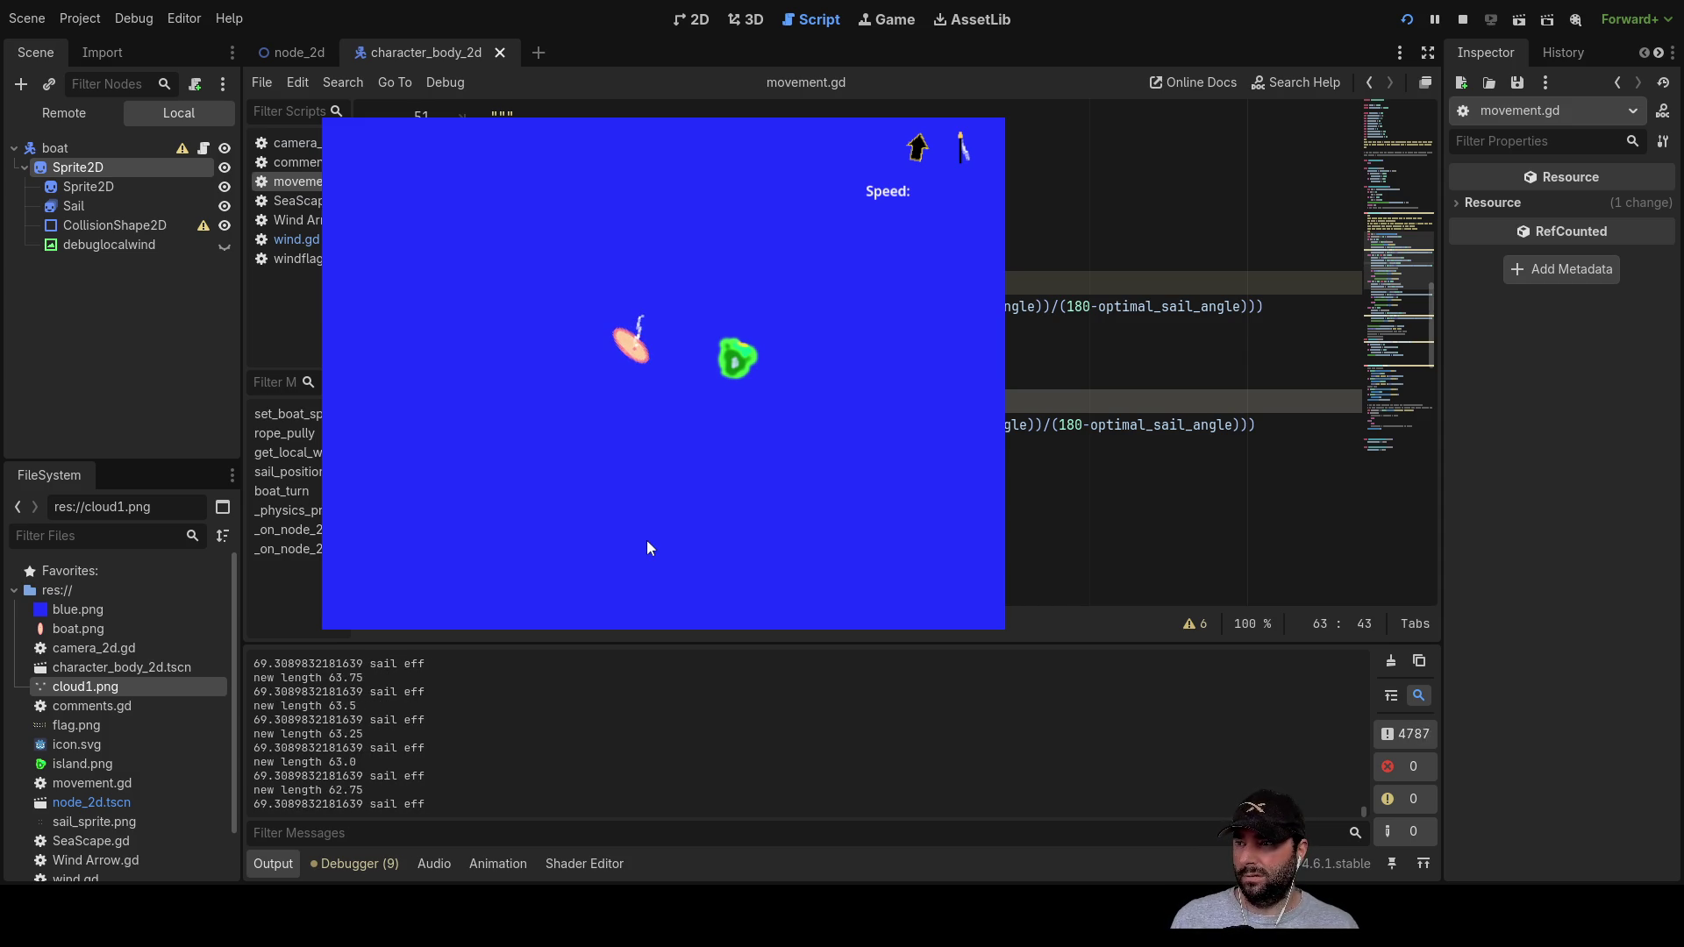
key("Left")
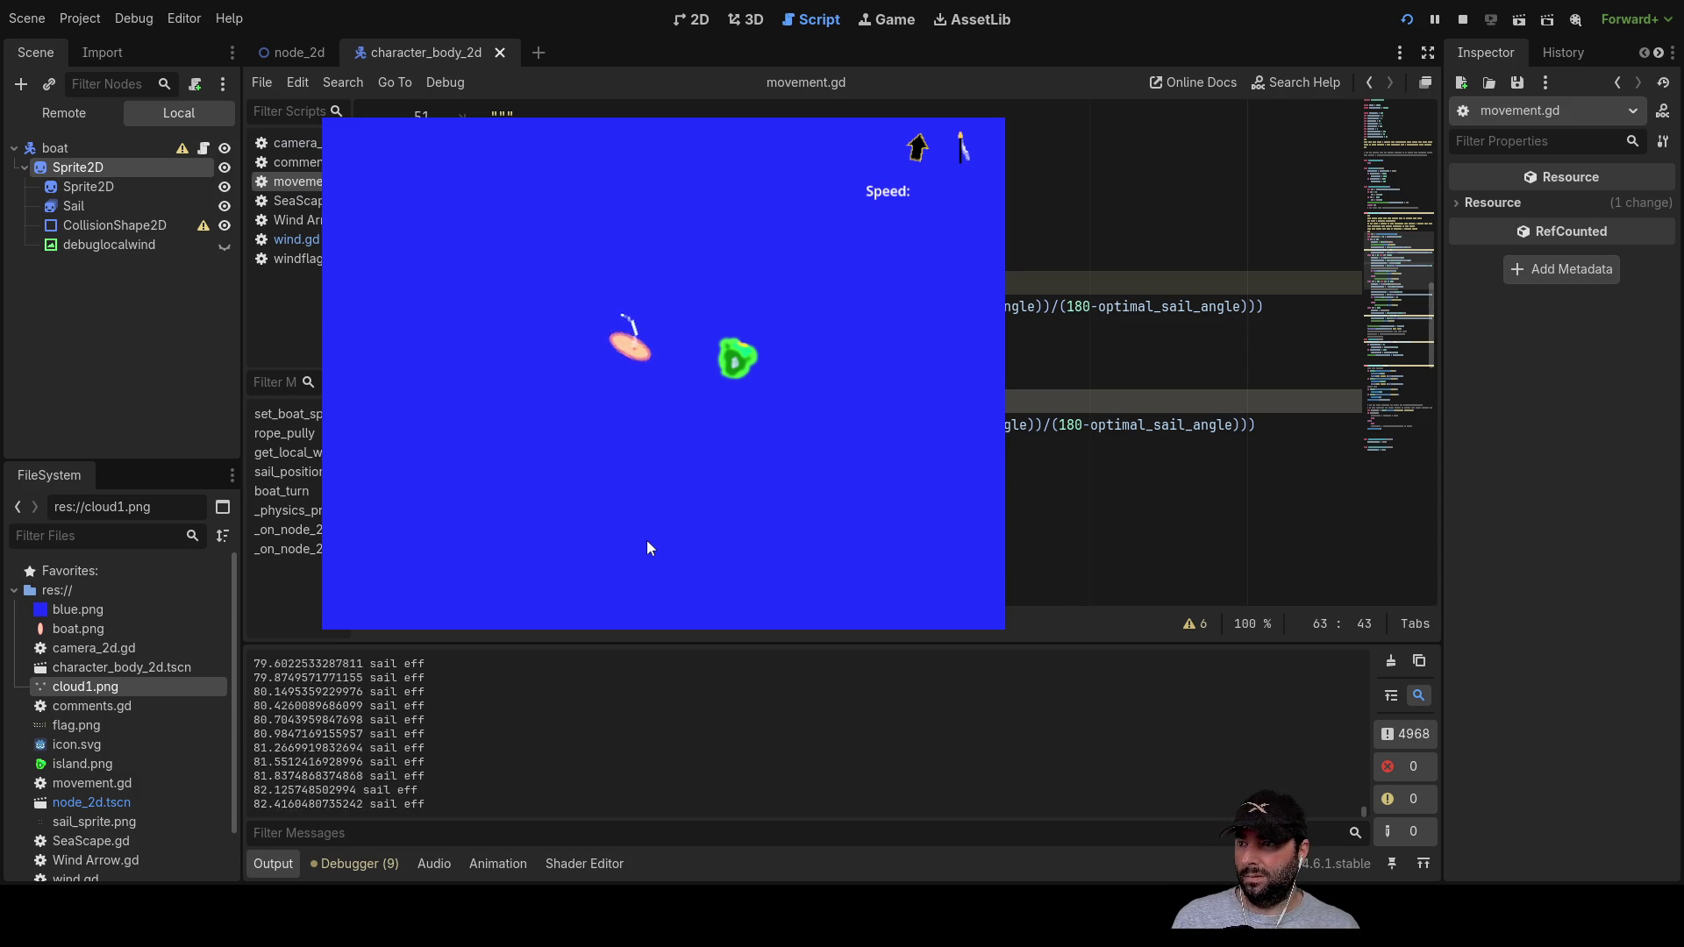
key("Left")
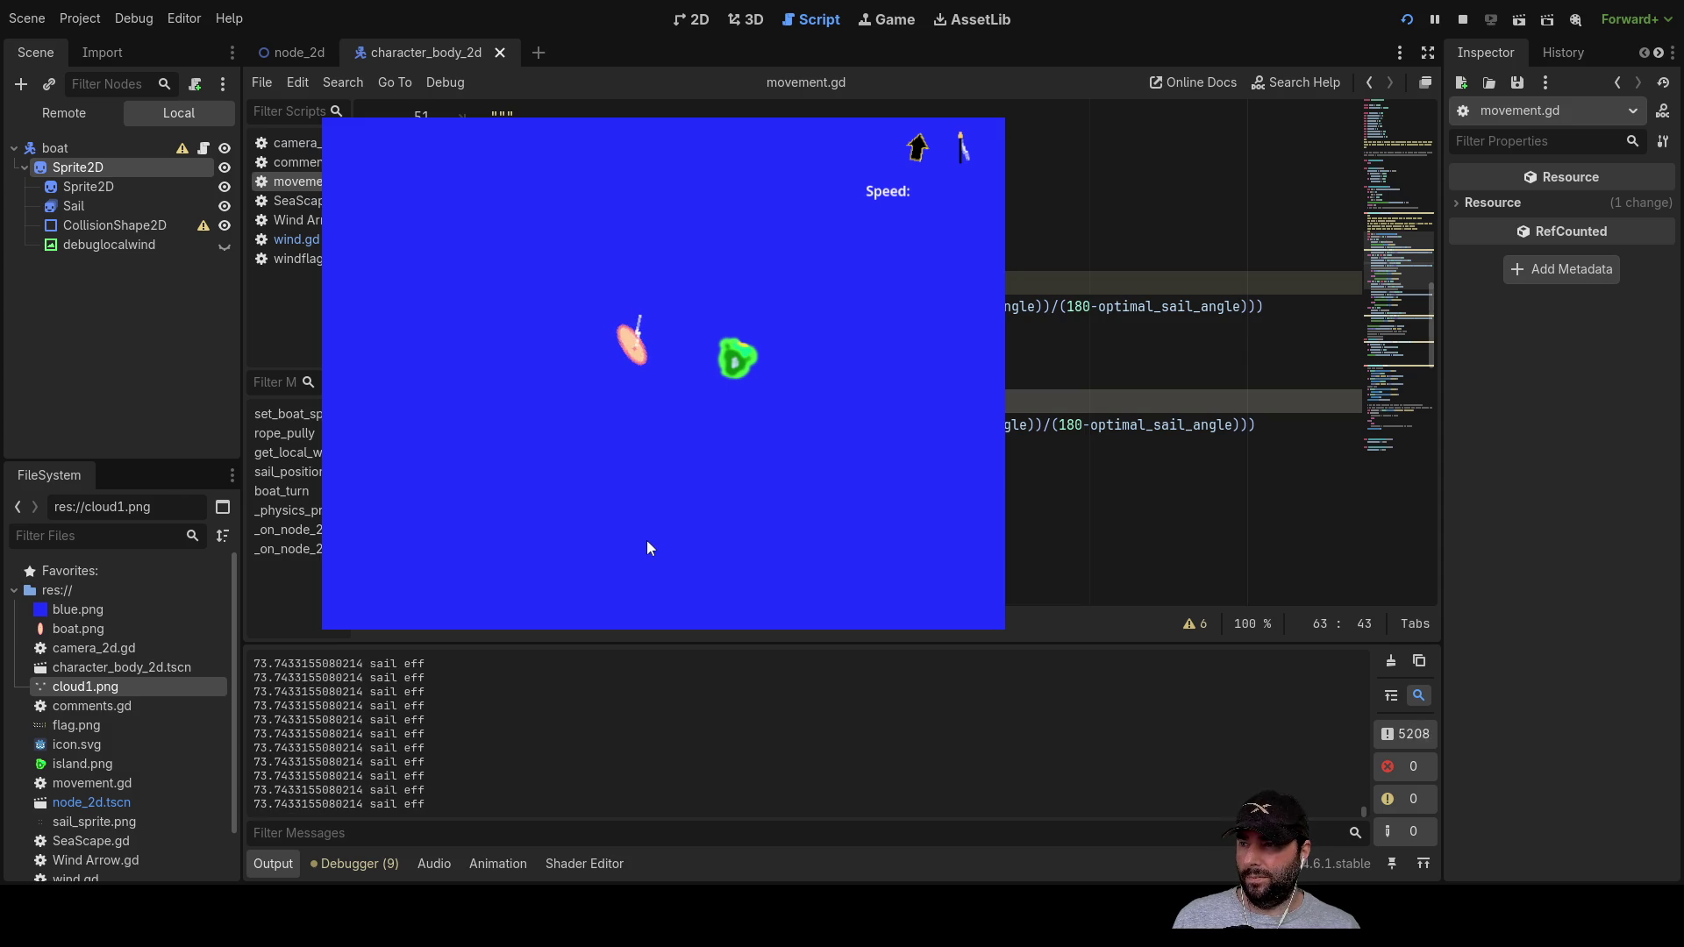
key("Right")
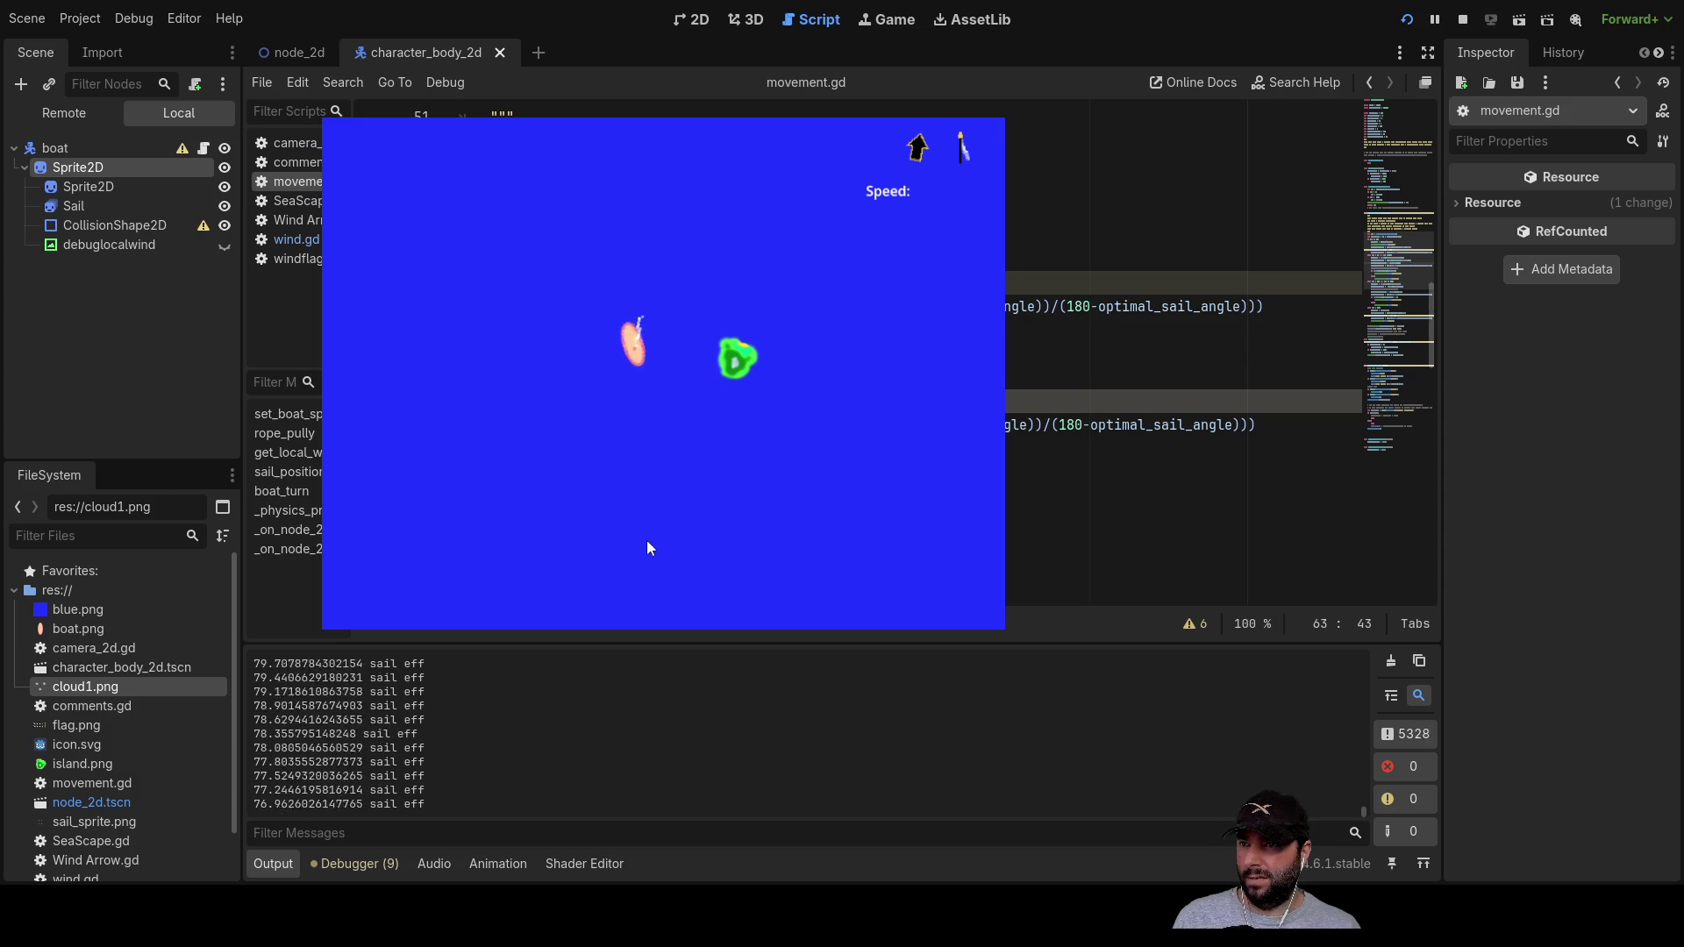
key("Right")
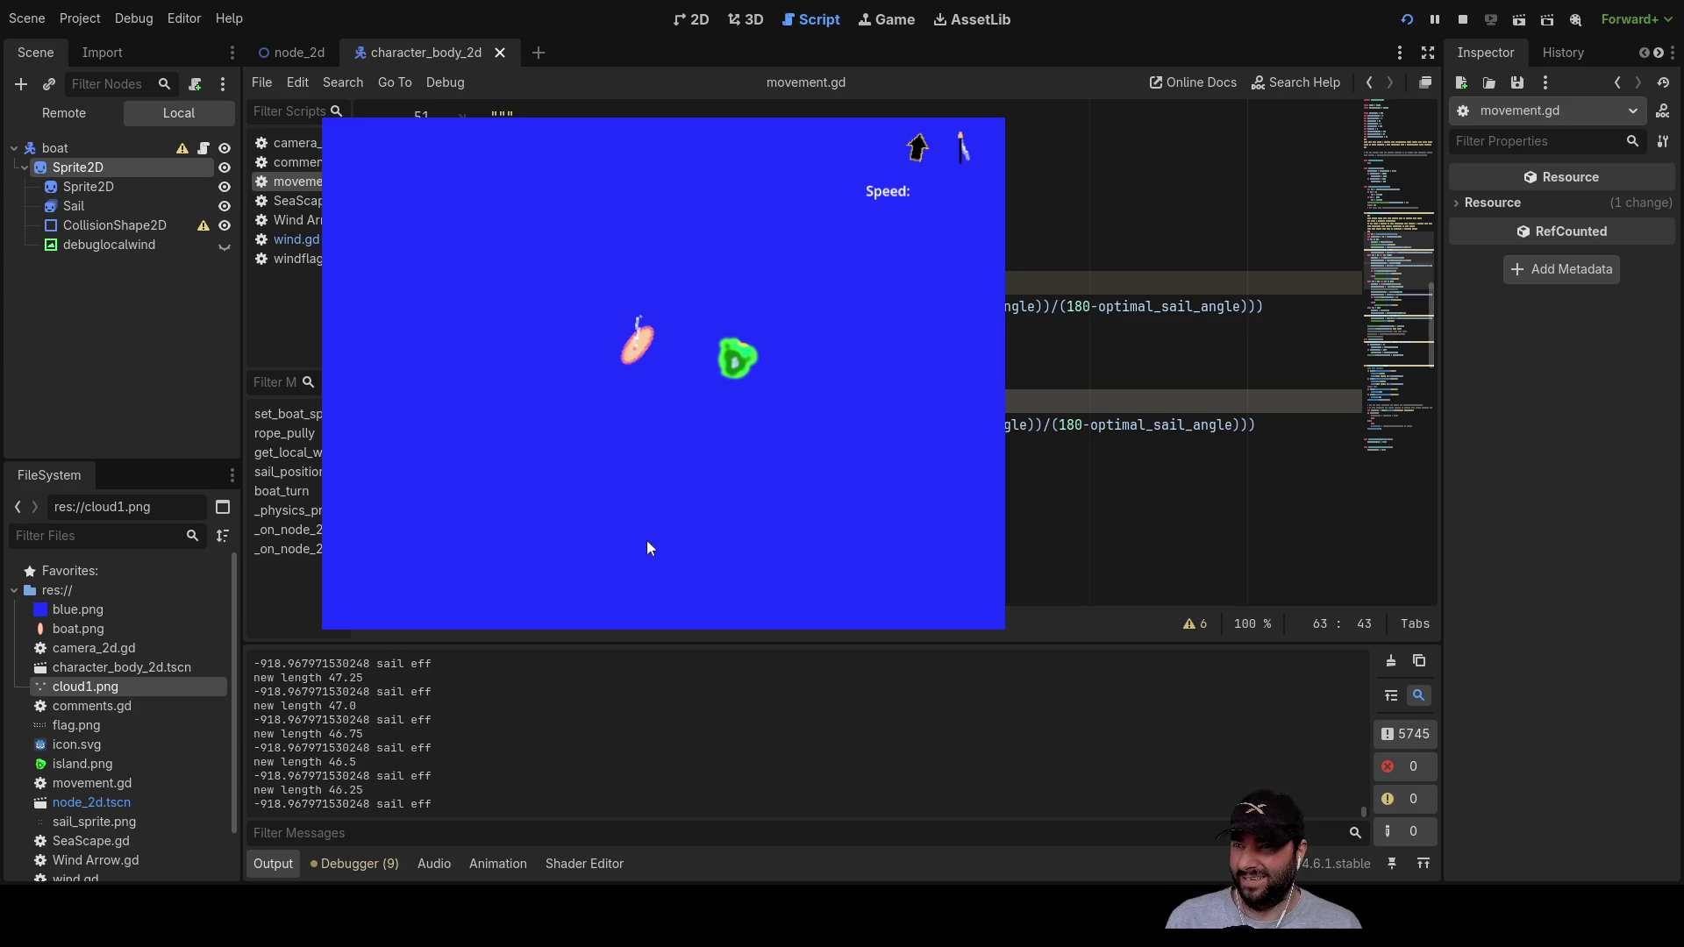
Step: Trim the sail rope in and out while turning between upright and right-tilted headings
key("Down")
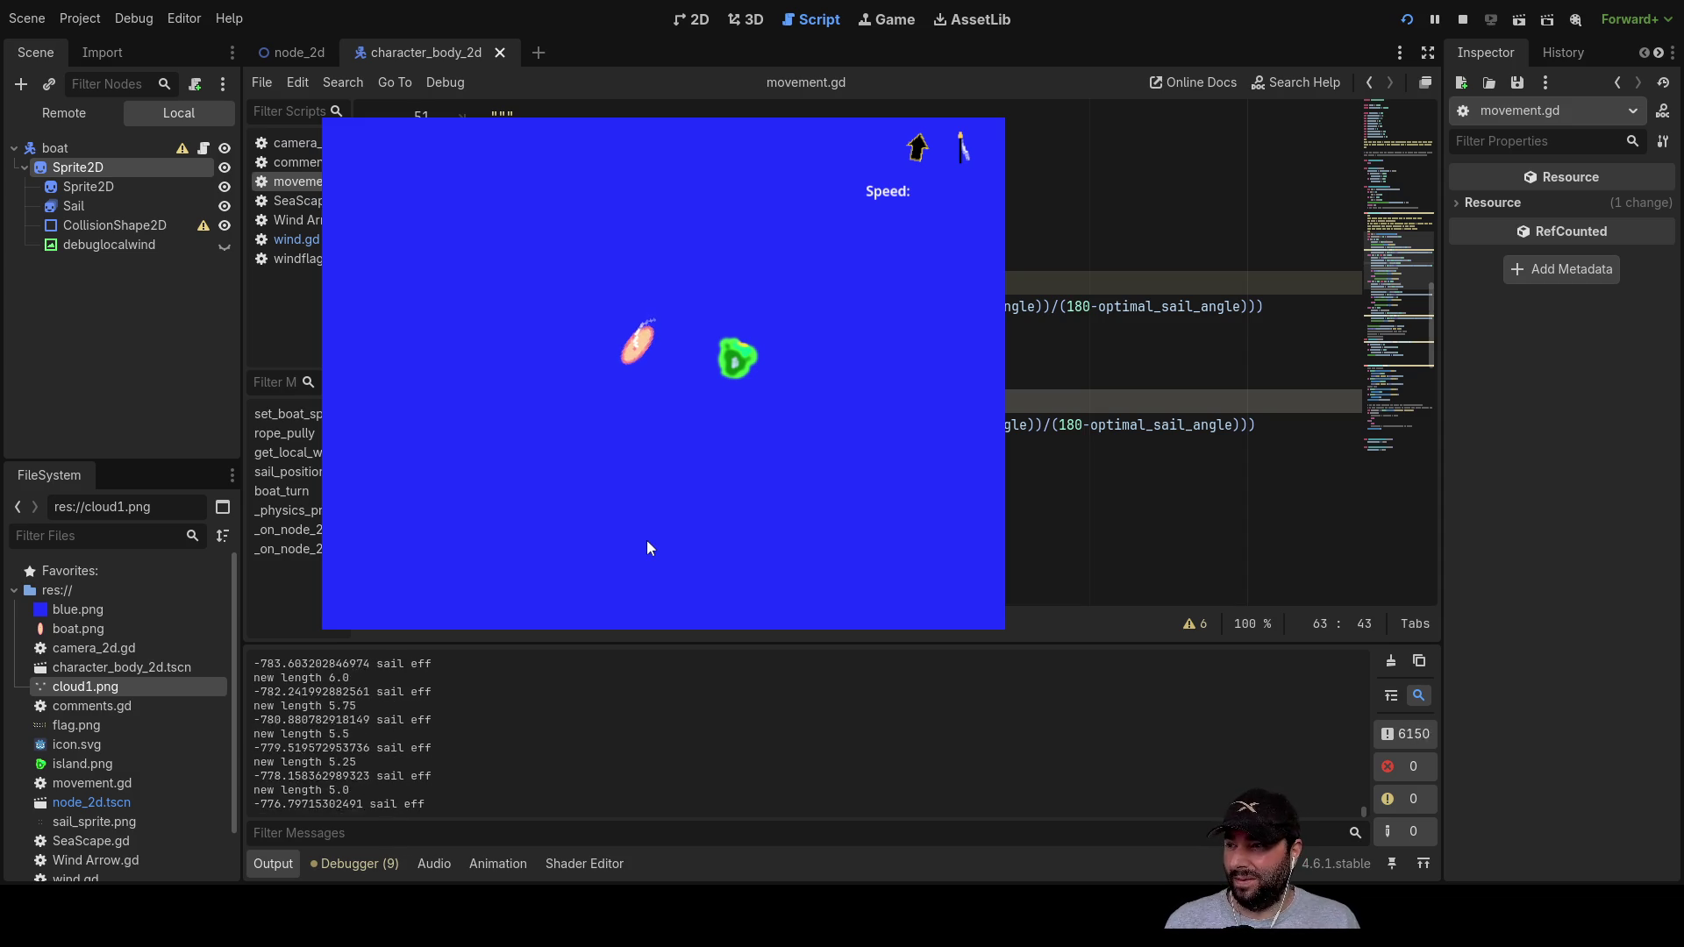
key("Left")
key("Right")
key("Left")
key("Down")
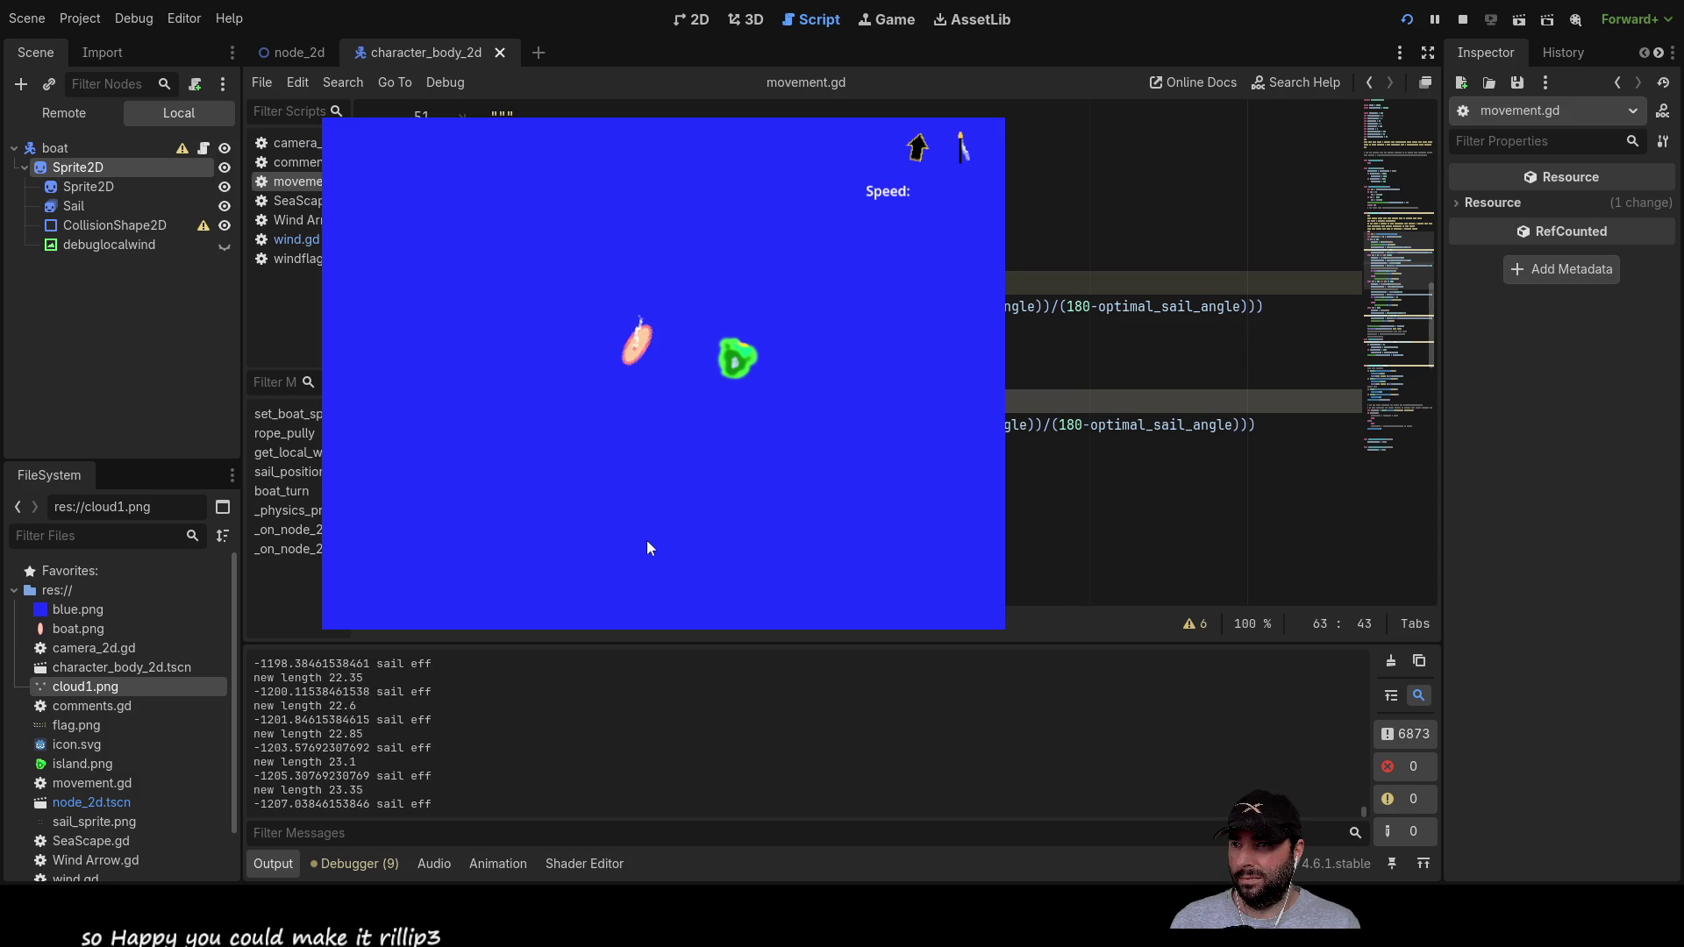
key("Right")
key("Down")
key("Up")
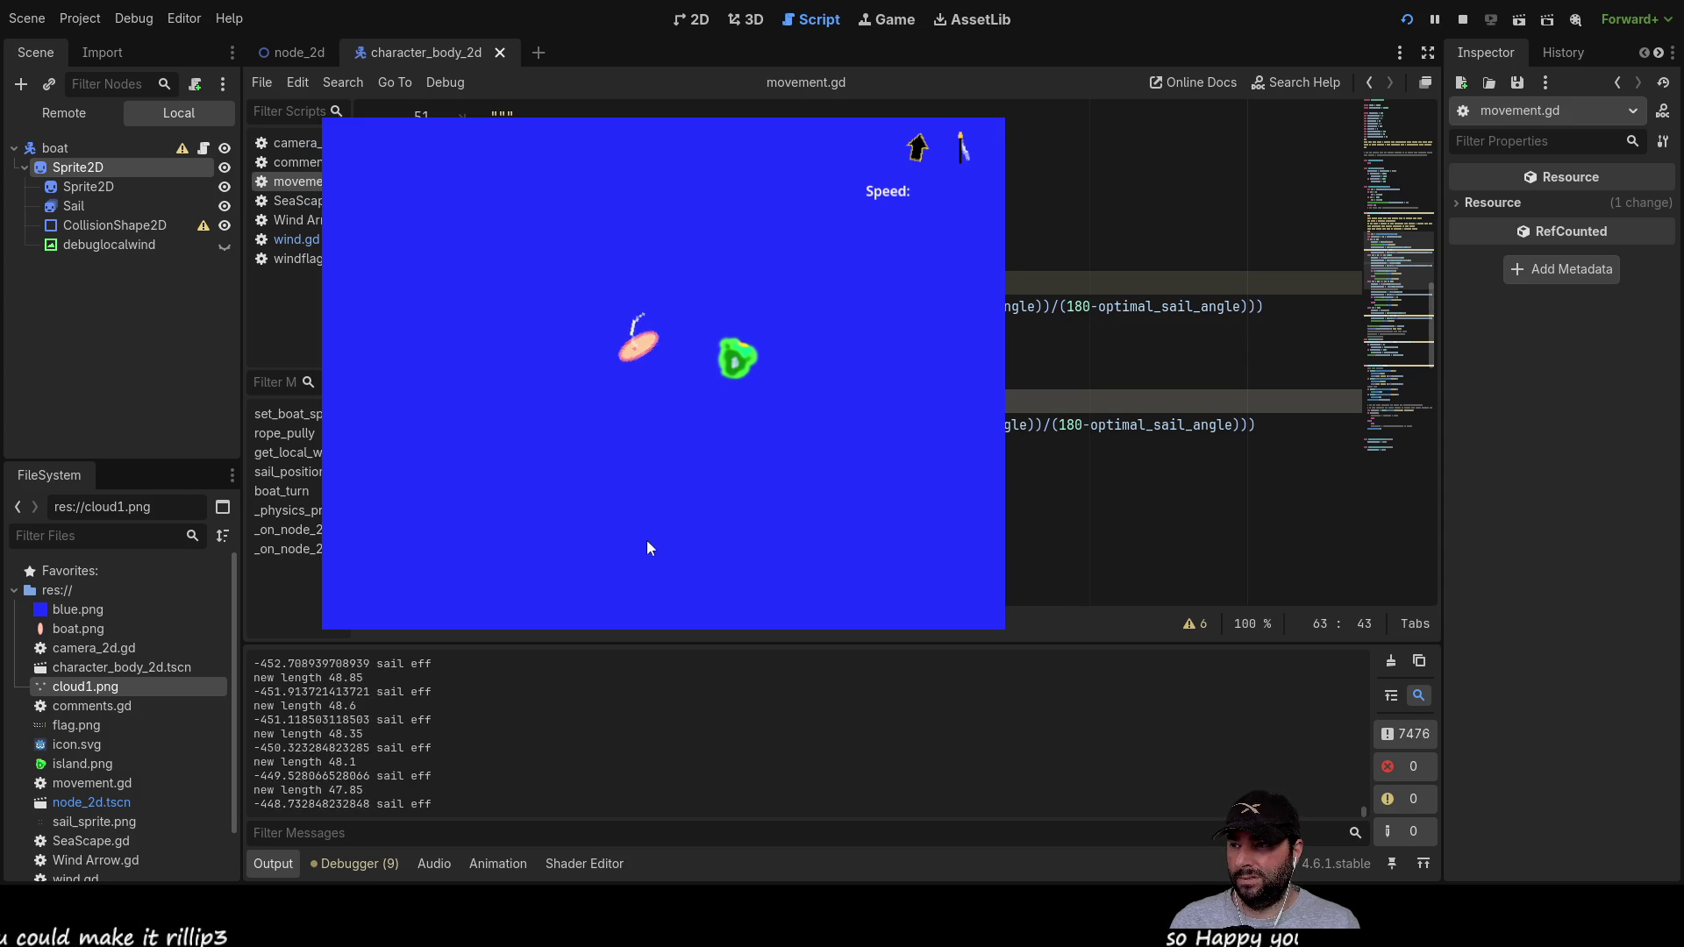
key("Left")
key("Left")
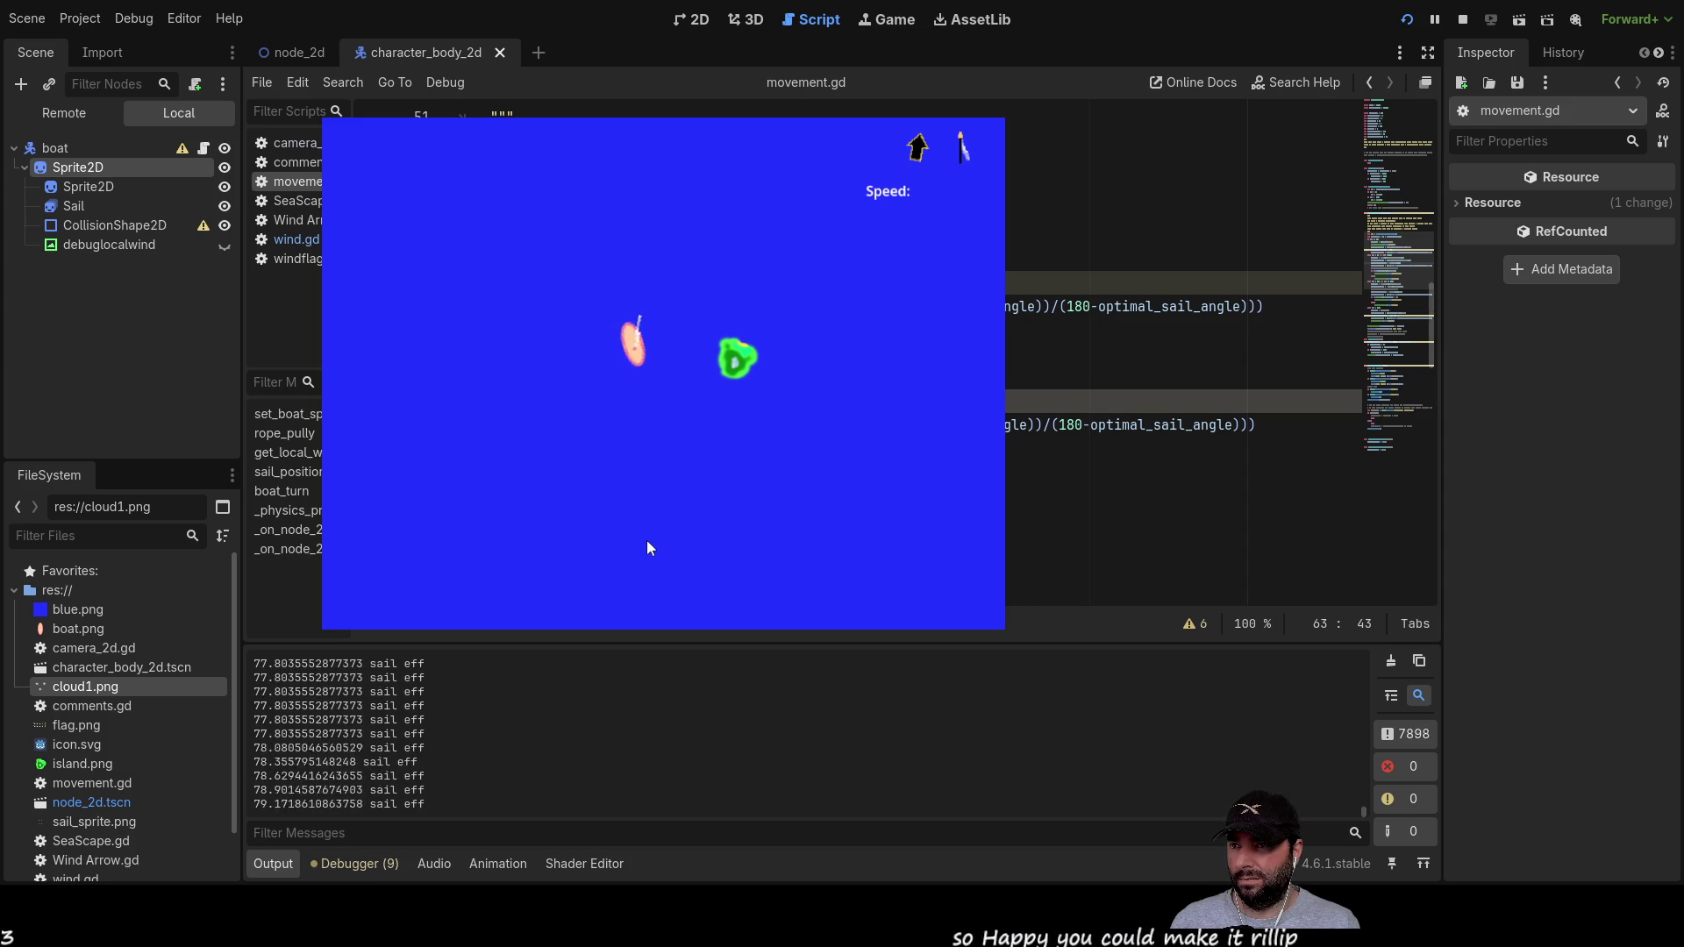
key("Right")
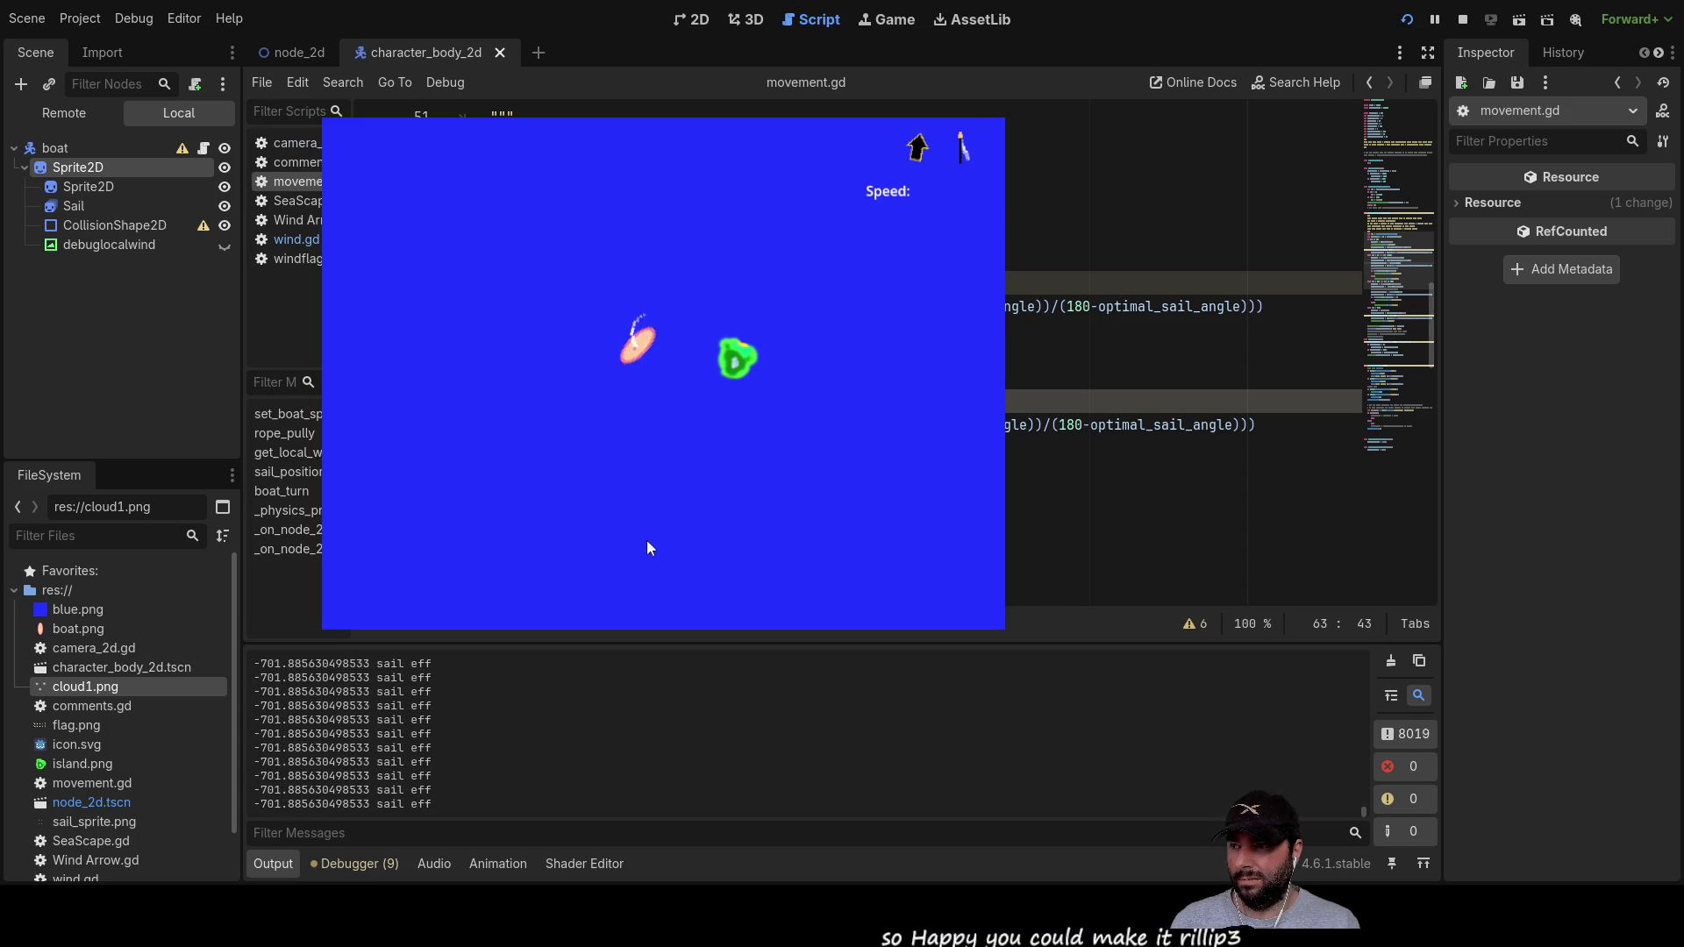
key("Down")
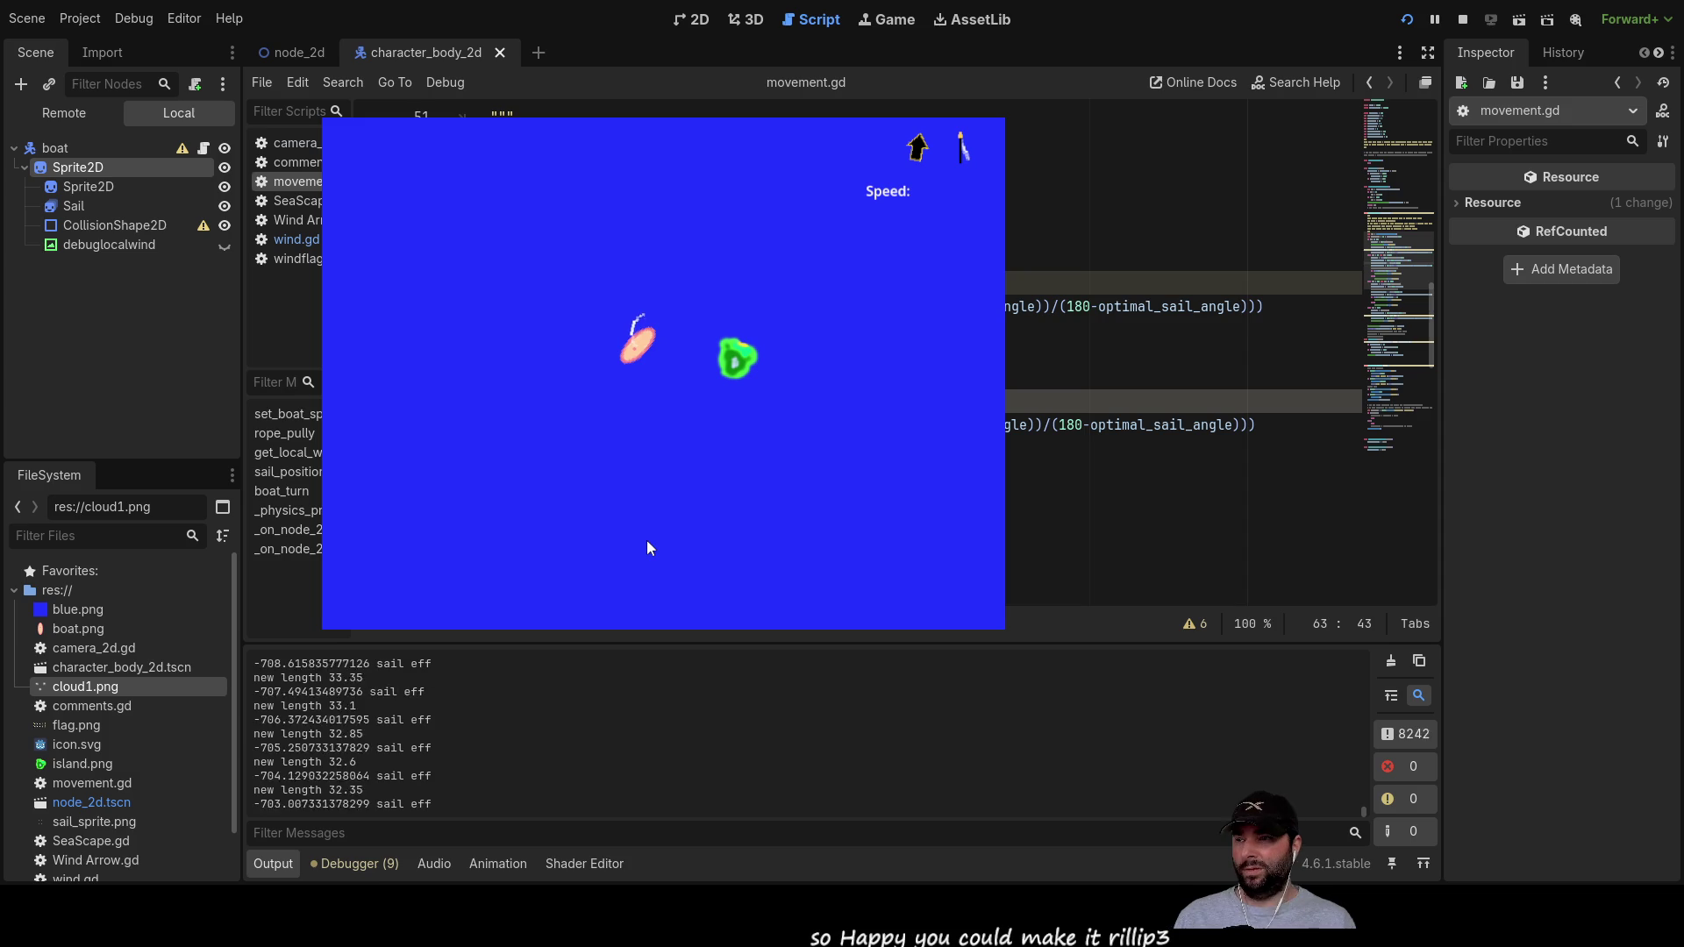
key("Up")
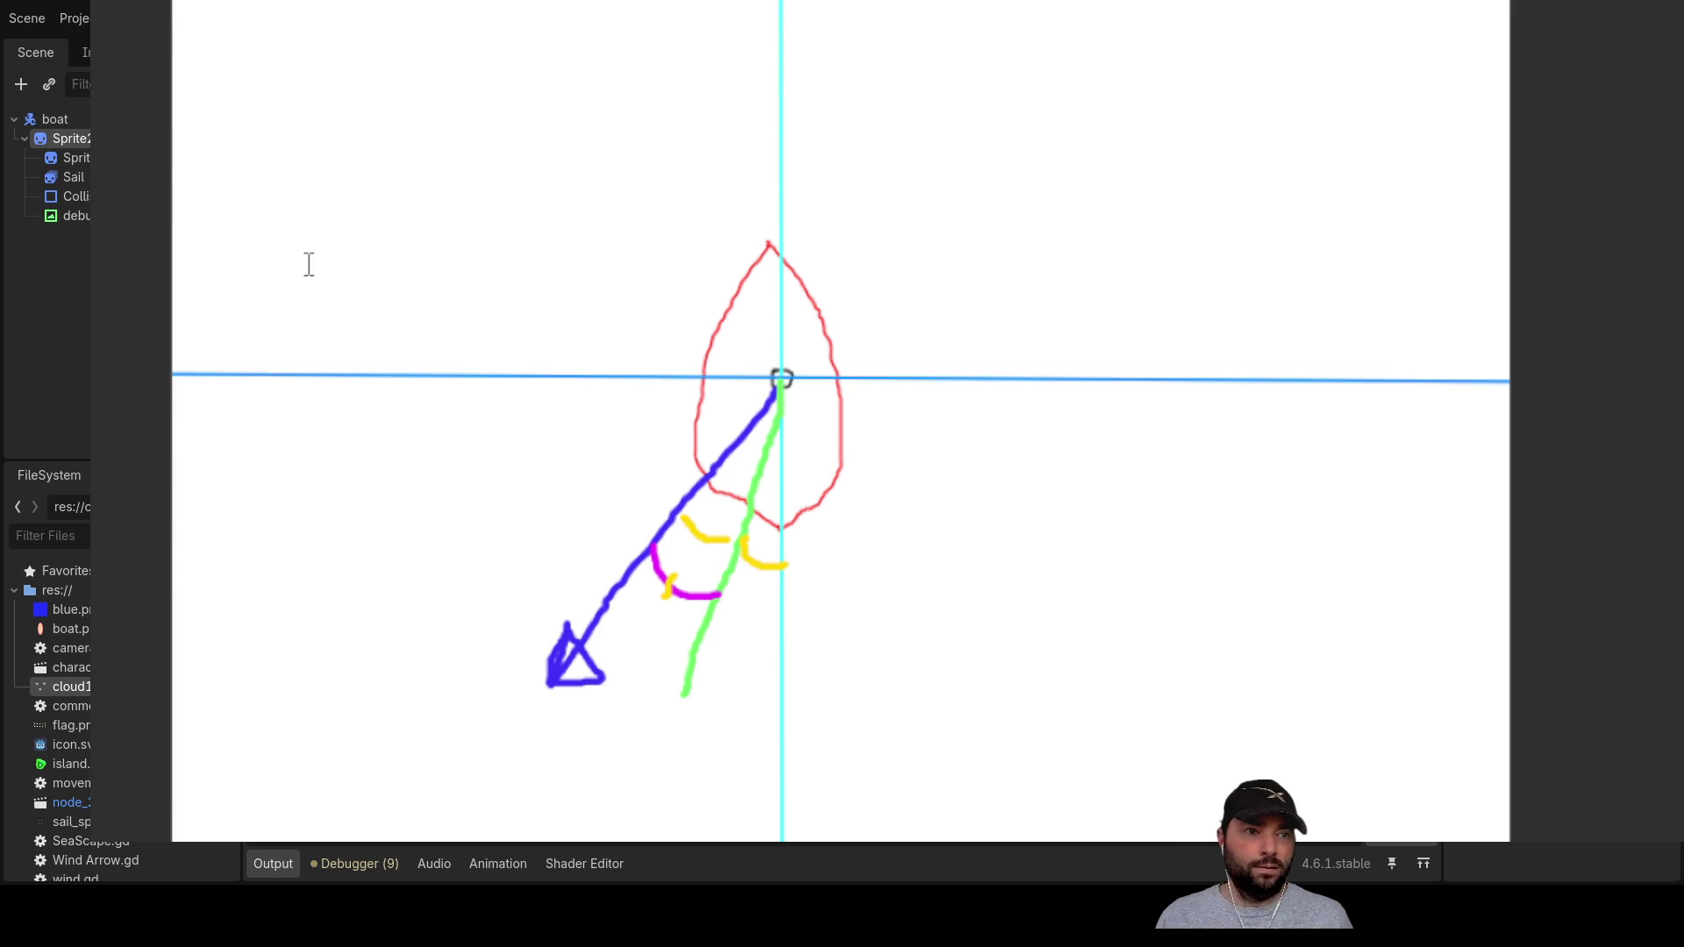
key("F8")
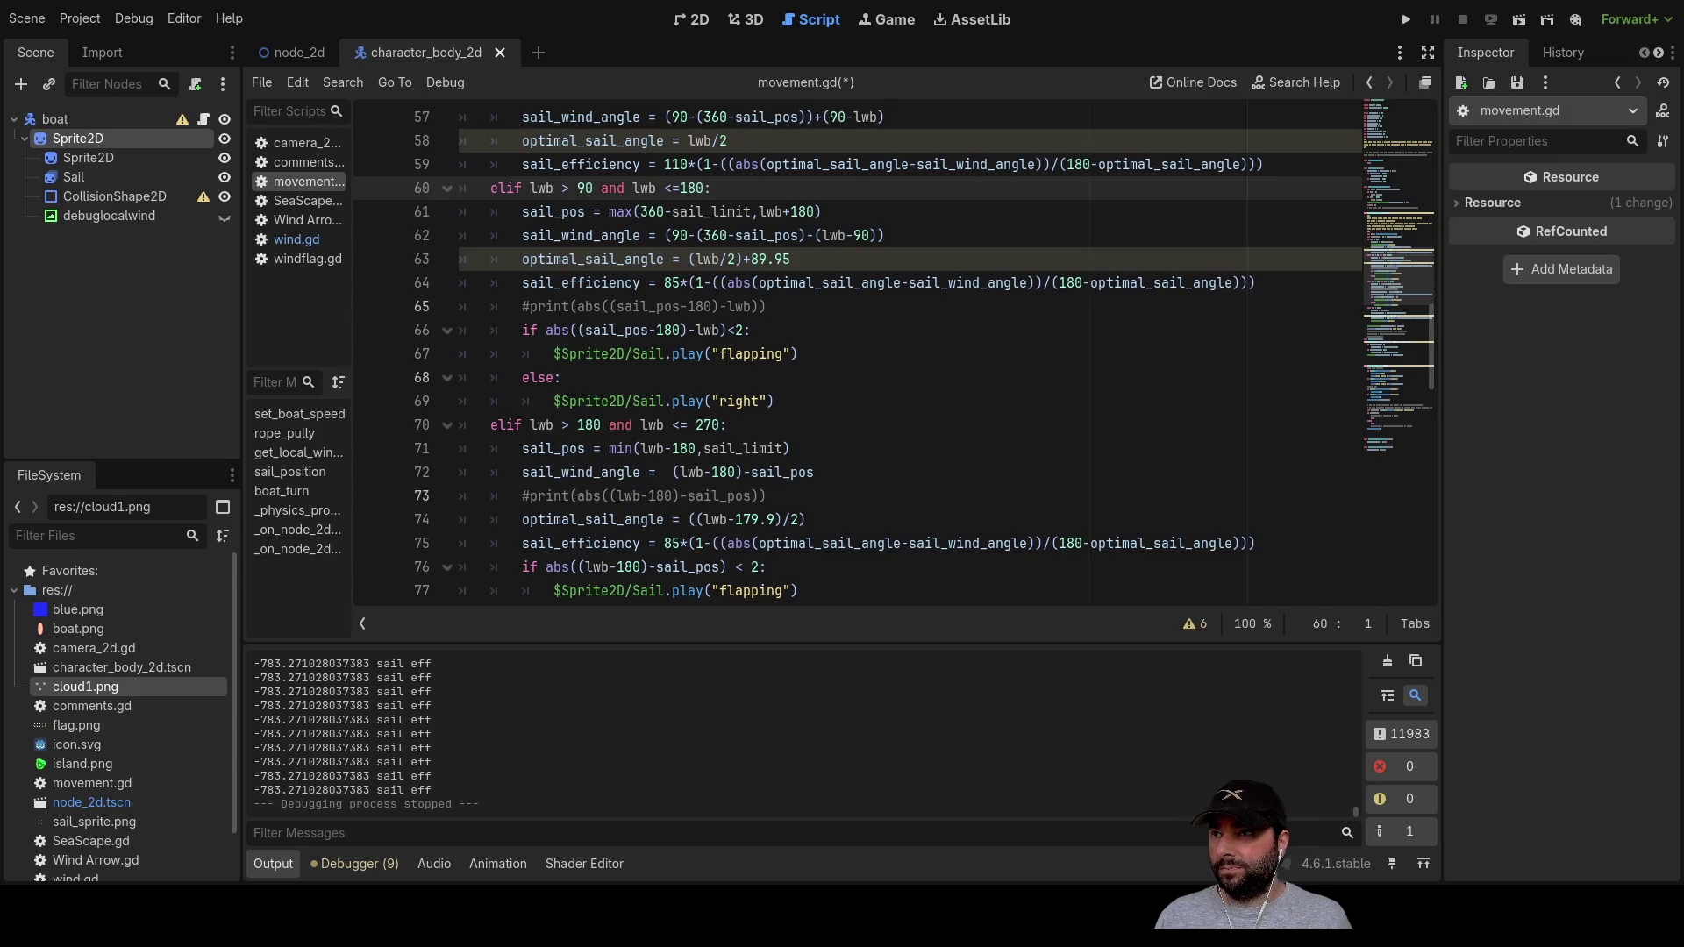
Step: Insert blank lines after the sail_efficiency formula in the lwb 180–270 branch
key("Down")
key("Down")
key("Down")
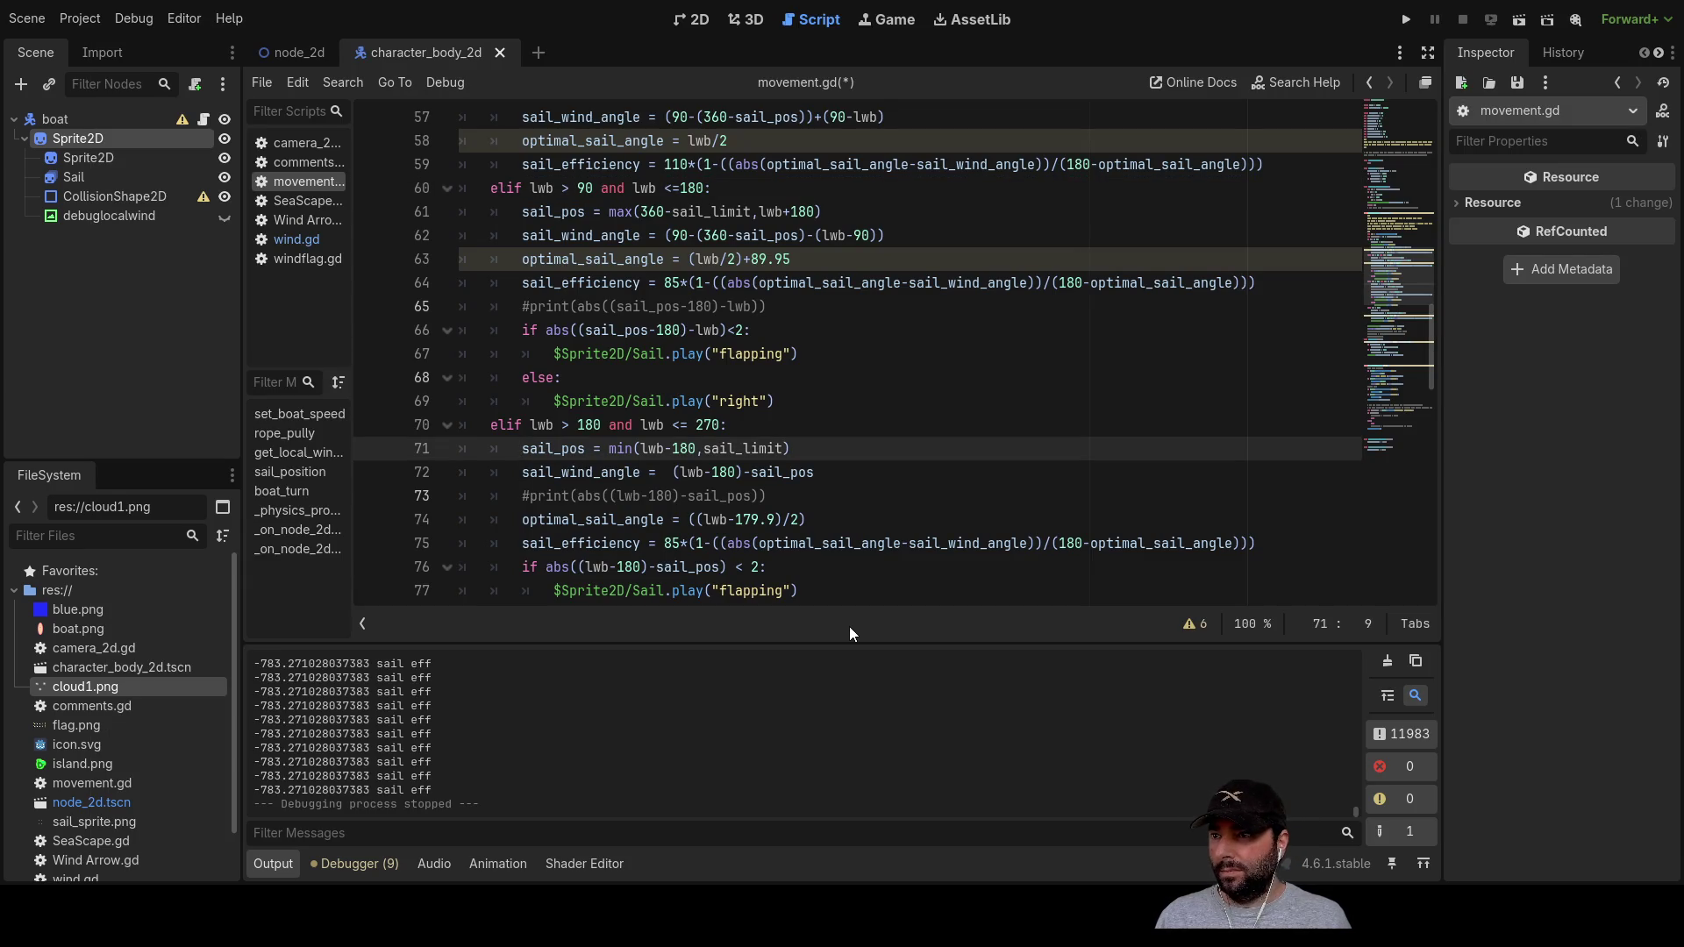
key("Down")
key("Down")
key("Down")
key("Down")
key("Down")
key("Home")
key("Return")
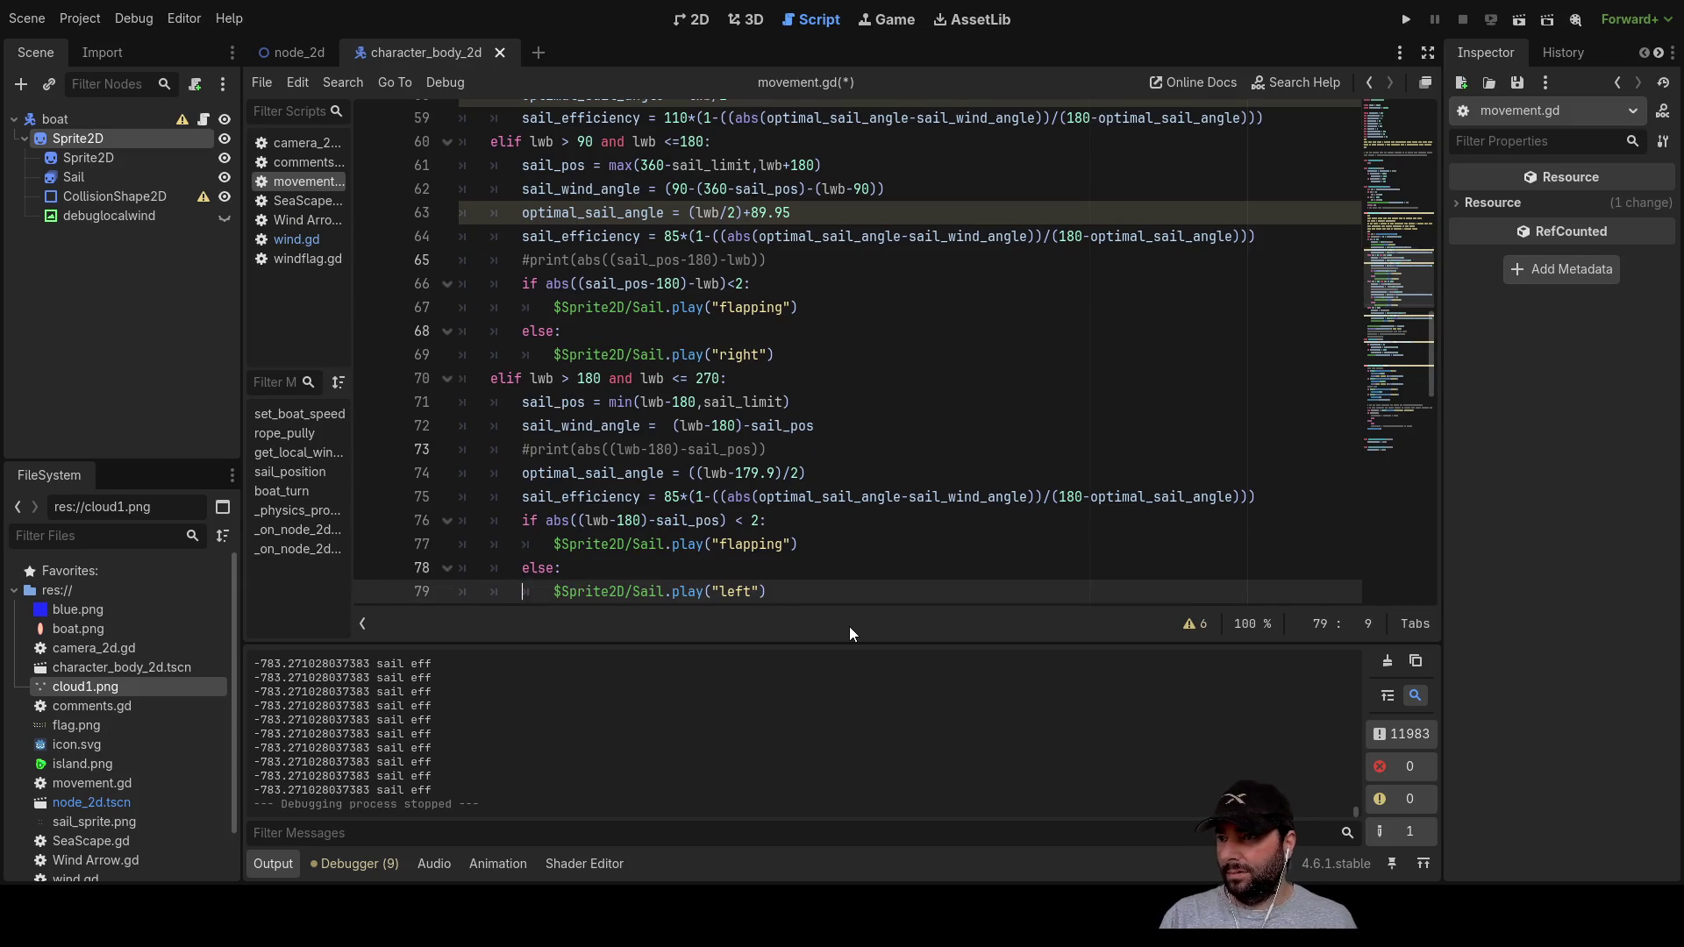
key("Return")
key("Return")
key("Return")
key("Up")
key("Up")
key("Up")
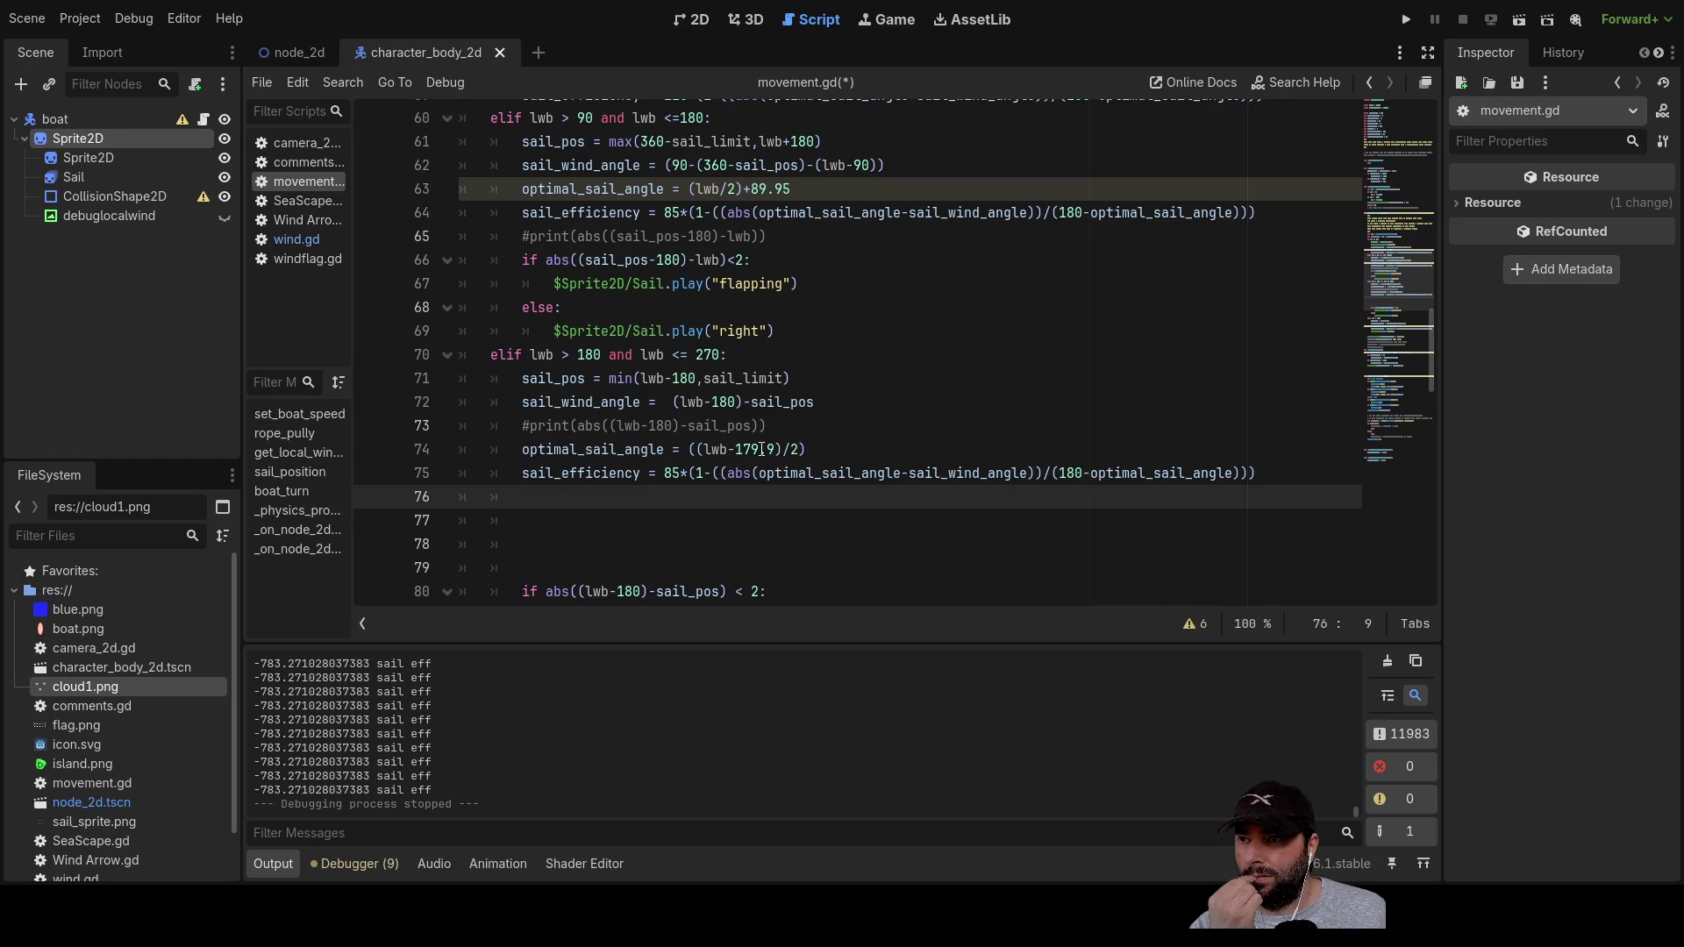
Step: Select the 179 constant and optimal_sail_angle on line 75 to inspect their use
double_click(761, 449)
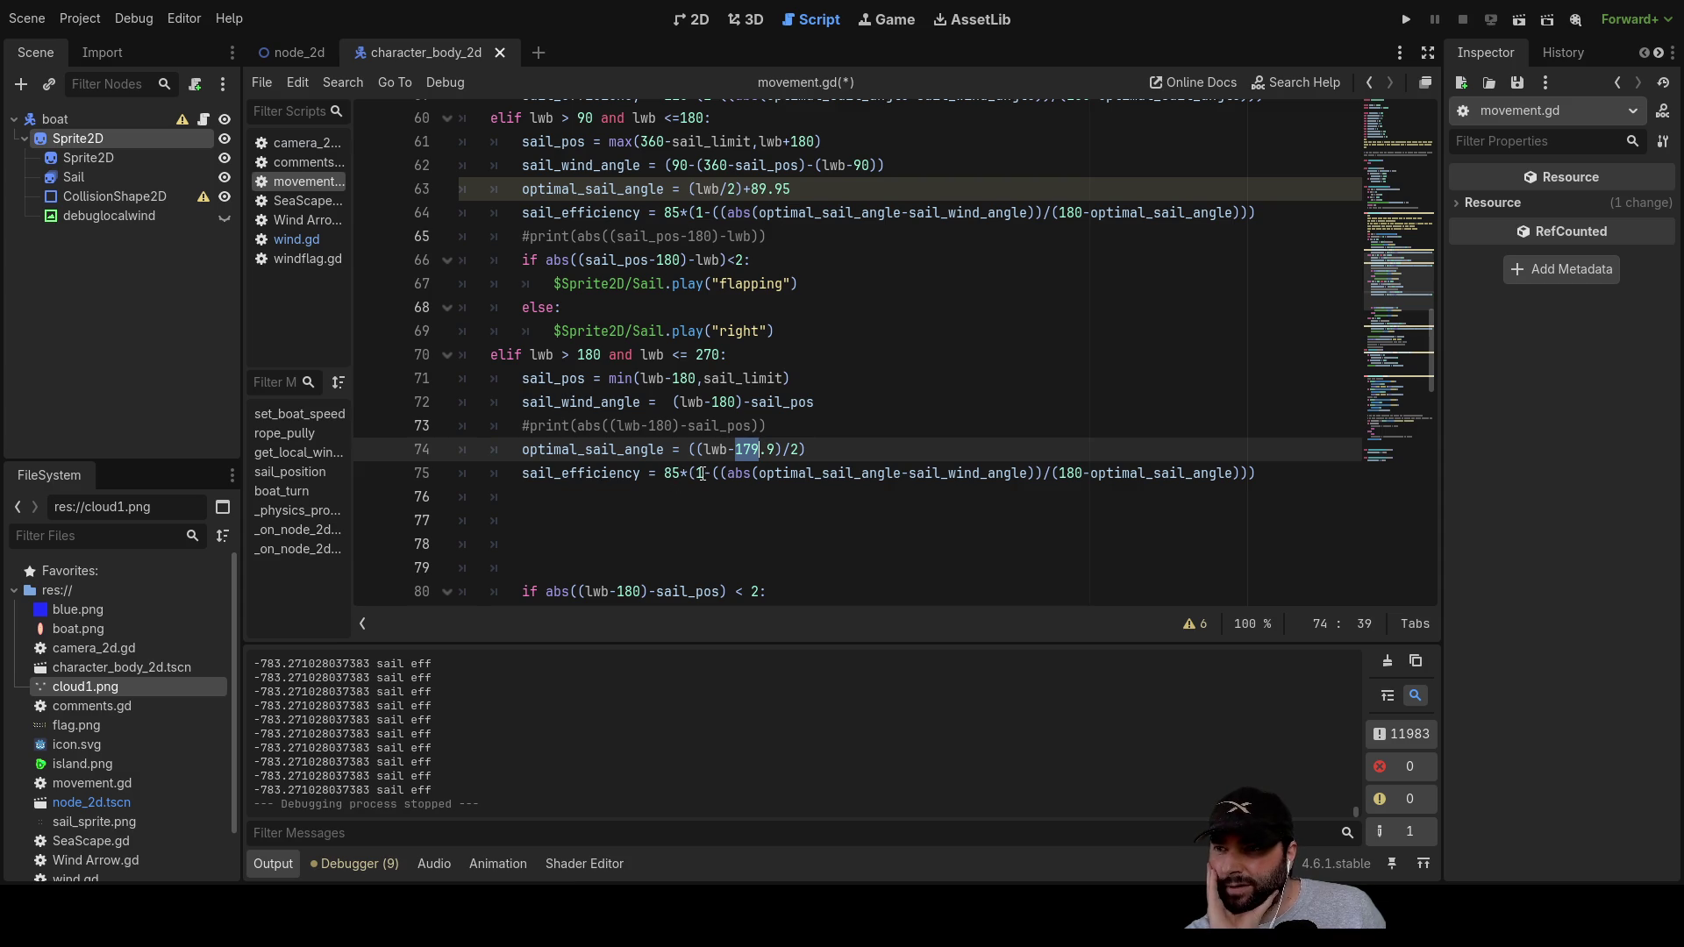
left_click(814, 473)
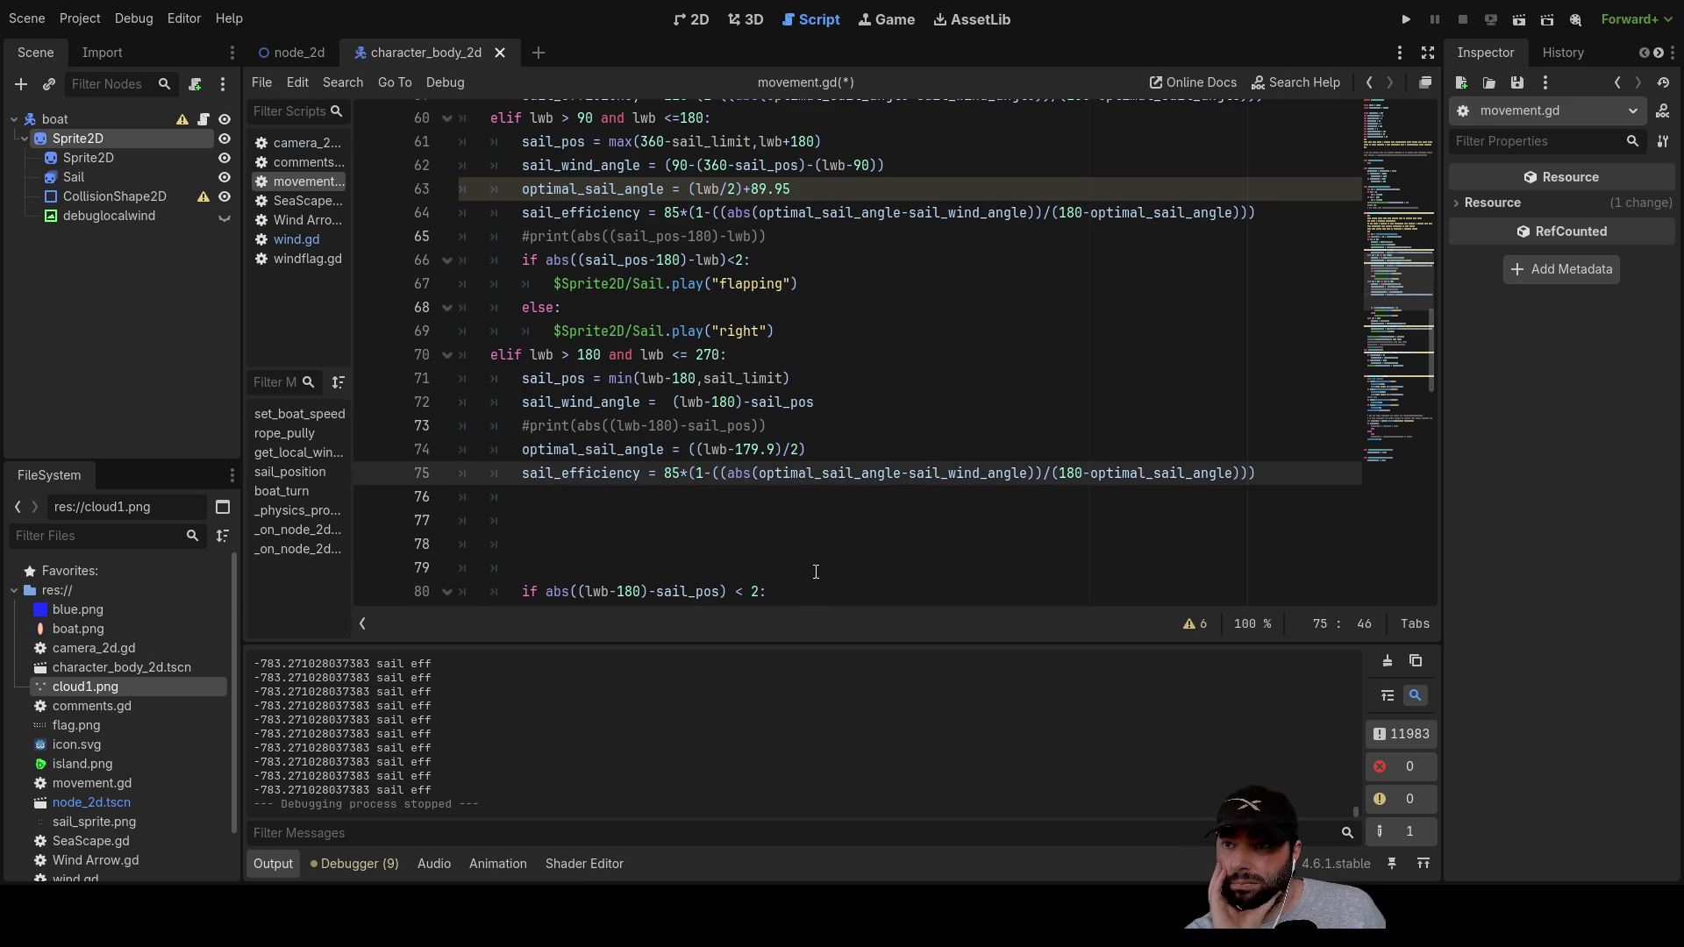
double_click(814, 474)
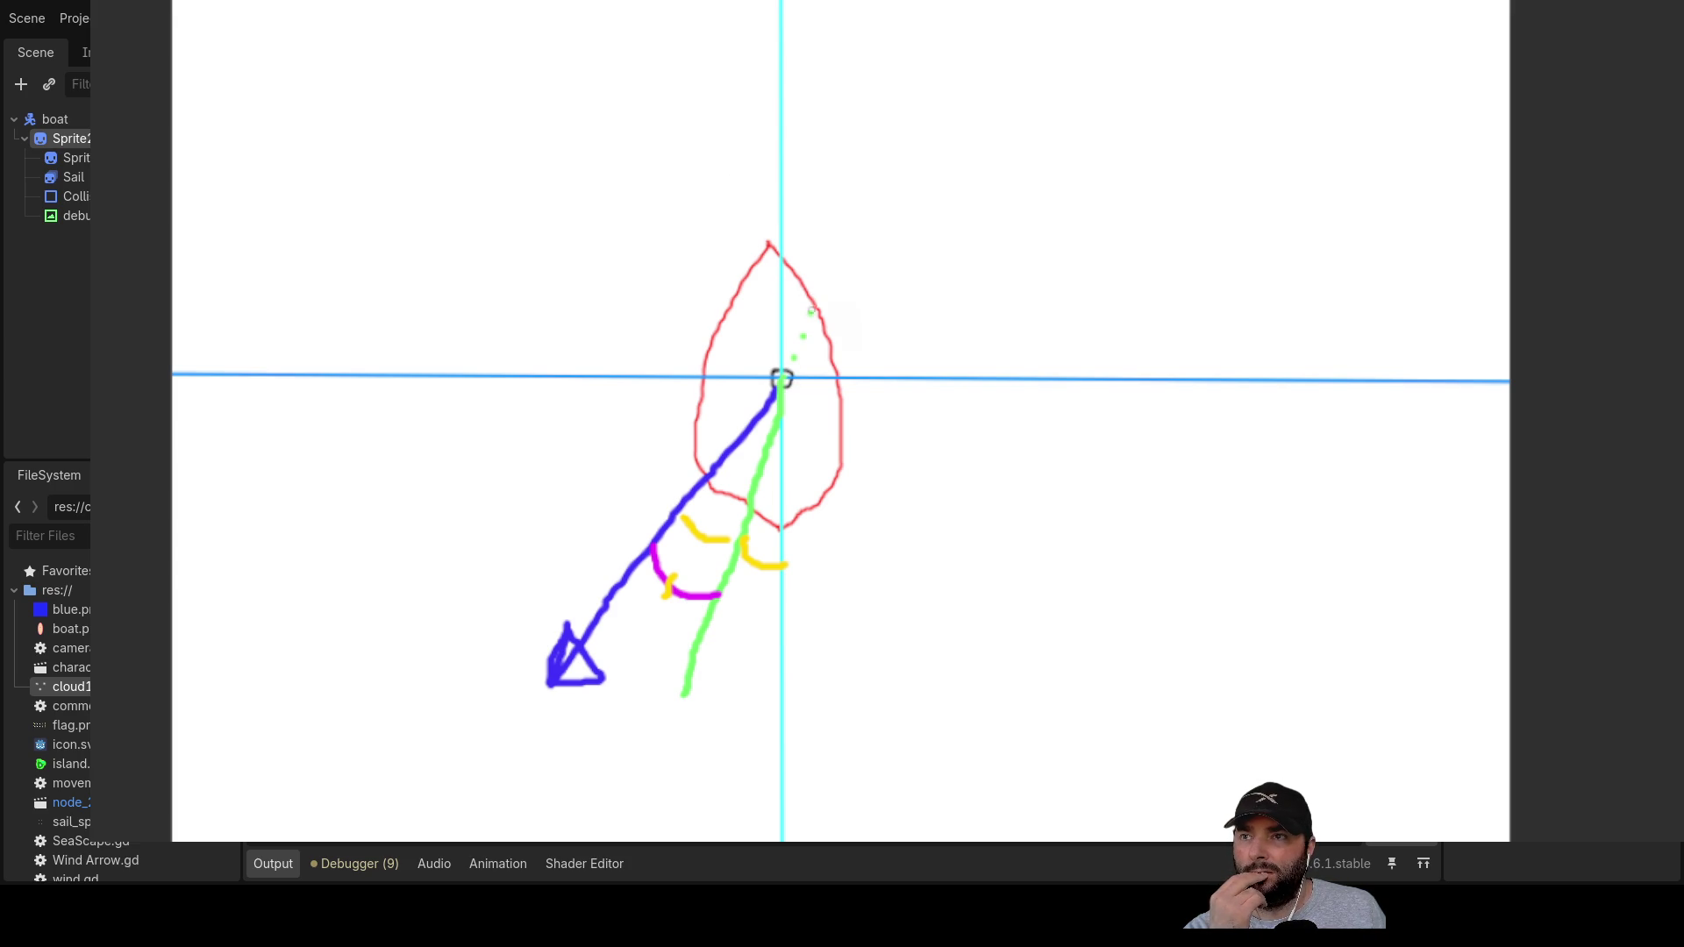
Step: Draw a green dotted line rising from the sail's pivot past the sail tip
left_click_drag(785, 138, 869, 166)
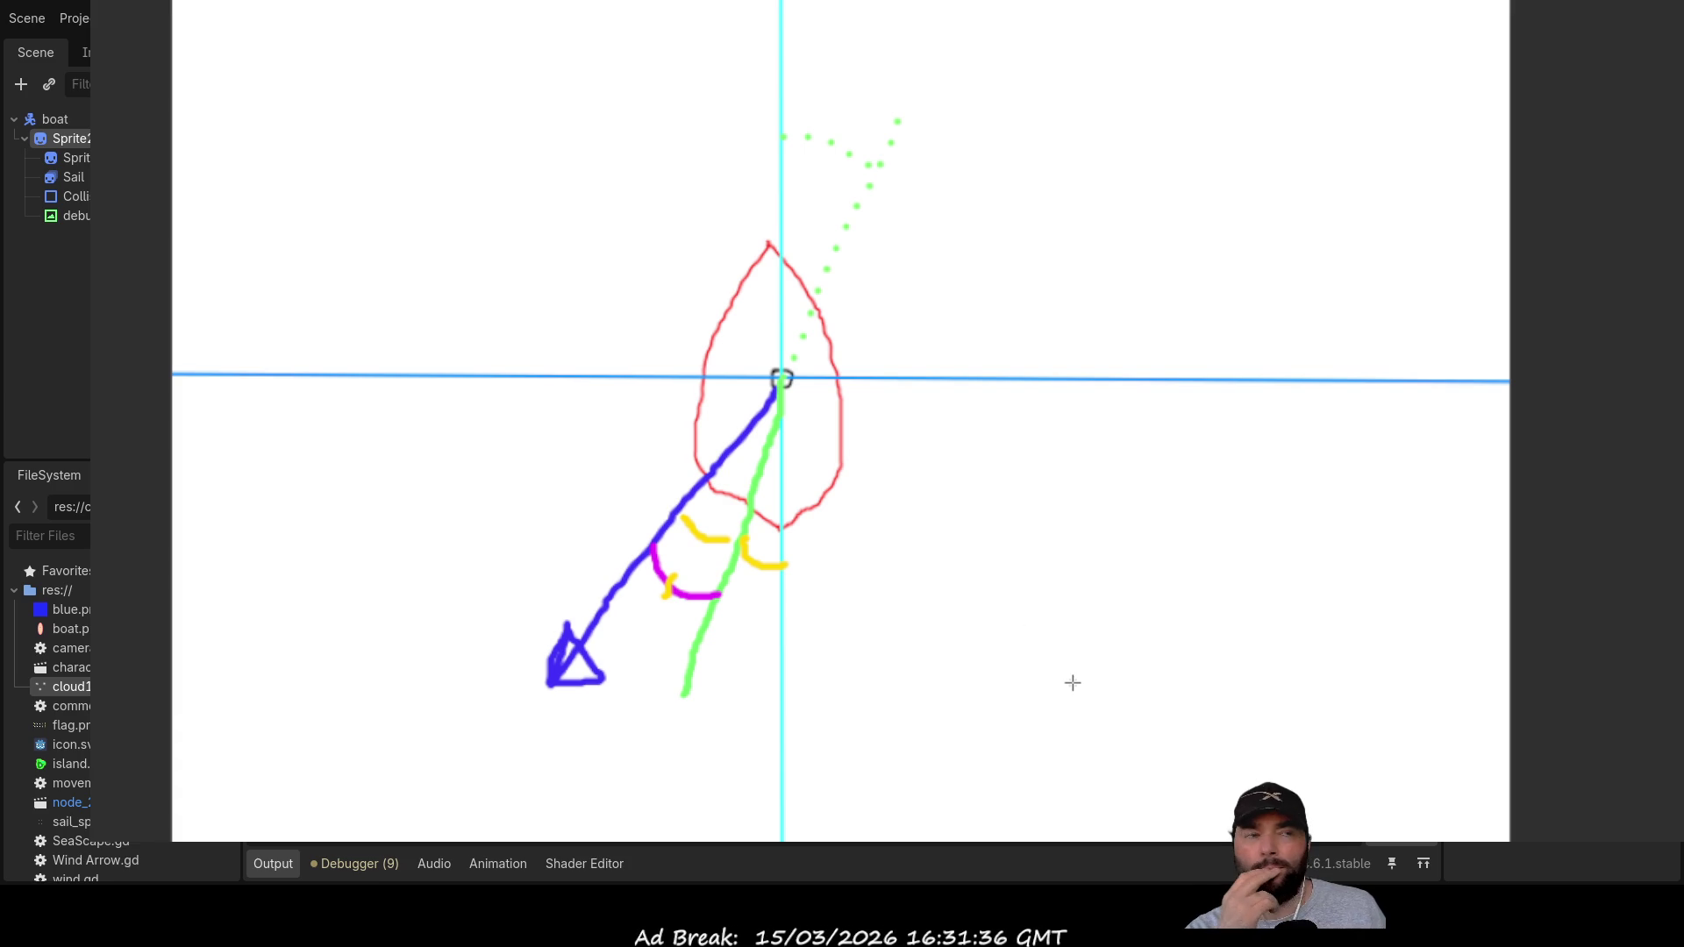
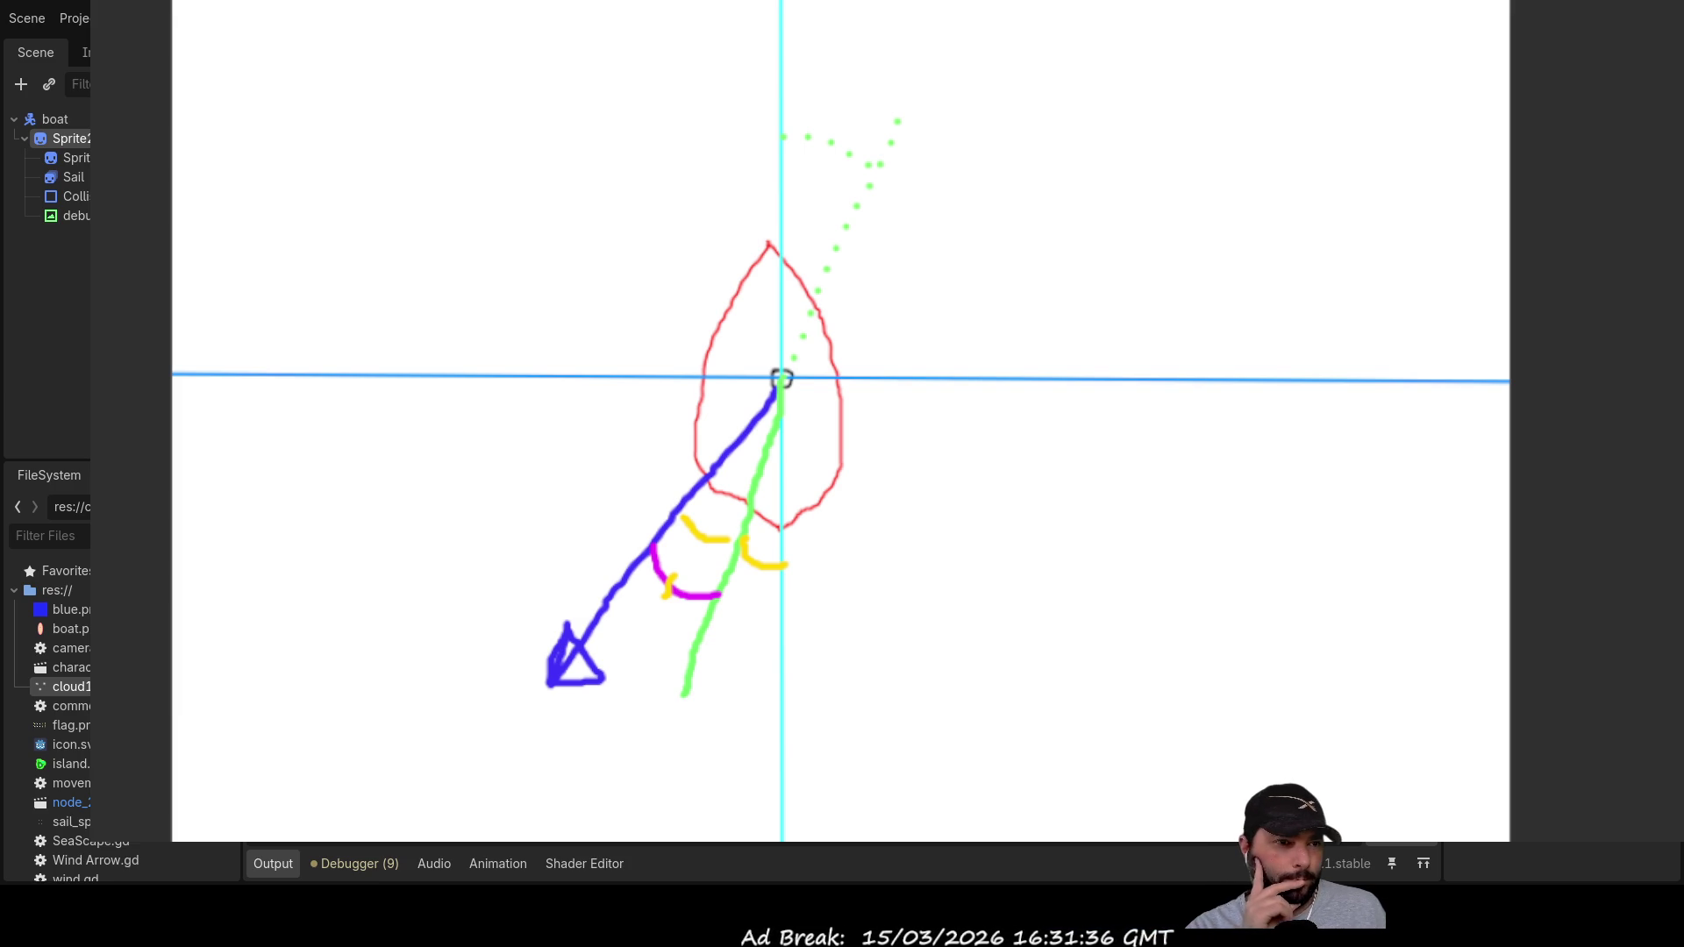
Step: Dismiss the whiteboard overlay and launch the sailing game from movement.gd to test the boat
key("Escape")
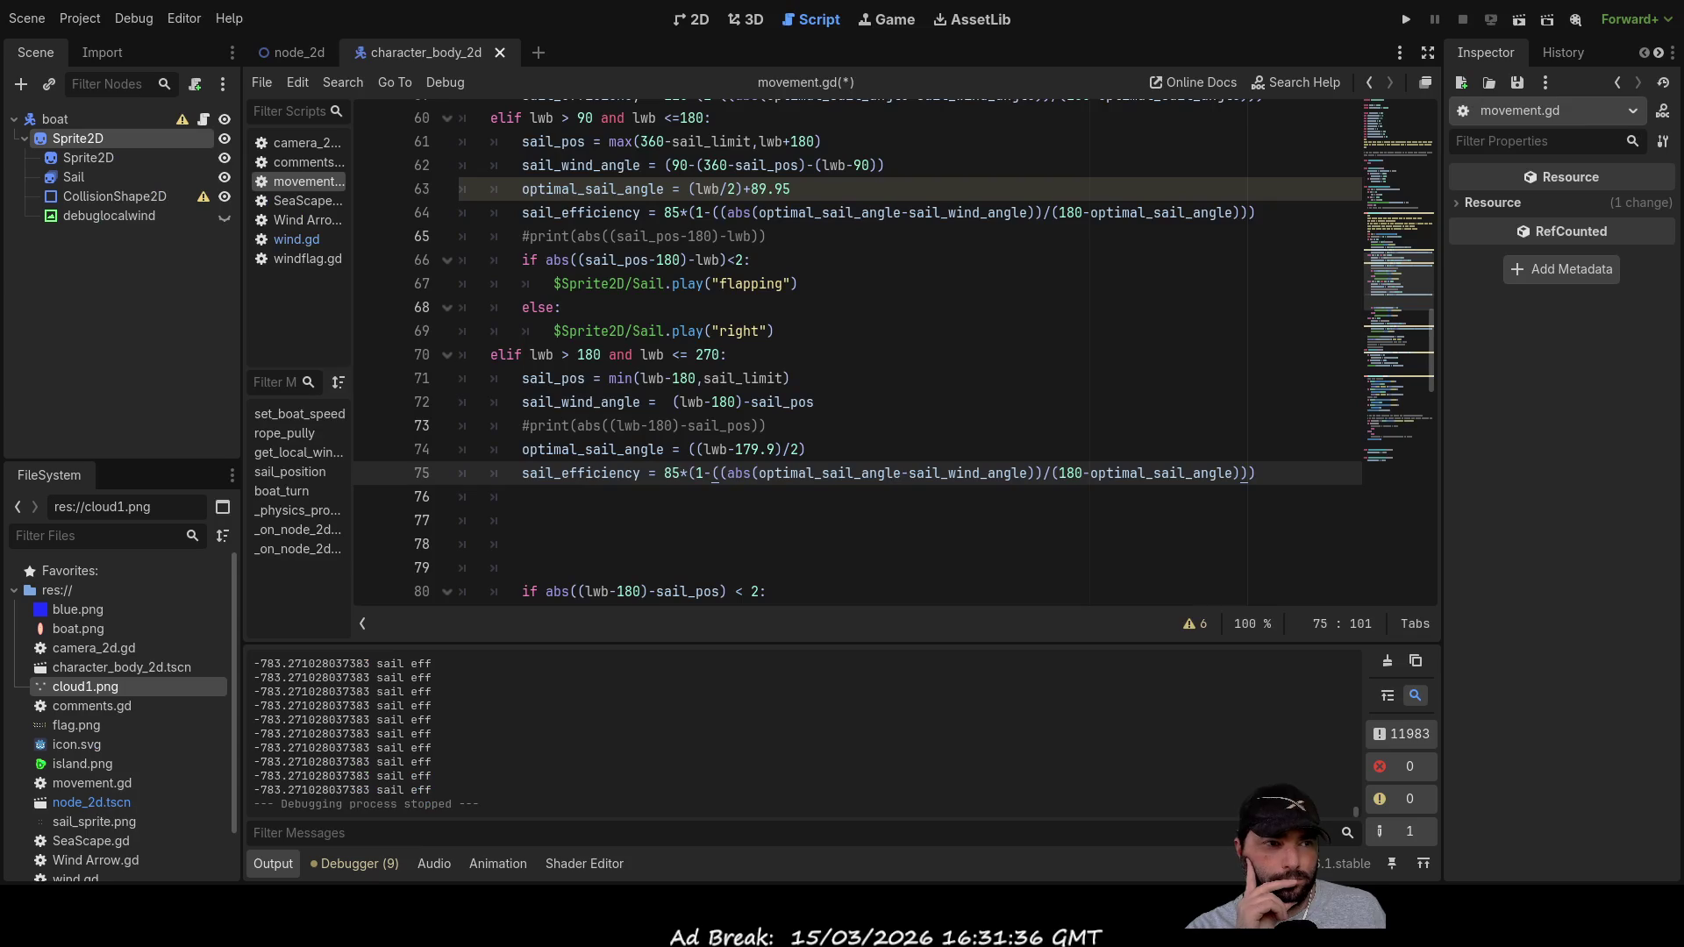
left_click(614, 520)
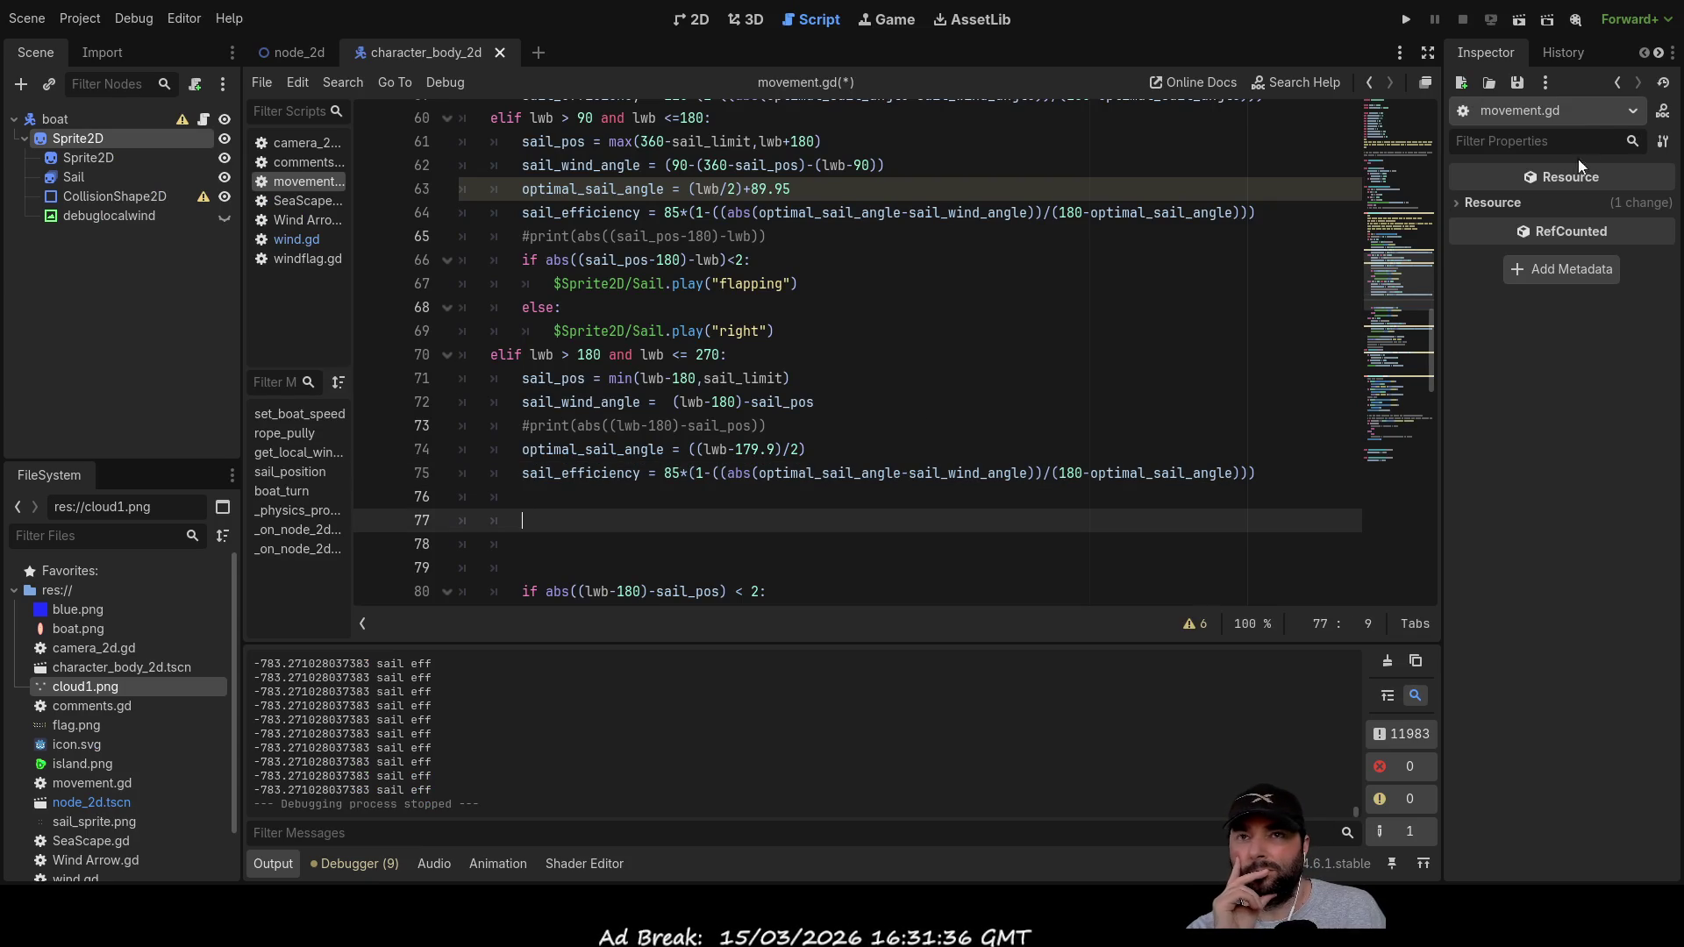
left_click(1409, 17)
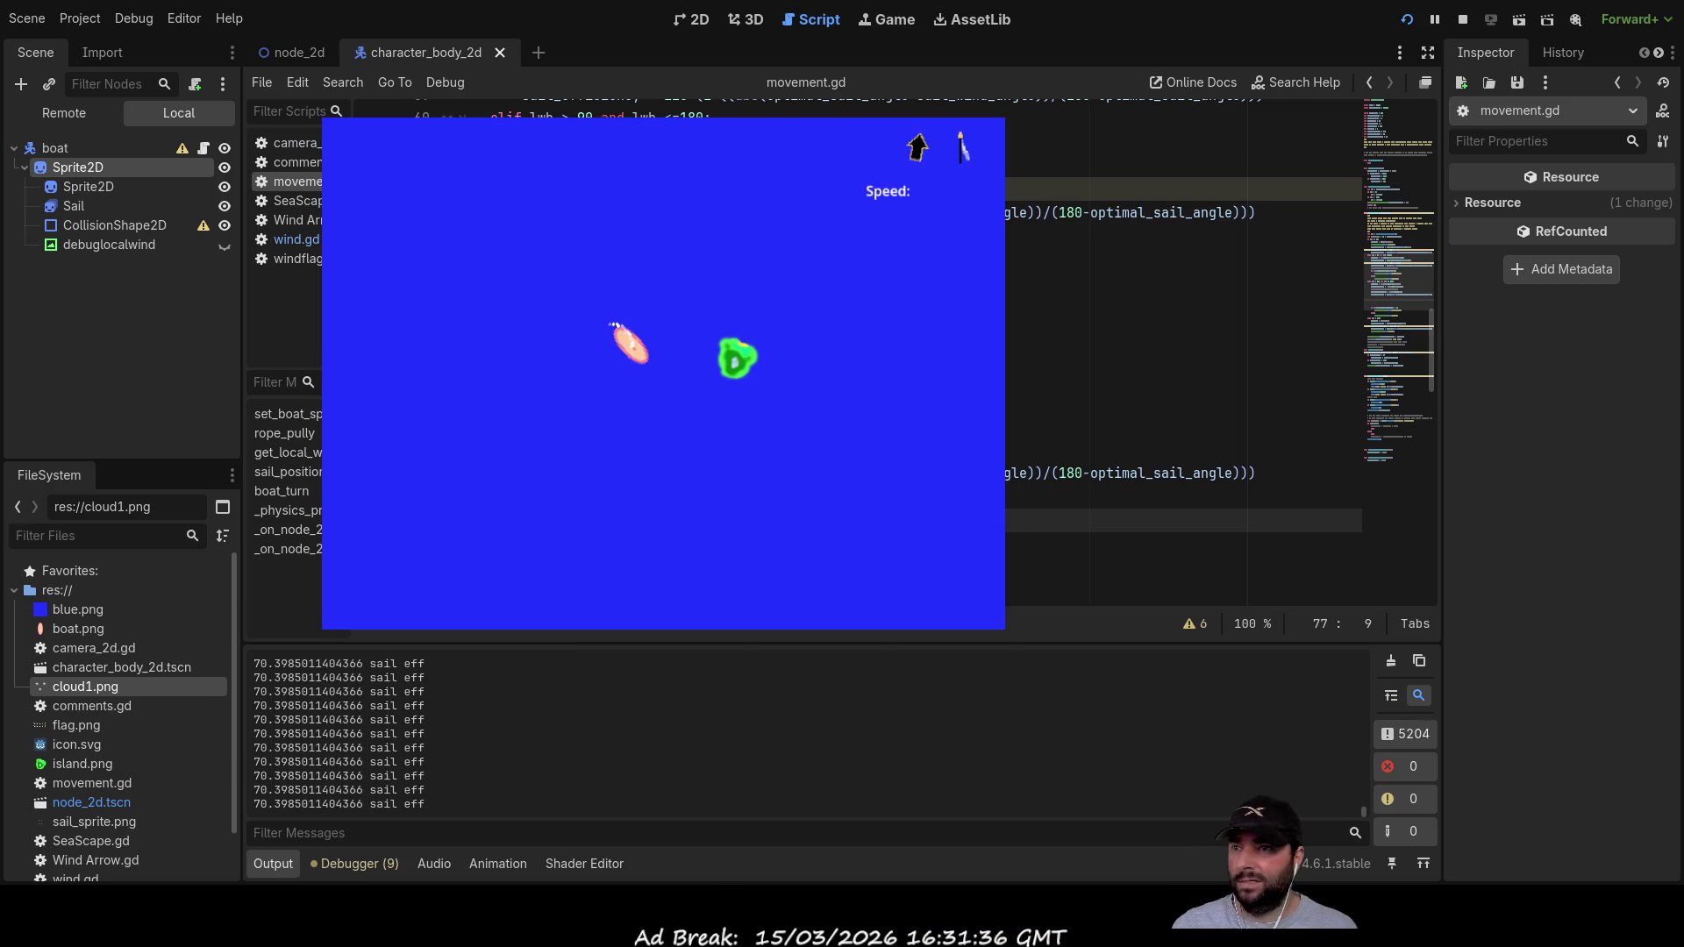
Step: Let the sail rope out and haul it back from 50.0 to 49.0, with efficiency settling near 70.36
key("Up")
key("Up")
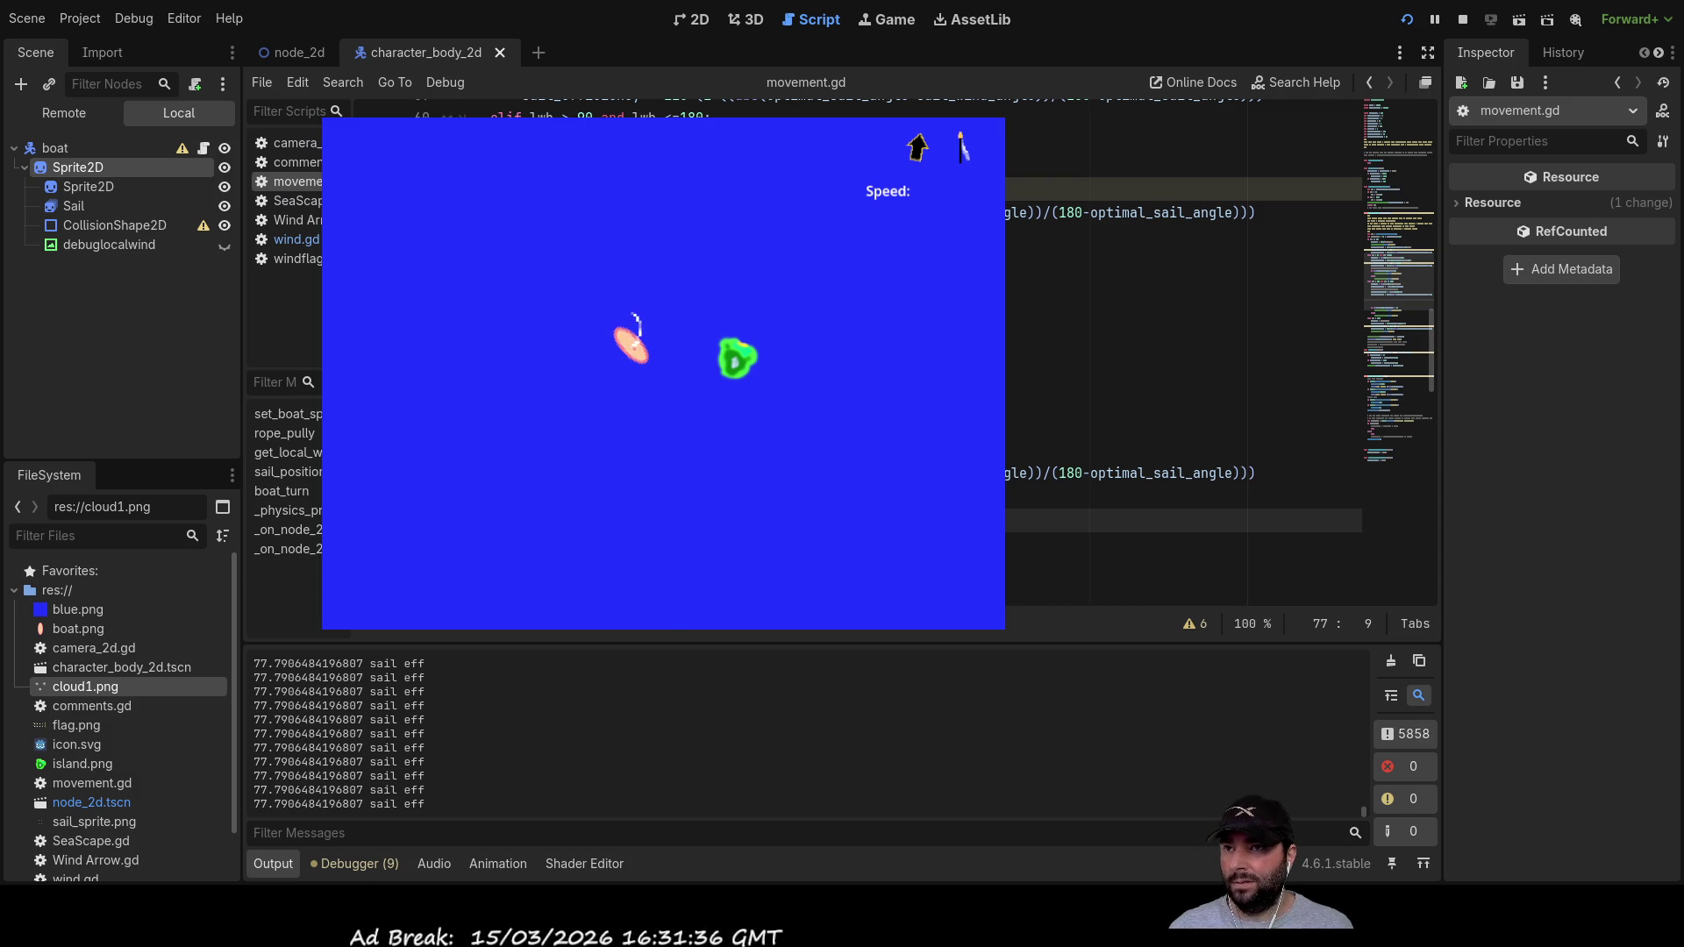
key("Up")
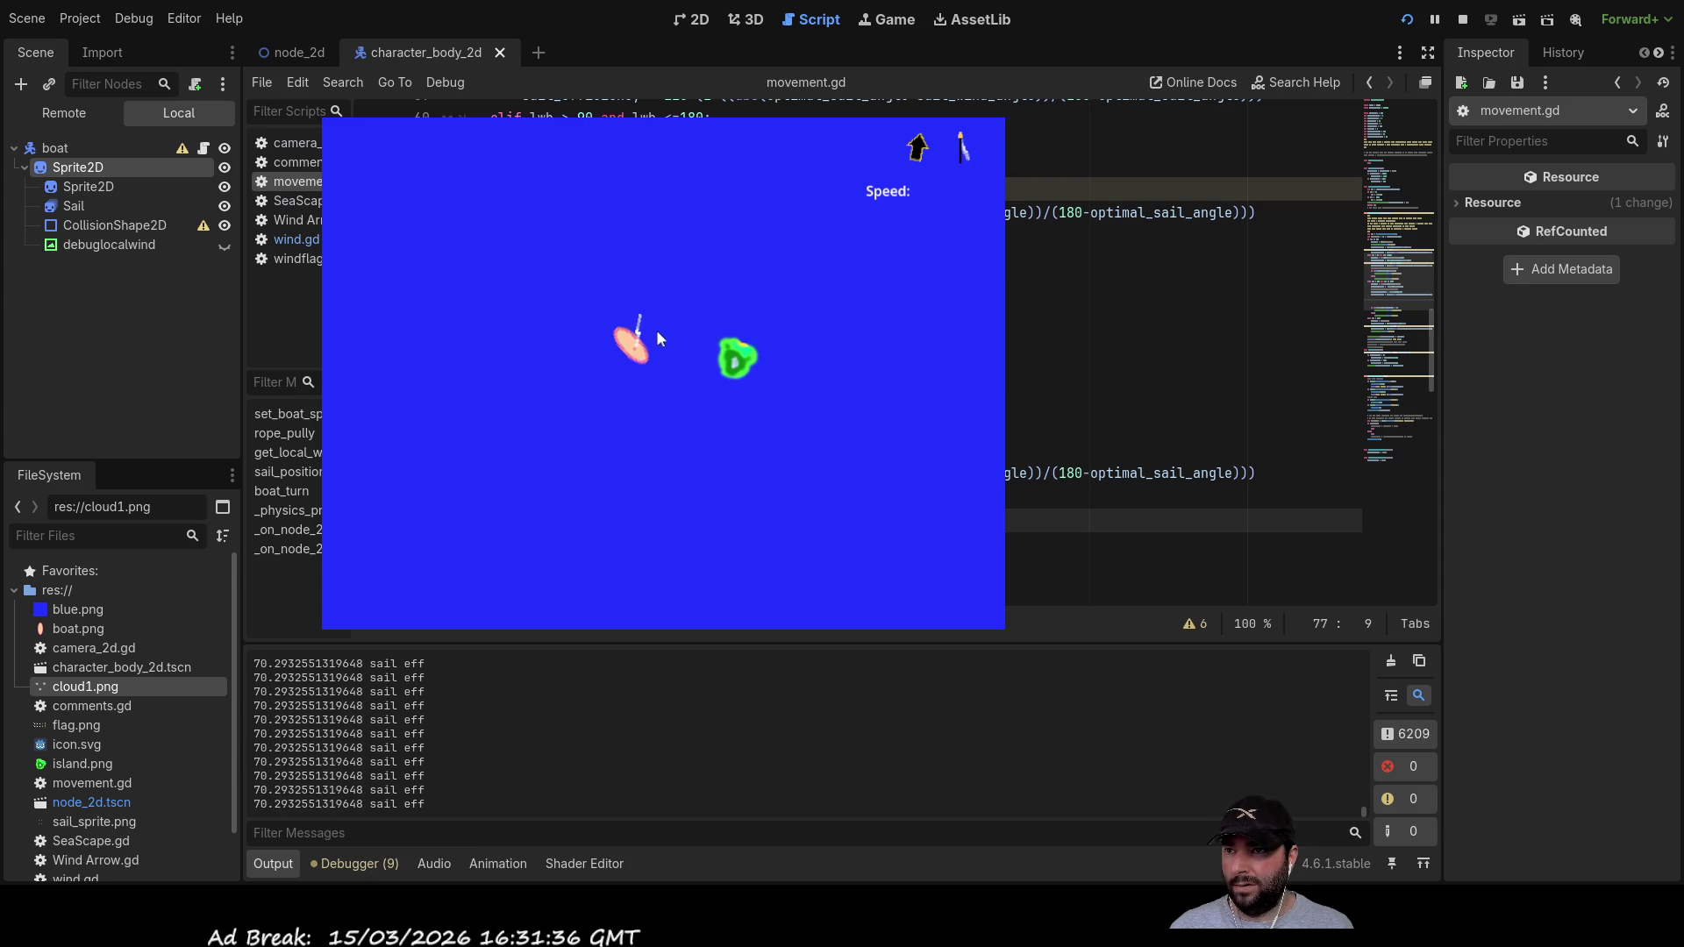
key("Down")
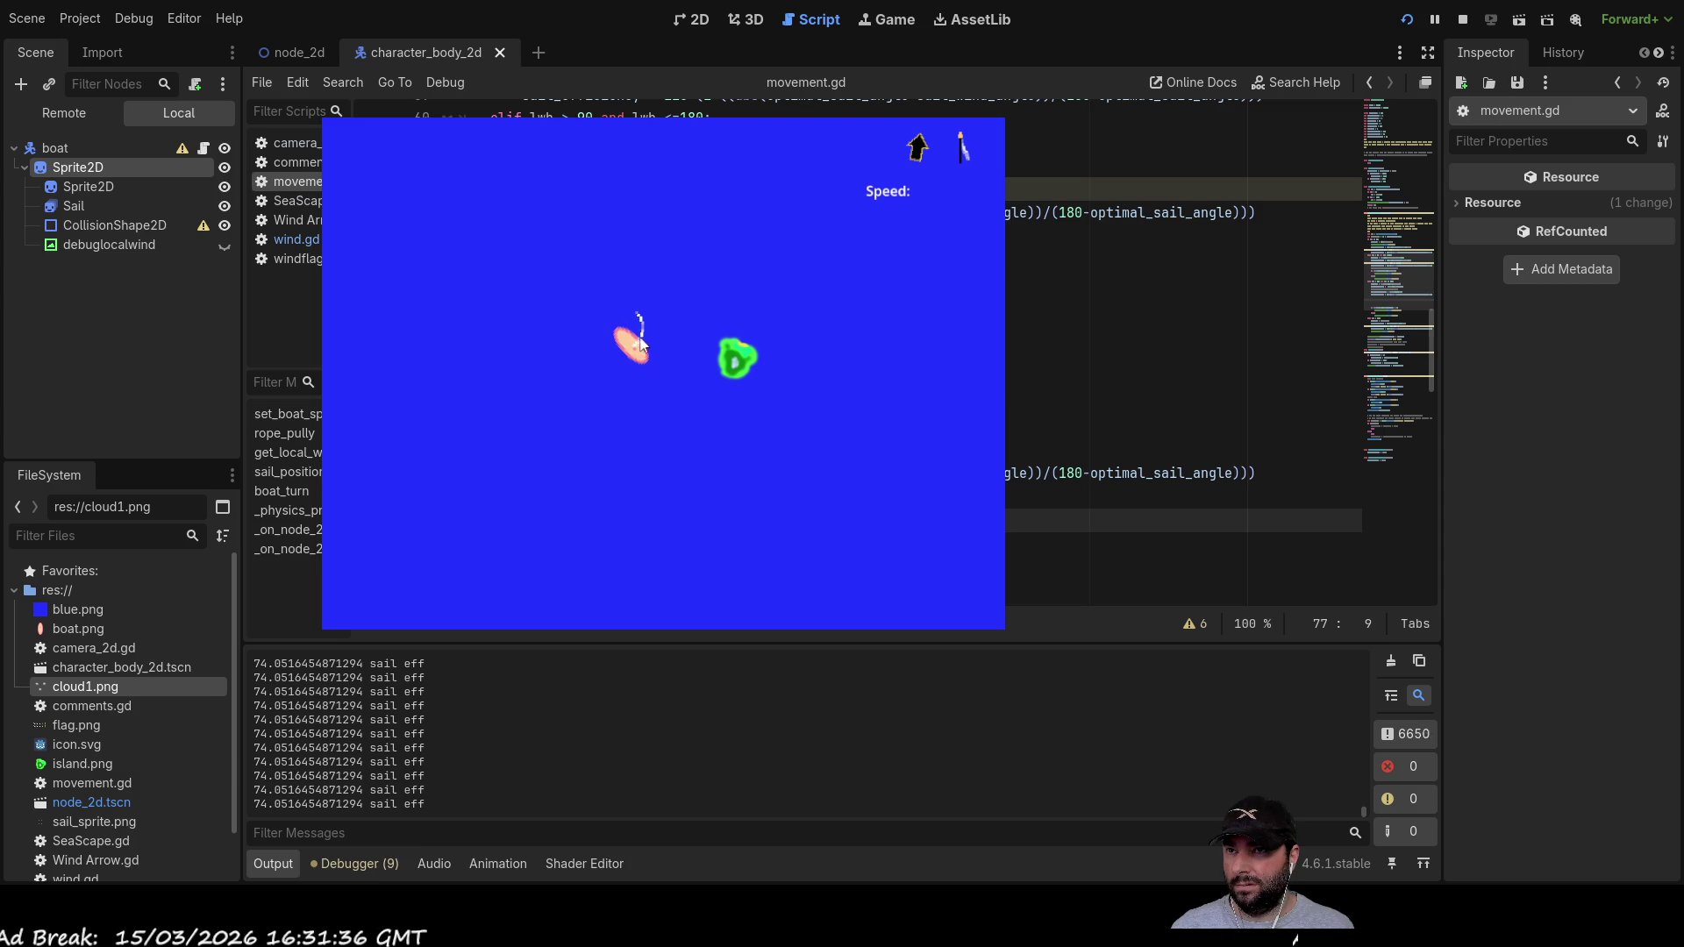
key("Up")
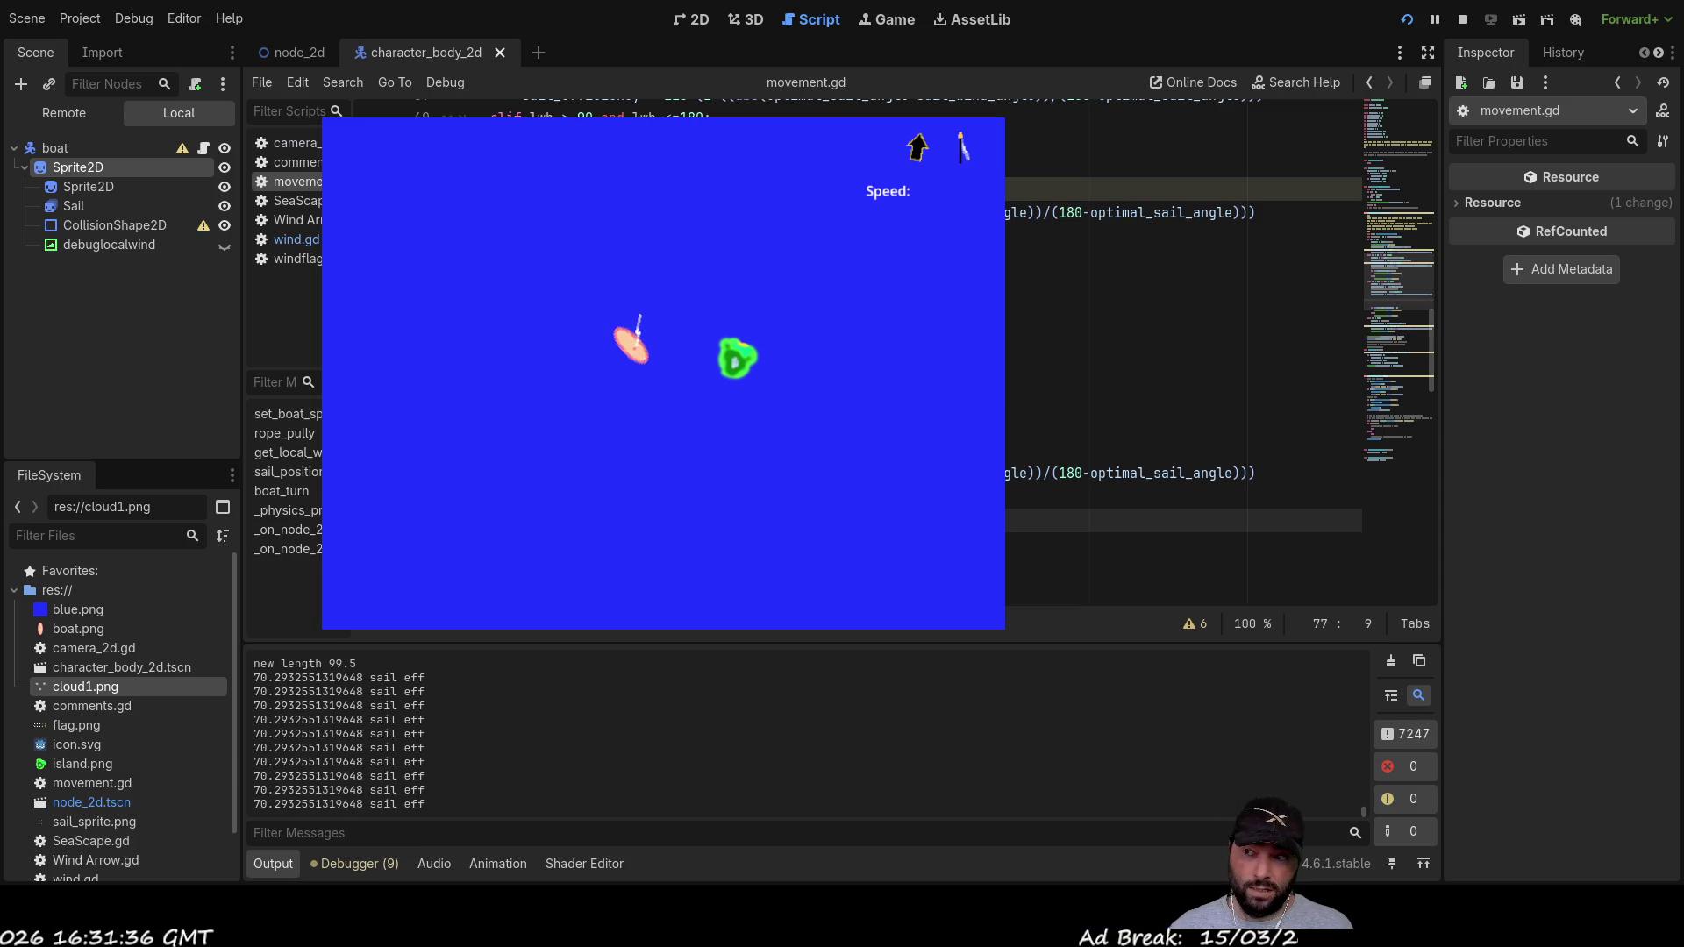
key("Down")
key("Down")
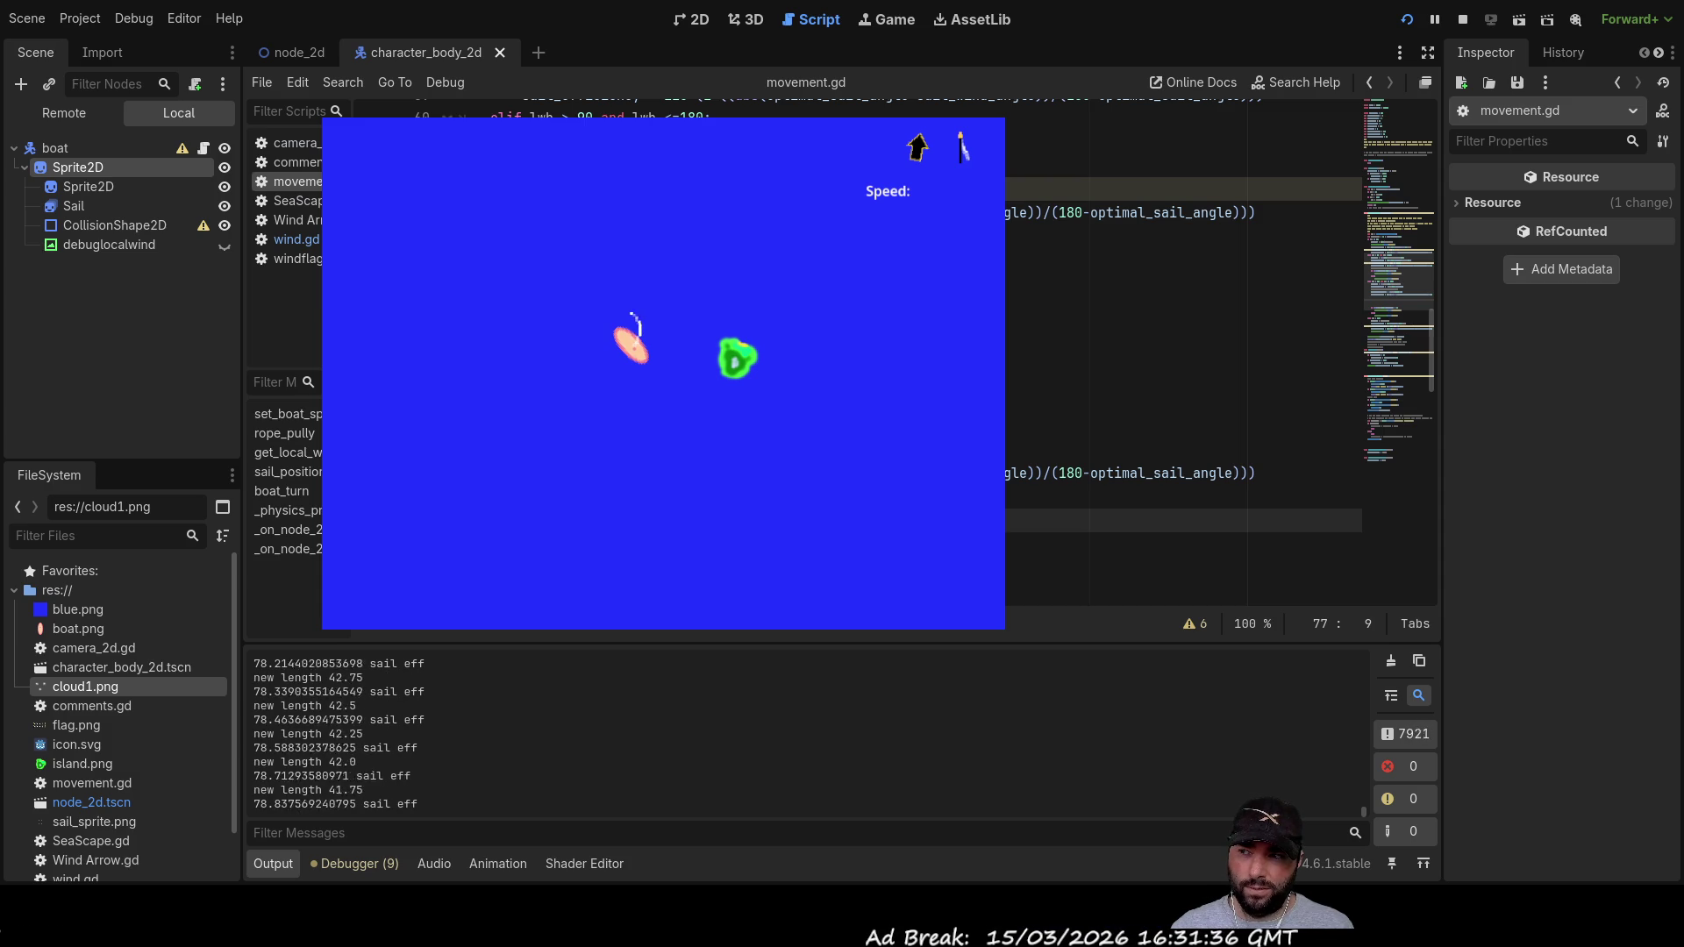
key("Up")
key("Up")
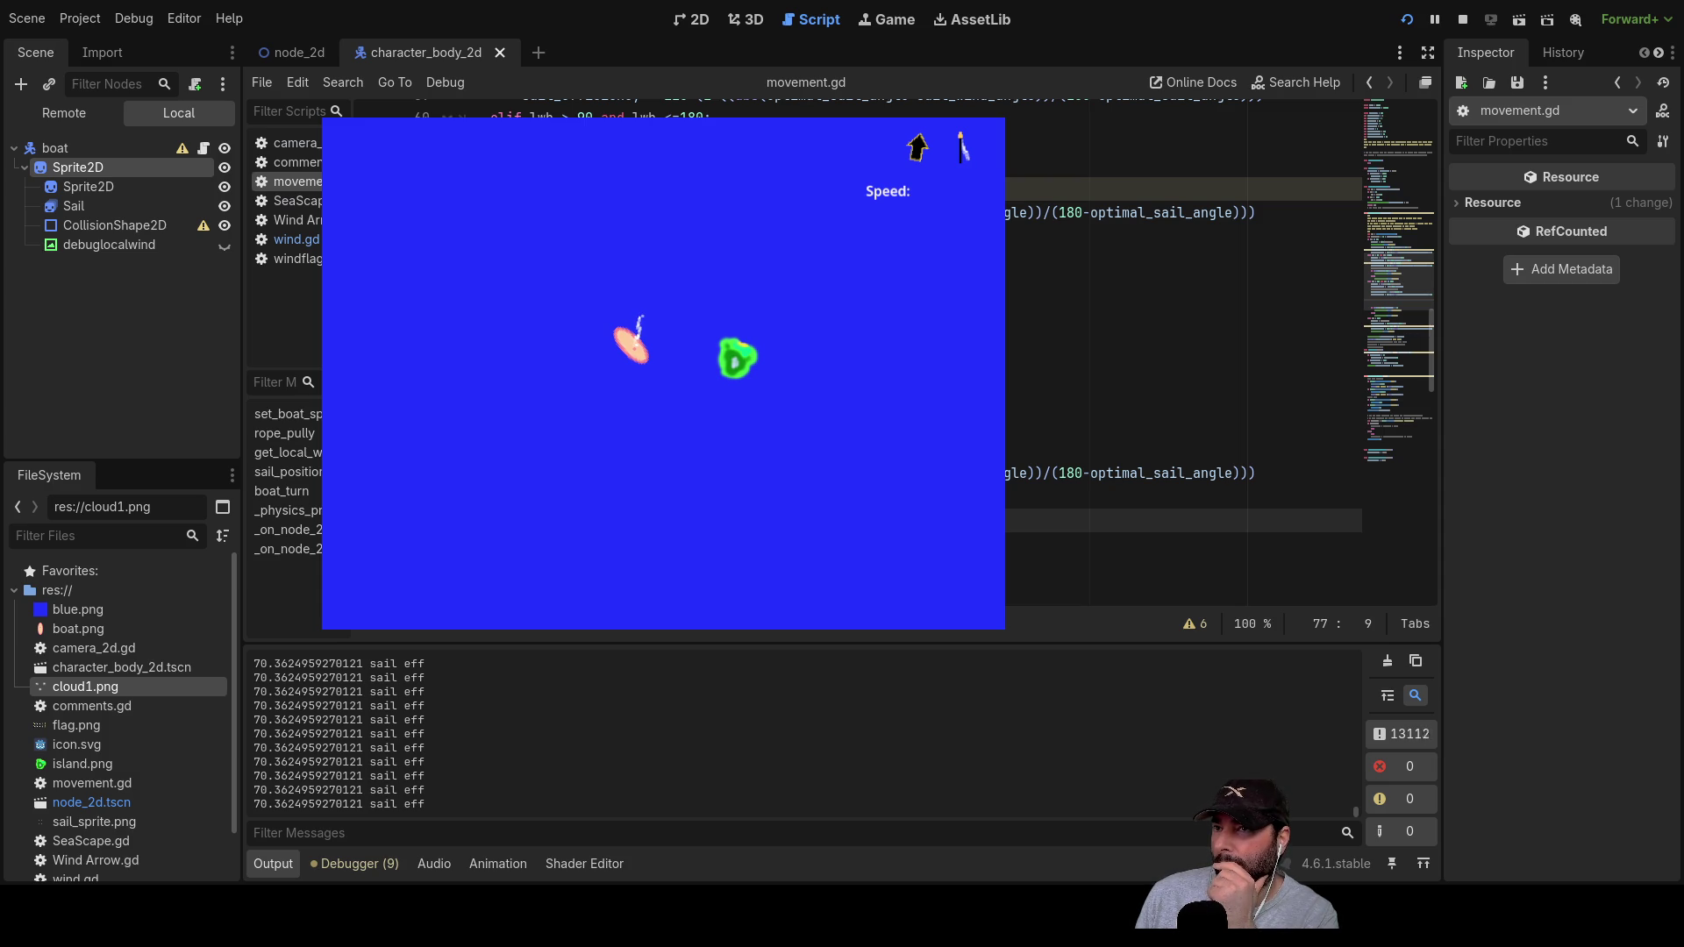
Step: Haul the rope in to 36.5 and steer the boat left and right back to upright
key("Down")
key("Down")
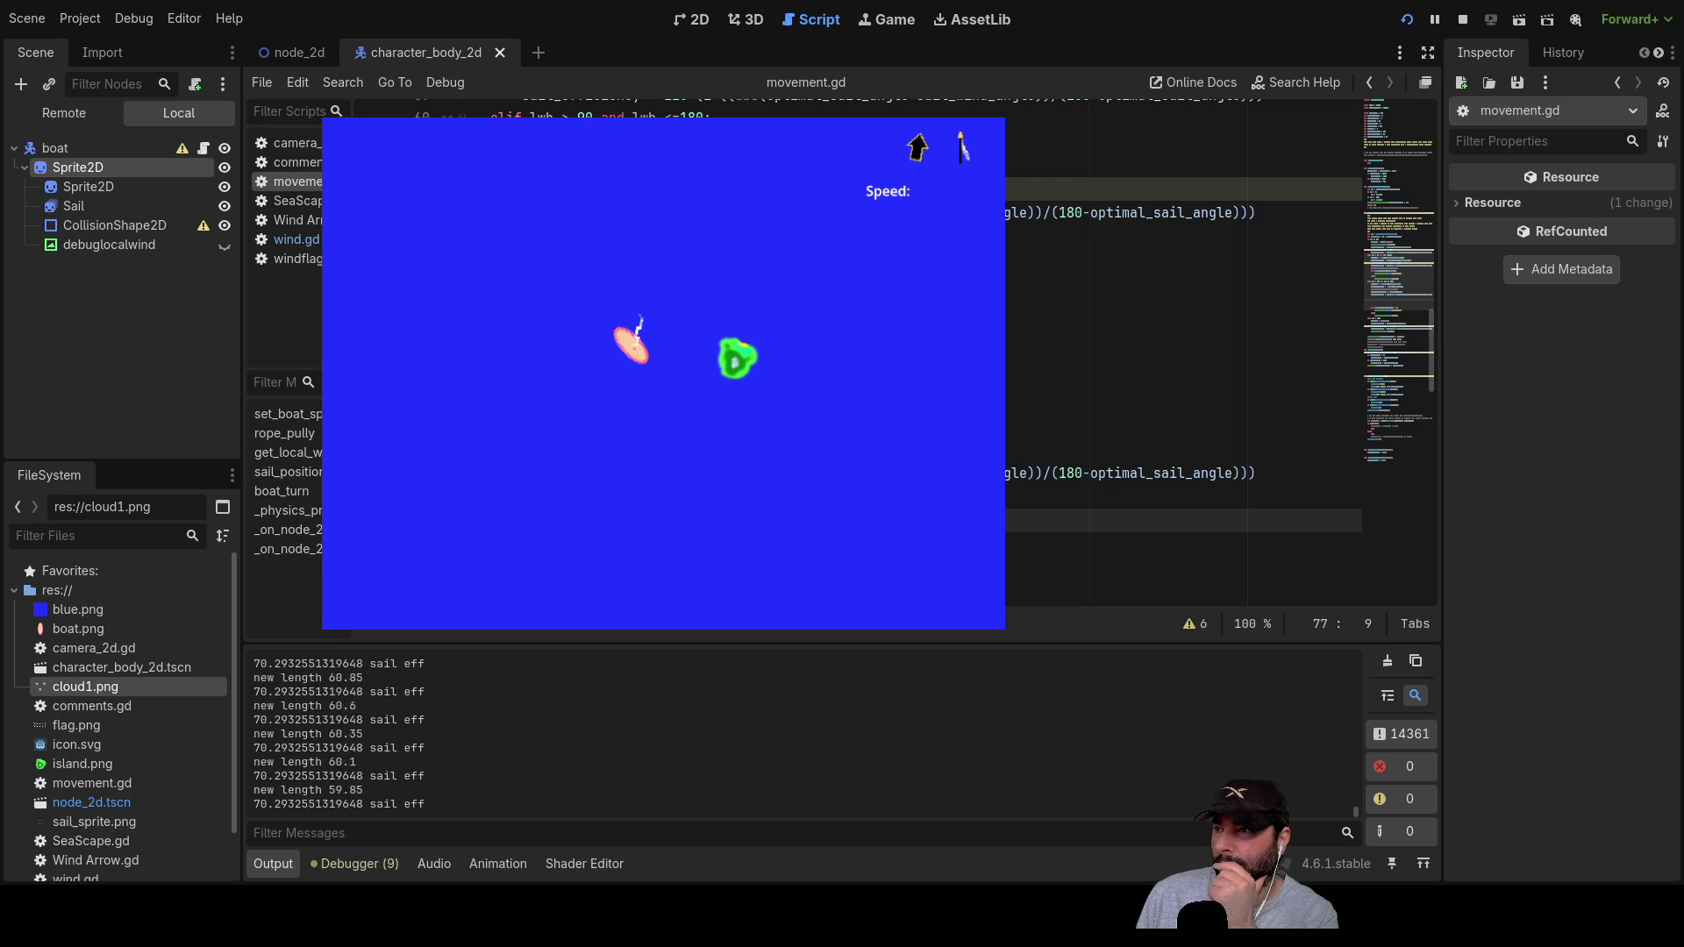
key("Right")
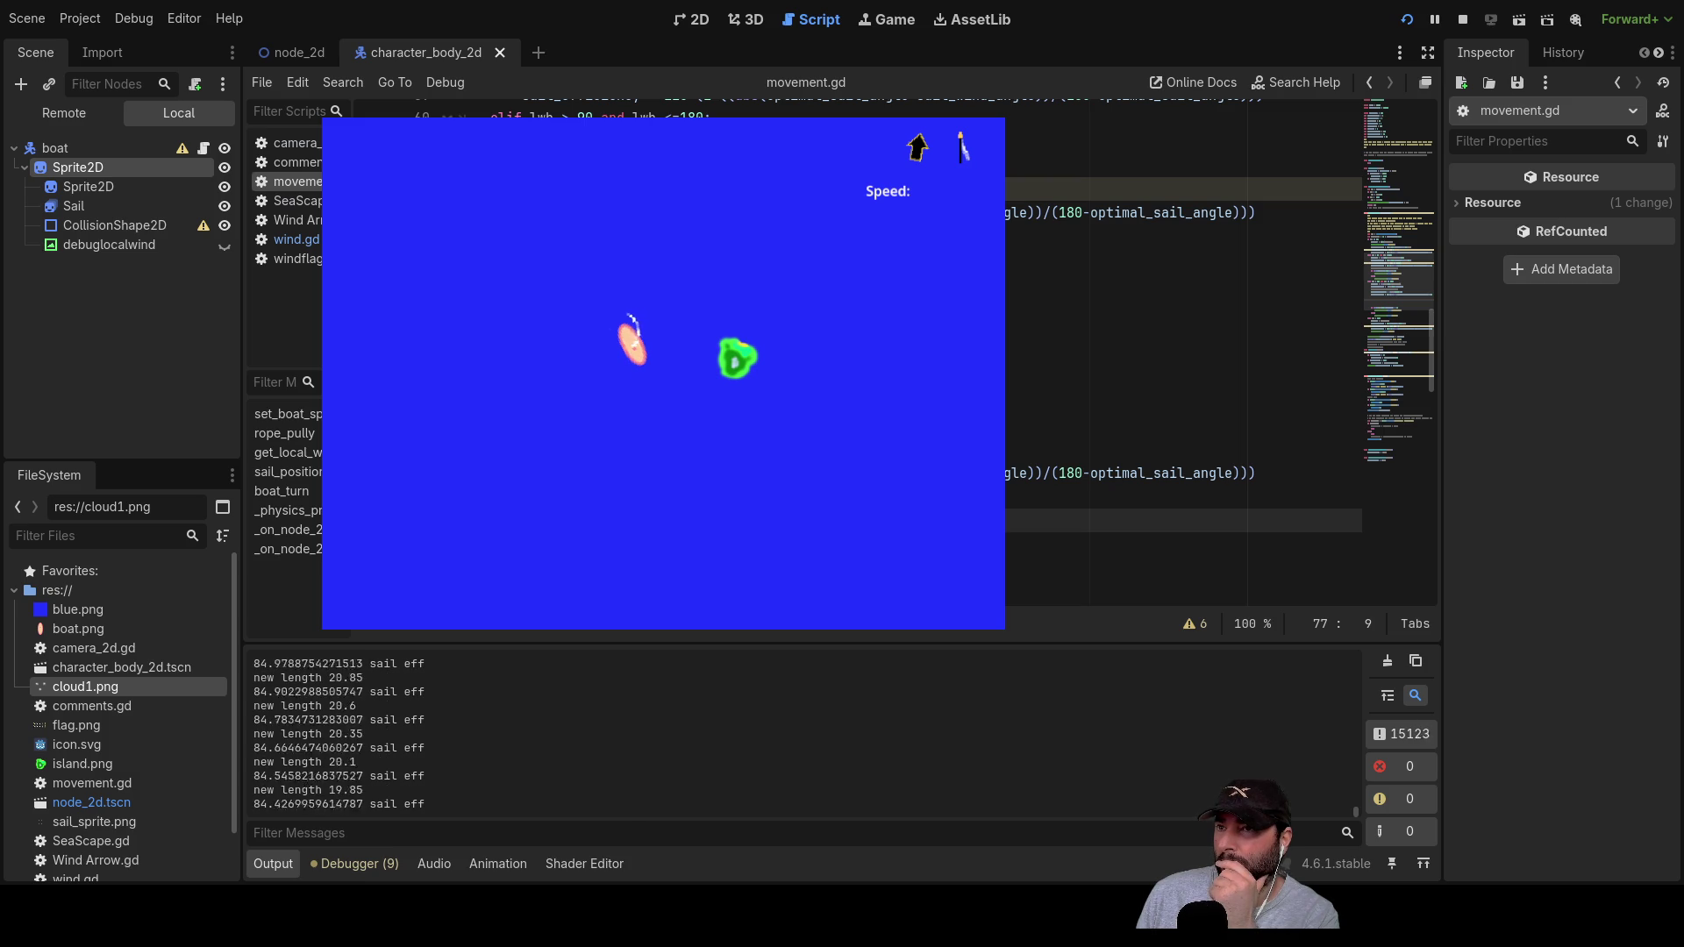
key("Left")
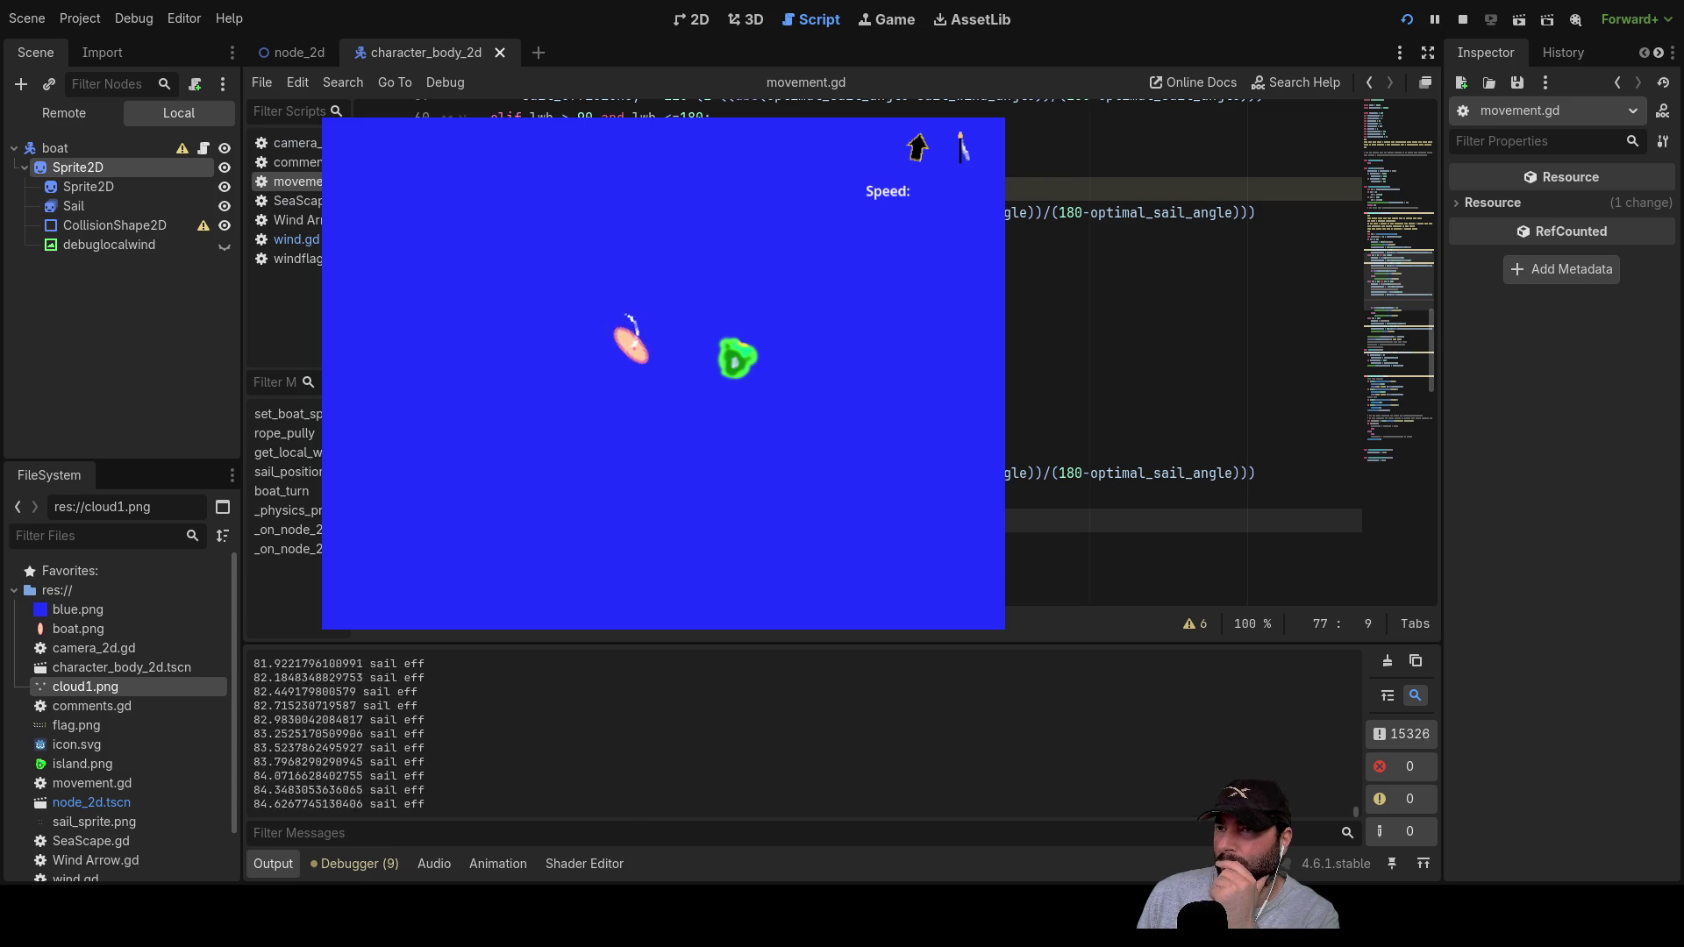
key("Right")
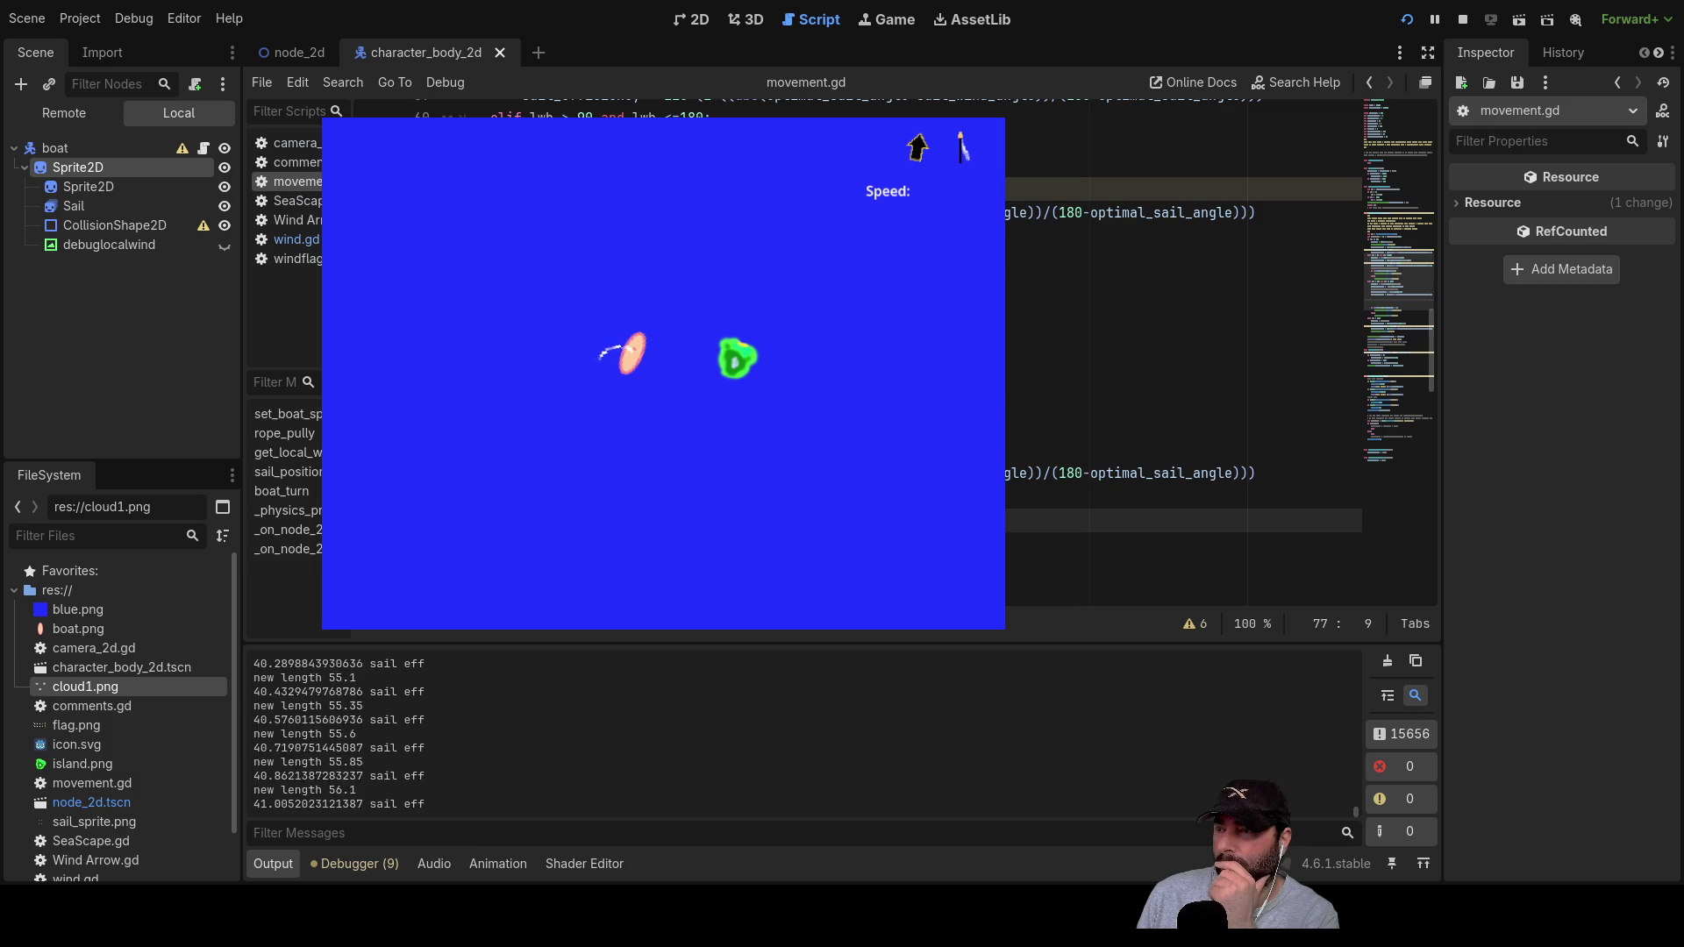
key("Left")
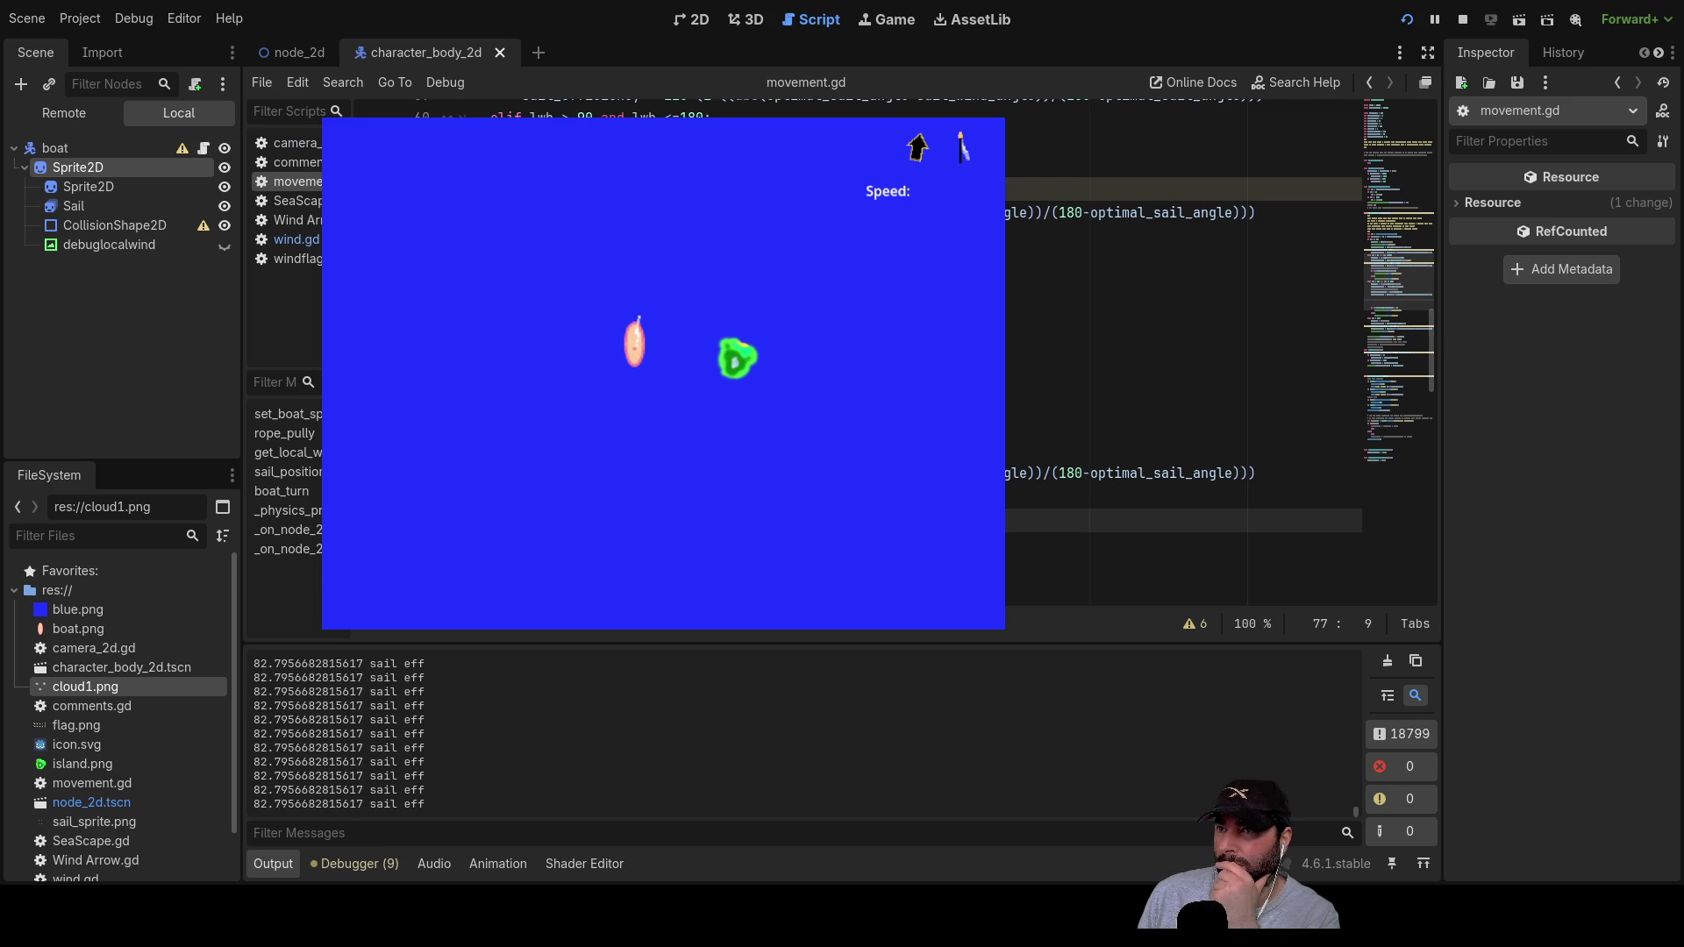
Step: Let the rope out slightly and turn the boat counter-clockwise to nearly horizontal, efficiency near 63.46
key("Up")
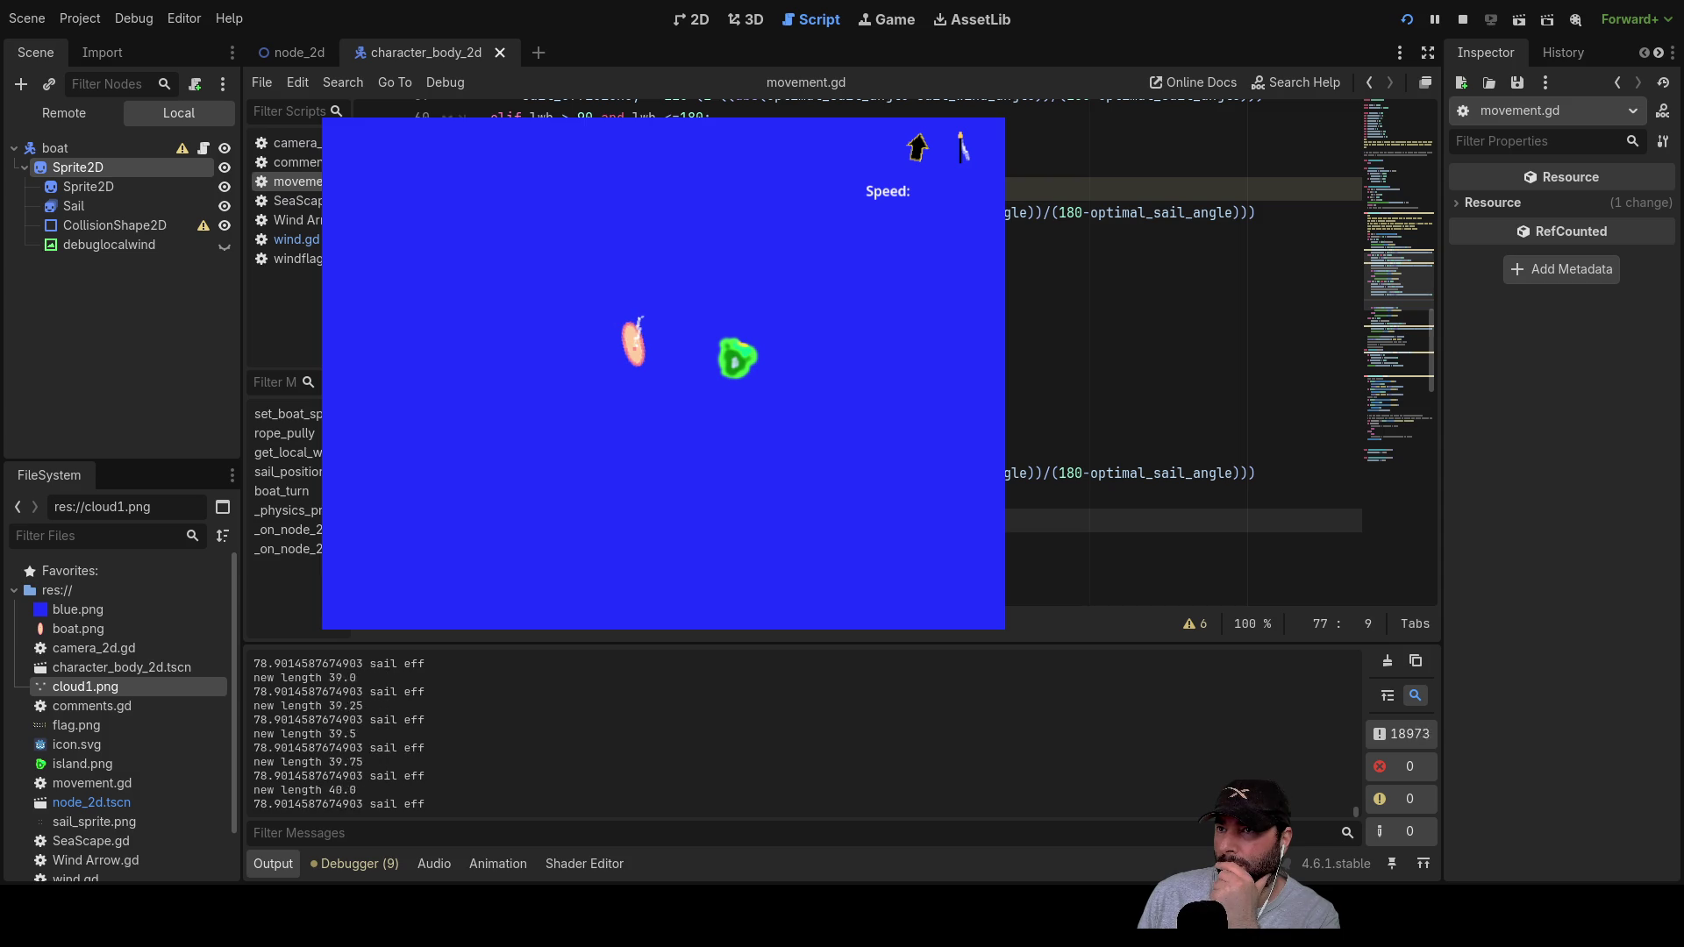
key("Left")
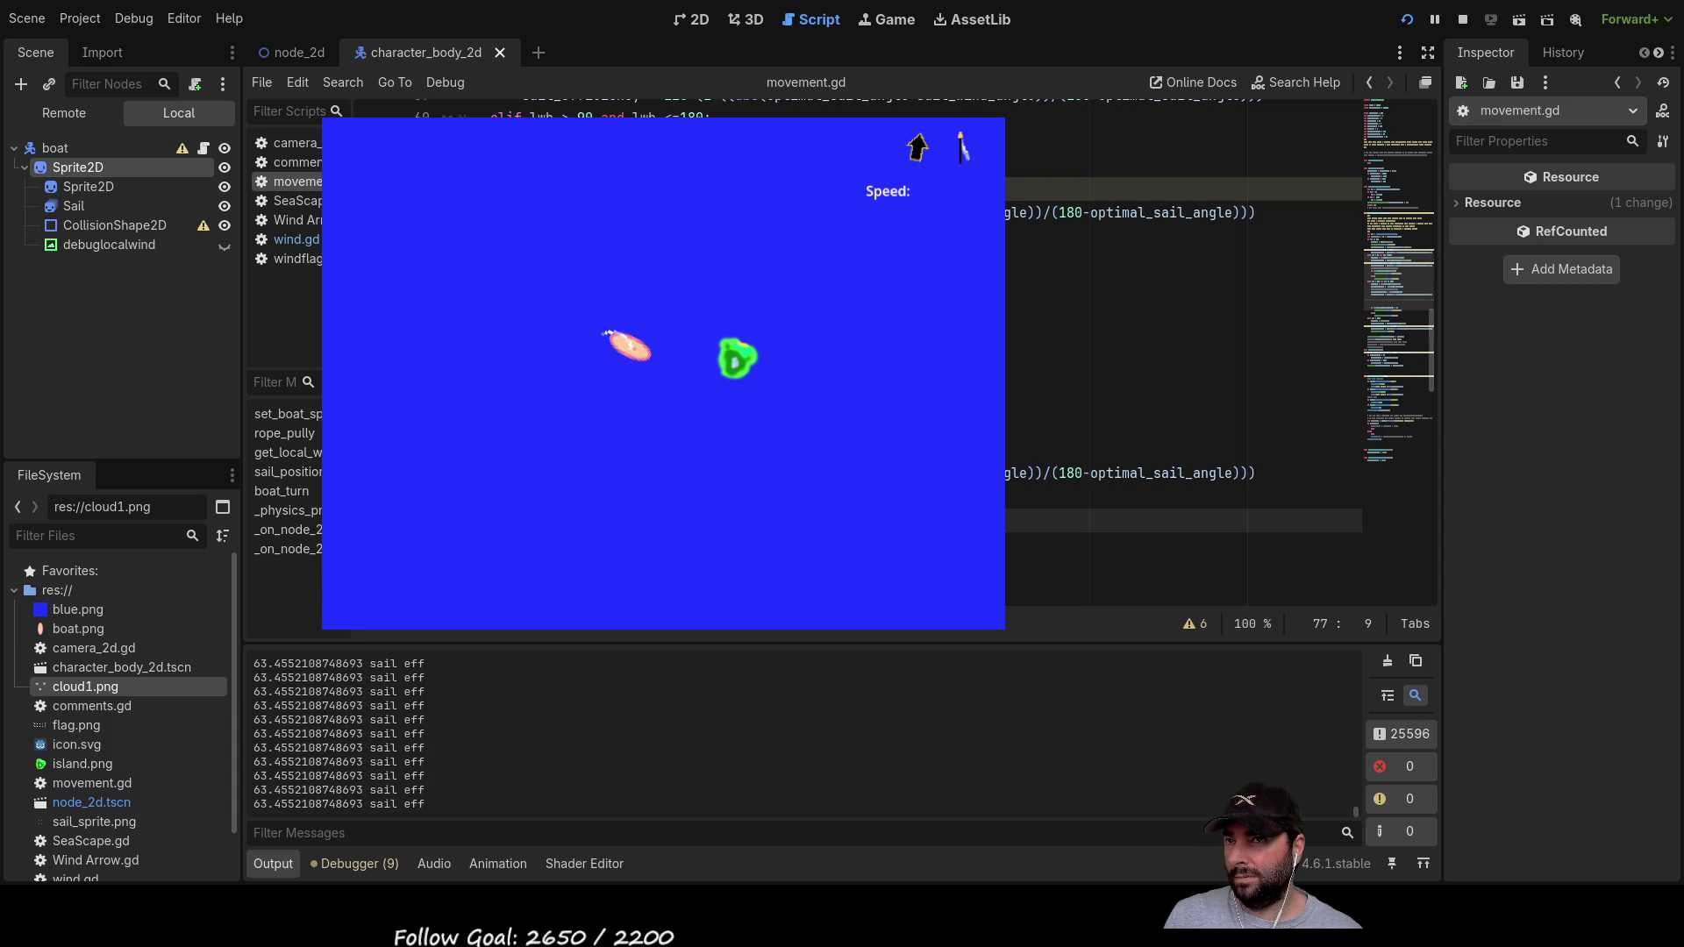
Step: Let the sail rope out until efficiency drops to about -574.08, then stop the game
key("Right")
key("Right")
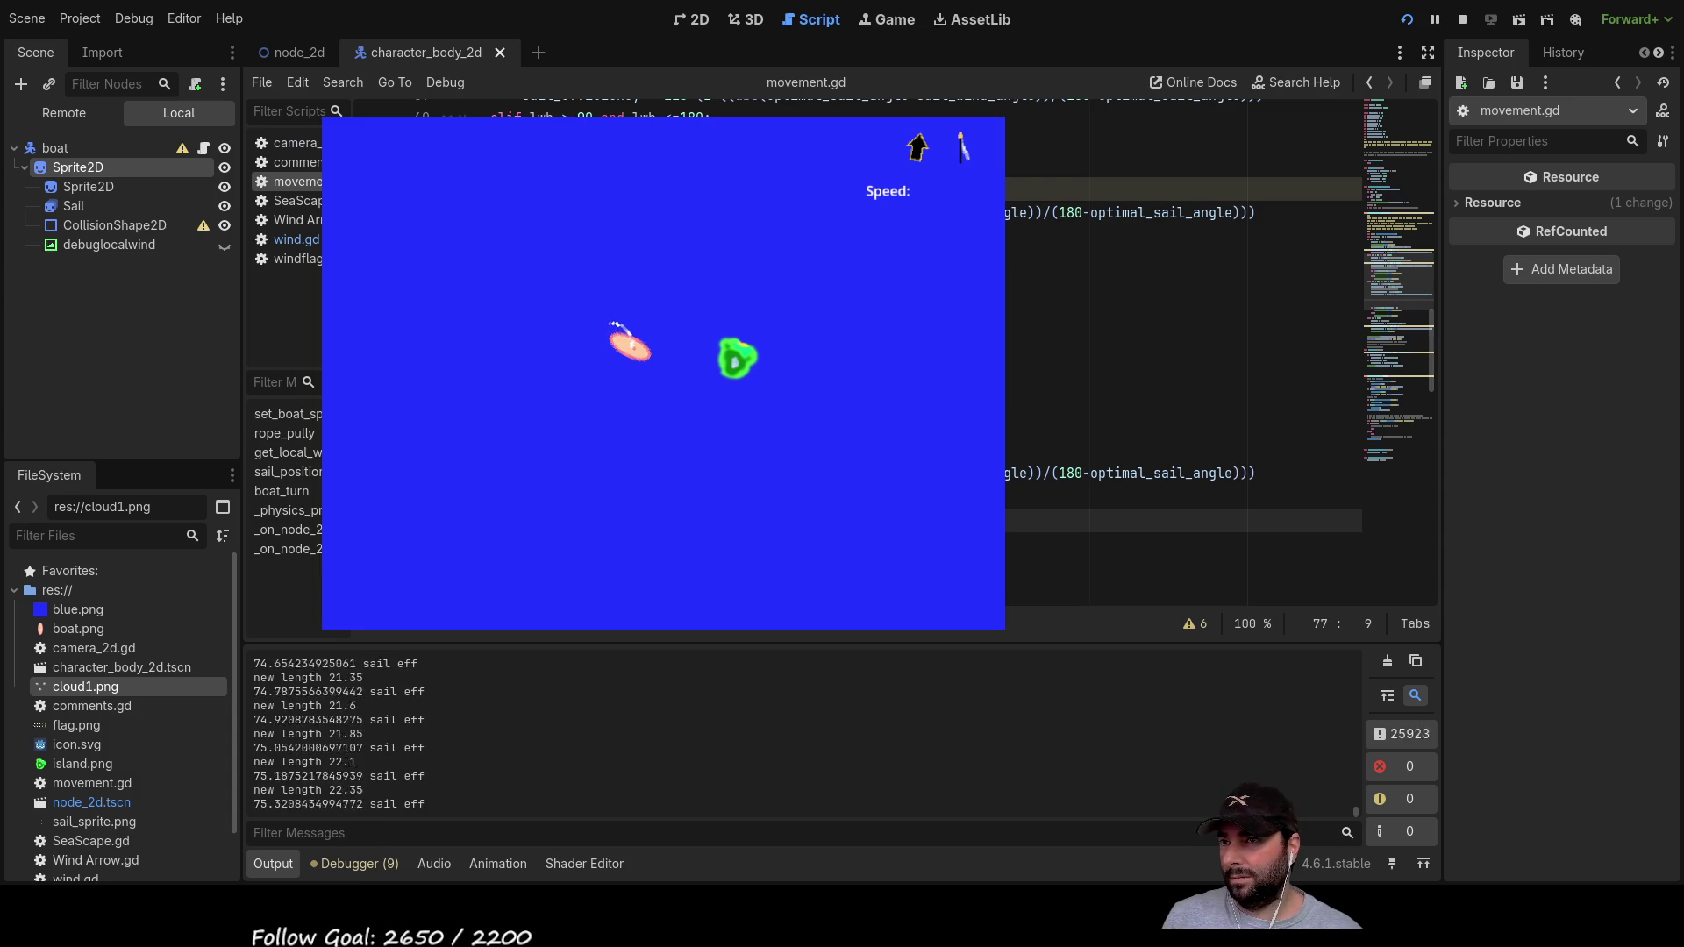
key("Right")
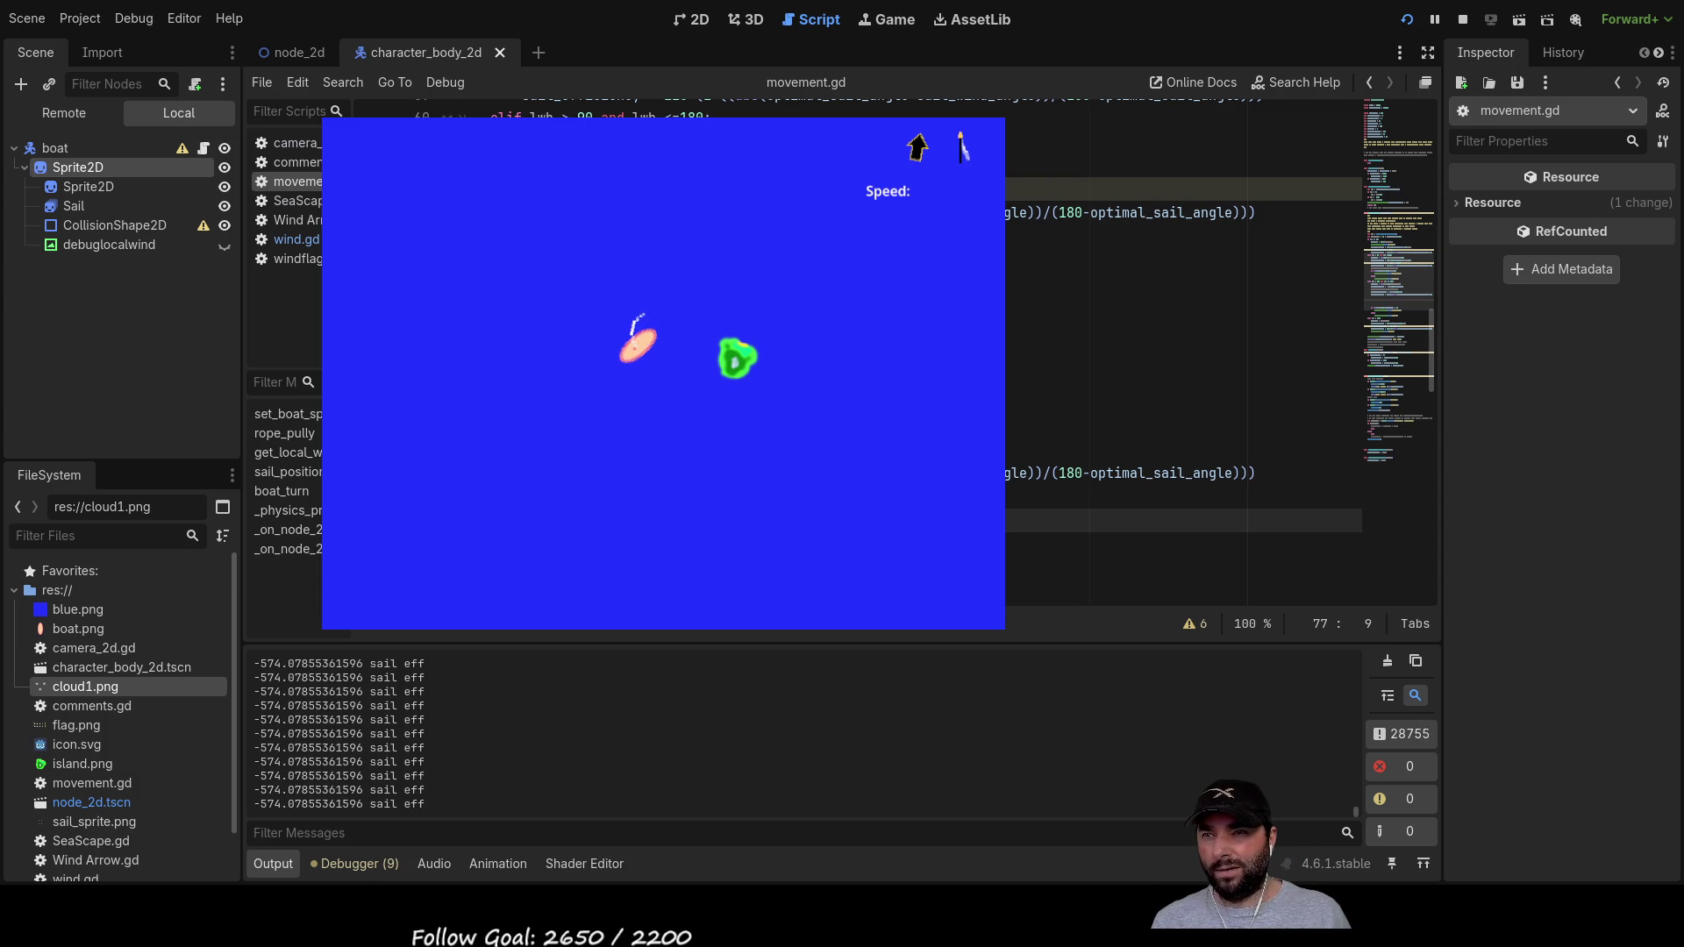
left_click(1463, 20)
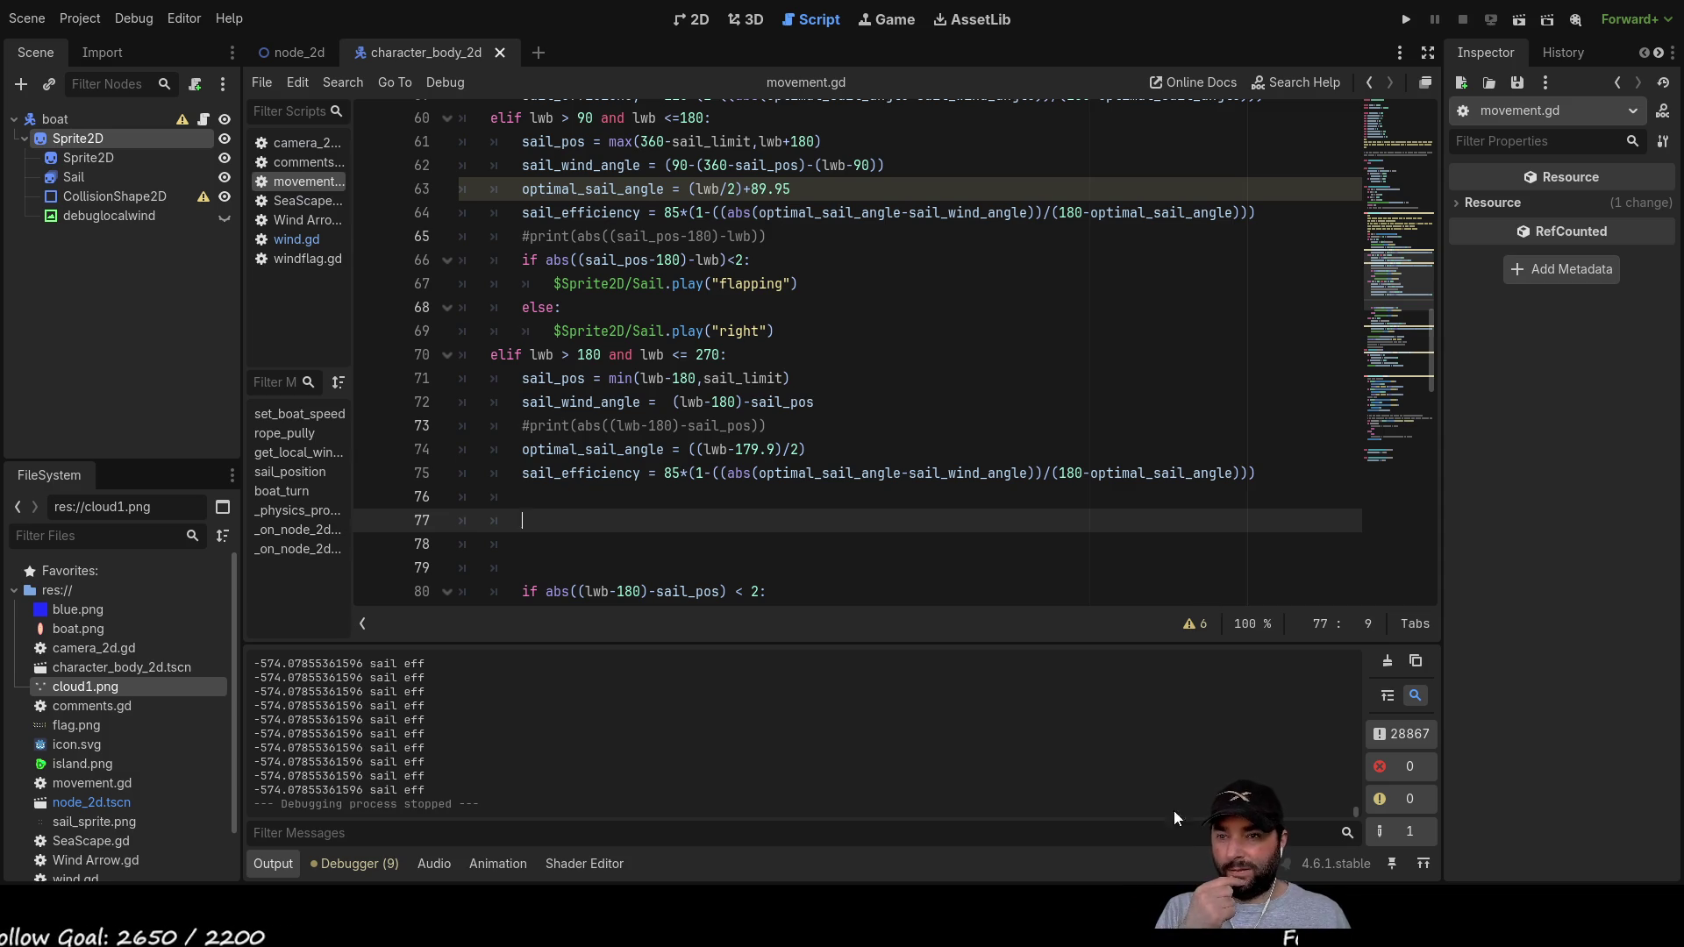
Step: Relaunch the sailing game, which now logs '110 sail eff' repeatedly
left_click(1407, 19)
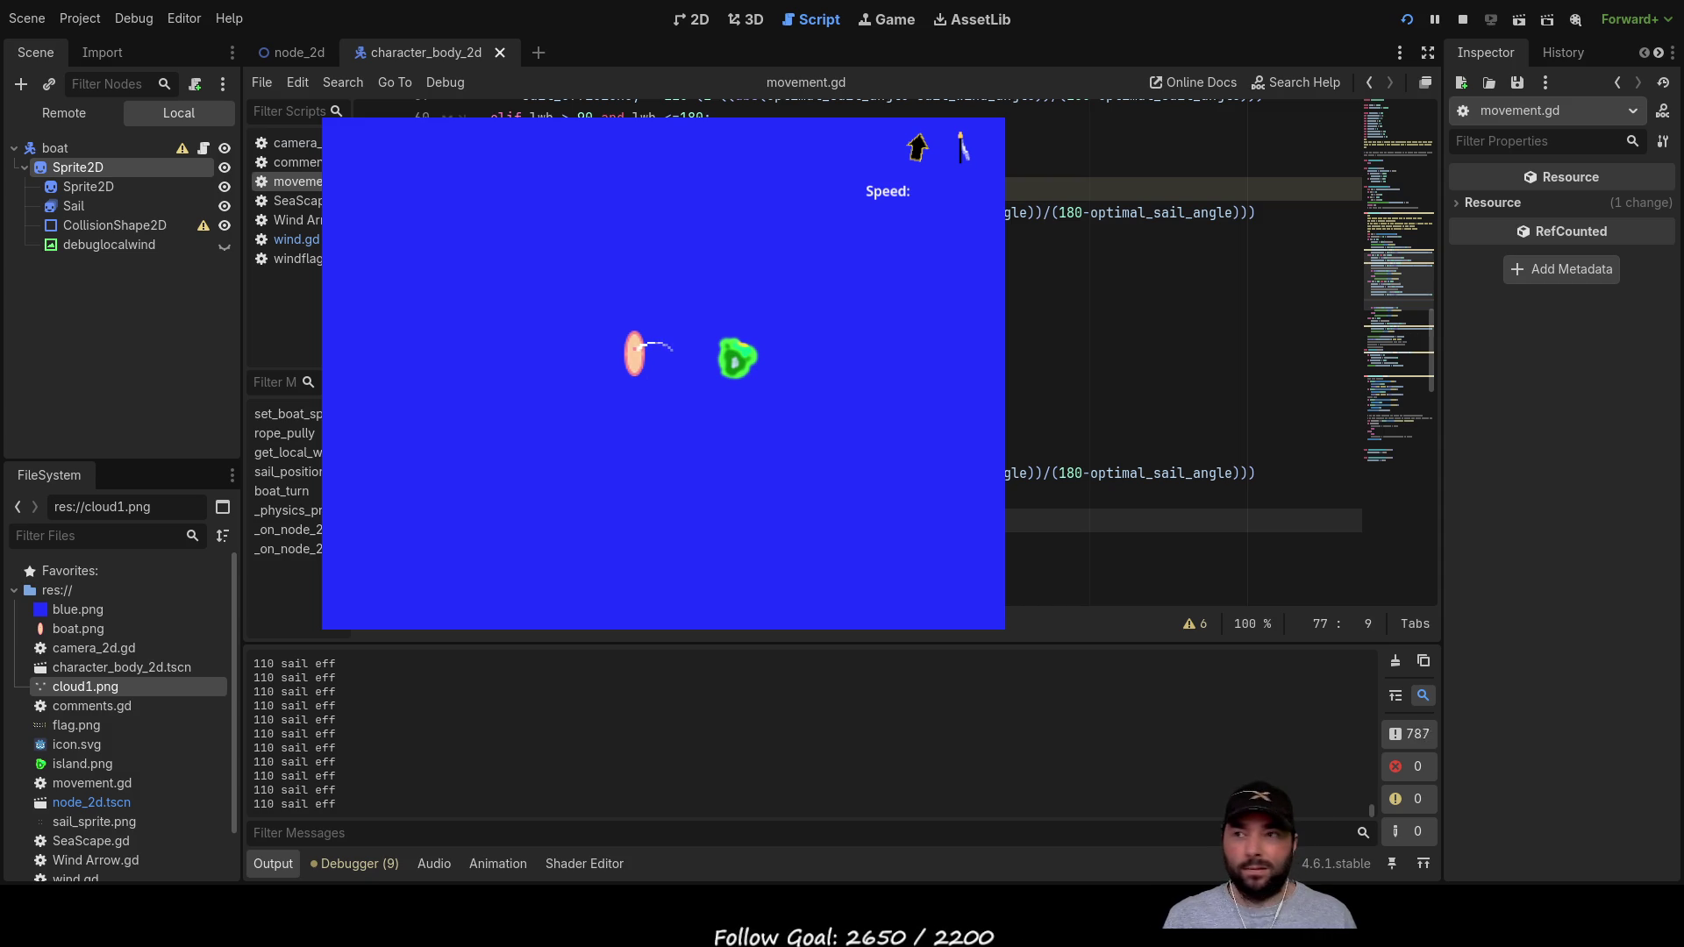
Step: Steer the boat both ways and trim the sail until efficiency reads about -661.99
key("Left")
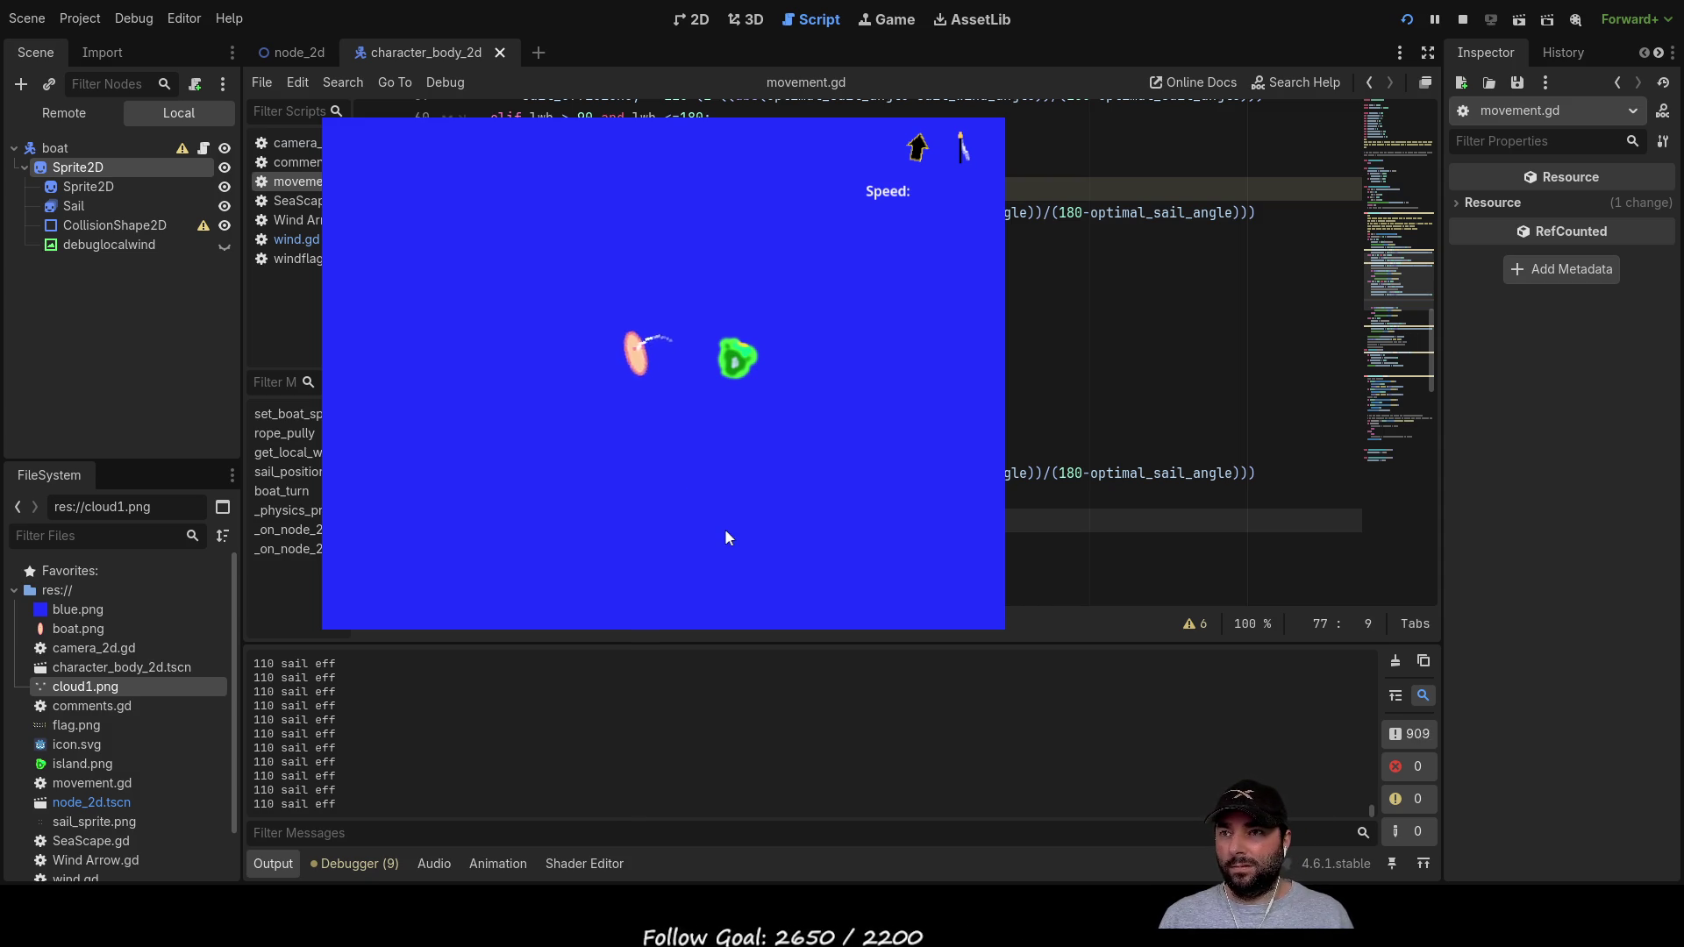
key("Right")
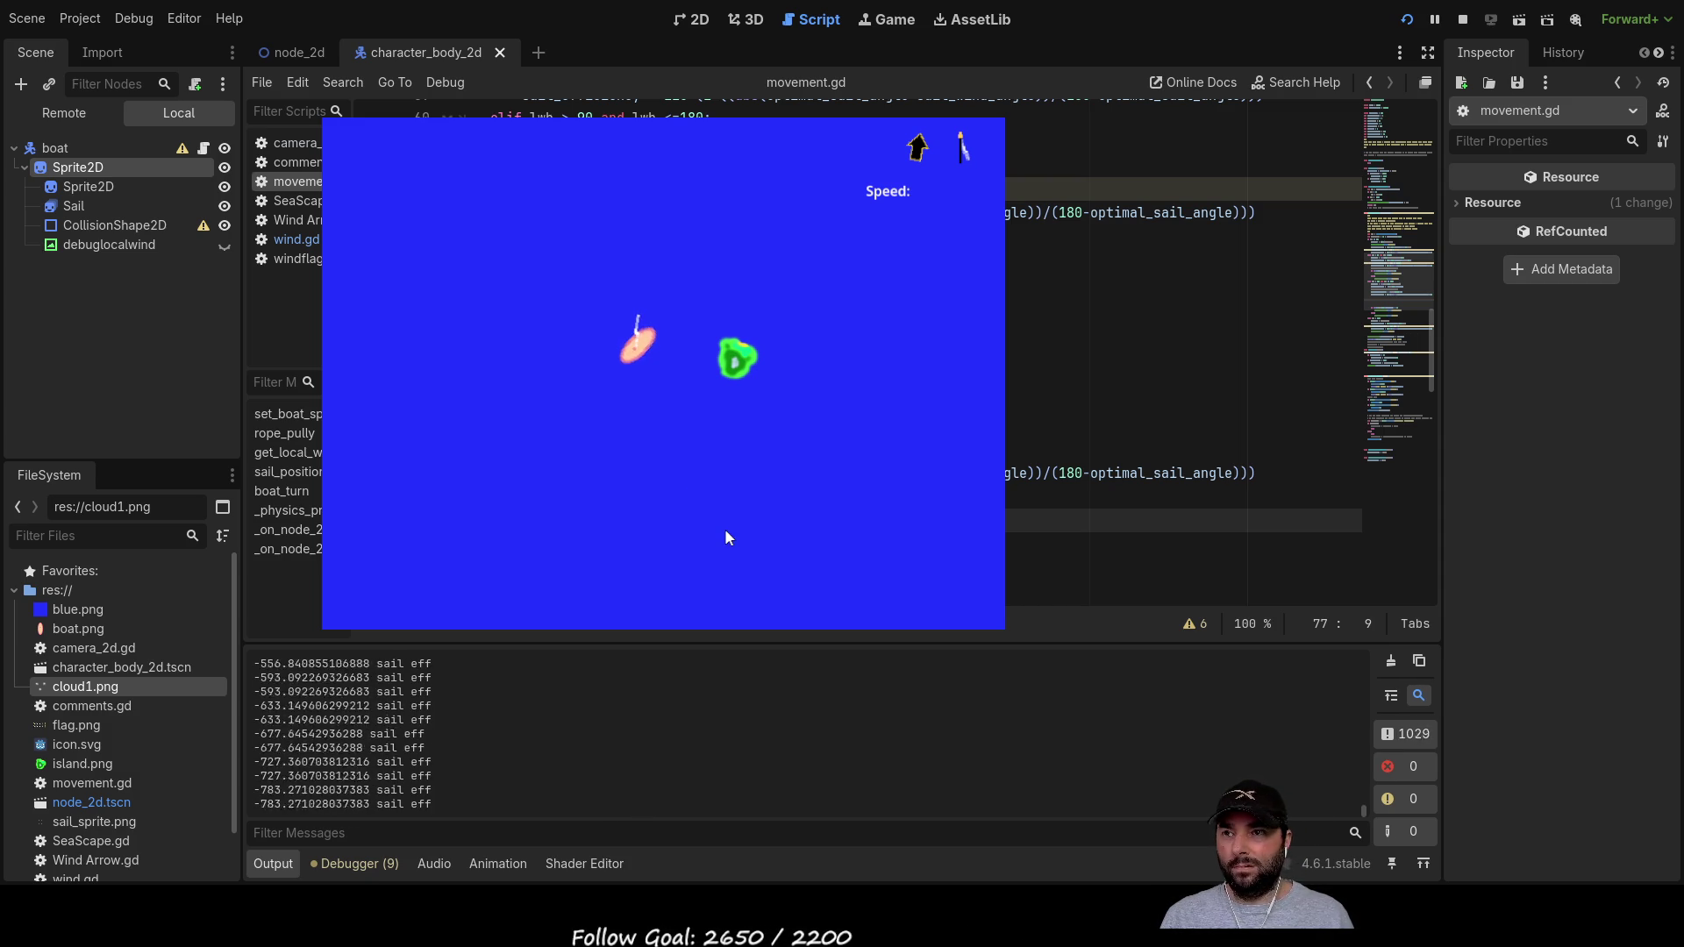
key("Up")
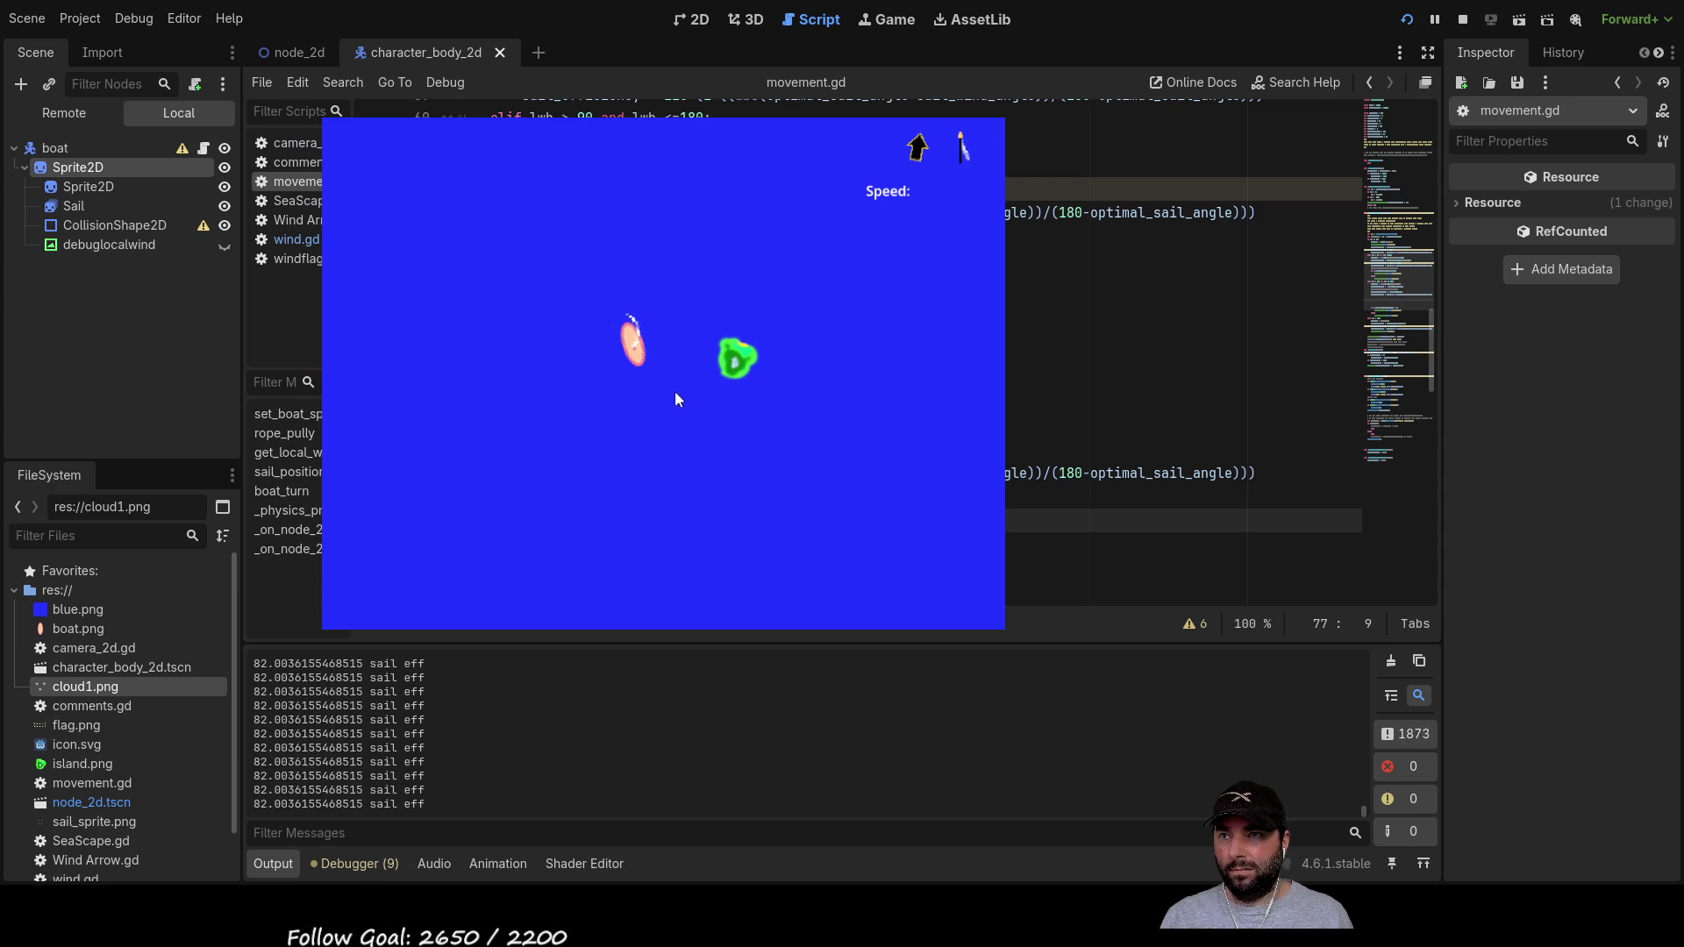
key("d")
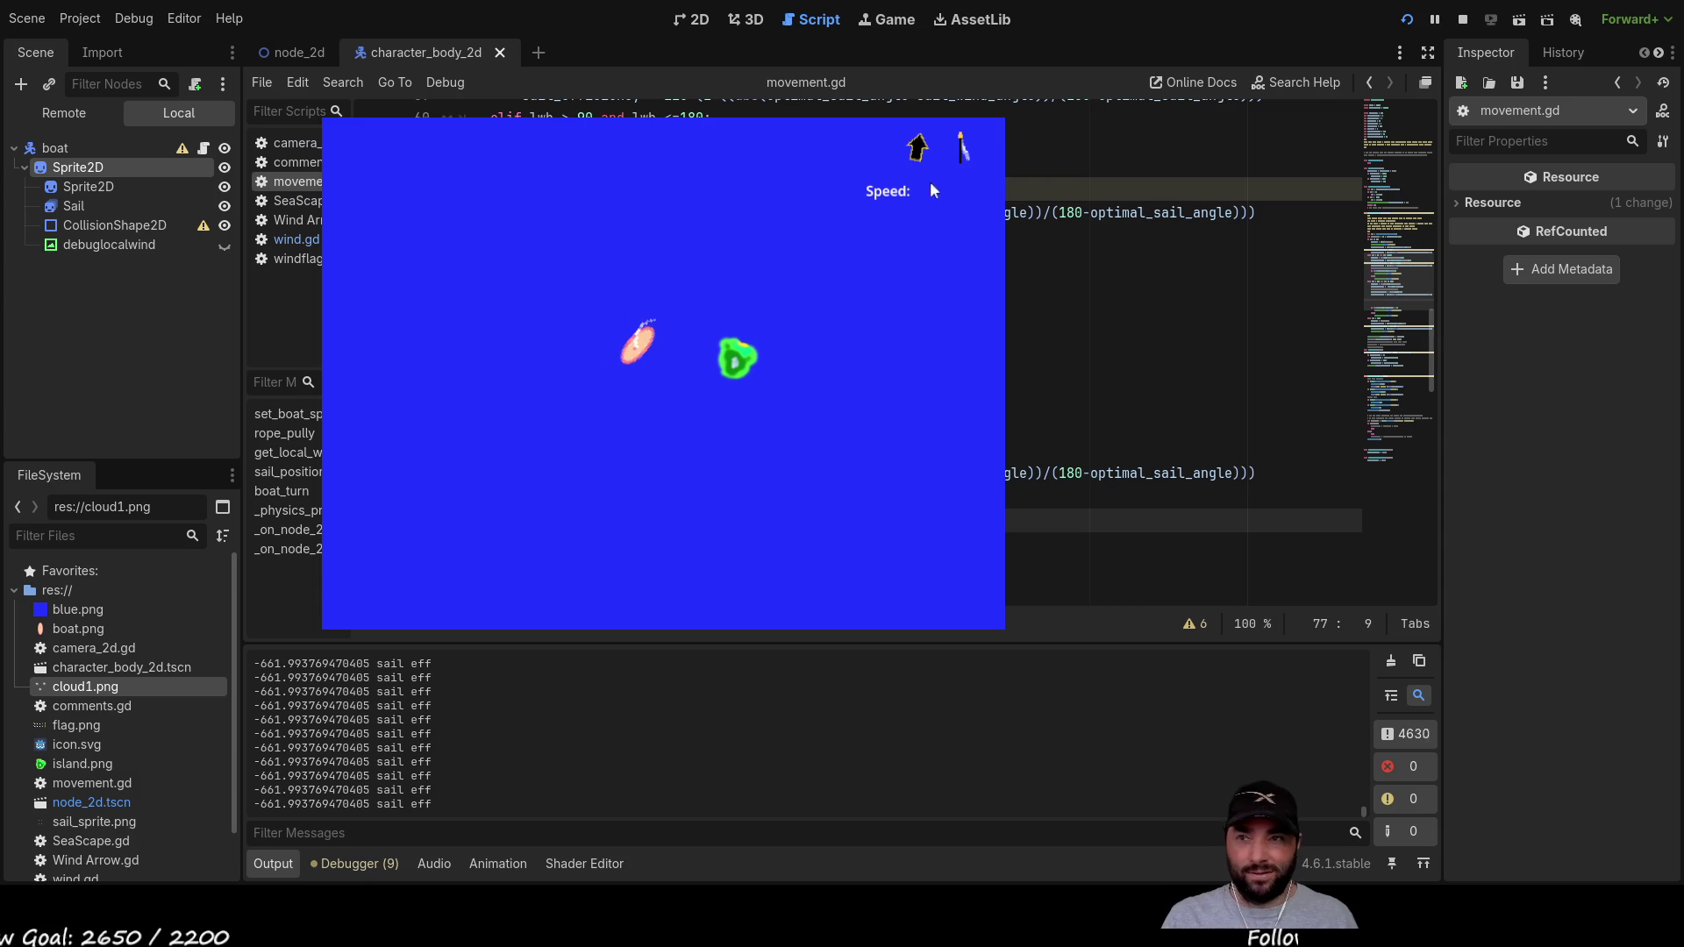
Step: Stop the running game and return to empty line 76 in movement.gd
left_click(1462, 19)
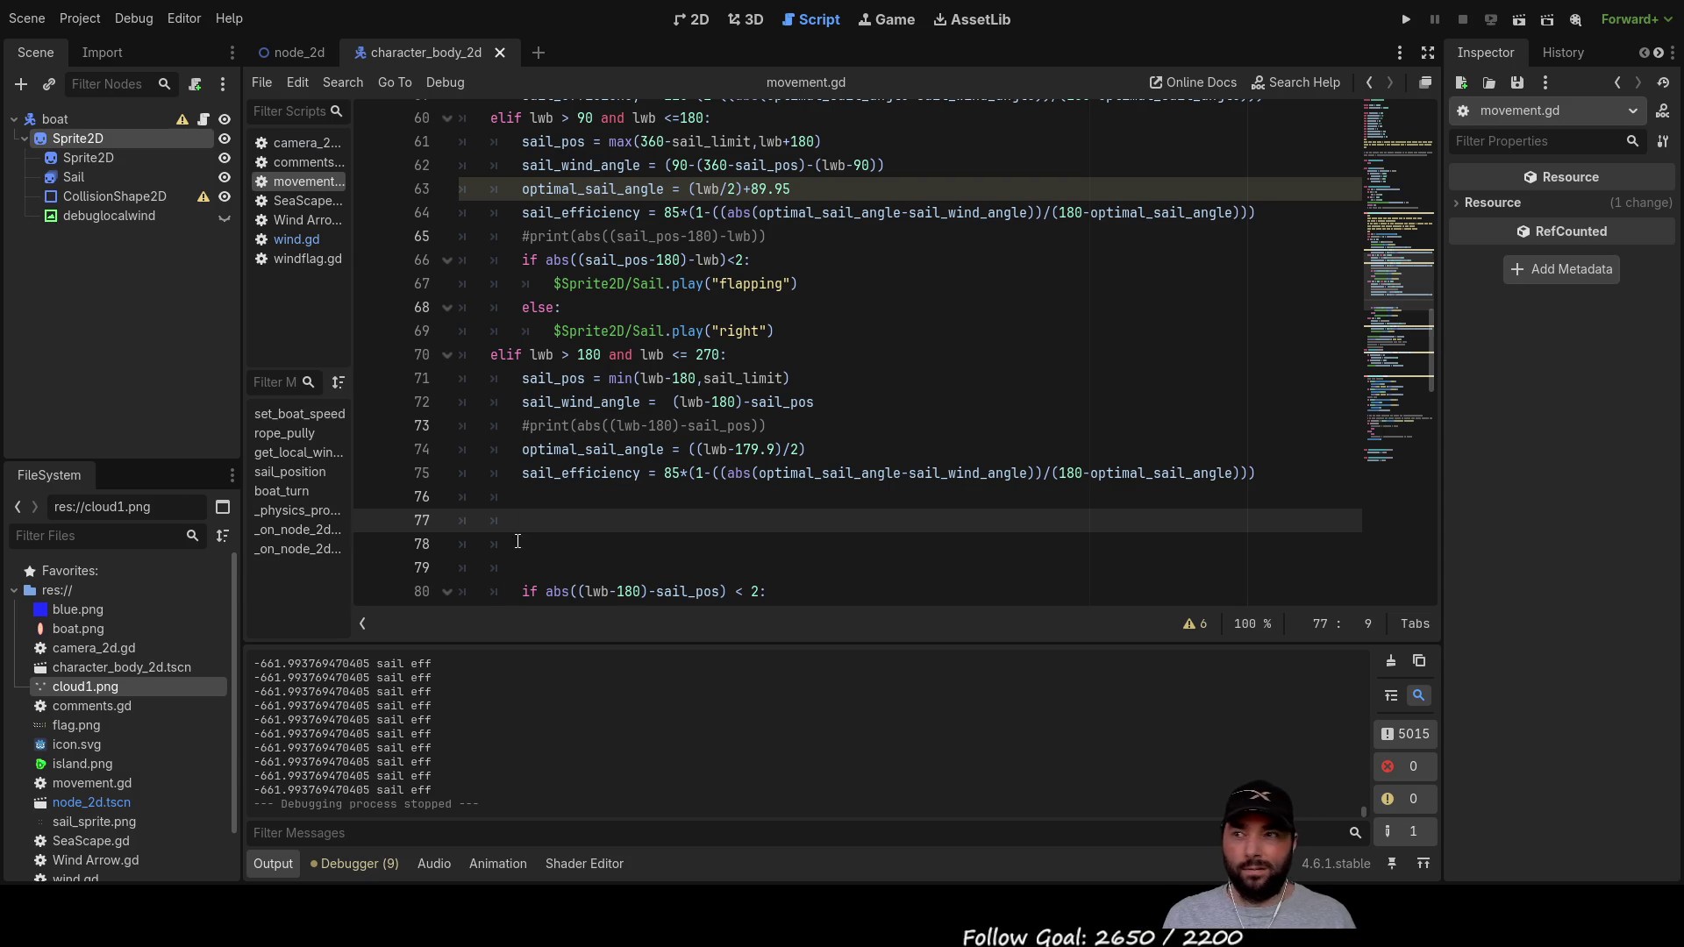
left_click(534, 489)
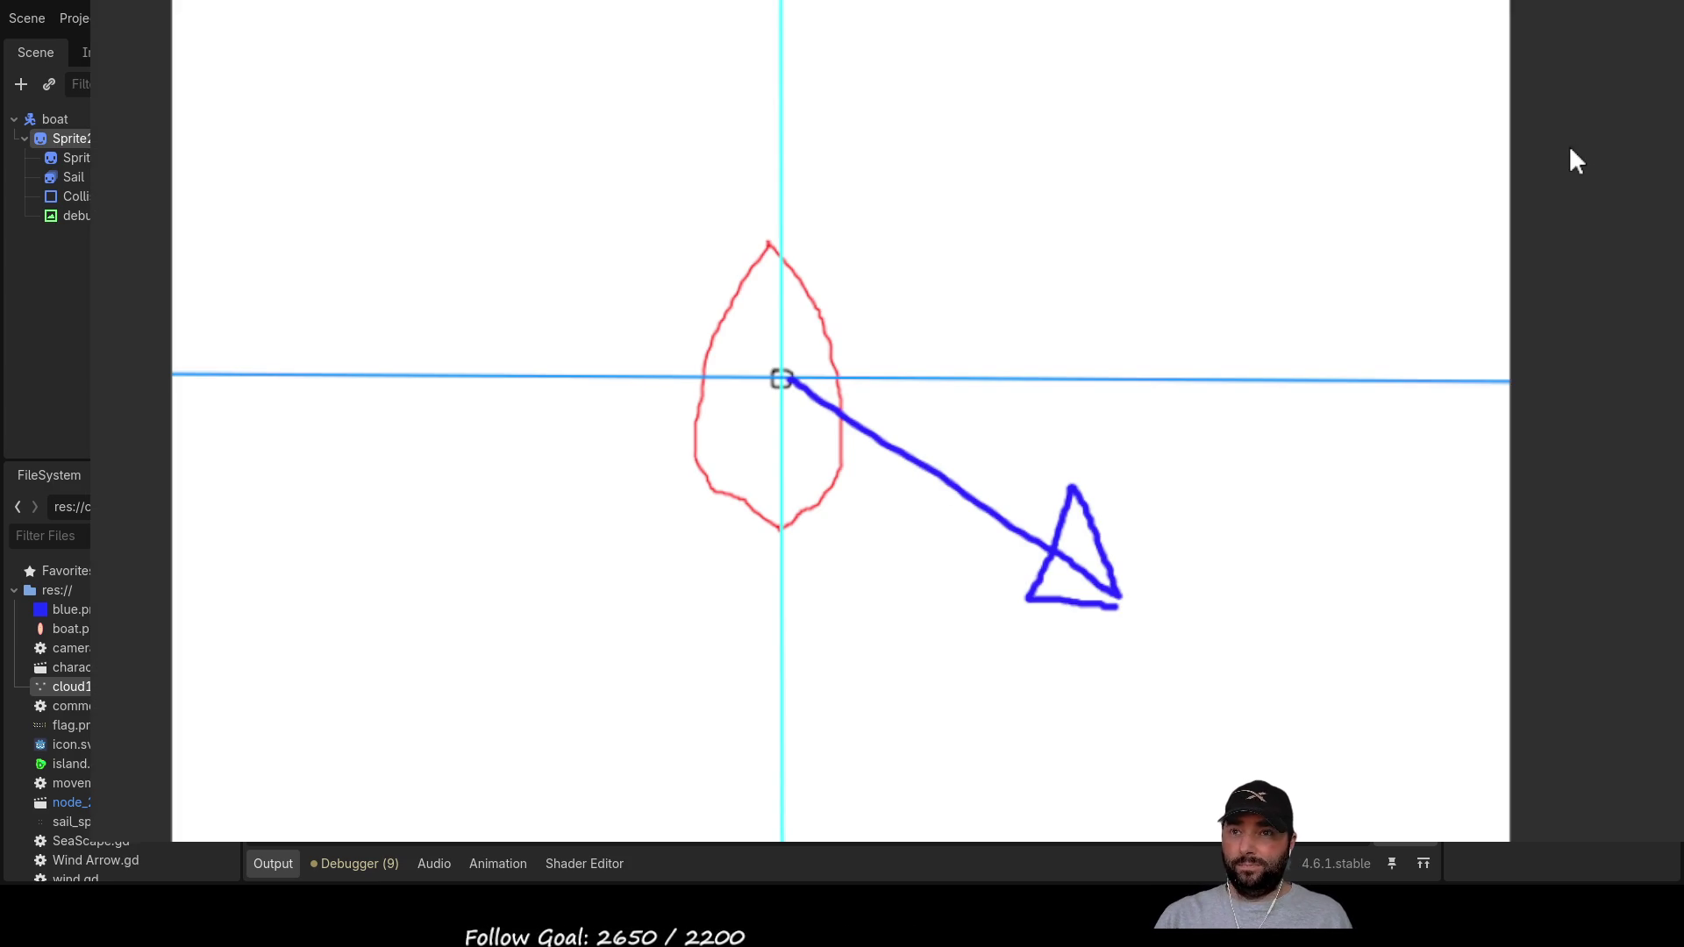
Step: Sketch the sail line, a magenta angle mark, a dotted blue arc and a dotted green loop around the boat
left_click_drag(781, 379, 975, 626)
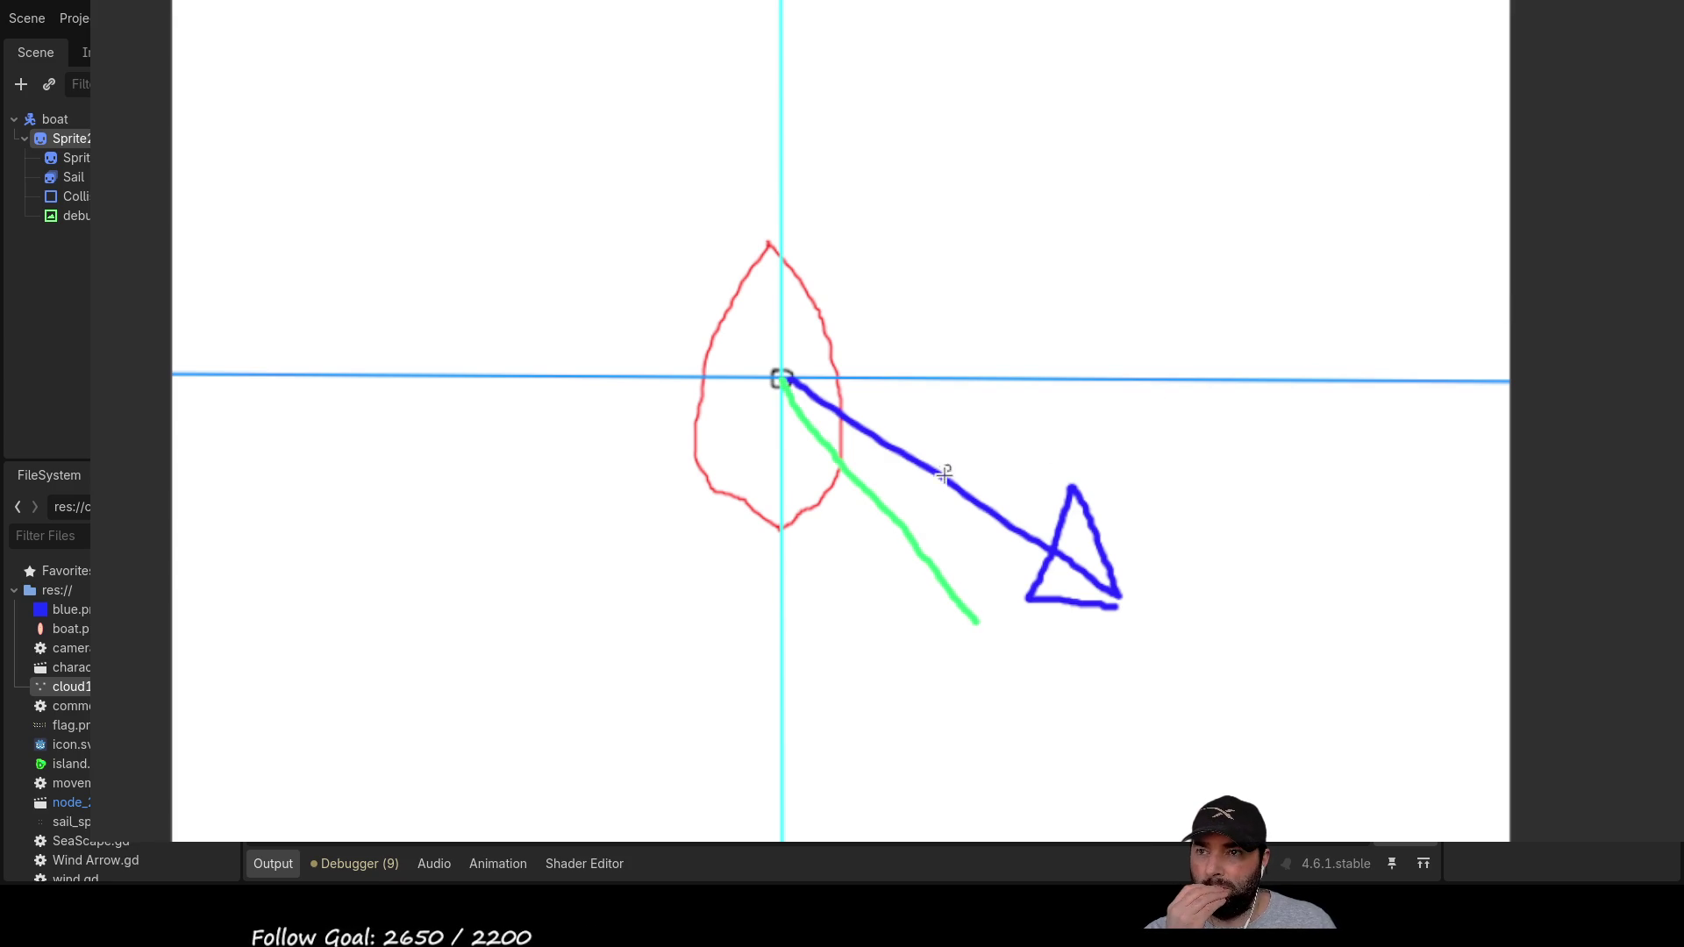
left_click_drag(906, 529, 954, 494)
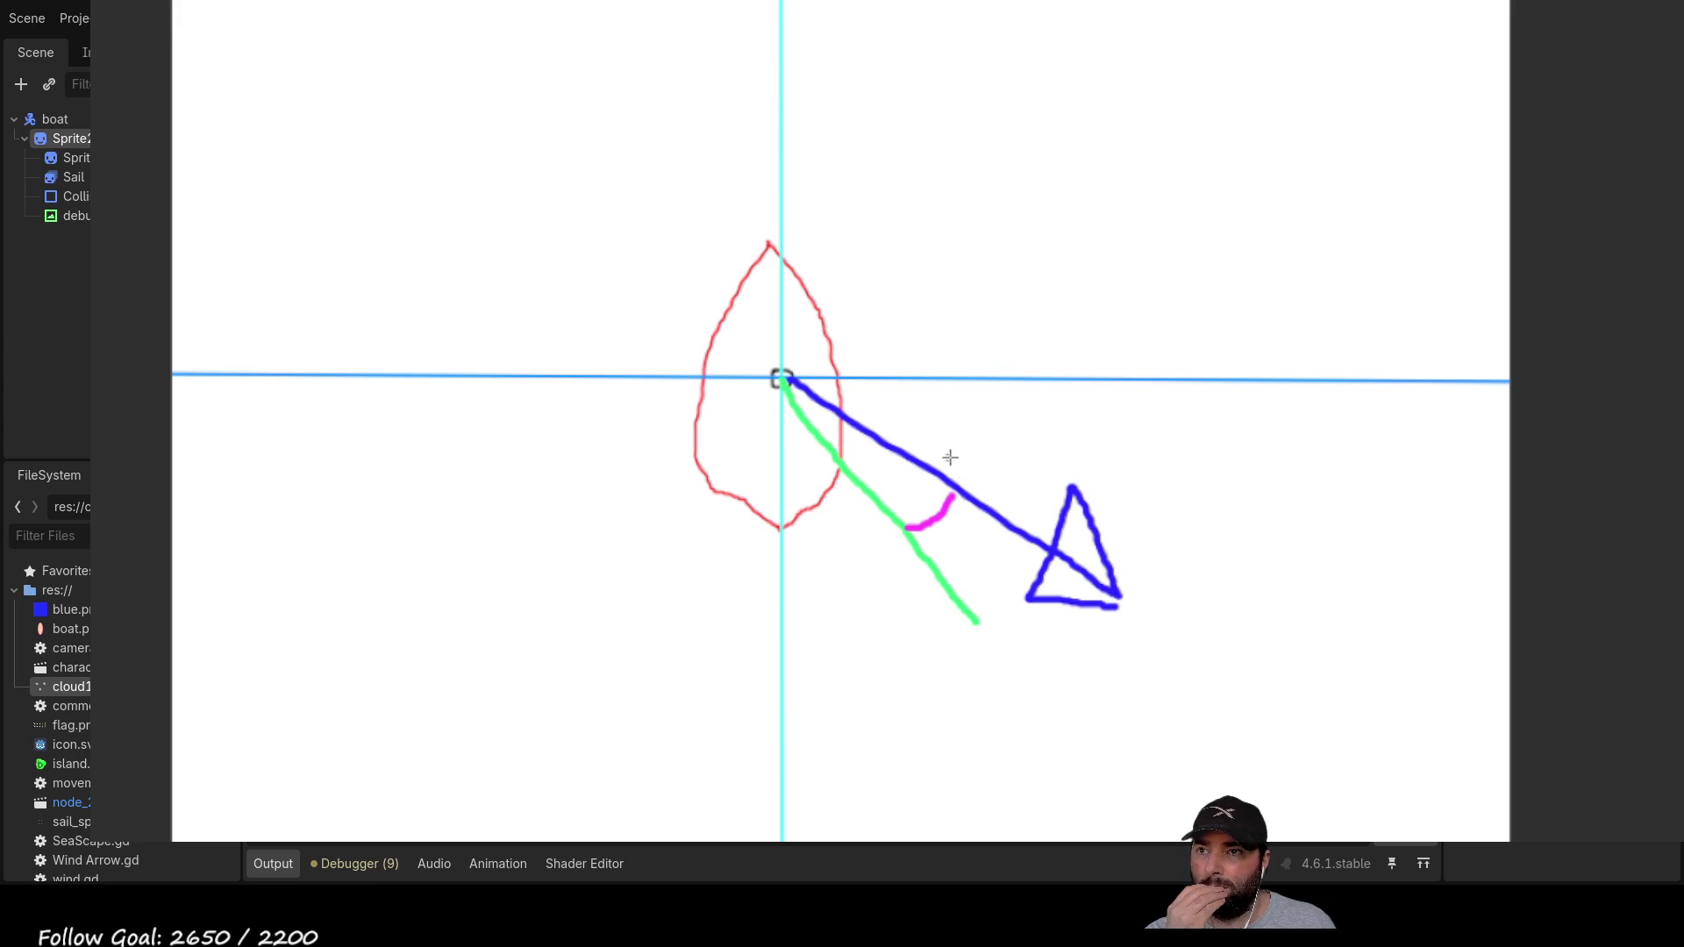
mouse_move(991, 507)
left_mouse_down()
mouse_move(1002, 453)
mouse_move(966, 196)
mouse_move(787, 116)
left_mouse_up()
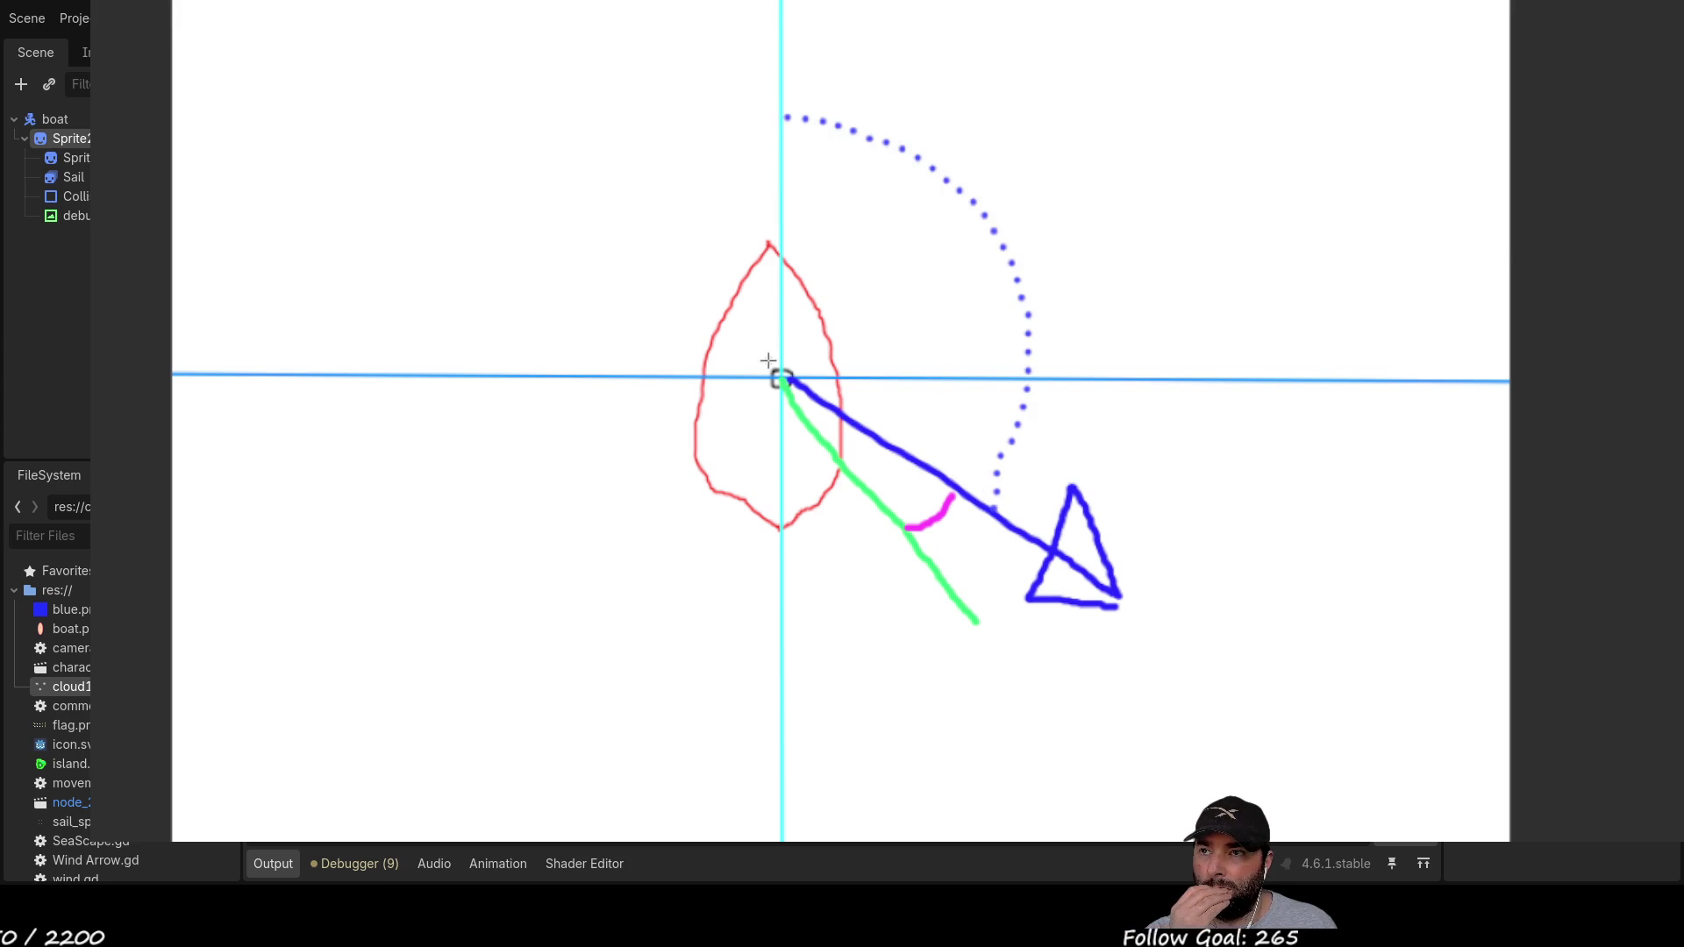
left_click_drag(779, 375, 704, 247)
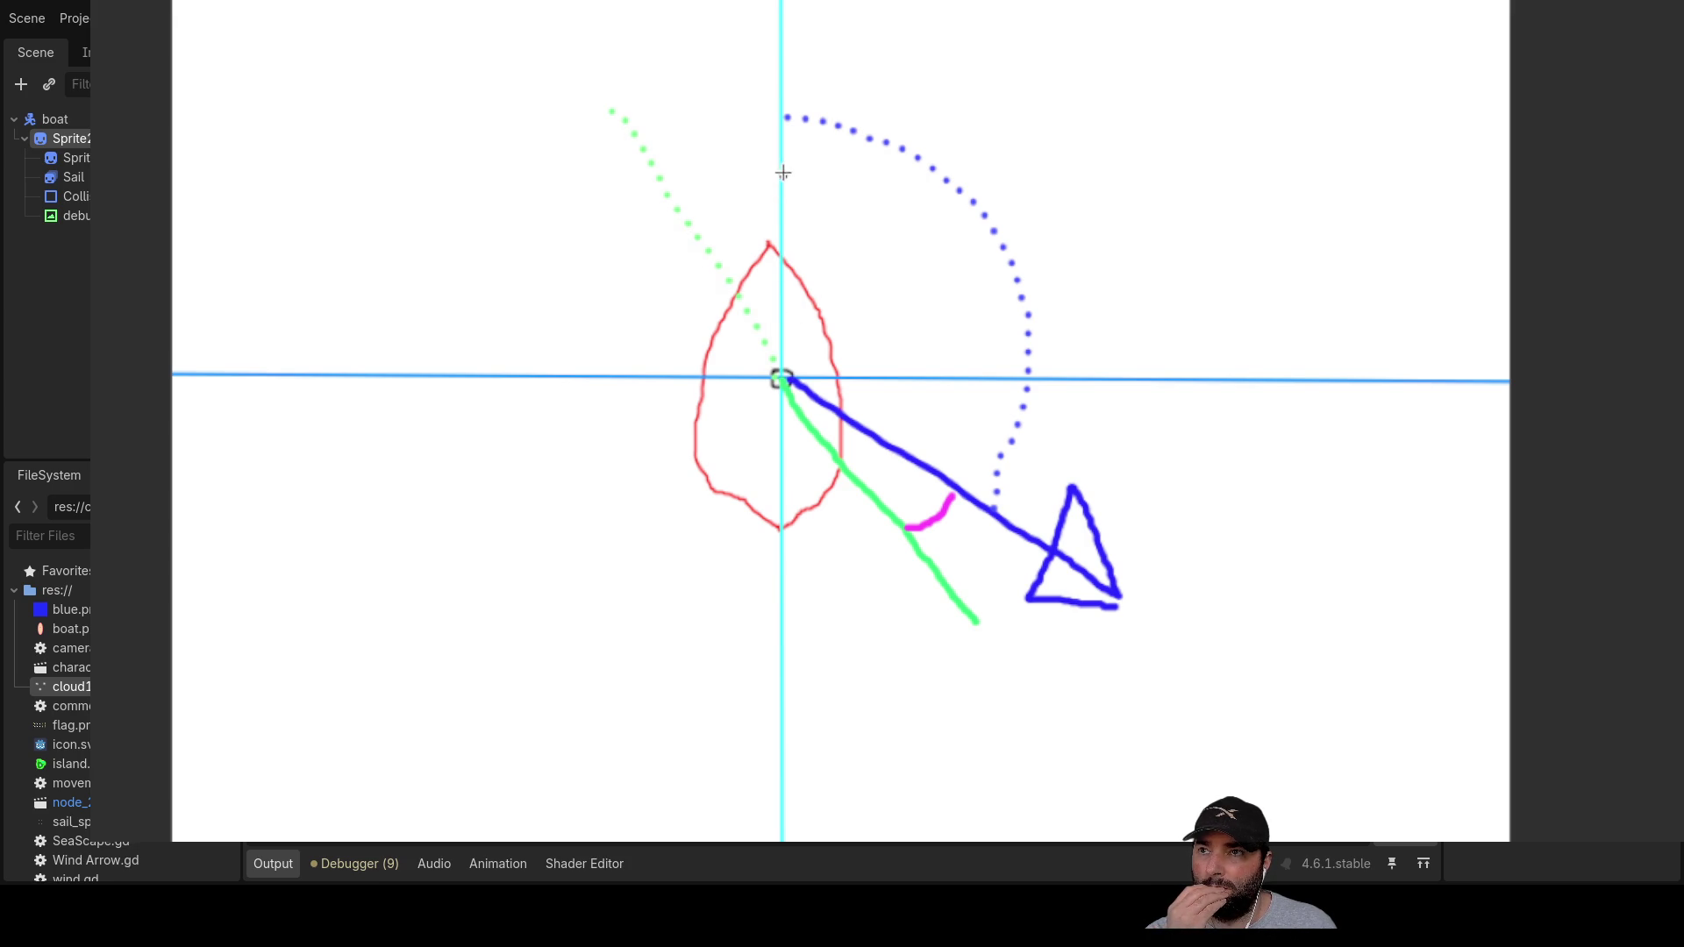
mouse_move(1147, 226)
left_mouse_down()
mouse_move(1205, 569)
mouse_move(943, 752)
left_mouse_up()
left_click_drag(592, 236, 641, 179)
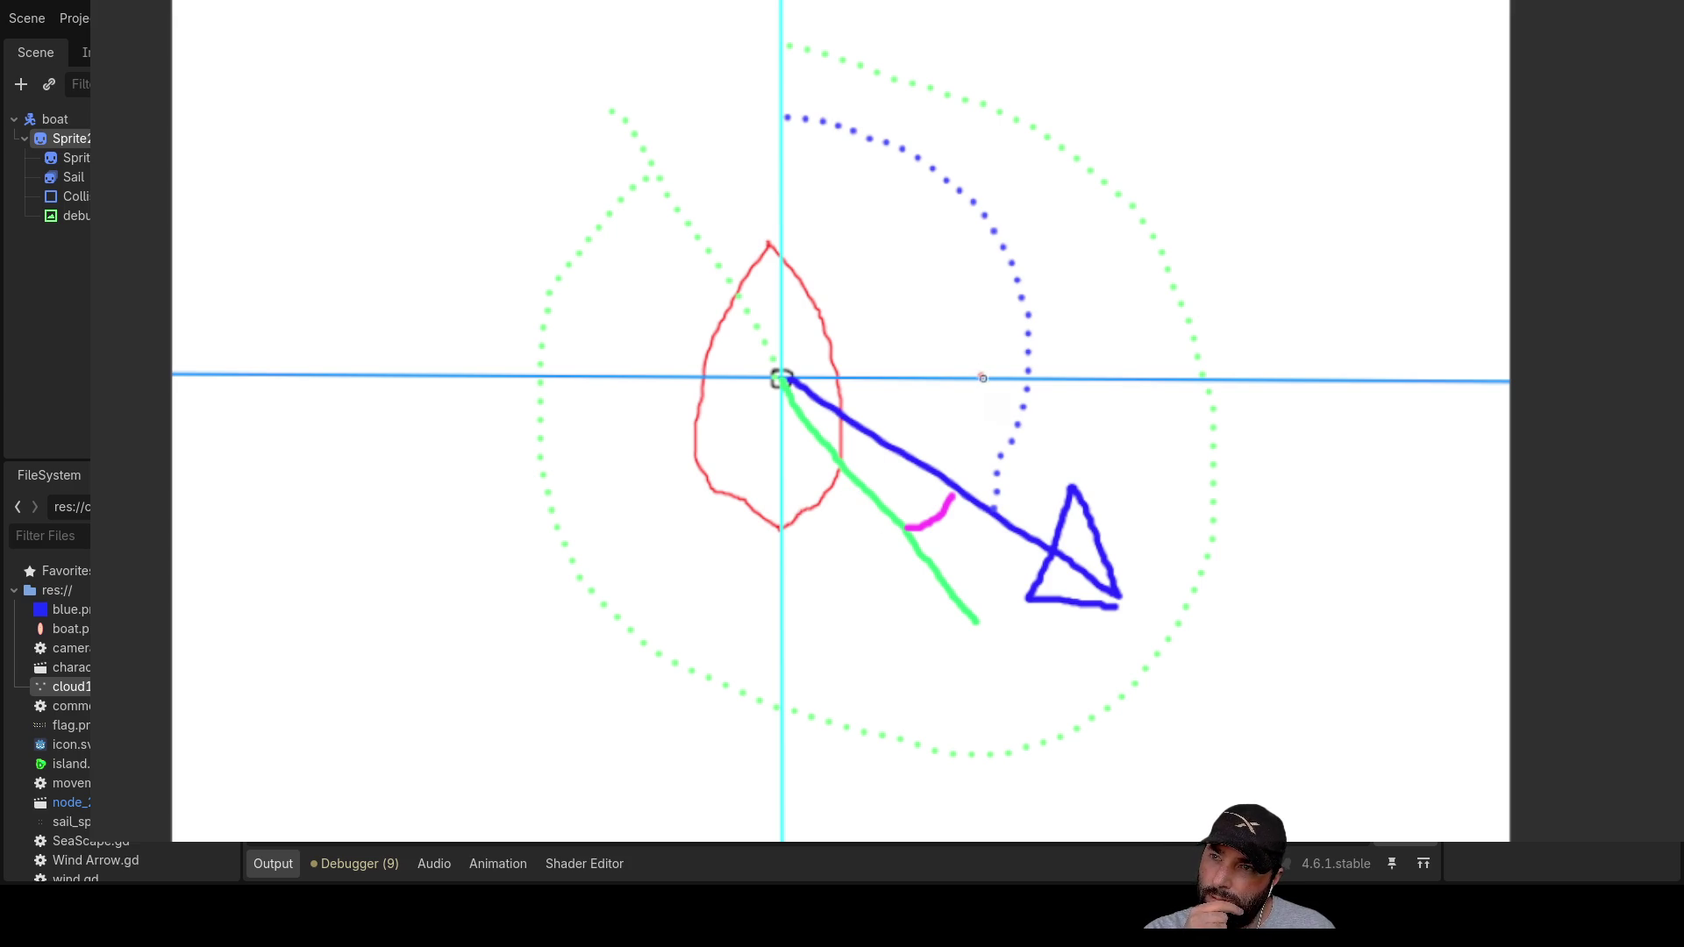
Step: Draw two red curves with a crossing hook beneath the boat, then close the game with F8
mouse_move(988, 409)
left_mouse_down()
mouse_move(961, 455)
mouse_move(932, 459)
left_mouse_up()
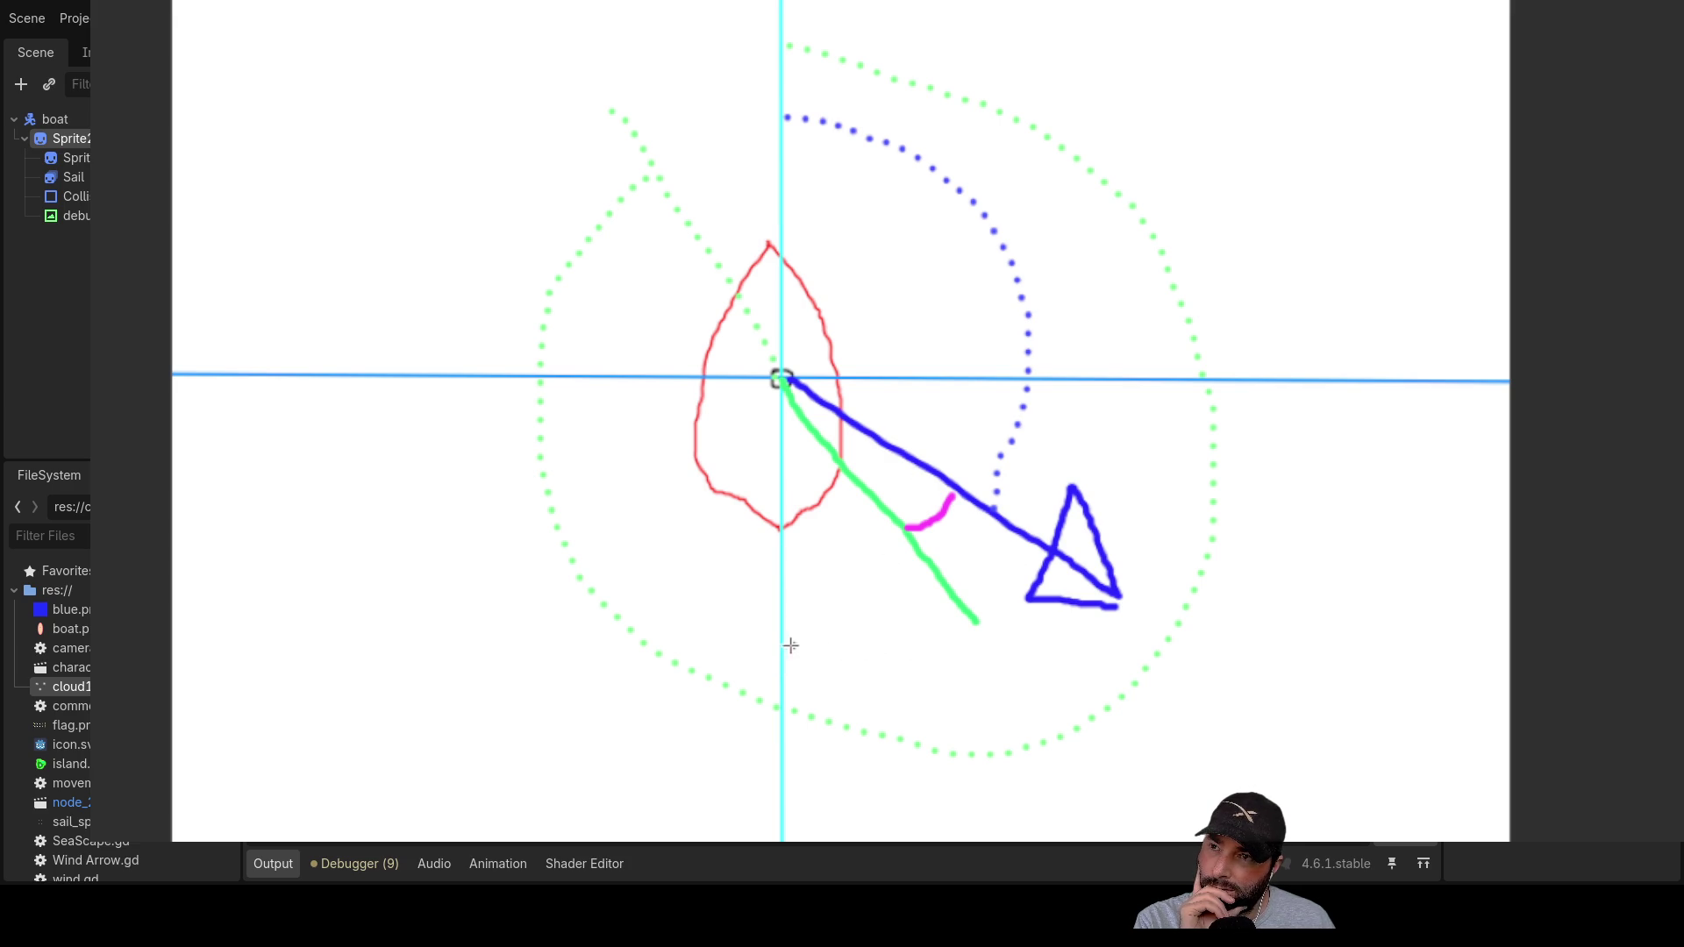
mouse_move(787, 653)
left_mouse_down()
mouse_move(958, 612)
mouse_move(1030, 535)
left_mouse_up()
left_click_drag(934, 595, 962, 643)
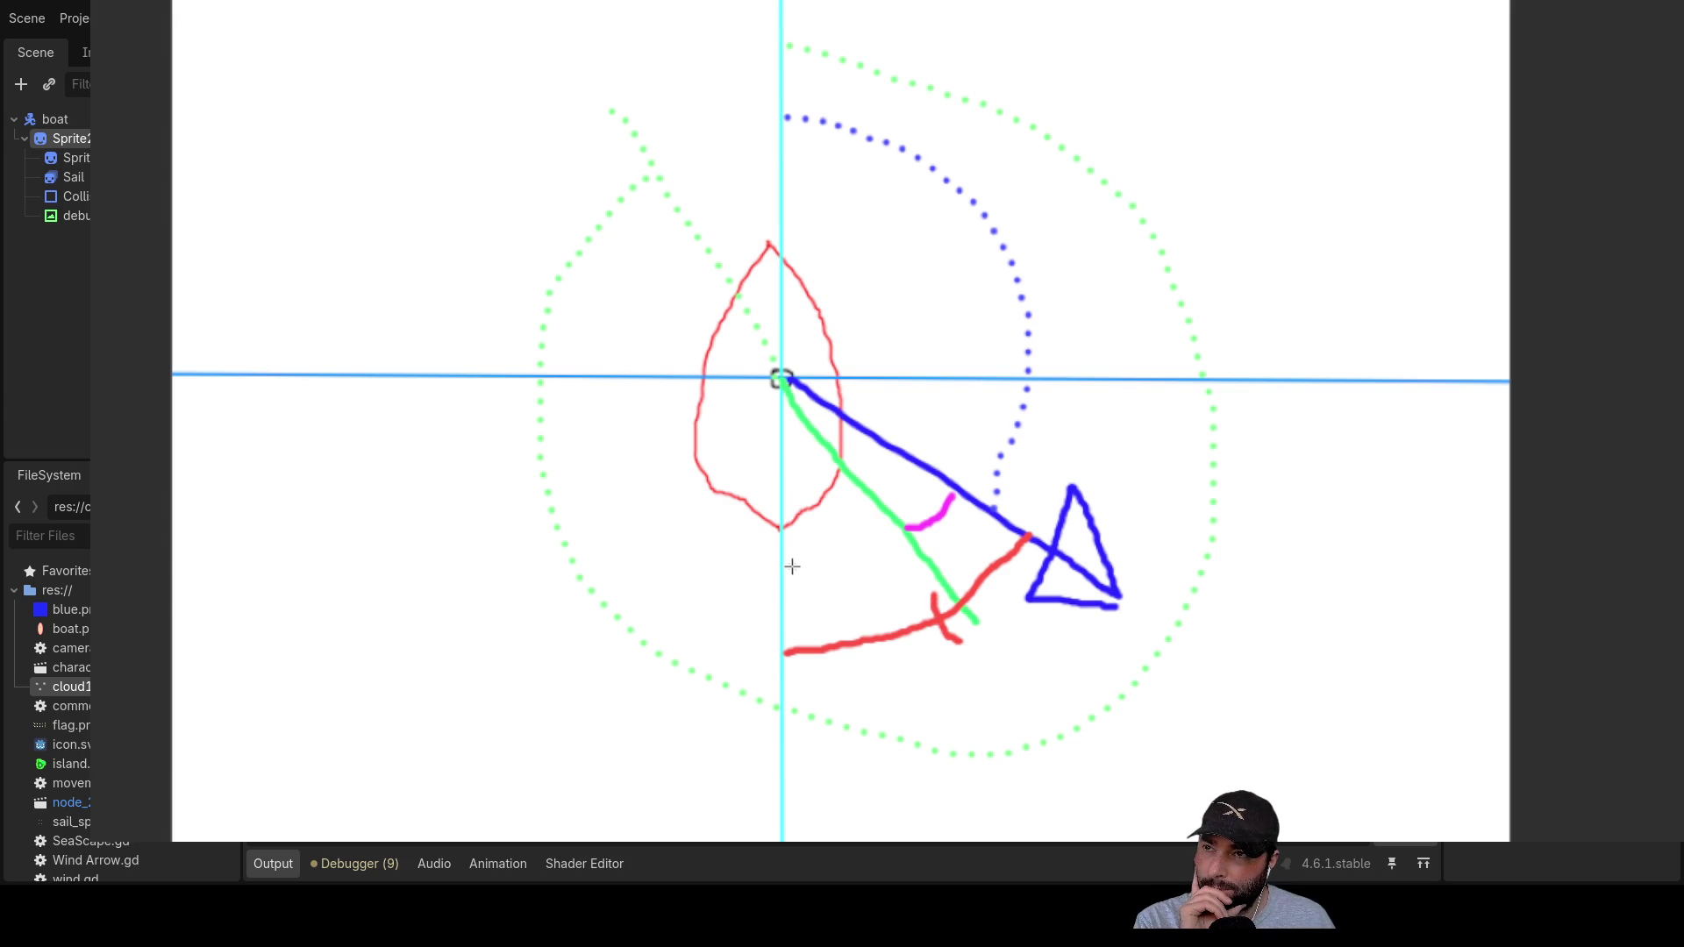
left_click_drag(790, 565, 886, 531)
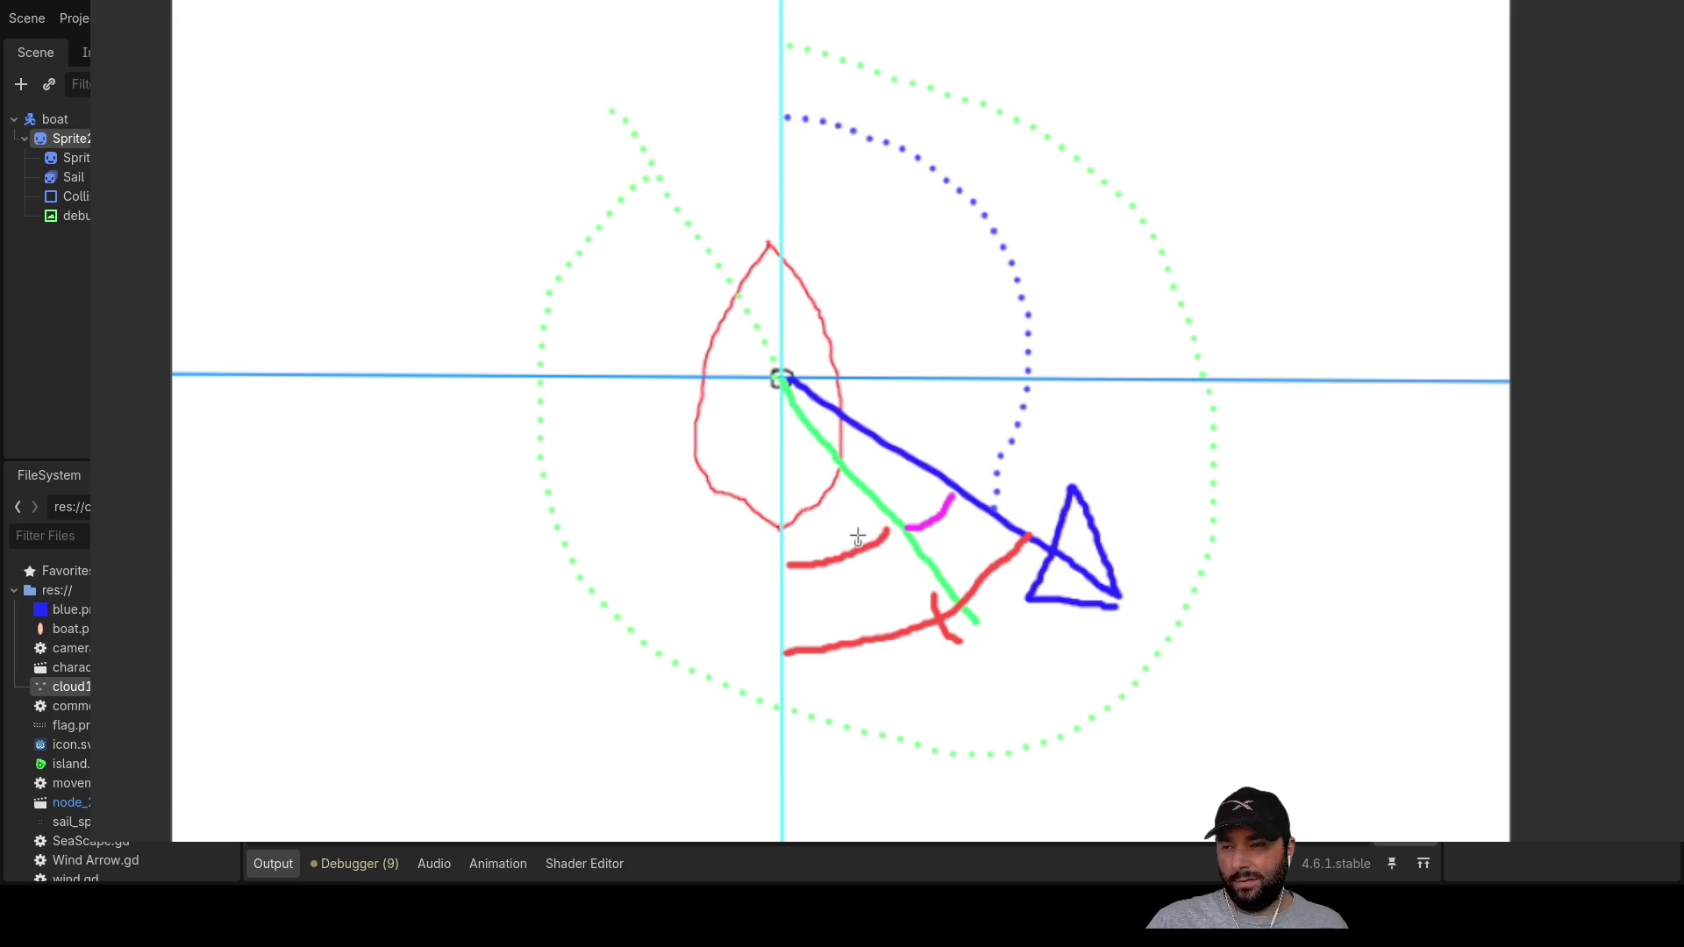
left_click(853, 579)
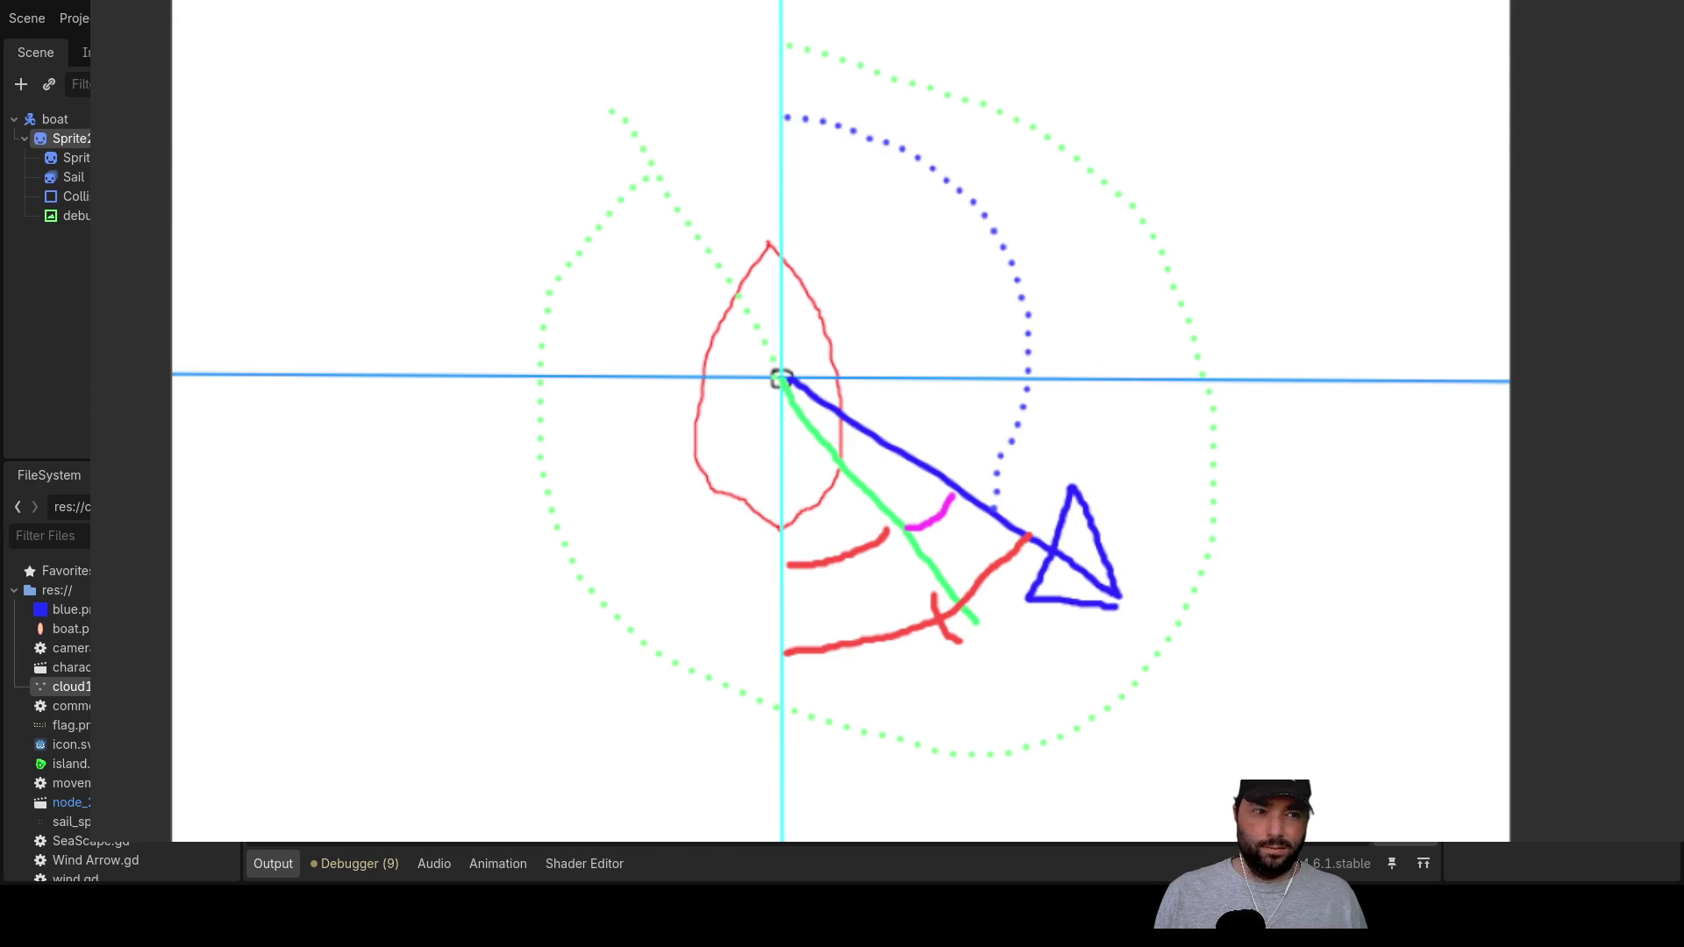
key("F8")
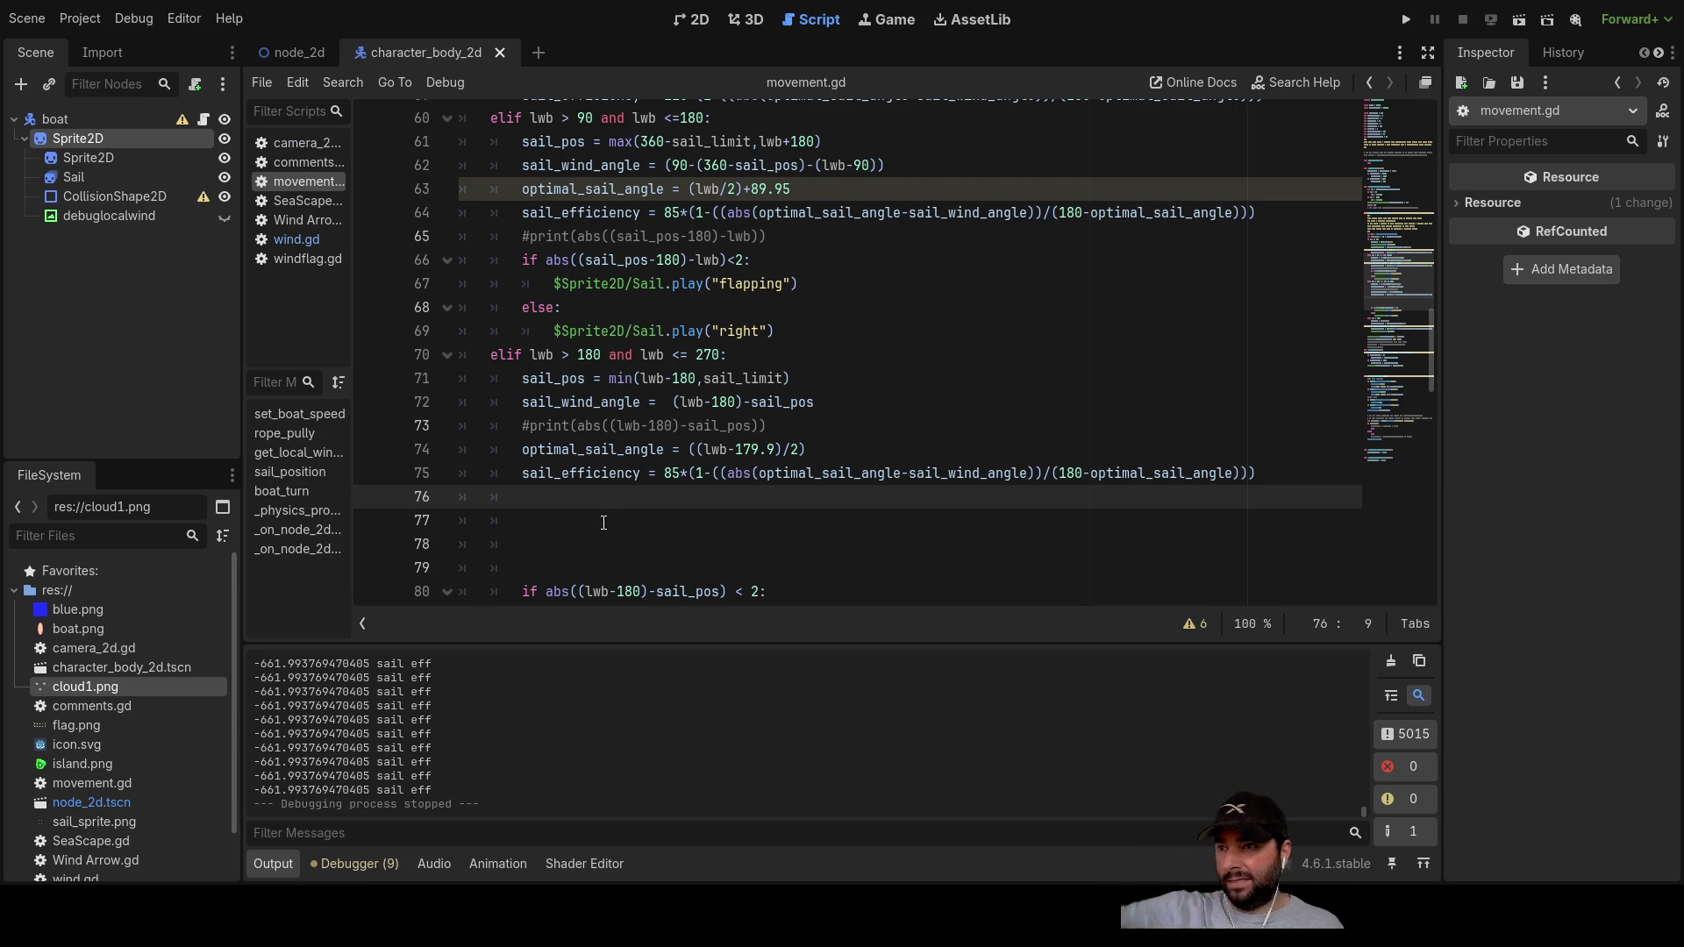
Step: Delete the blank lines below line 76, pulling the if block up onto that line
key("Delete")
key("Delete")
key("Delete")
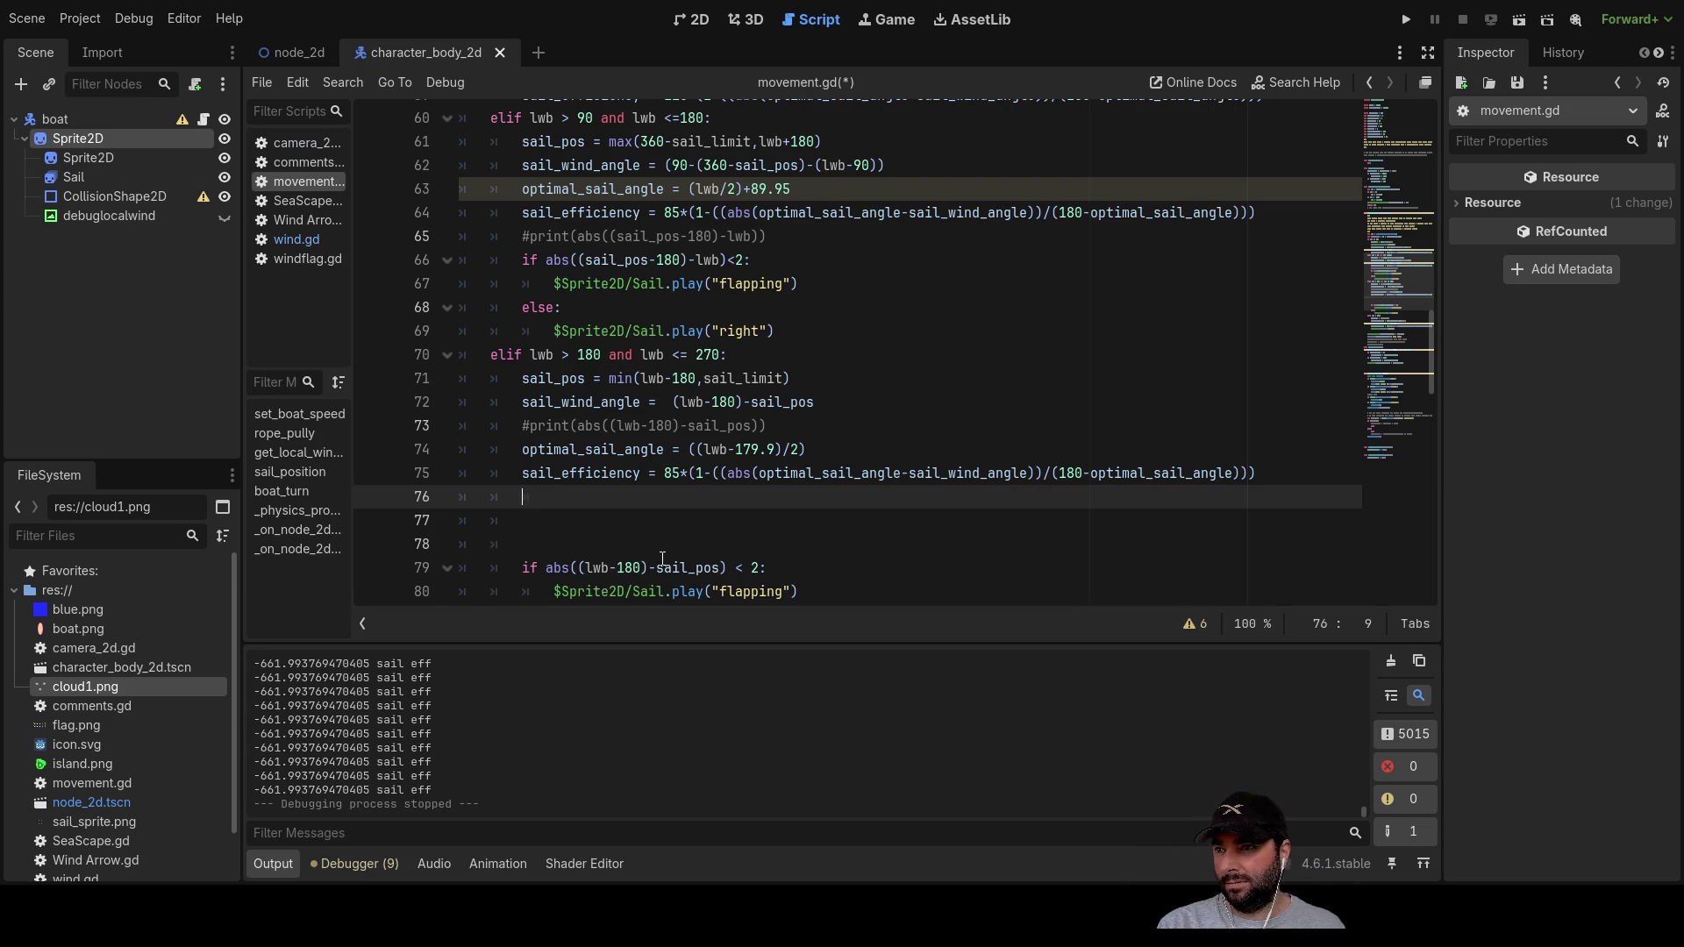
key("ctrl+shift+k")
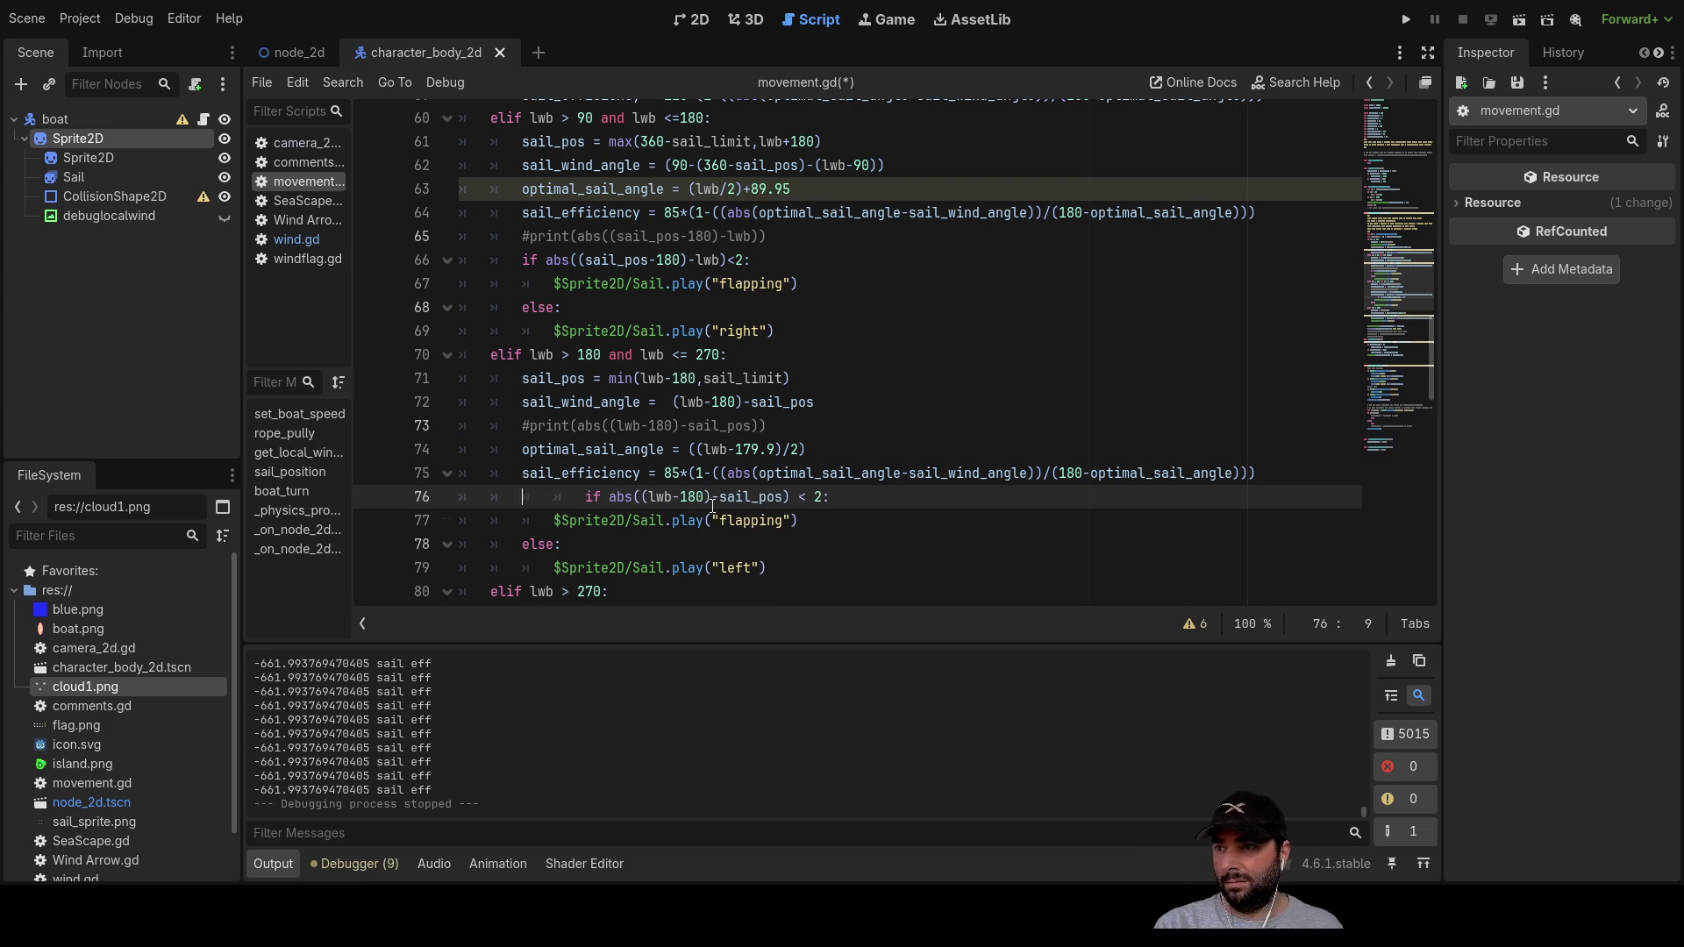
scroll(623, 429, "up", 2)
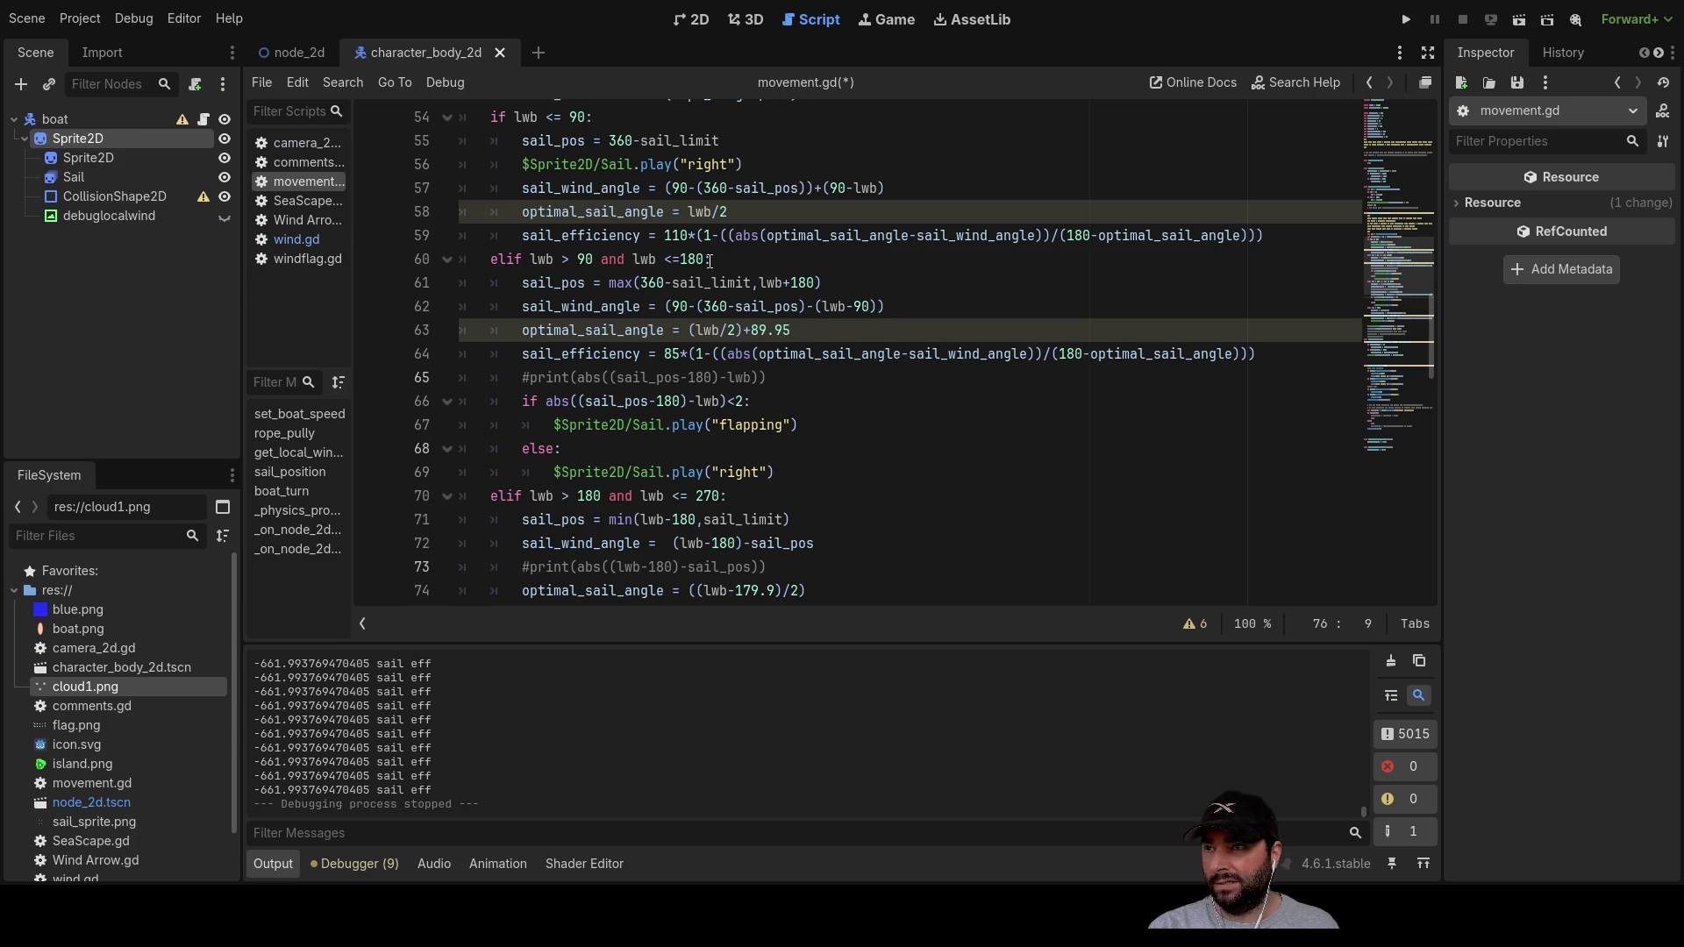
Step: Insert blank lines above sail_efficiency and before the commented print, around lines 64–70
left_click(520, 369)
key("Return")
key("Return")
key("Return")
key("Up")
key("Up")
key("Up")
key("Up")
key("Up")
key("Return")
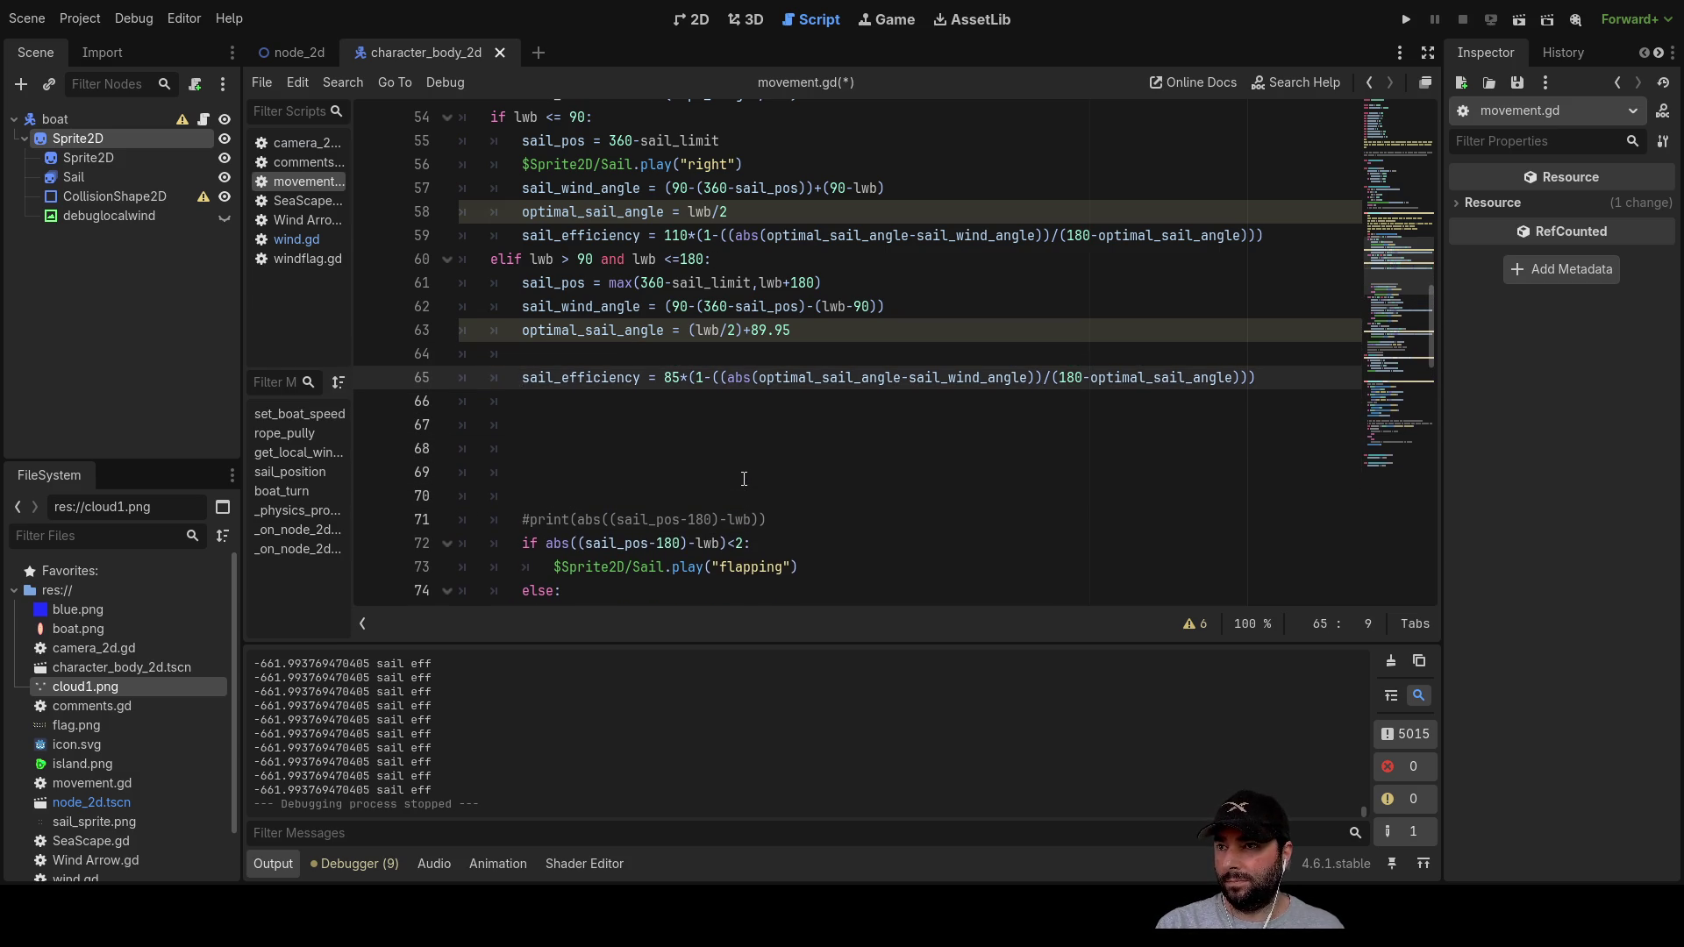
key("Up")
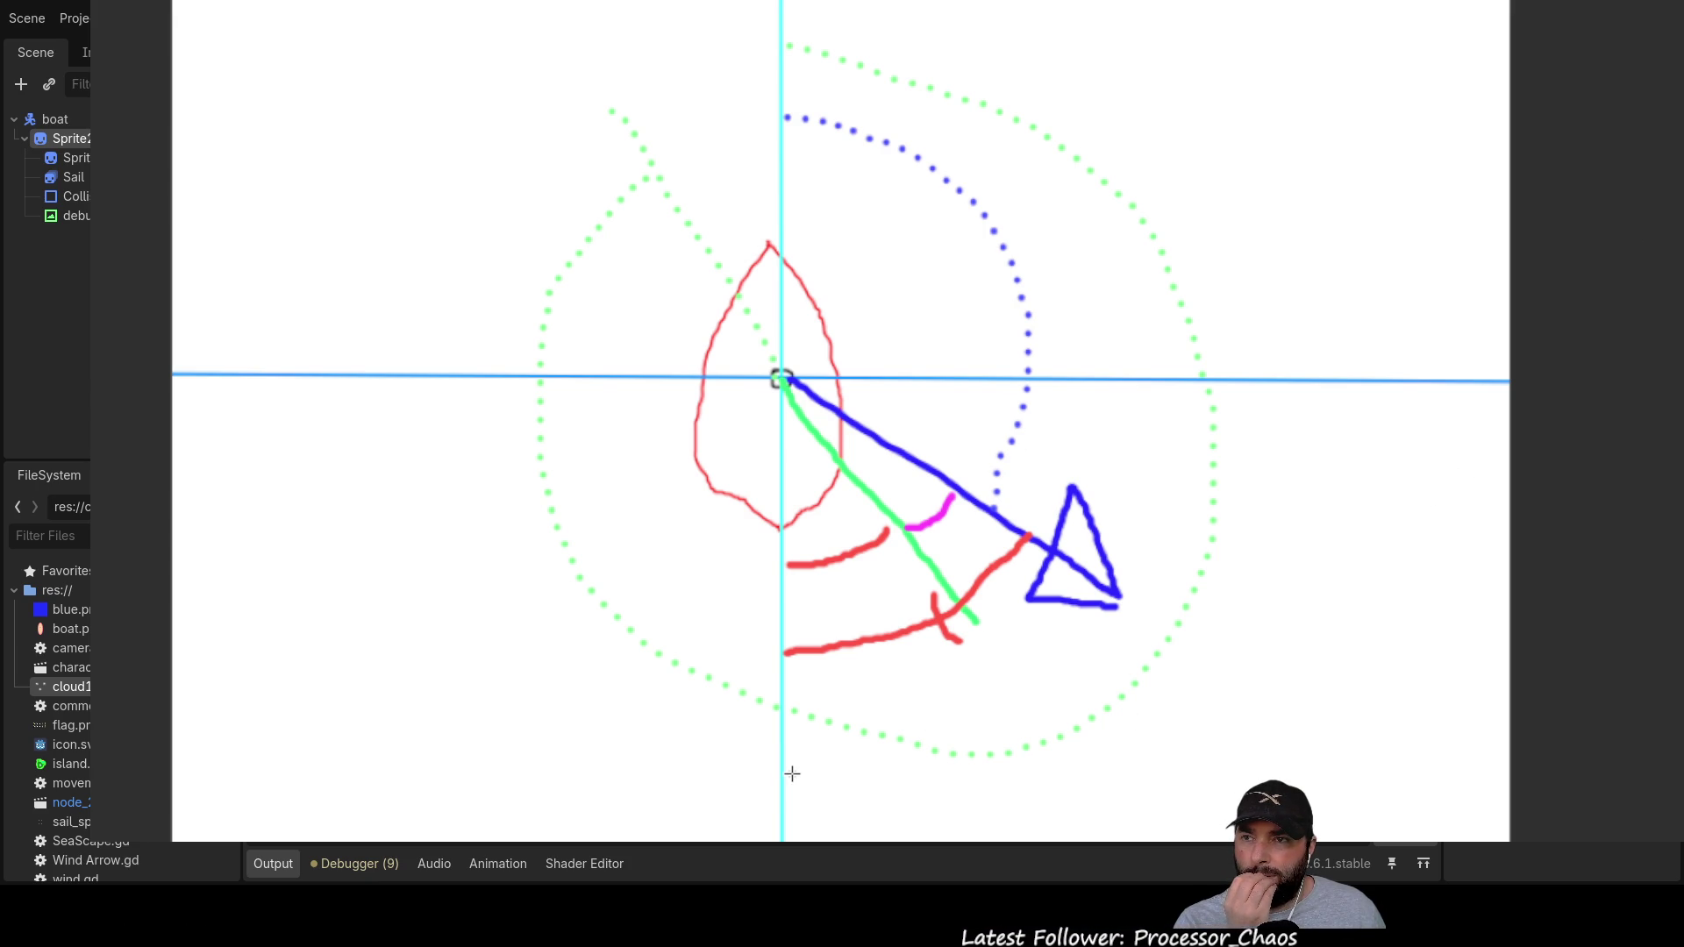
Step: Draw an orange curve from below the boat up to the blue arrowhead's tip
mouse_move(851, 775)
left_mouse_down()
mouse_move(1084, 683)
mouse_move(1122, 616)
left_mouse_up()
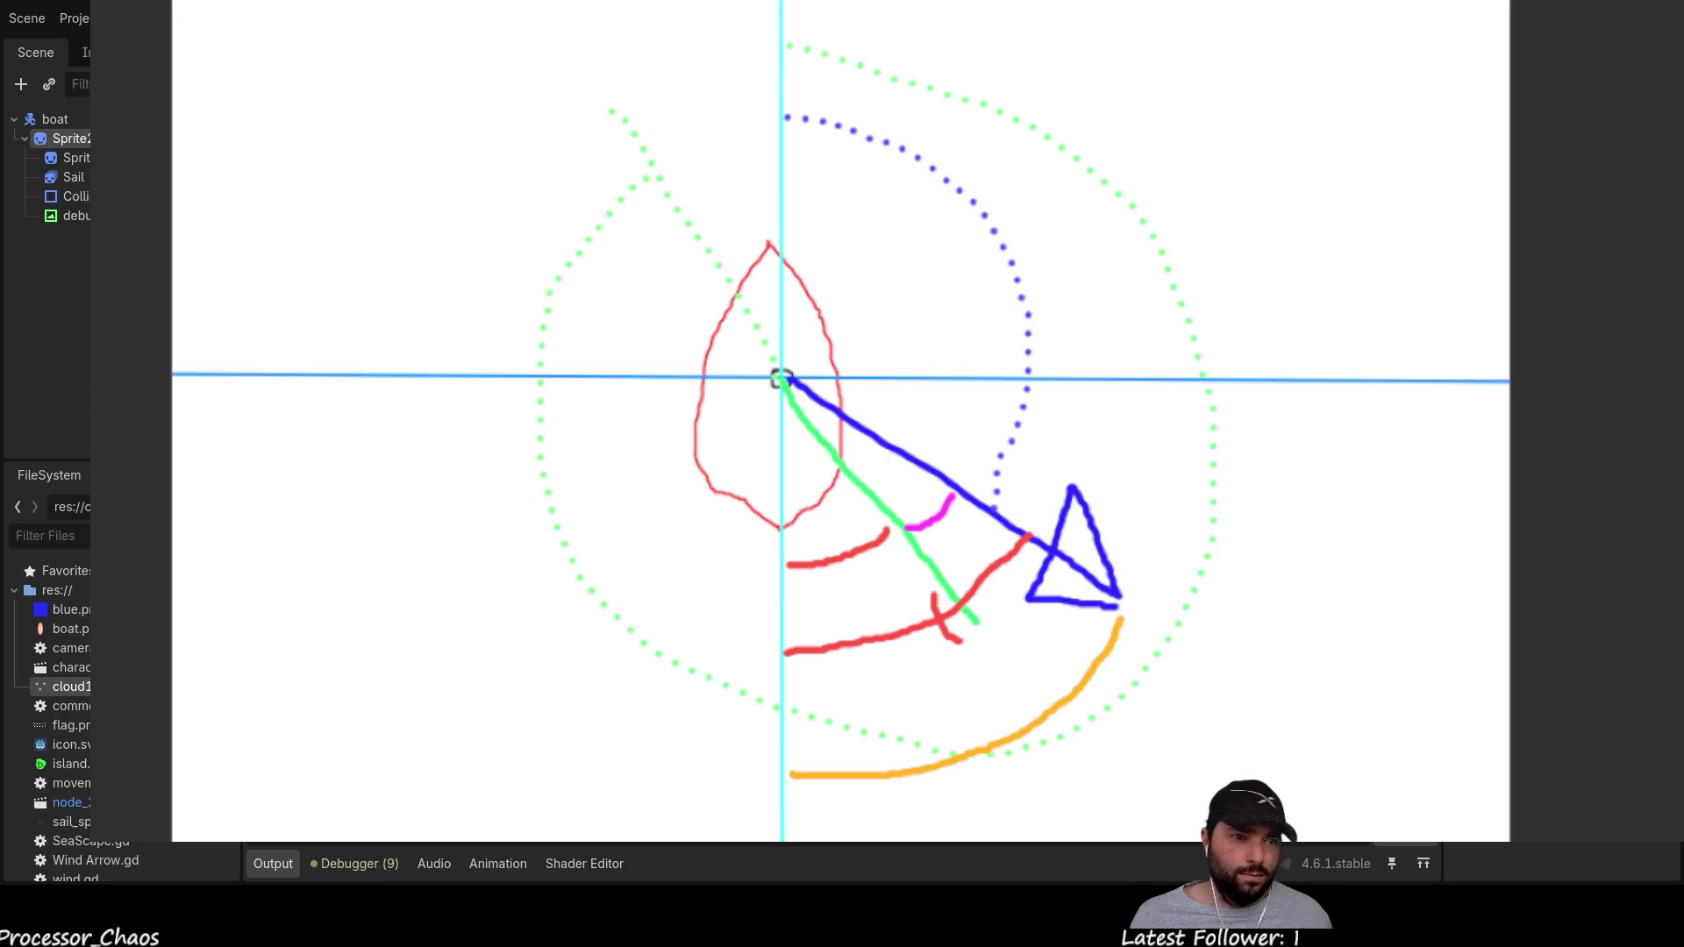
Step: Stop the running game with F8 to return to movement.gd
key("F8")
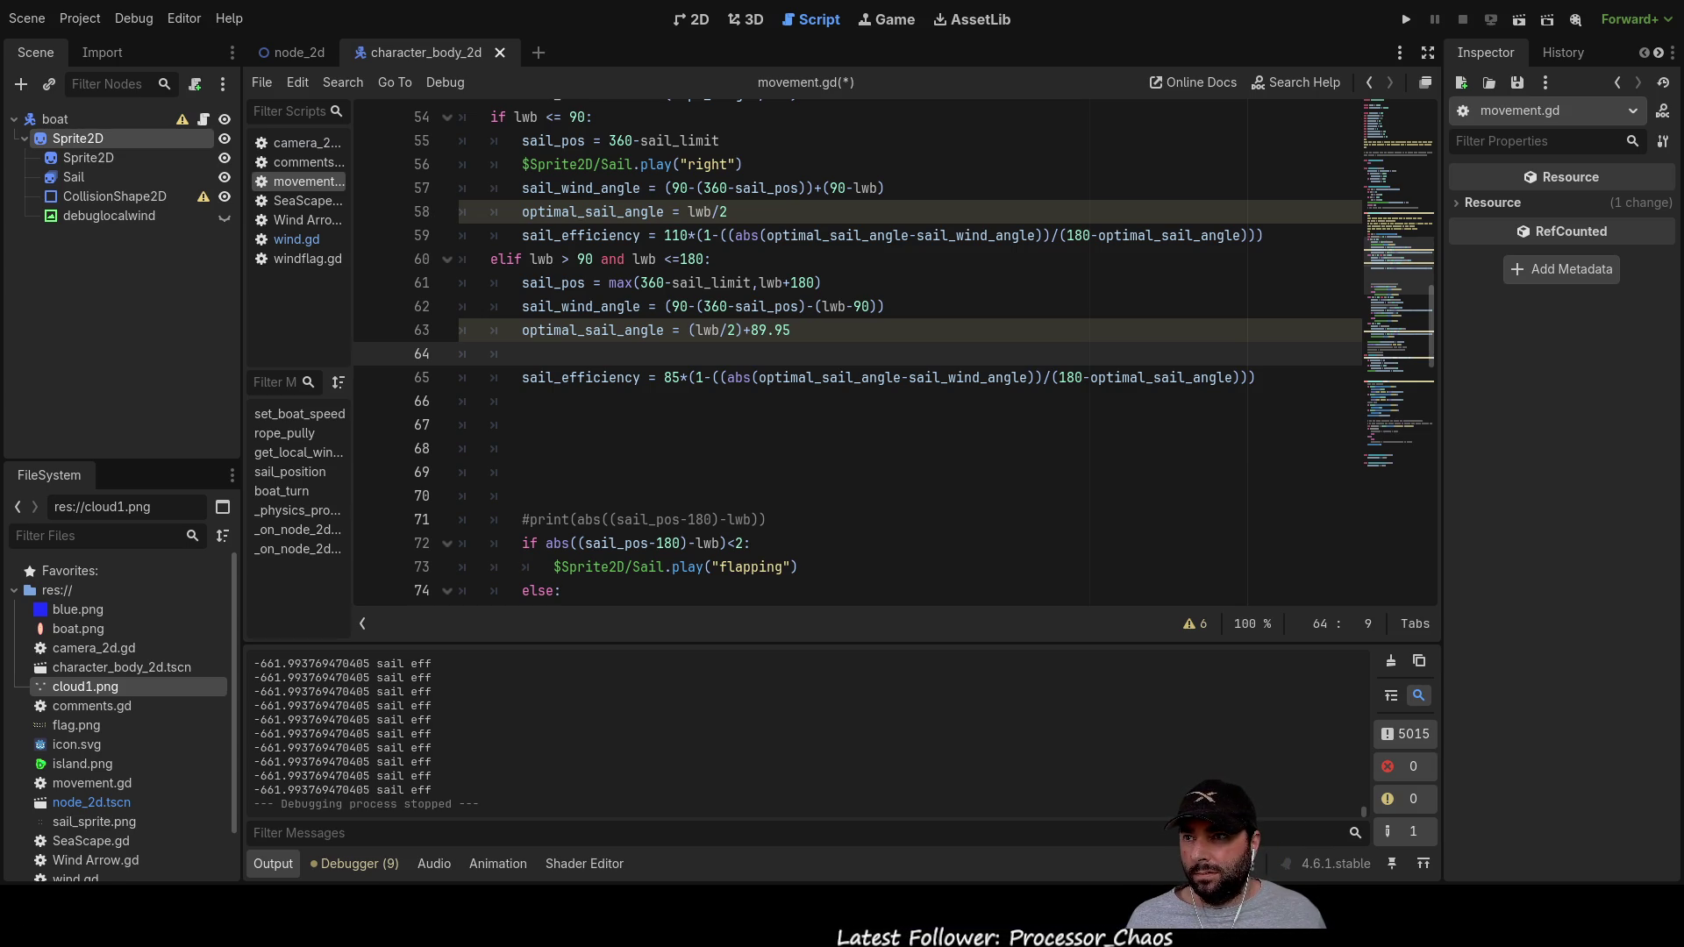
Step: Change line 63 to optimal_sail_angle = (90-(lwb-90))/2 and run the game to test it
left_click(721, 330)
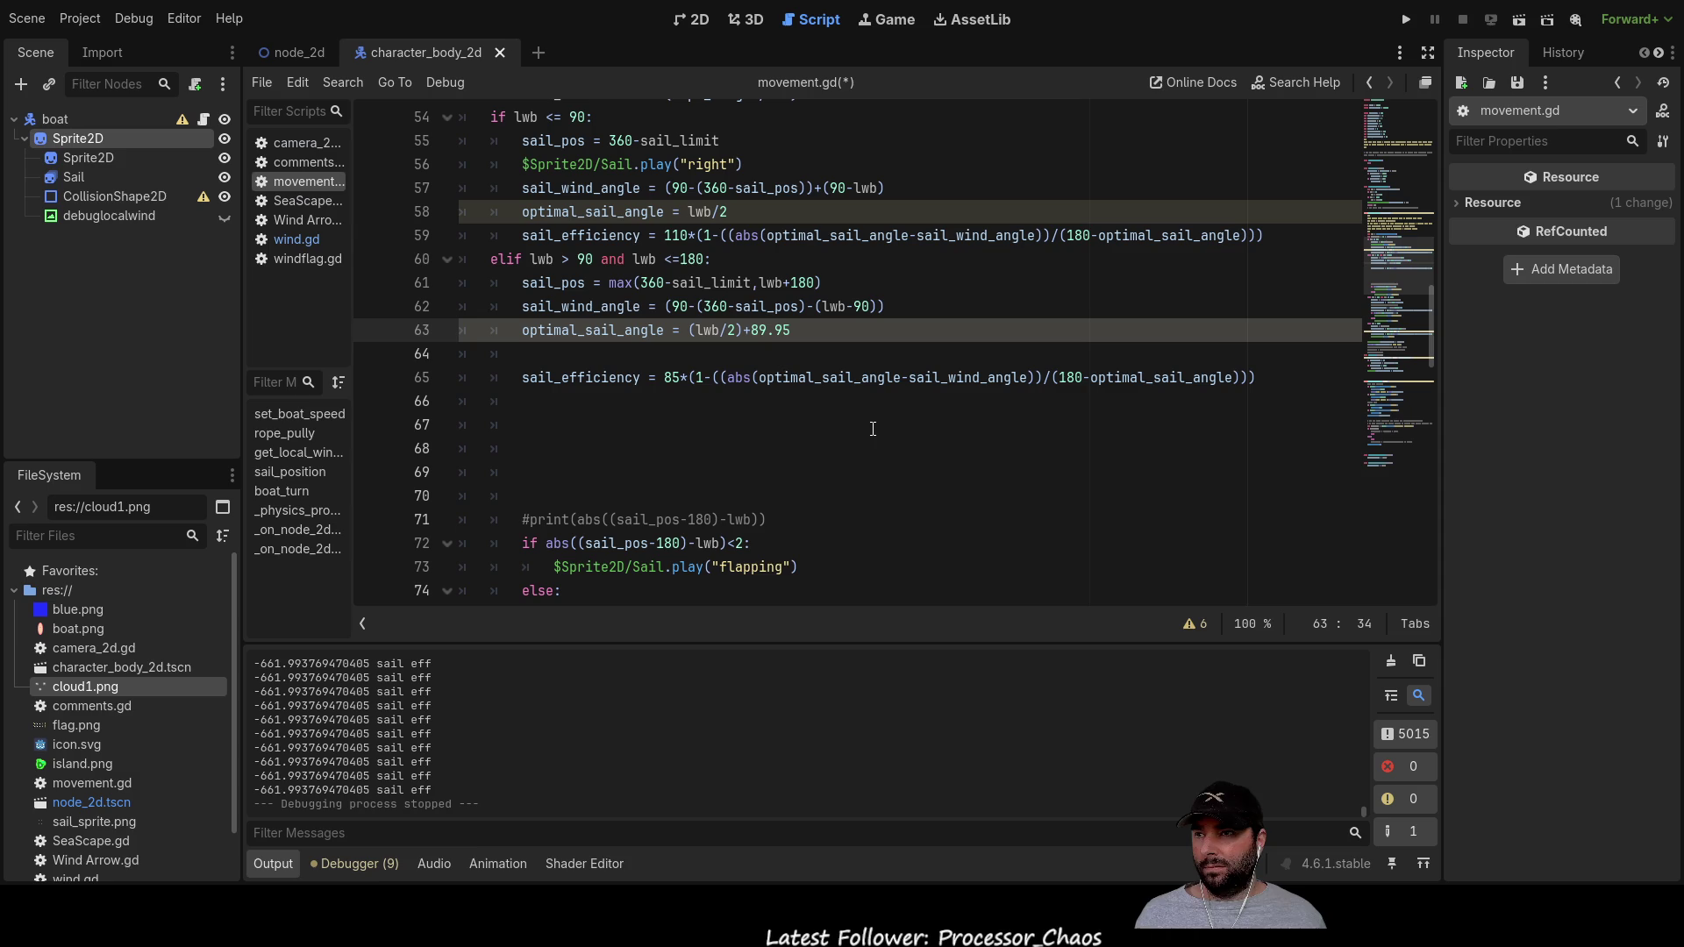
key("Delete")
key("Delete")
key("Delete")
key("Delete")
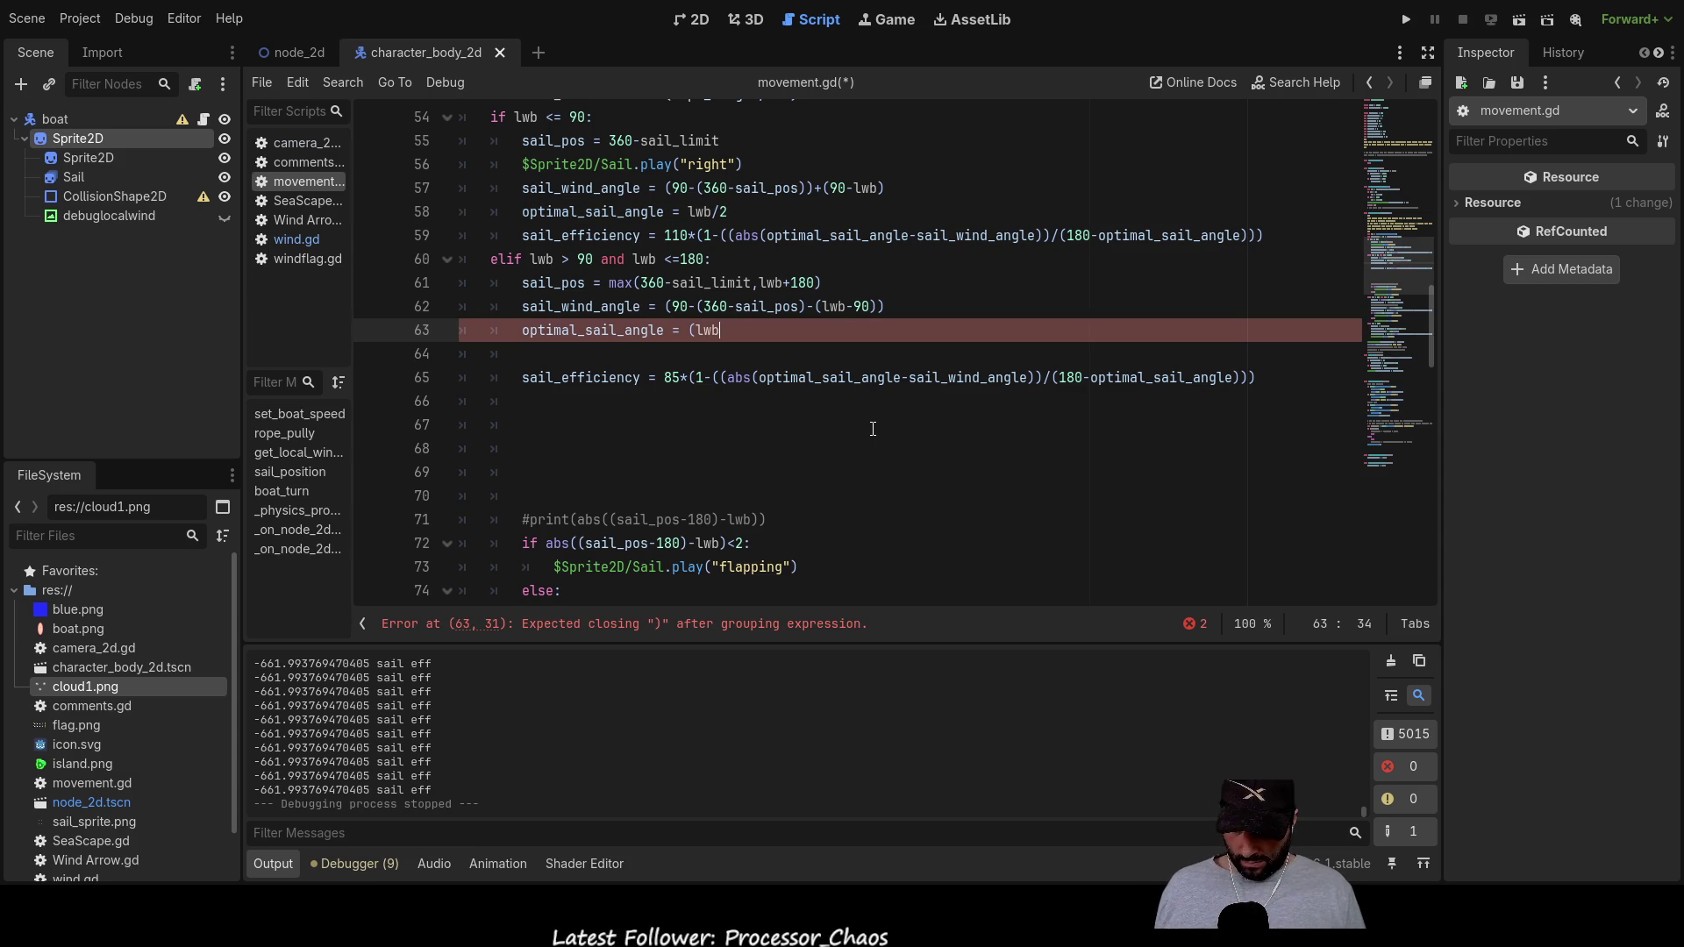
type("-90")
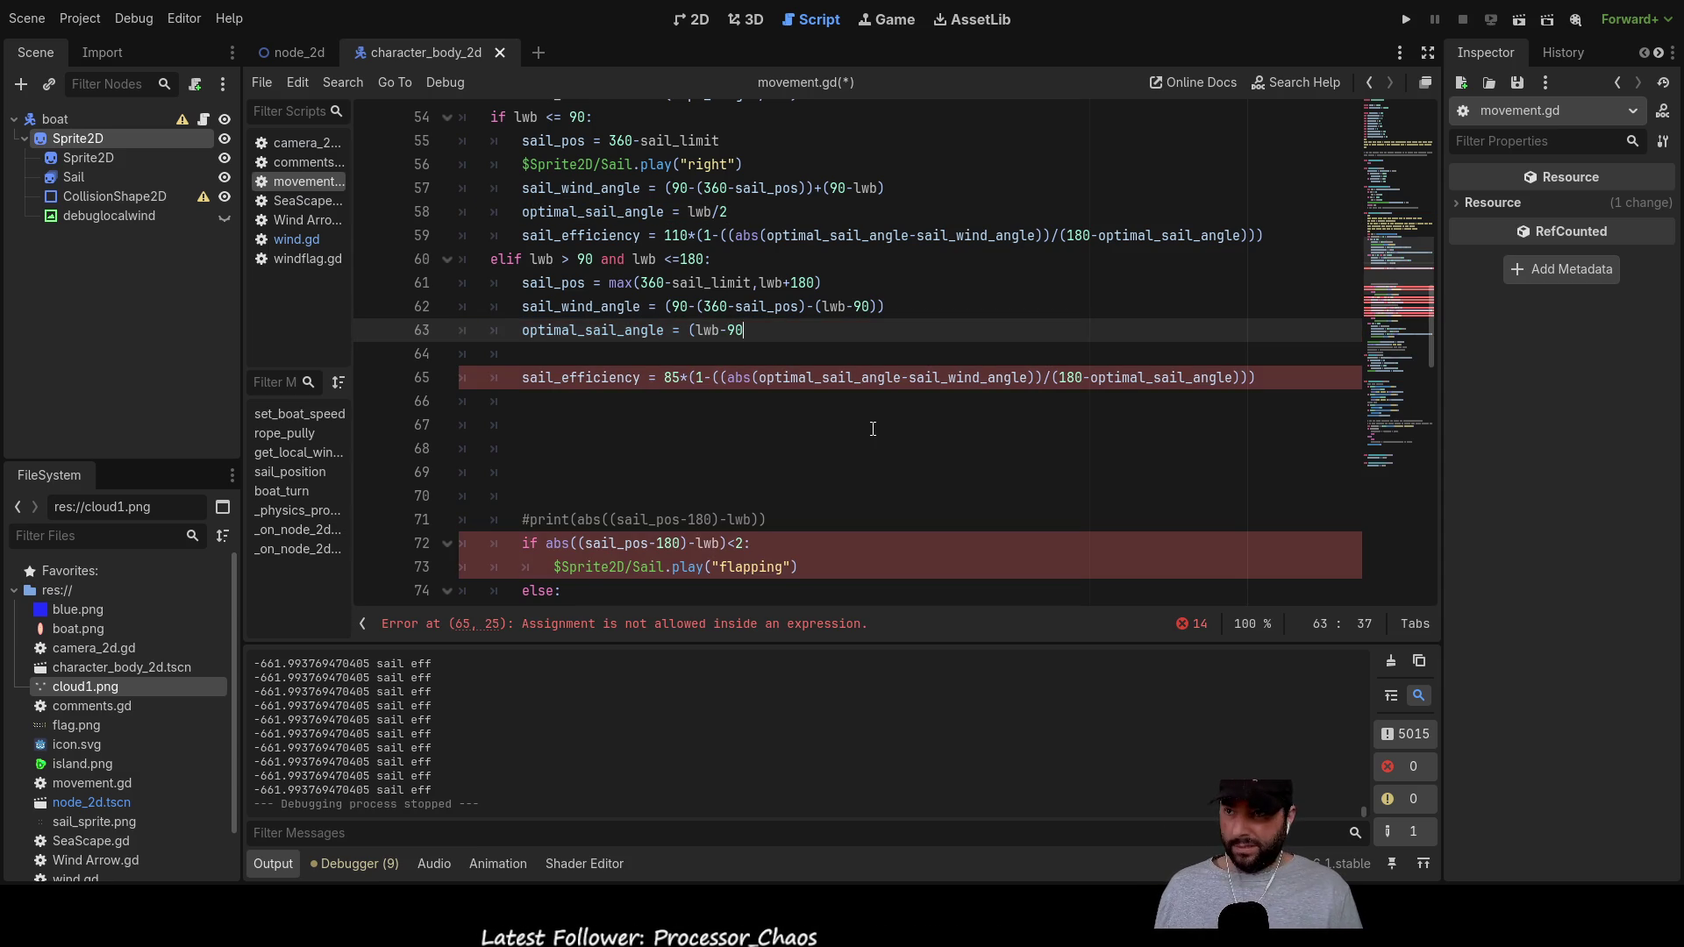
type(")")
key("Left")
key("Left")
key("Left")
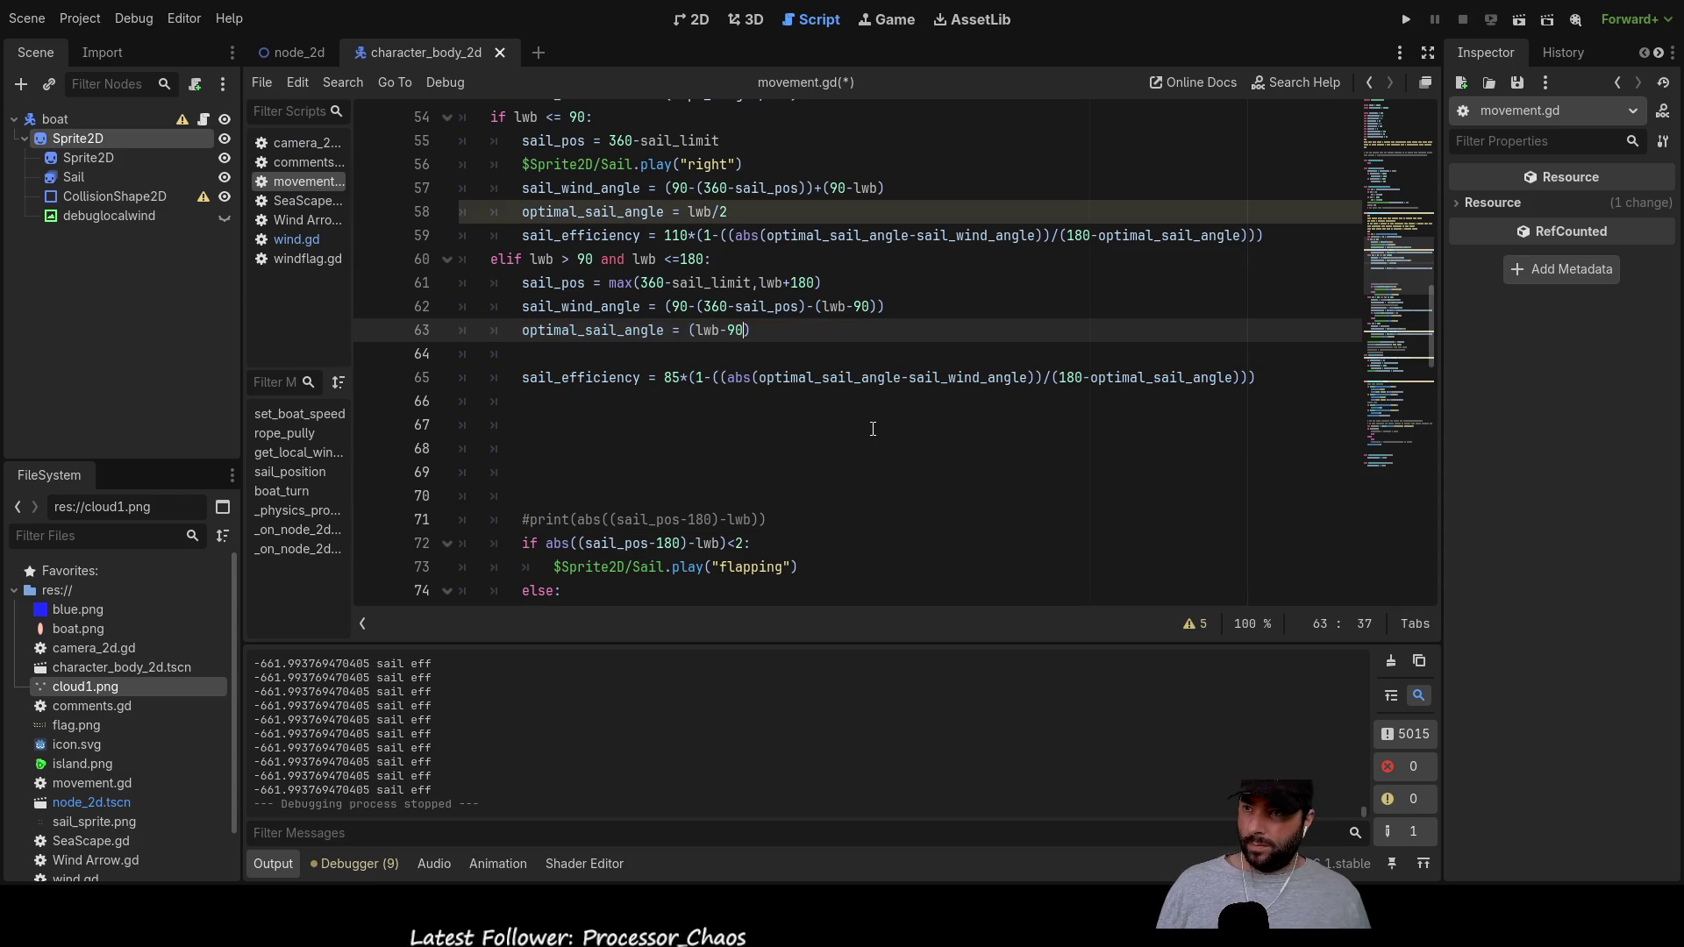
key("Left")
key("Left")
type("90-")
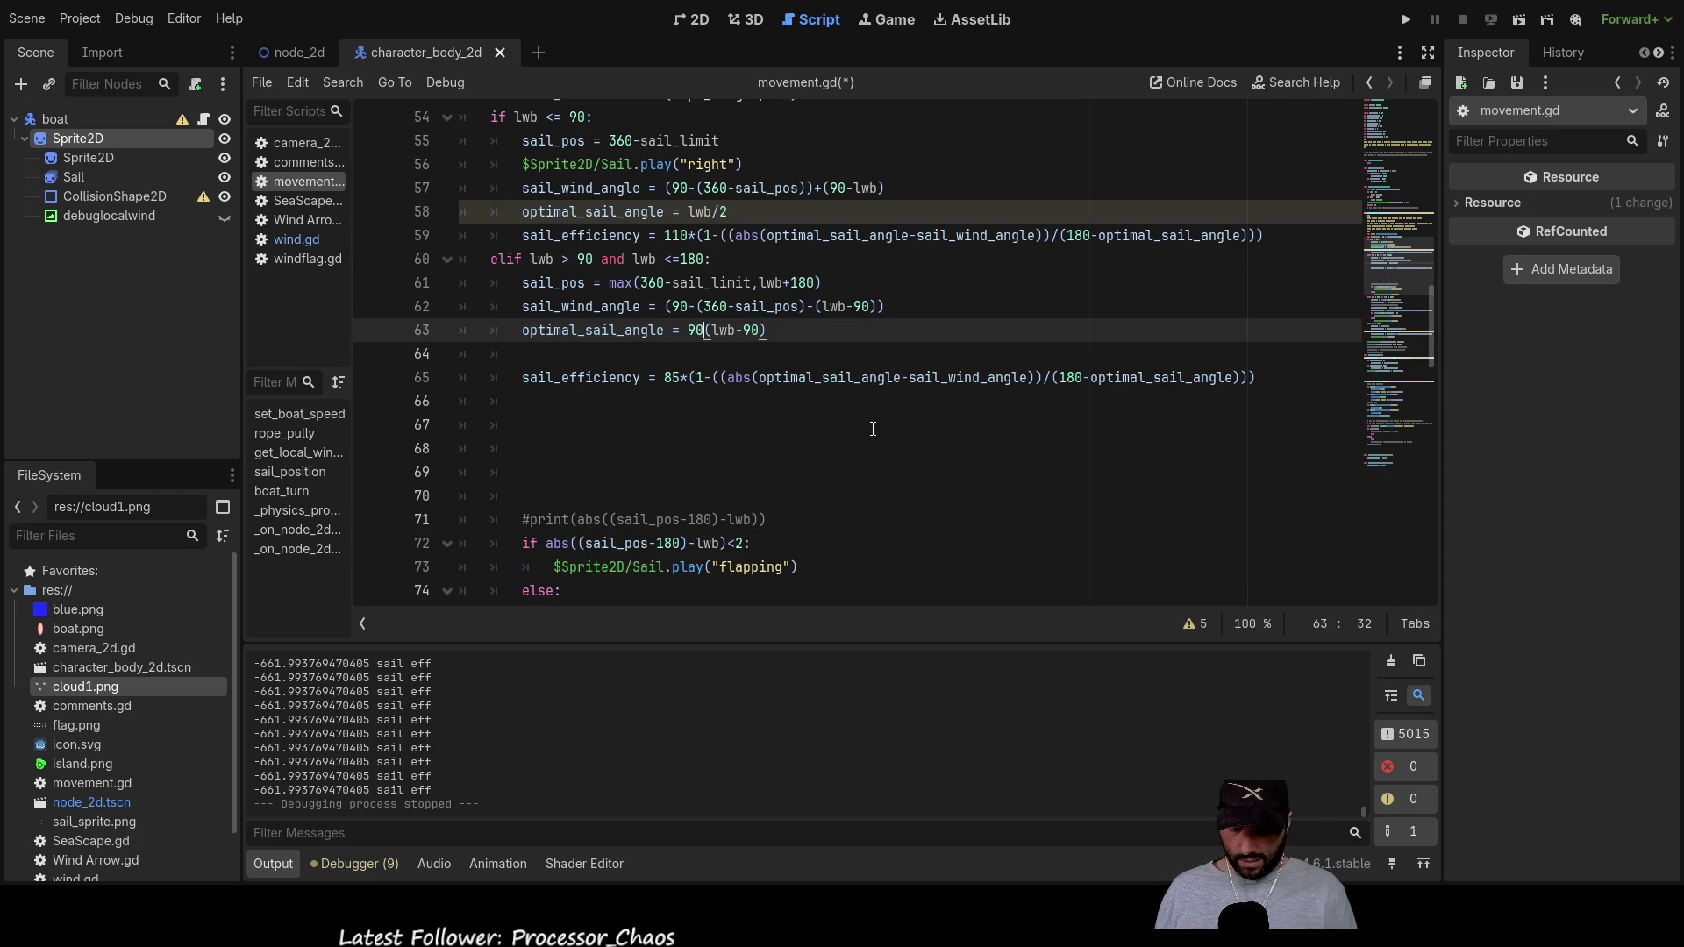
key("Left")
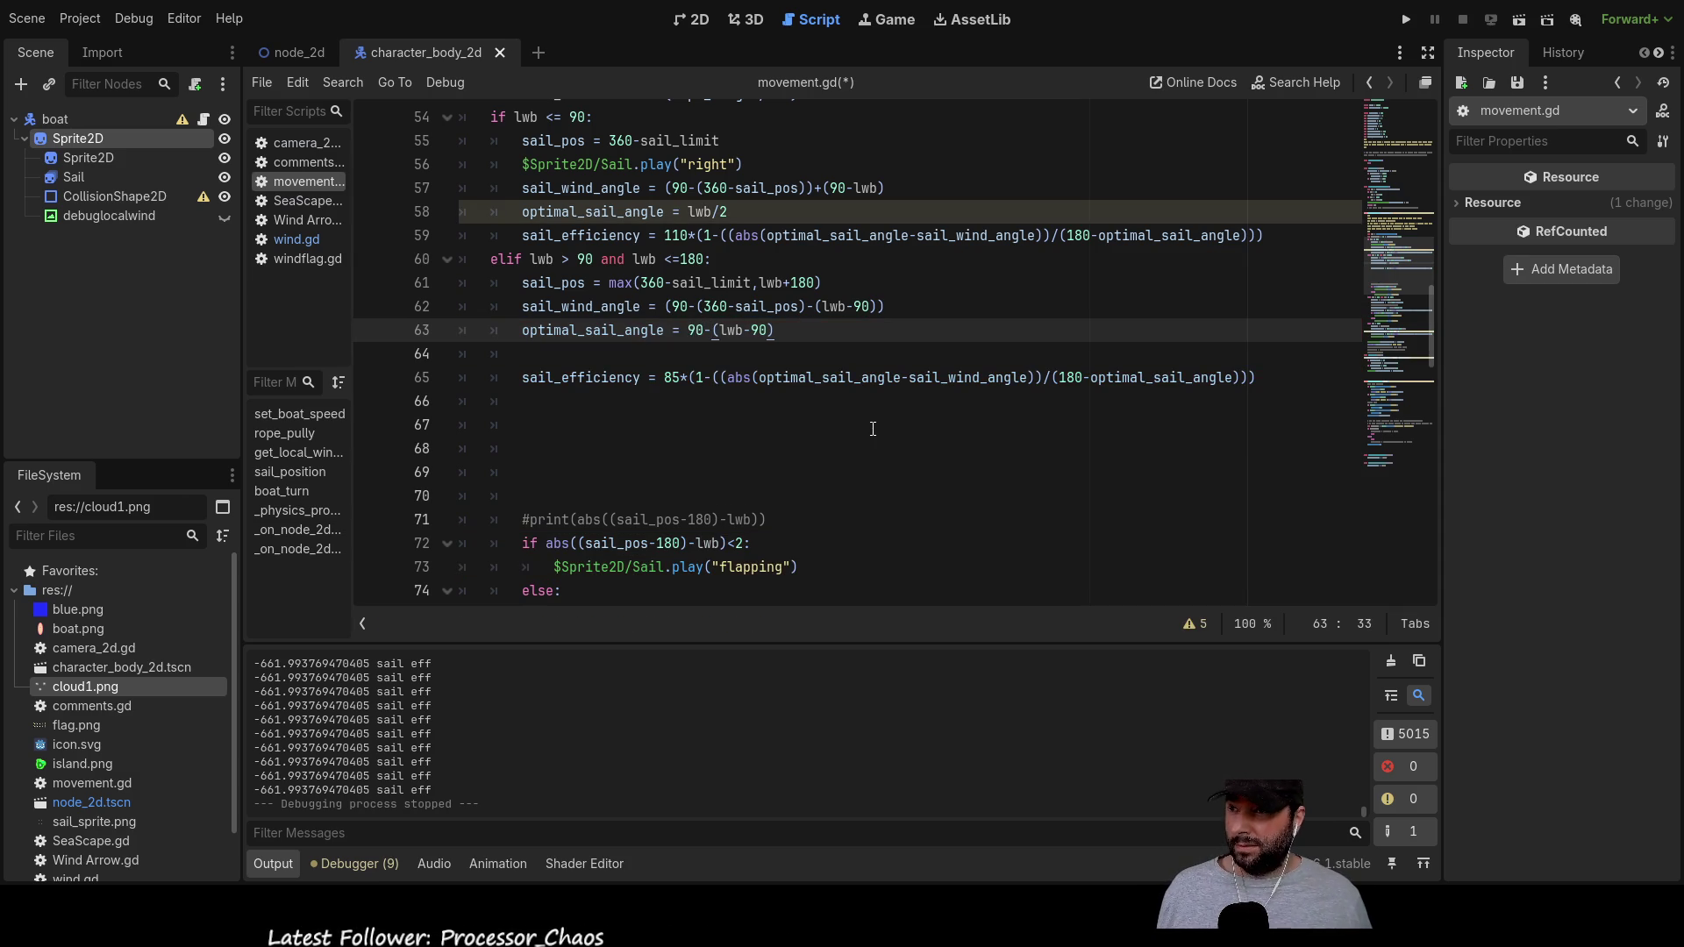
key("Left")
key("Left")
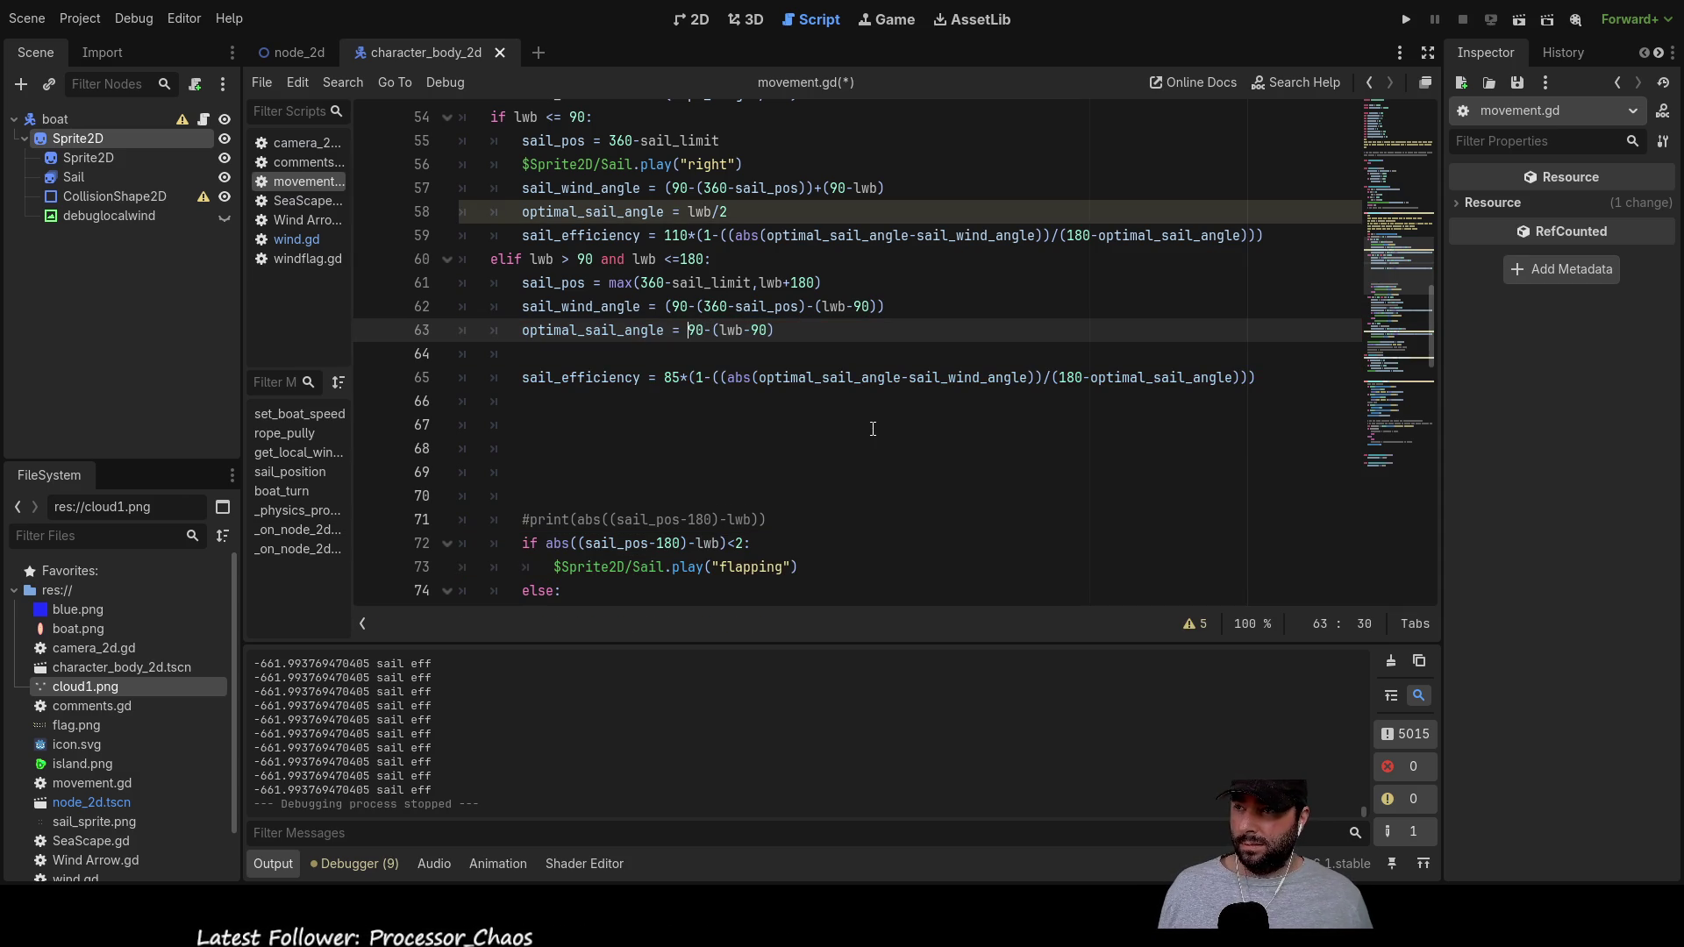
type("(")
key("Right")
key("Right")
key("Right")
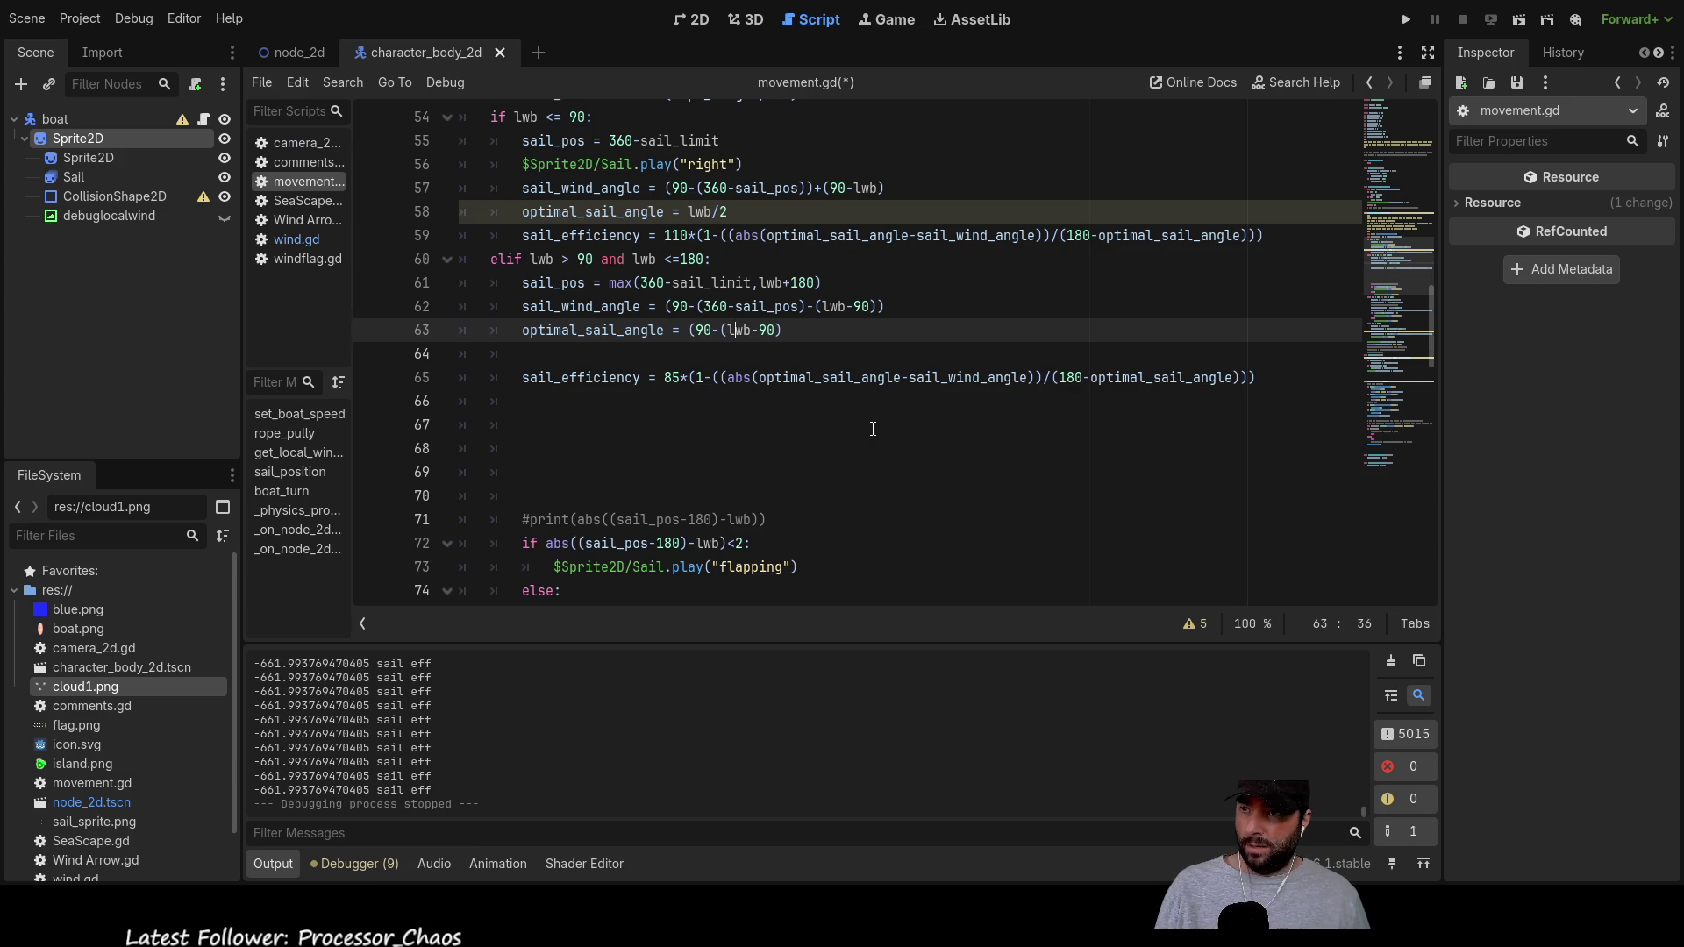
type("))/2")
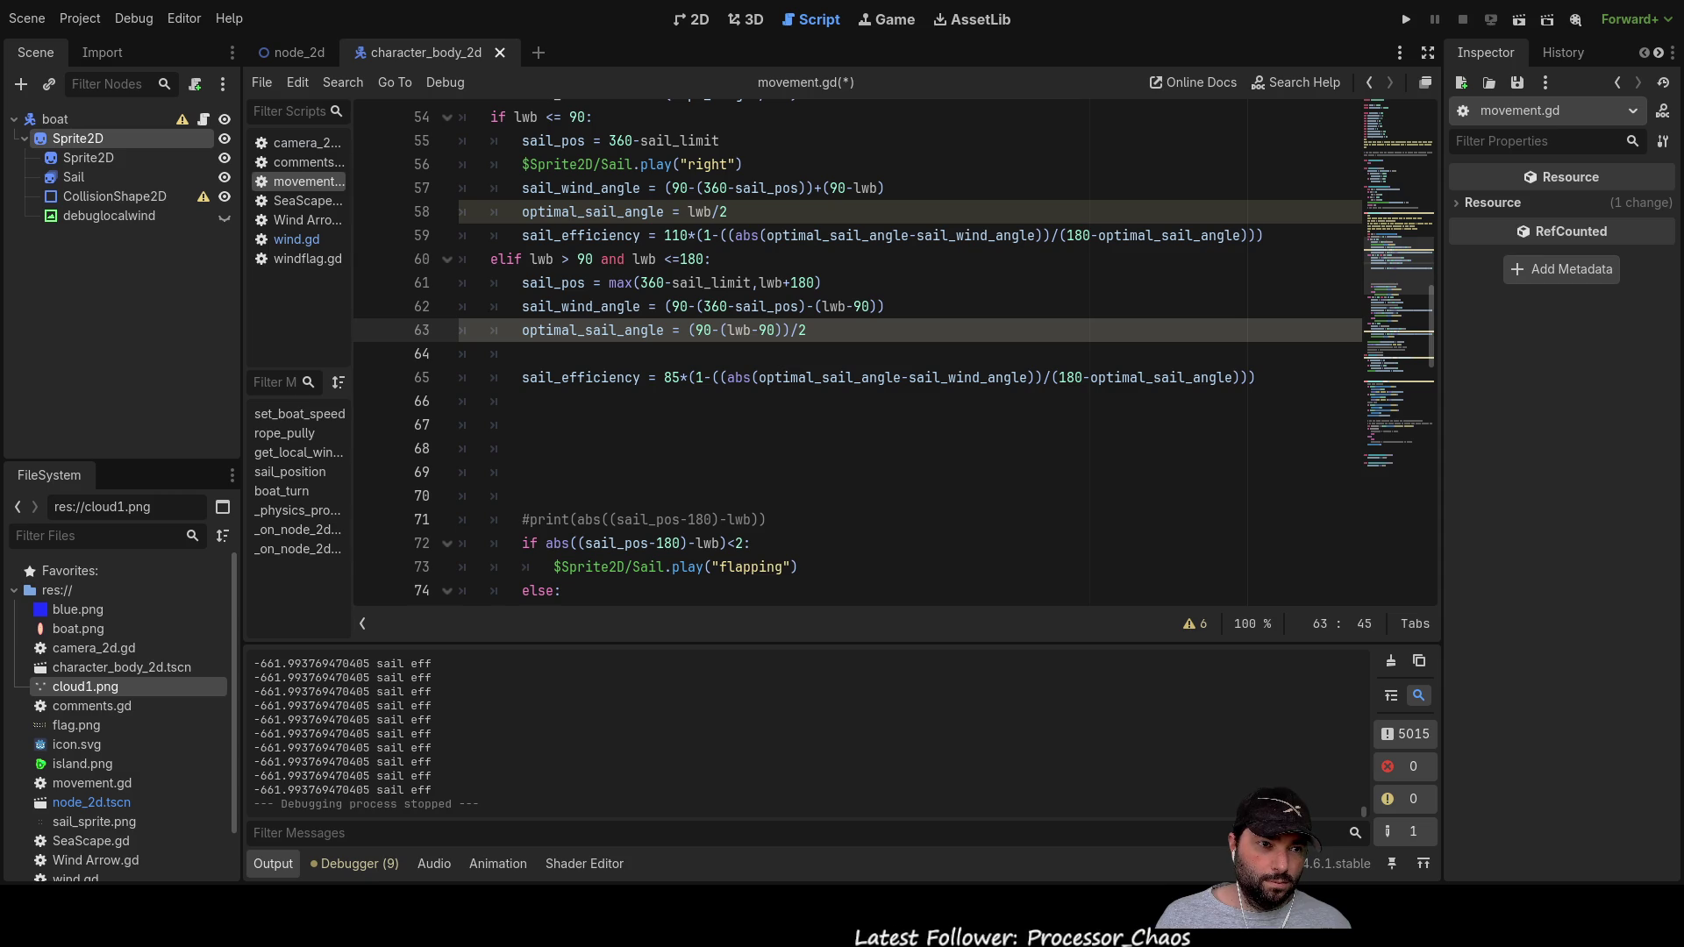
key("F5")
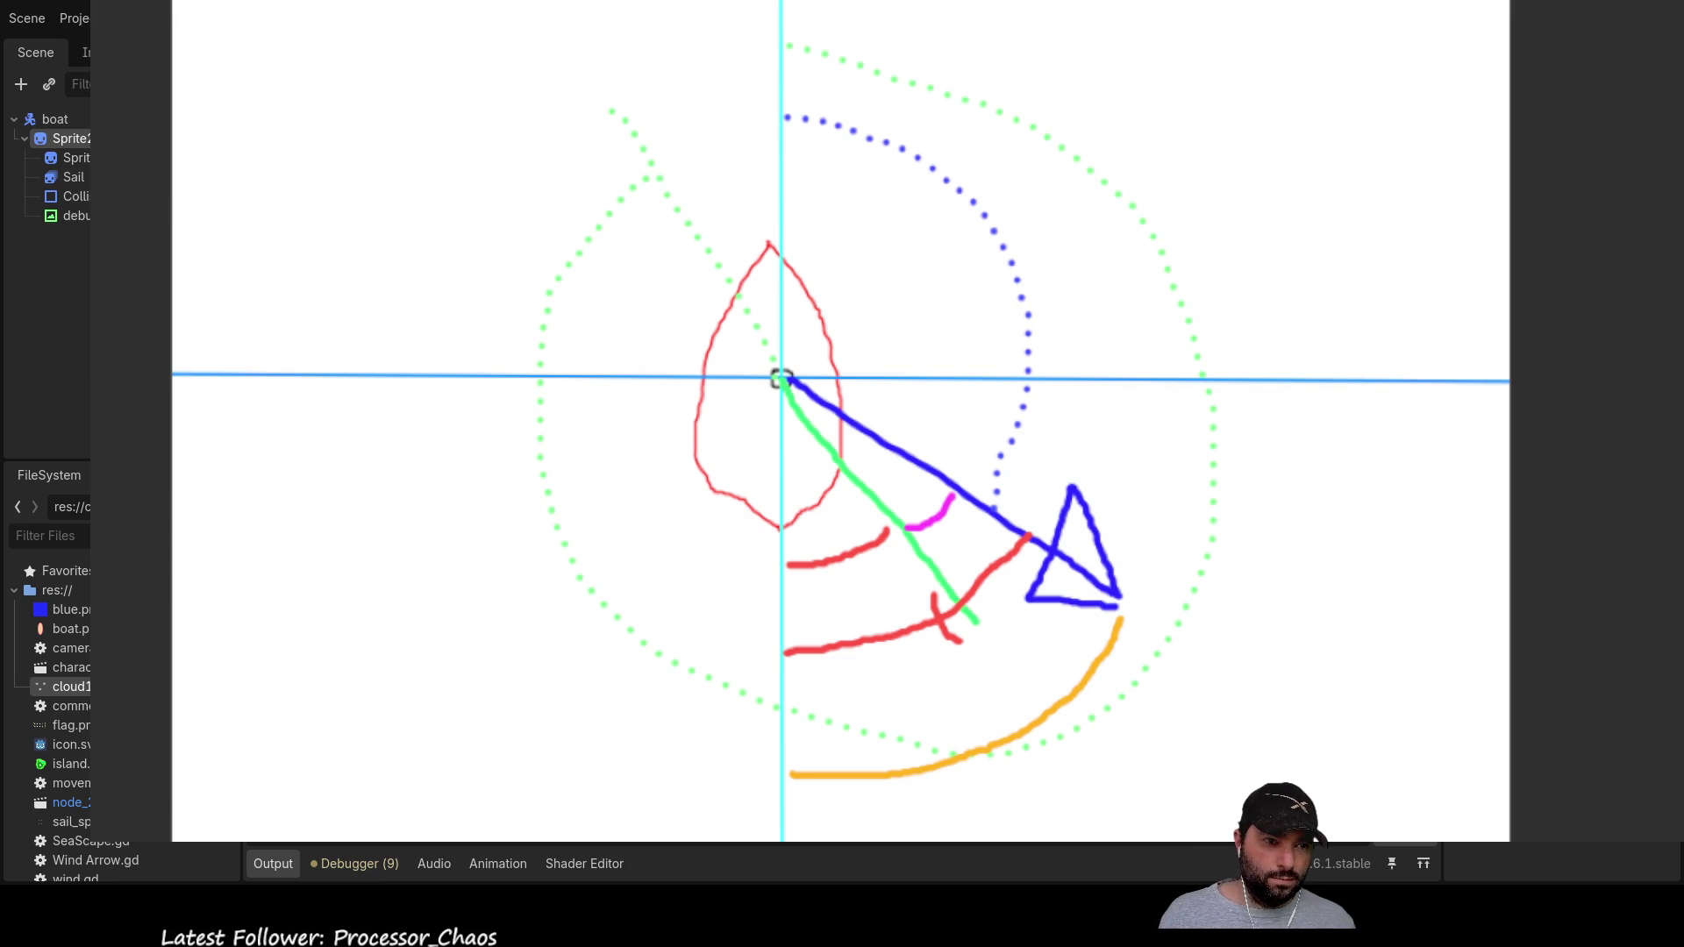
Step: End the test run with F8, returning to the movement.gd script
key("F8")
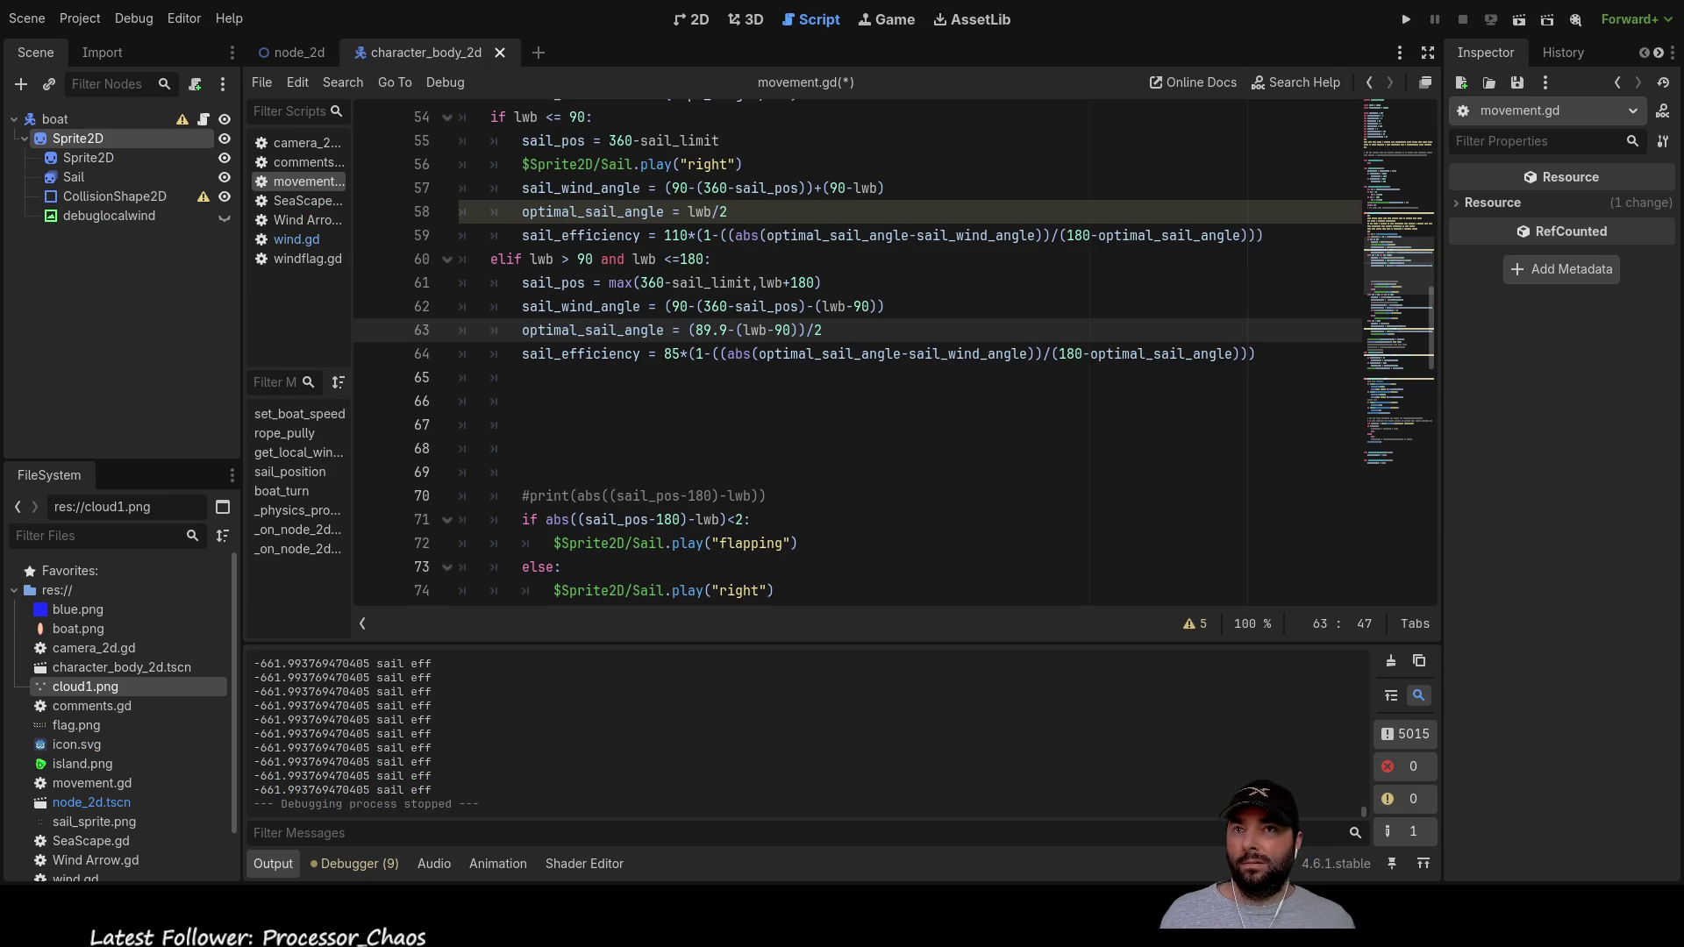
Step: Relaunch the game with F5 to test the updated sail angle formula
key("F5")
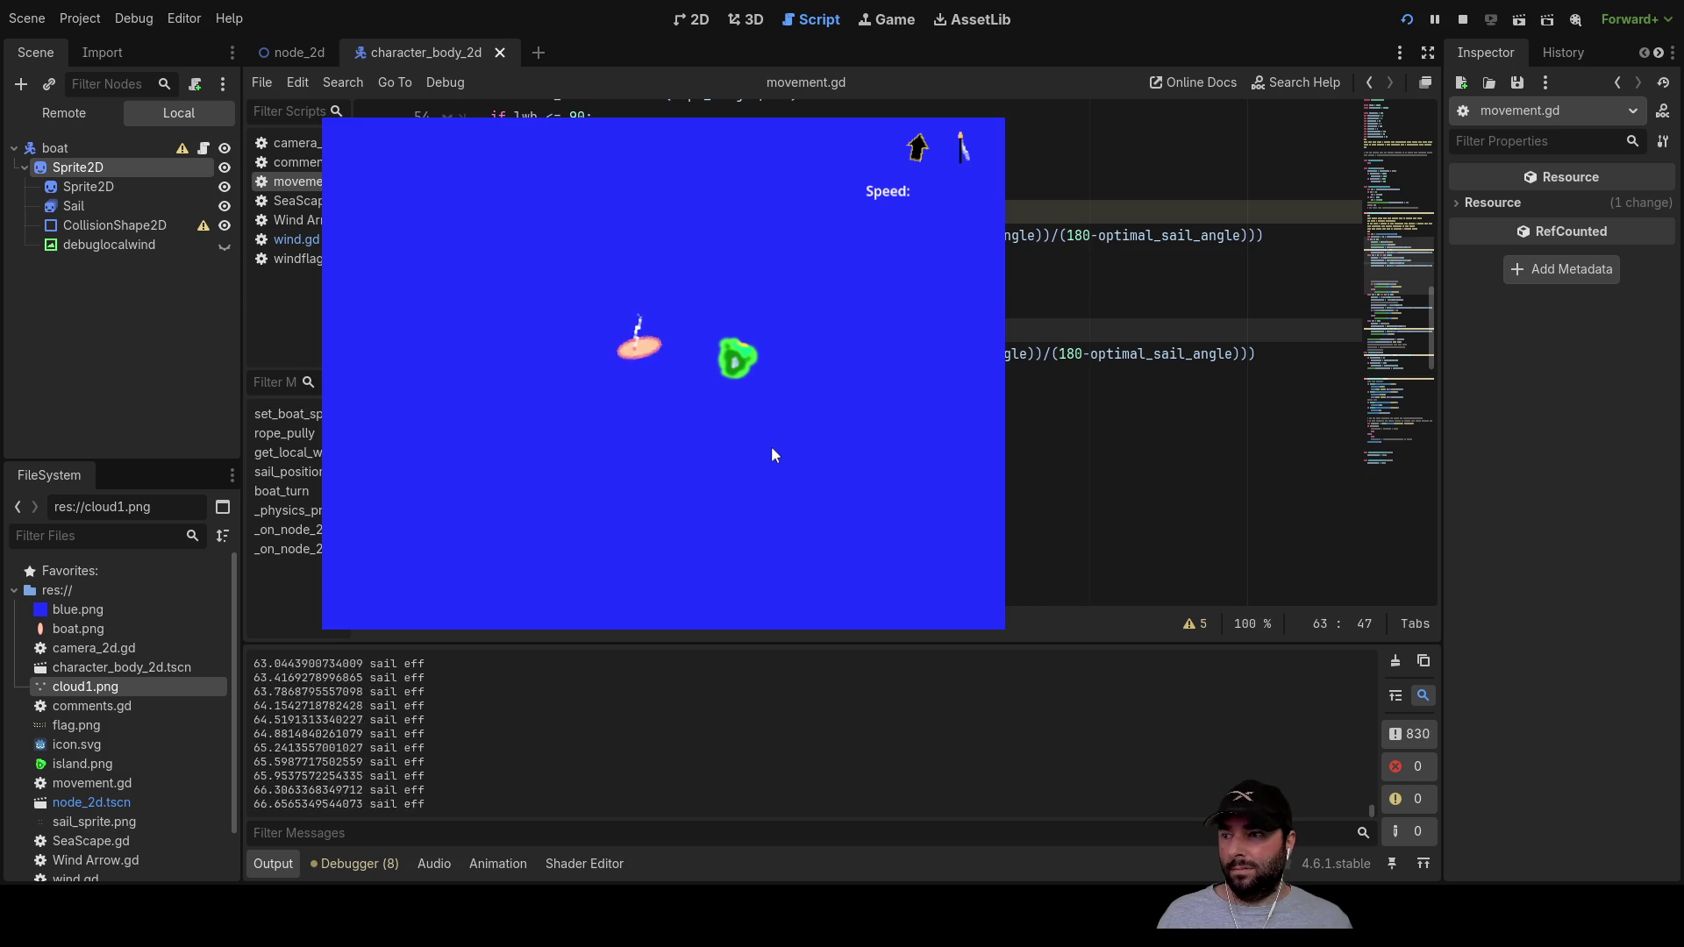
Step: Test-sail by adjusting rope length and steering the boat, then stop the game
key("Down")
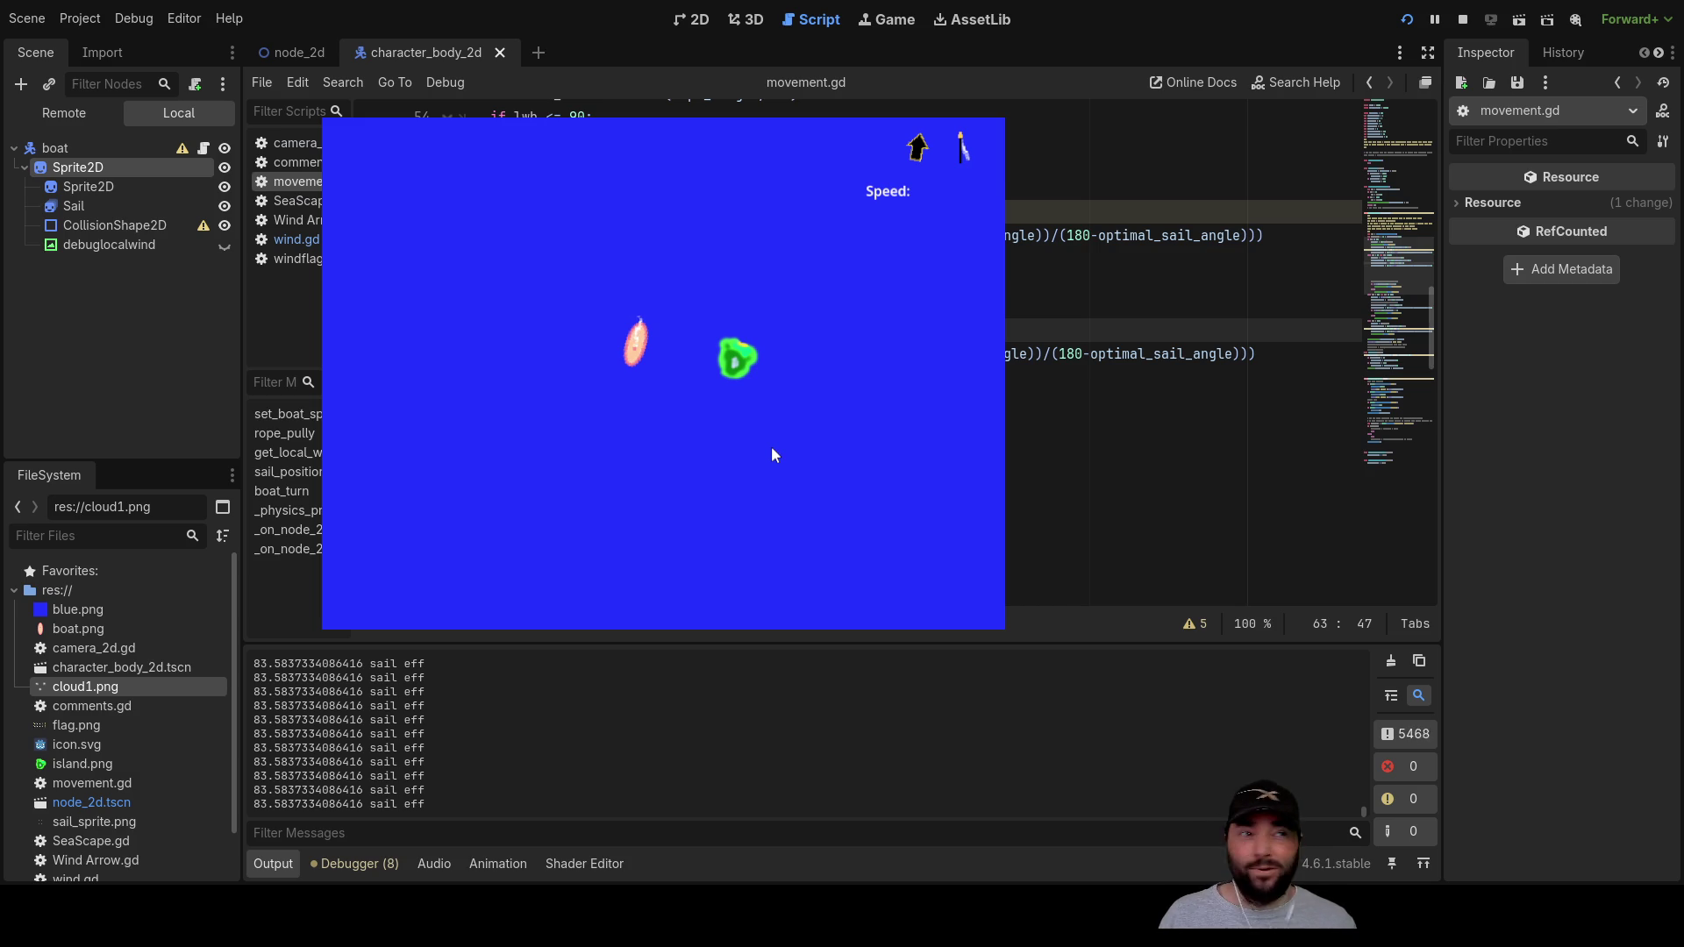
key("Right")
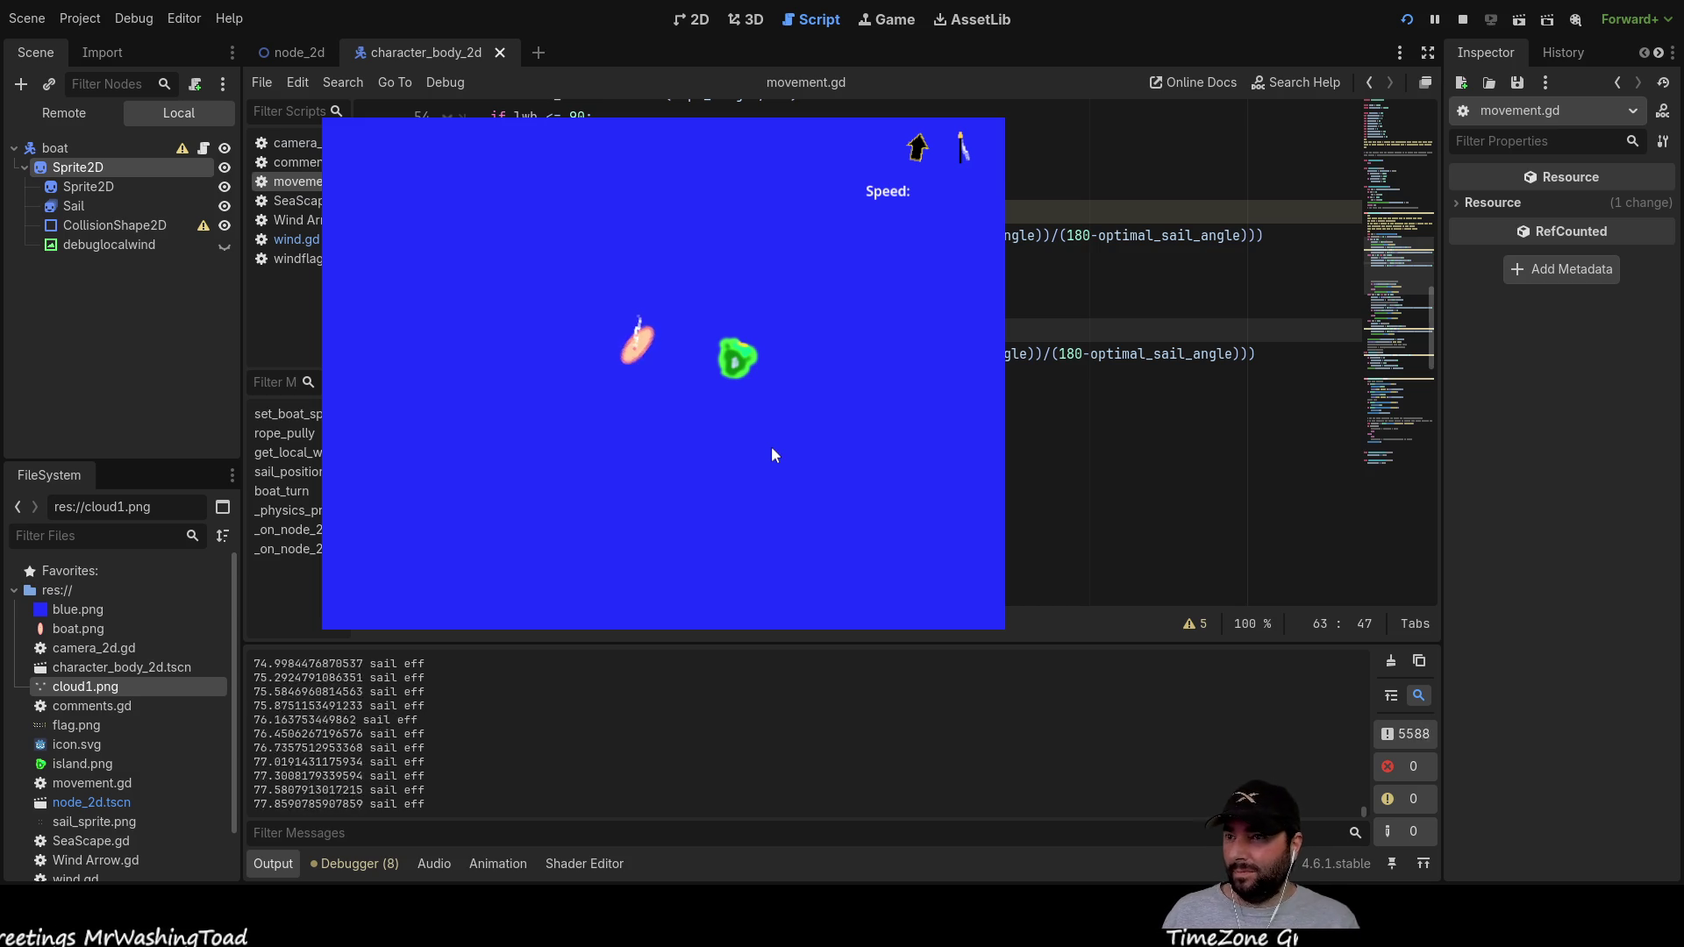
key("Left")
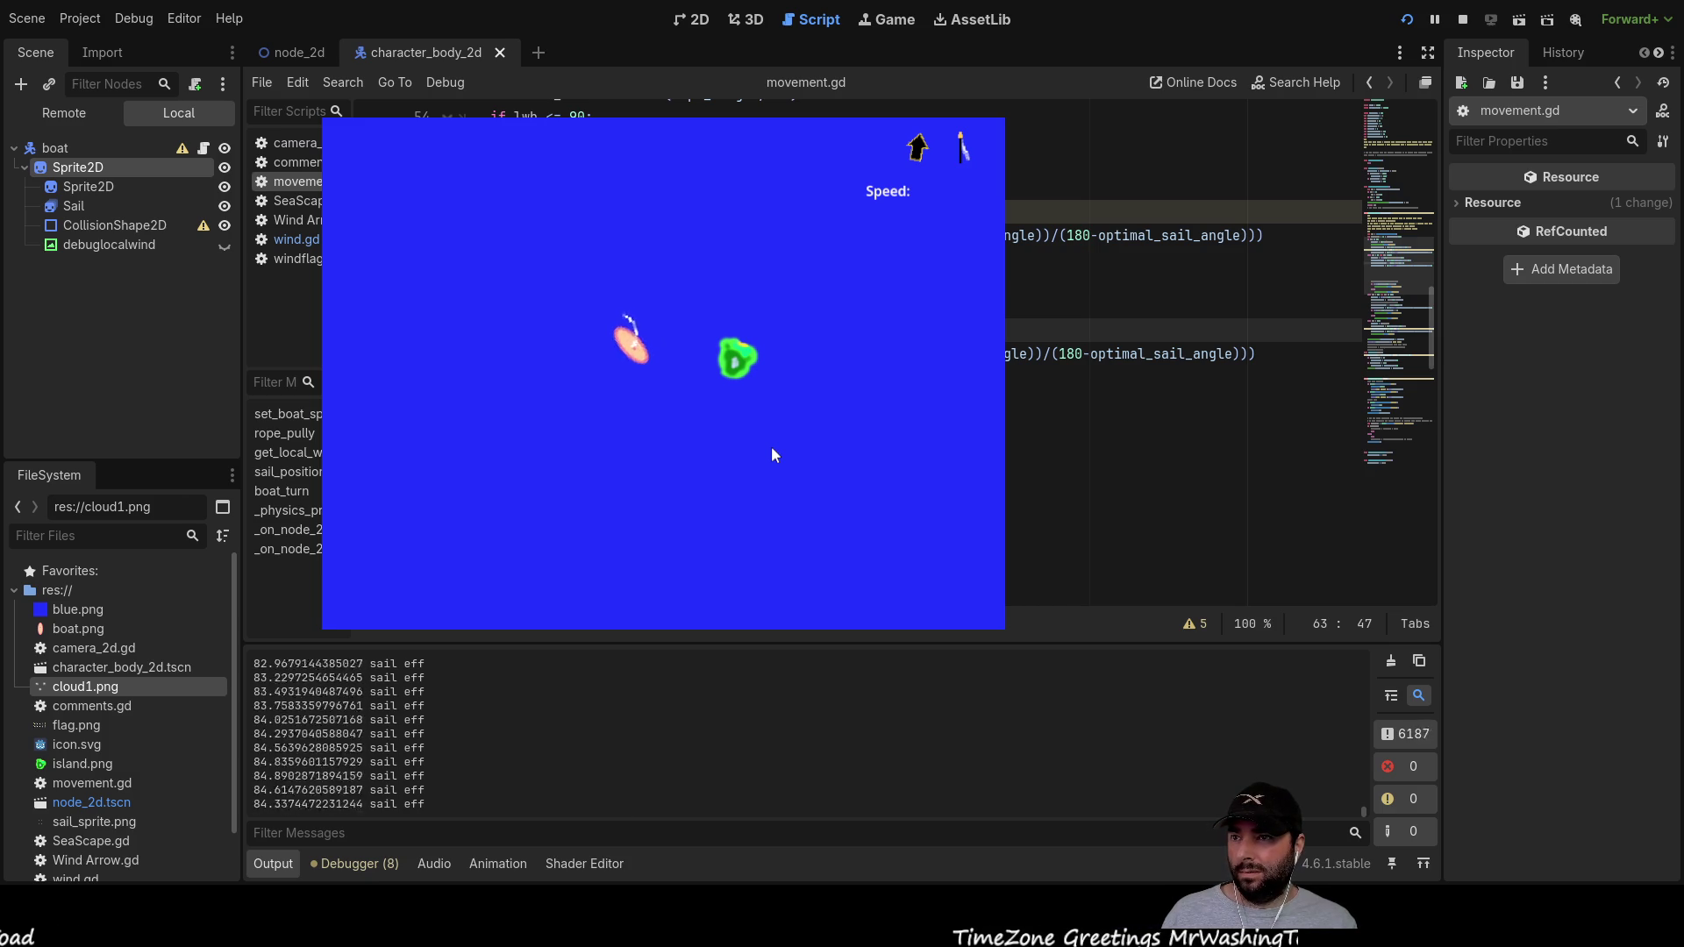
key("Left")
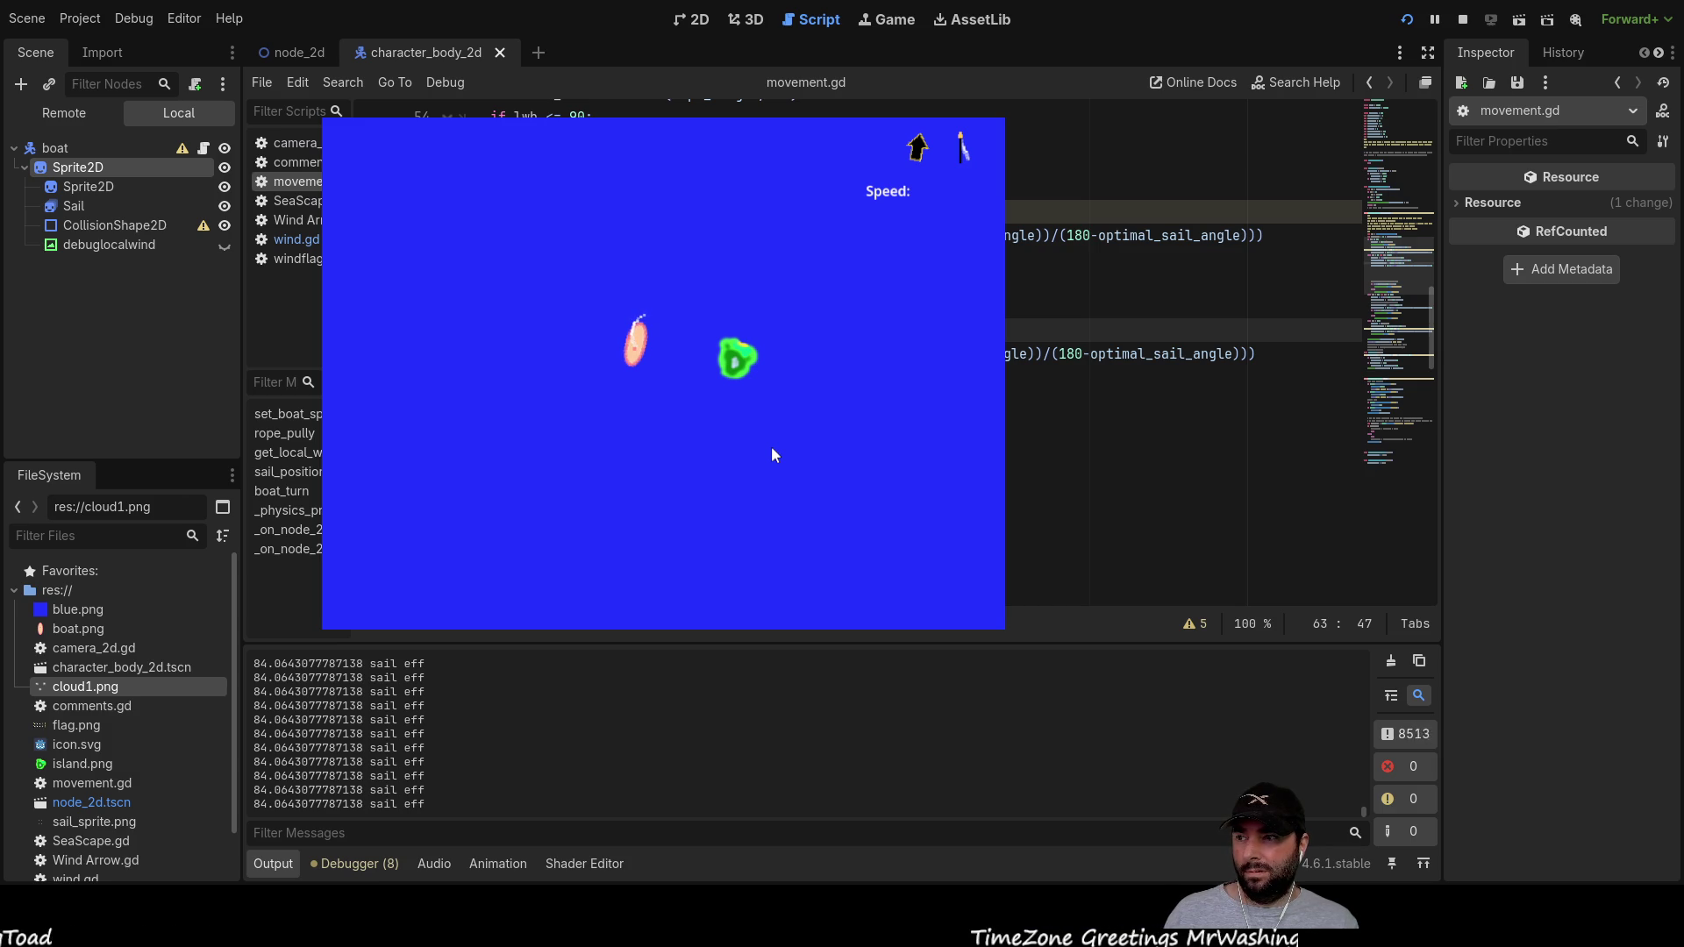
key("Up")
key("Up")
key("Up")
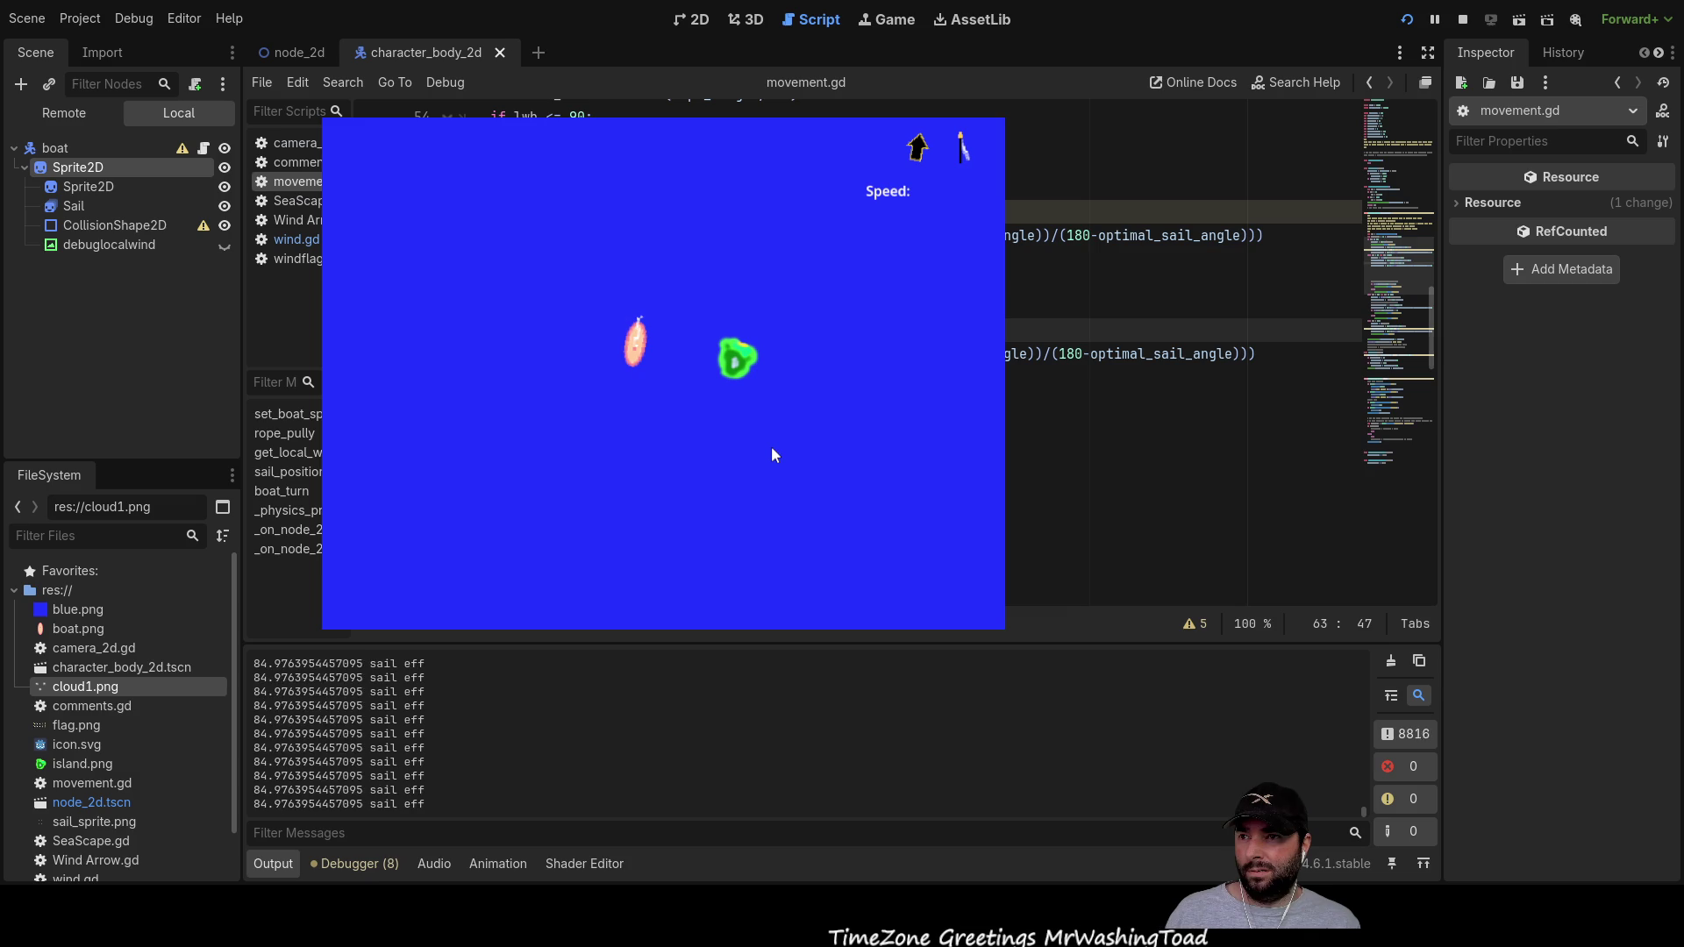
key("Down")
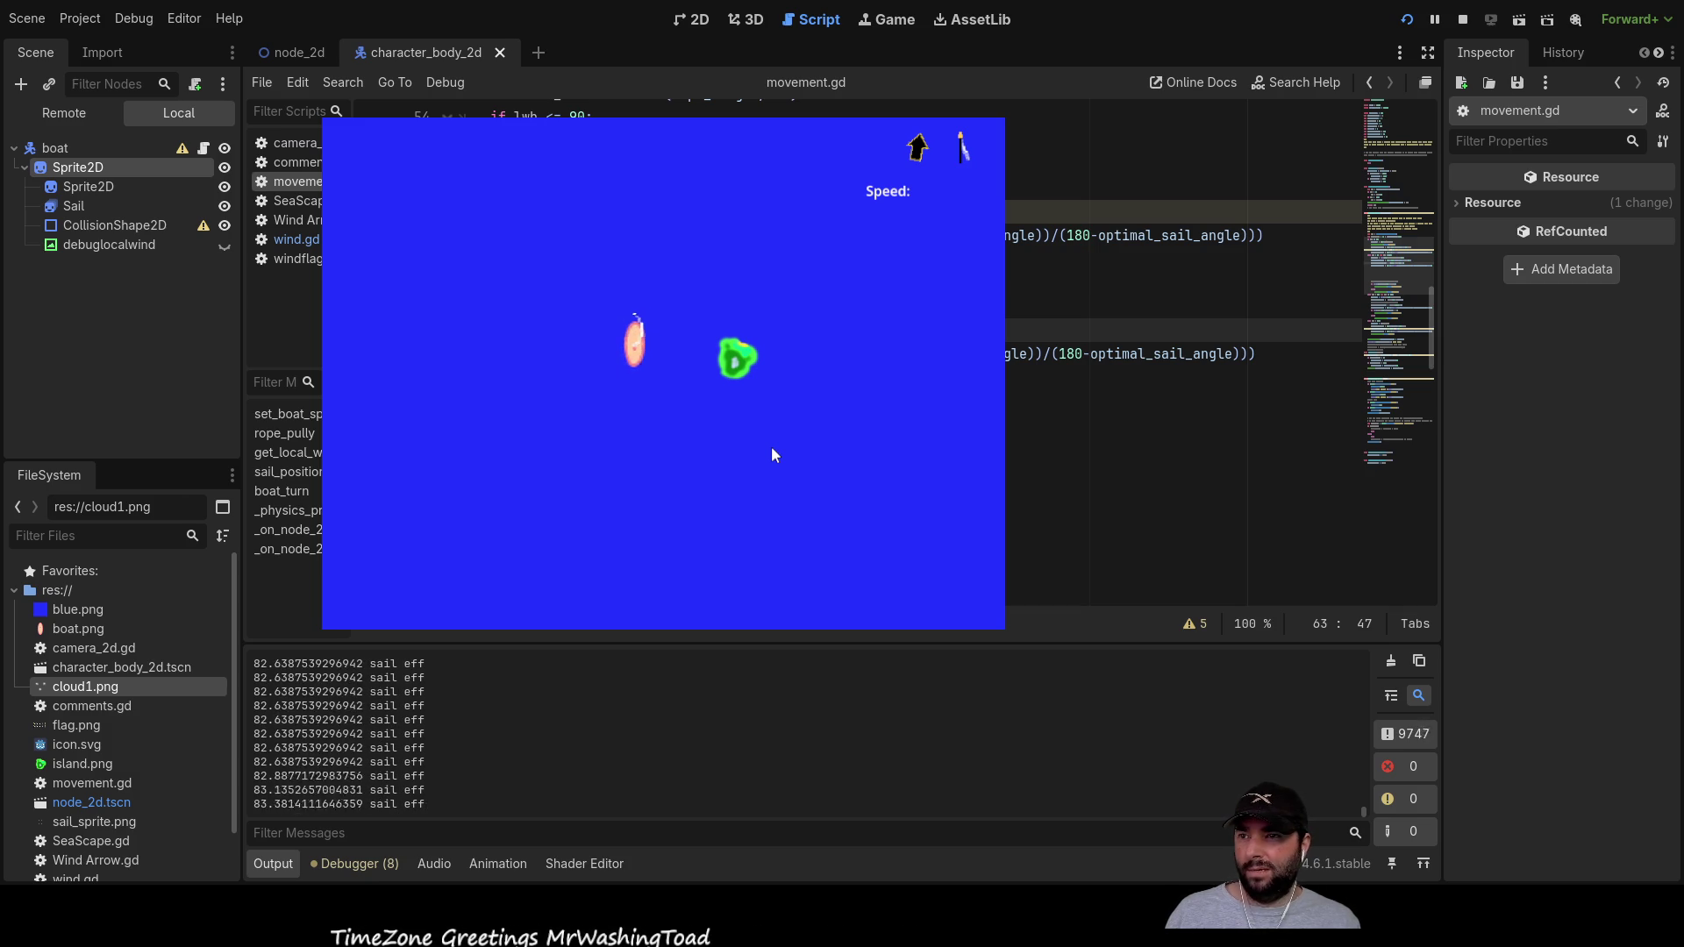
key("Right")
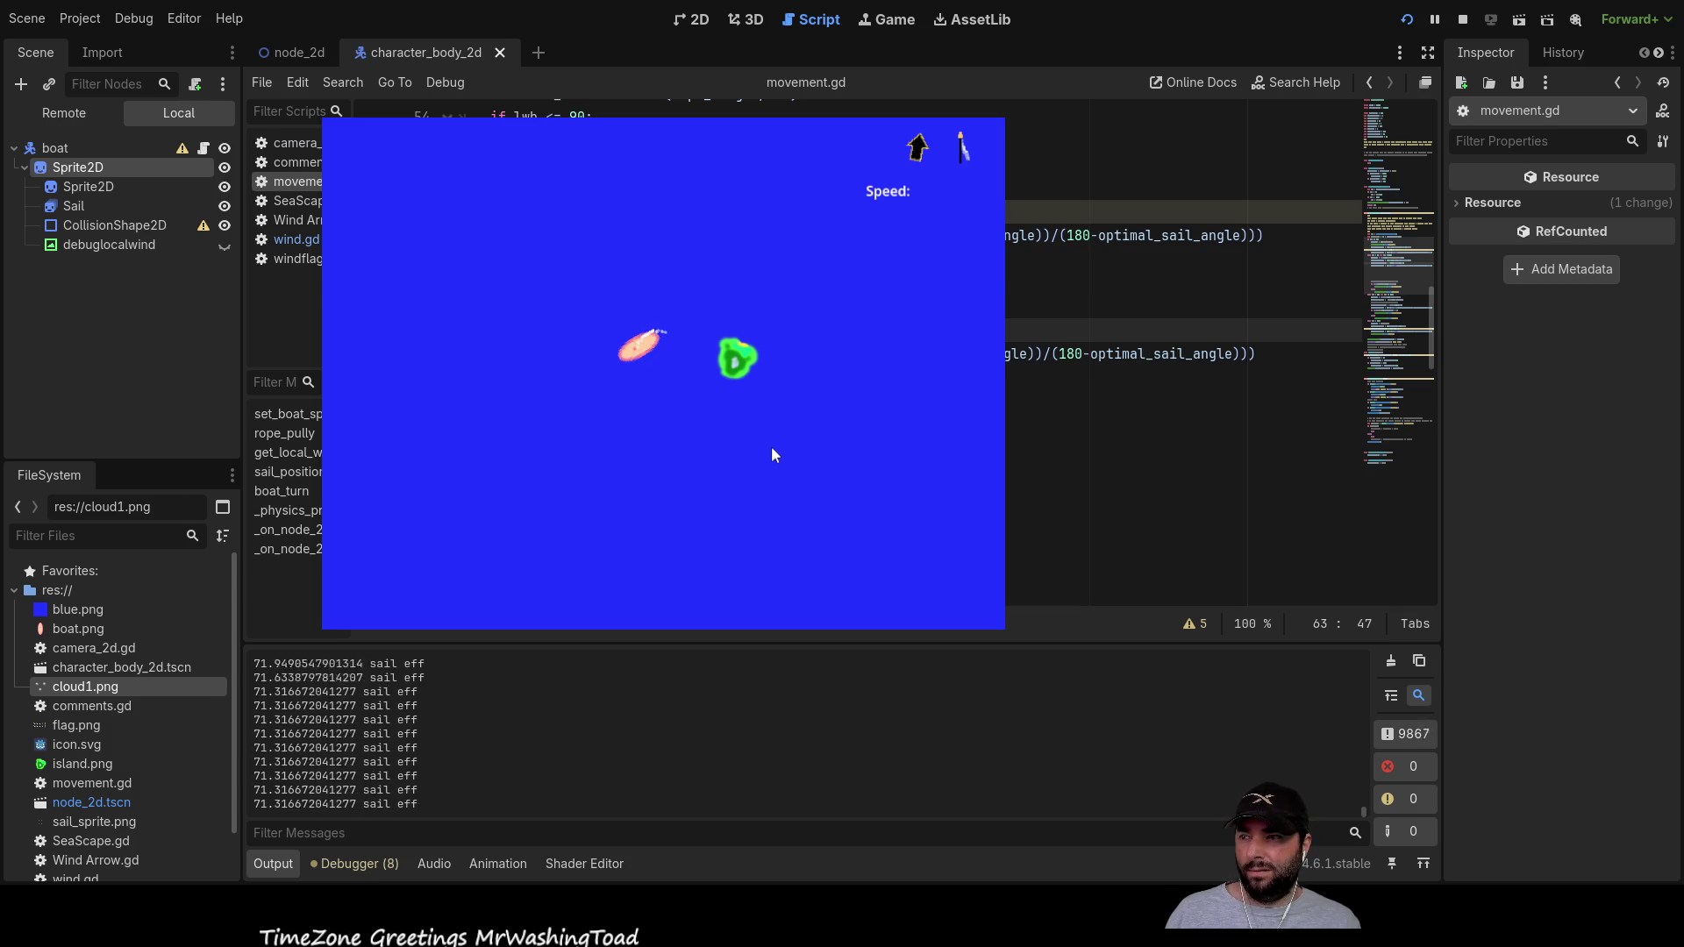
key("Up")
key("Left")
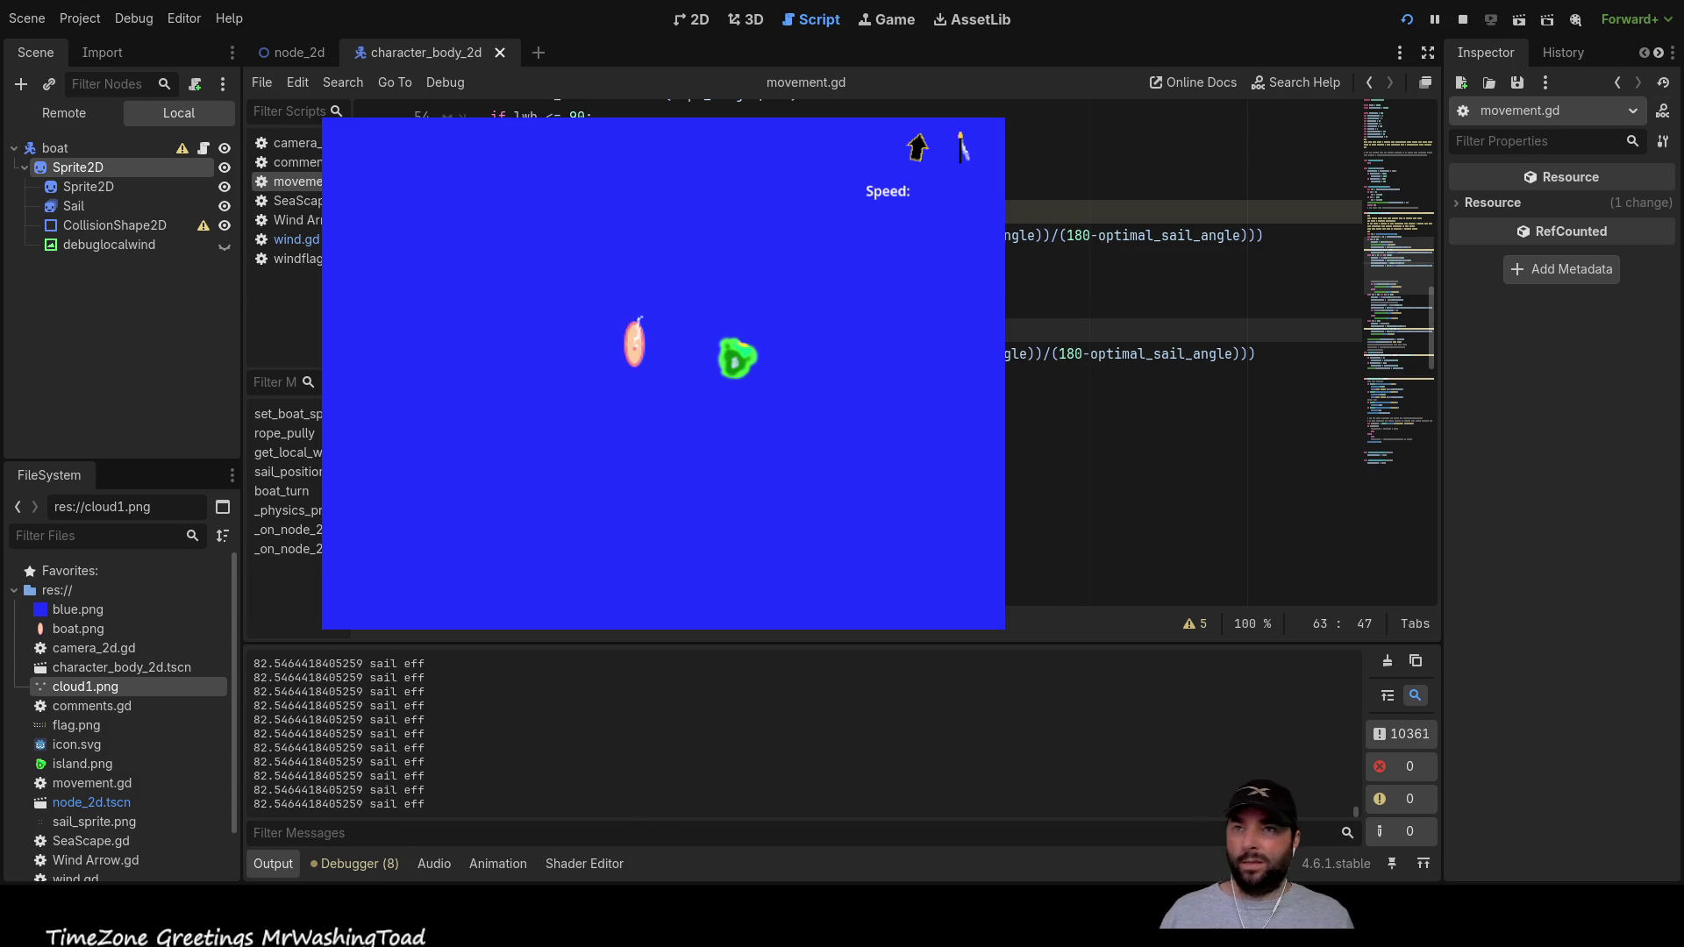
key("F8")
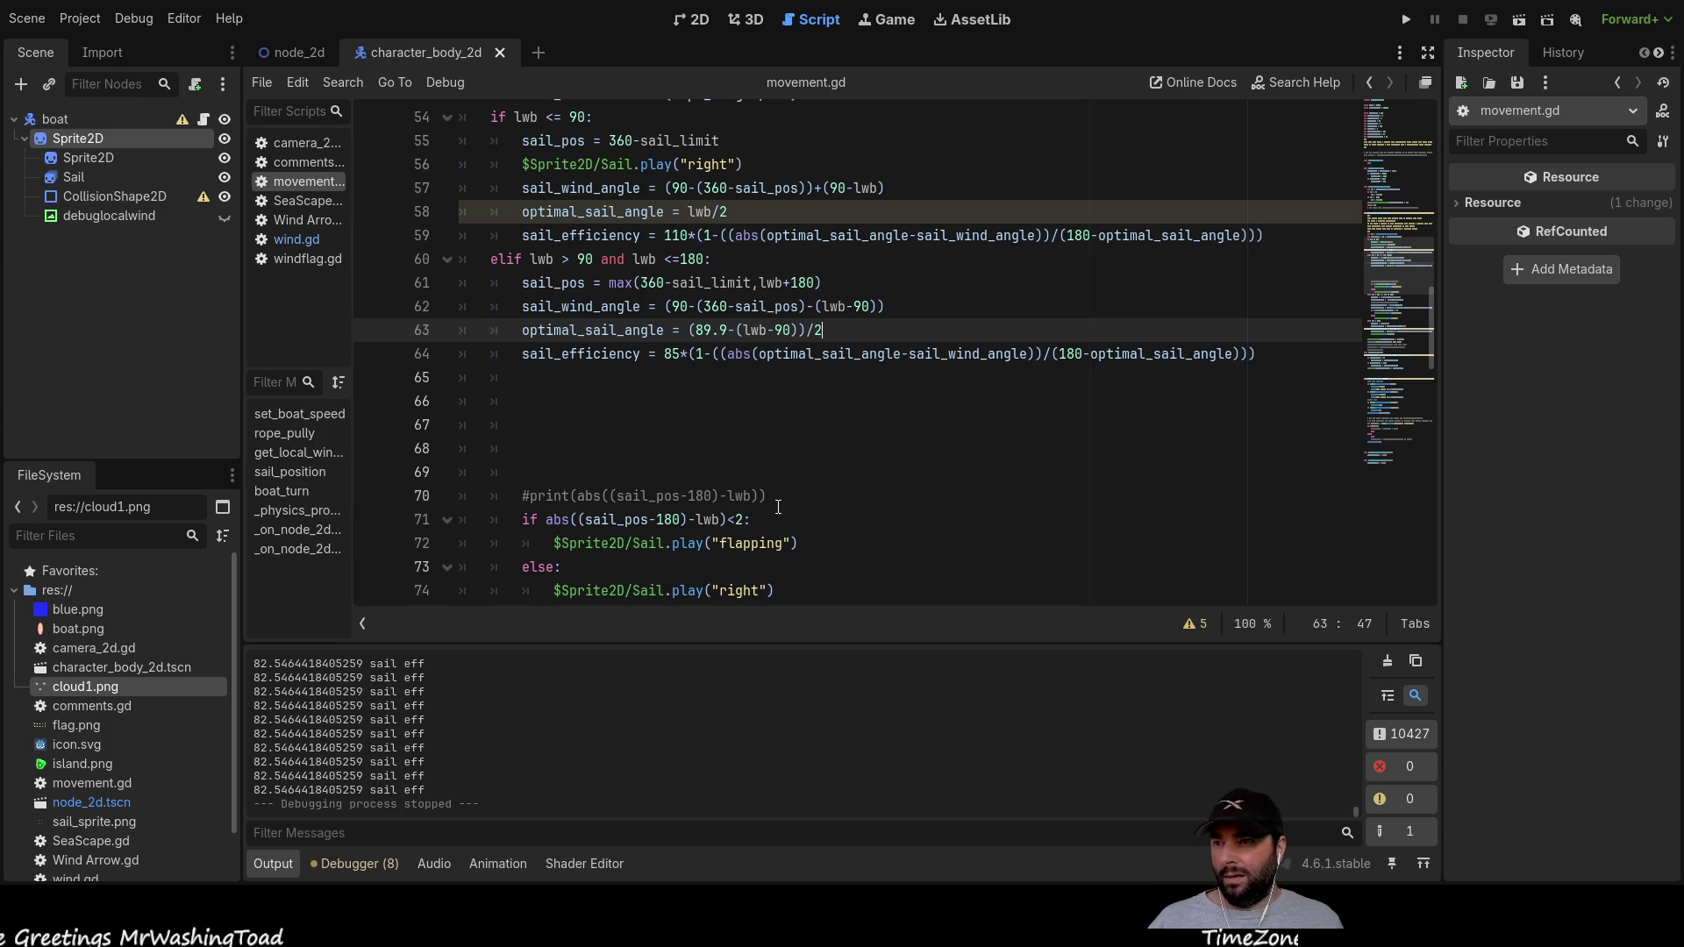
scroll(777, 509, "down", 3)
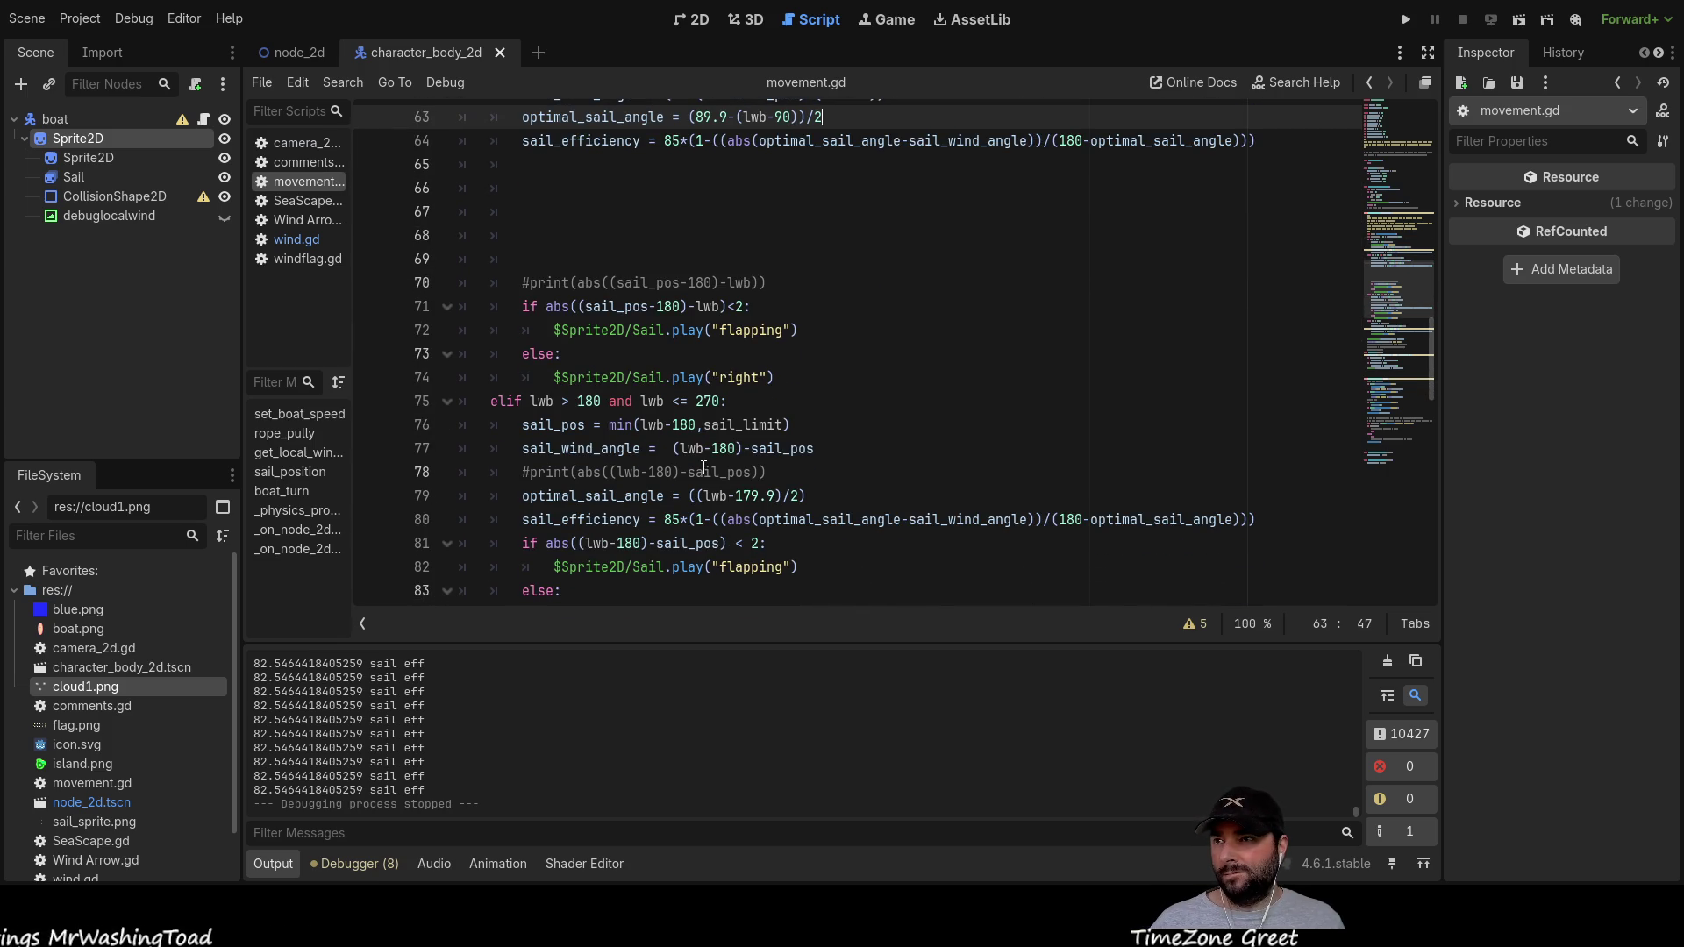
scroll(705, 467, "up", 4)
left_click(542, 445)
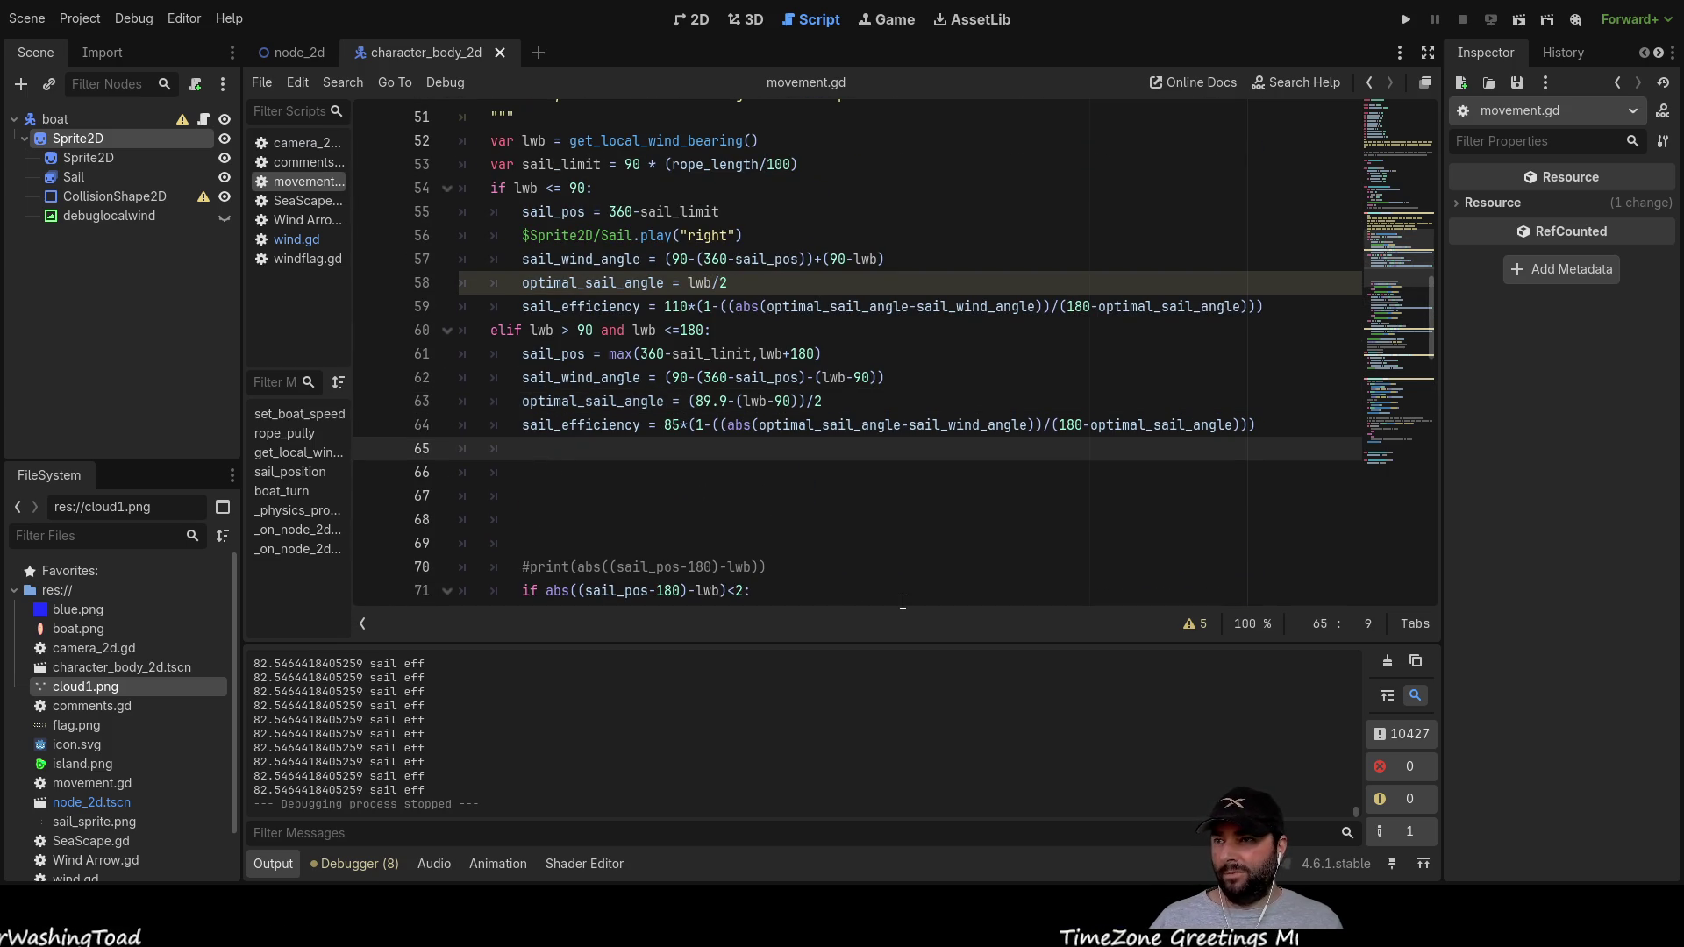
key("Delete")
key("Delete")
key("Delete")
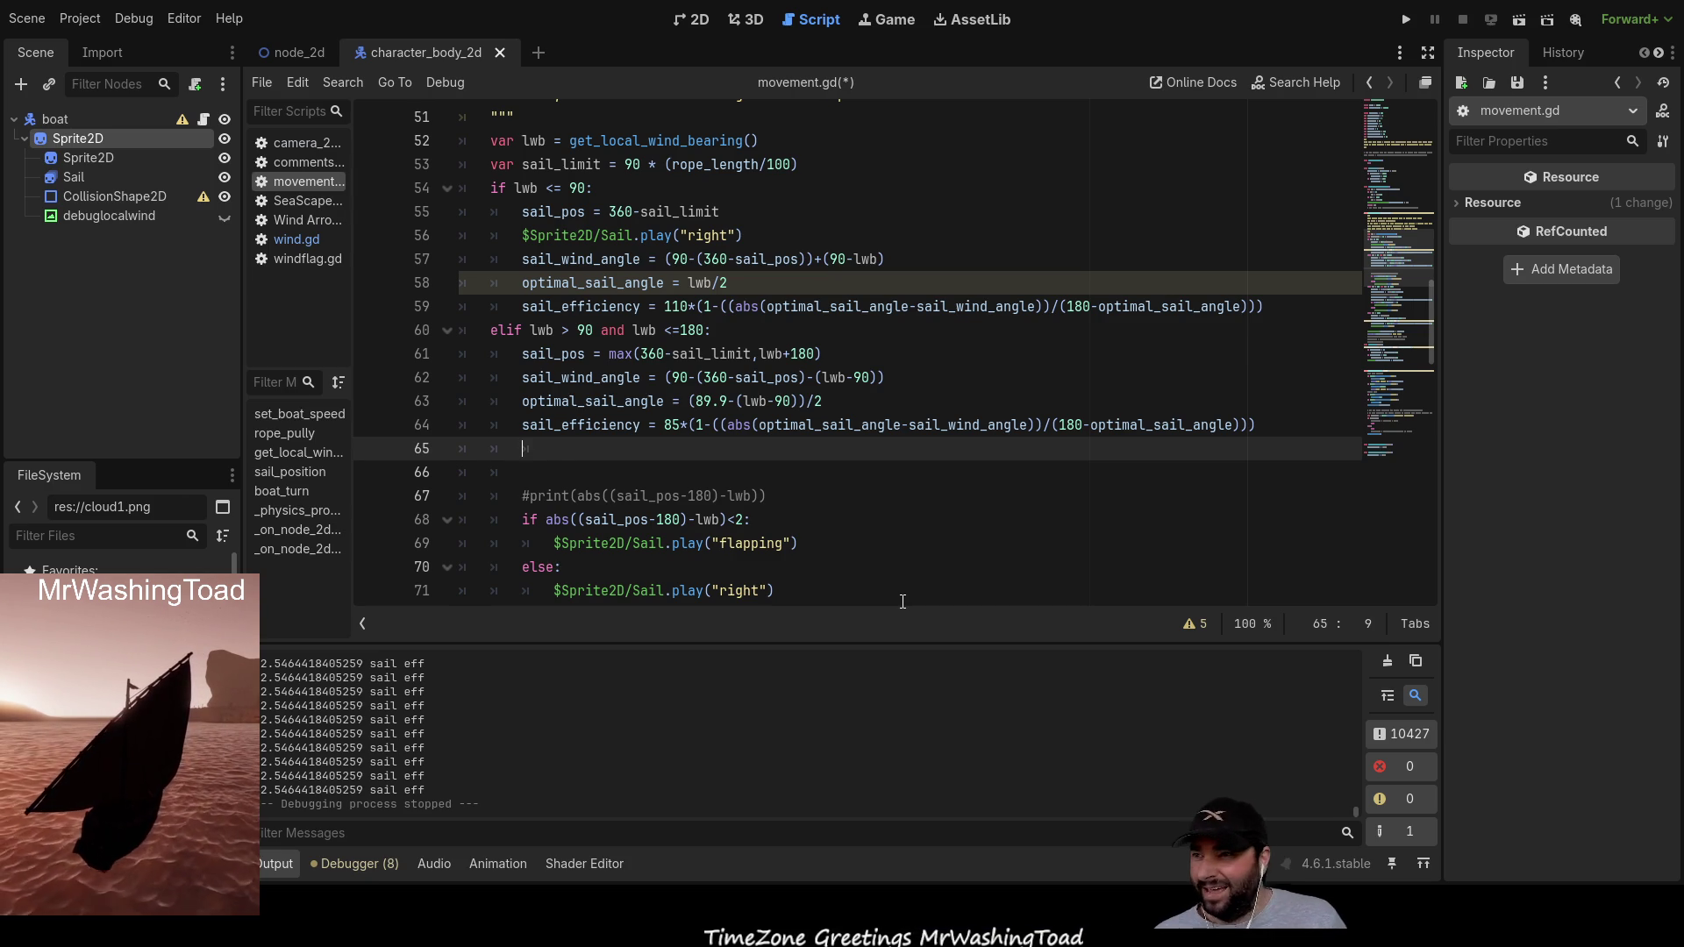
key("Delete")
key("Delete")
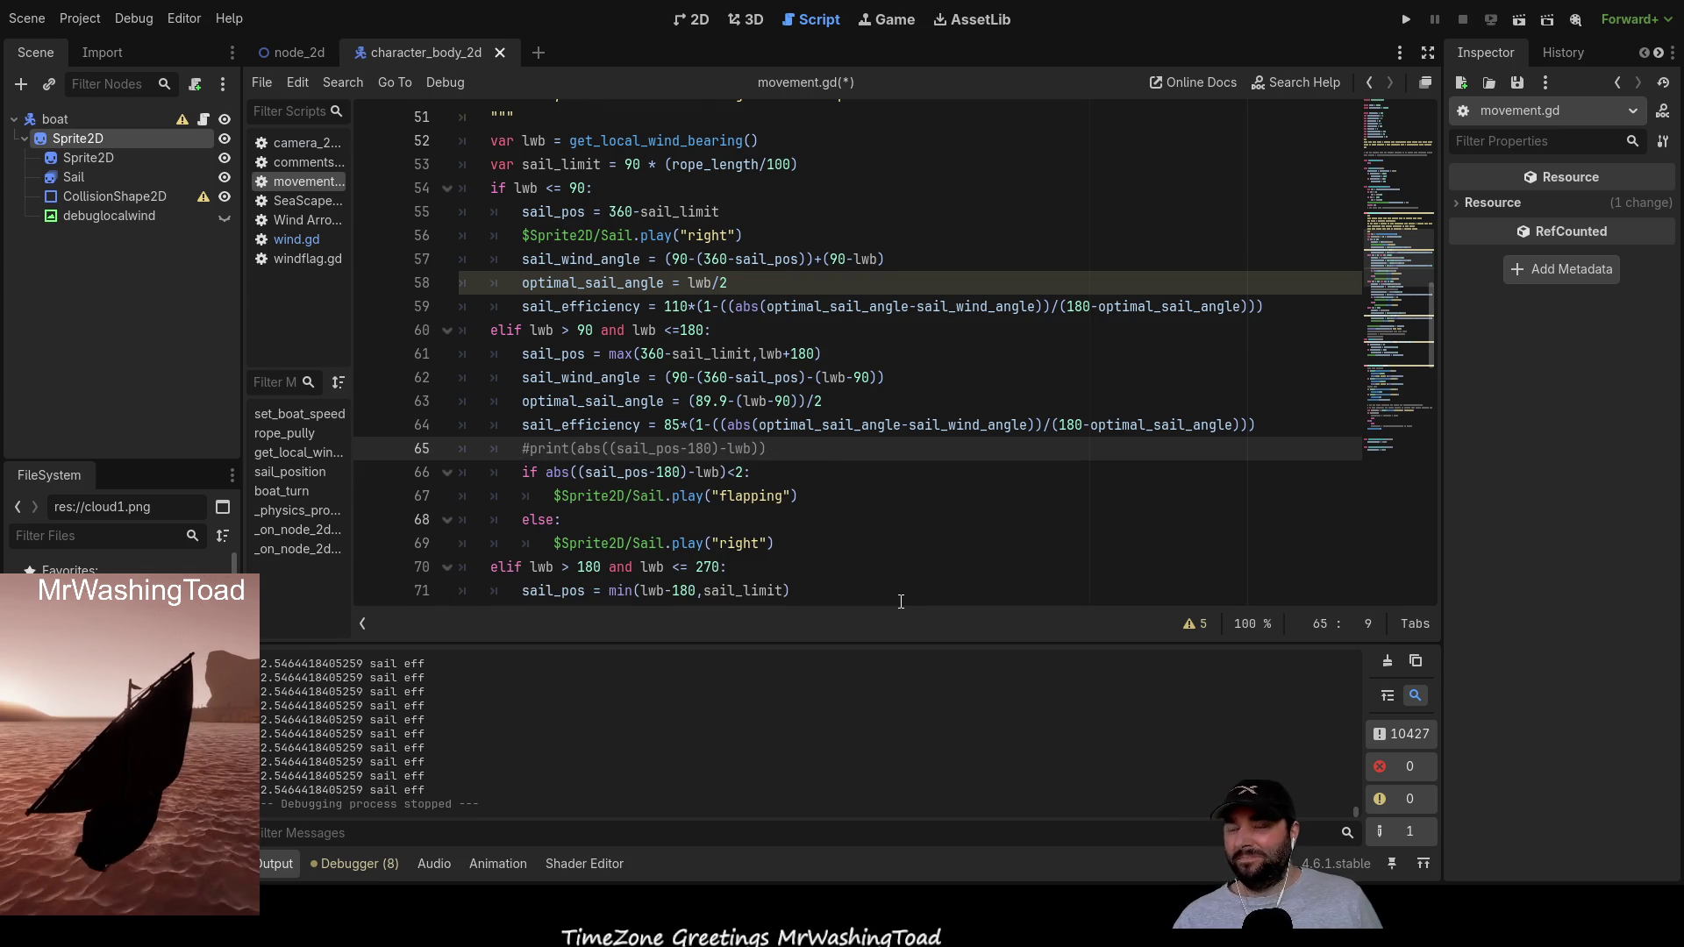
scroll(799, 531, "down", 1)
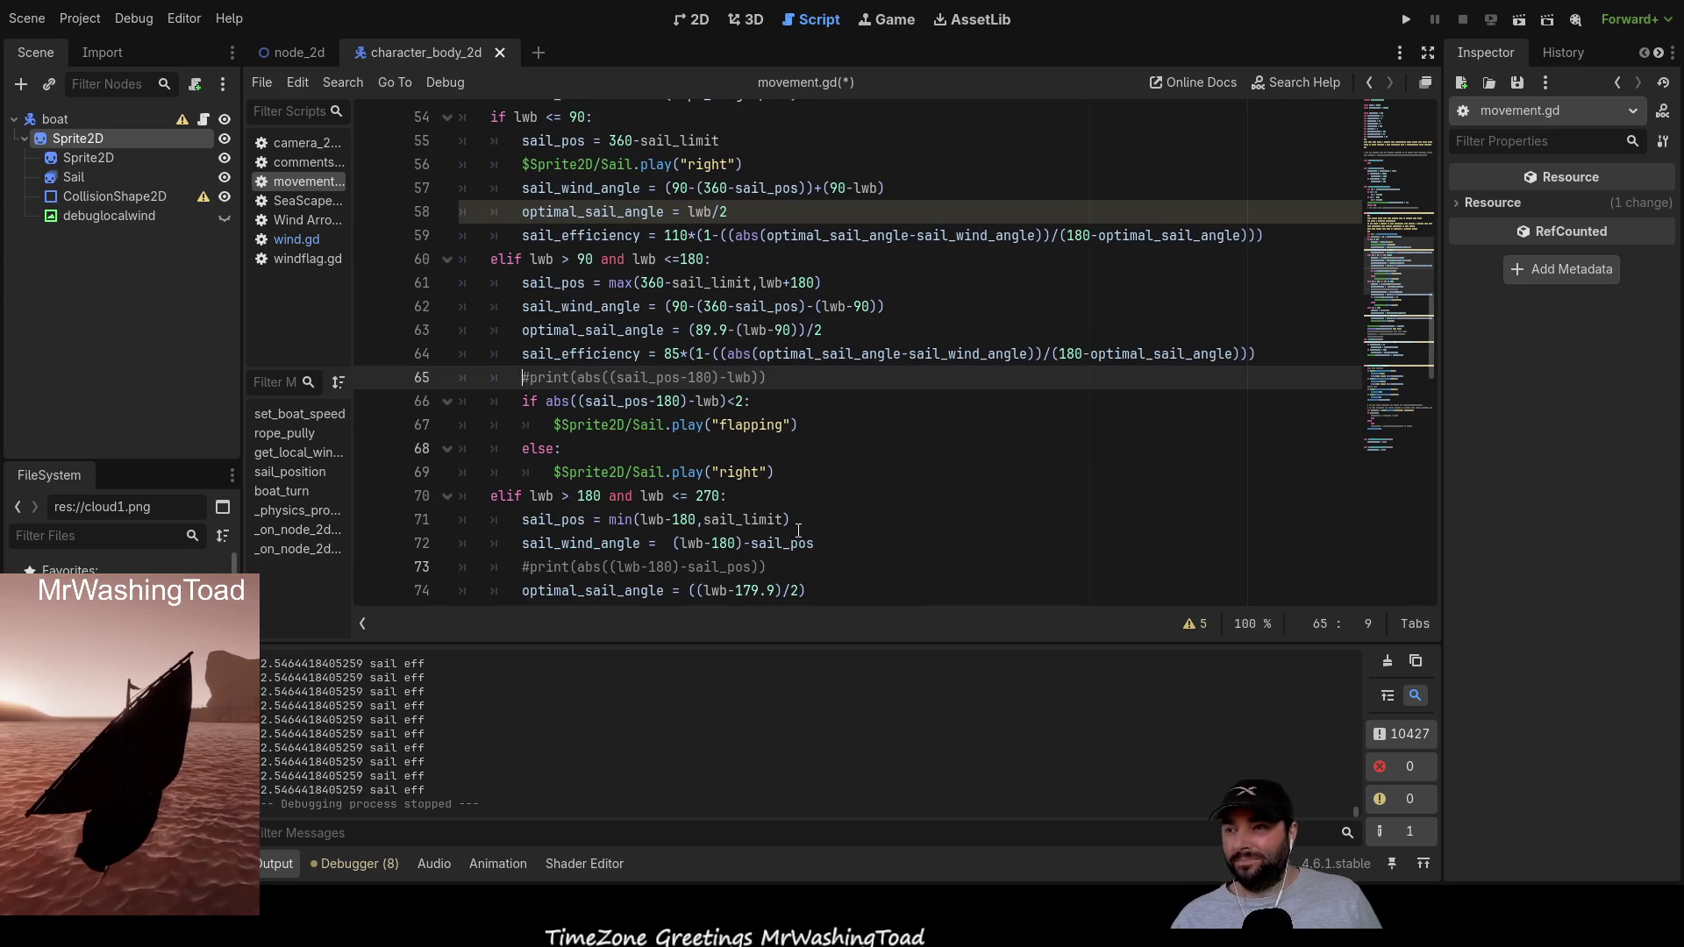
left_click(549, 449)
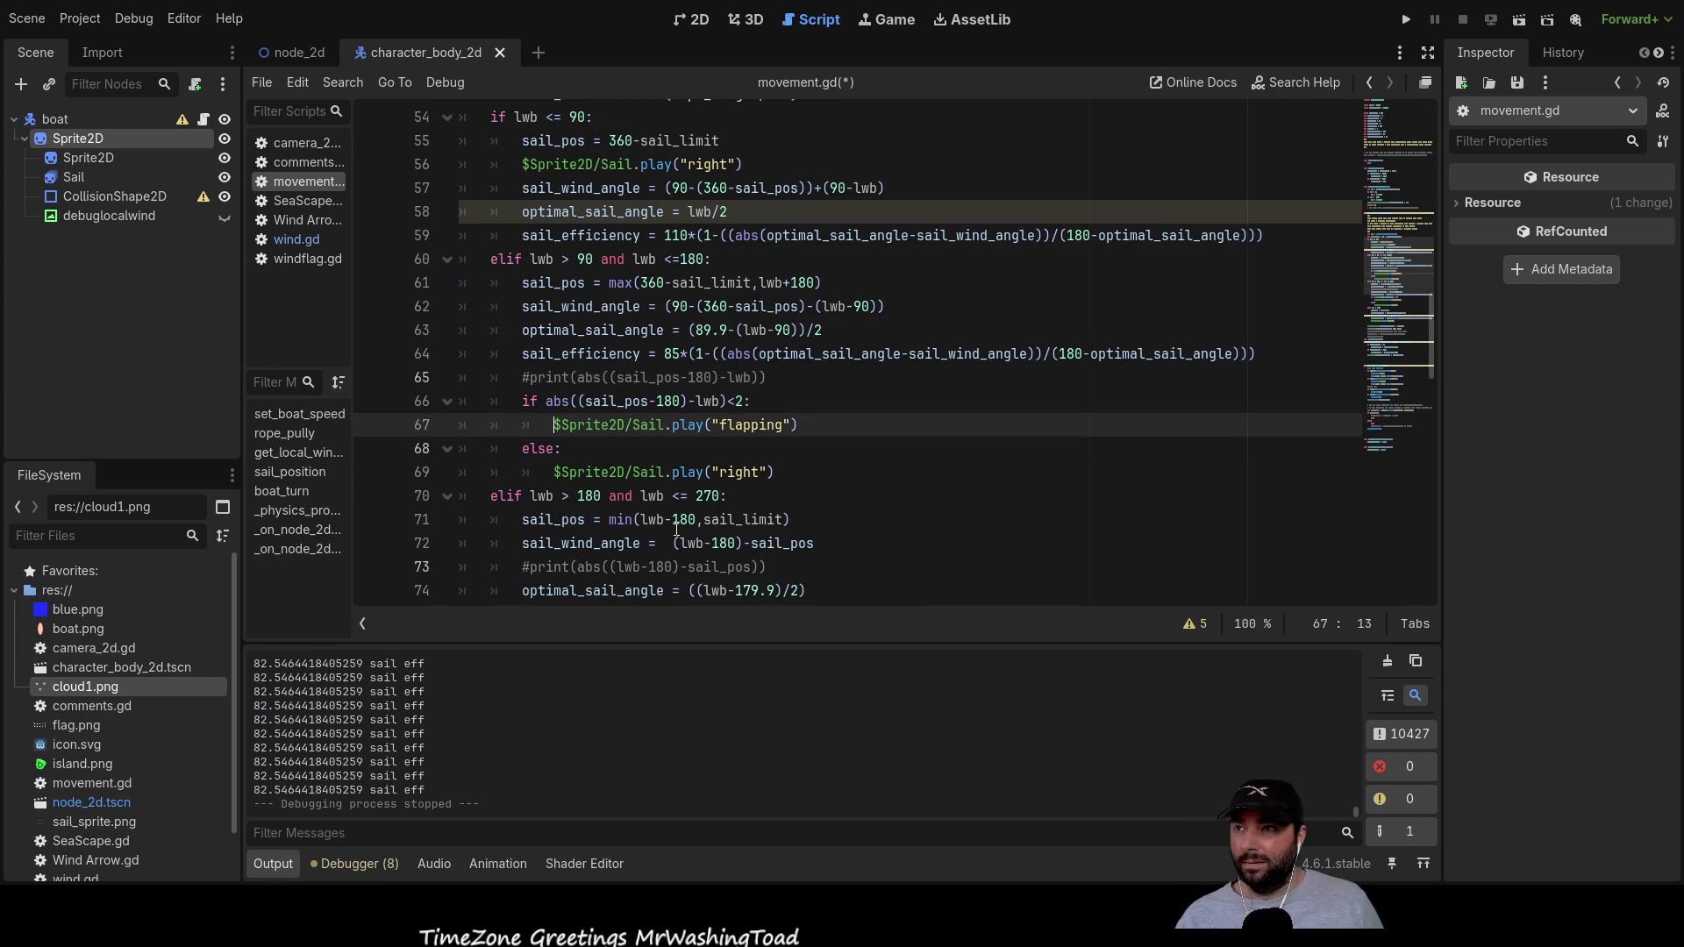
key("Home")
key("Return")
key("Up")
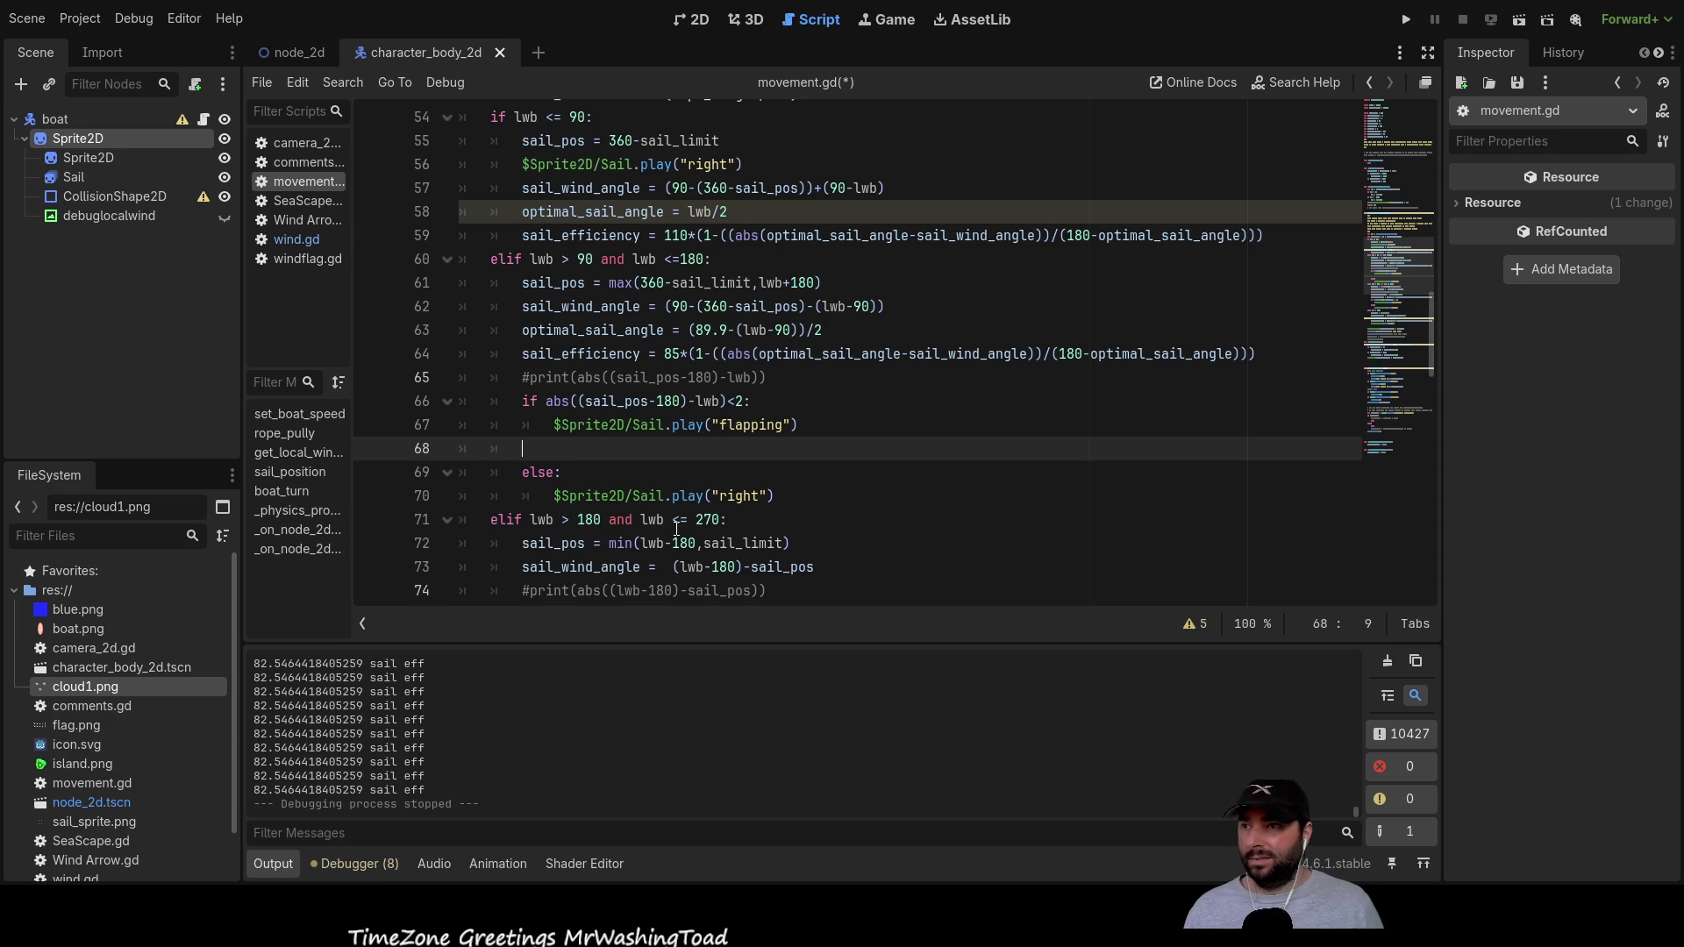
key("Tab")
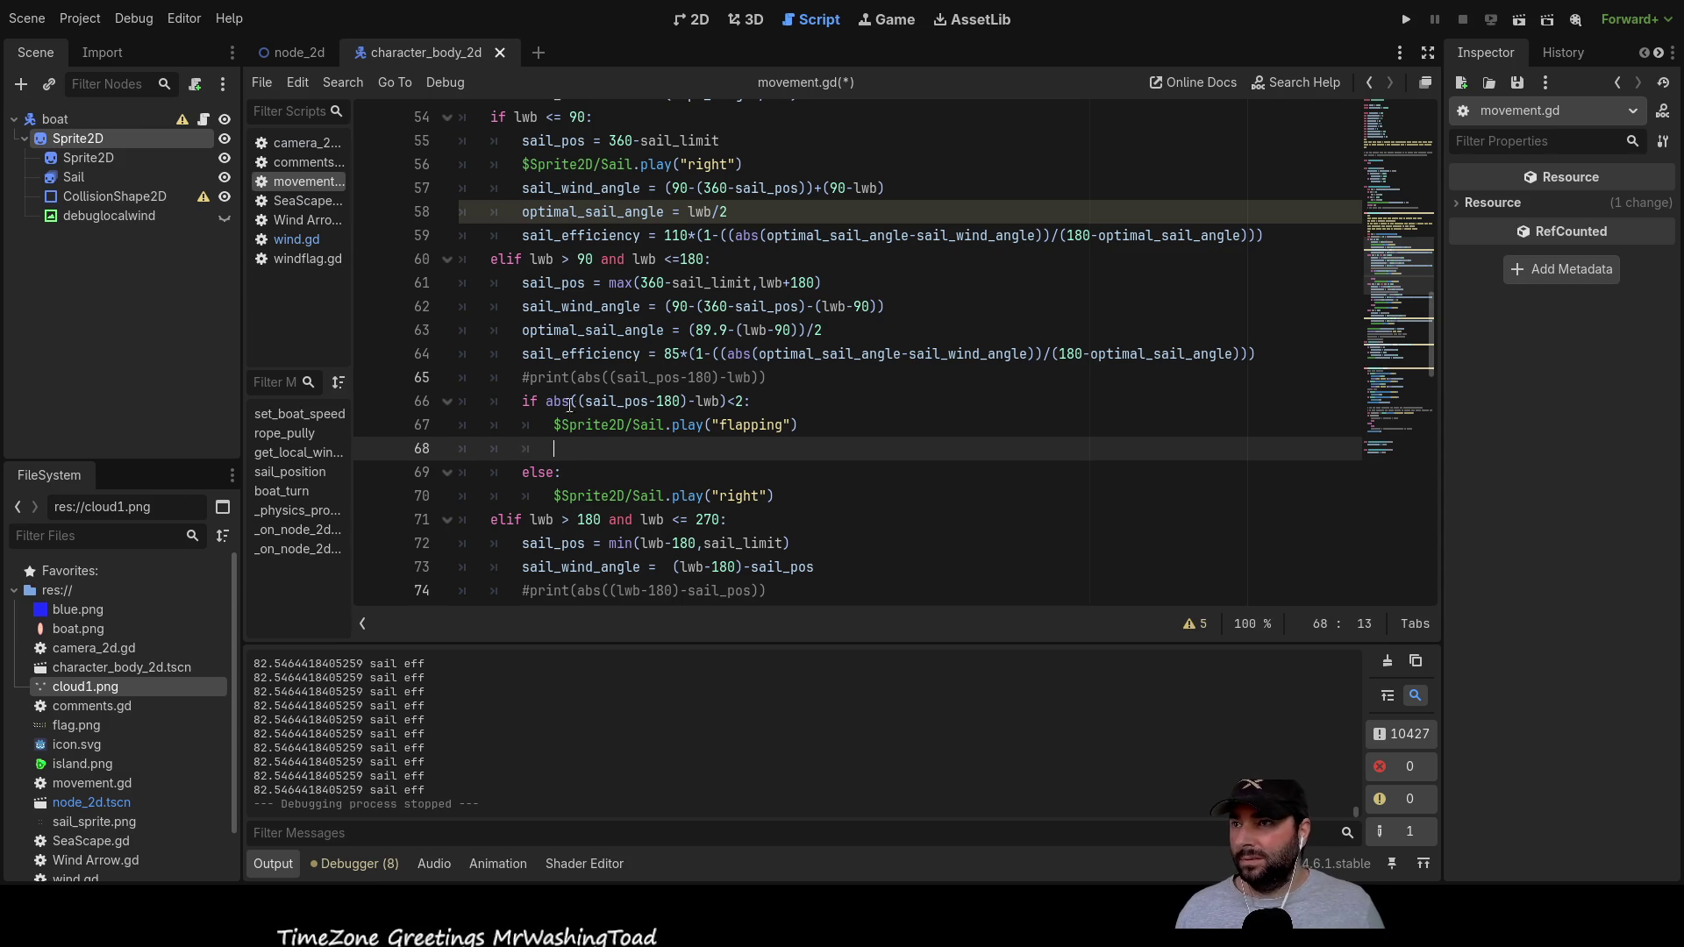
left_click_drag(523, 354, 641, 353)
key("ctrl+c")
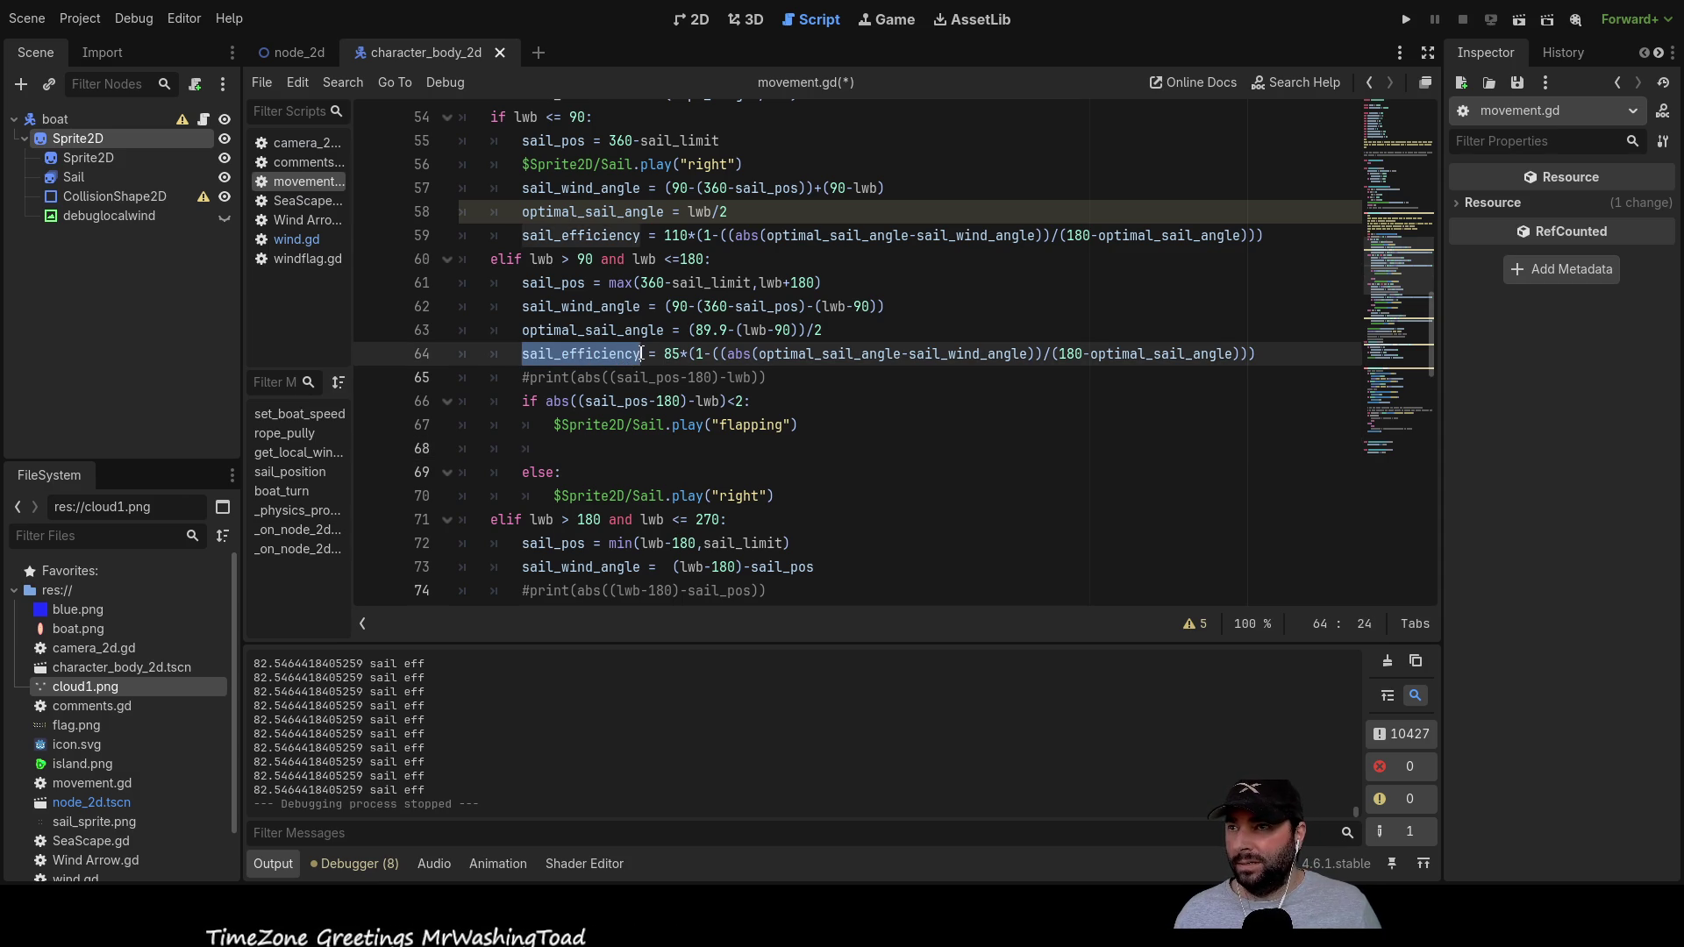
left_click(561, 447)
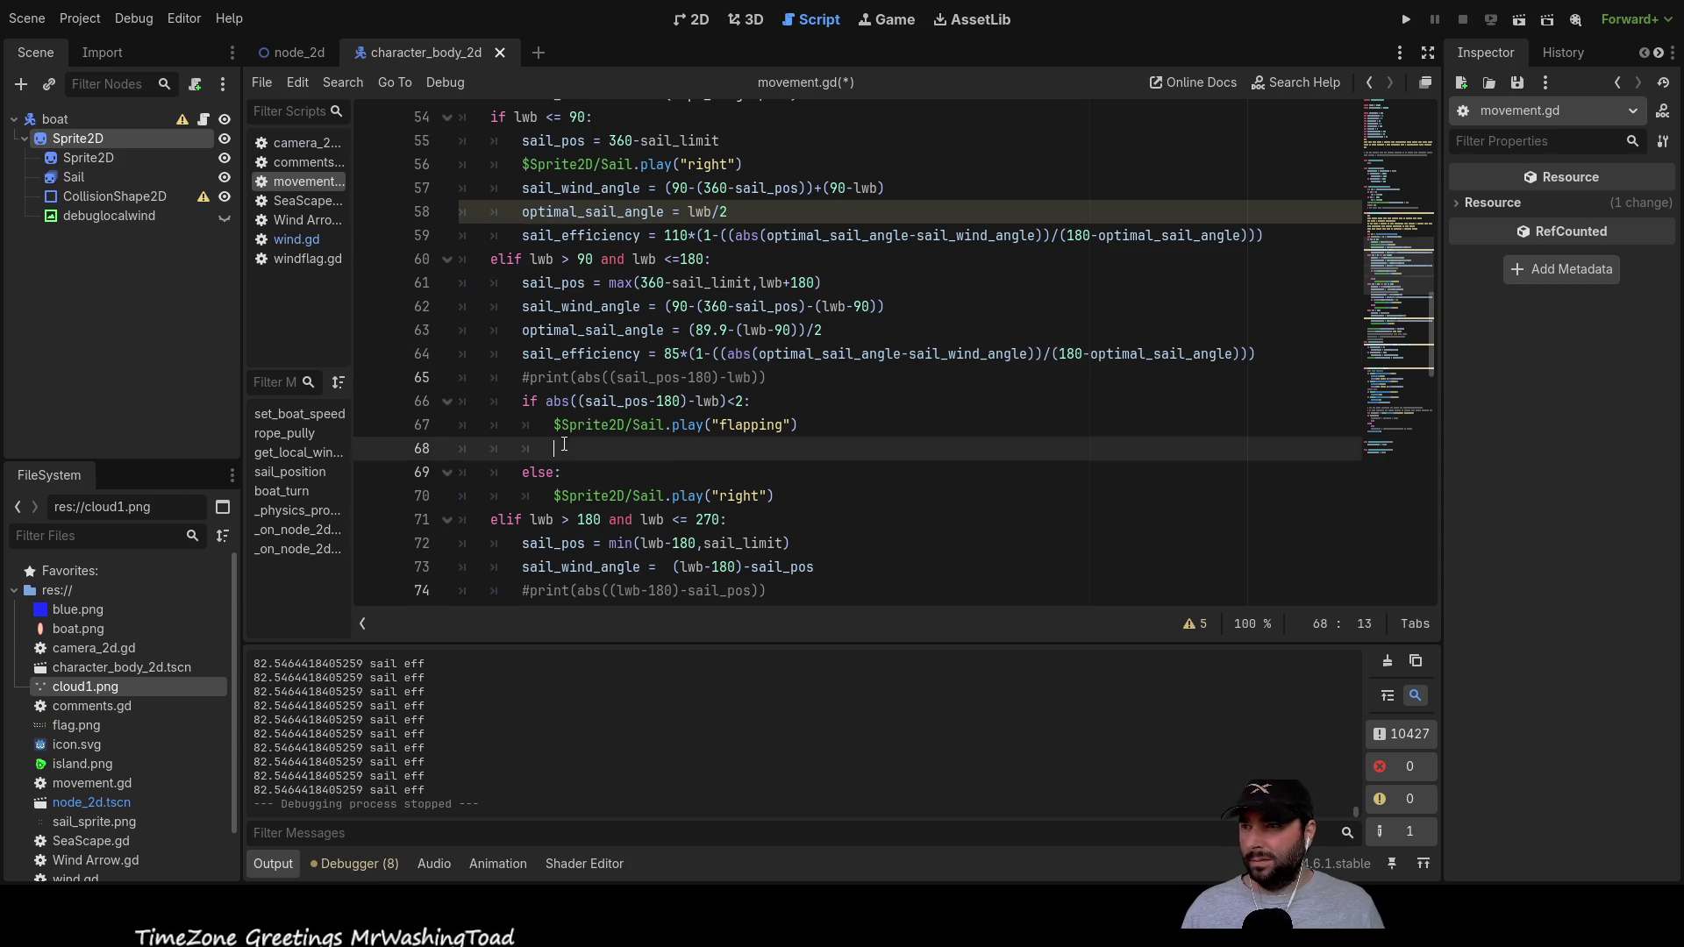
key("ctrl+v")
type("=")
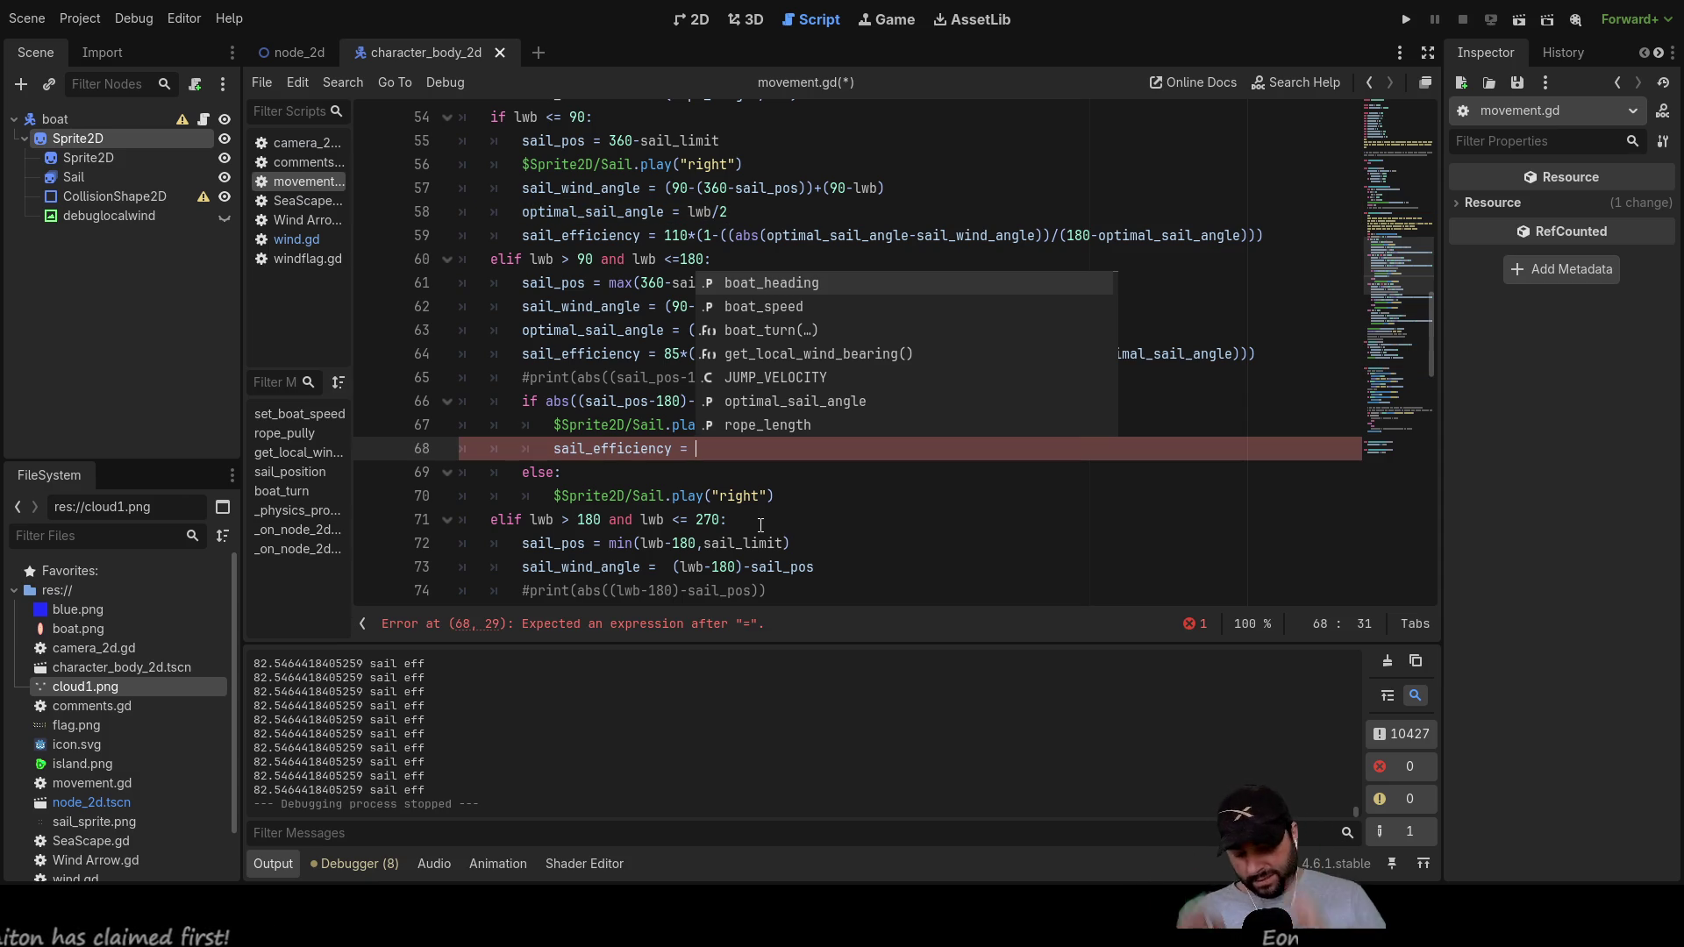
type("-5")
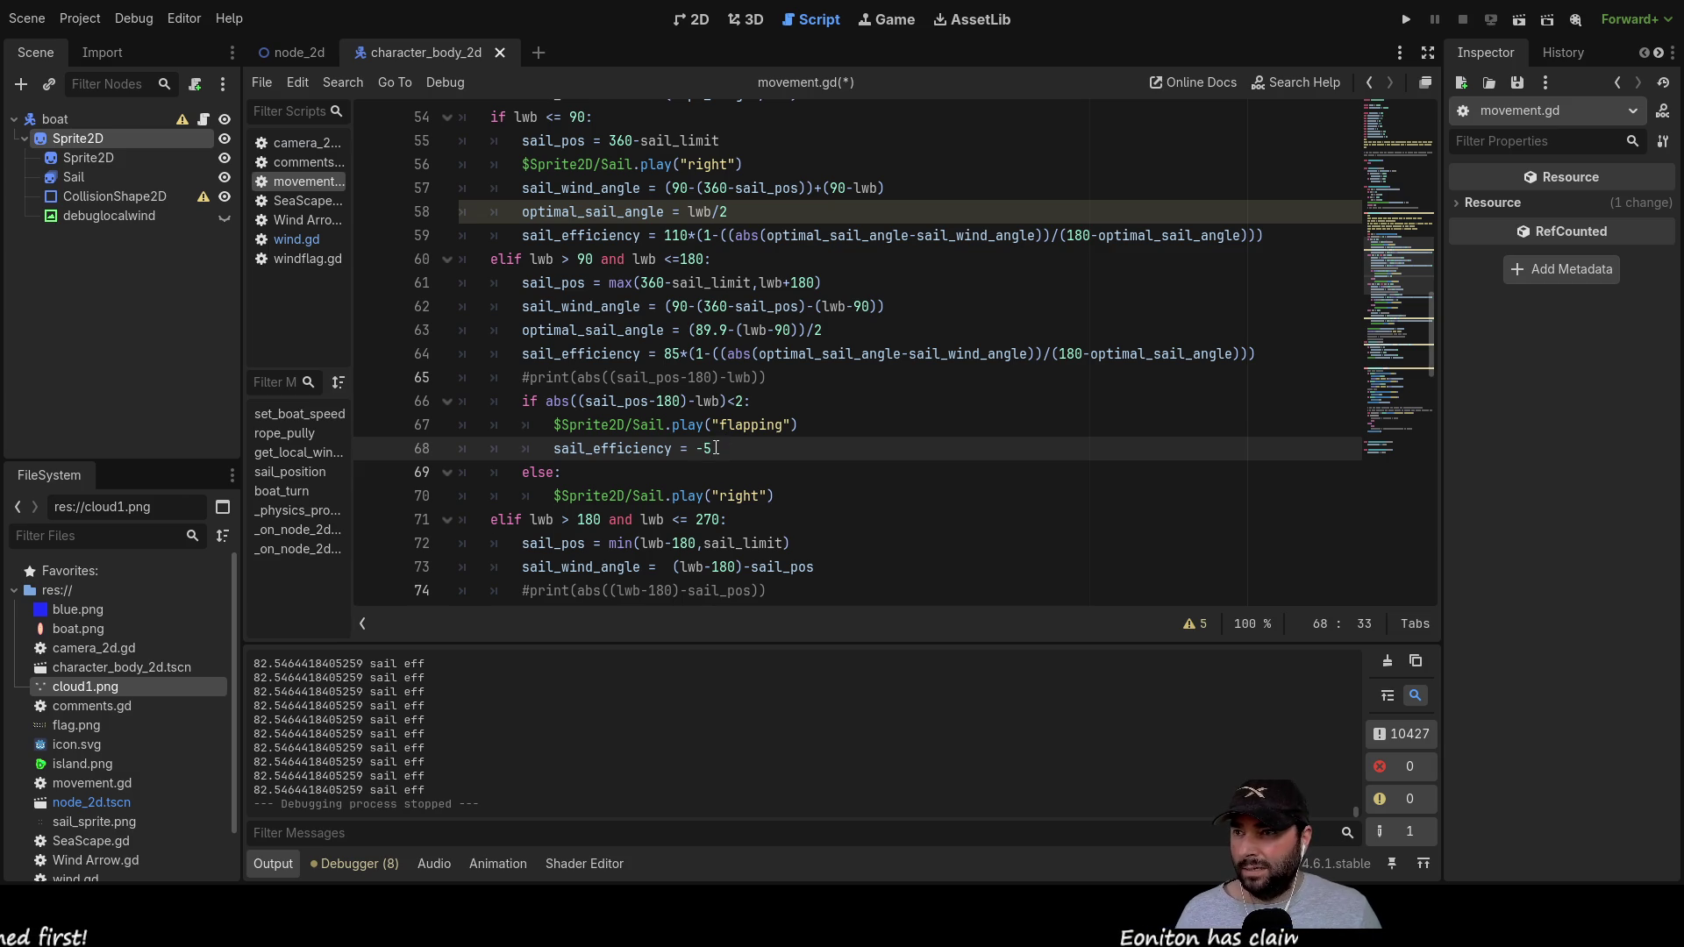
left_click_drag(563, 445, 555, 448)
key("ctrl+c")
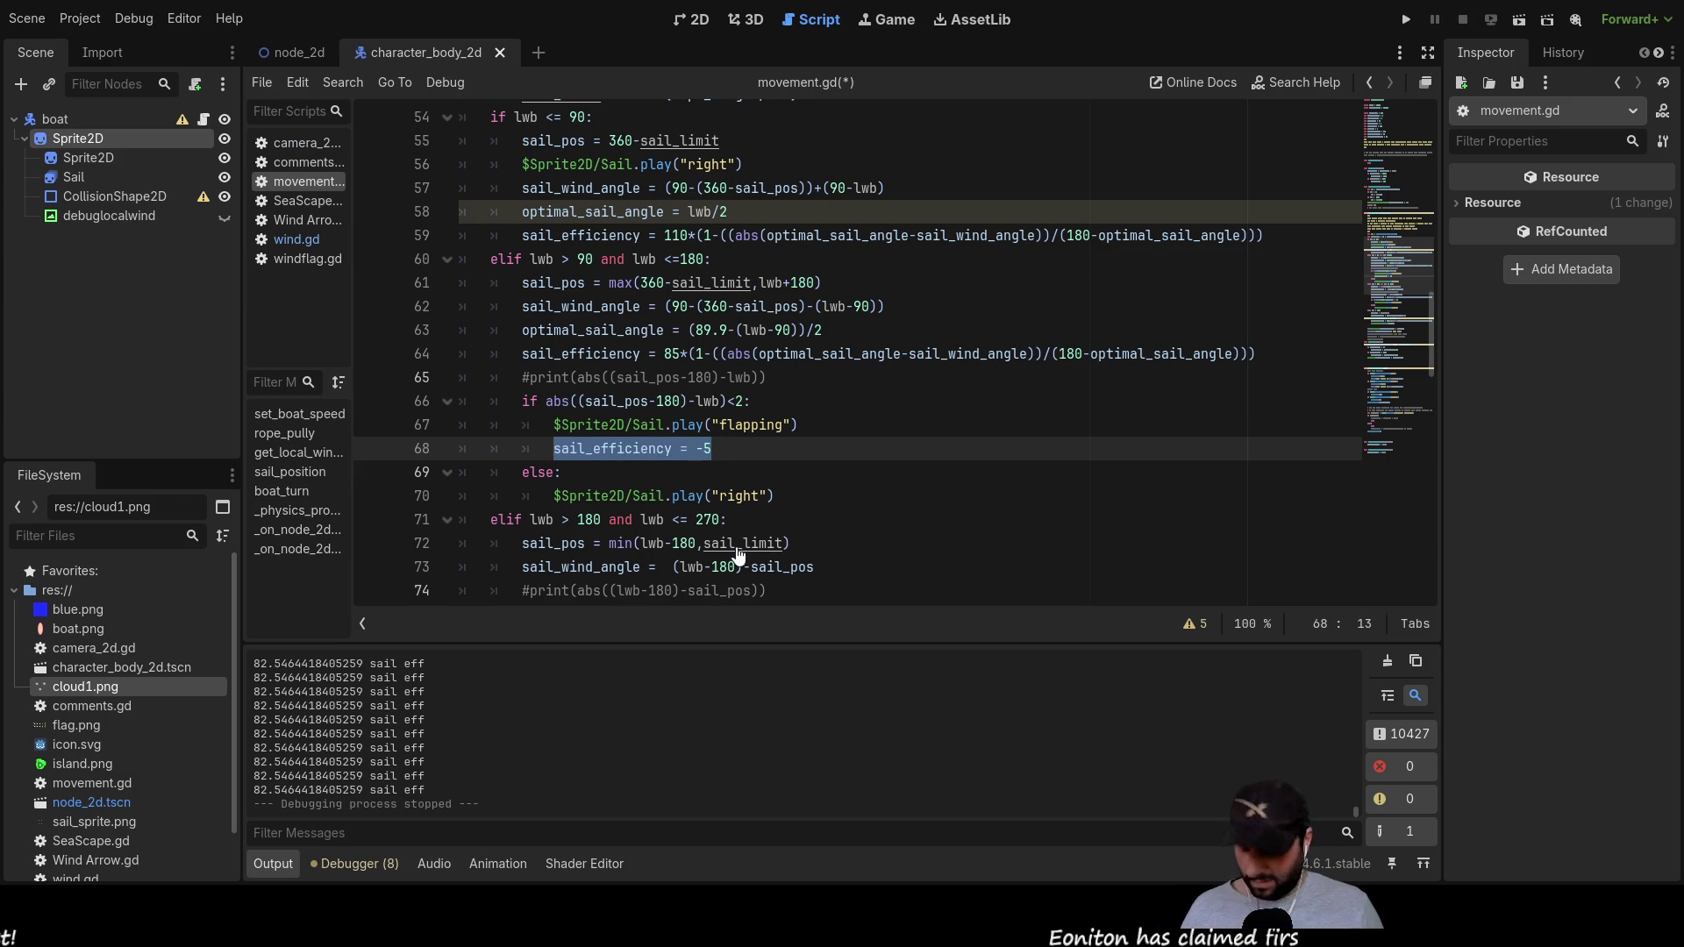
scroll(782, 465, "down", 4)
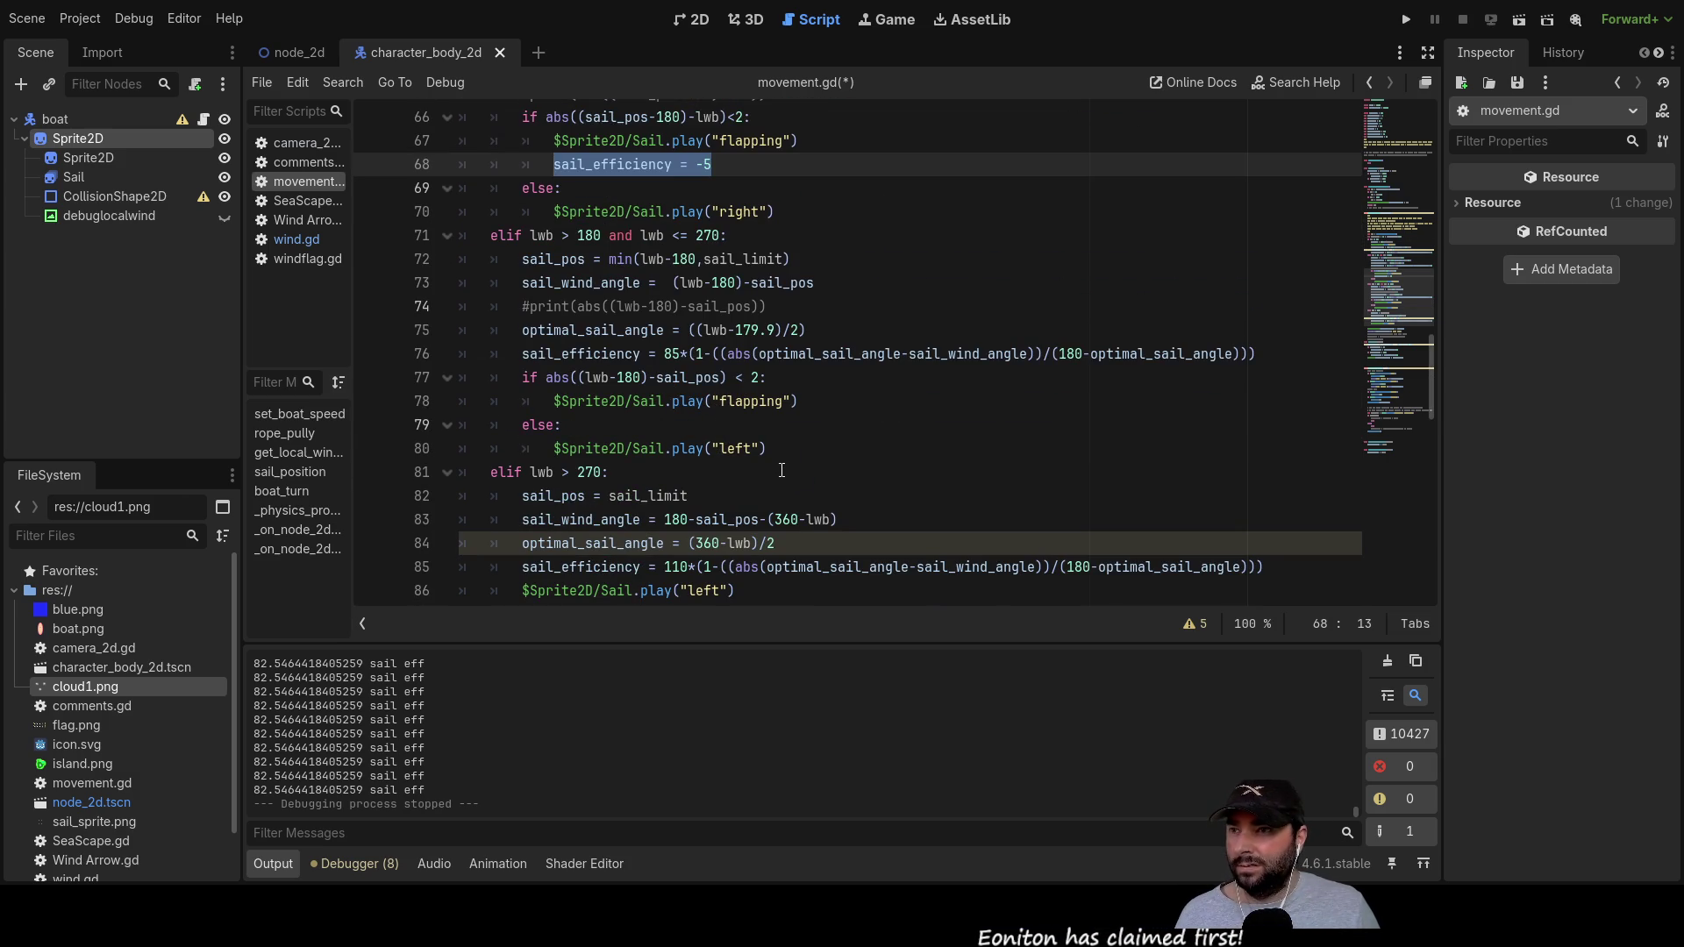
left_click(521, 425)
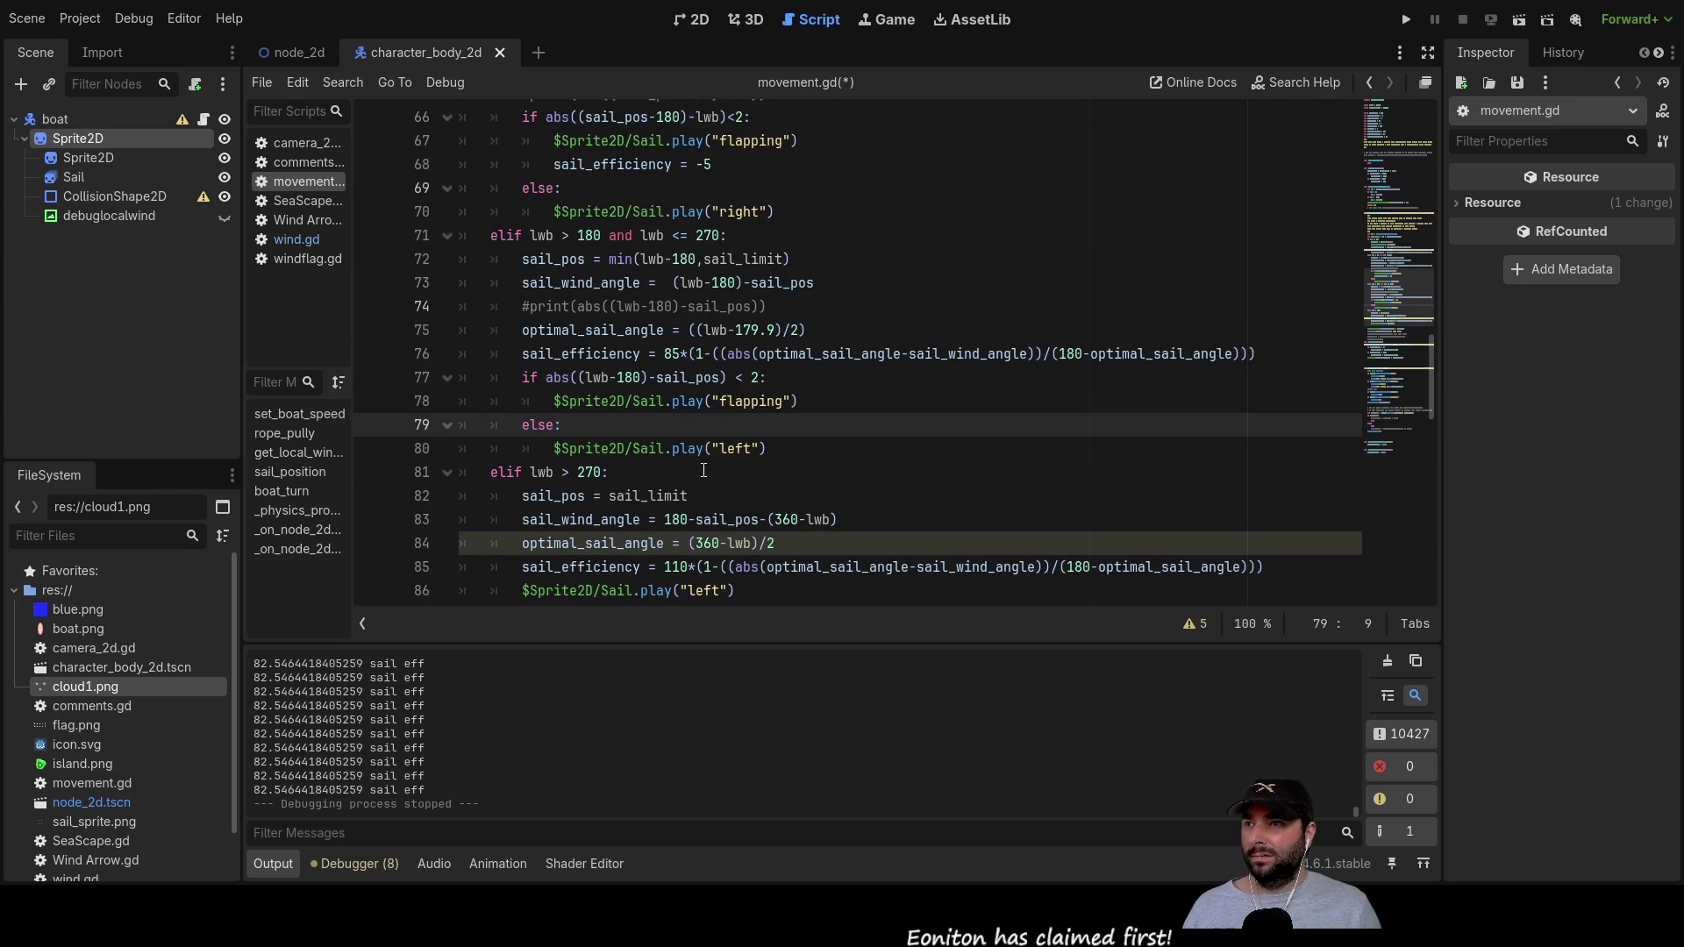
key("Return")
key("Up")
key("ctrl+v")
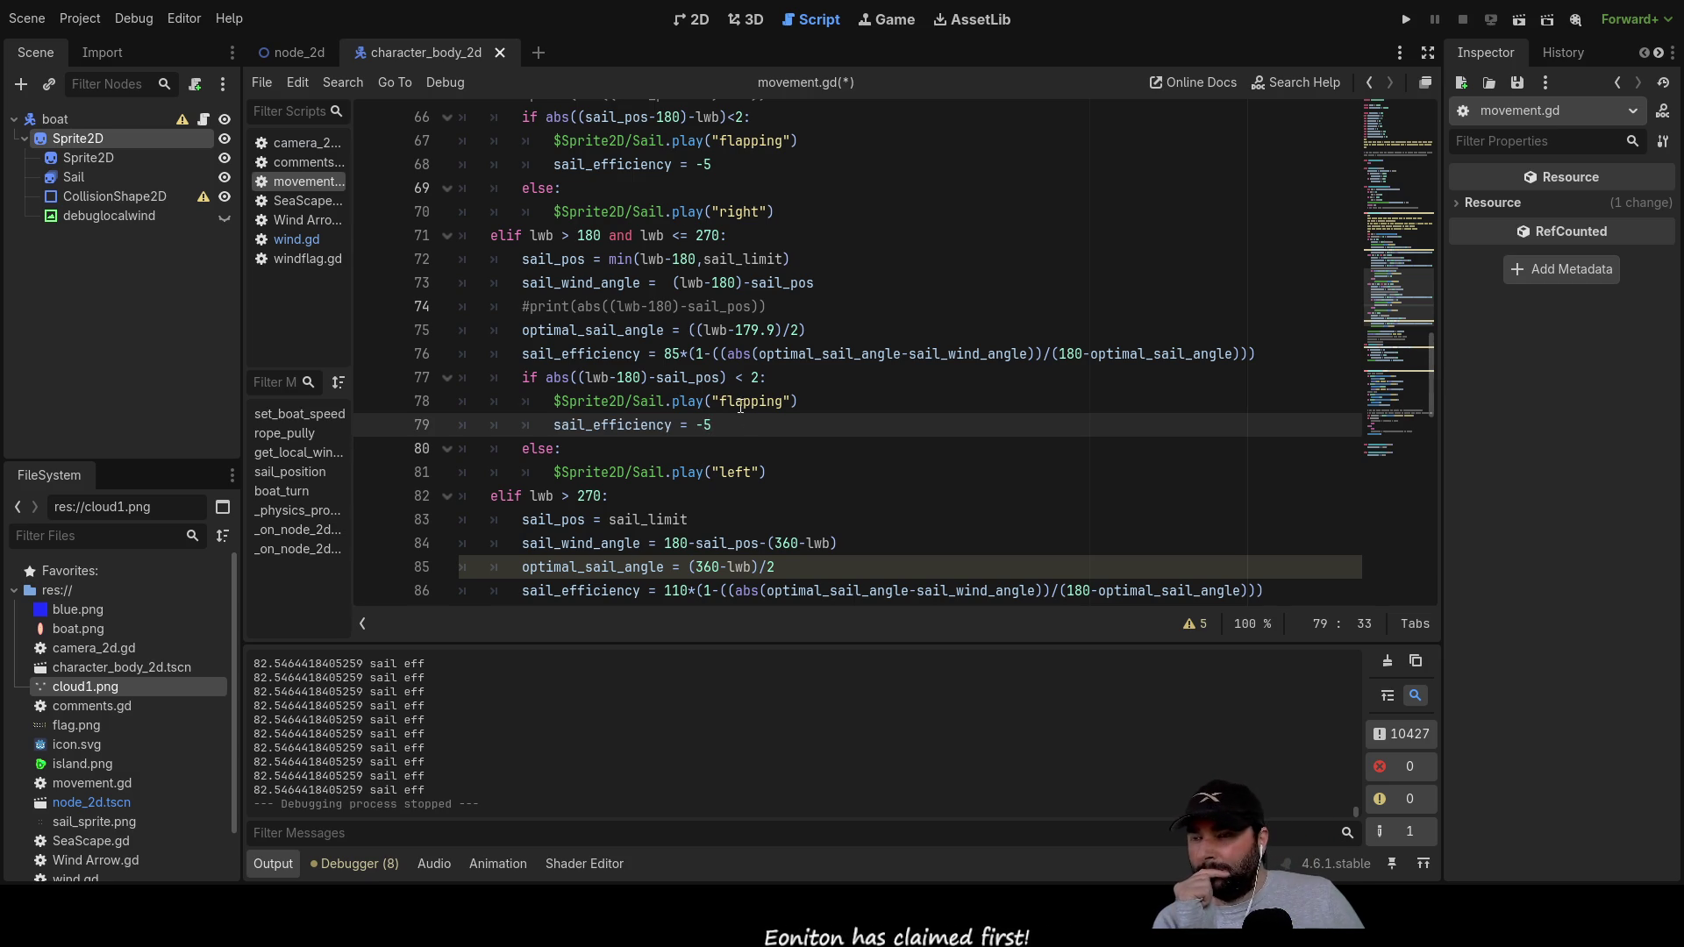
key("Down")
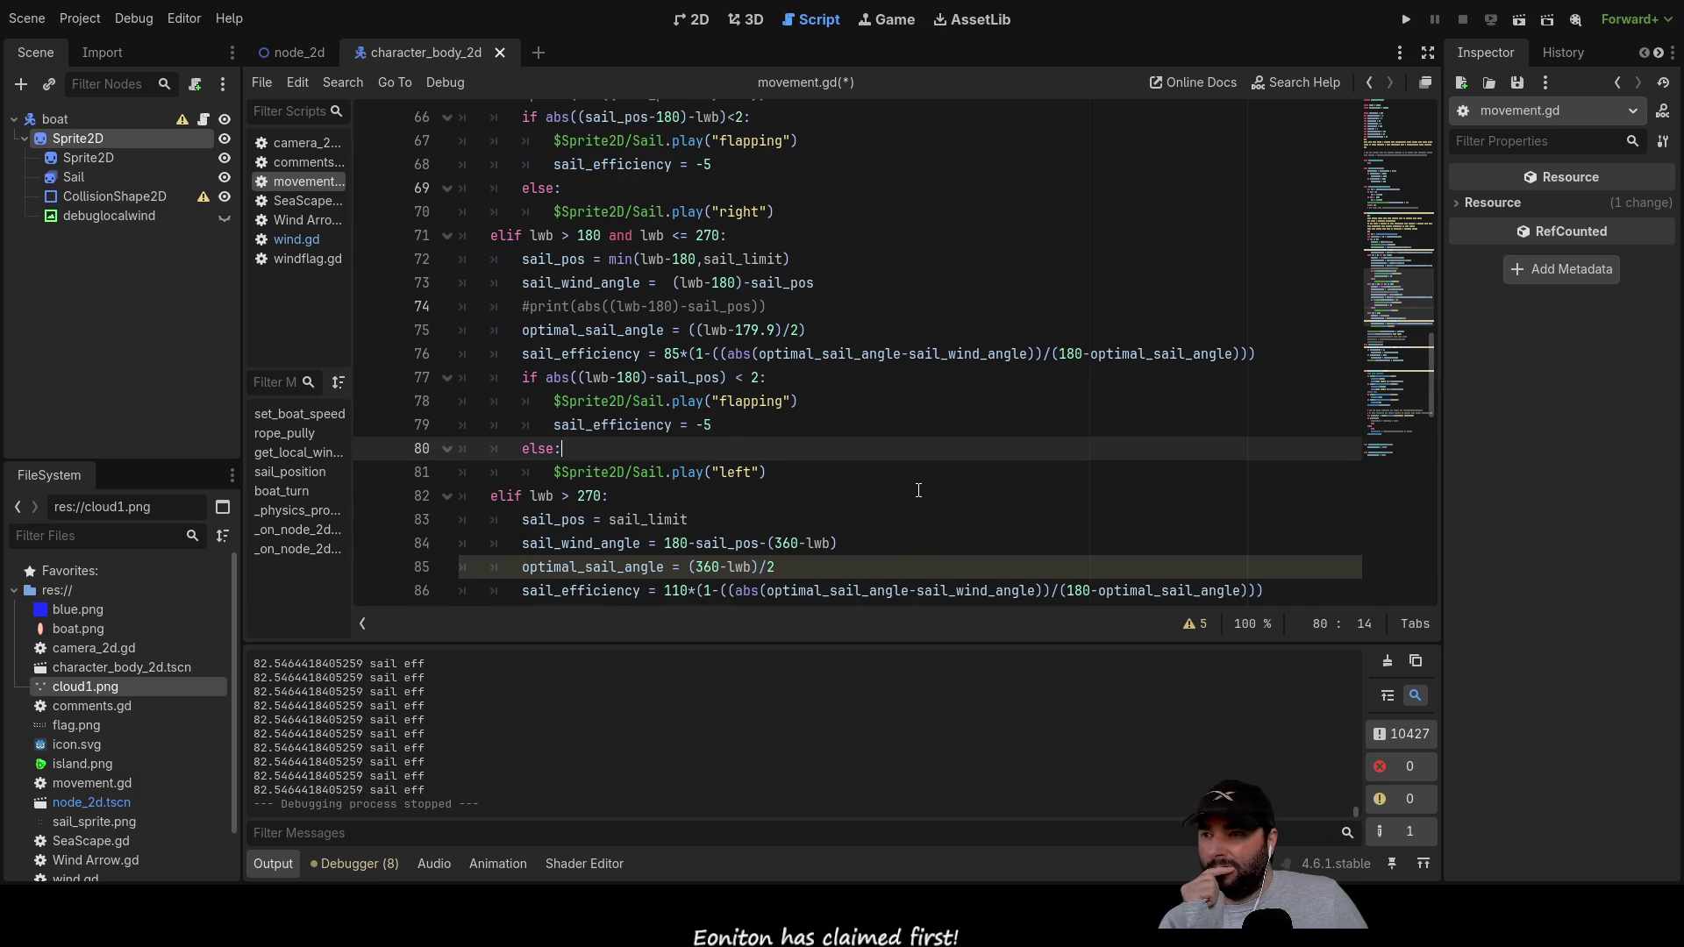
scroll(919, 490, "down", 3)
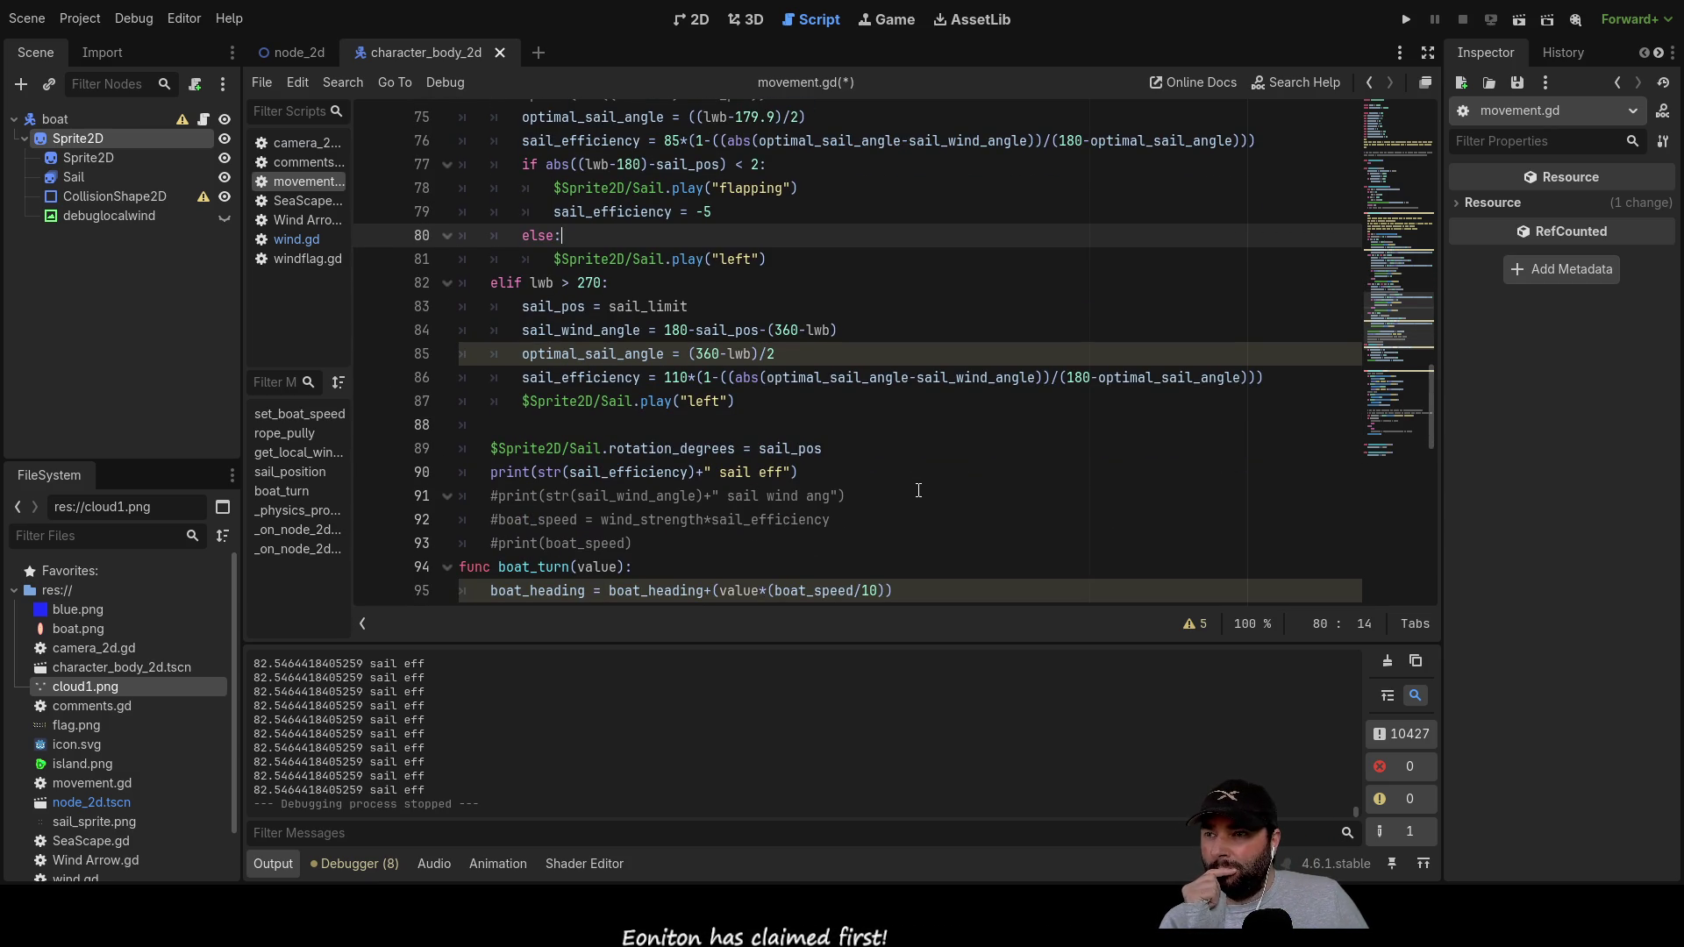
scroll(916, 488, "down", 2)
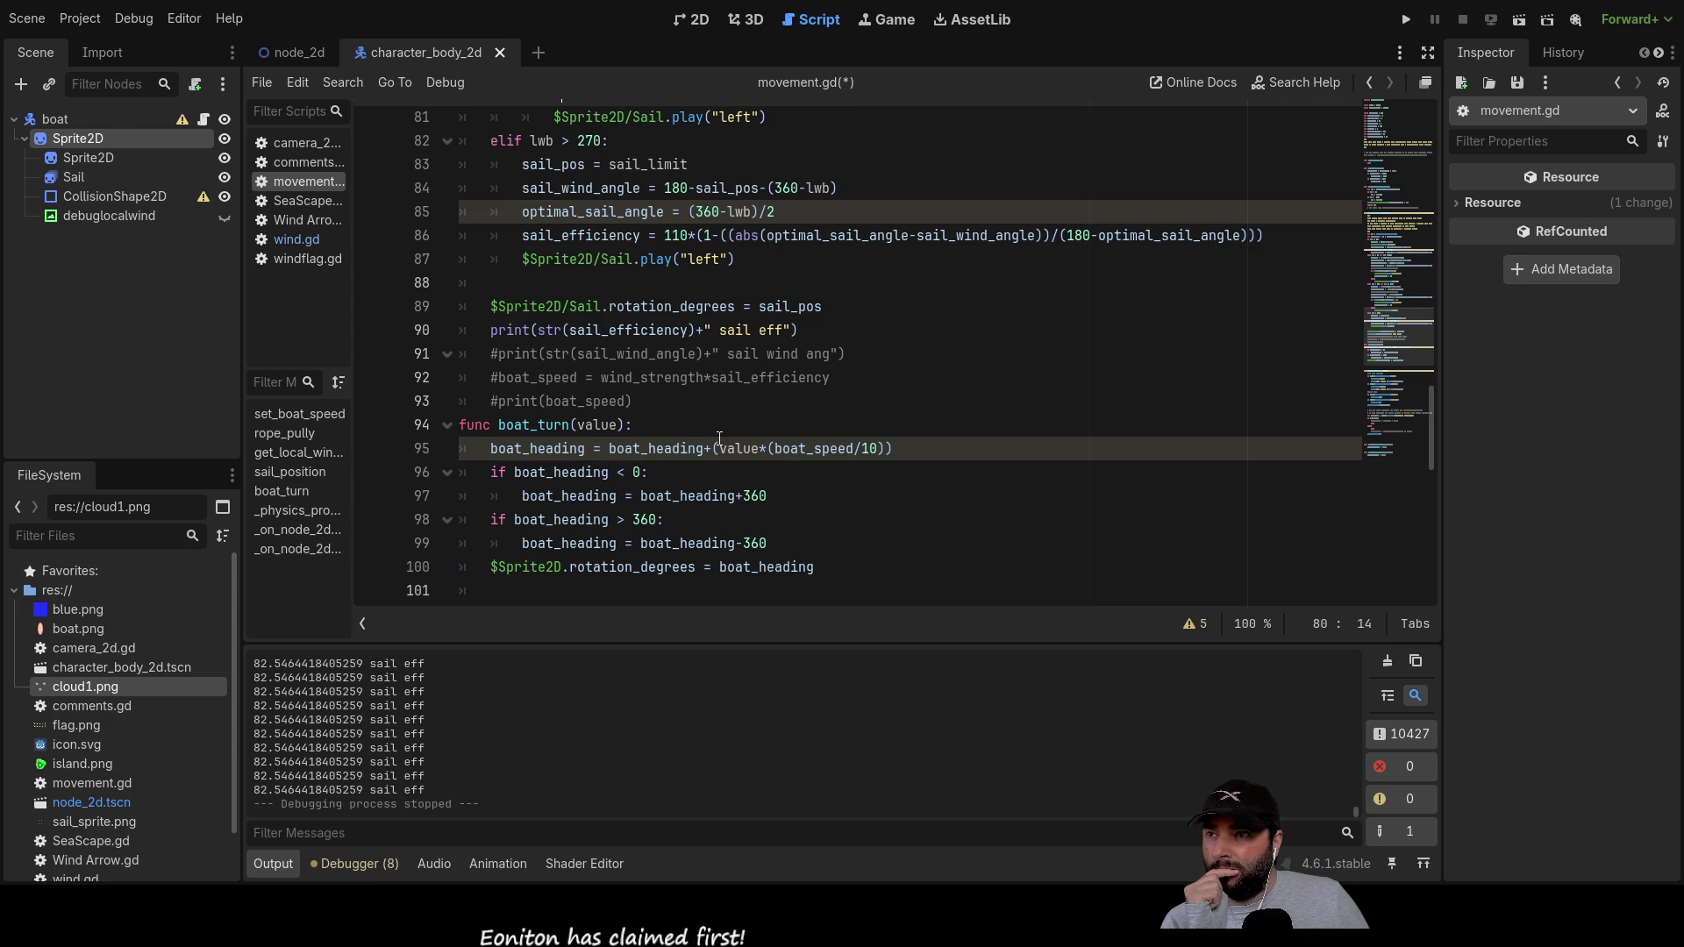
left_click(491, 377)
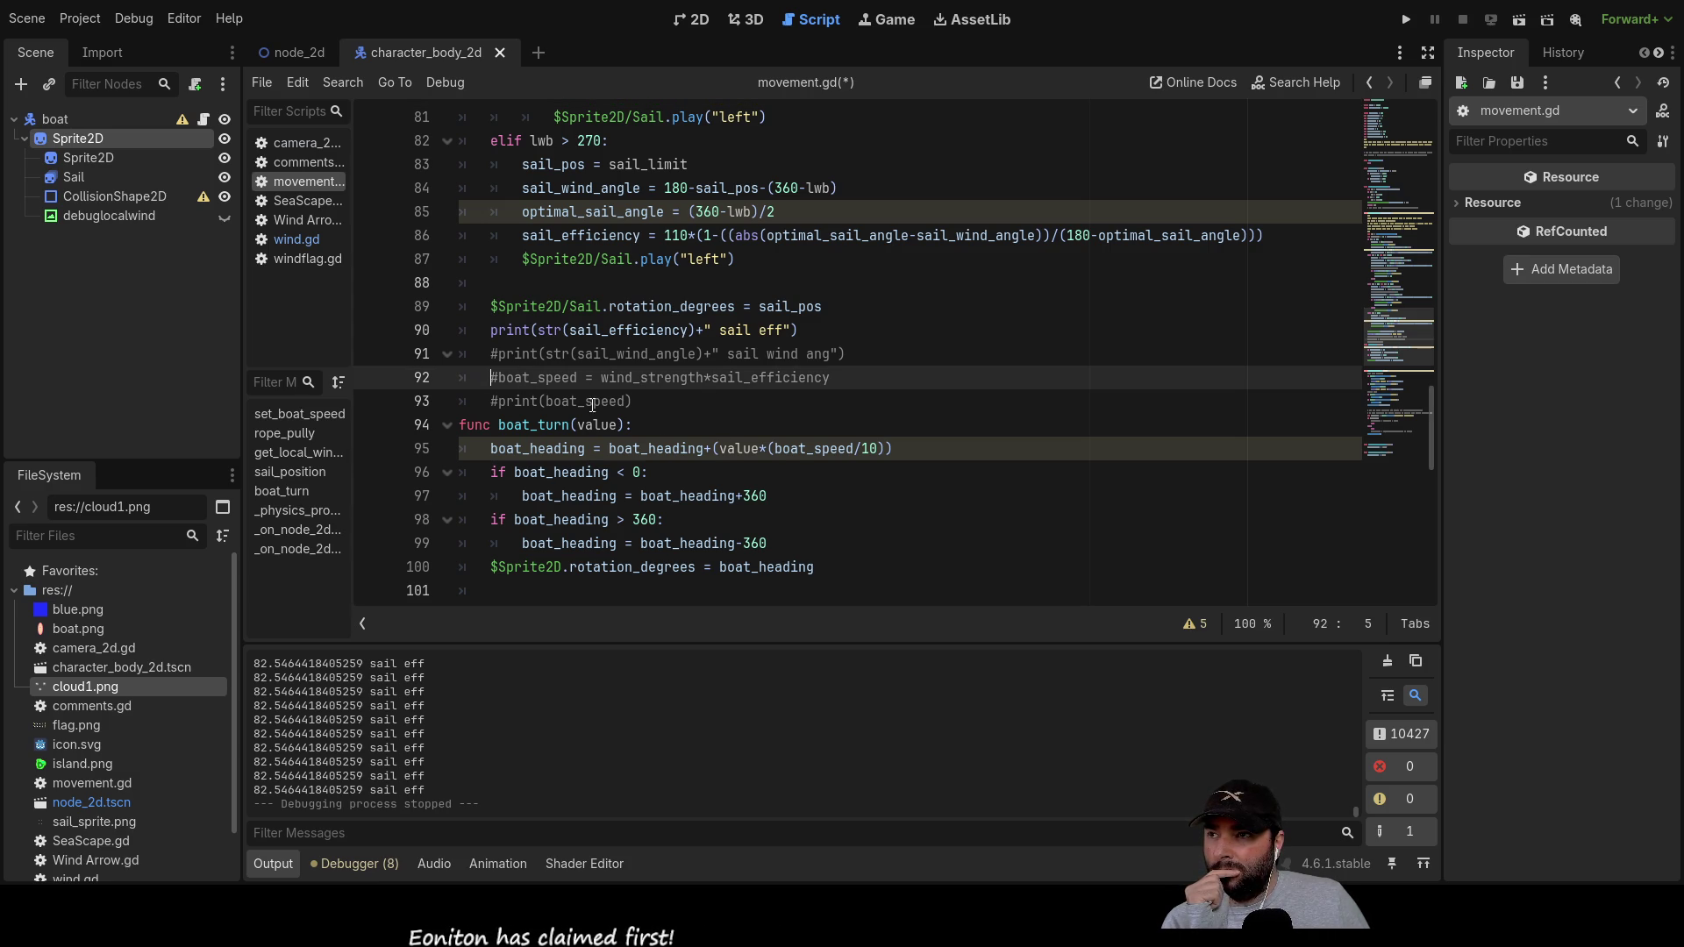
Step: Uncomment line 92 as boat_speed = wind_strength*(sail_efficiency/100)
key("Delete")
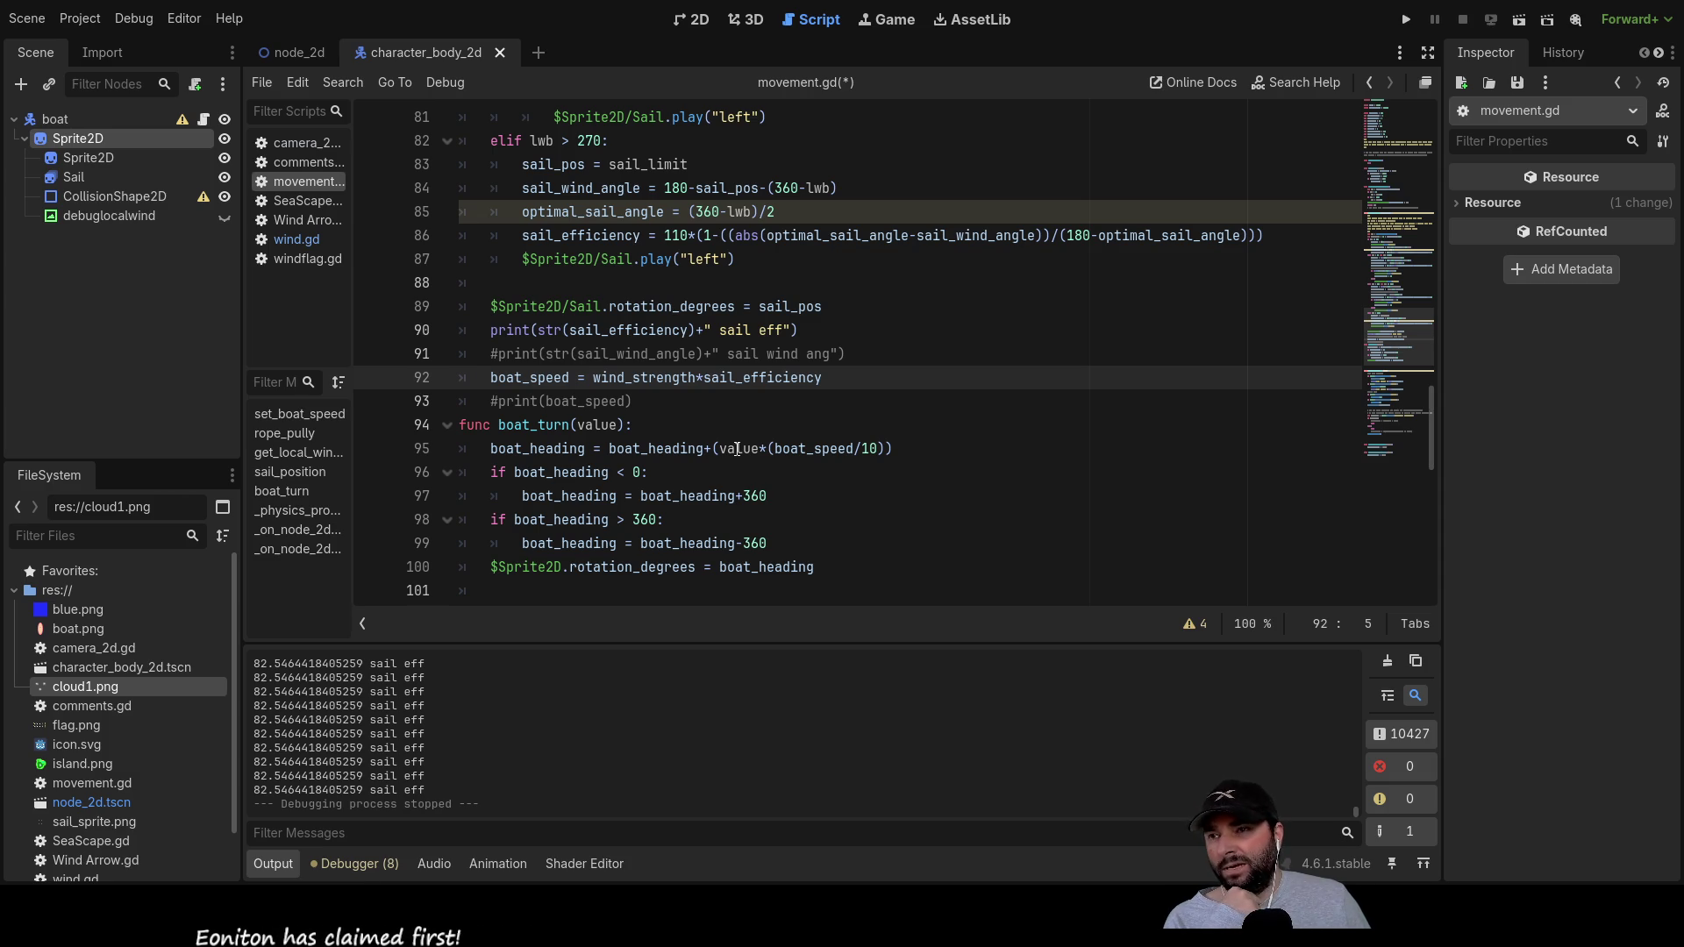
key("Right")
key("Right")
key("Right")
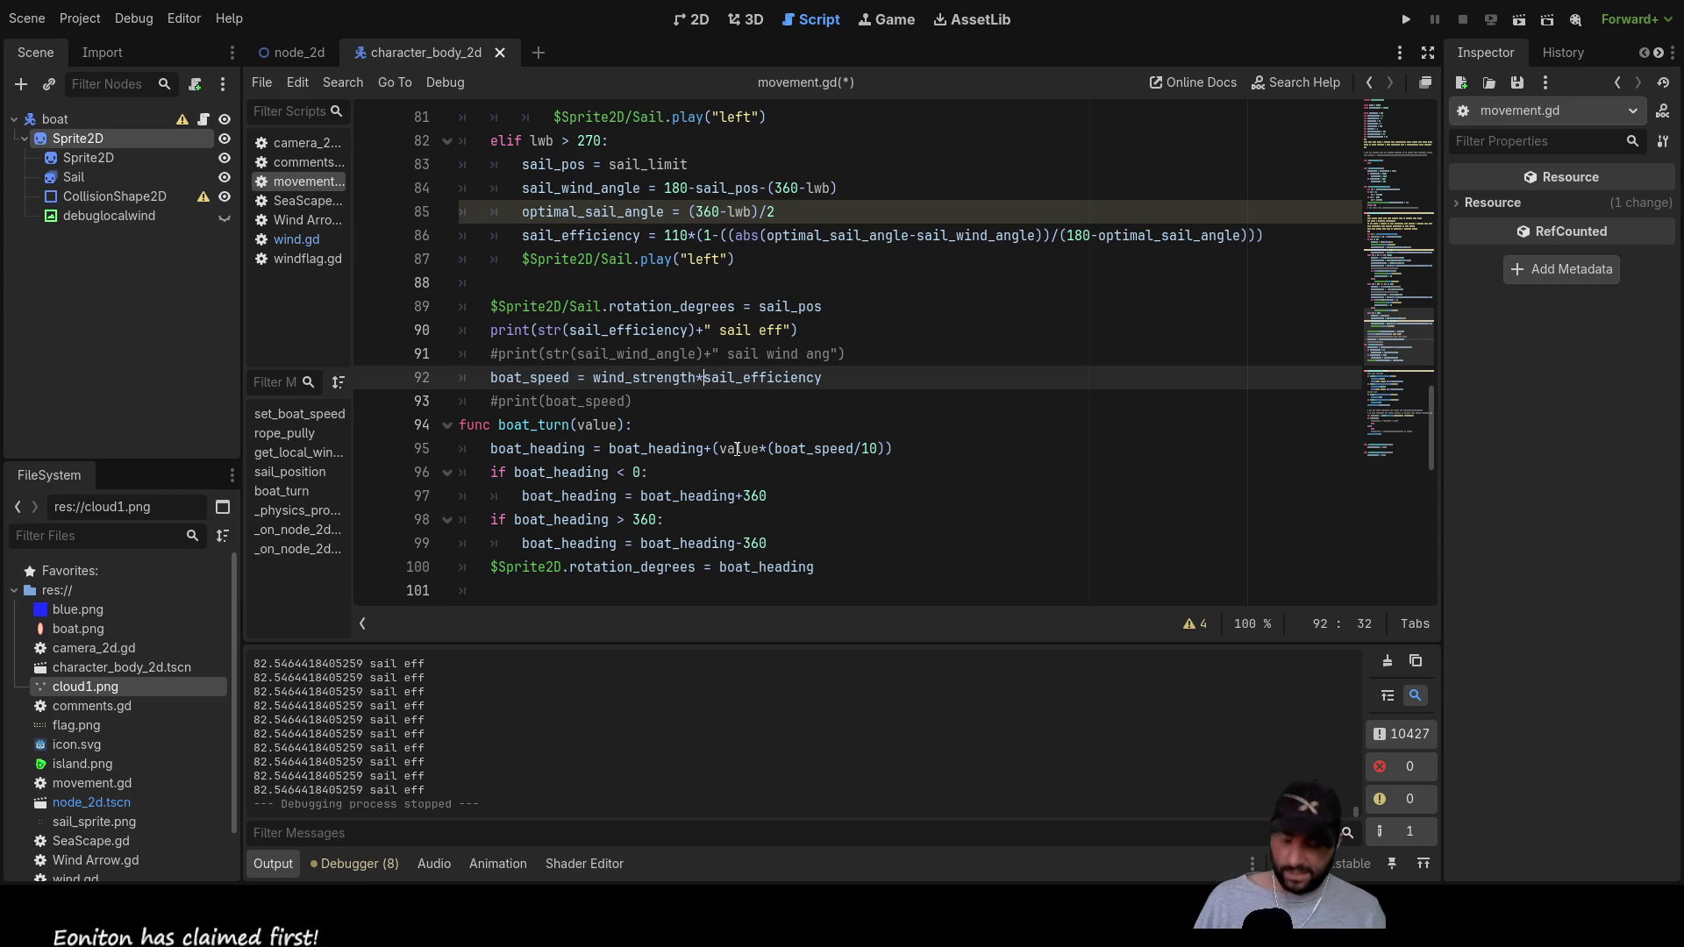
key("Right")
key("Right")
key("Right")
type("(")
key("Right")
key("Right")
key("Right")
key("Right")
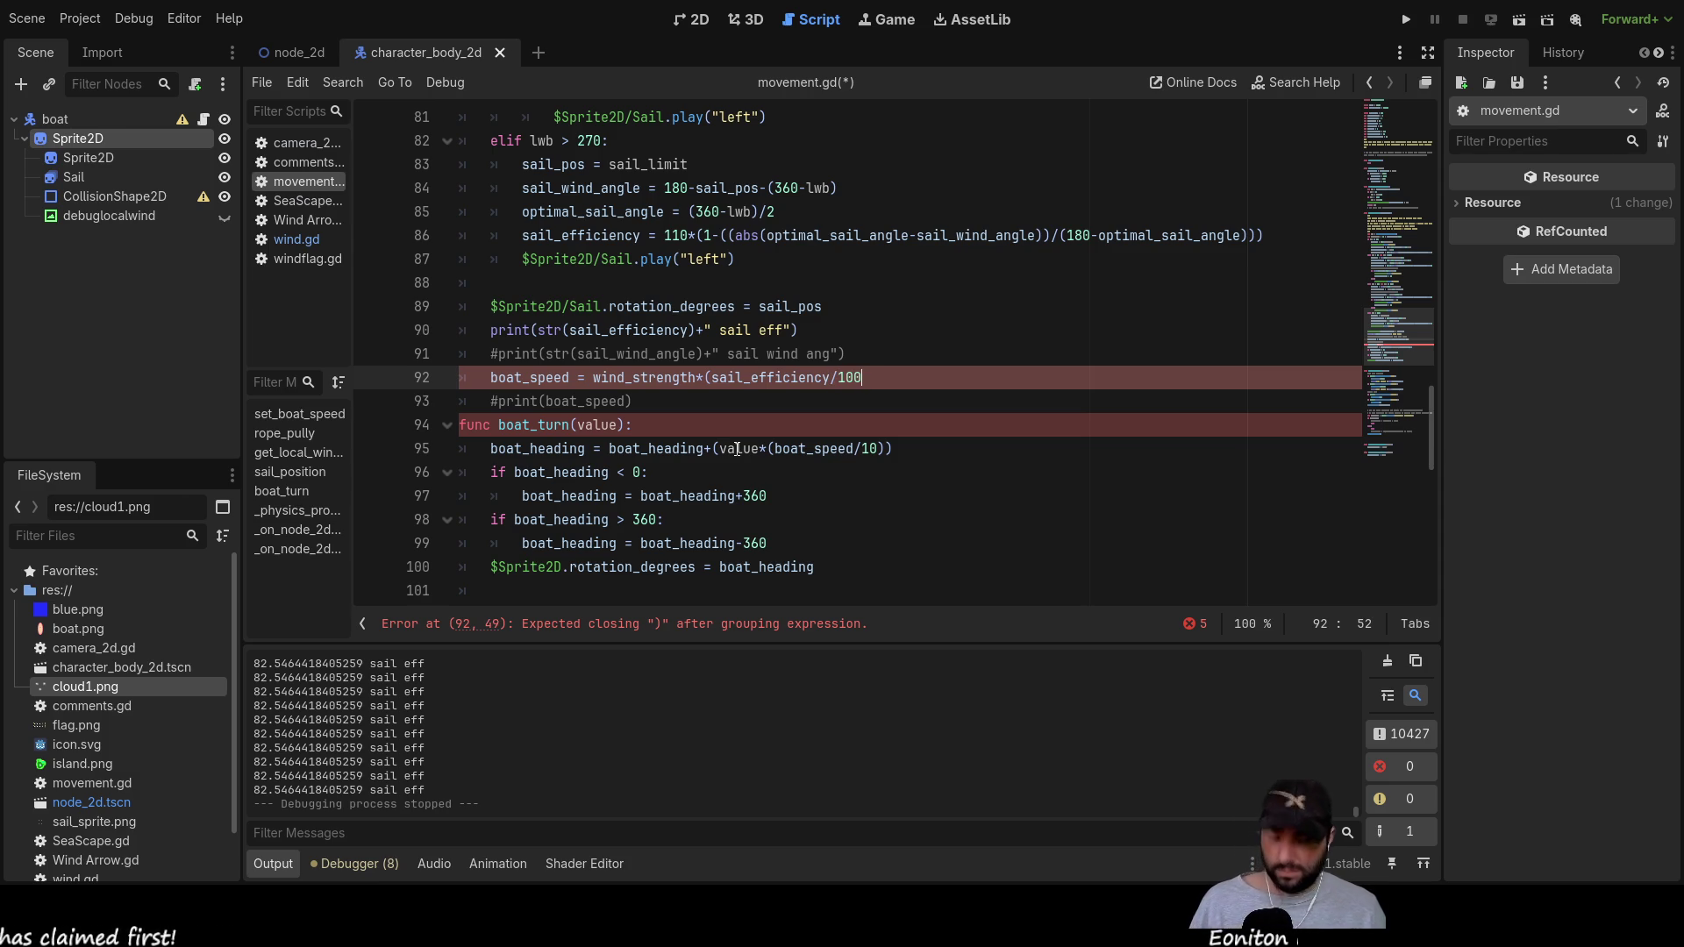
key("Up")
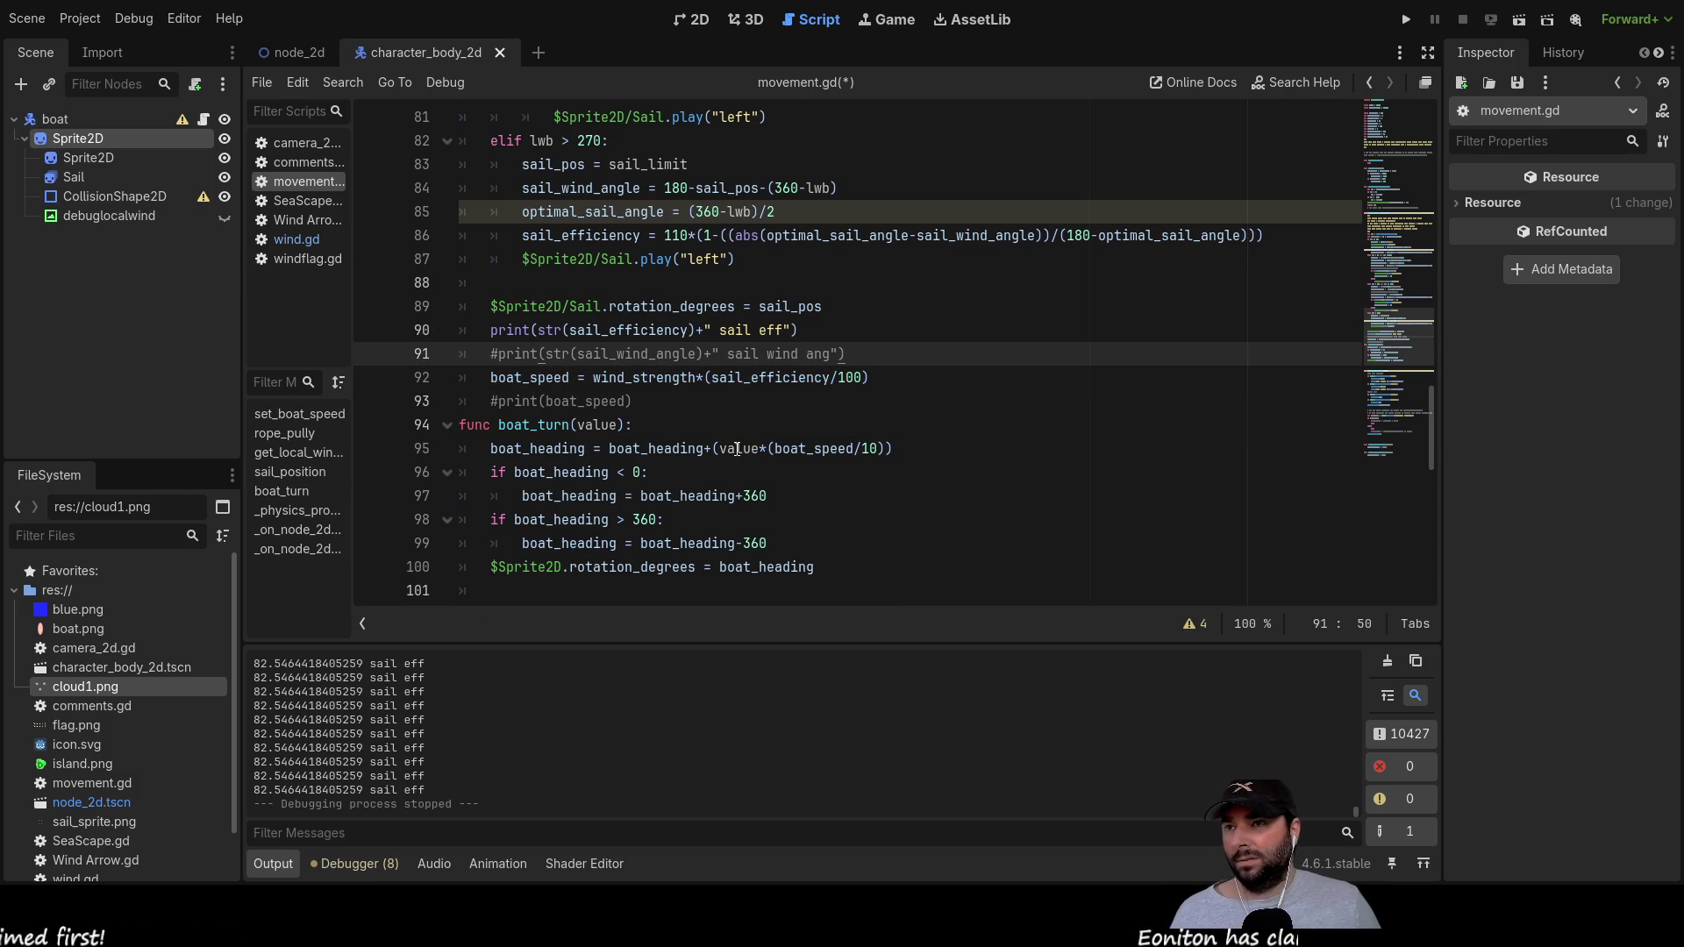
key("Up")
key("Up")
key("Up")
key("Down")
key("Down")
key("Down")
key("Down")
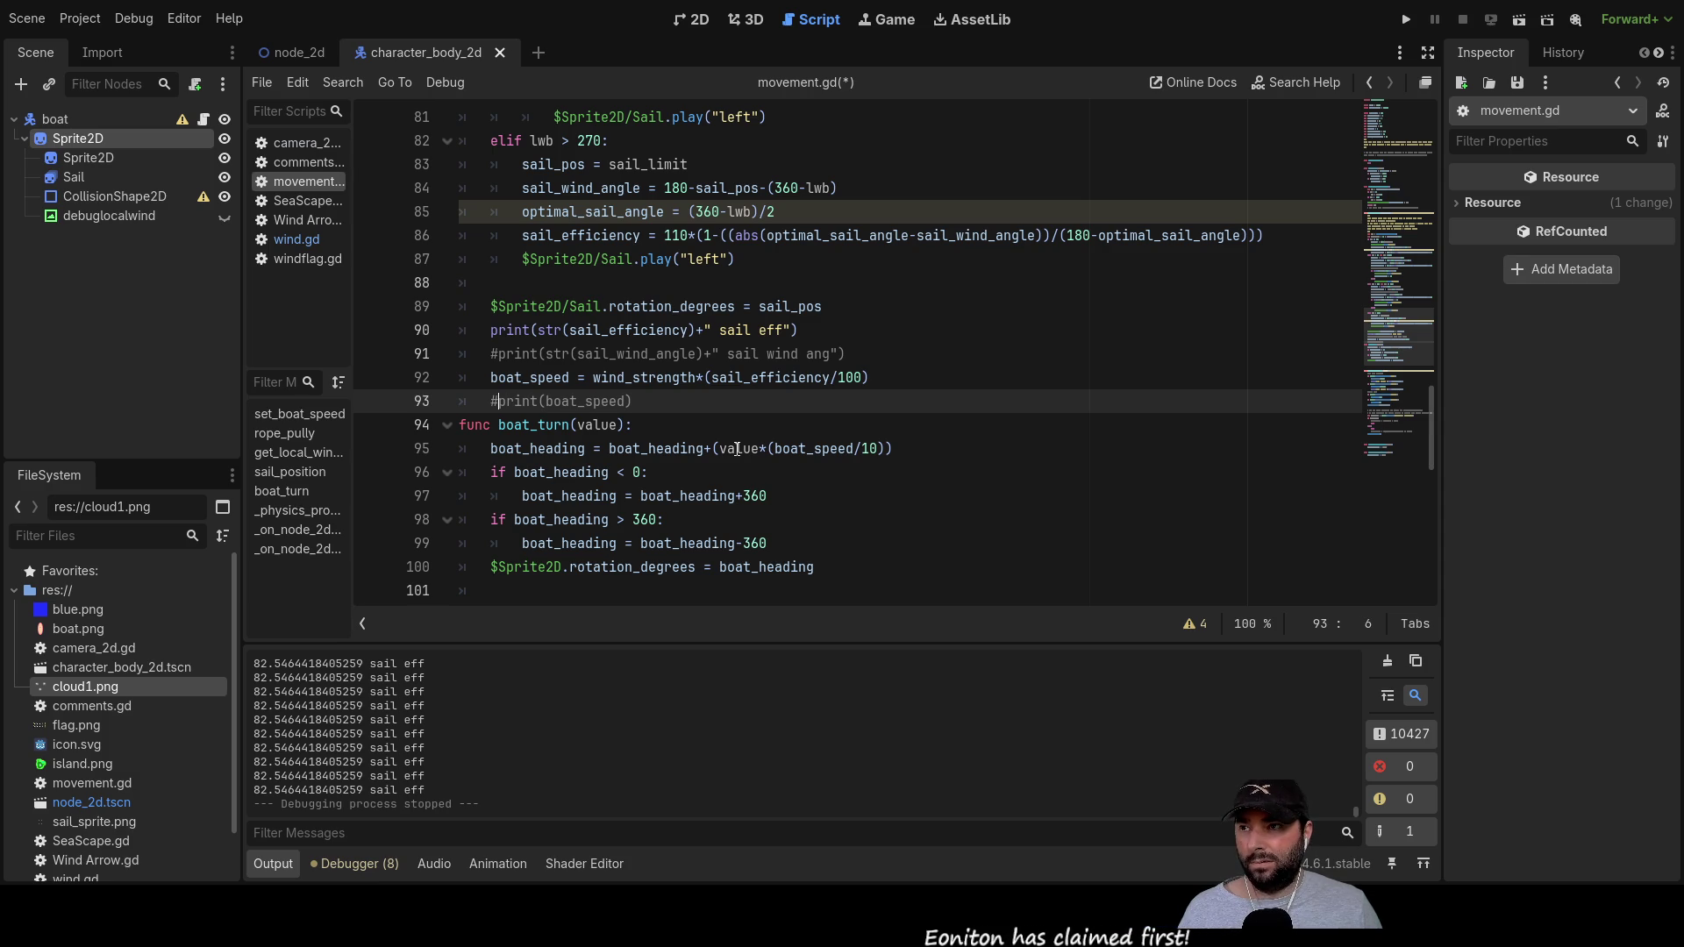
key("Up")
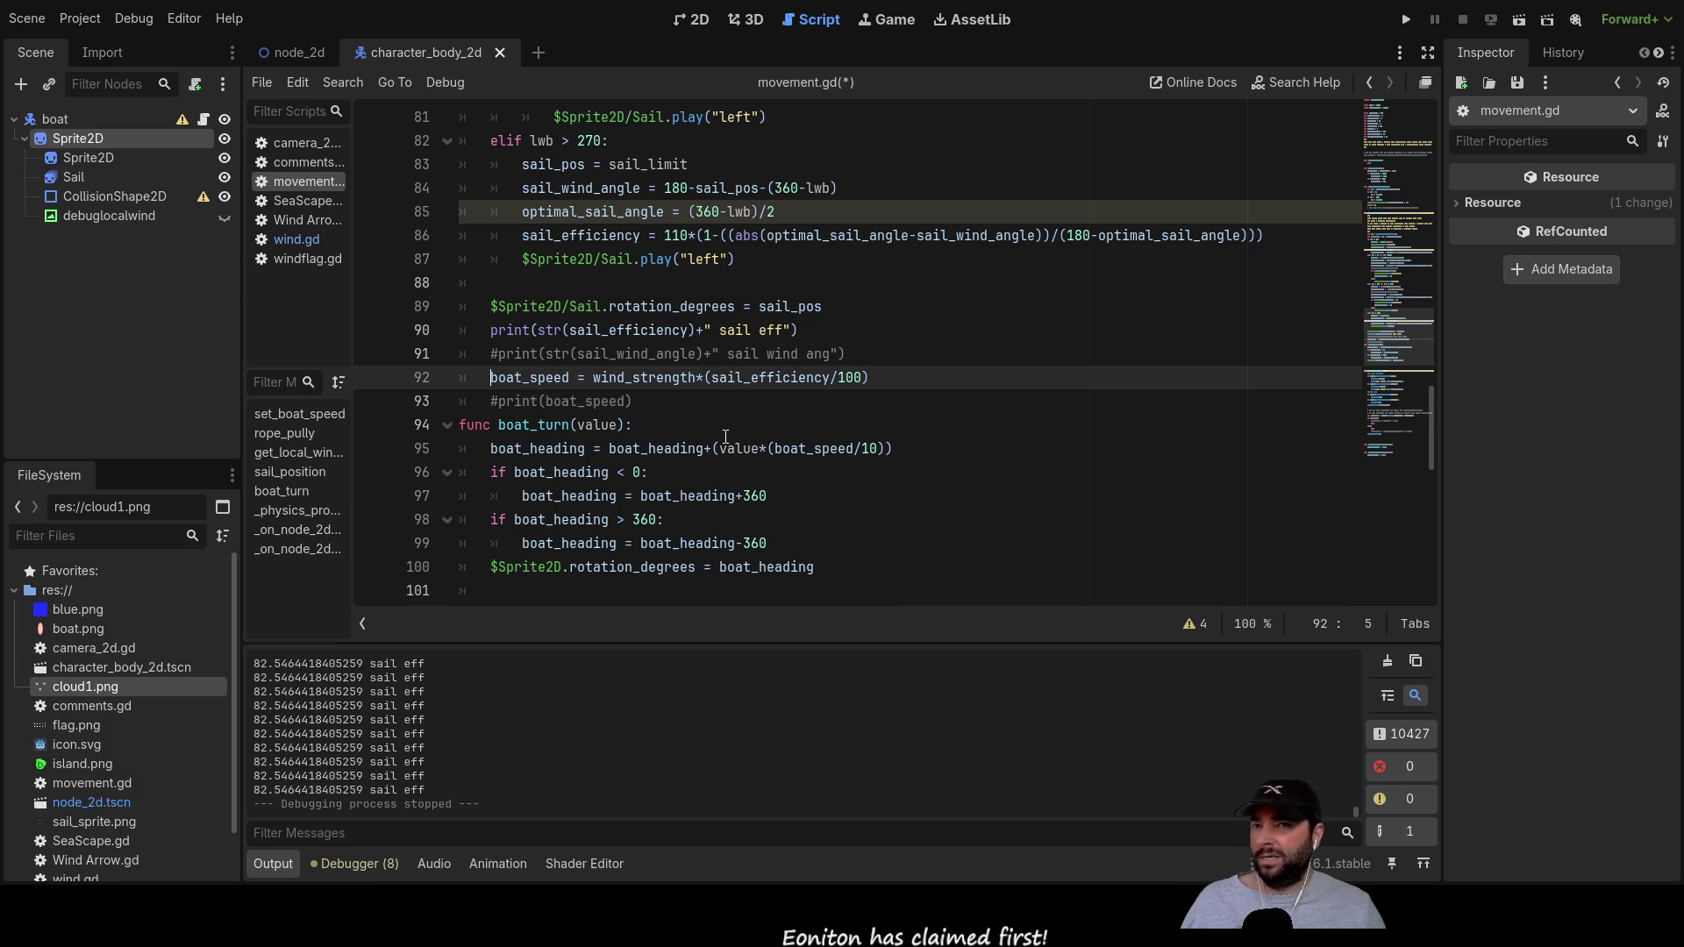
scroll(735, 445, "up", 4)
scroll(725, 437, "down", 3)
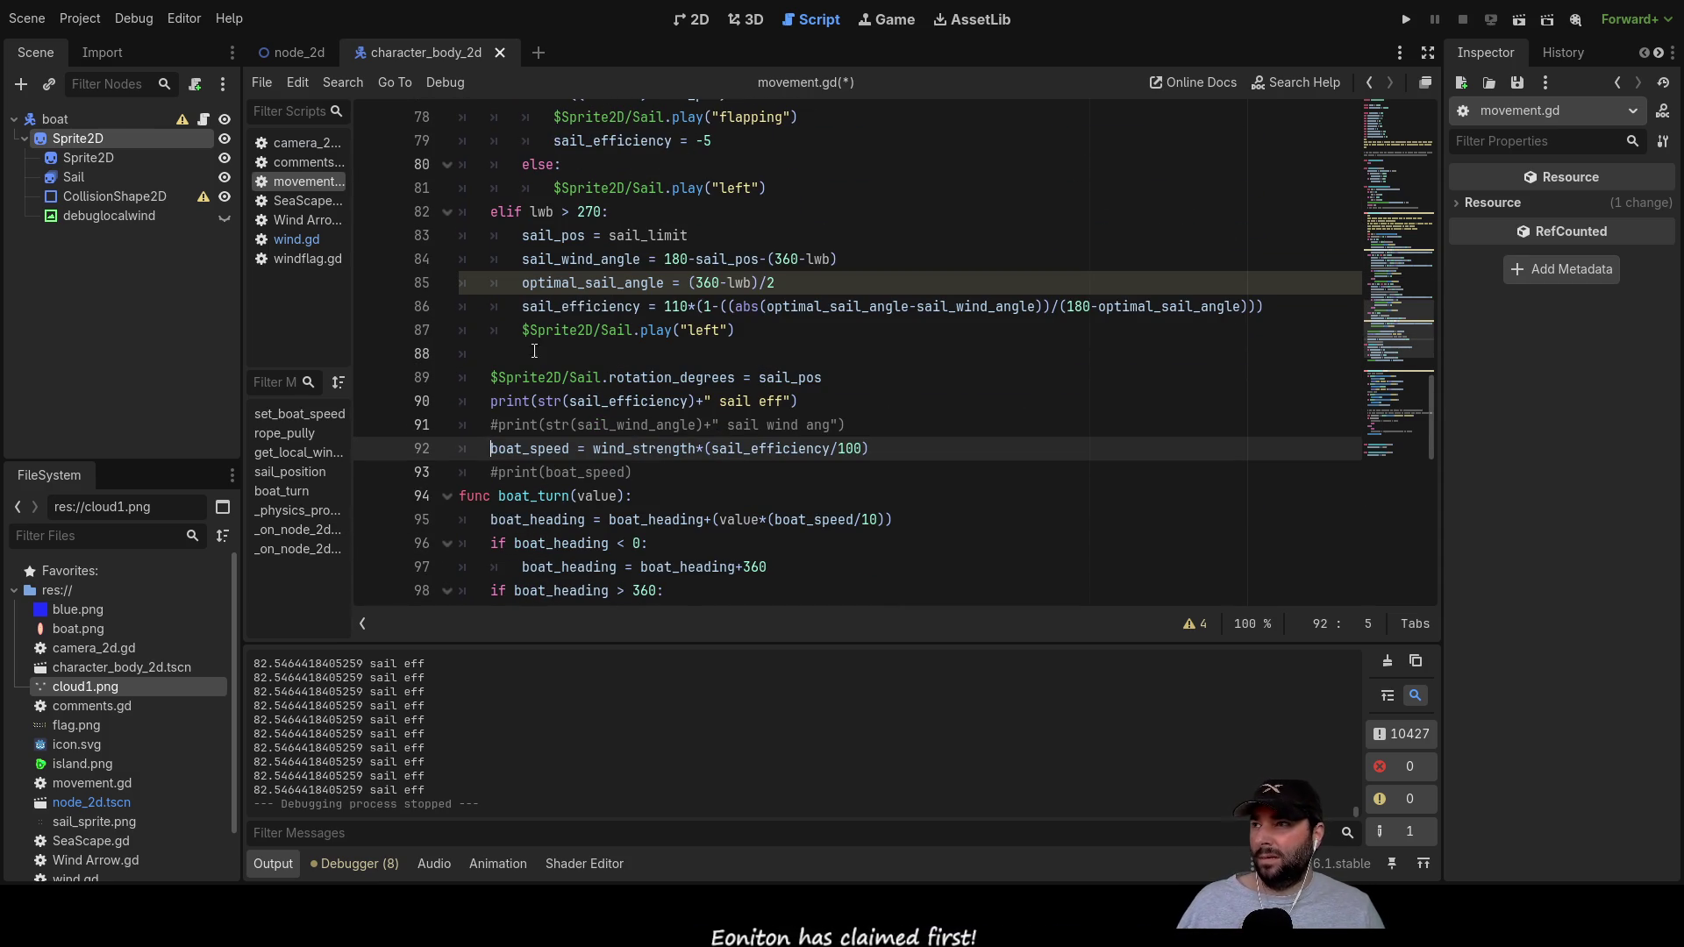
Step: Select the Sail node and view its stowed animation's single frame
left_click(70, 177)
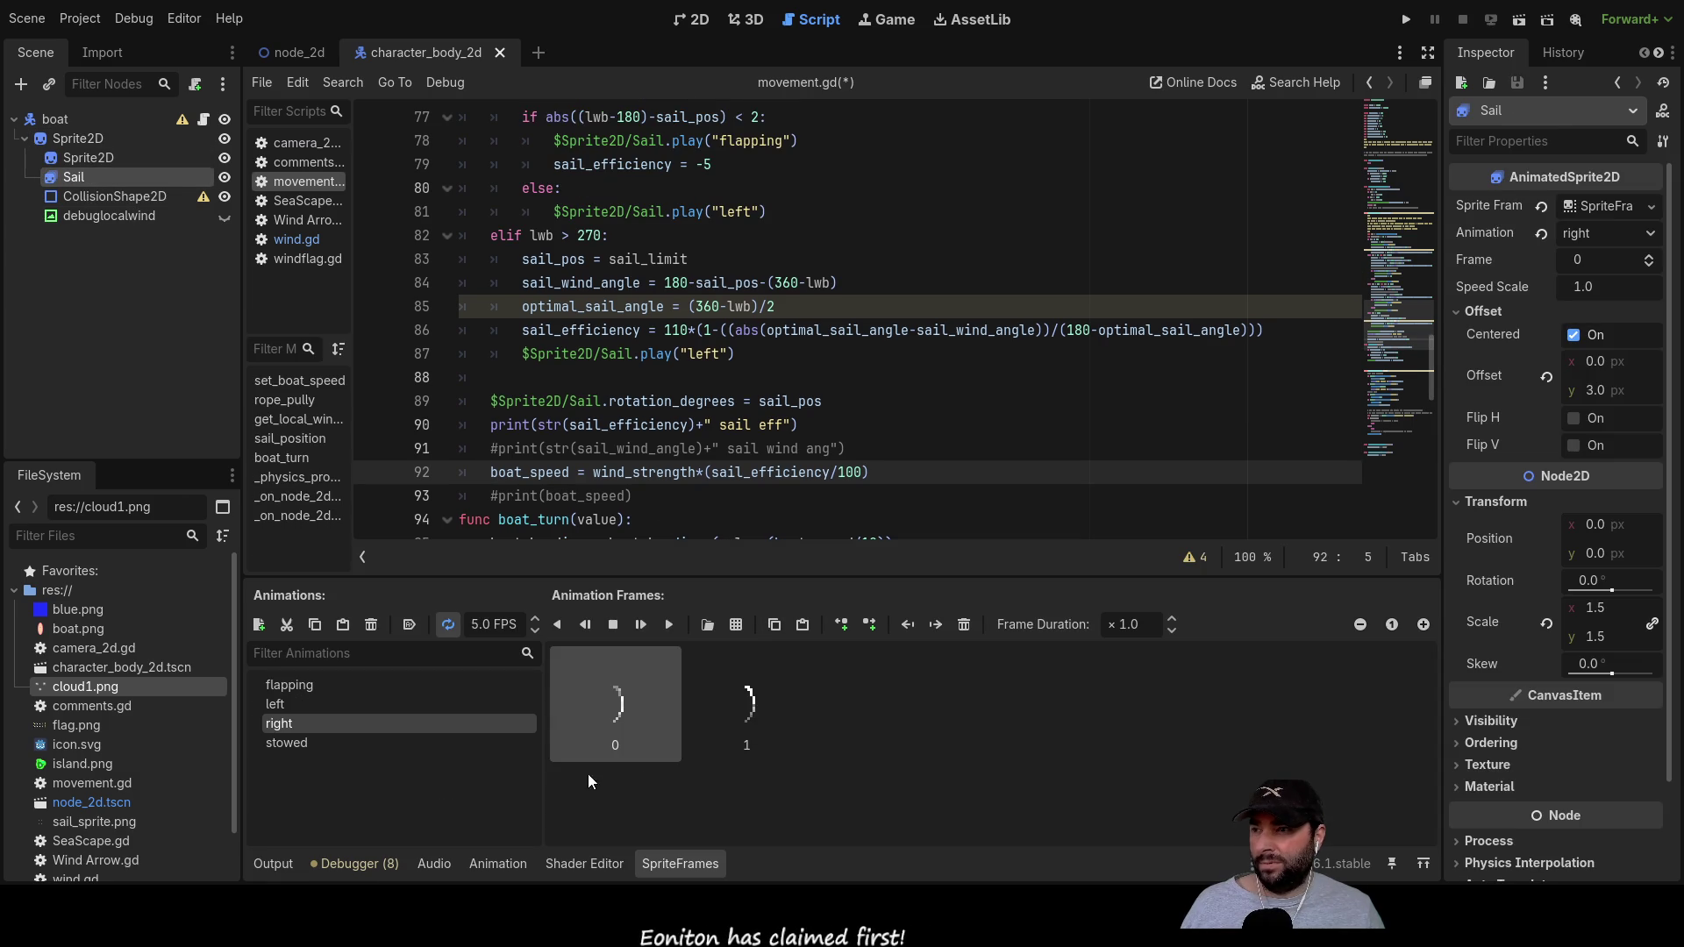
left_click(289, 744)
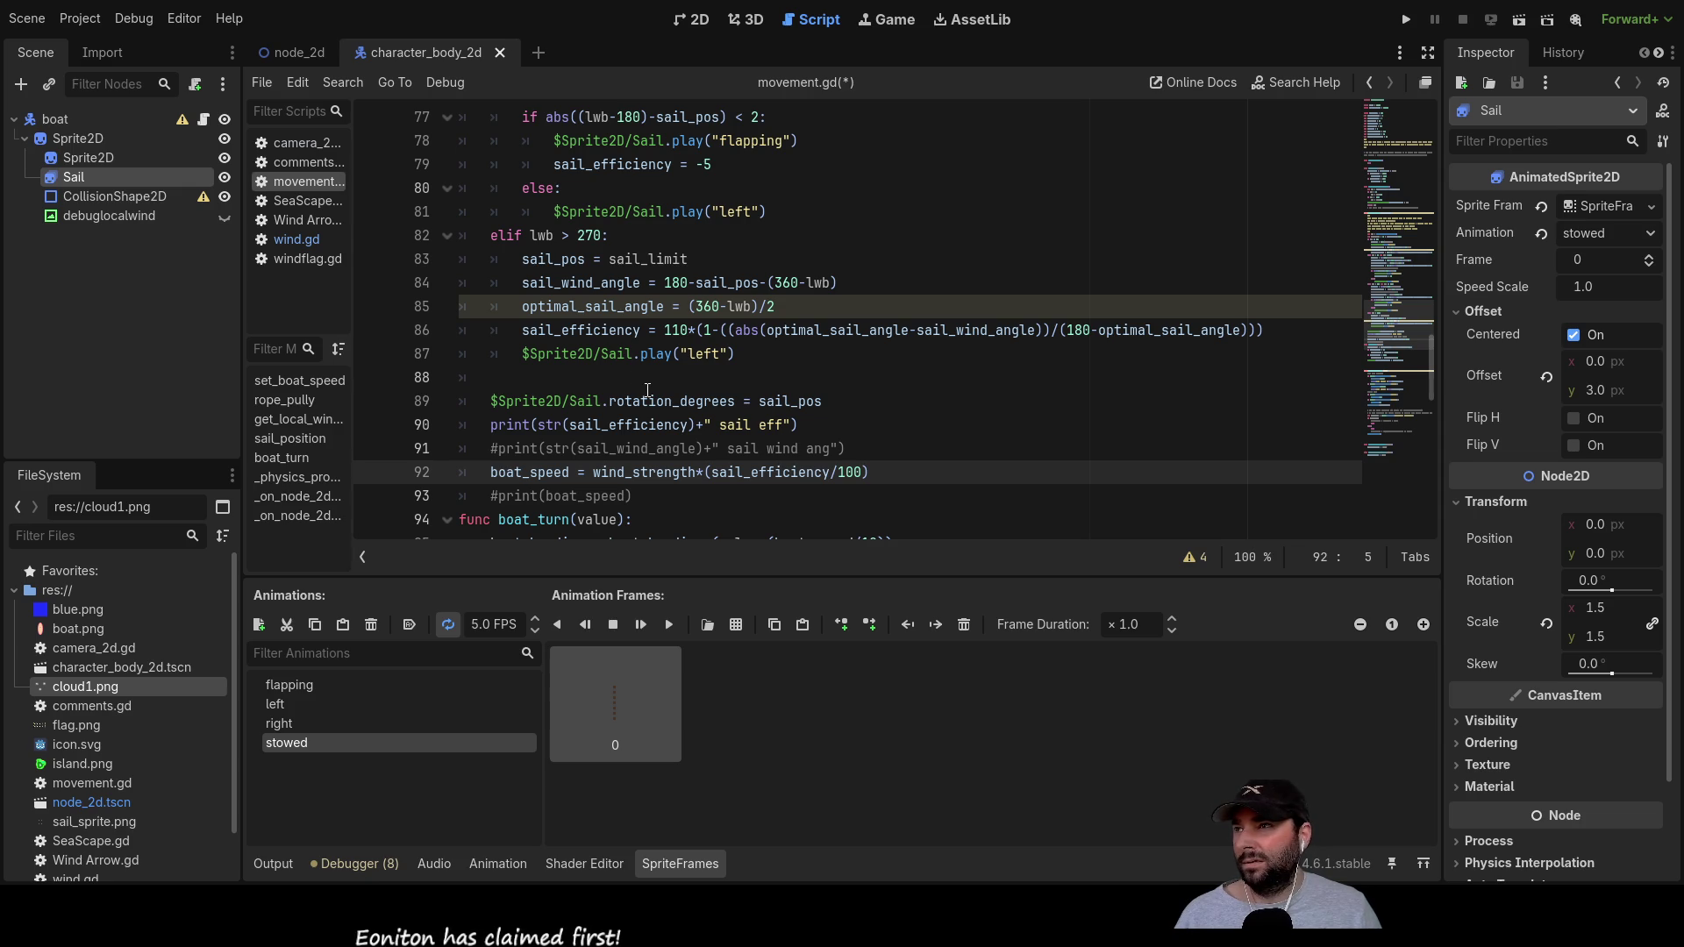
scroll(647, 390, "up", 1)
scroll(647, 390, "up", 12)
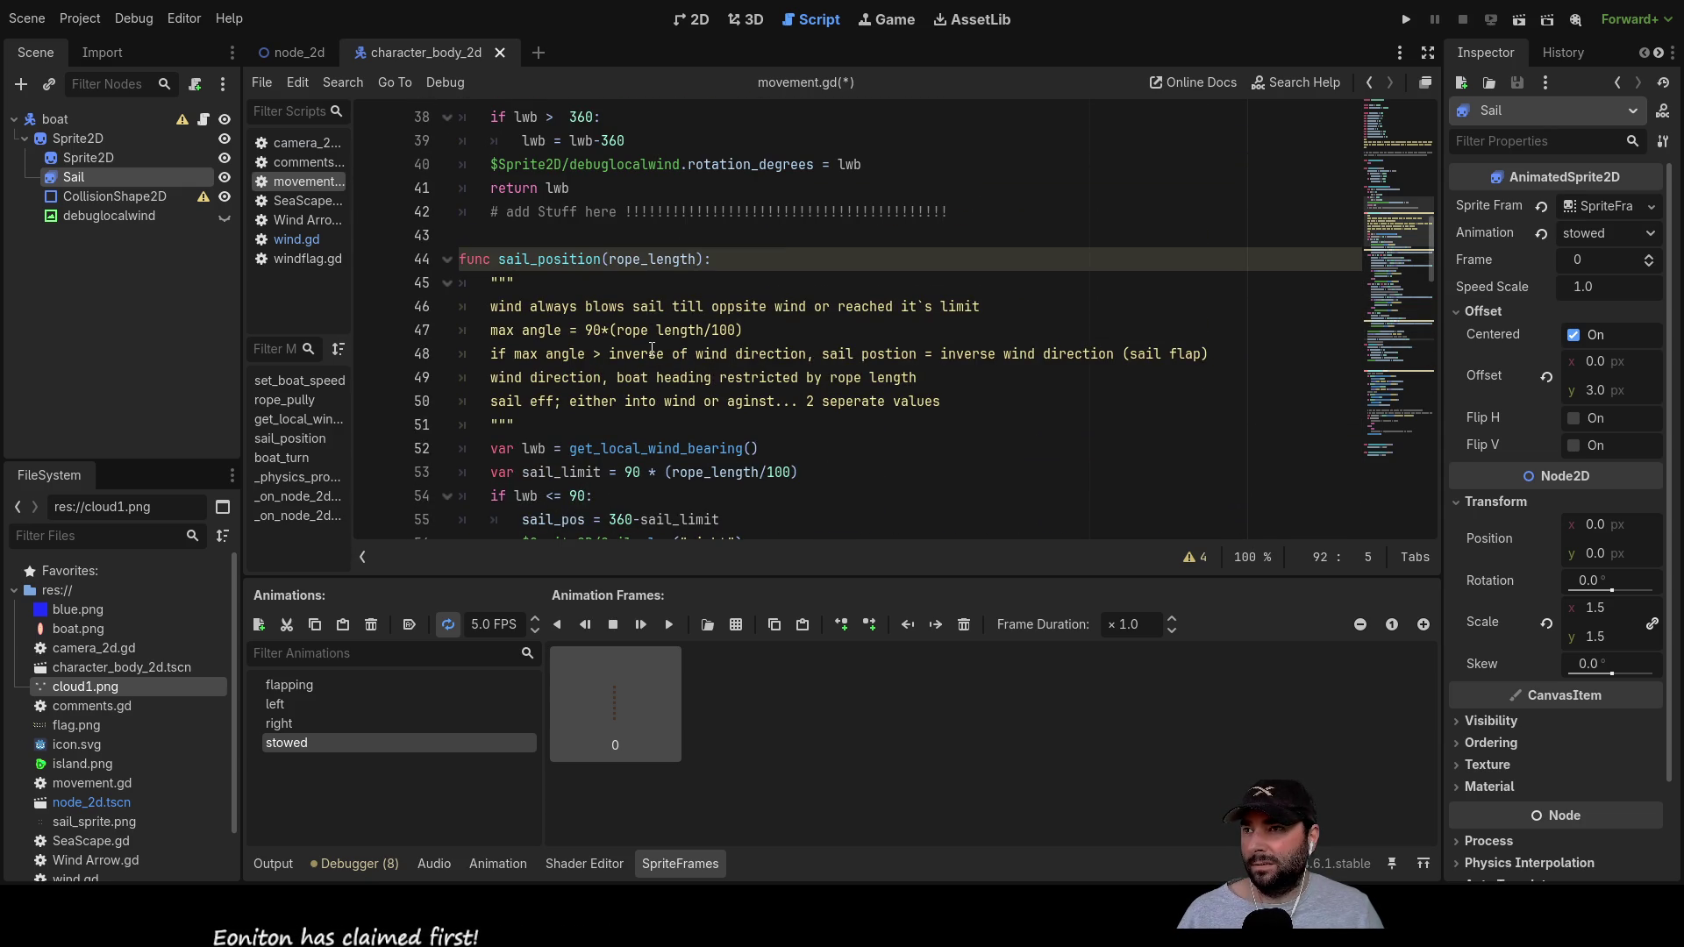
Step: Scroll movement.gd down to the boat_turn steering and sail_position(rope_length) calls
scroll(651, 350, "down", 2)
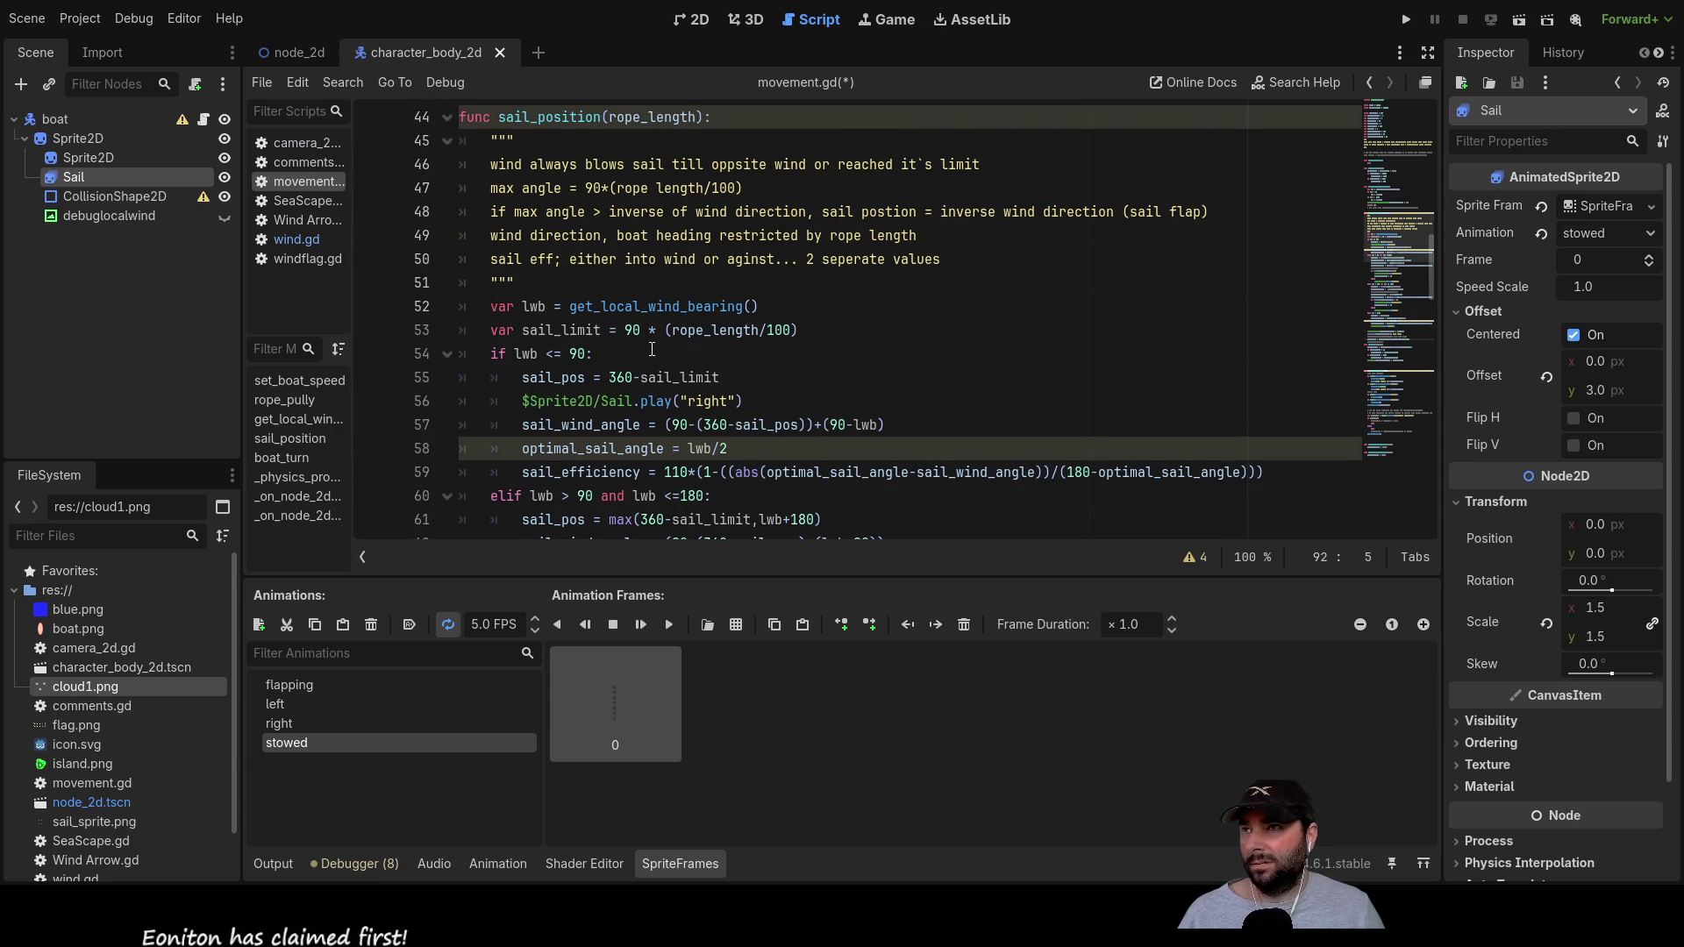
scroll(652, 350, "down", 1)
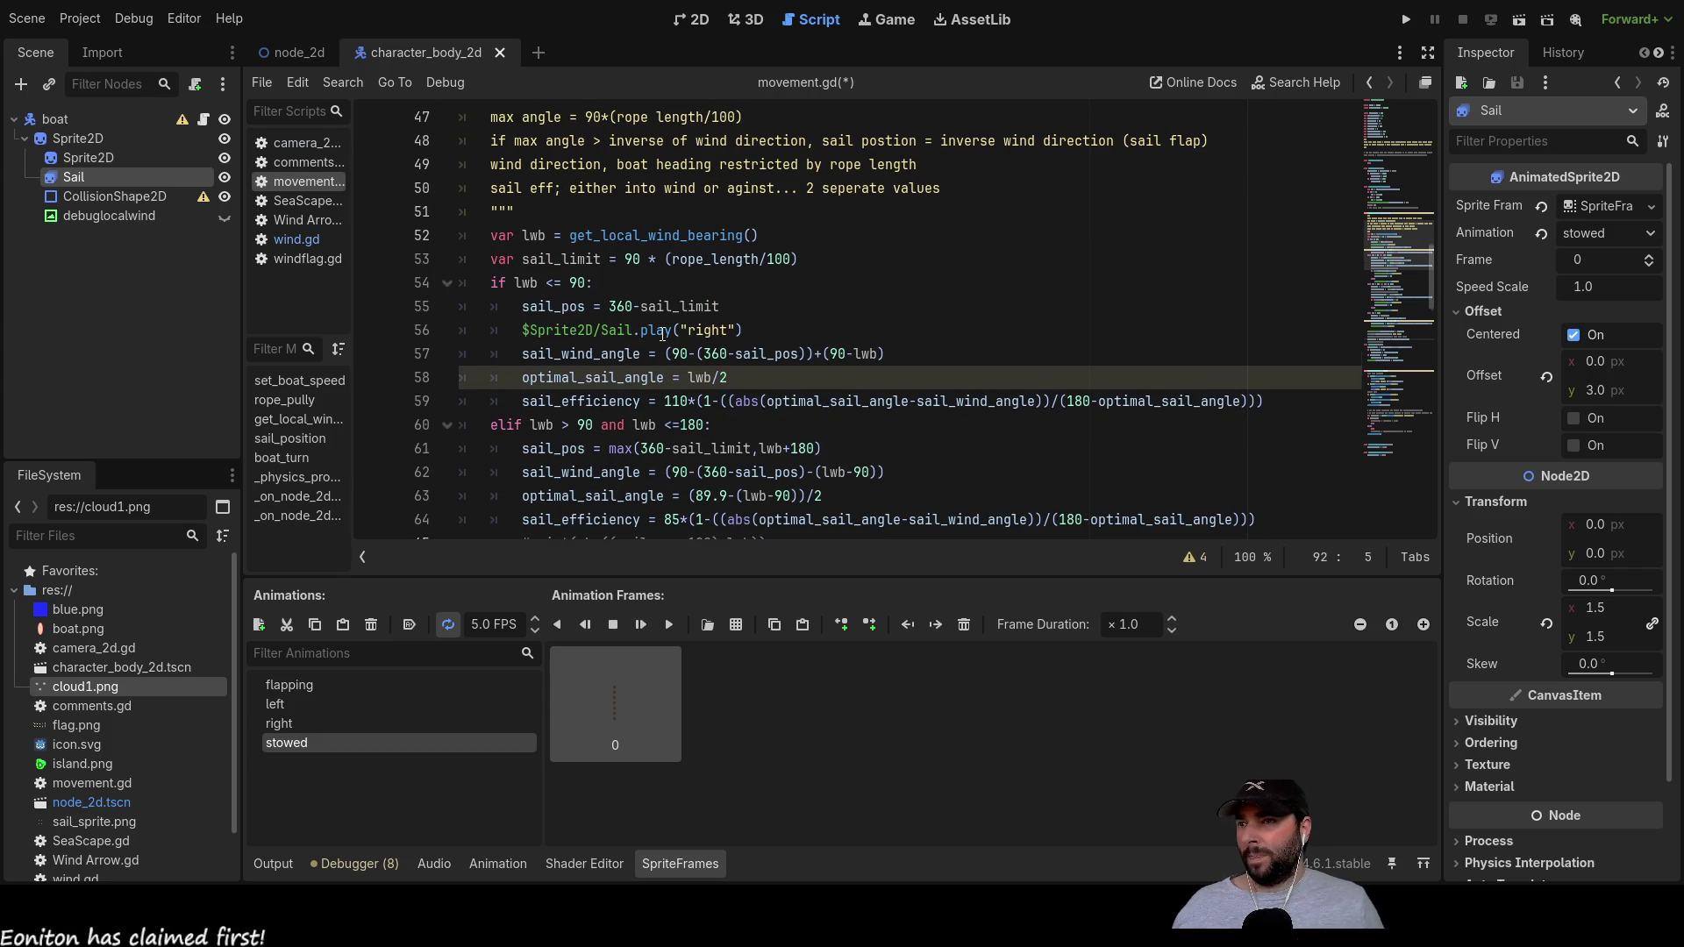
scroll(654, 362, "down", 5)
scroll(706, 346, "down", 7)
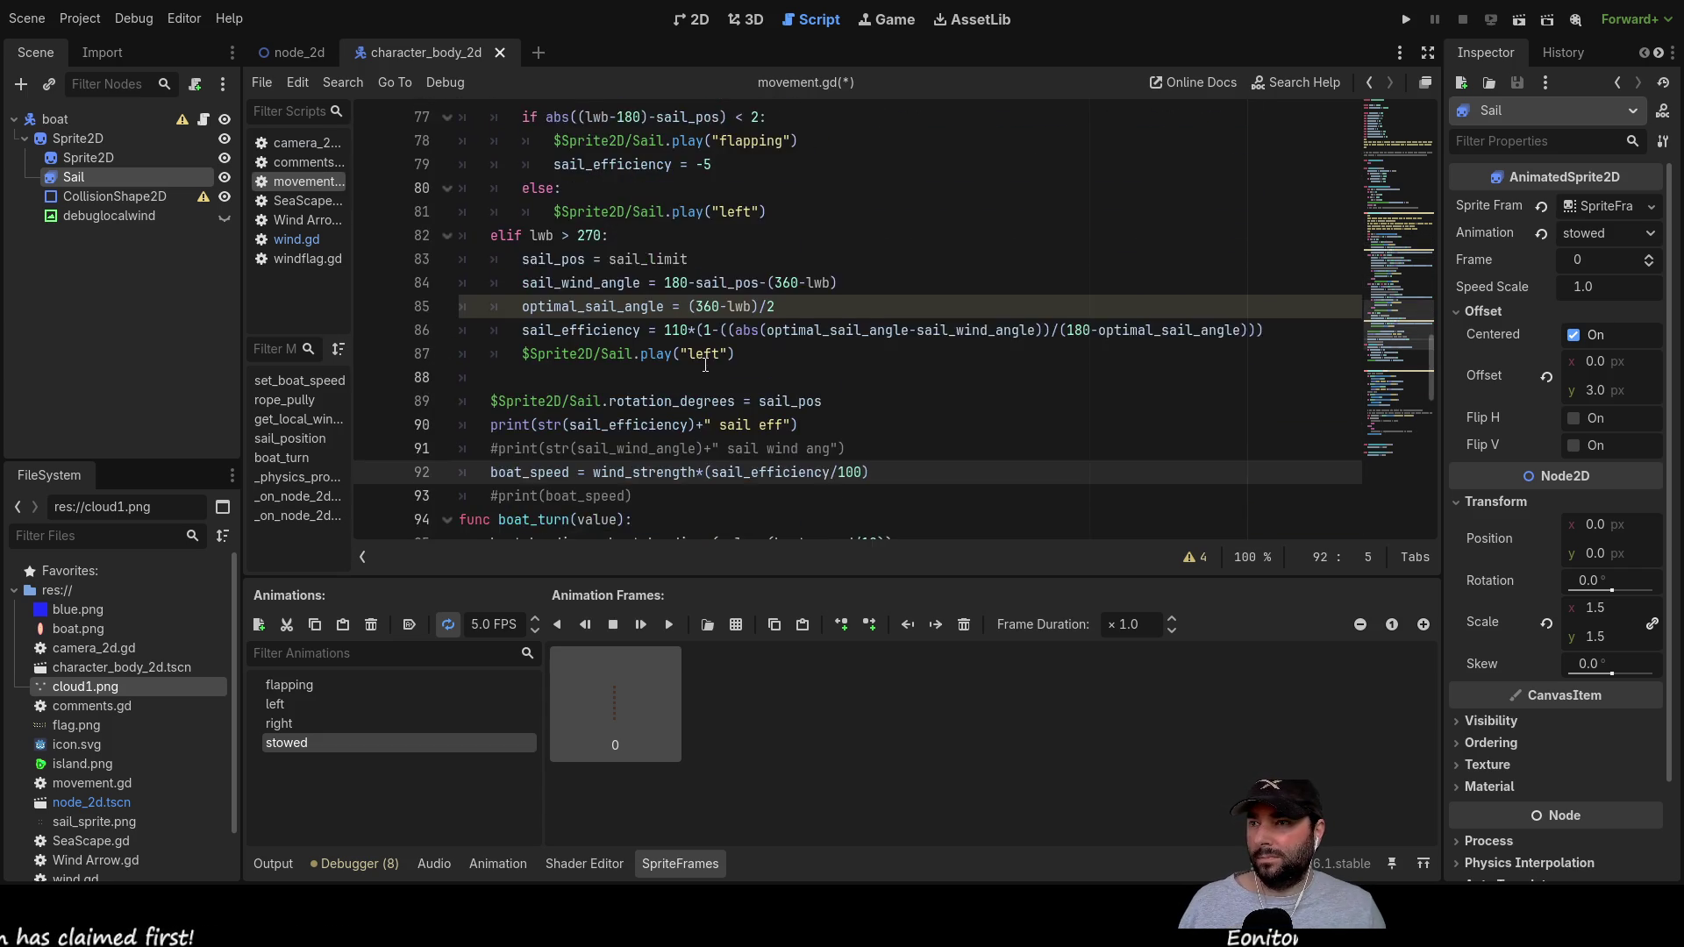
scroll(706, 365, "down", 1)
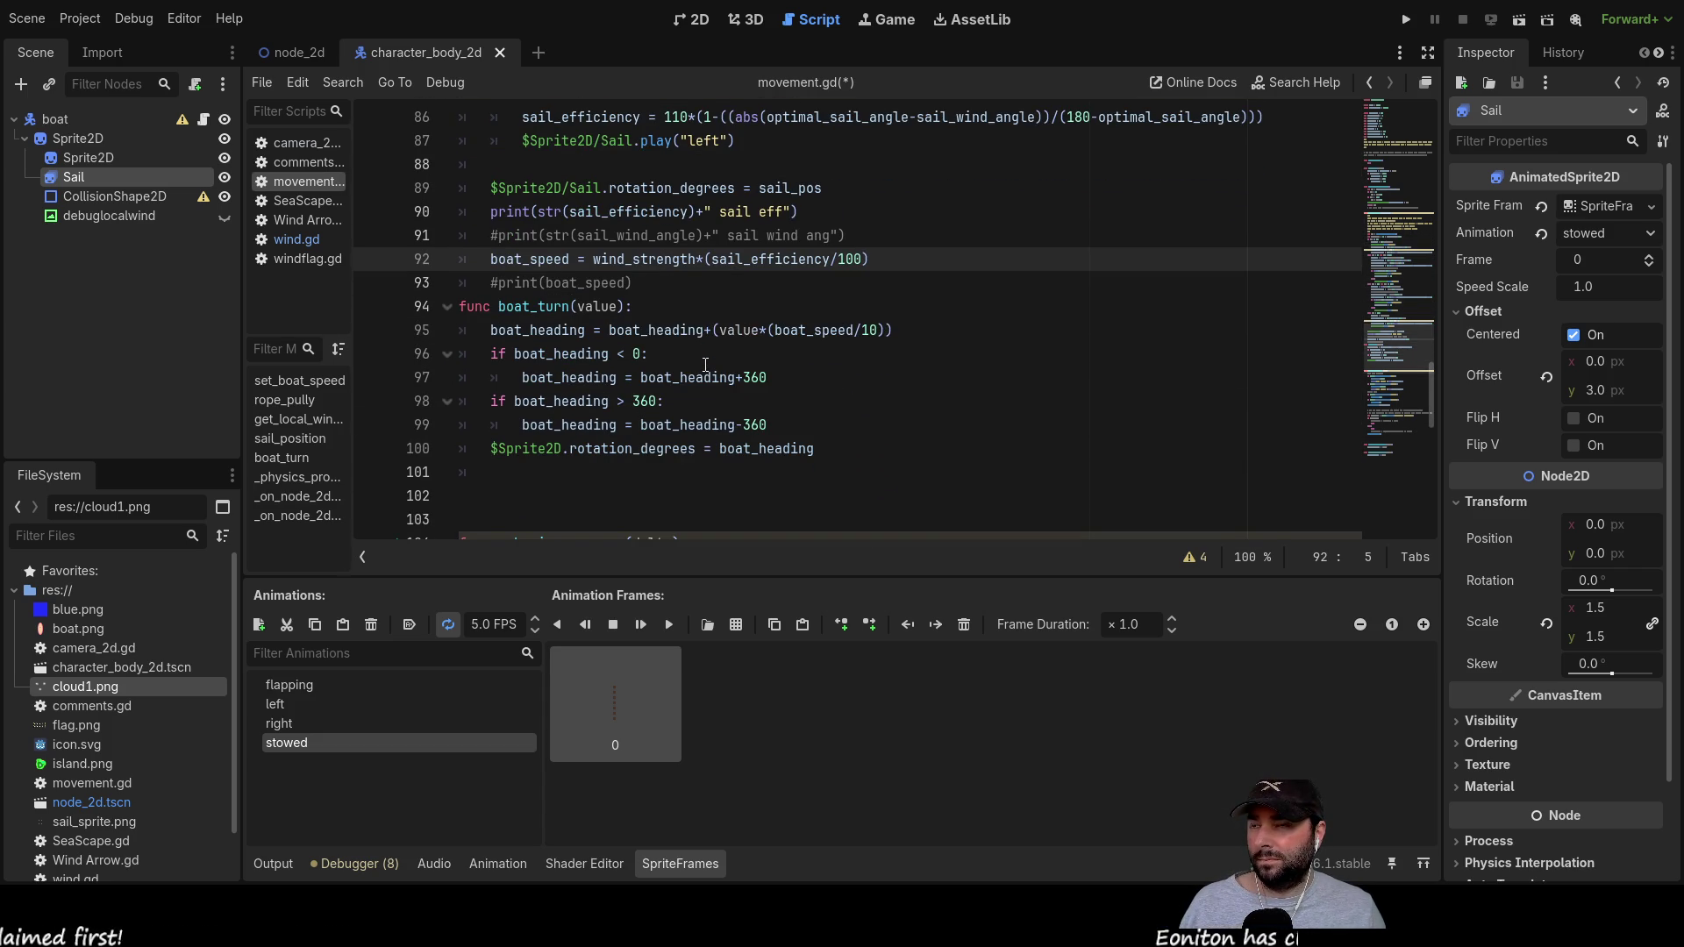
scroll(706, 365, "down", 3)
scroll(680, 355, "up", 3)
scroll(663, 351, "down", 4)
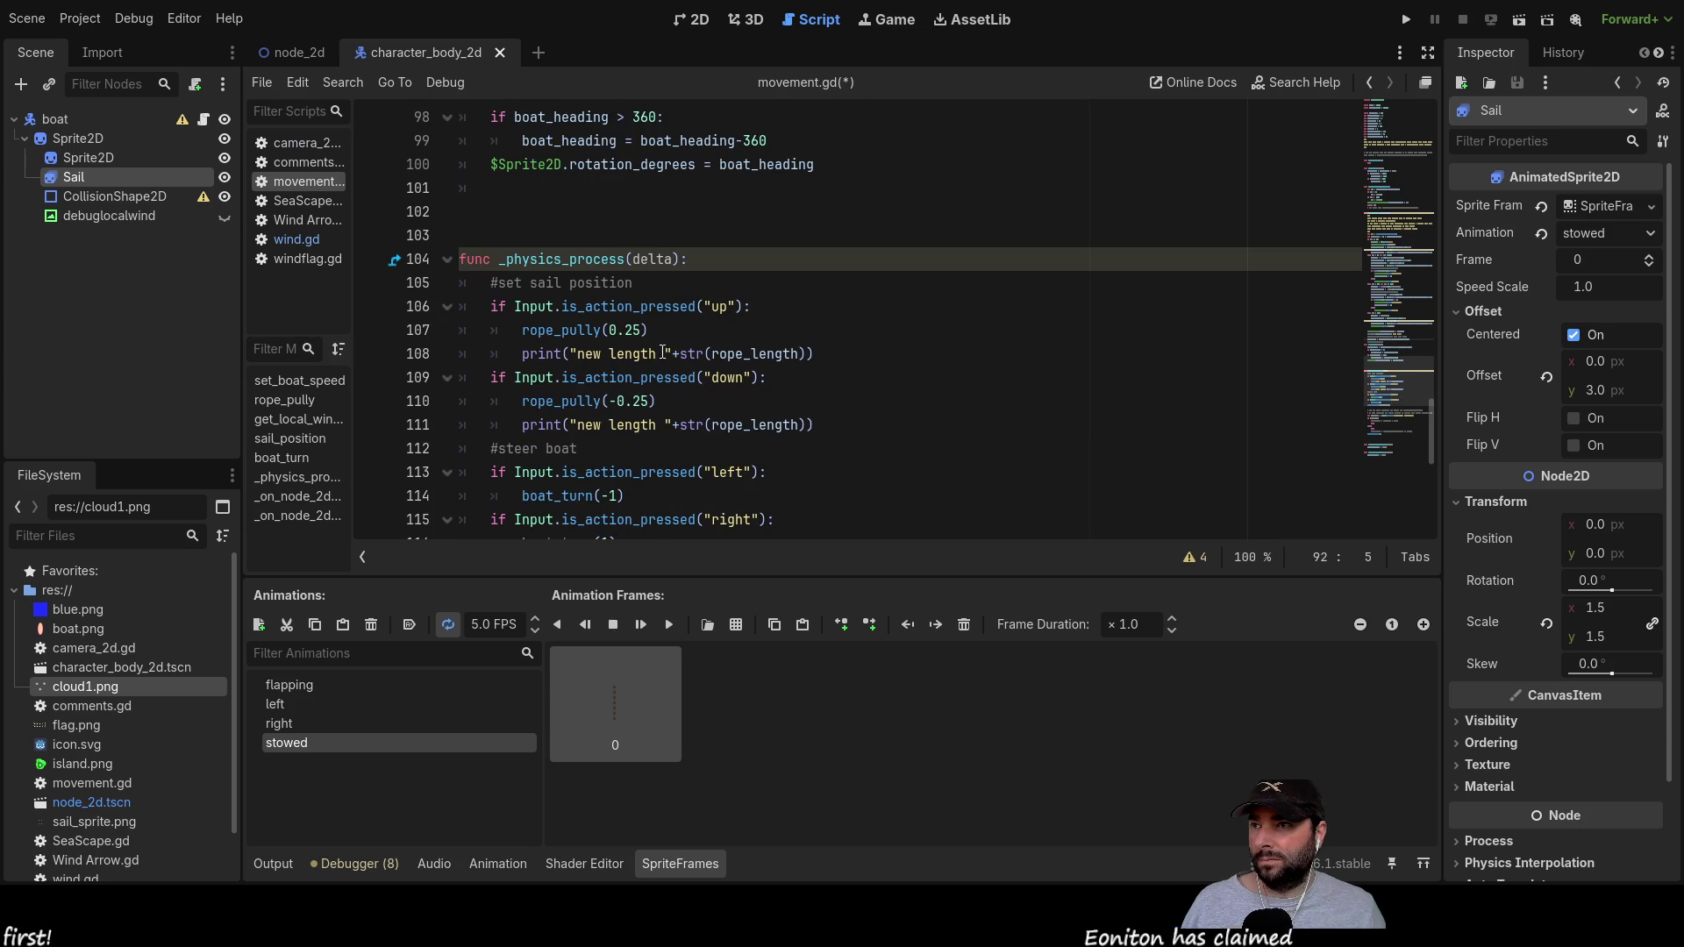
scroll(658, 375, "down", 1)
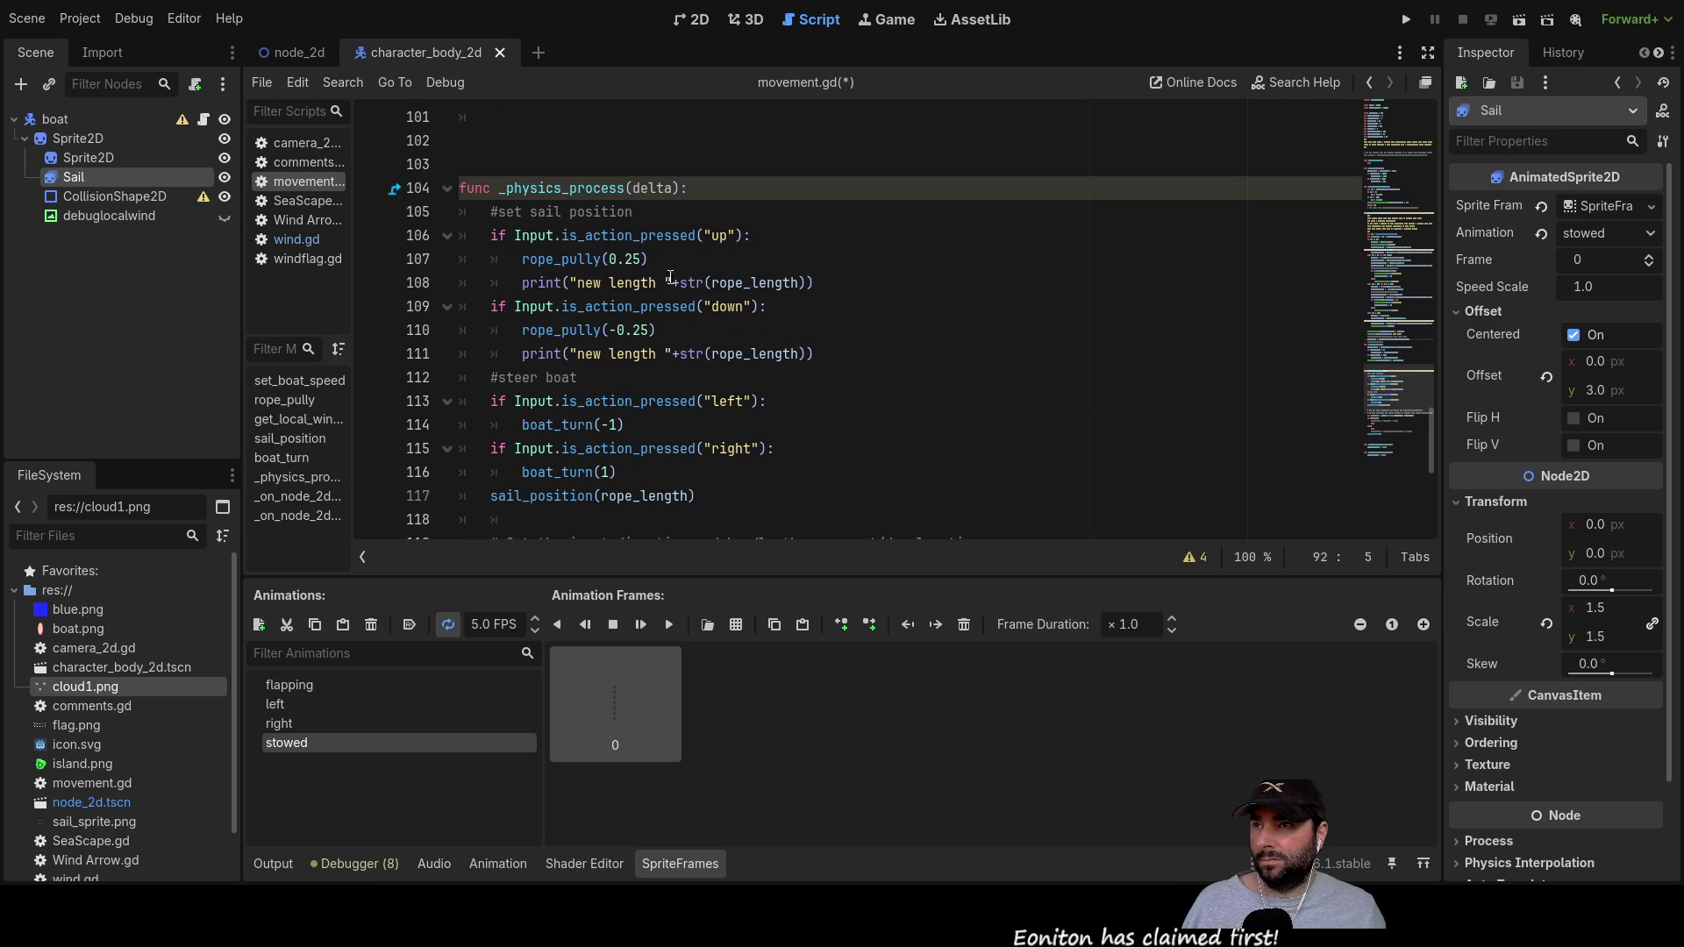
scroll(639, 363, "down", 2)
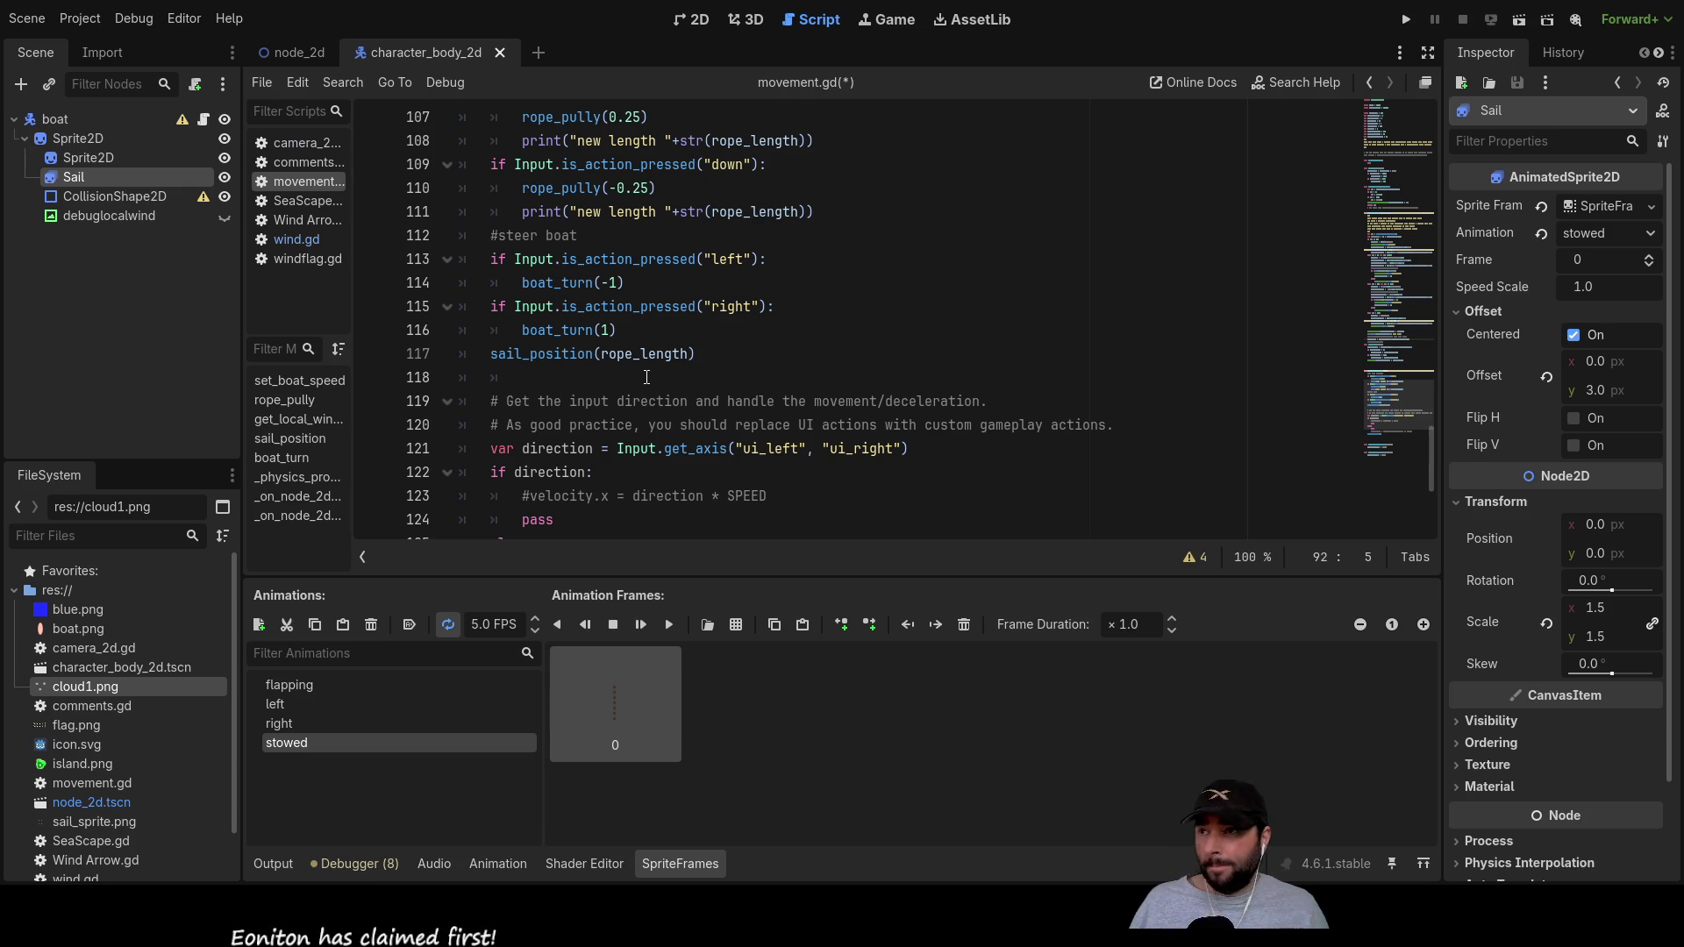
scroll(649, 377, "up", 5)
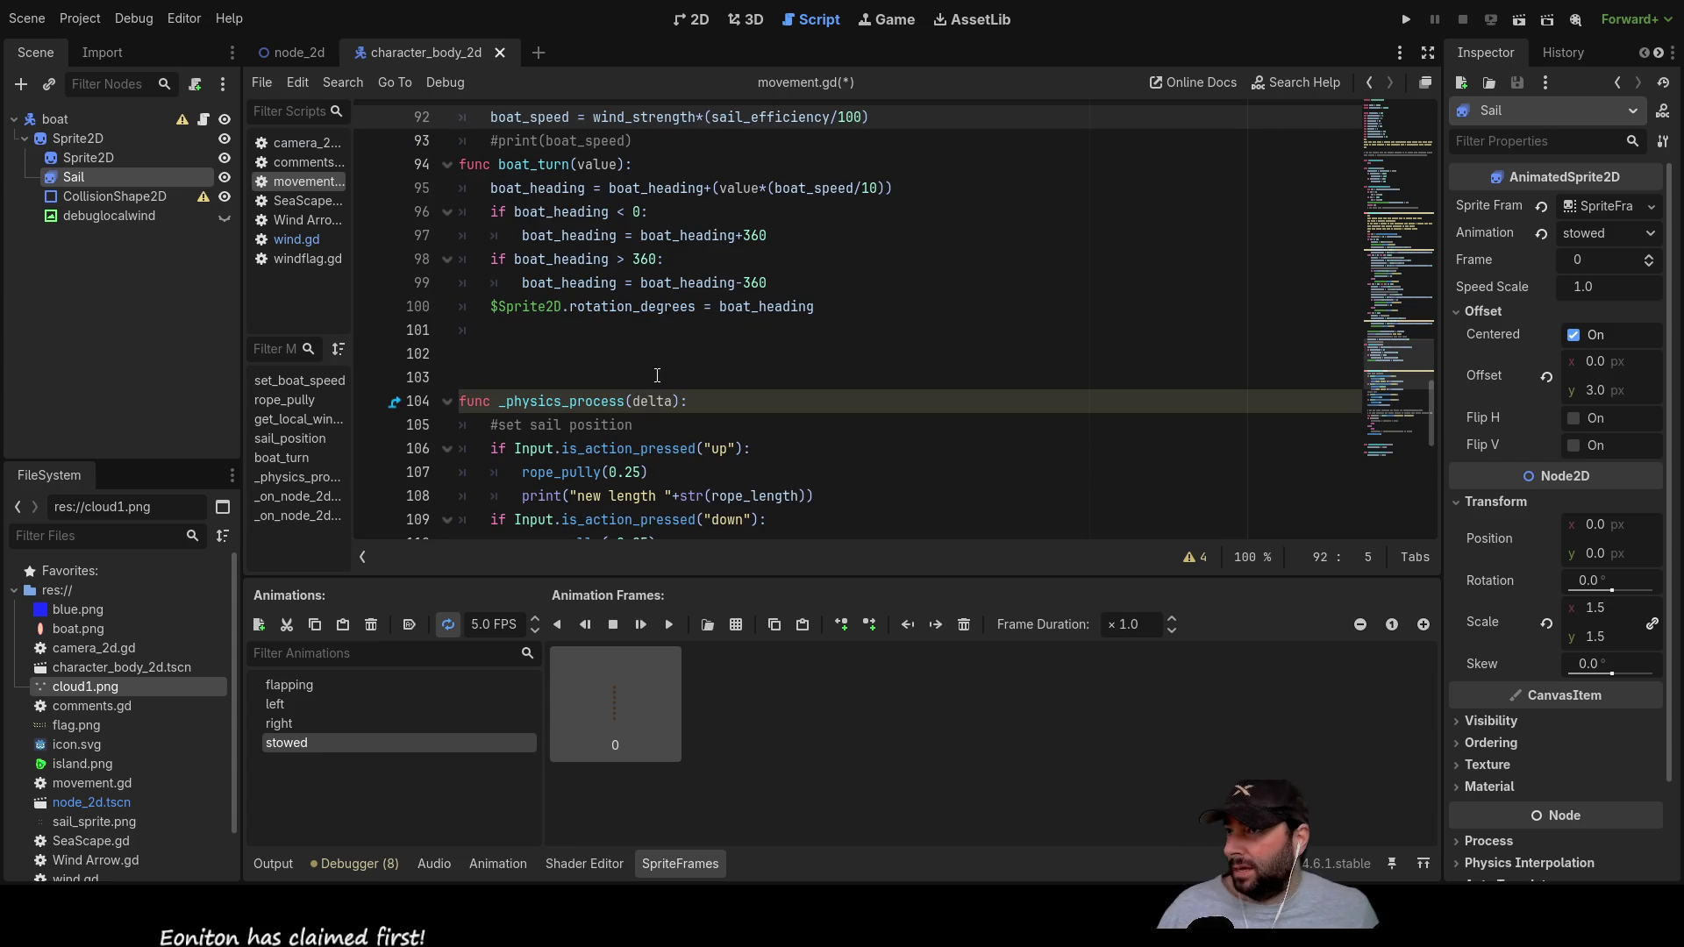
scroll(657, 375, "up", 7)
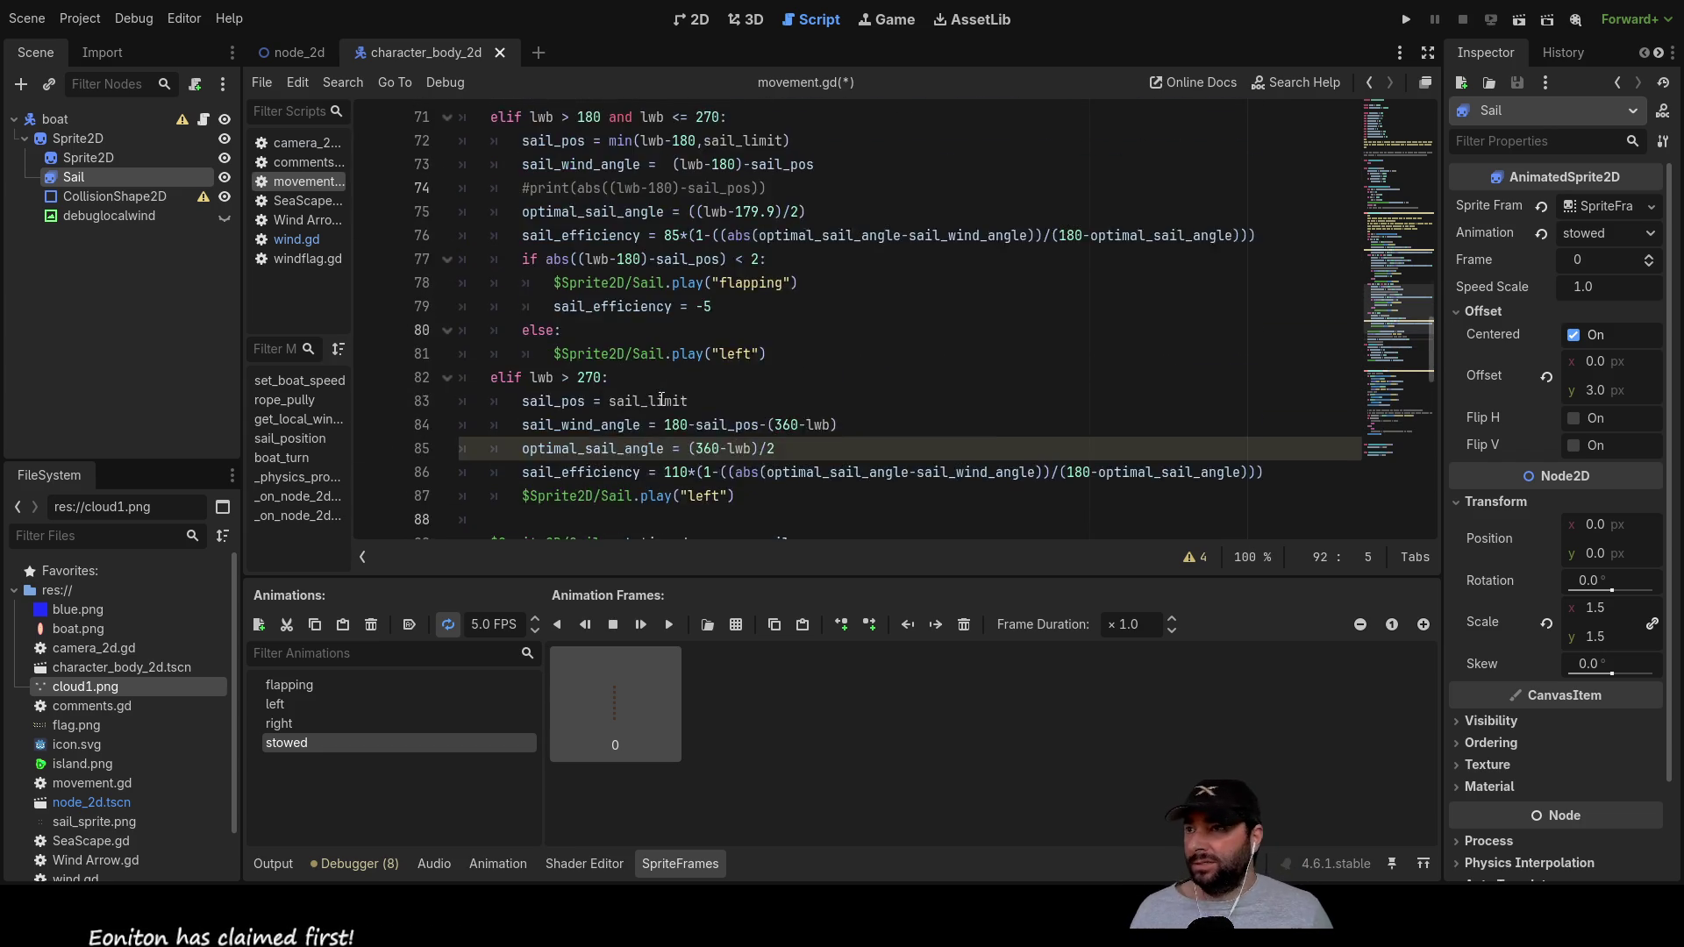
scroll(661, 399, "up", 8)
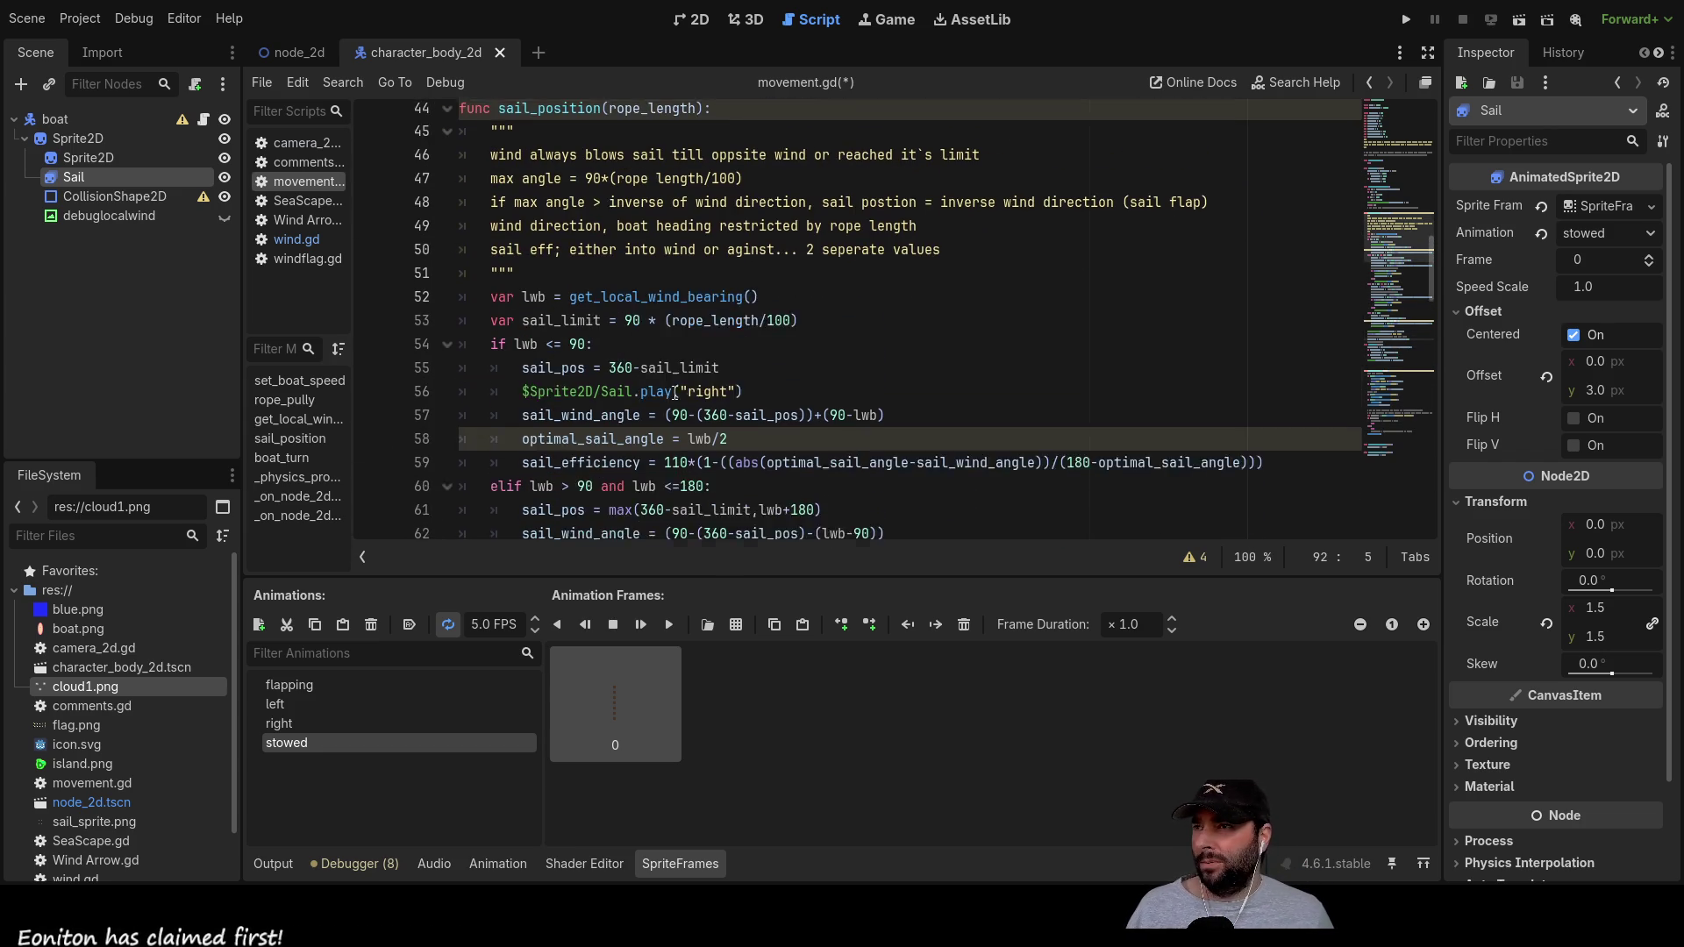
scroll(671, 386, "up", 3)
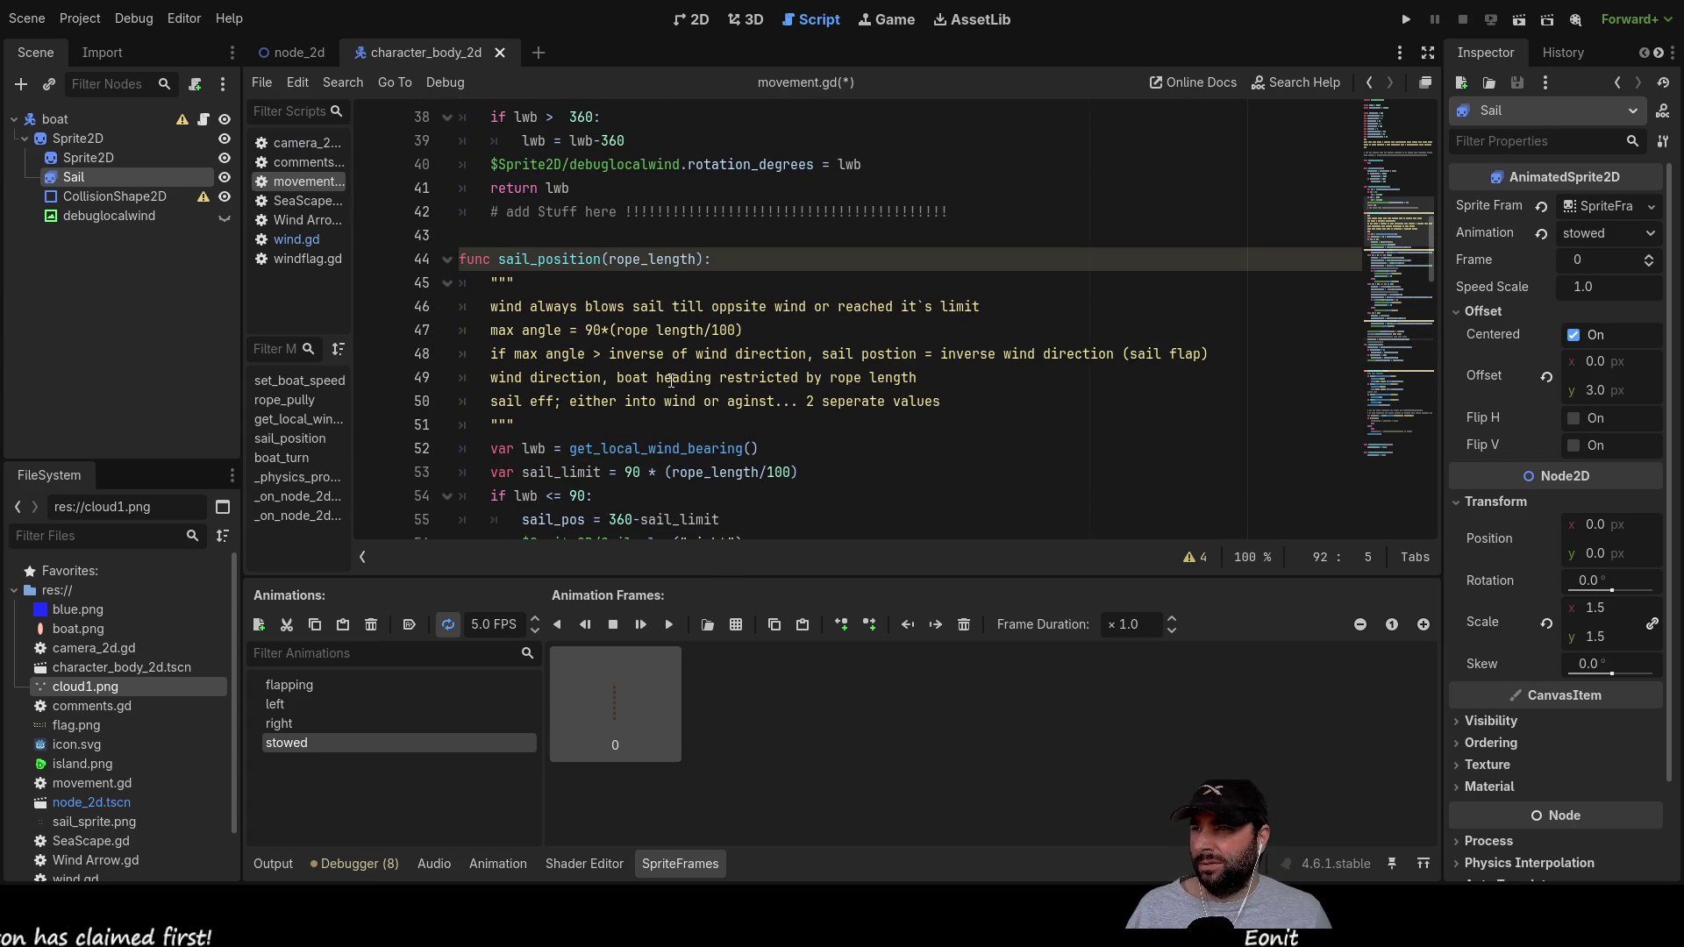
scroll(671, 381, "down", 15)
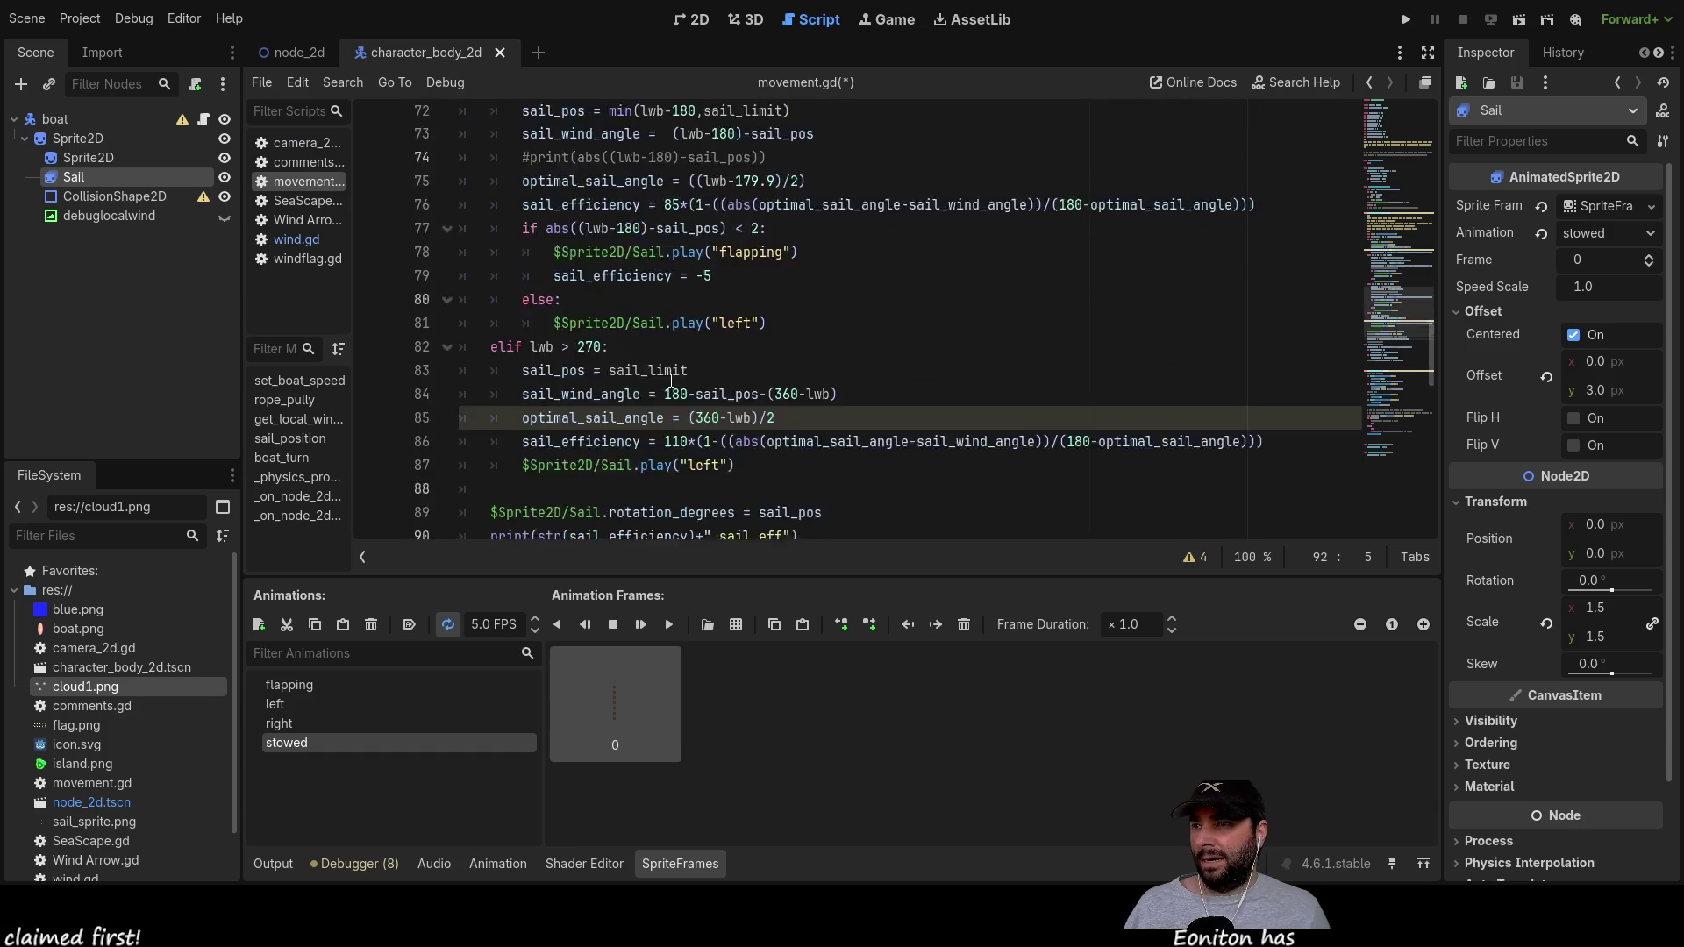
scroll(671, 381, "down", 8)
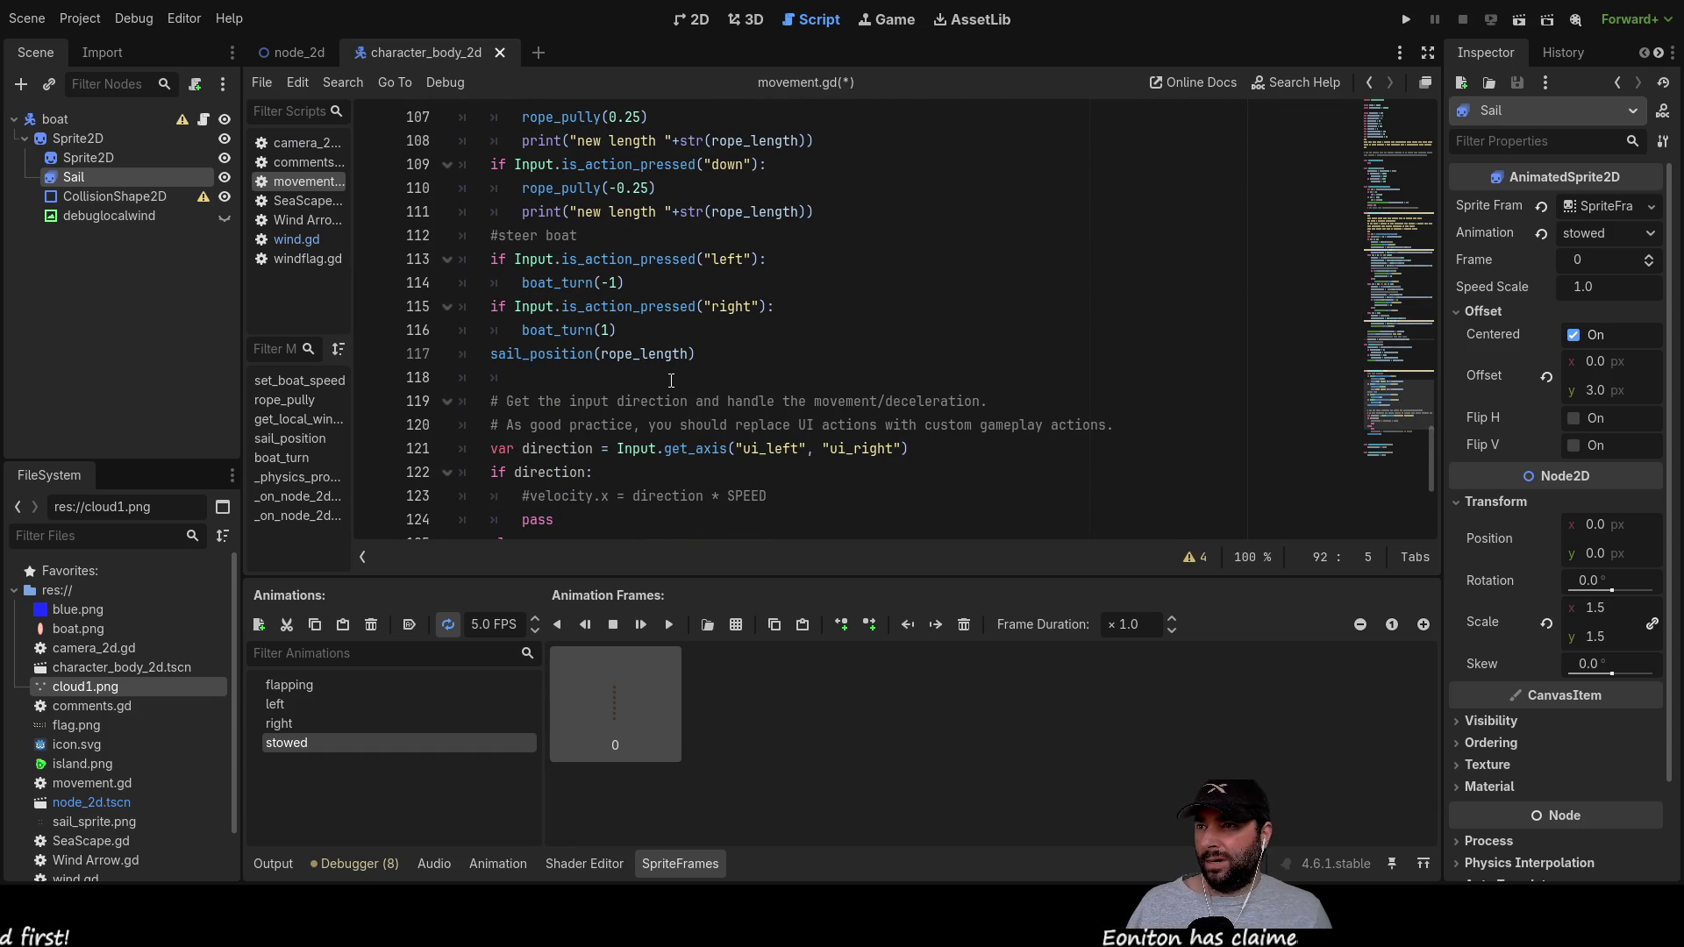
scroll(683, 382, "down", 3)
scroll(689, 375, "down", 1)
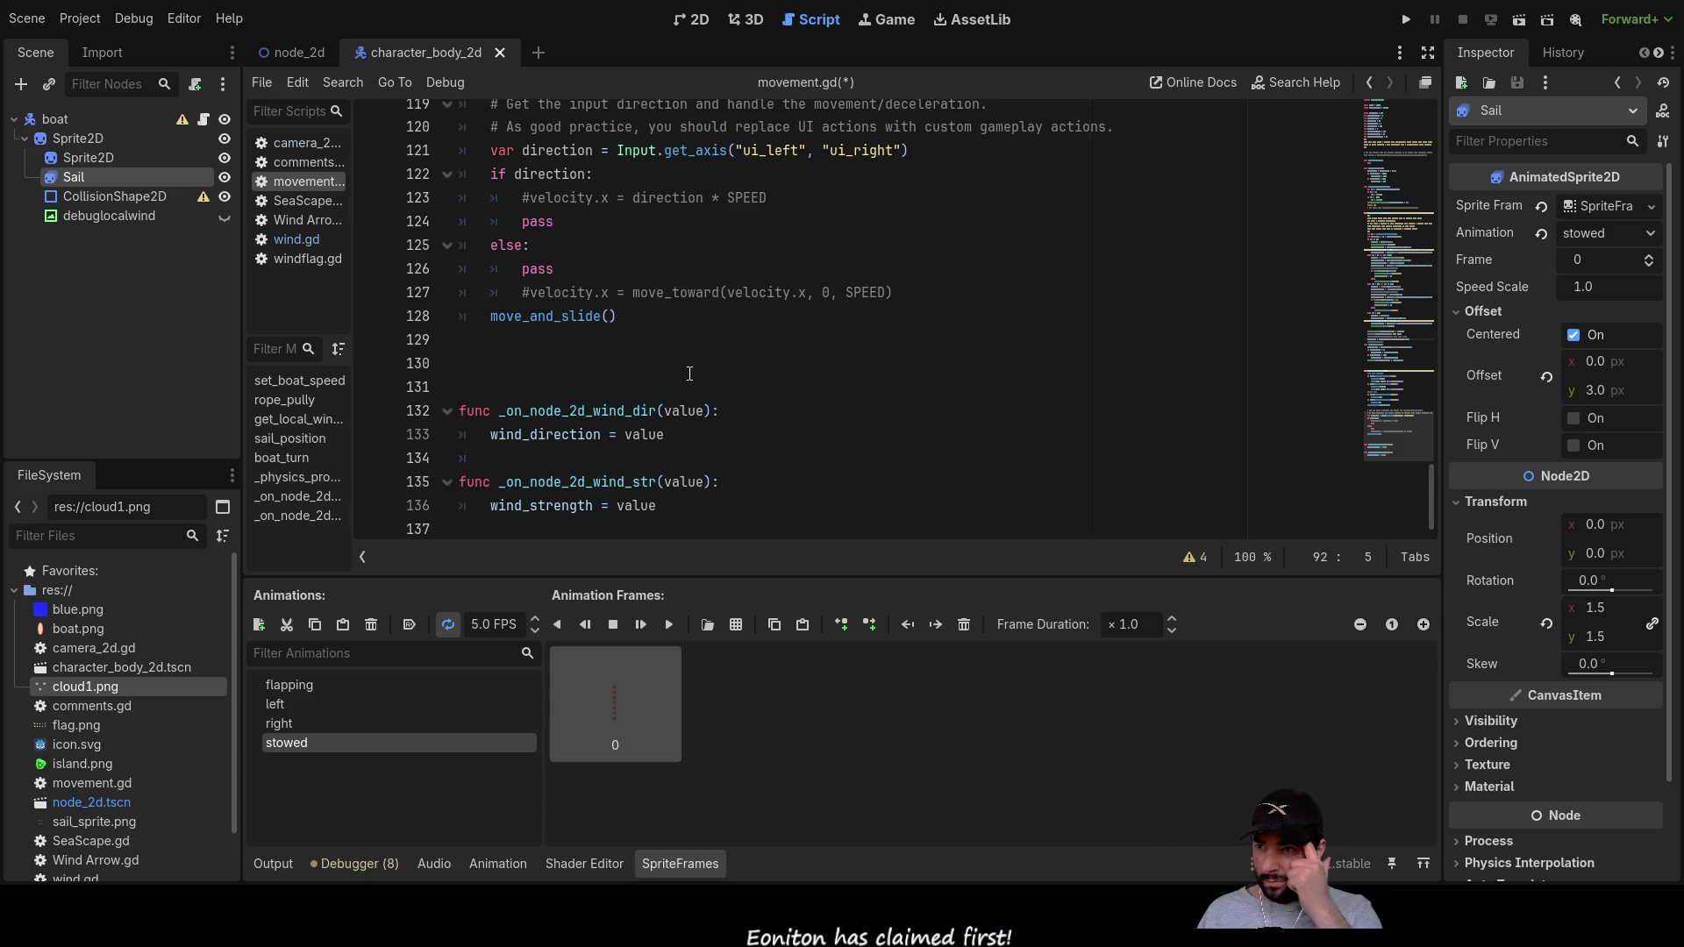
scroll(689, 374, "up", 3)
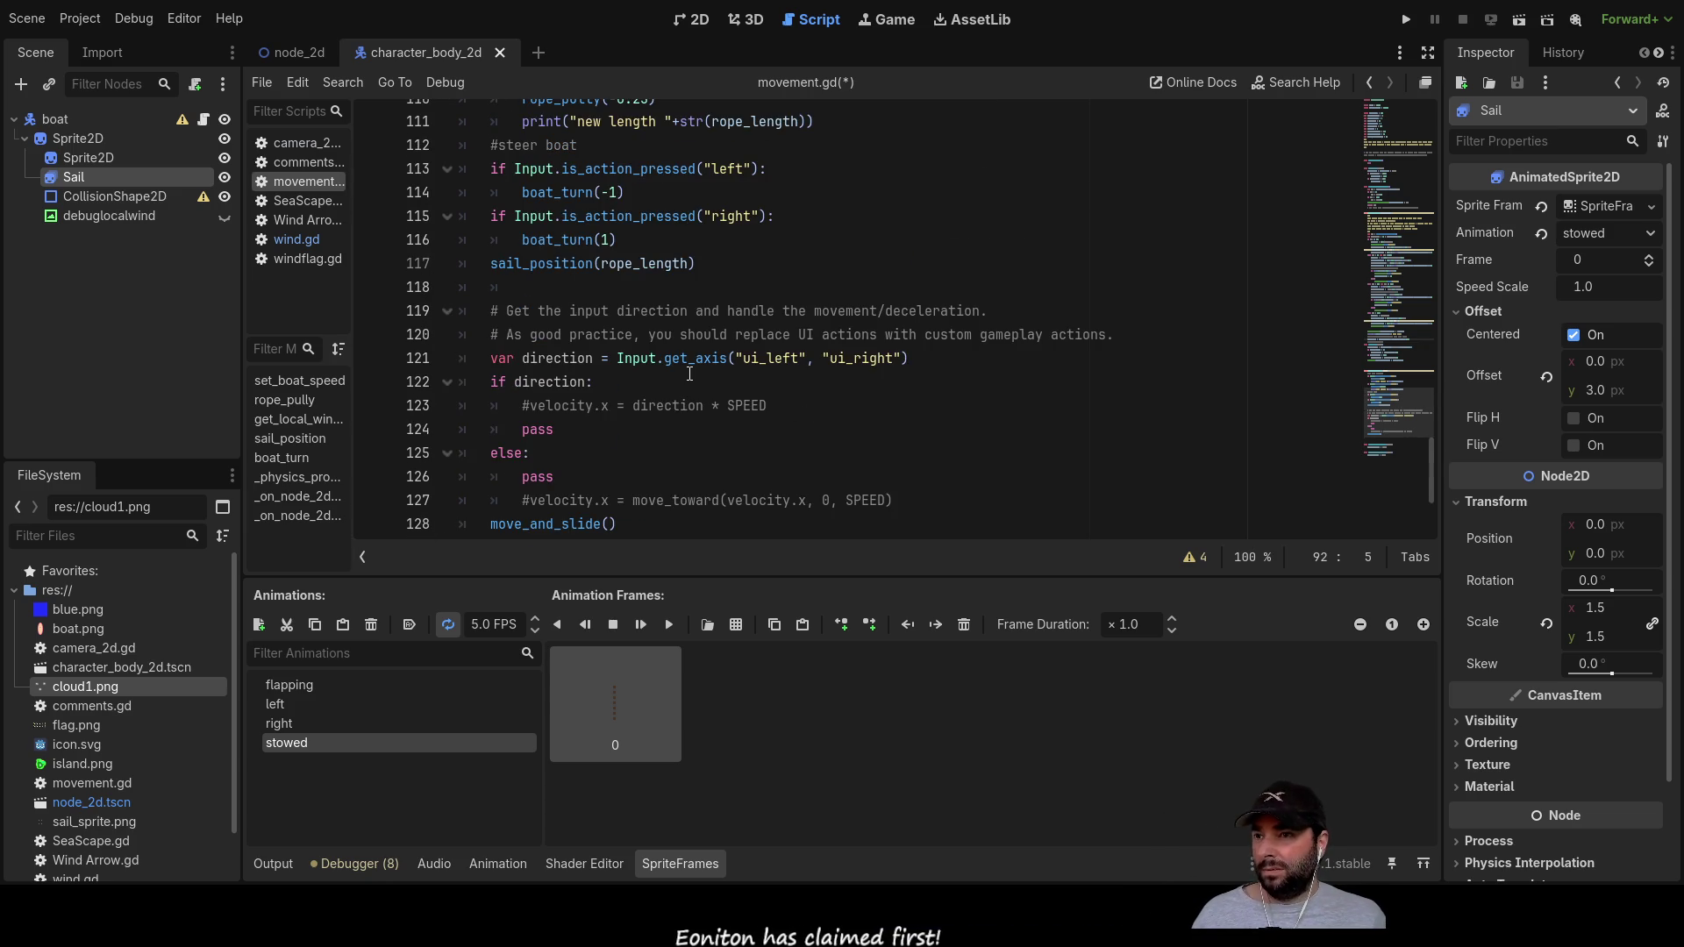
scroll(697, 377, "down", 3)
scroll(698, 378, "up", 3)
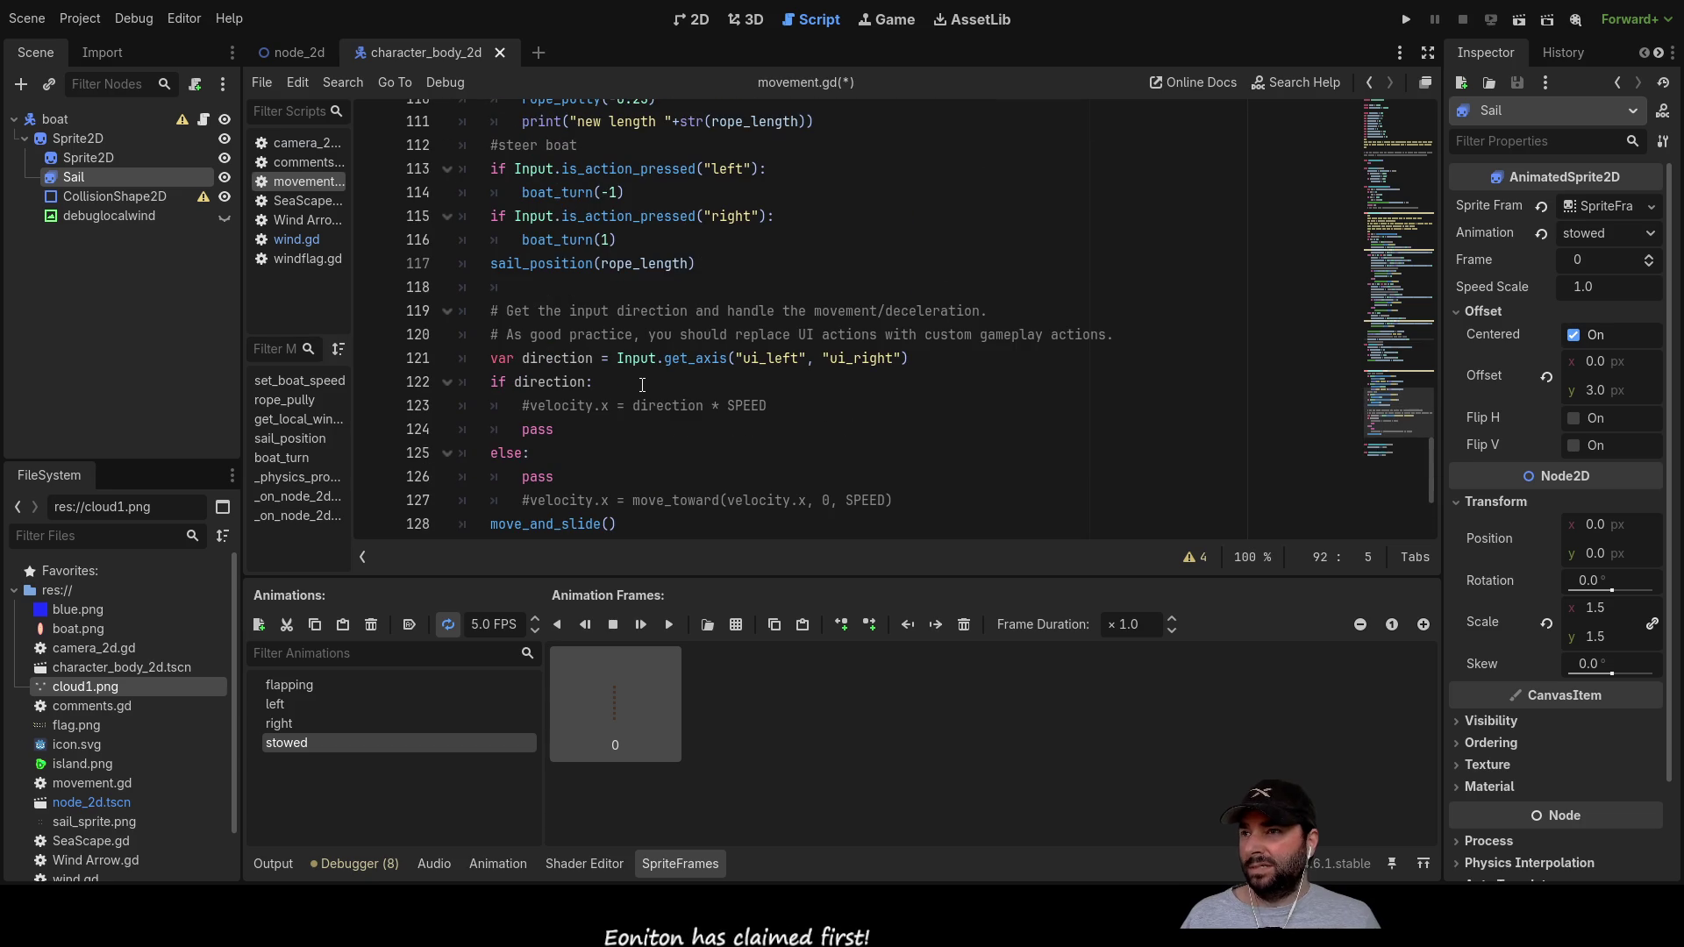
scroll(618, 351, "up", 2)
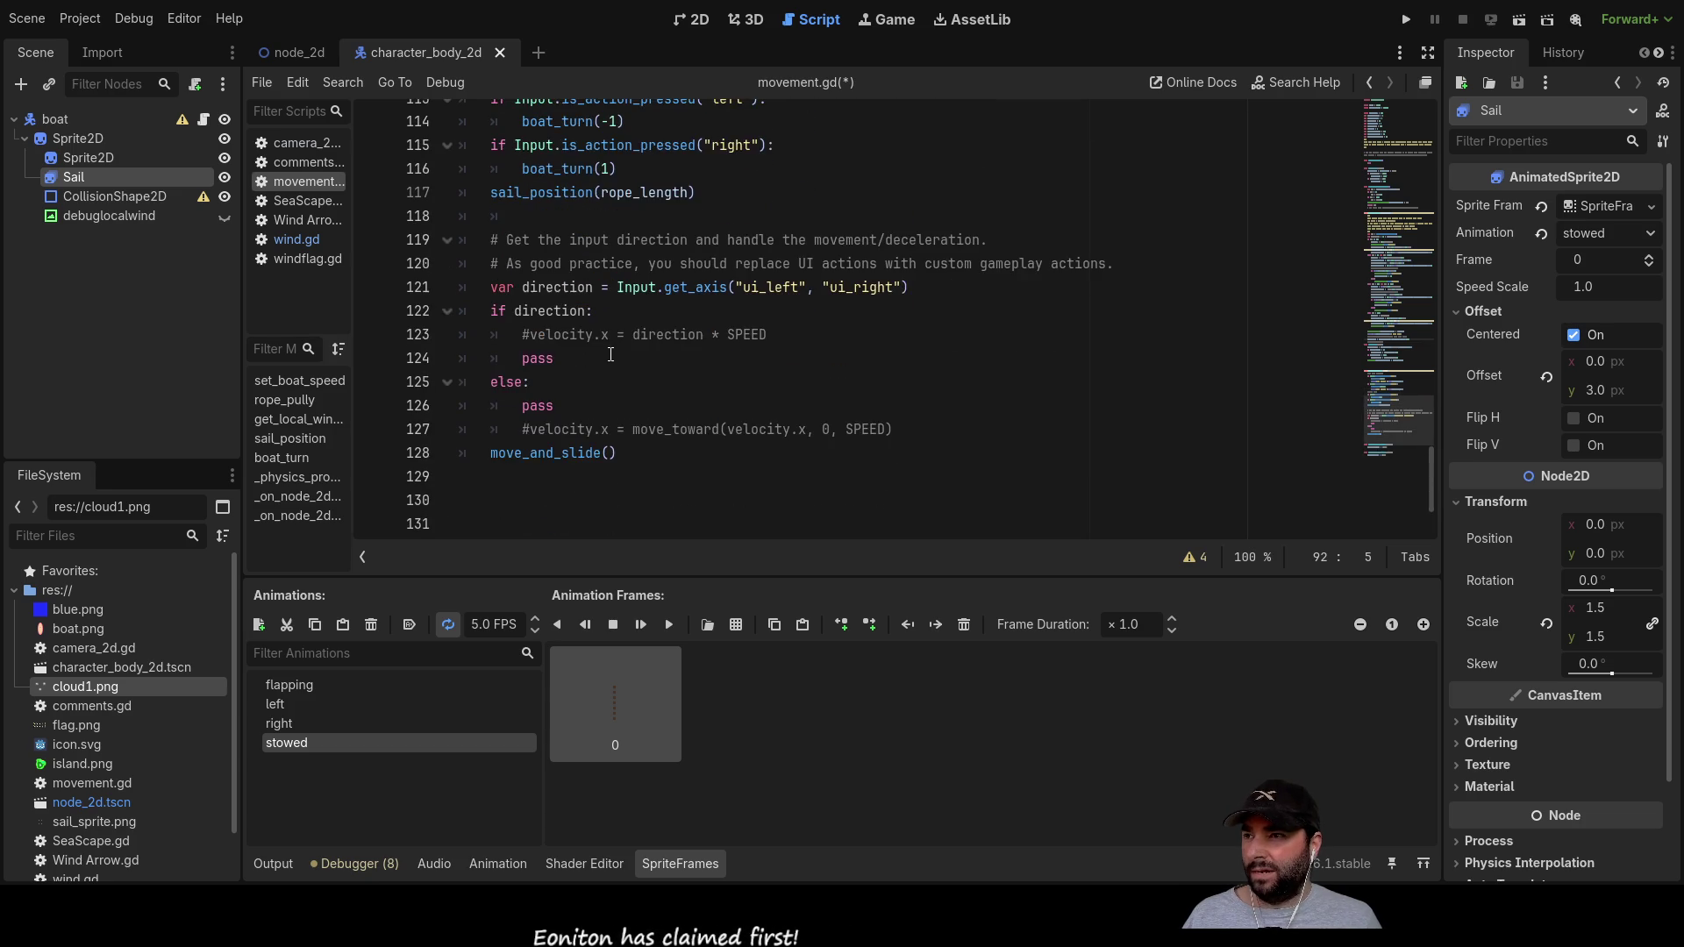
scroll(631, 364, "up", 5)
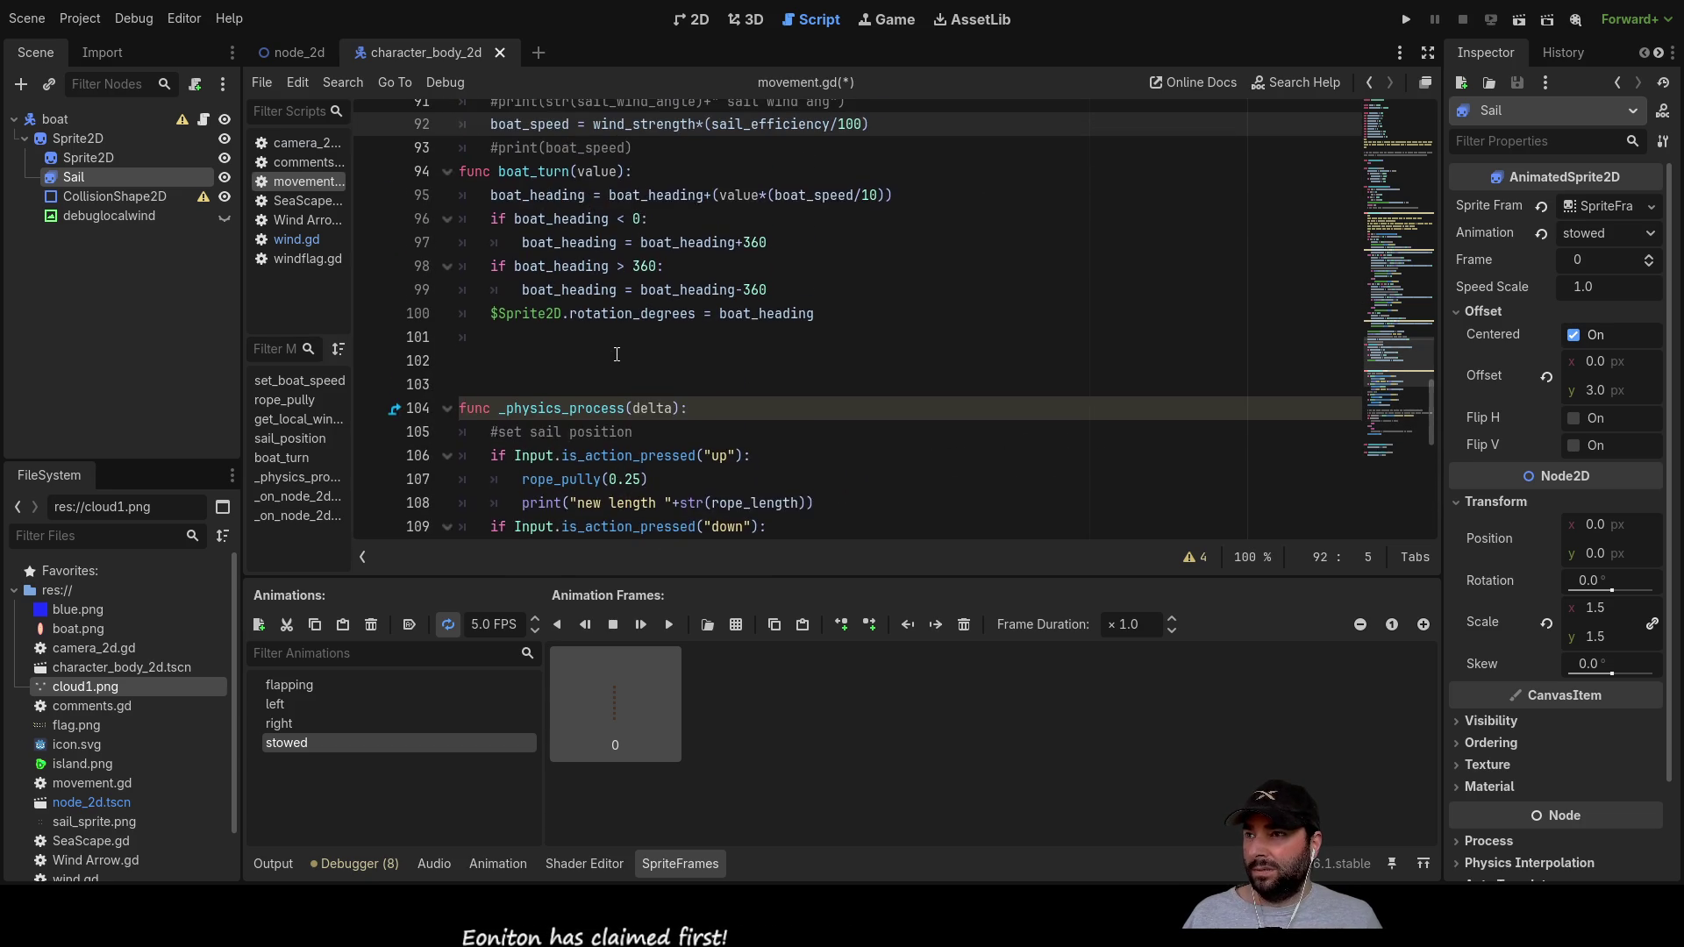
scroll(544, 342, "up", 3)
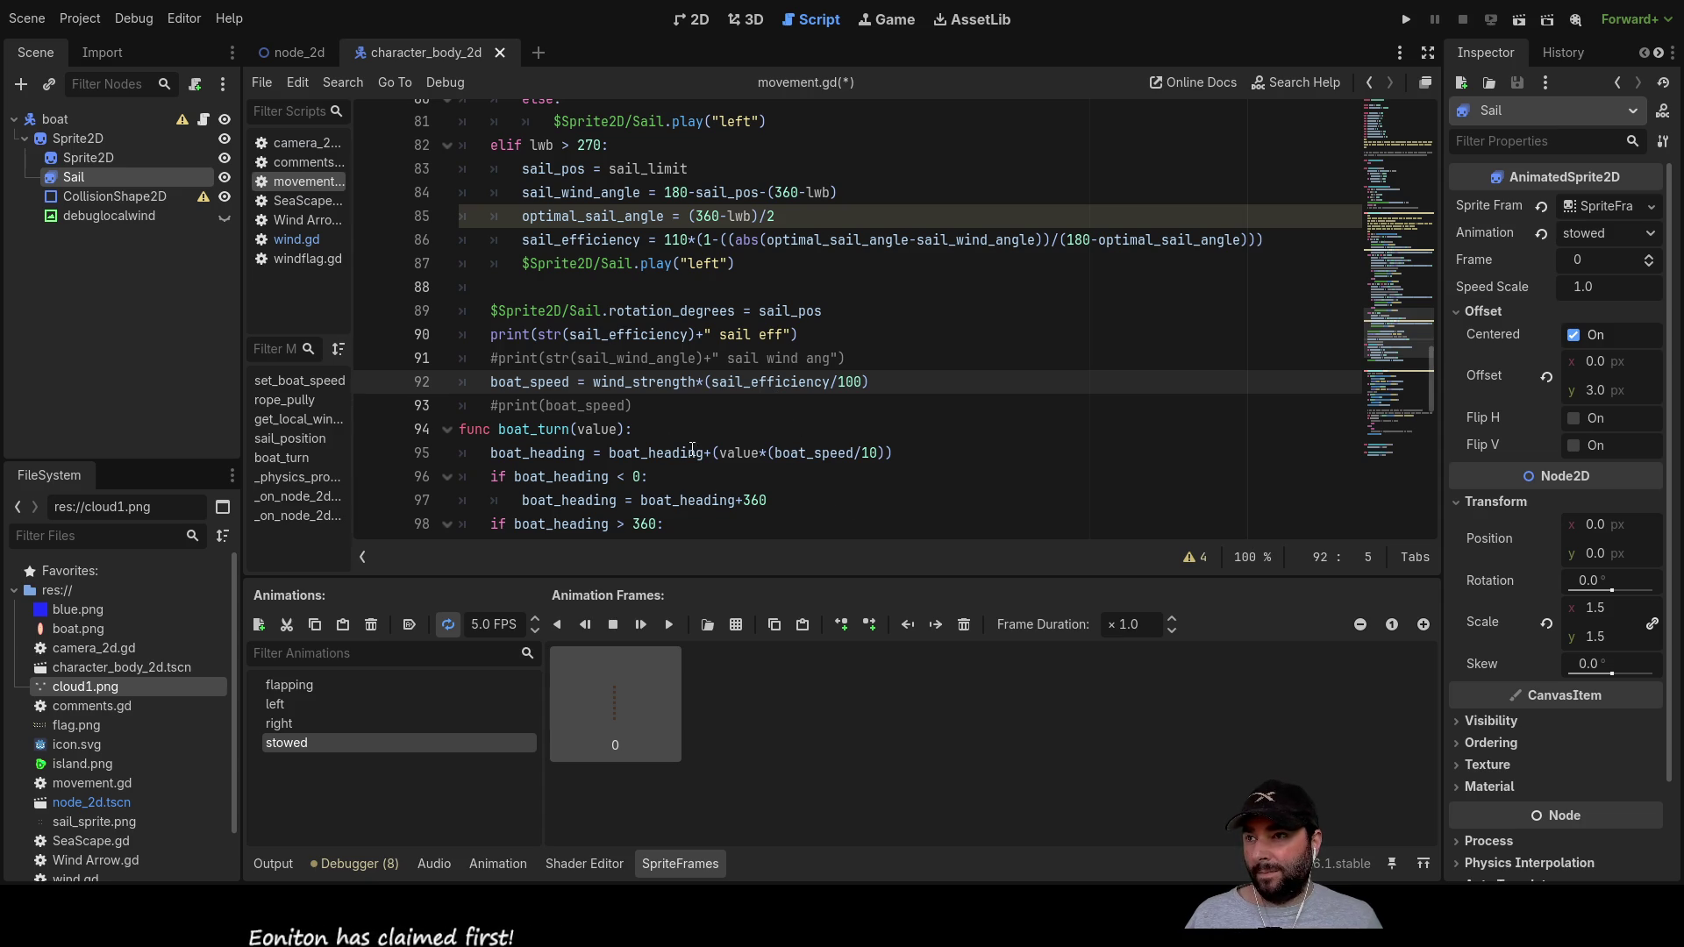
left_click(590, 386)
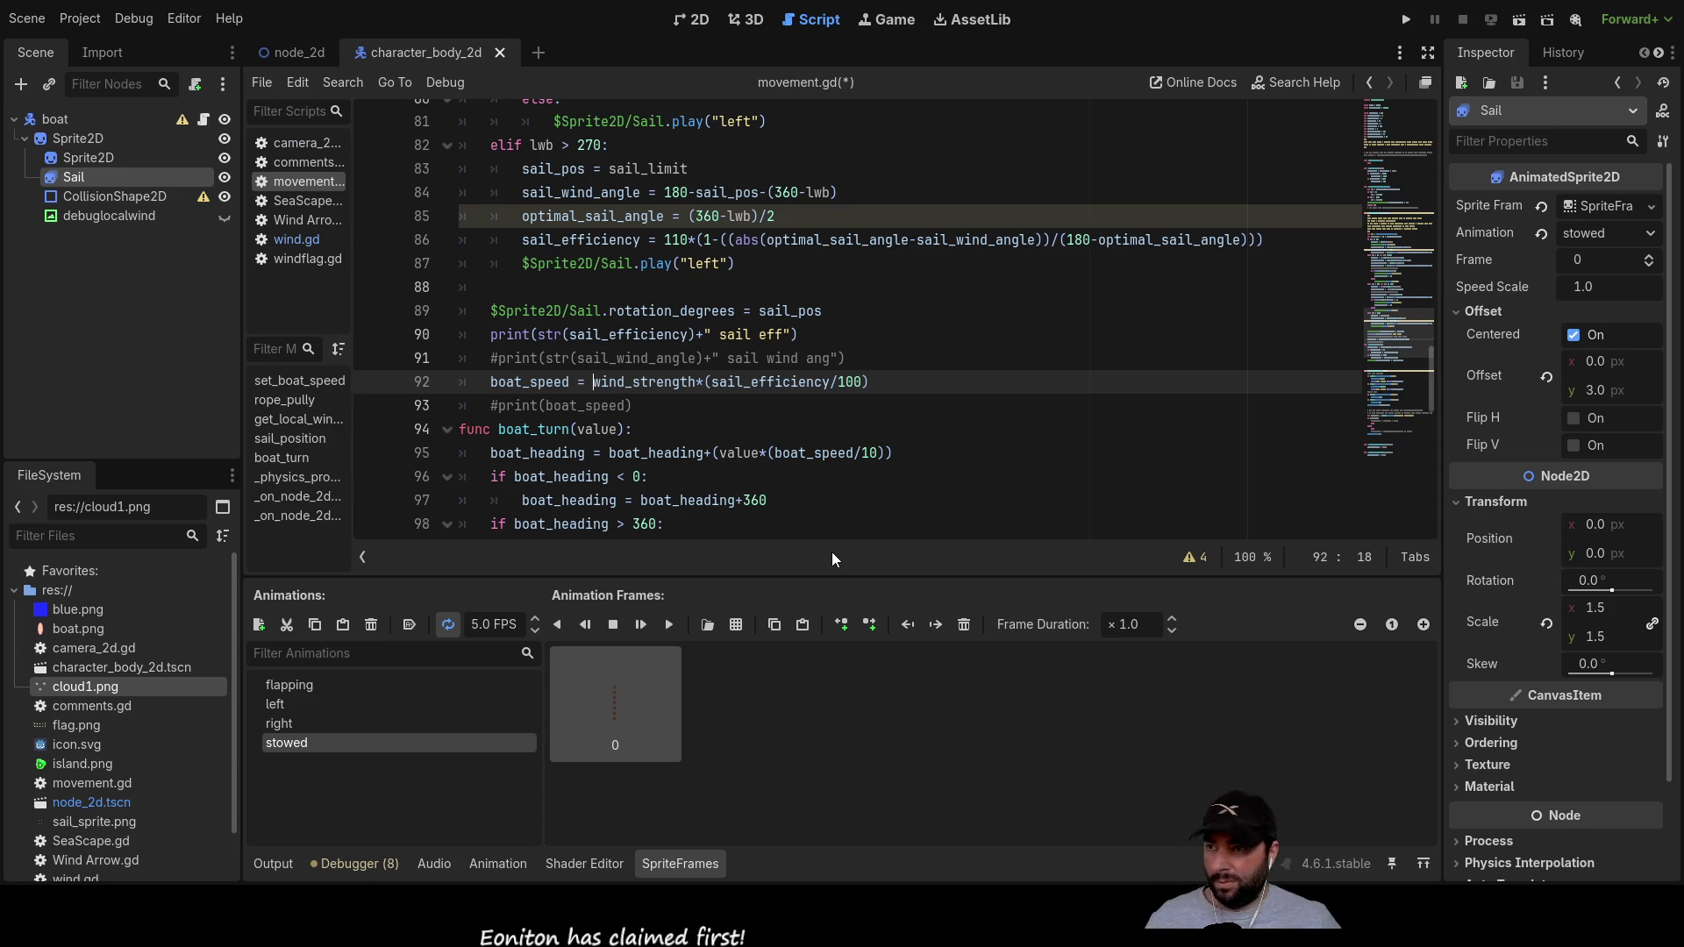
Step: Insert 'boat_speed +' before wind_strength on line 92 so speed accumulates
type("boat")
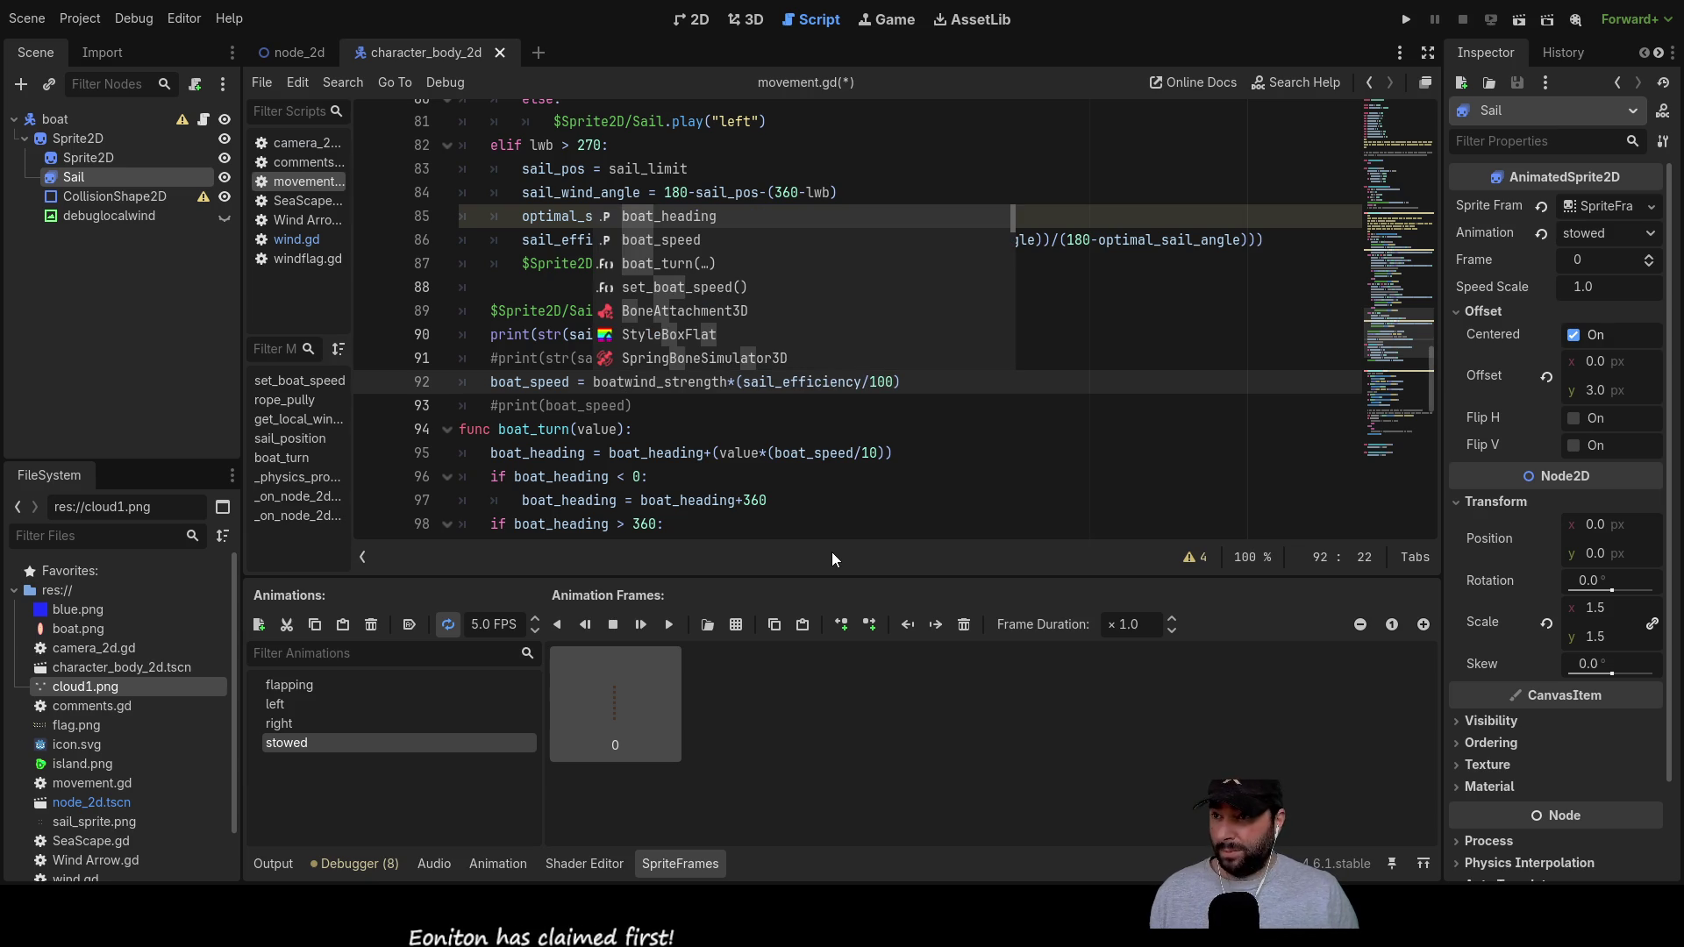
type("_speed")
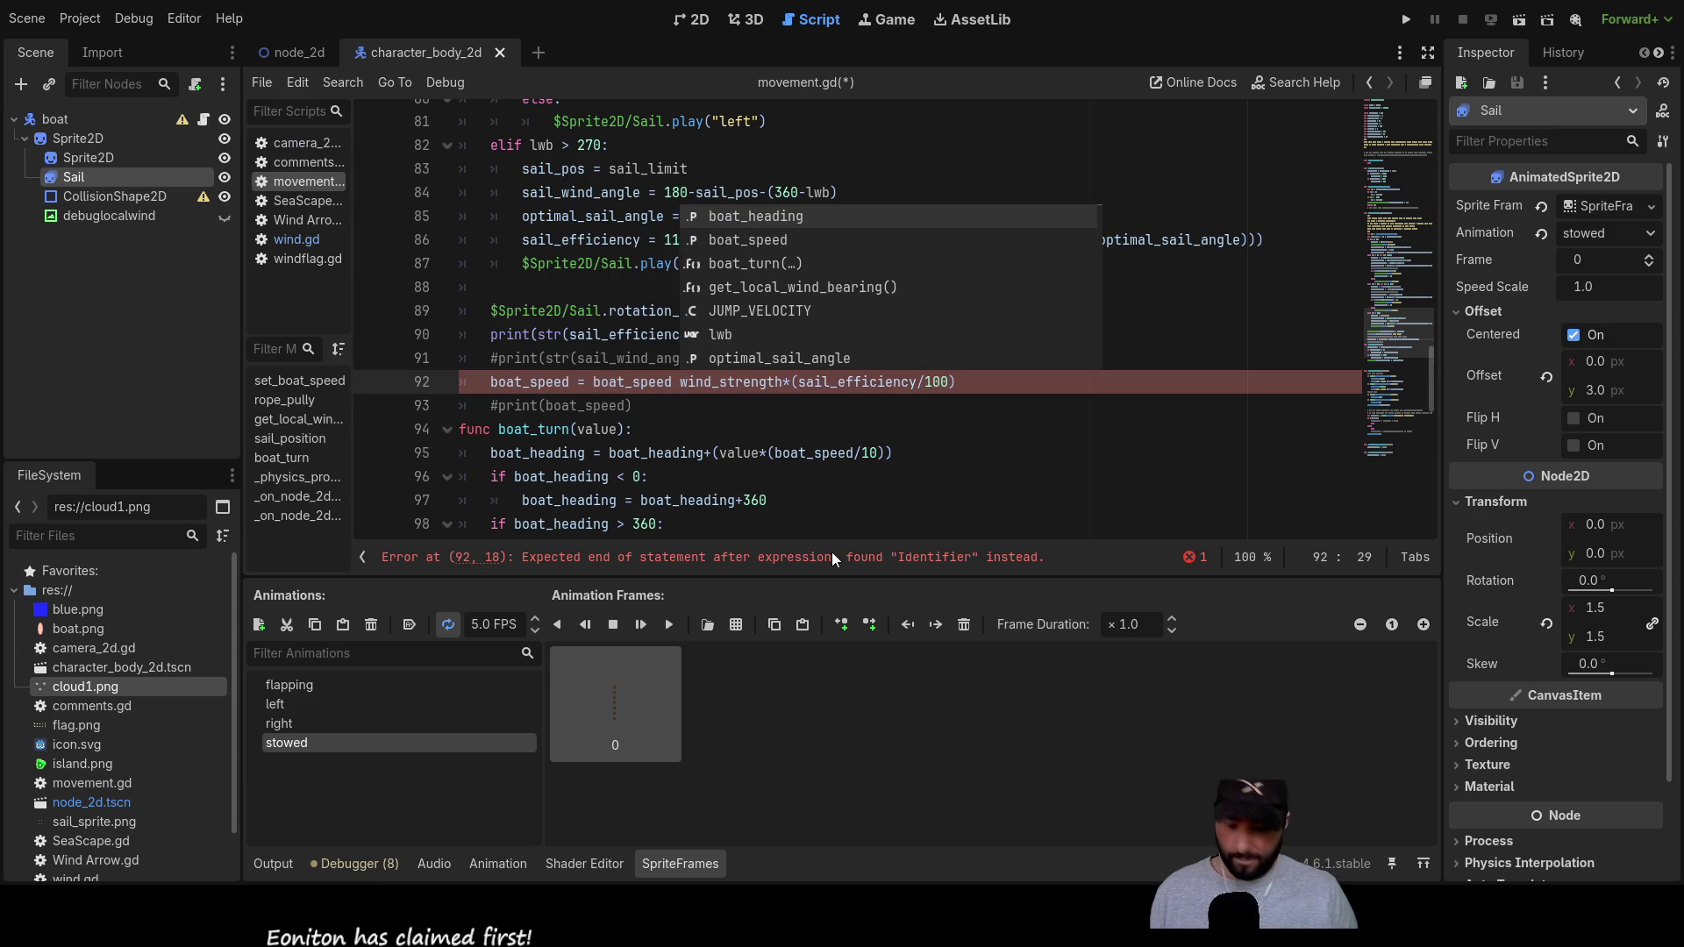
type(" +")
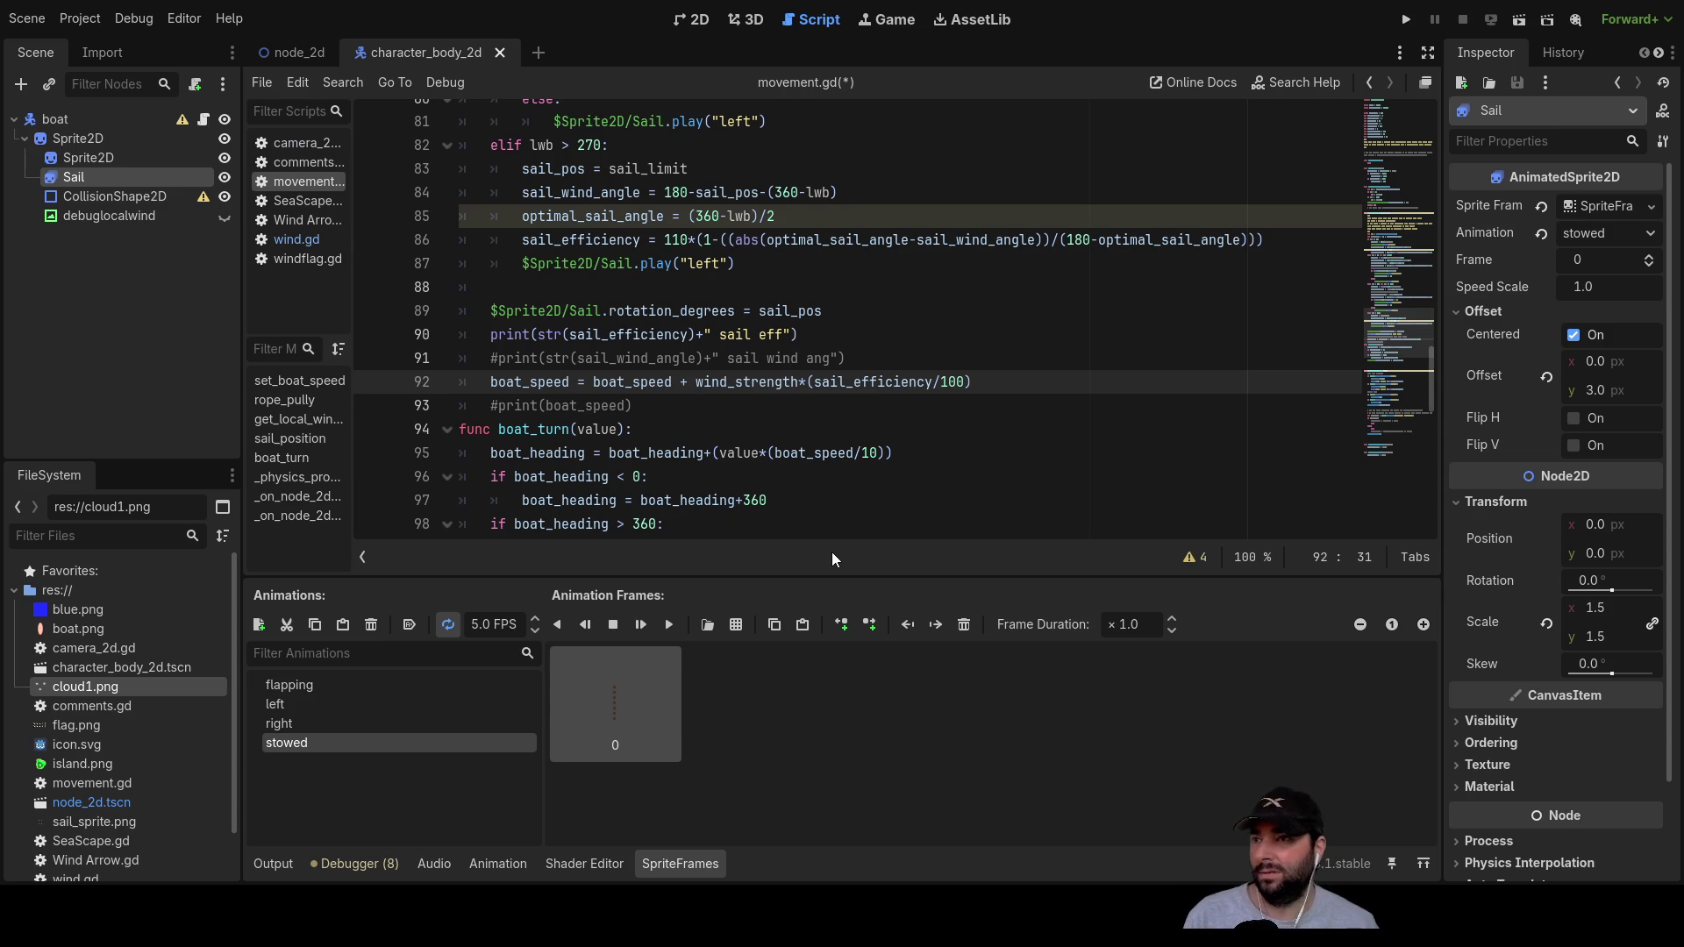
scroll(758, 416, "up", 20)
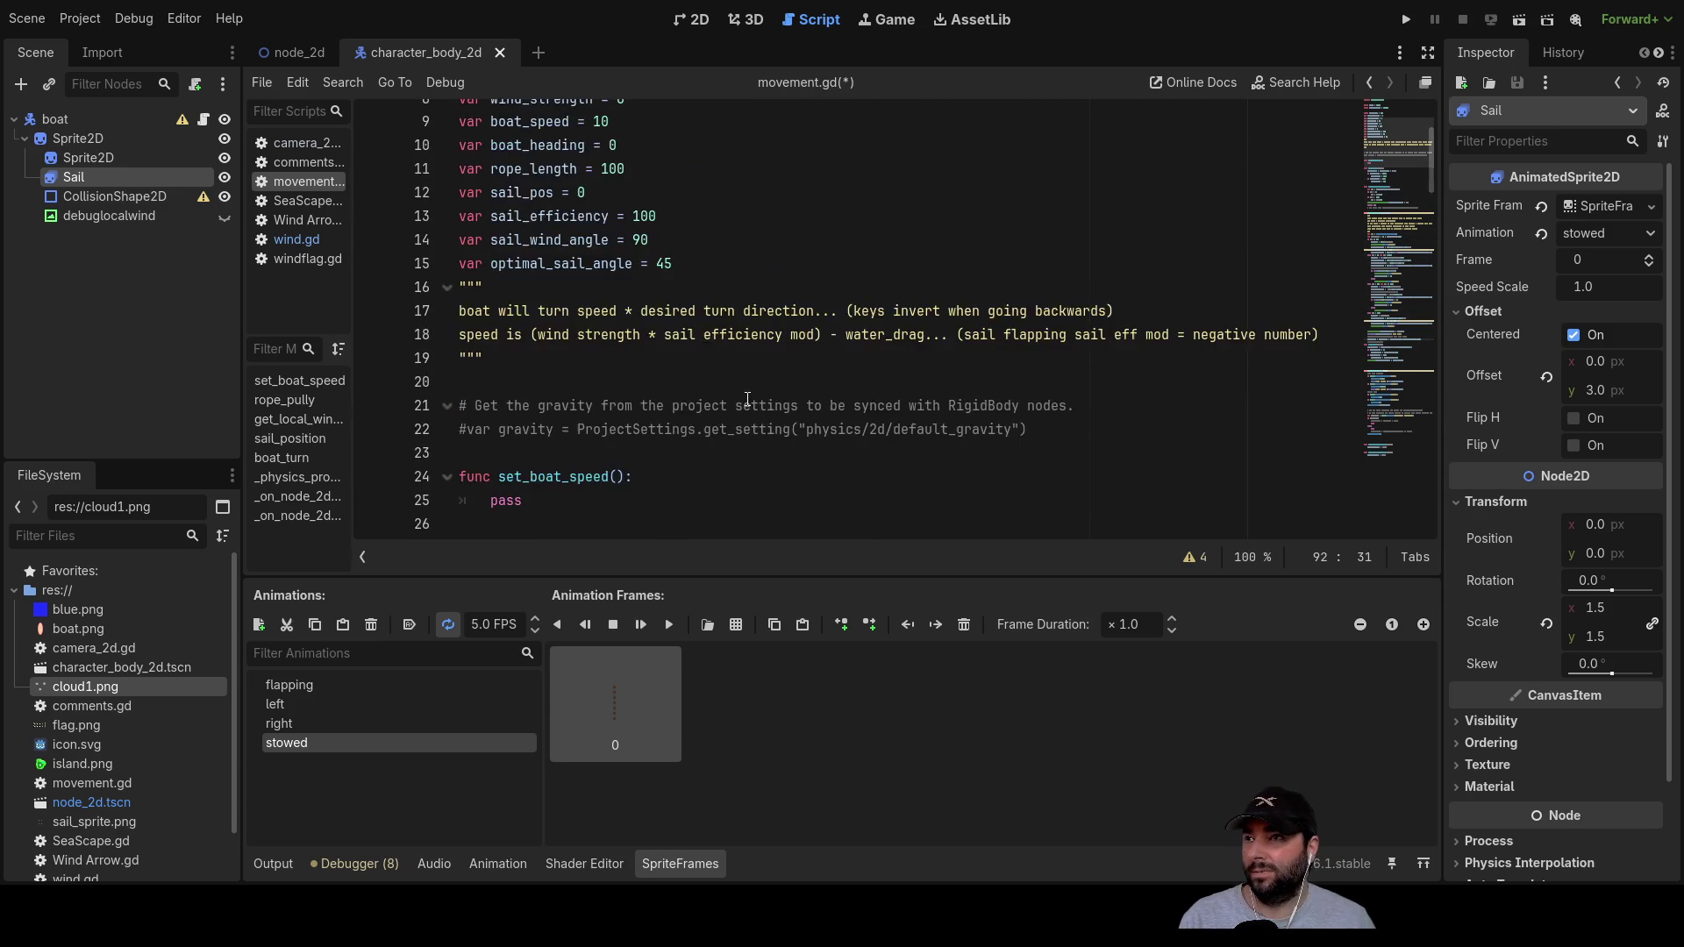
Step: Change boat_speed's starting value on line 9 from 10 to 0
scroll(745, 395, "up", 3)
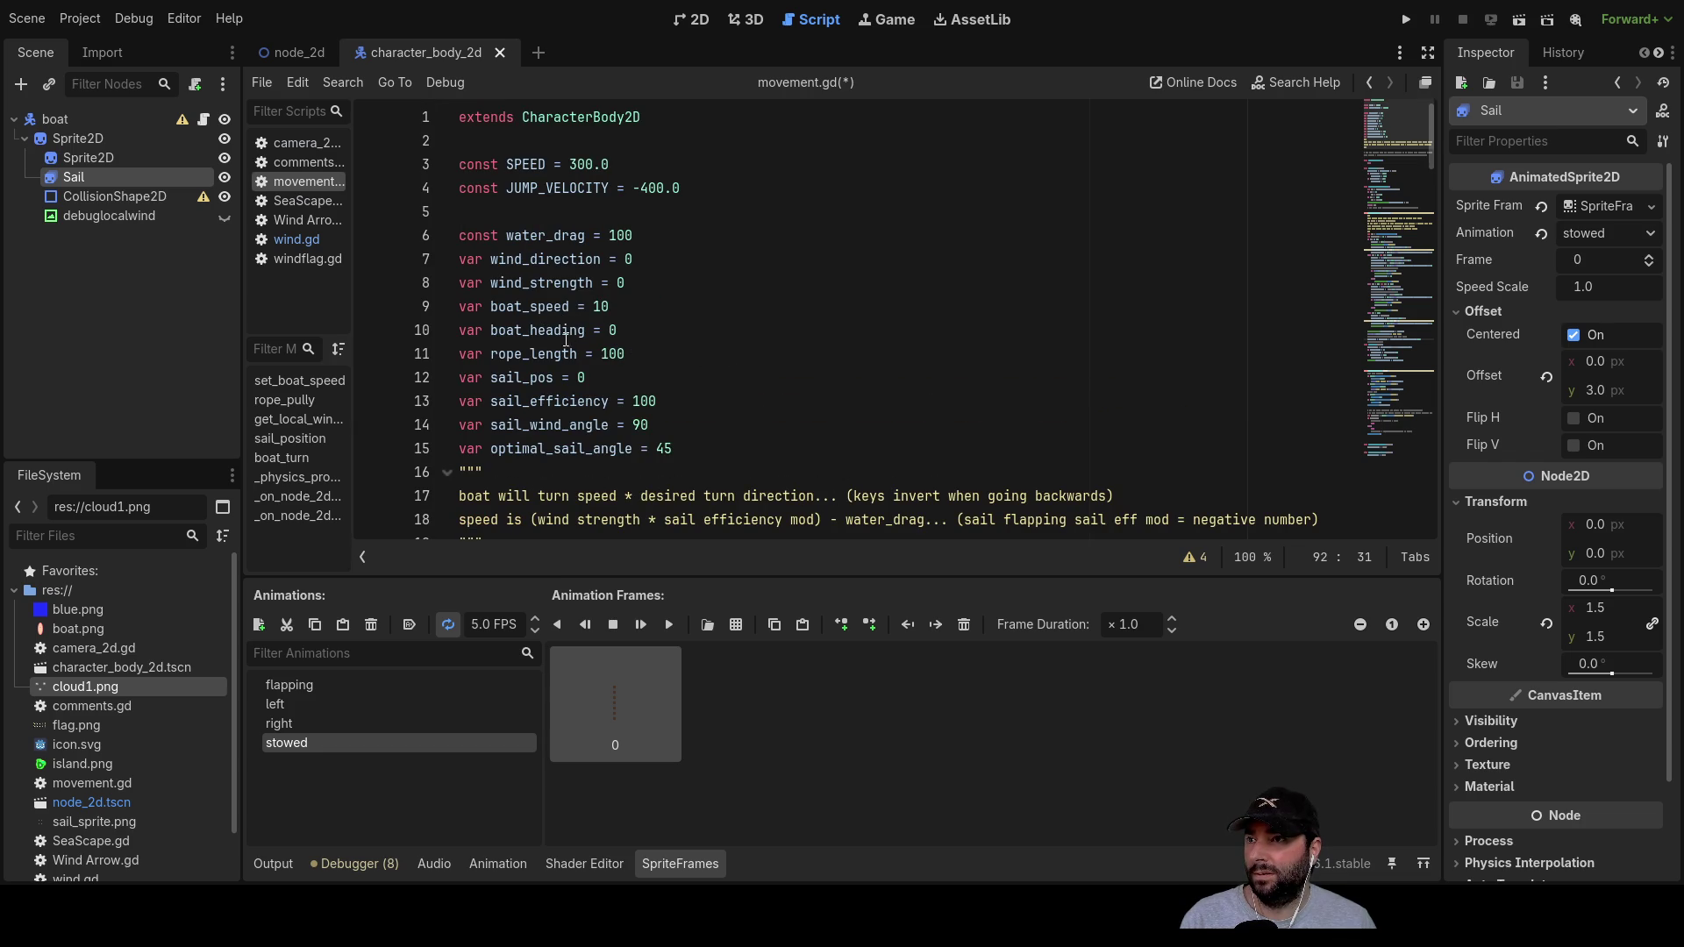
left_click(600, 307)
key("BackSpace")
Step: Add blank lines after the lwb > 270 branch, pushing the sail rotation line to 90
left_click(719, 378)
scroll(772, 368, "down", 15)
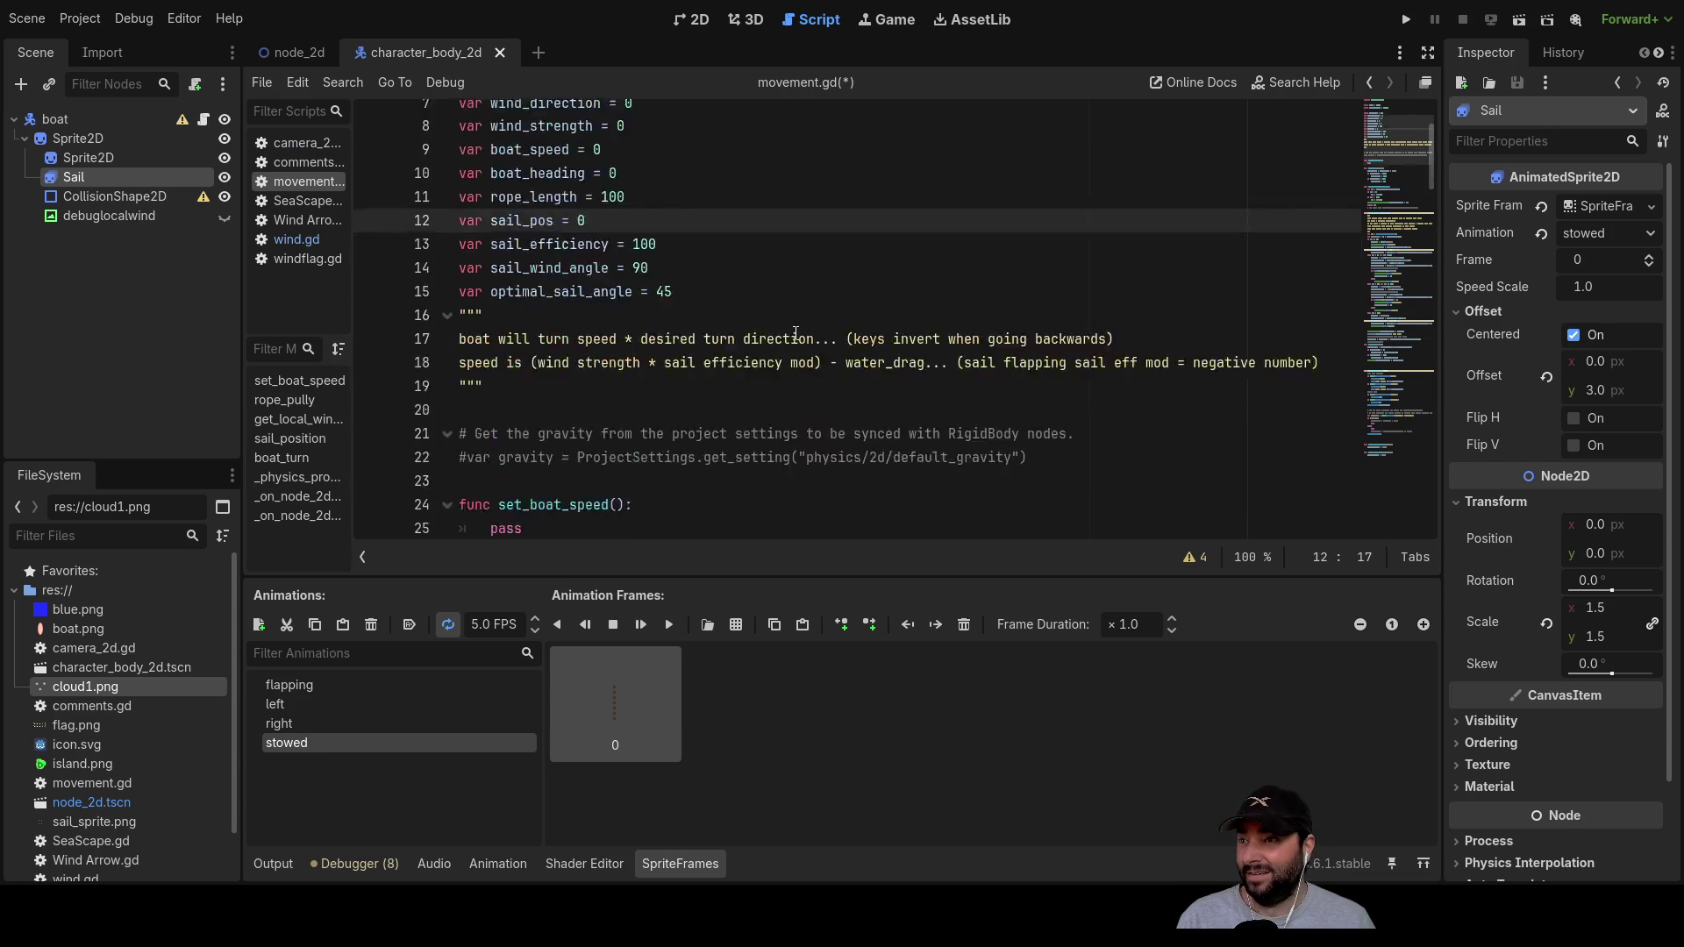
scroll(805, 333, "down", 5)
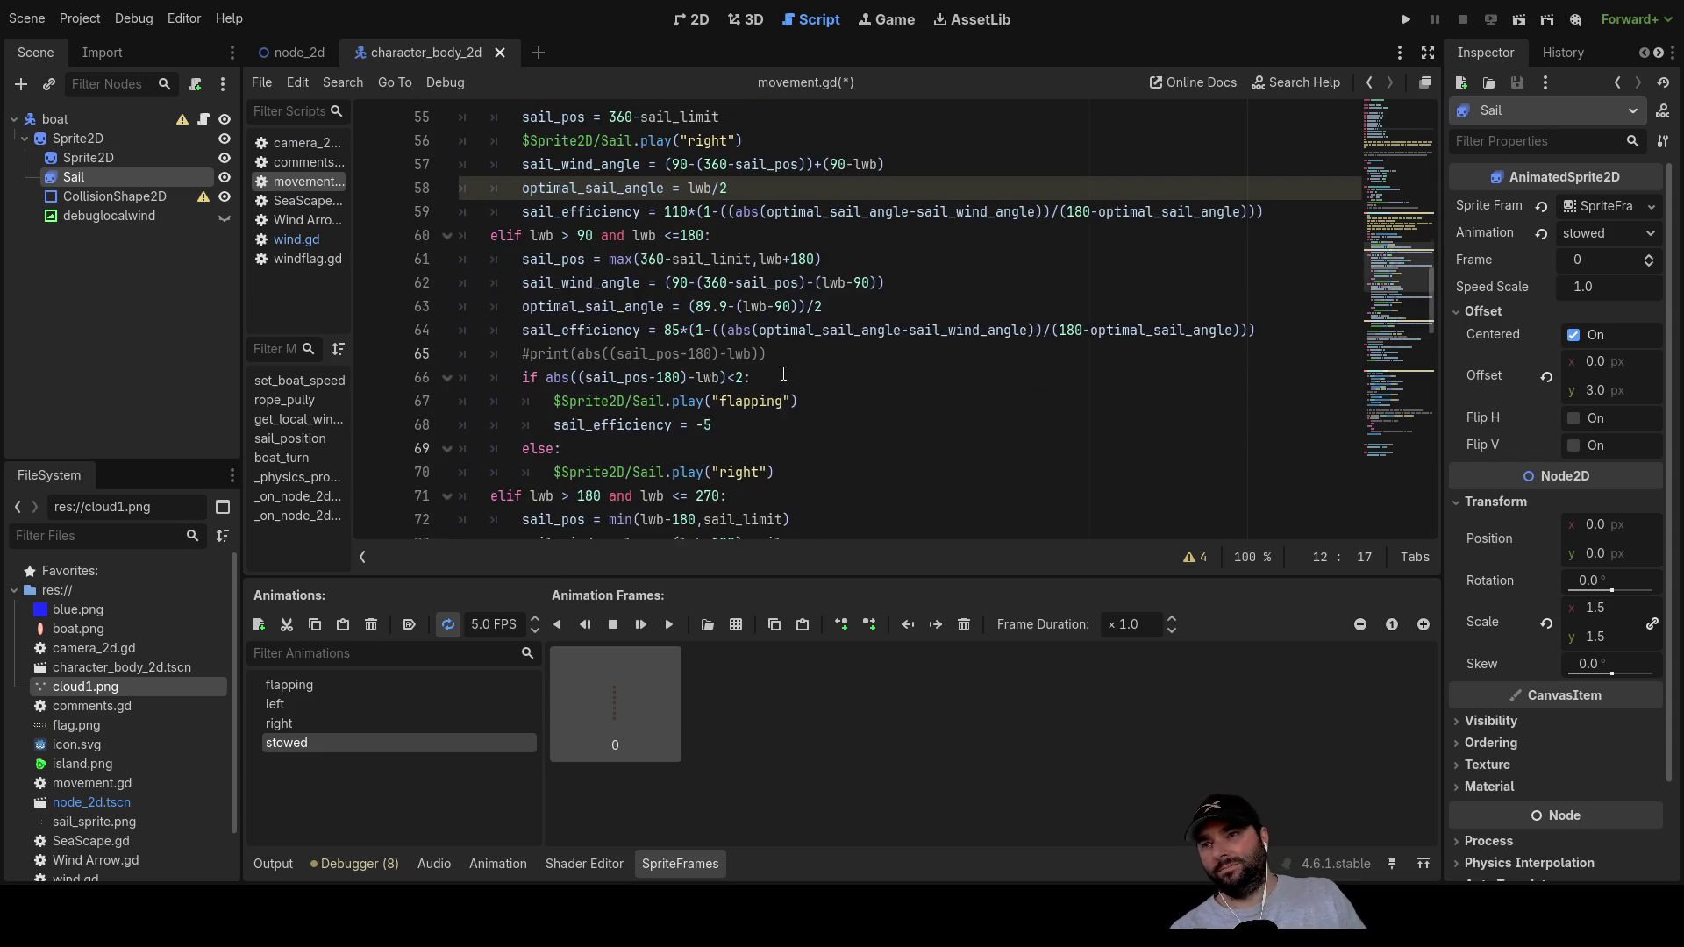
scroll(743, 397, "up", 9)
scroll(743, 397, "up", 9)
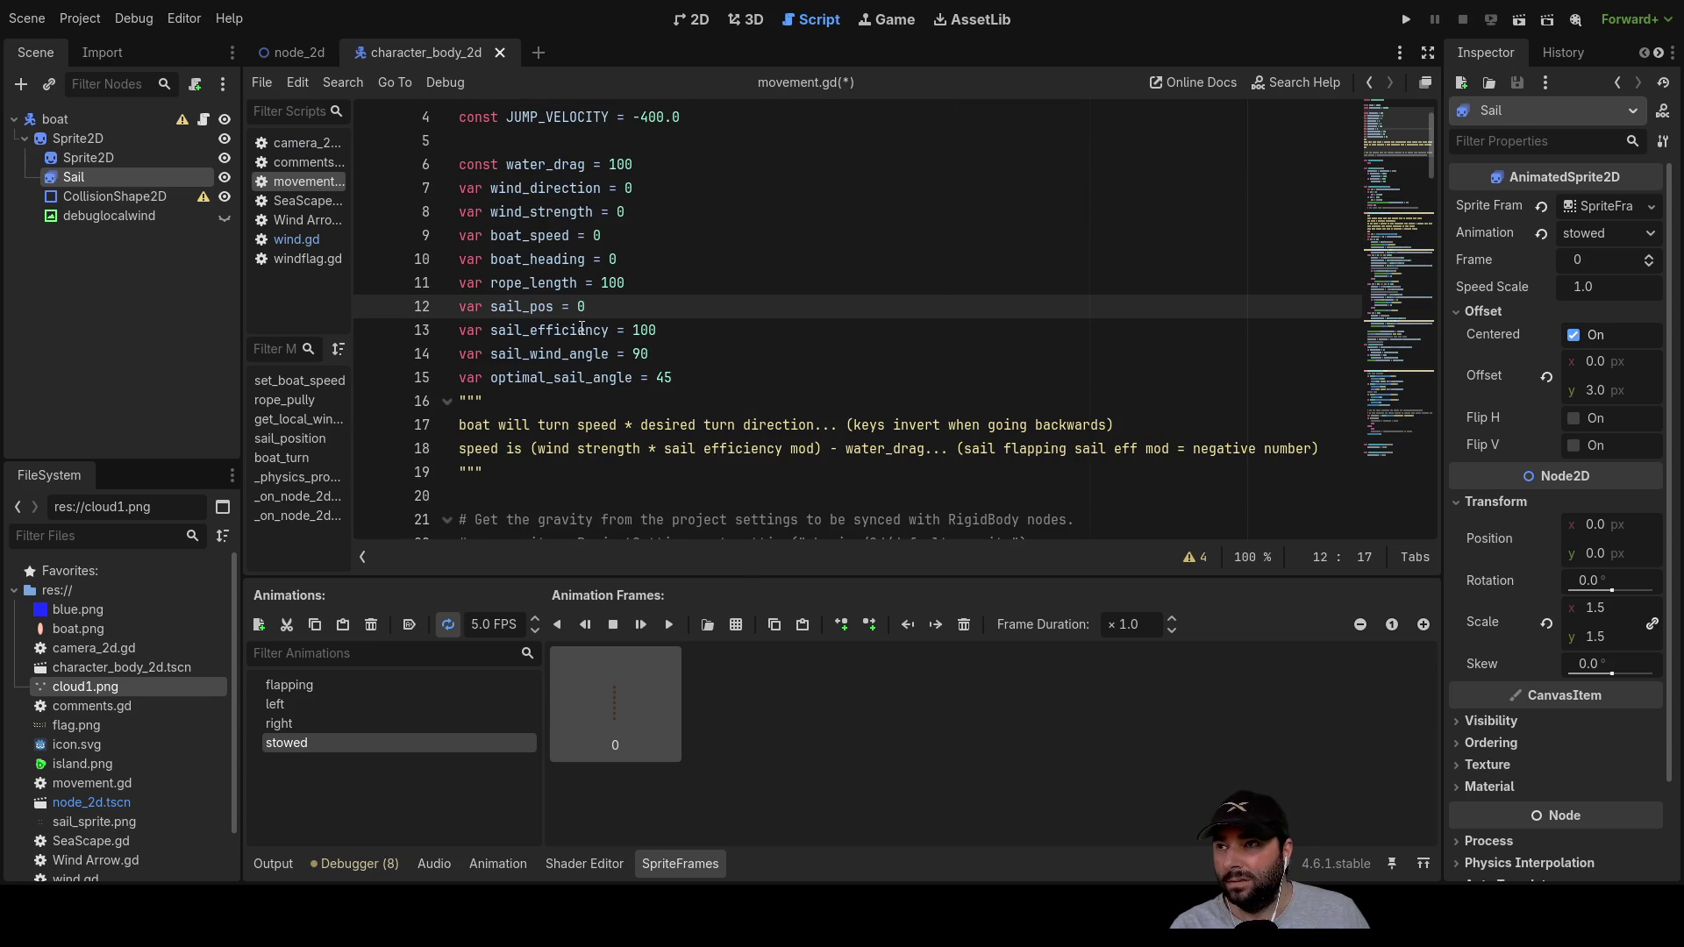
scroll(668, 359, "down", 6)
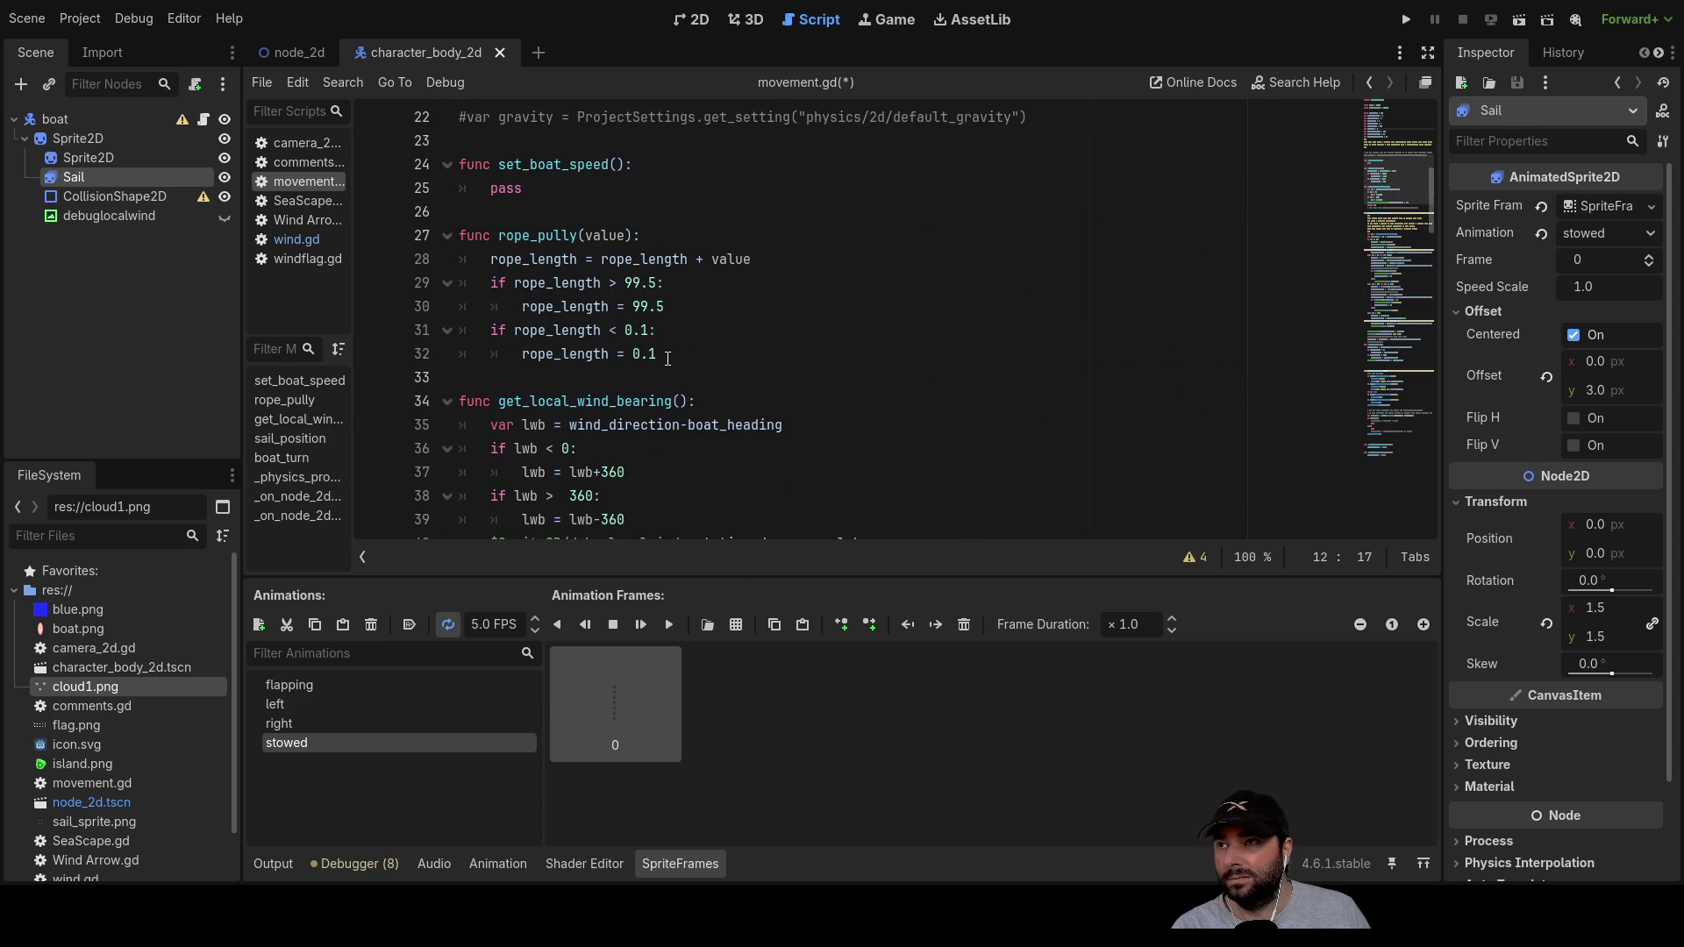
scroll(667, 359, "down", 4)
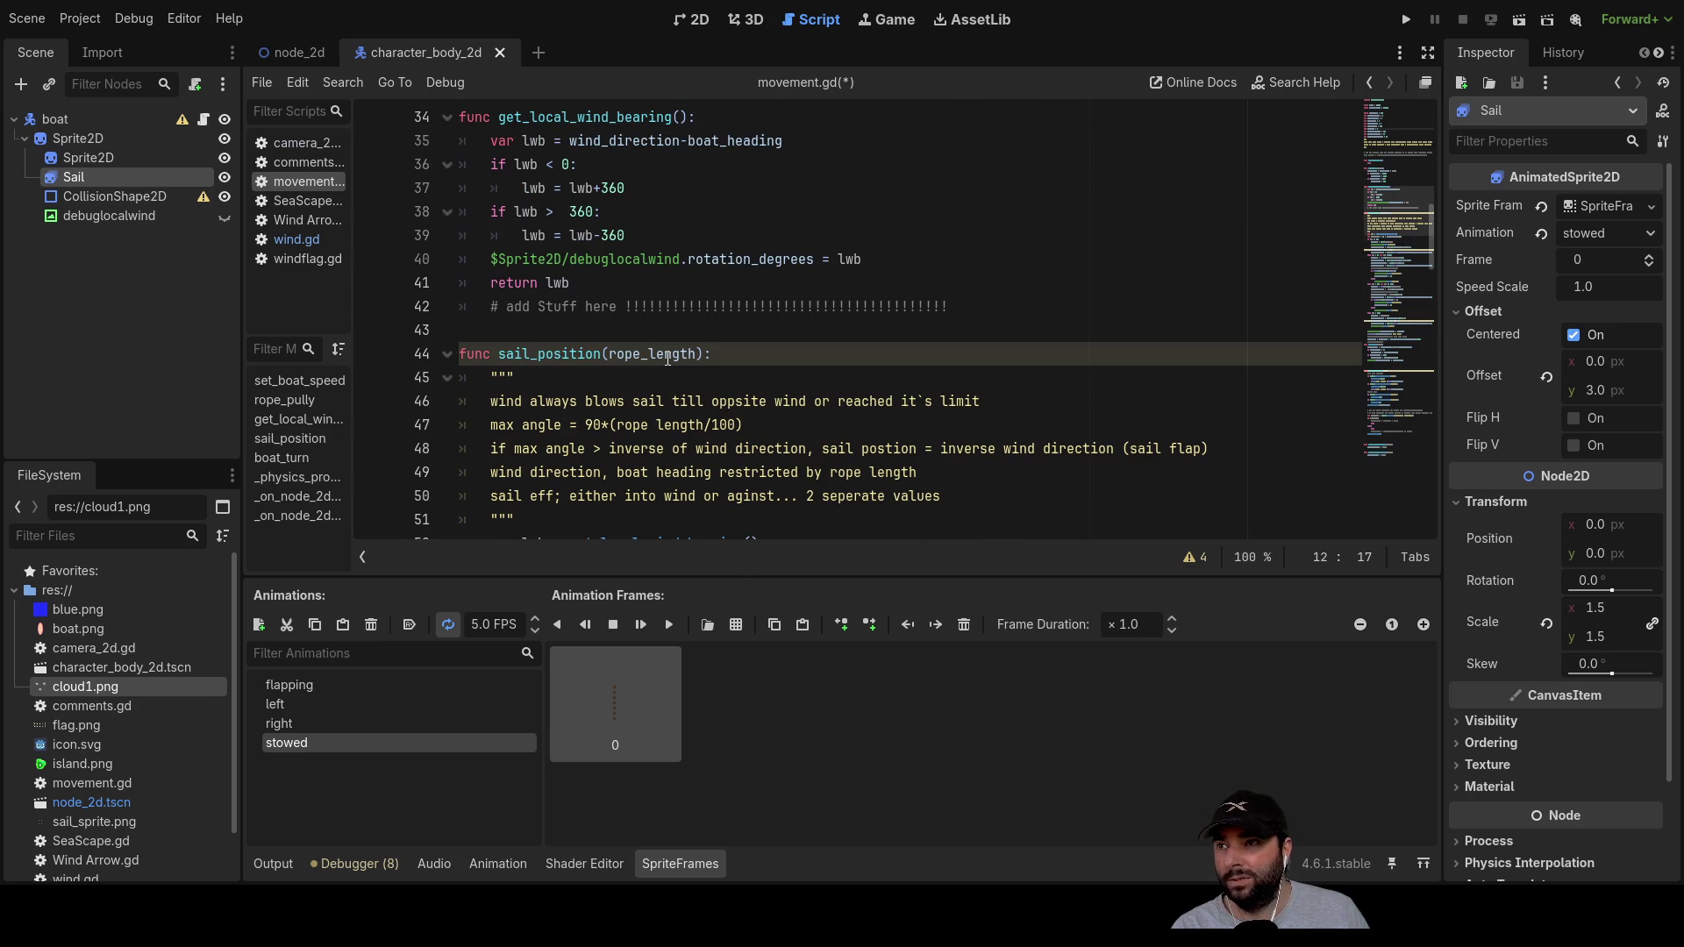
scroll(667, 359, "down", 2)
scroll(667, 359, "up", 3)
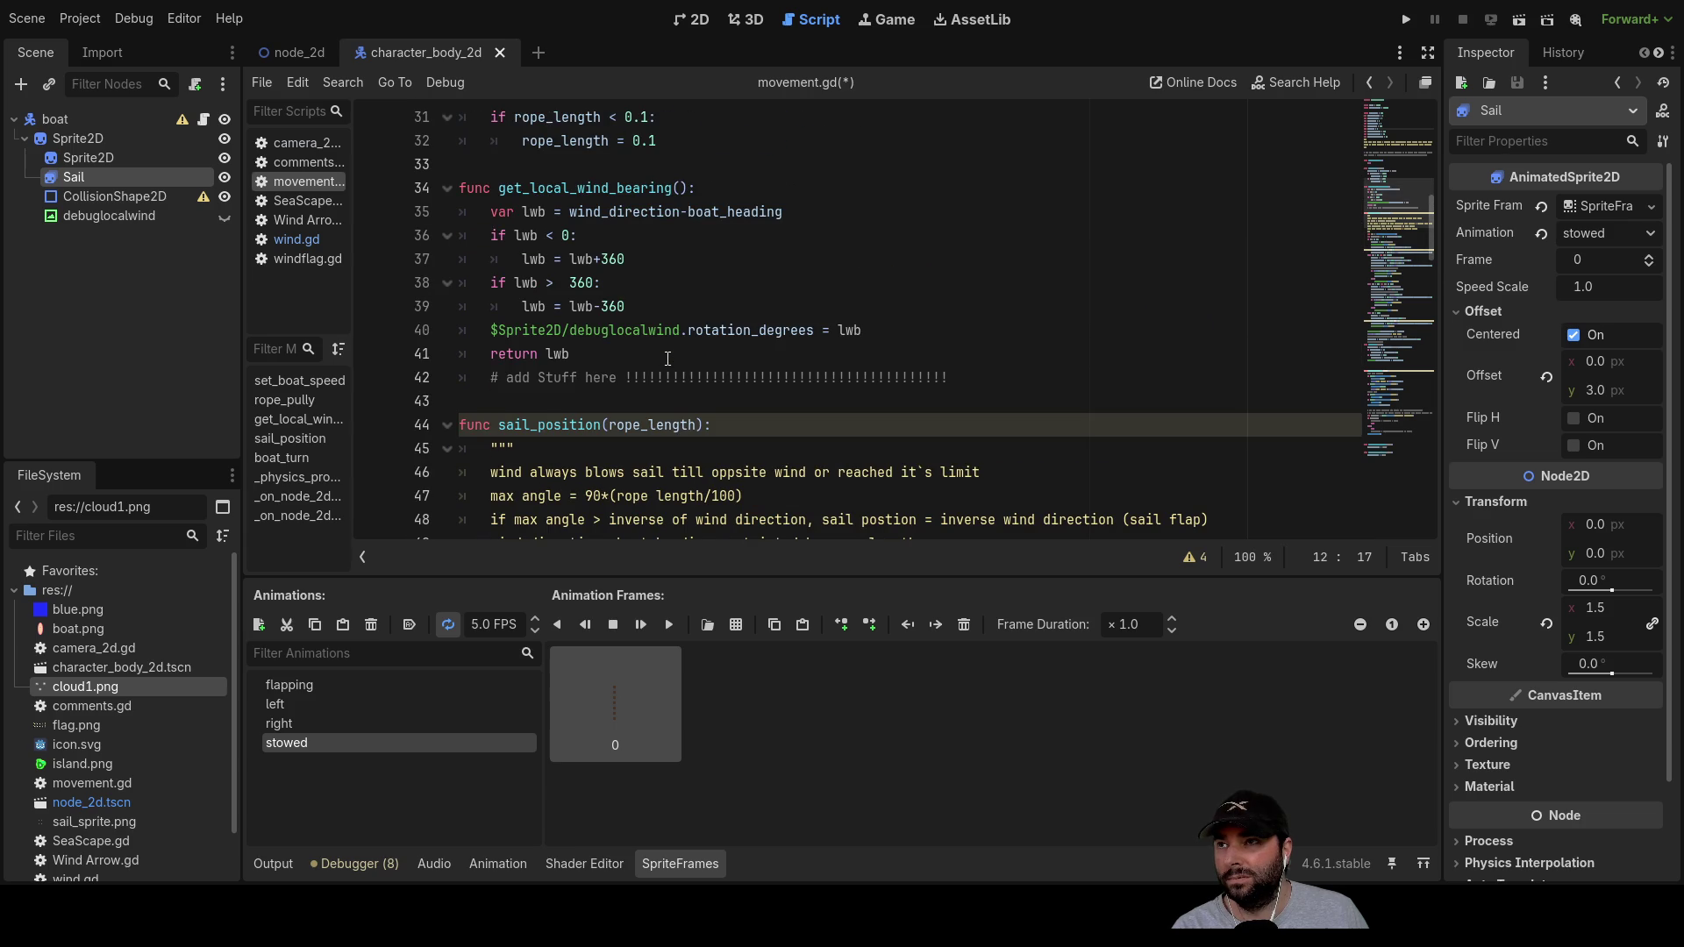
scroll(667, 359, "down", 2)
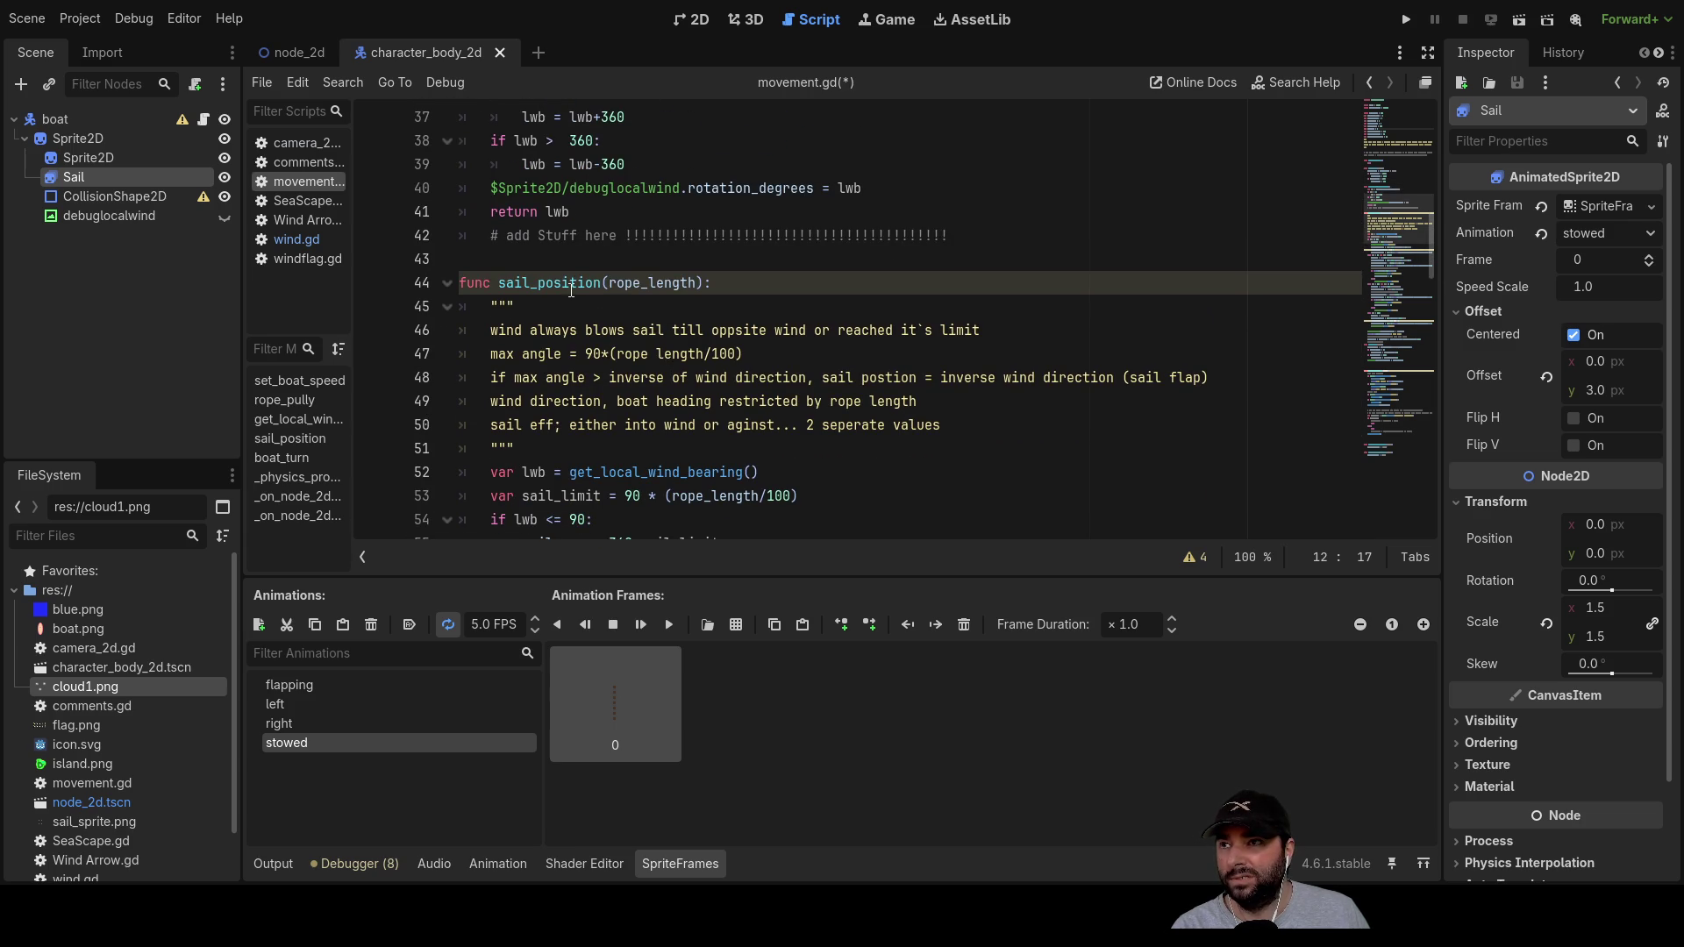
scroll(571, 289, "down", 4)
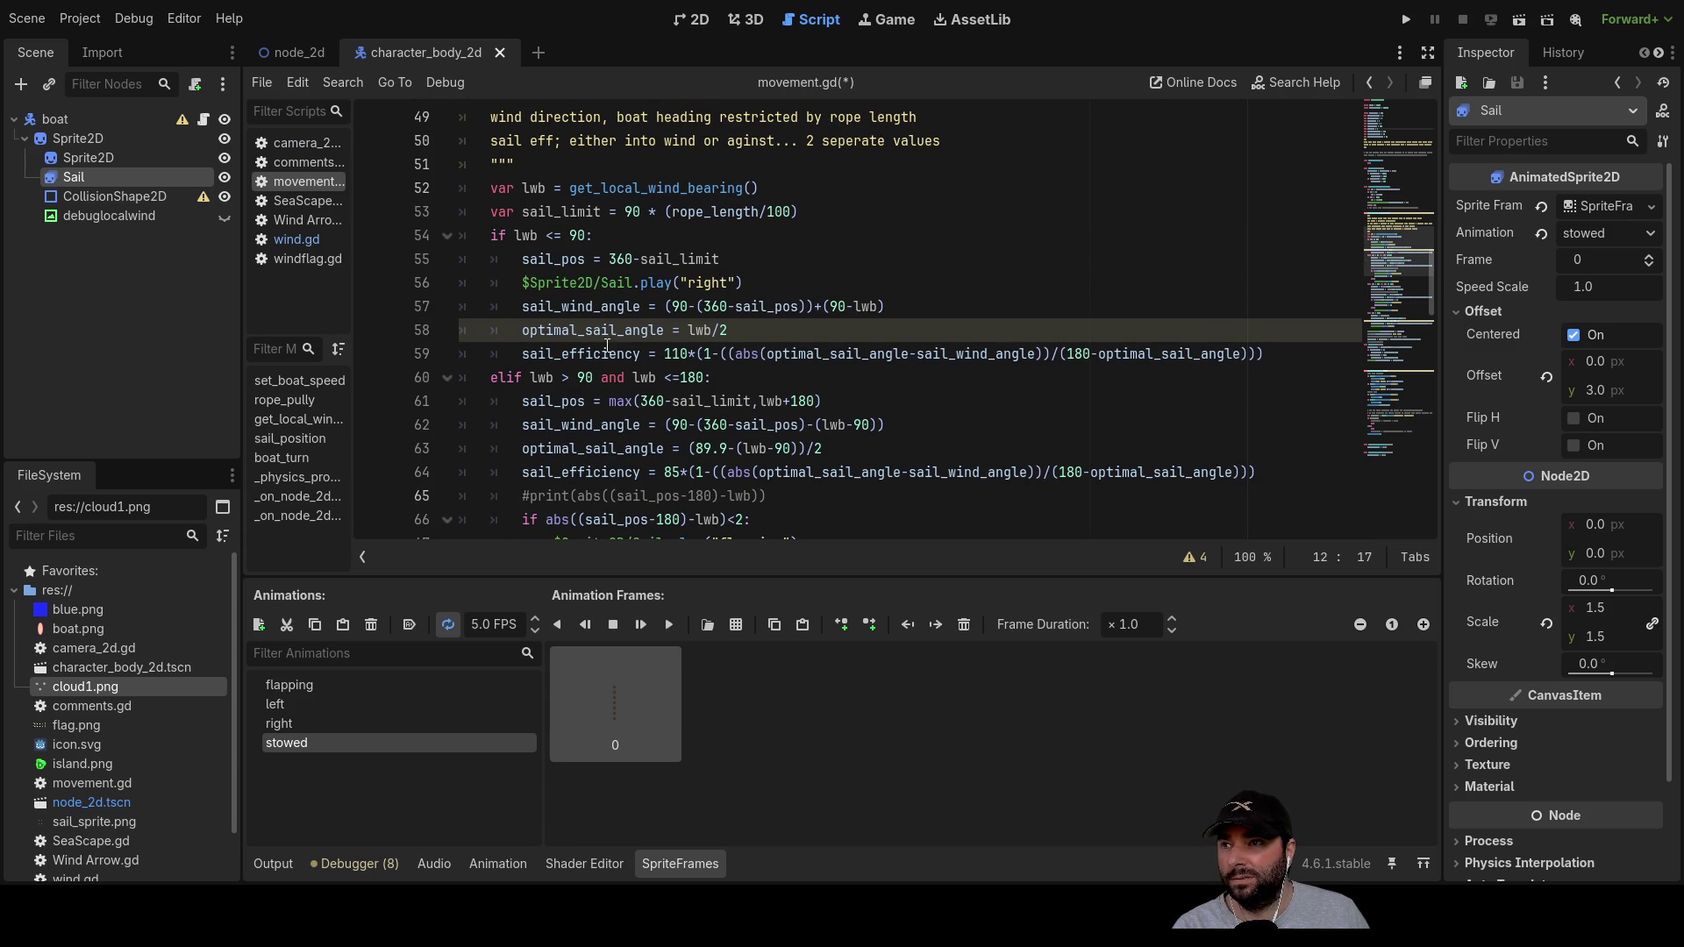
scroll(607, 345, "down", 8)
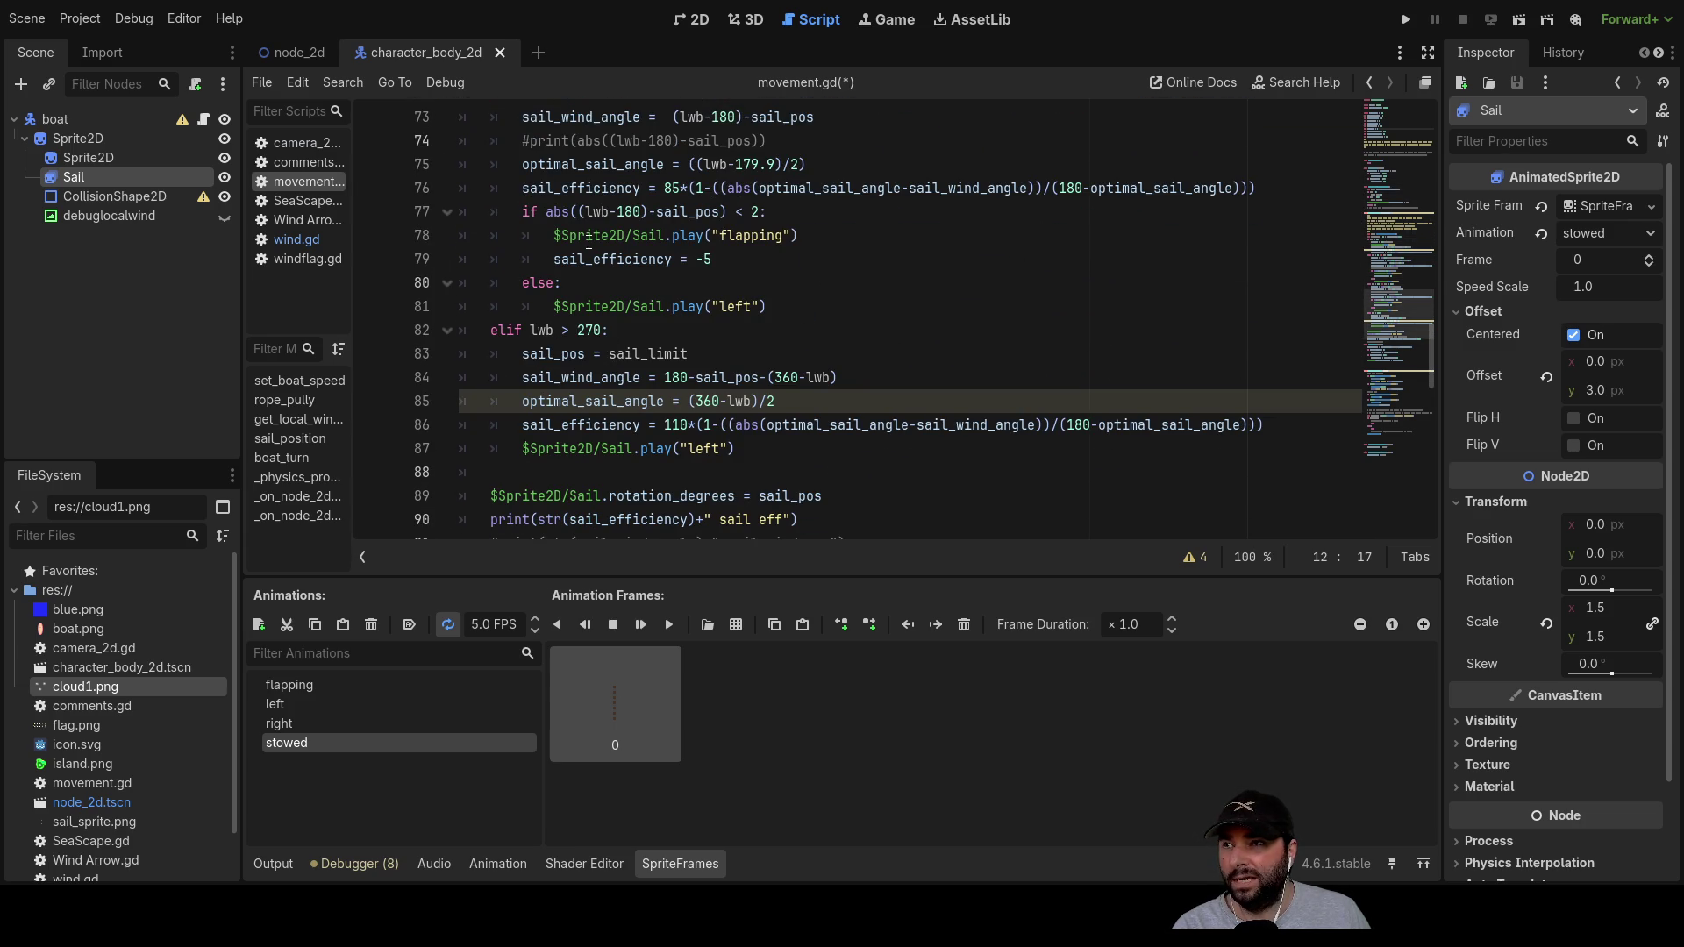
scroll(626, 418, "down", 3)
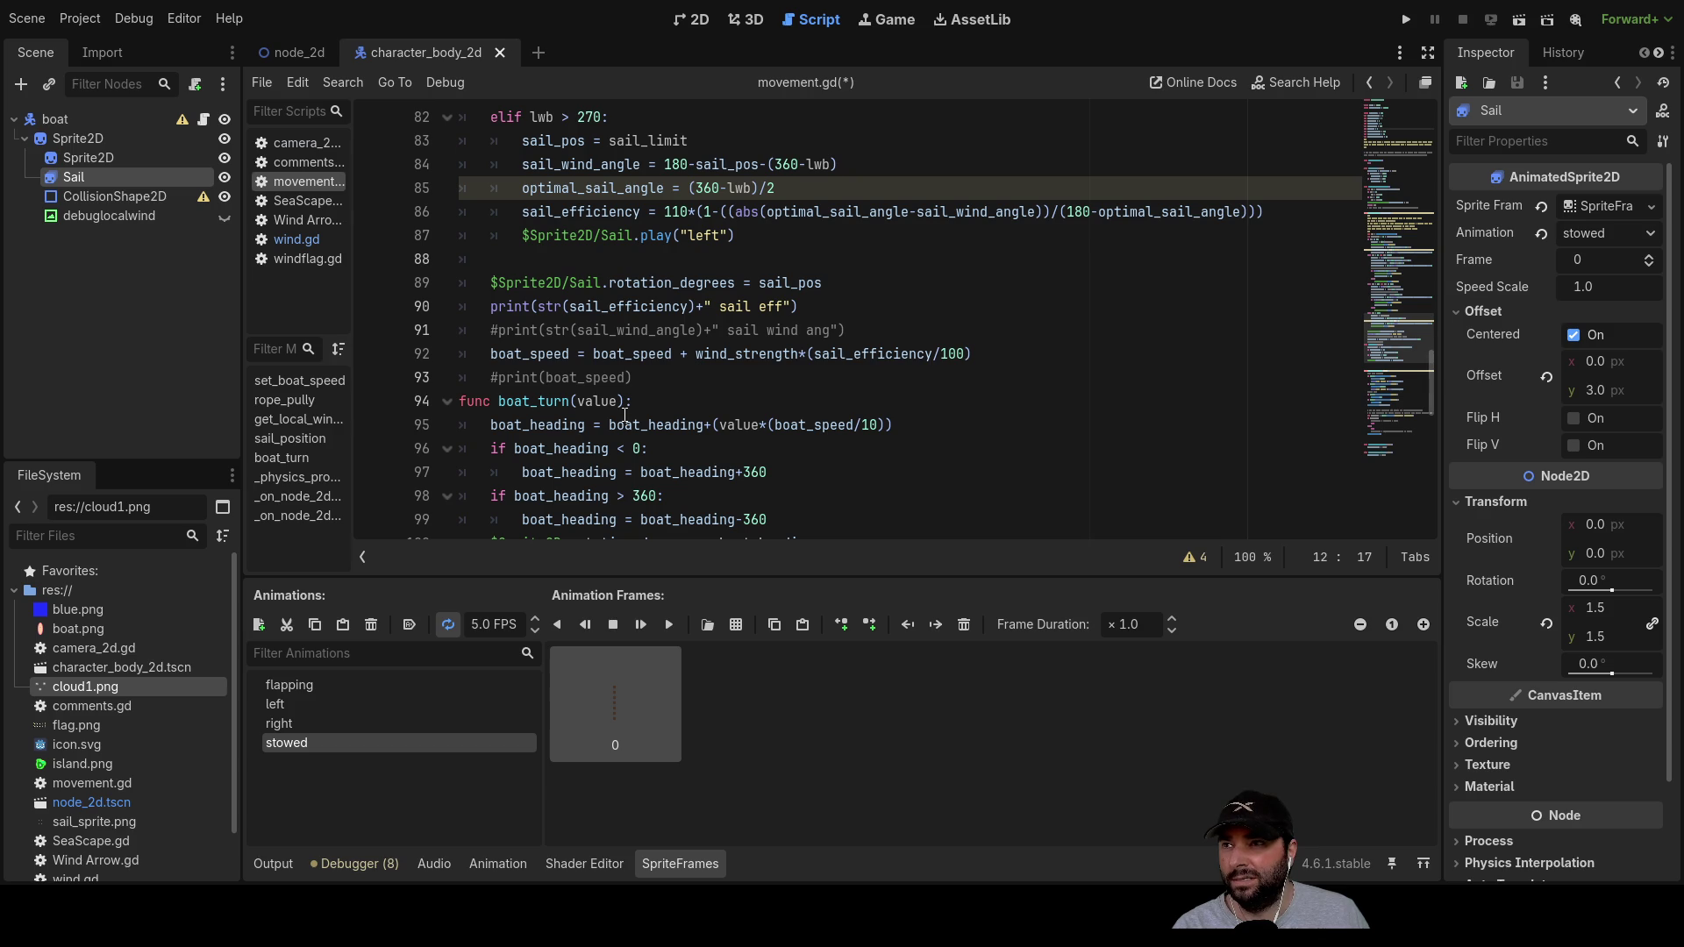
scroll(626, 412, "up", 13)
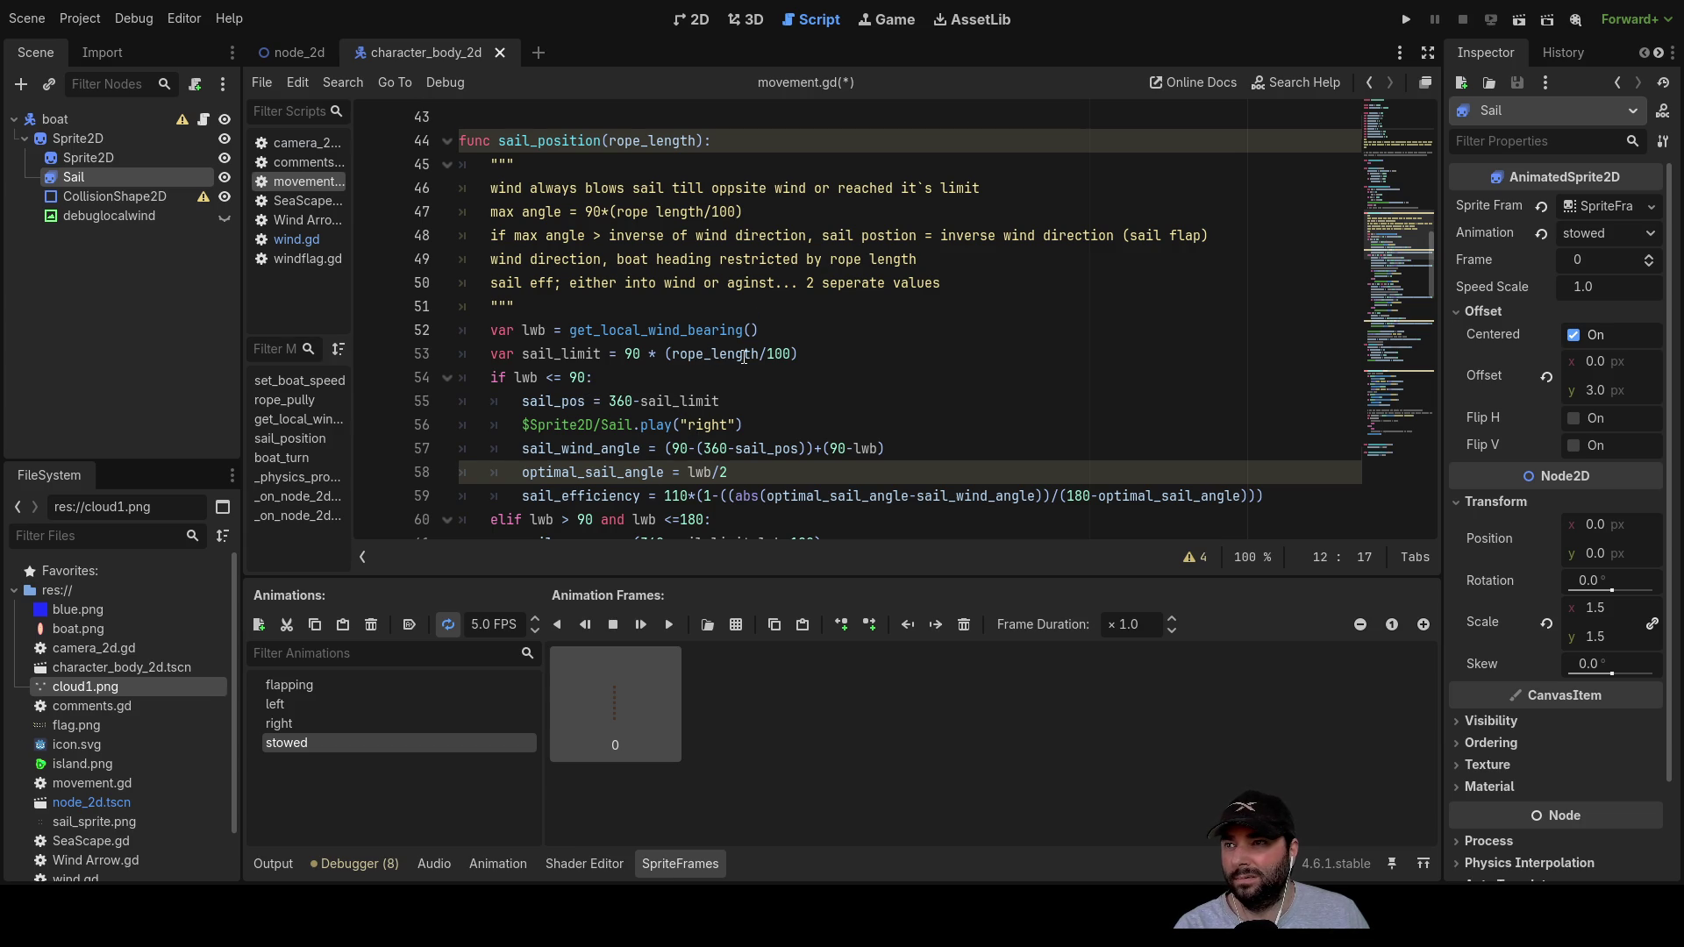
scroll(744, 356, "down", 7)
scroll(648, 348, "down", 4)
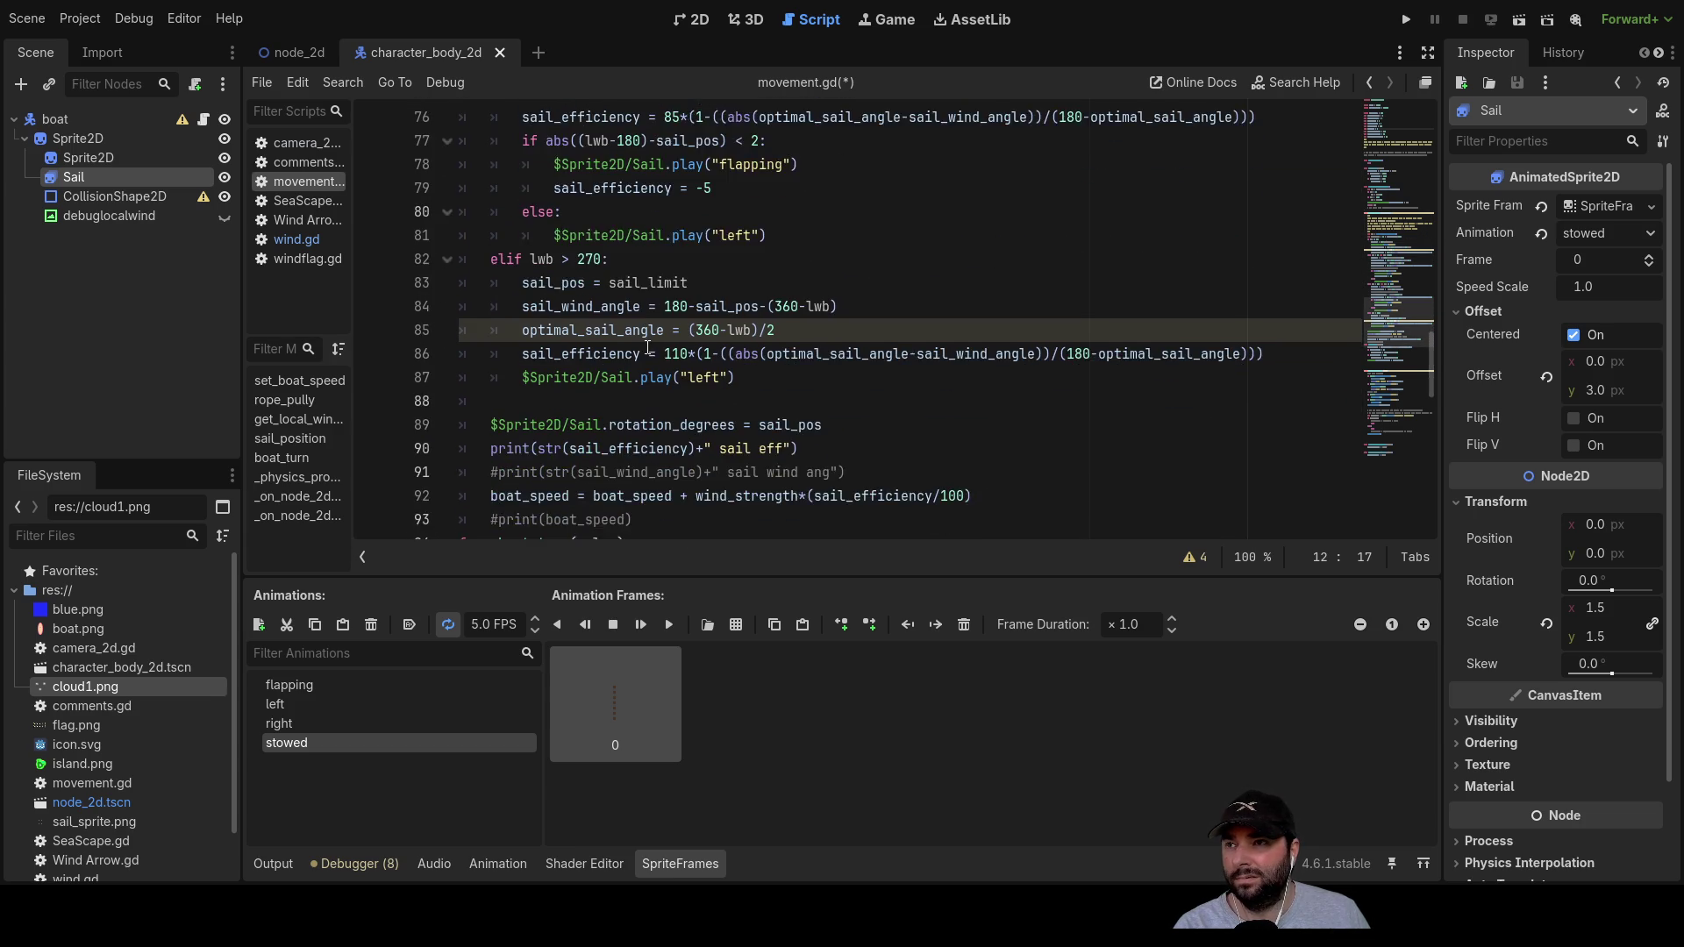
scroll(647, 348, "down", 1)
left_click(523, 327)
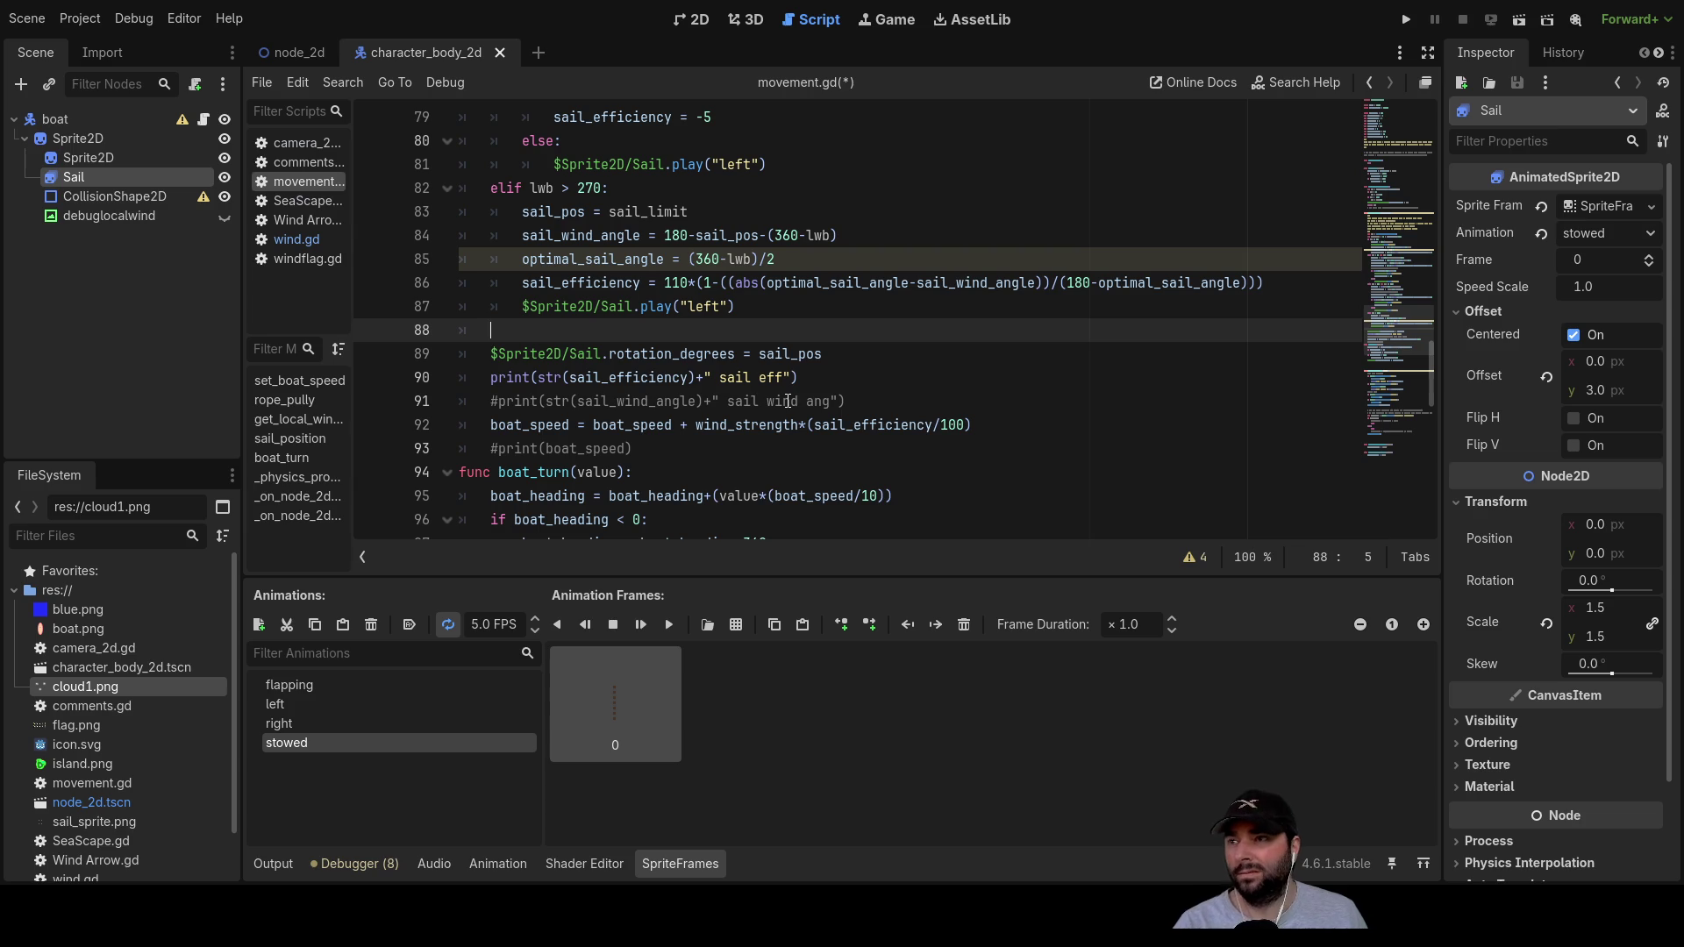
scroll(788, 401, "down", 2)
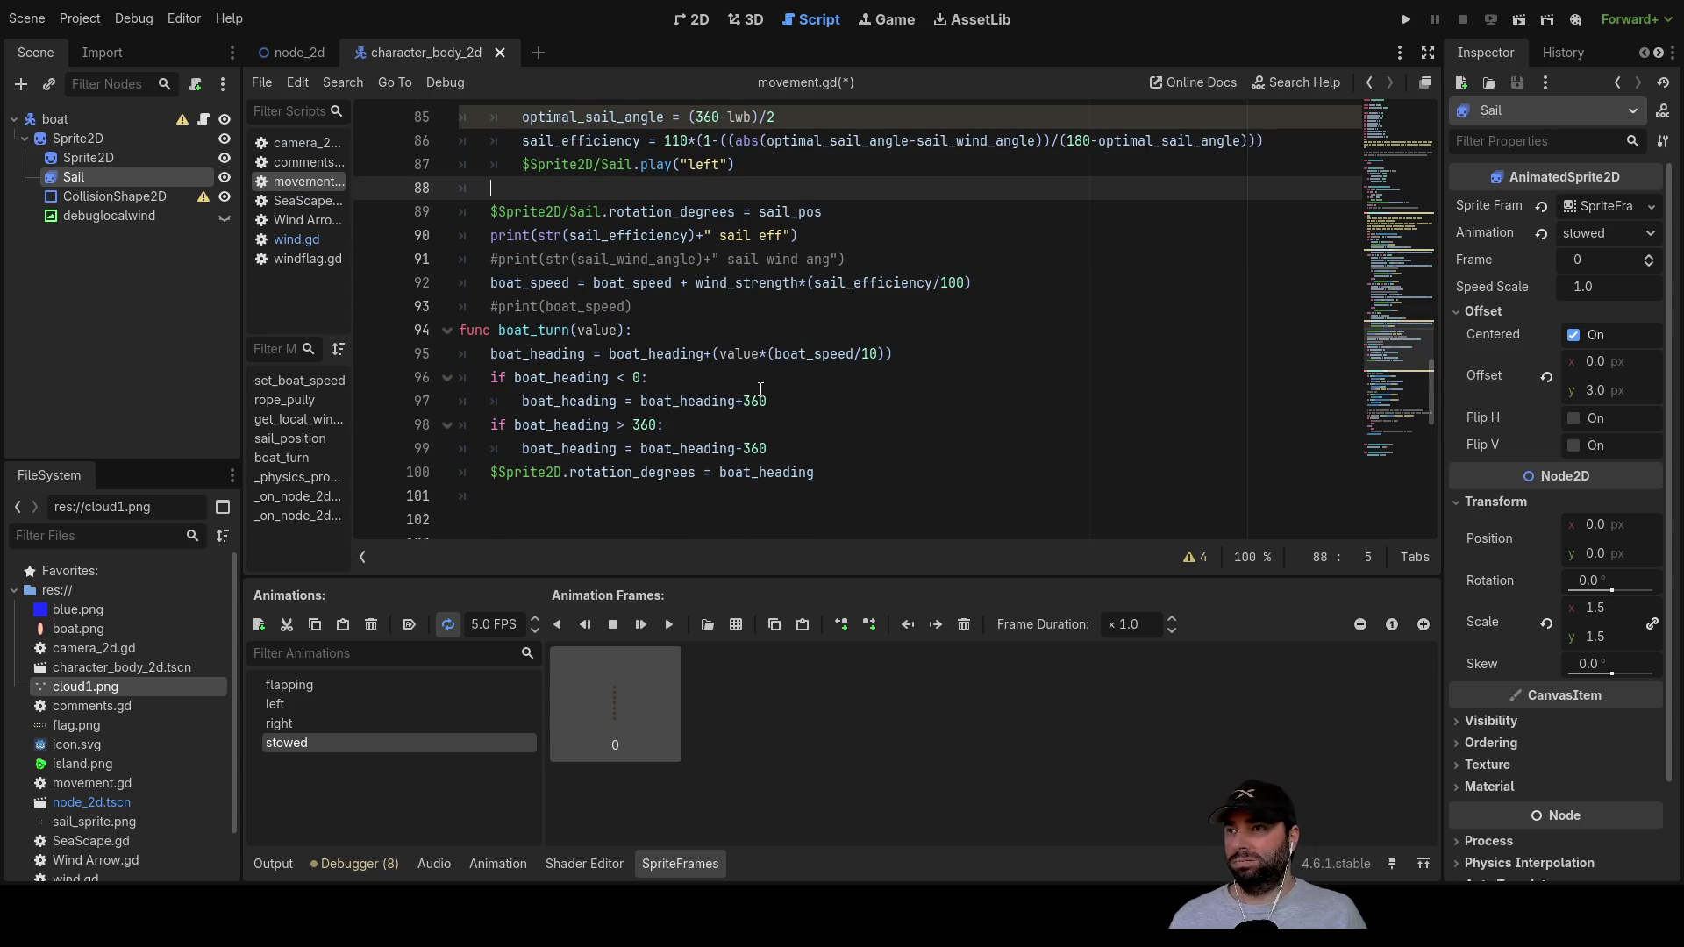
scroll(627, 397, "up", 4)
scroll(628, 397, "down", 1)
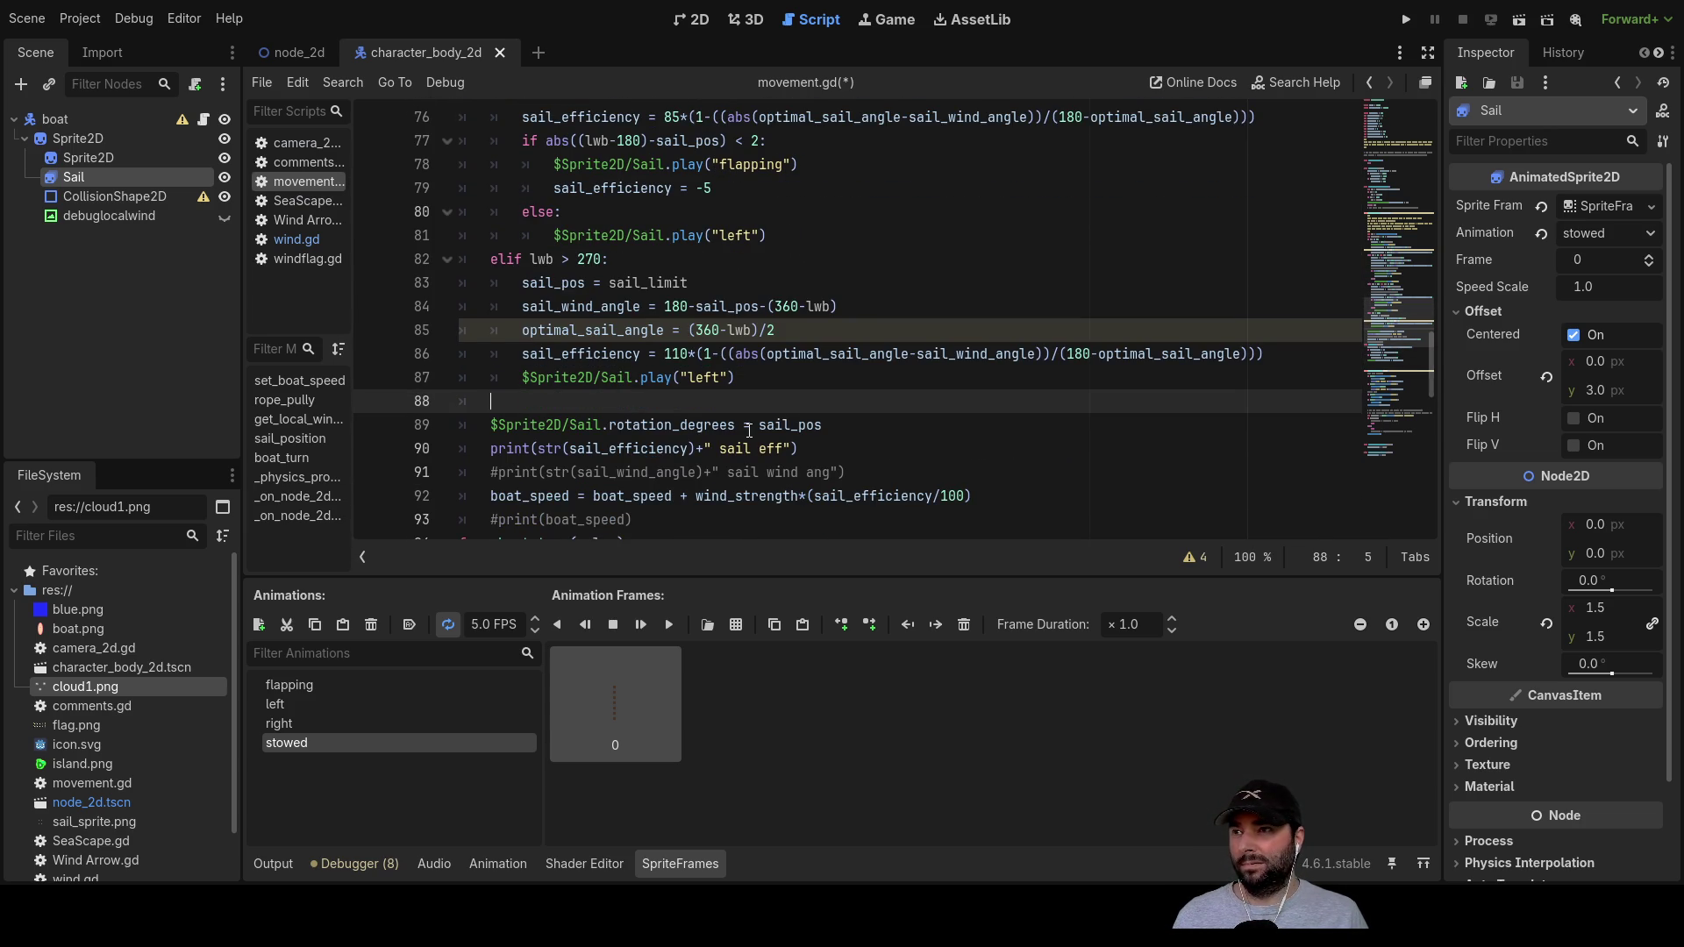
key("Return")
key("Up")
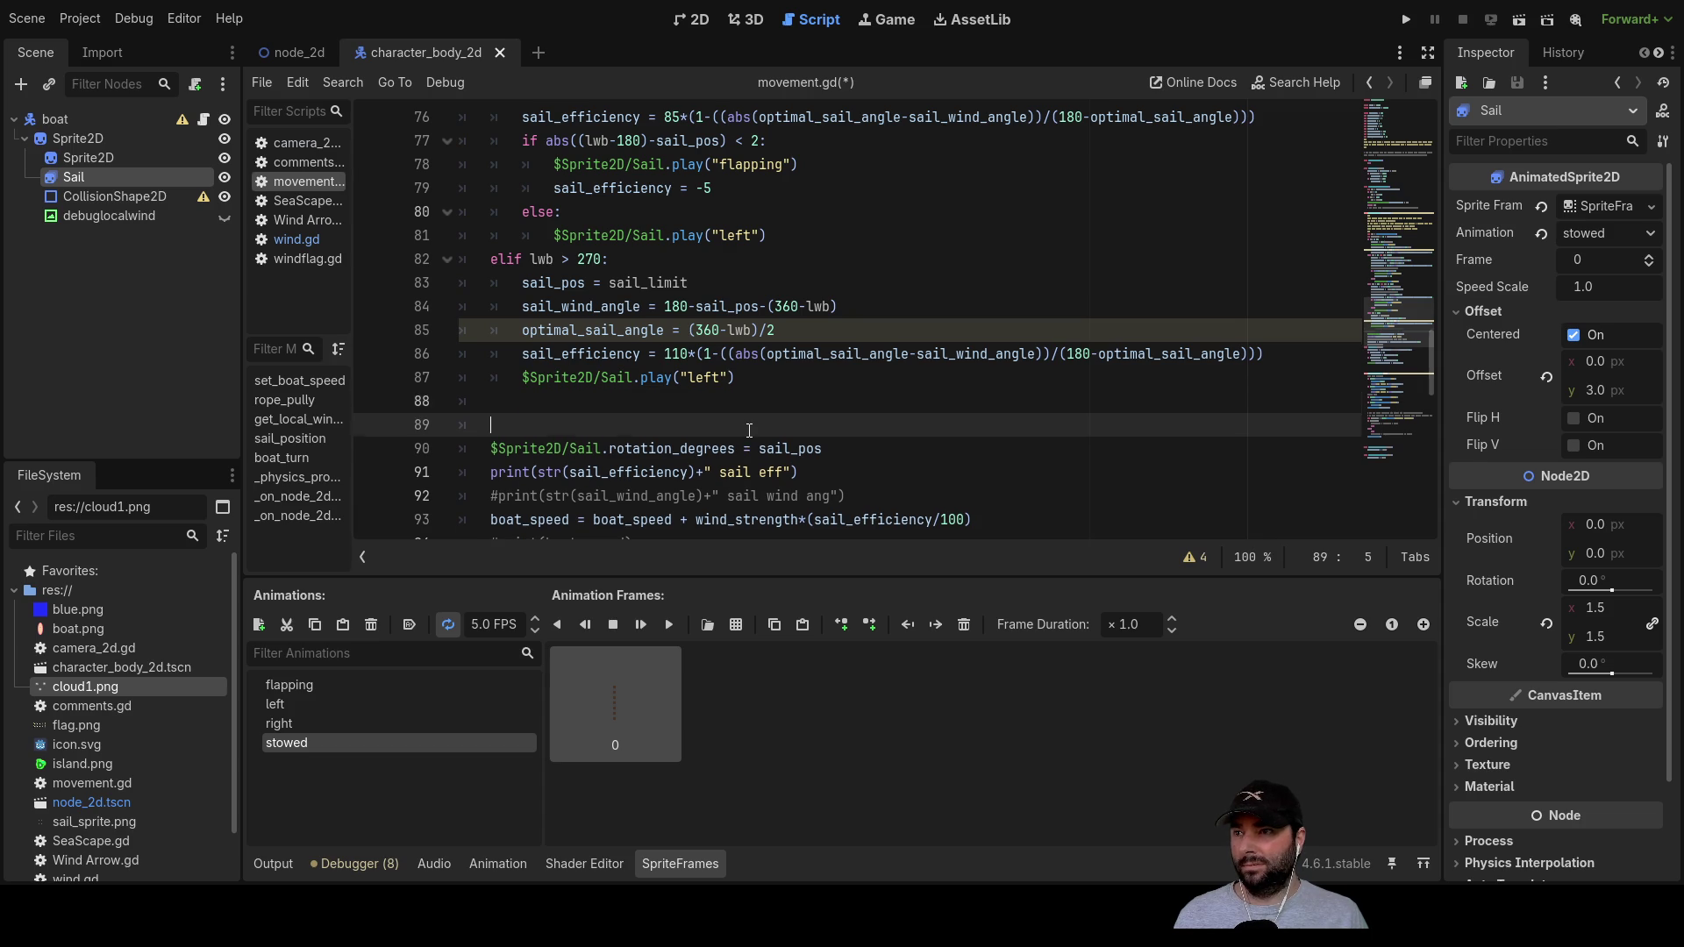
Step: Type an unfinished 'if' on line 88, then select the right-turn input check line
type("if")
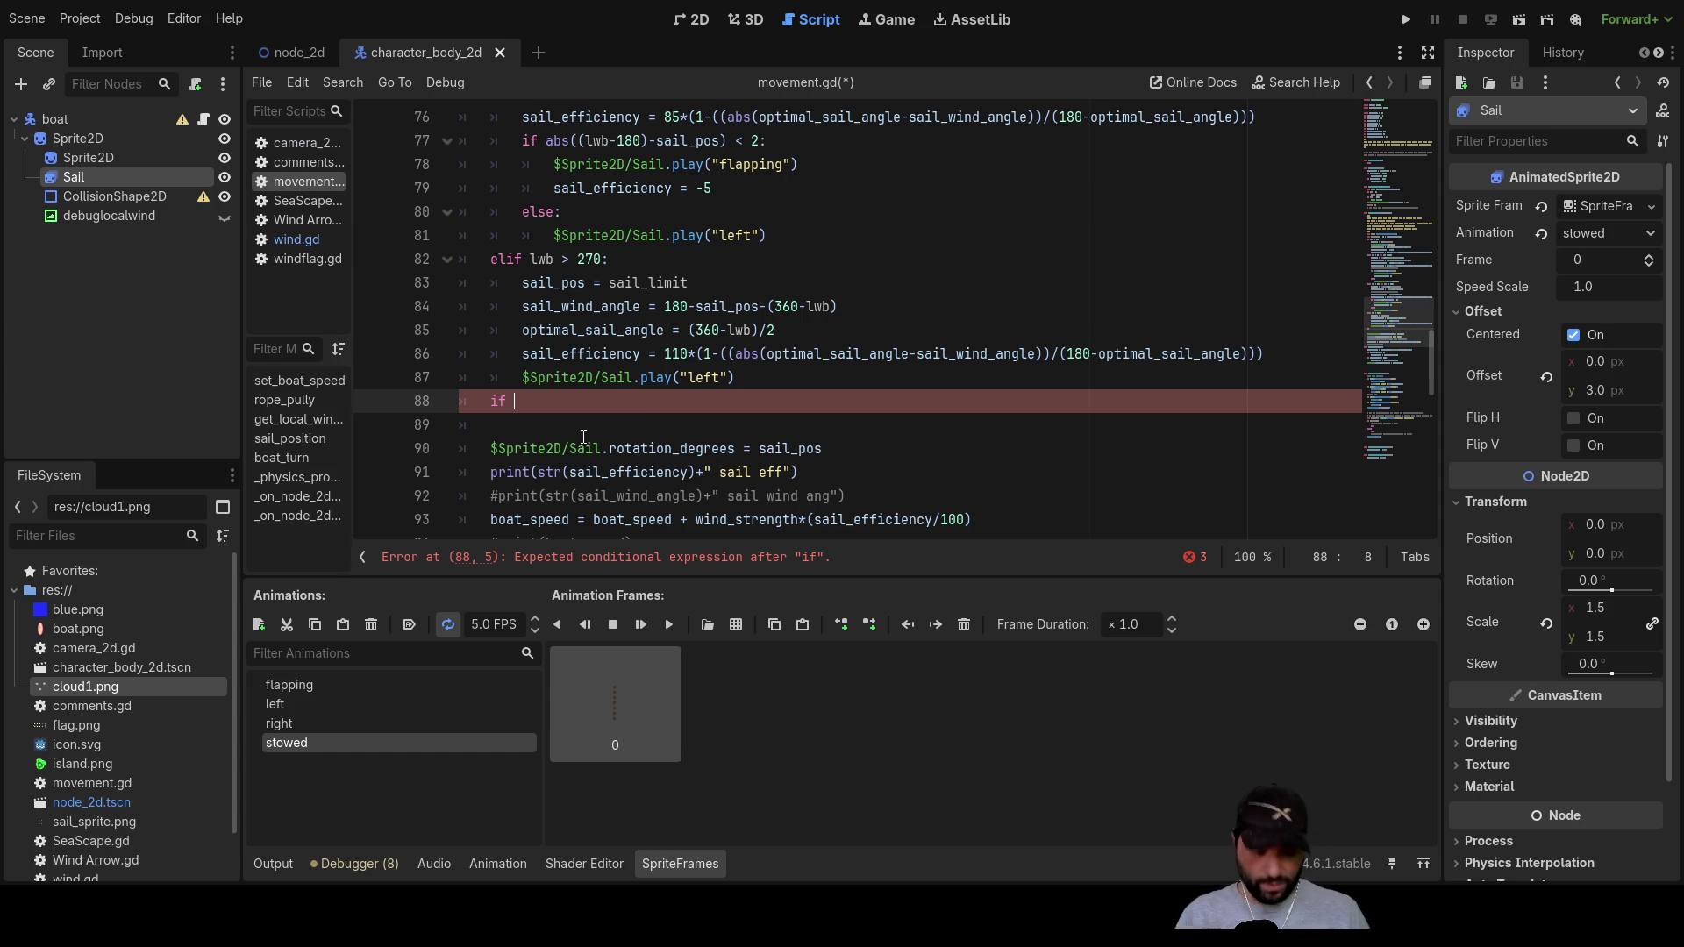
scroll(584, 436, "down", 10)
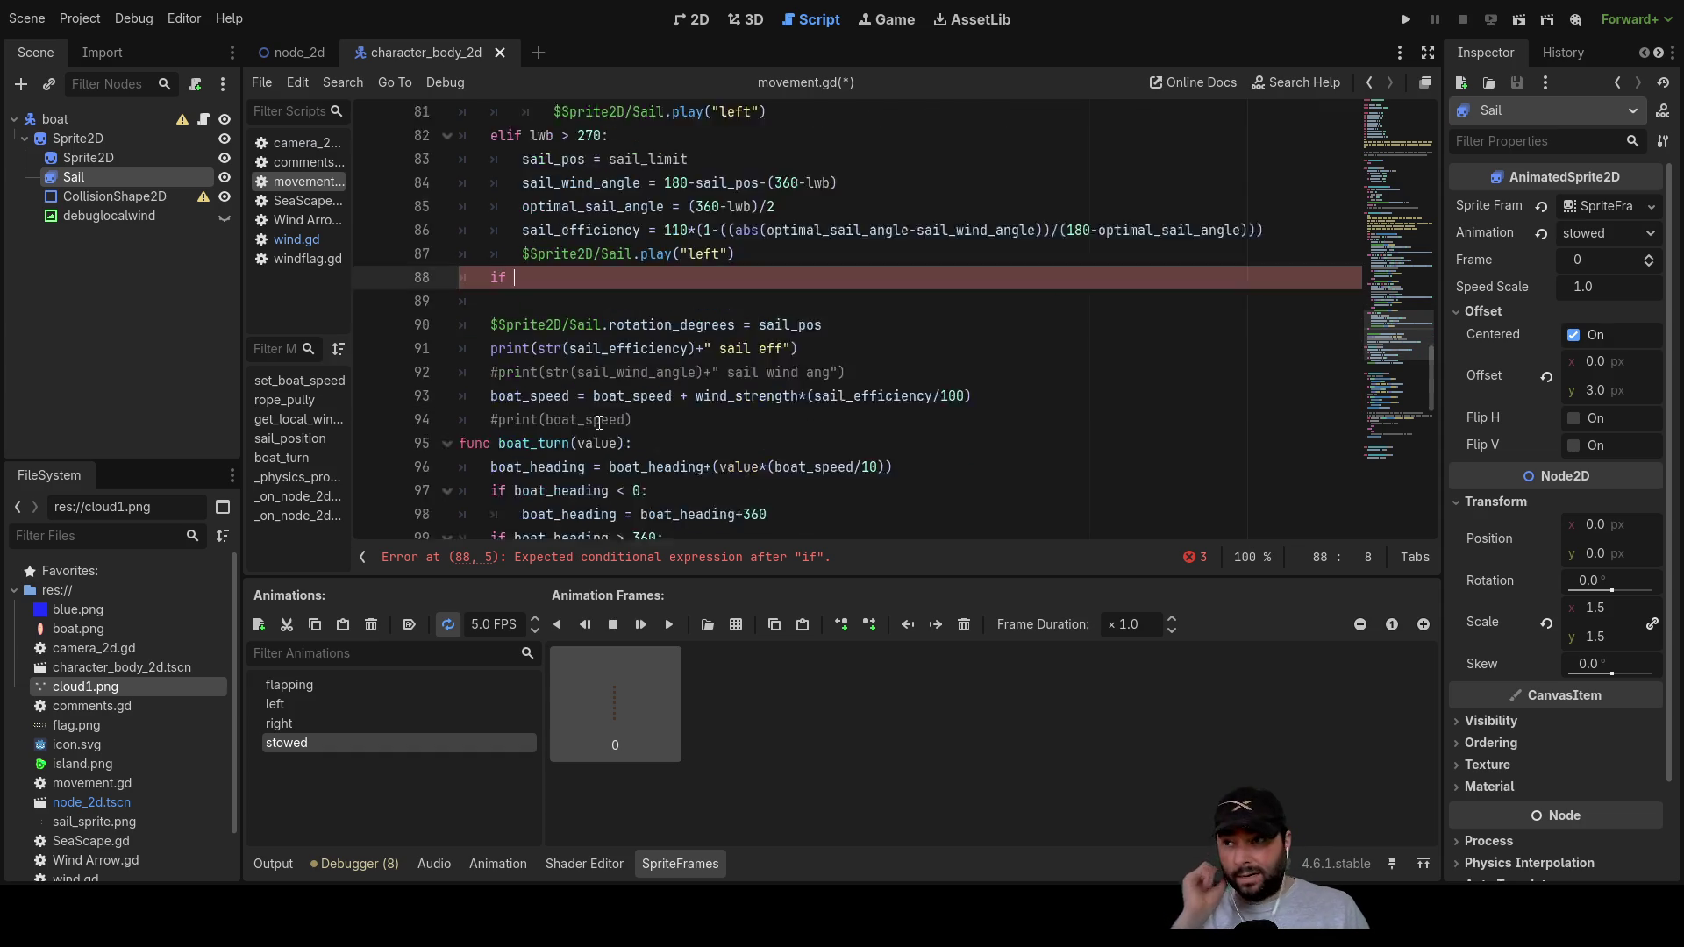
scroll(669, 411, "down", 1)
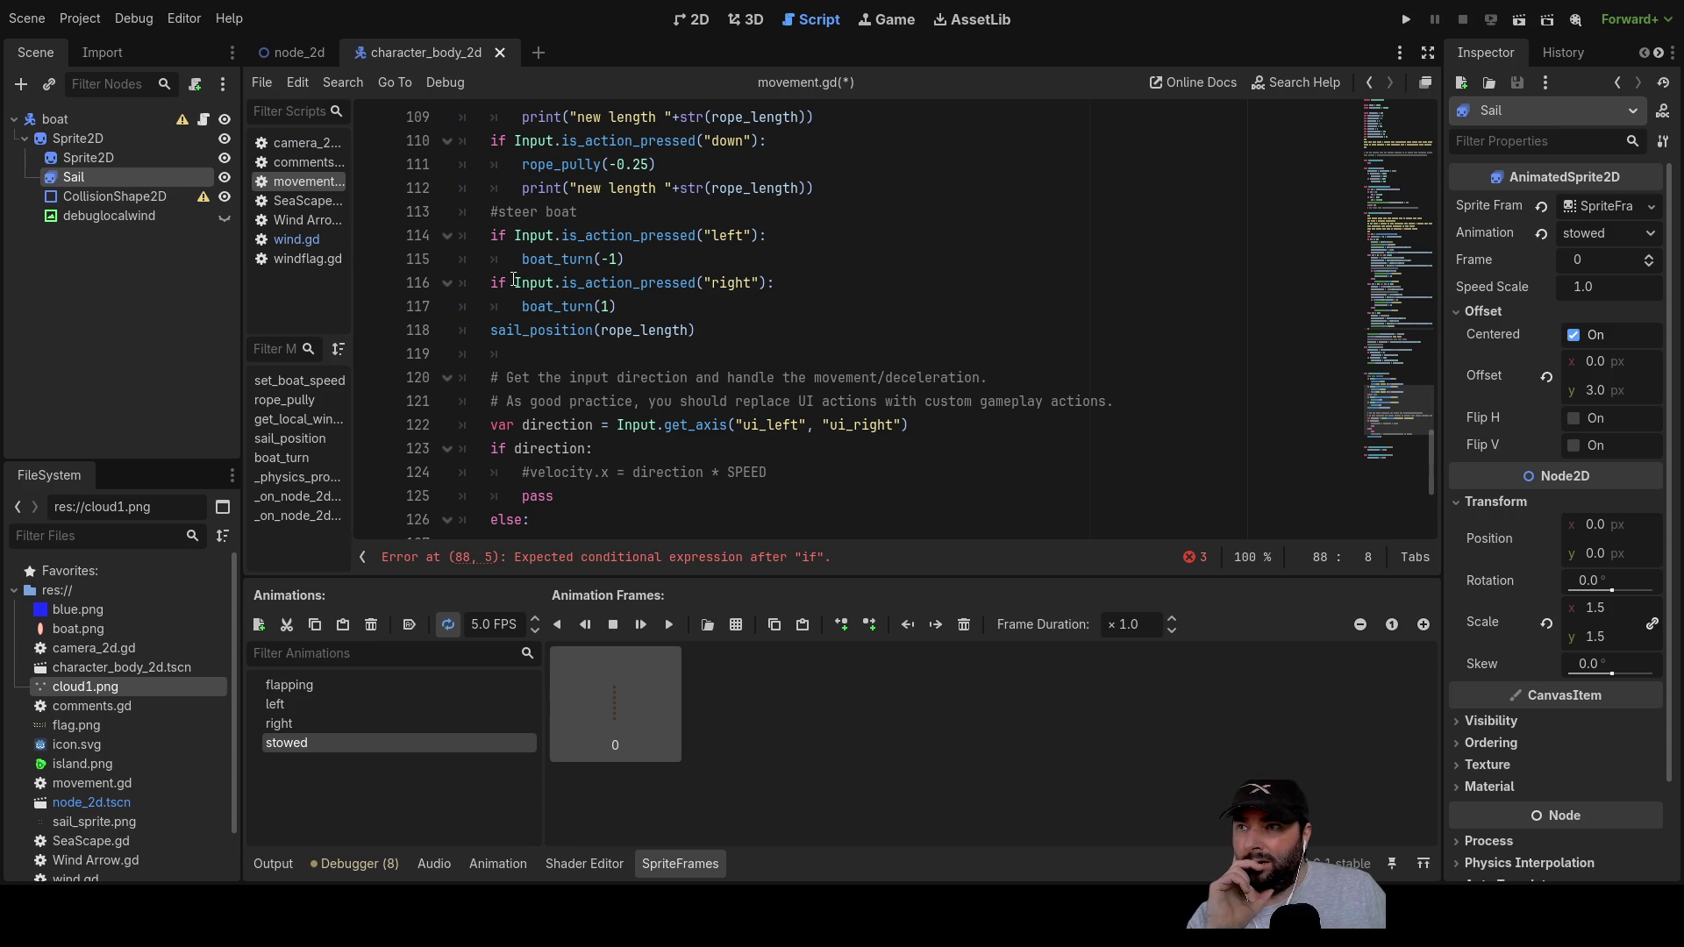
mouse_move(493, 282)
left_mouse_down()
mouse_move(776, 282)
mouse_move(773, 306)
mouse_move(776, 286)
left_mouse_up()
key("ctrl+c")
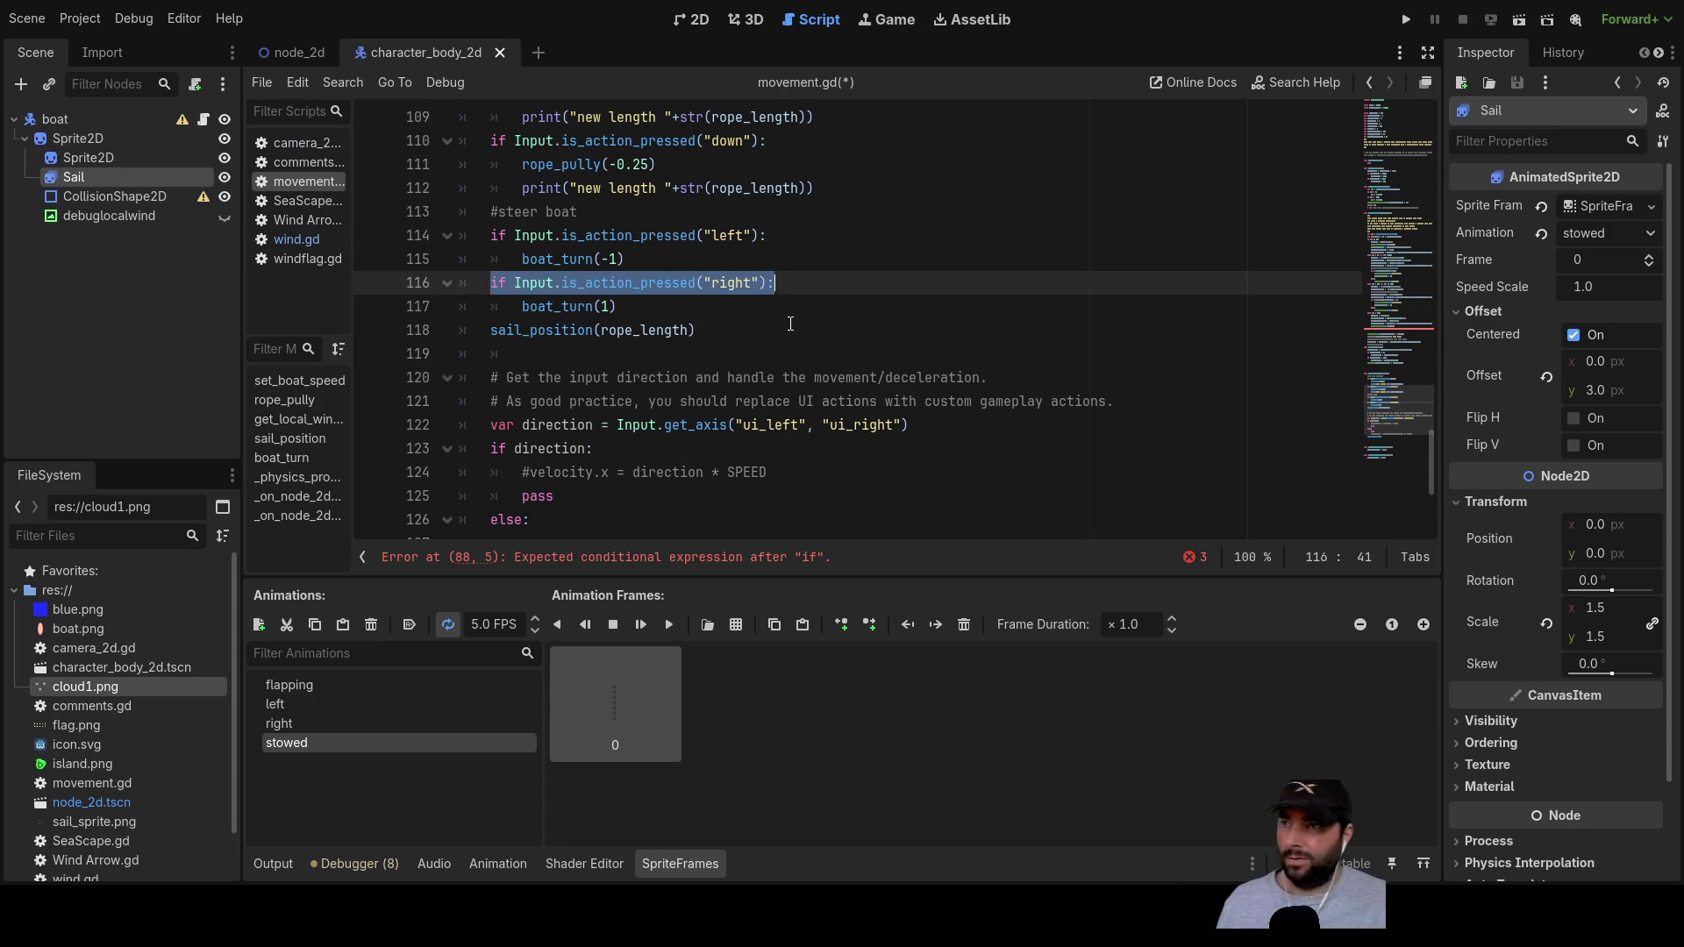
Step: Paste the copied input check below the steering checks and change "right" to "space"
left_click(492, 331)
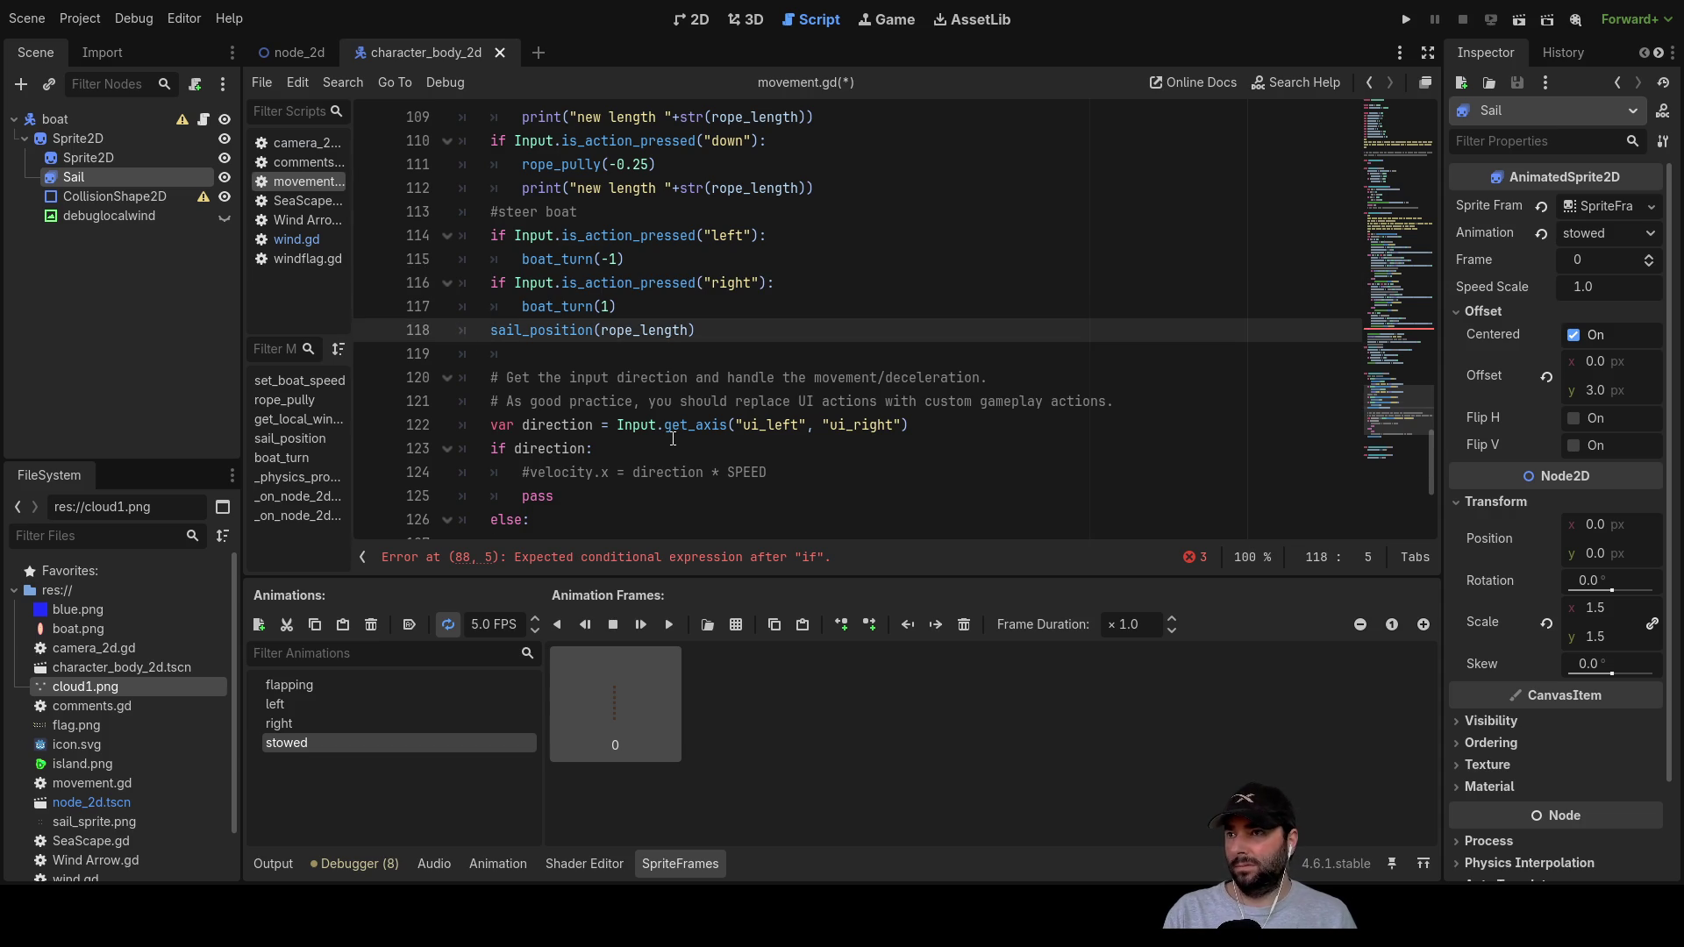
key("Return")
key("Up")
key("ctrl+v")
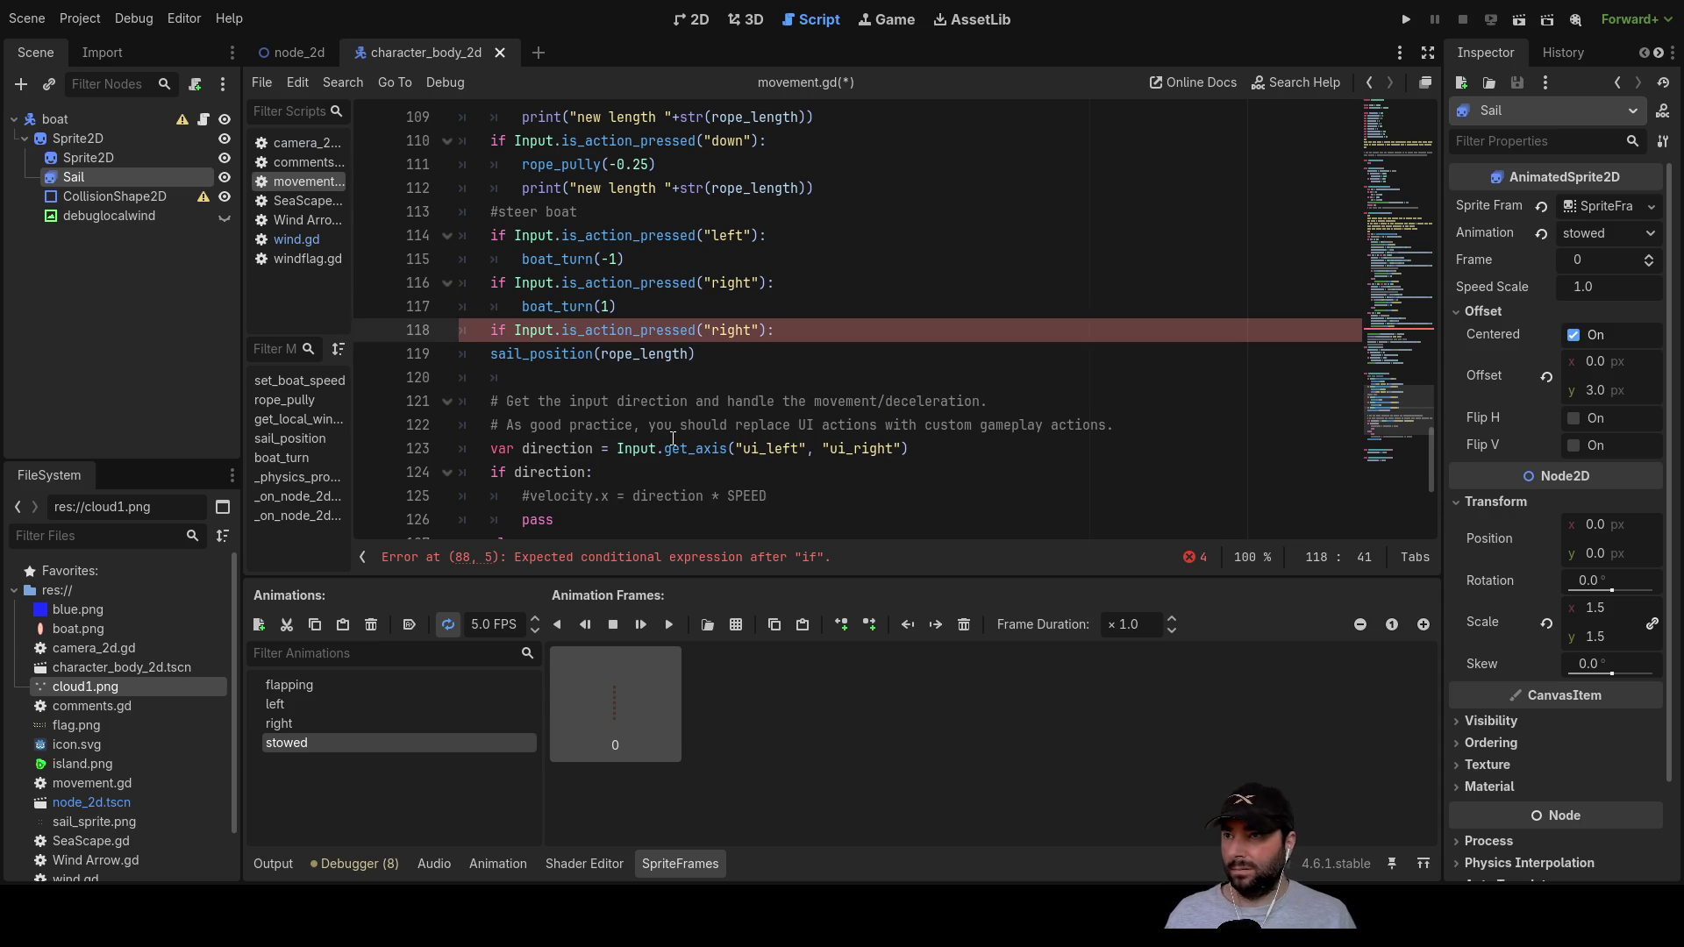
key("Return")
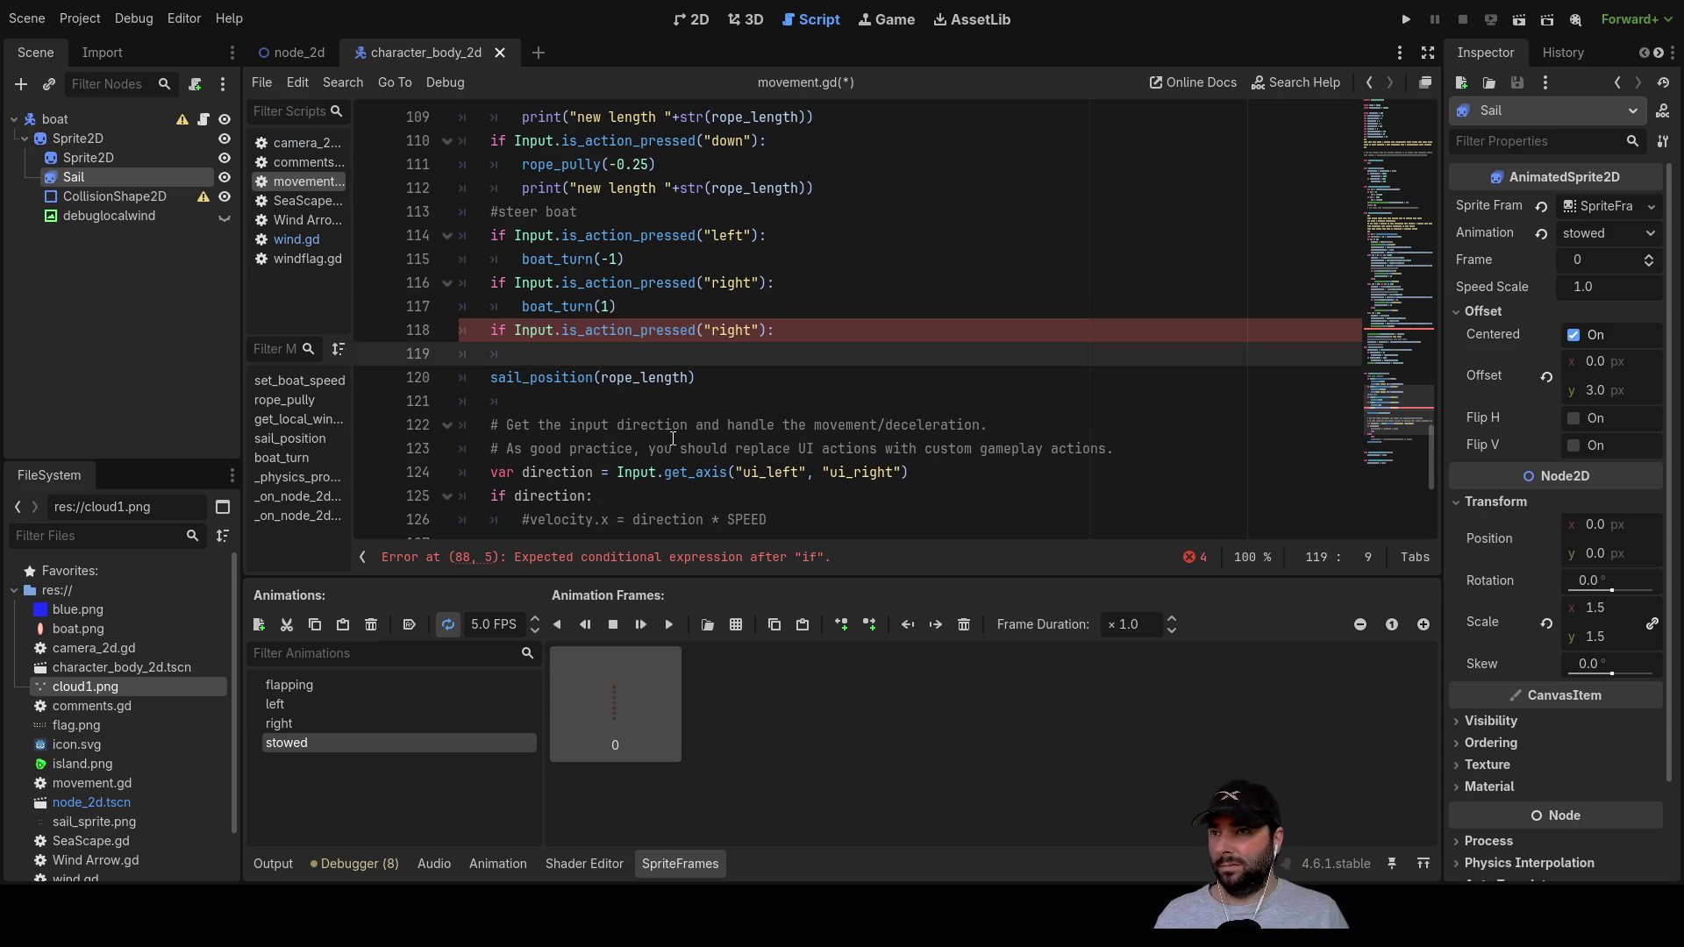
double_click(724, 329)
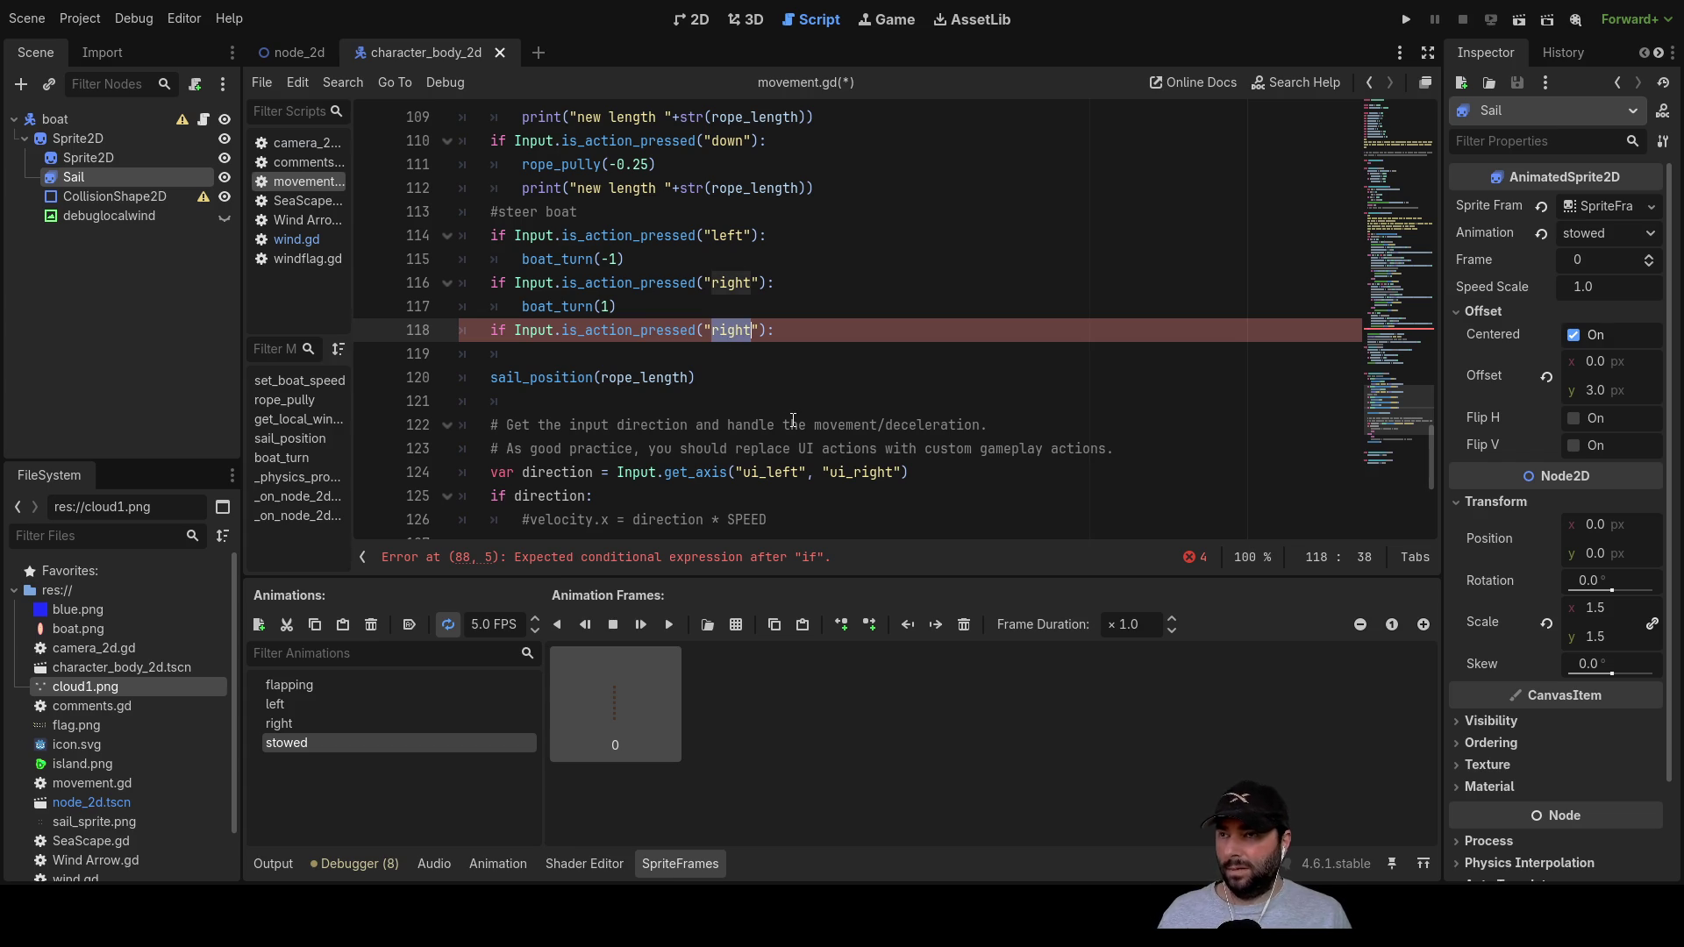
type("space")
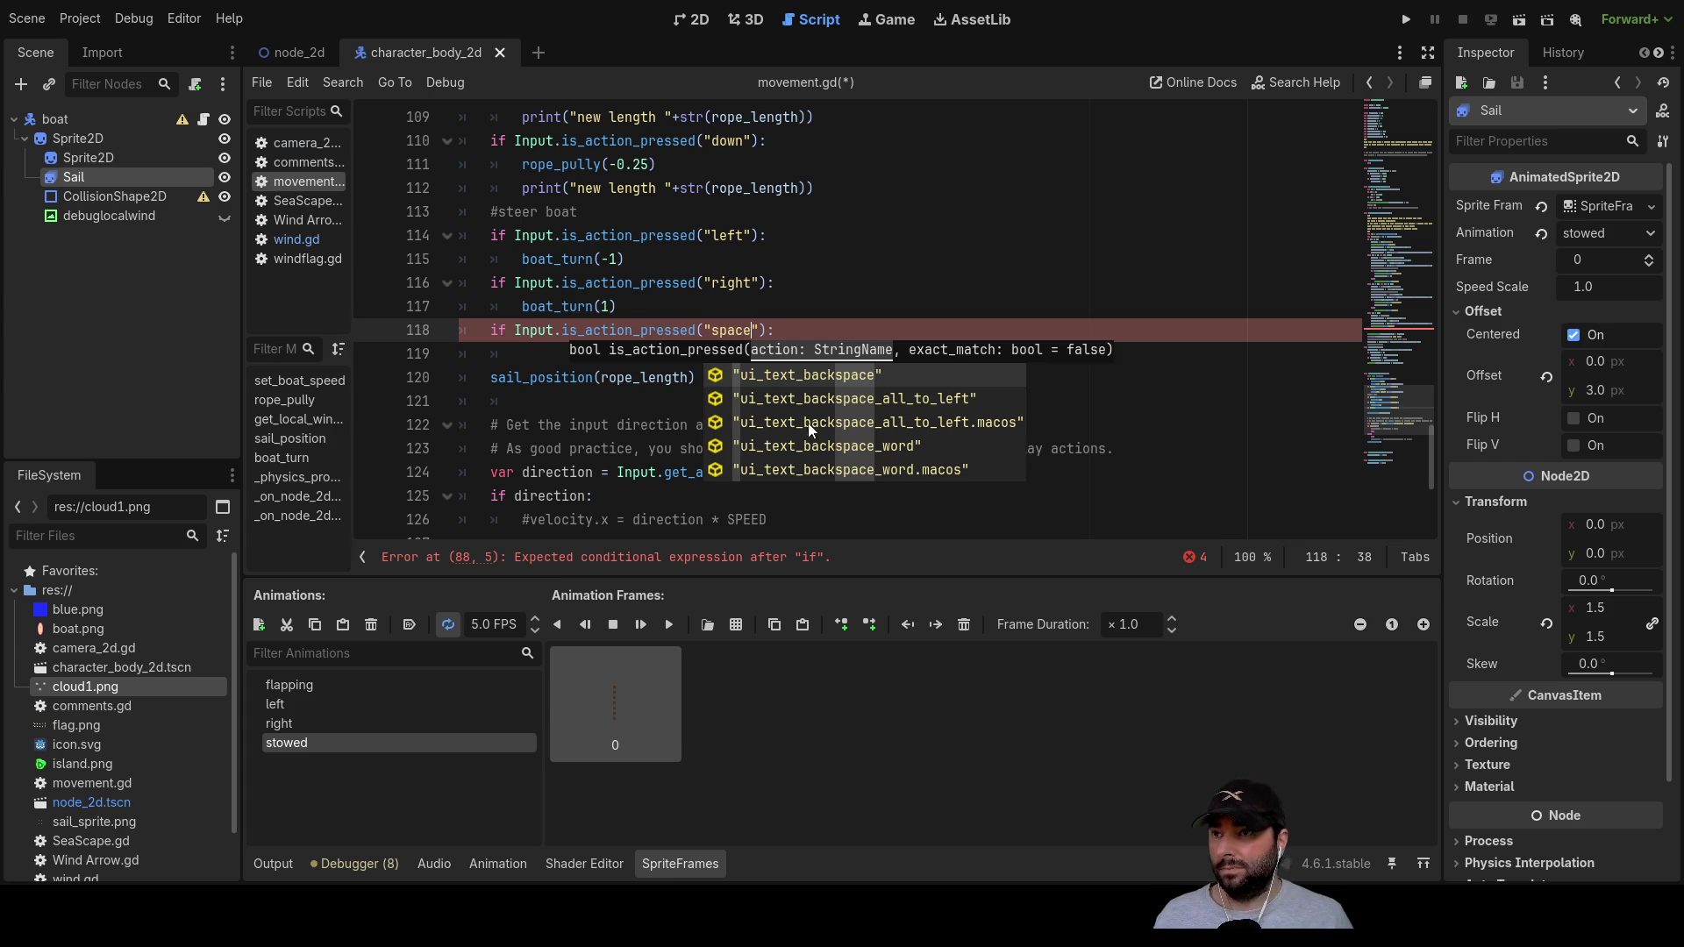
Step: Write _stow_sail() on the indented line under the space check
key("Escape")
left_click(596, 349)
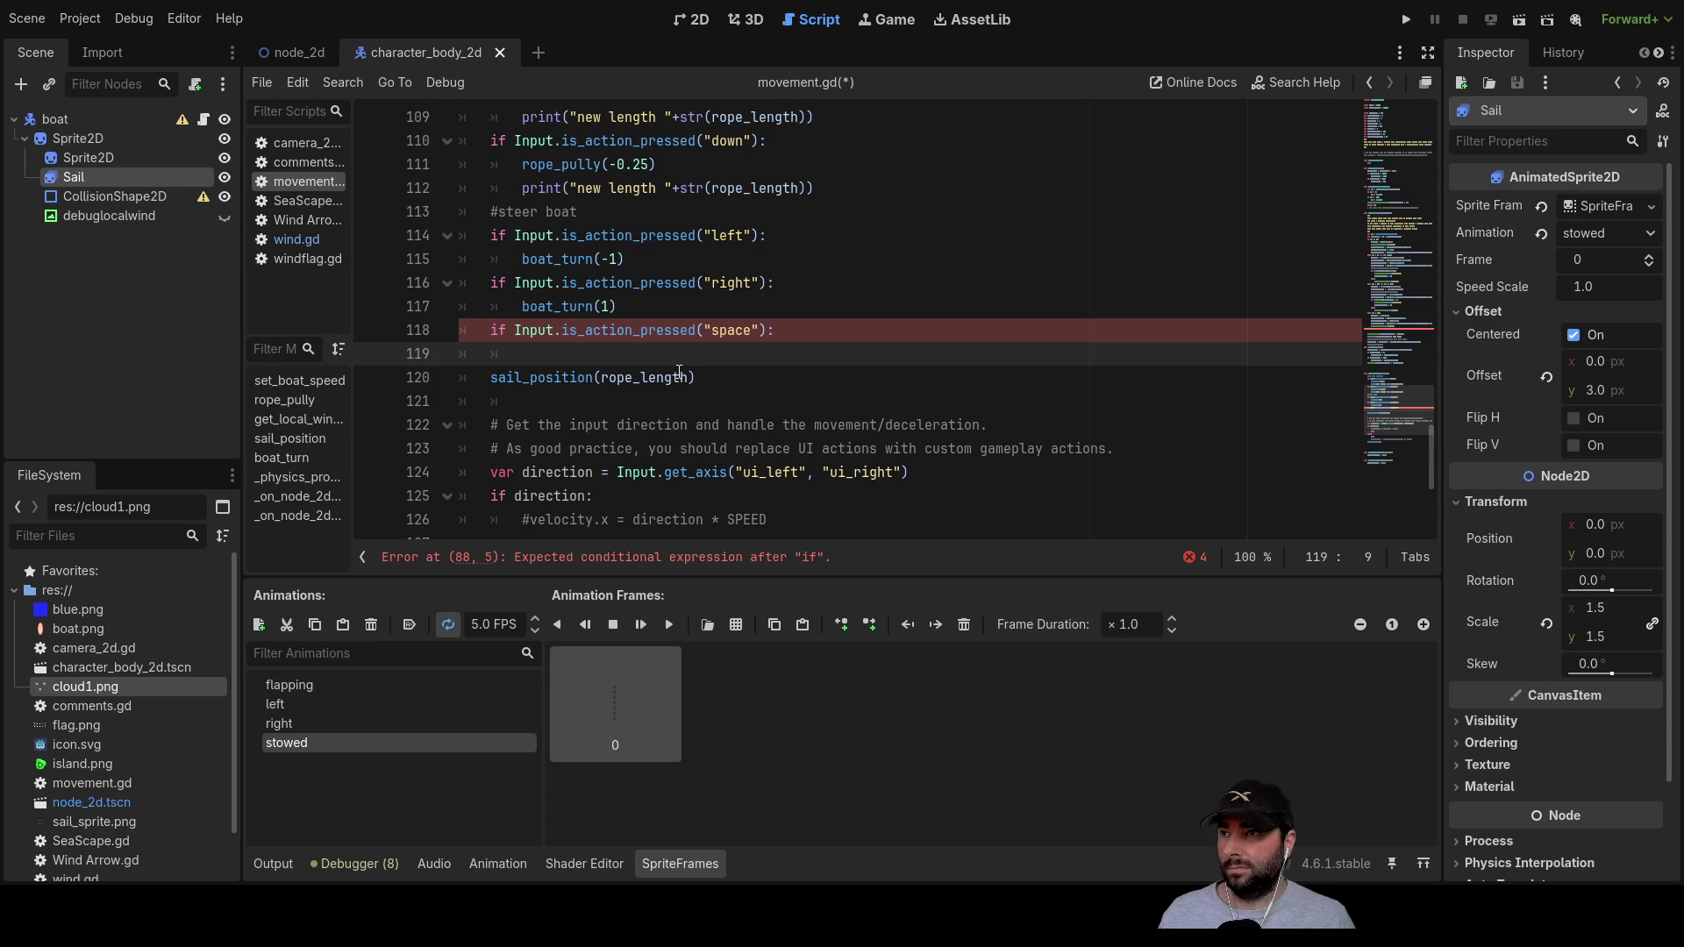
type("stow")
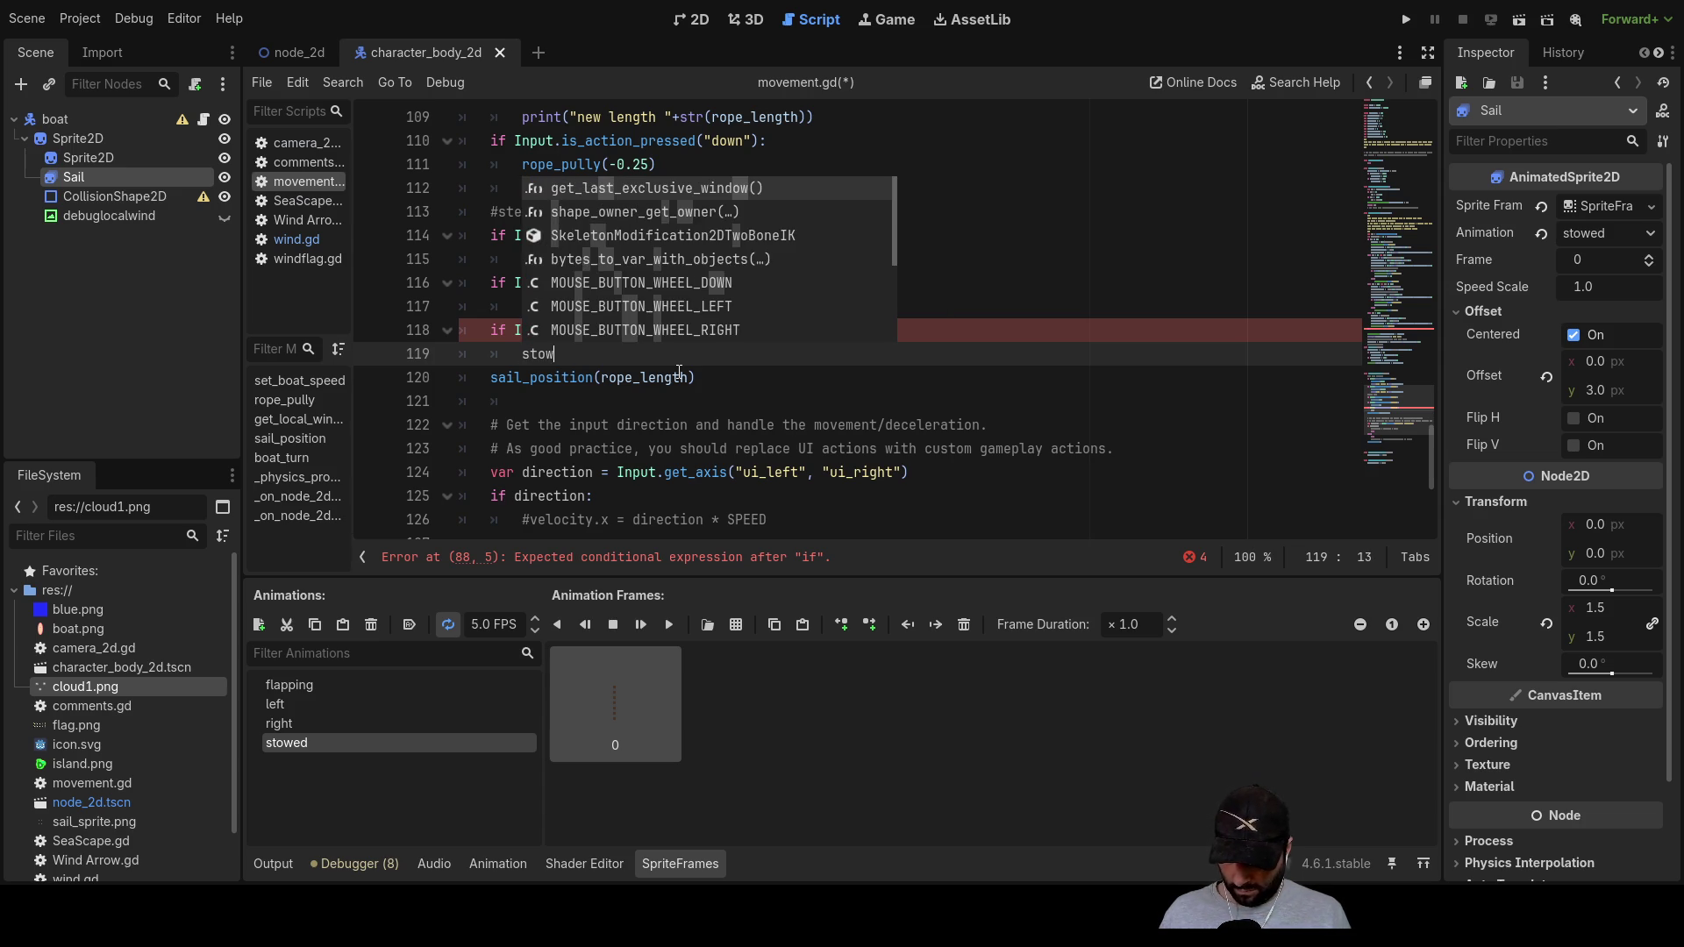
type("_sail")
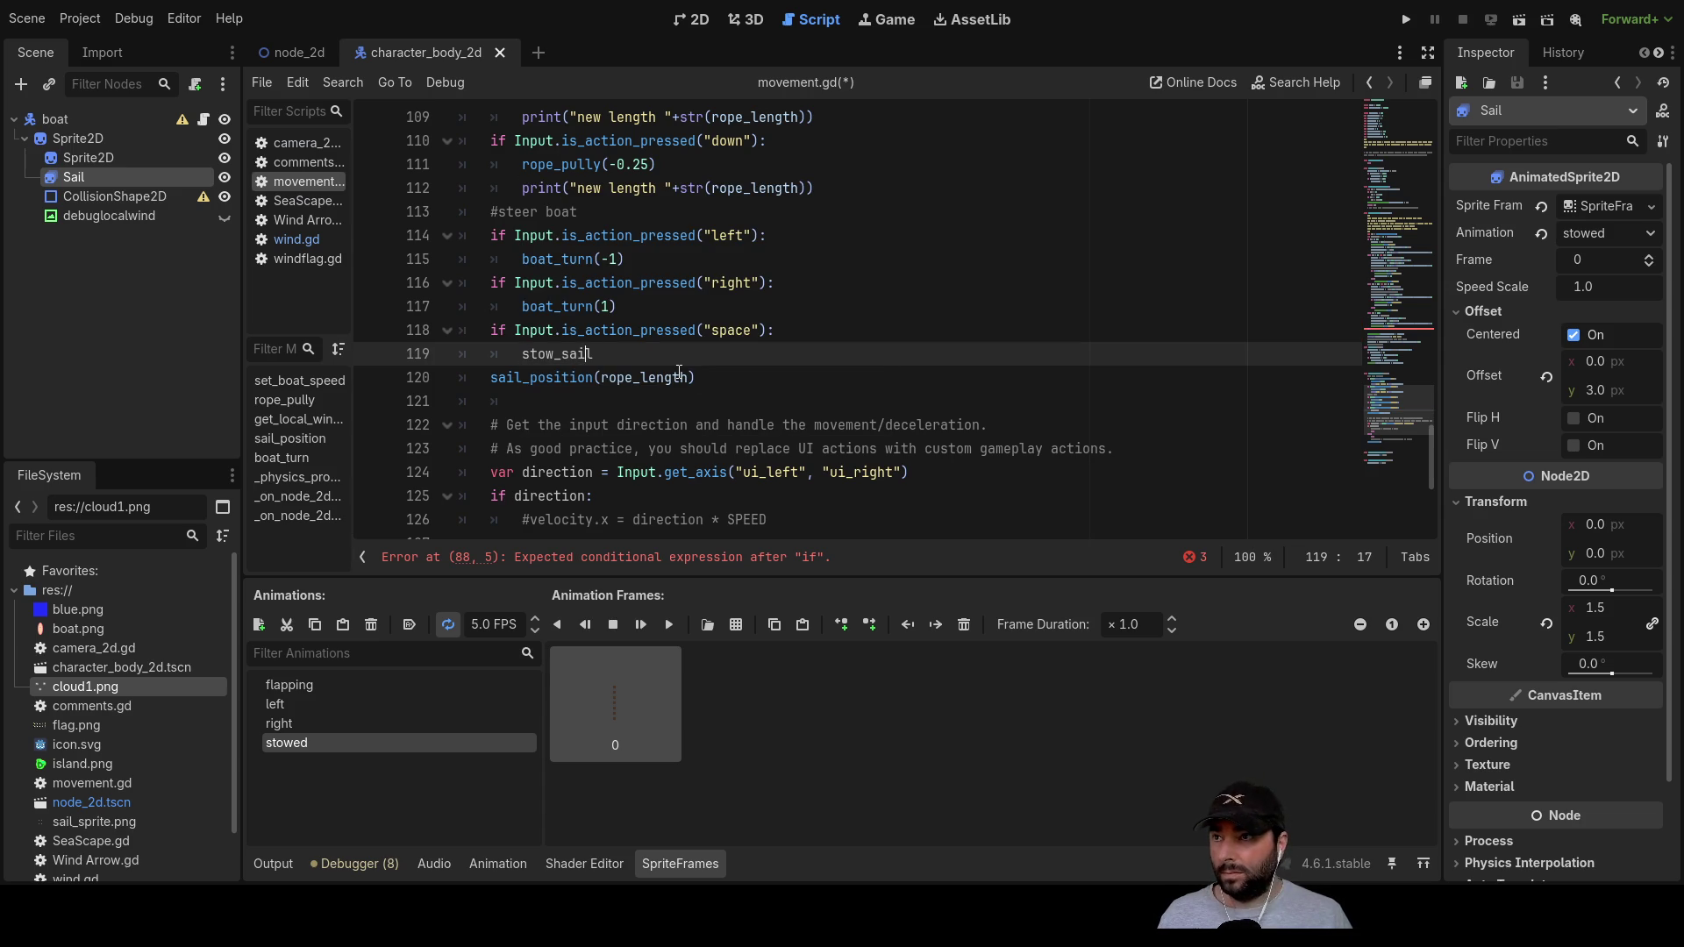
key("Home")
type("_")
key("Right")
key("Right")
key("Right")
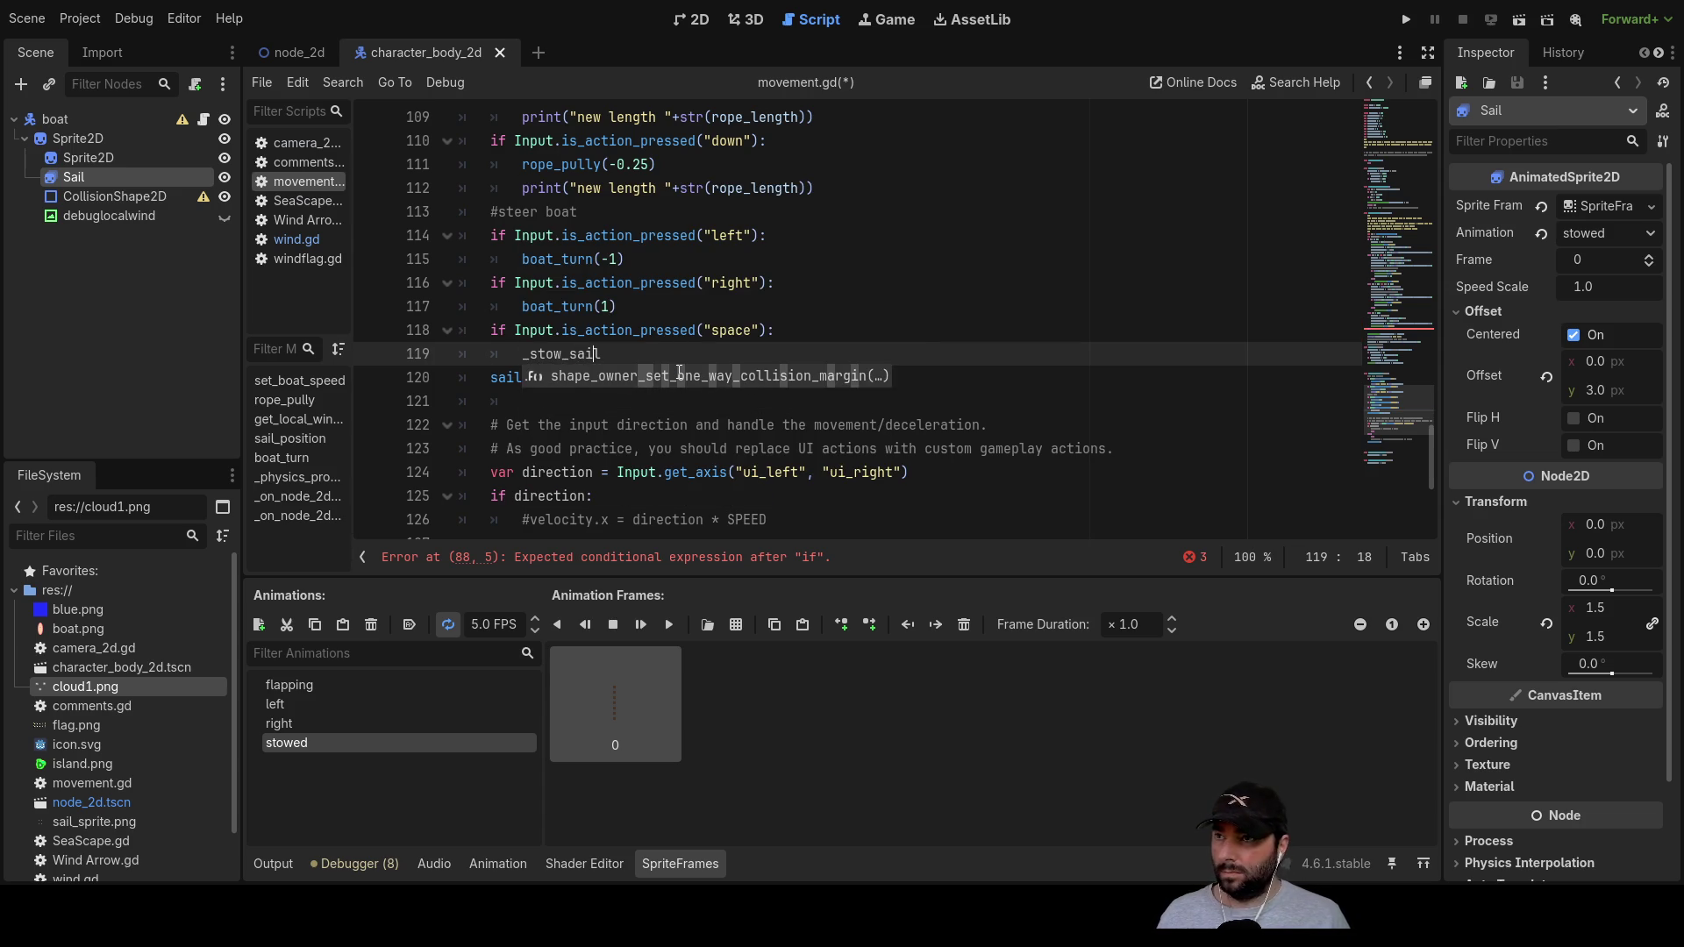
key("Right")
type("()")
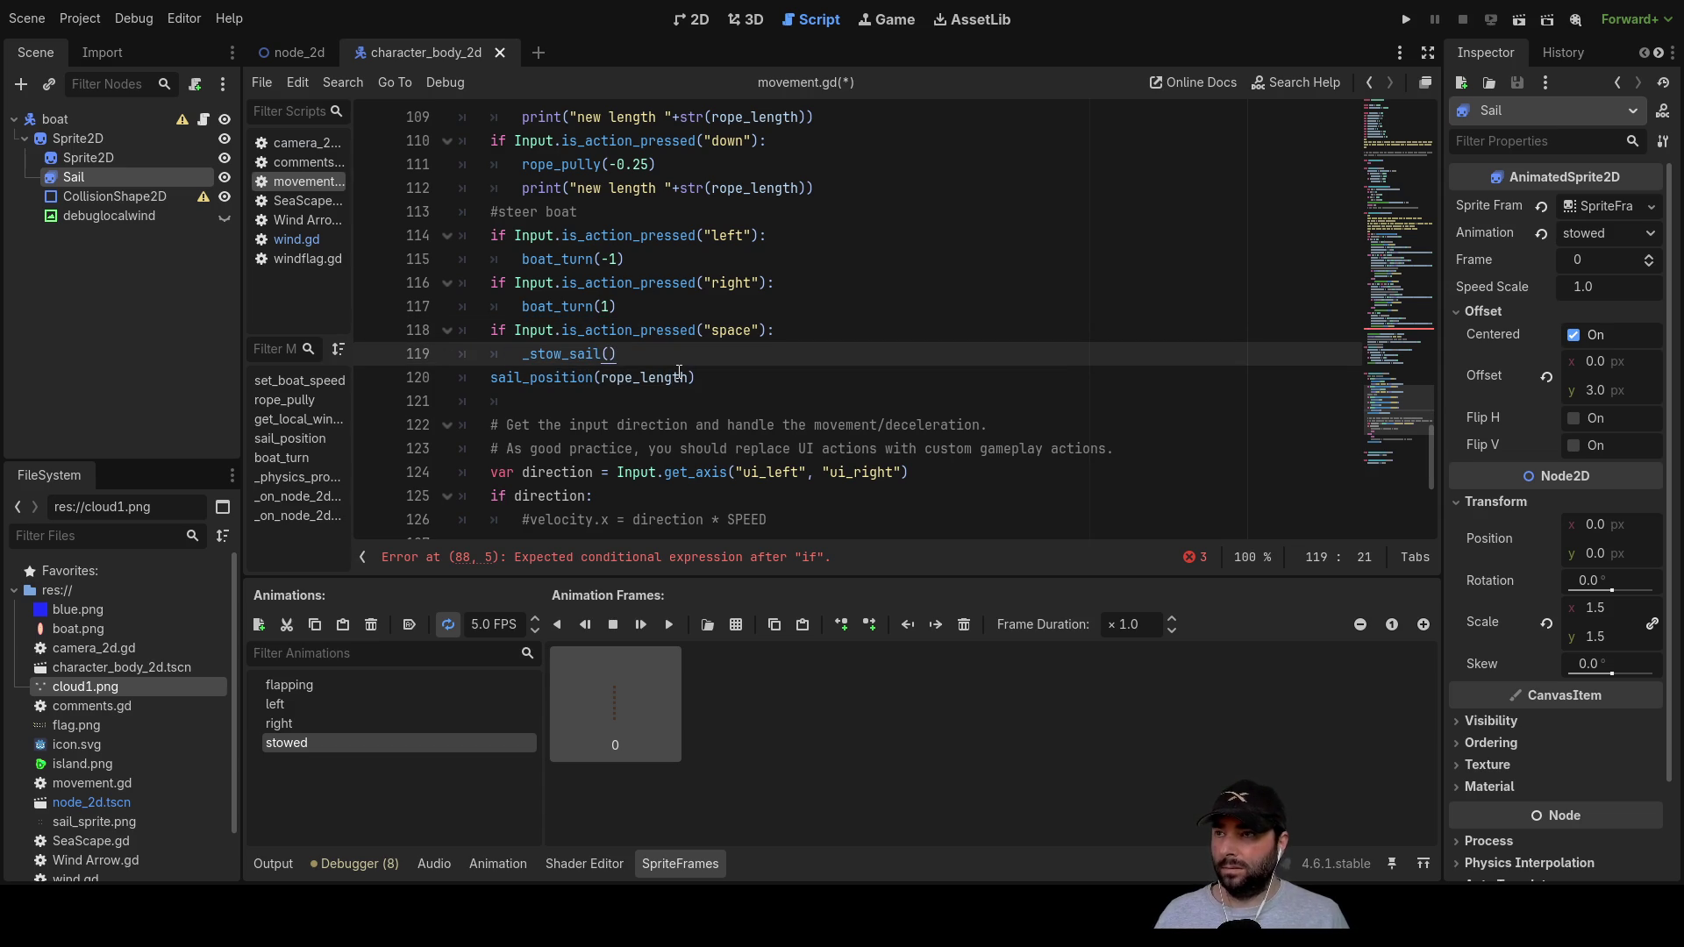
left_click_drag(522, 355, 597, 355)
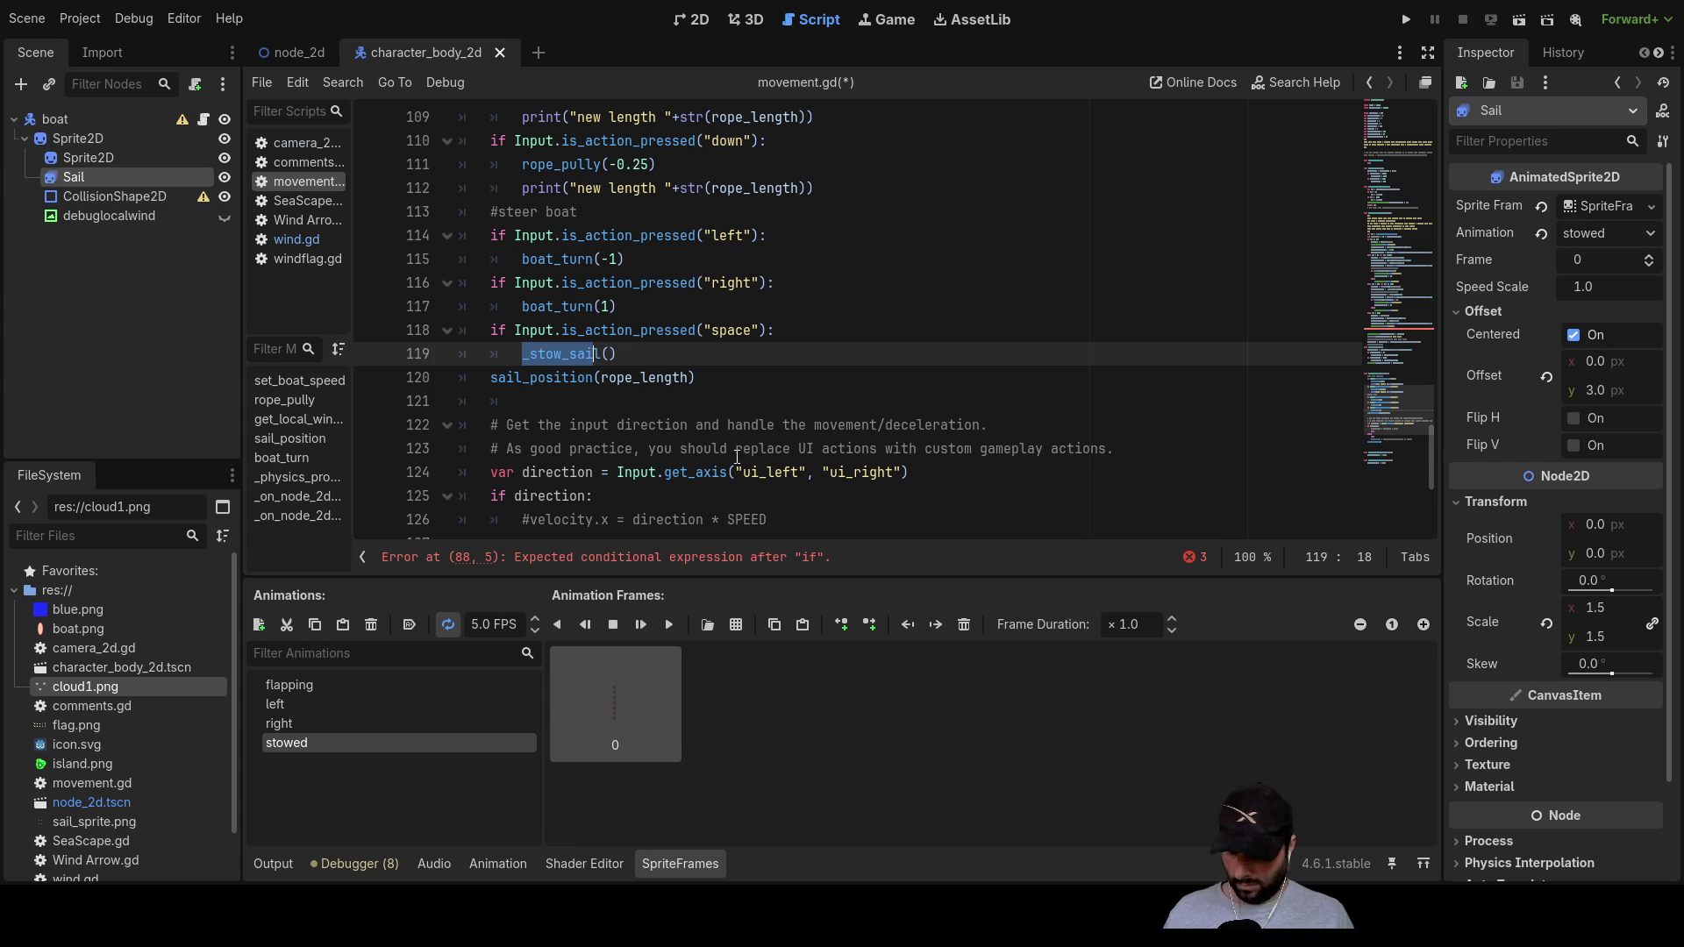
scroll(717, 438, "down", 4)
Step: Define a func _stow_sail(): stub containing pass on line 103, above _physics_process
scroll(706, 443, "down", 1)
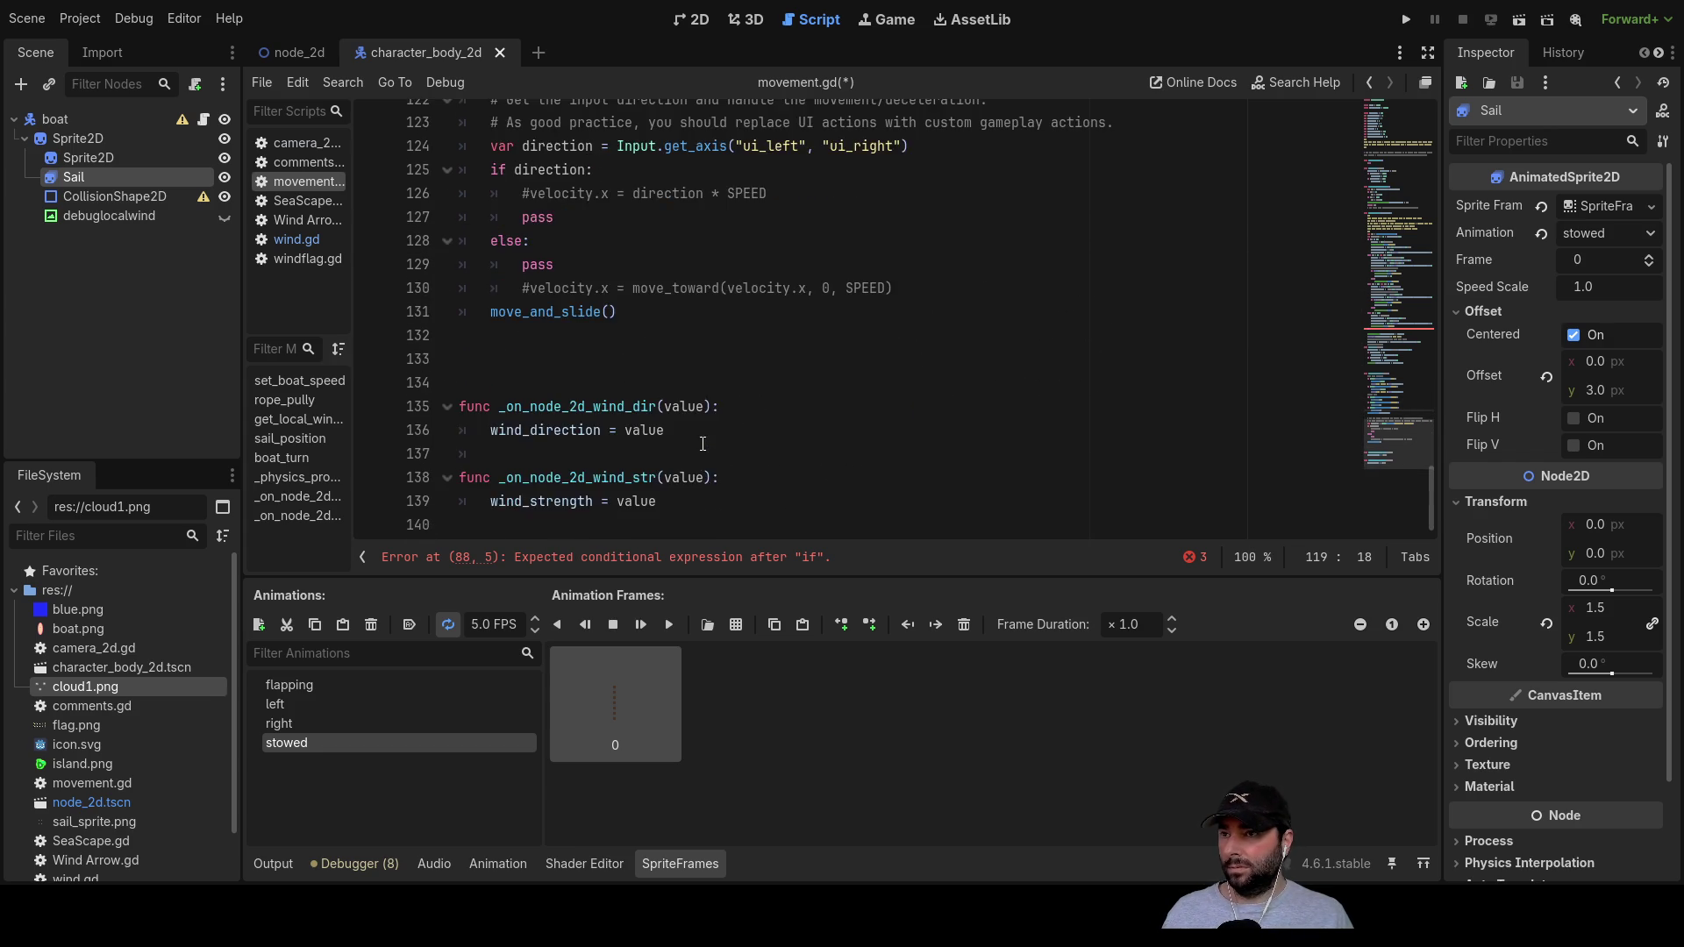
scroll(702, 439, "up", 4)
scroll(703, 438, "up", 7)
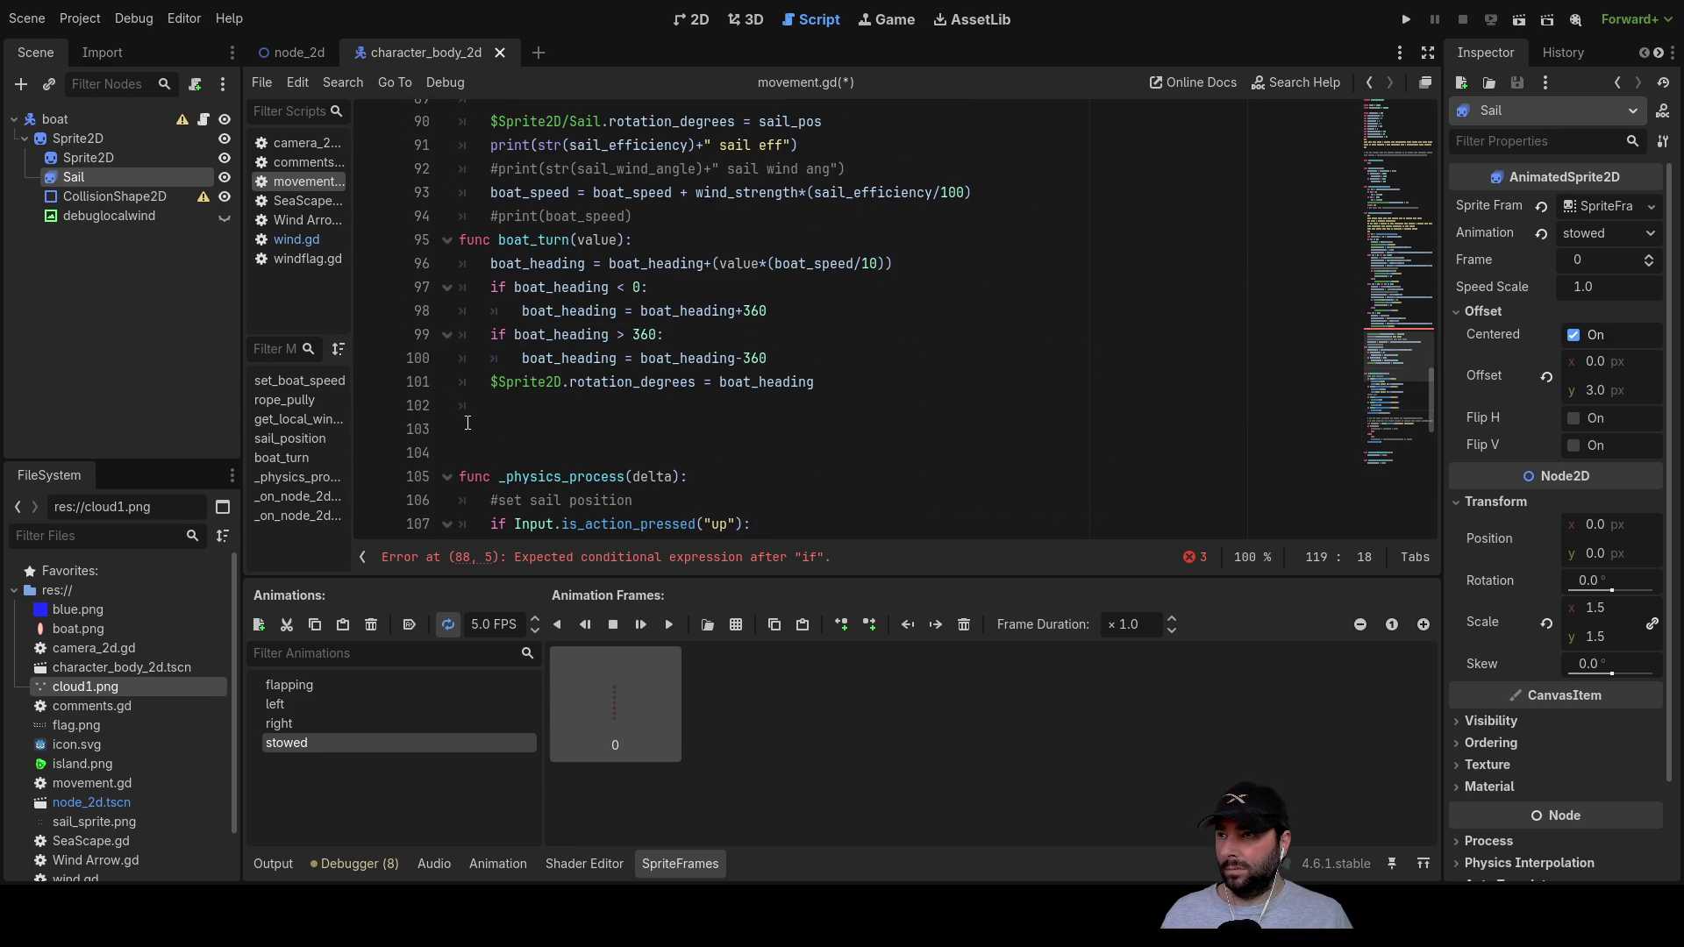
left_click(468, 423)
type("func")
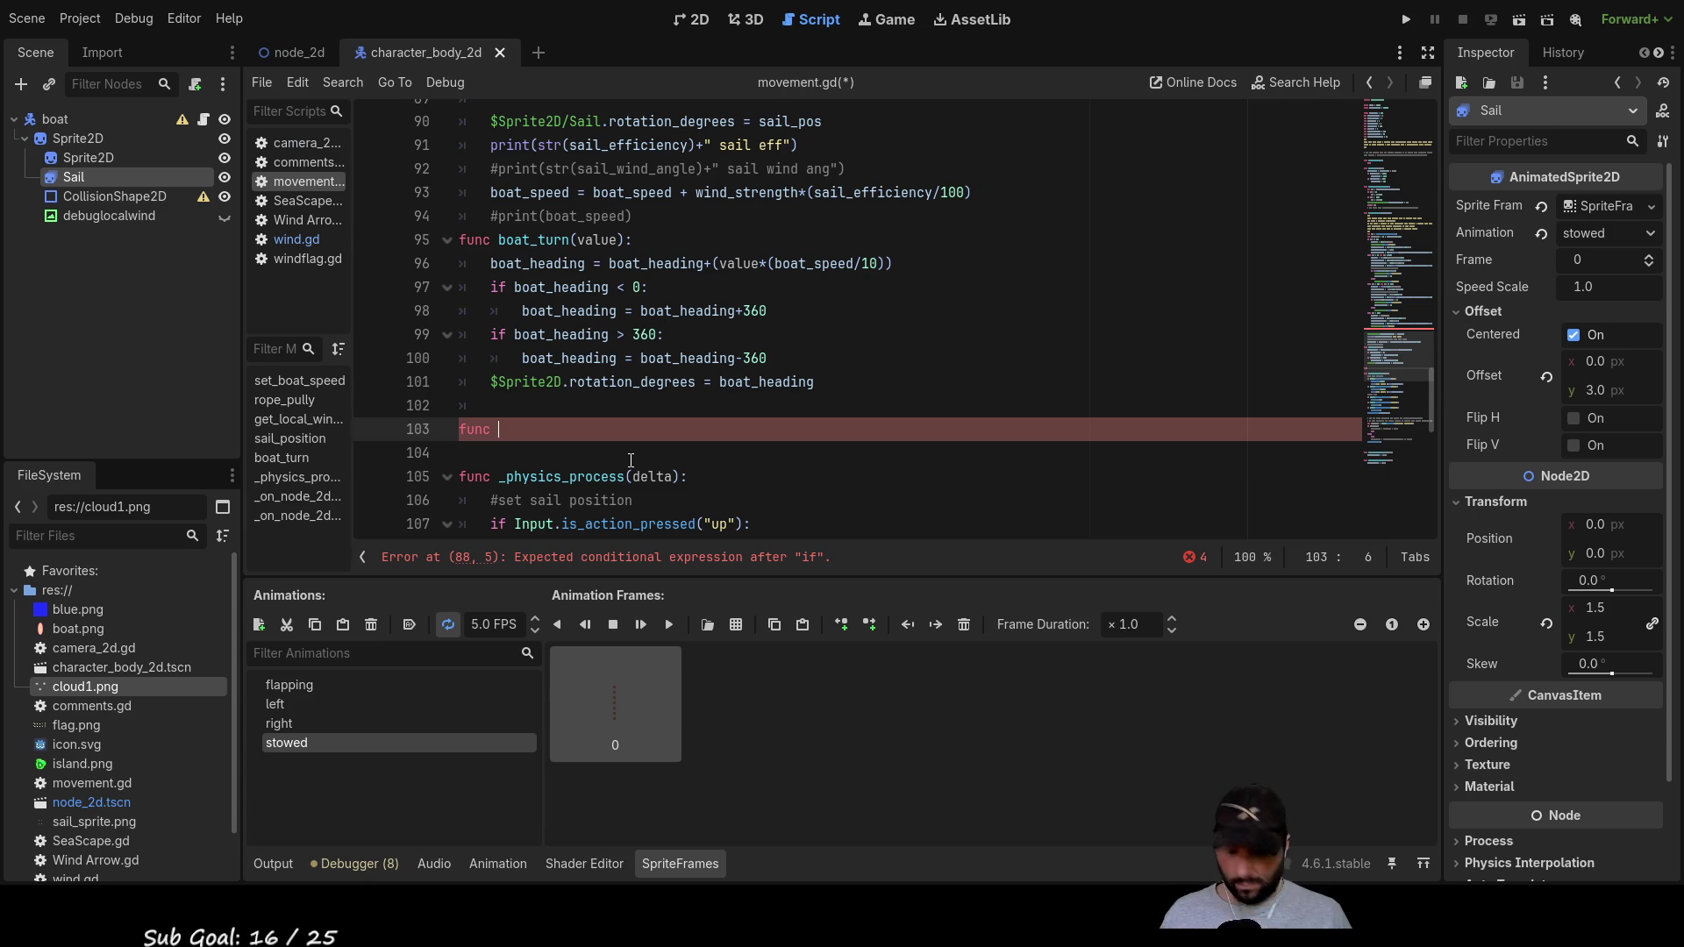
type(" _st")
key("BackSpace")
key("BackSpace")
key("BackSpace")
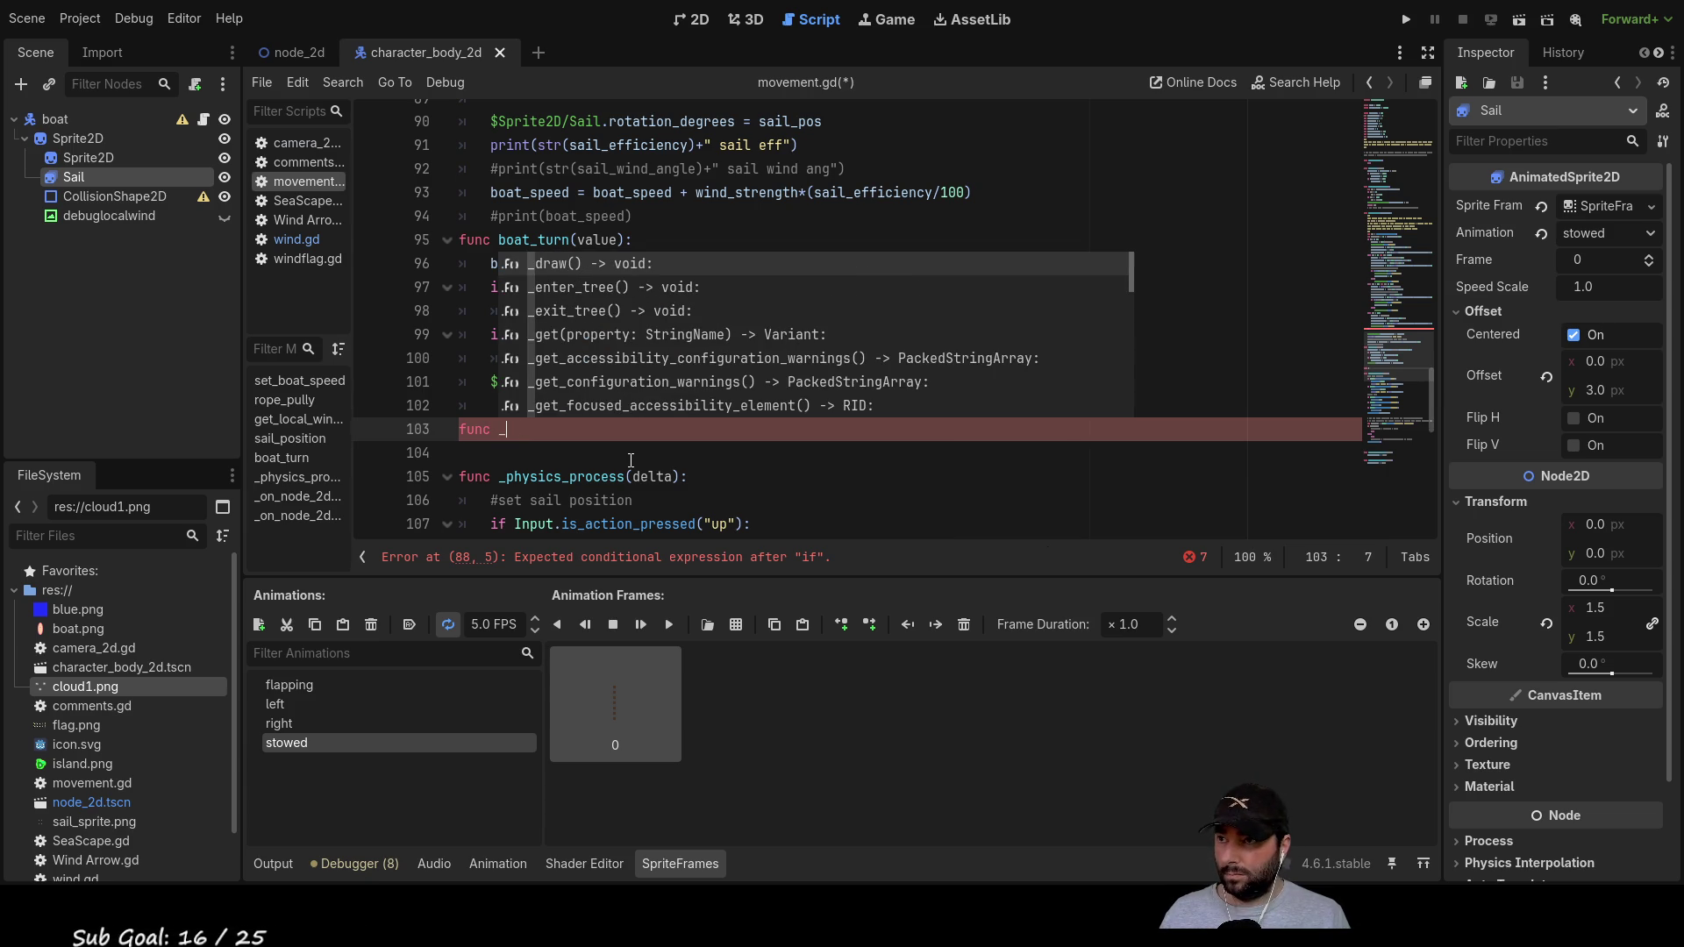
type("-_stow_sai")
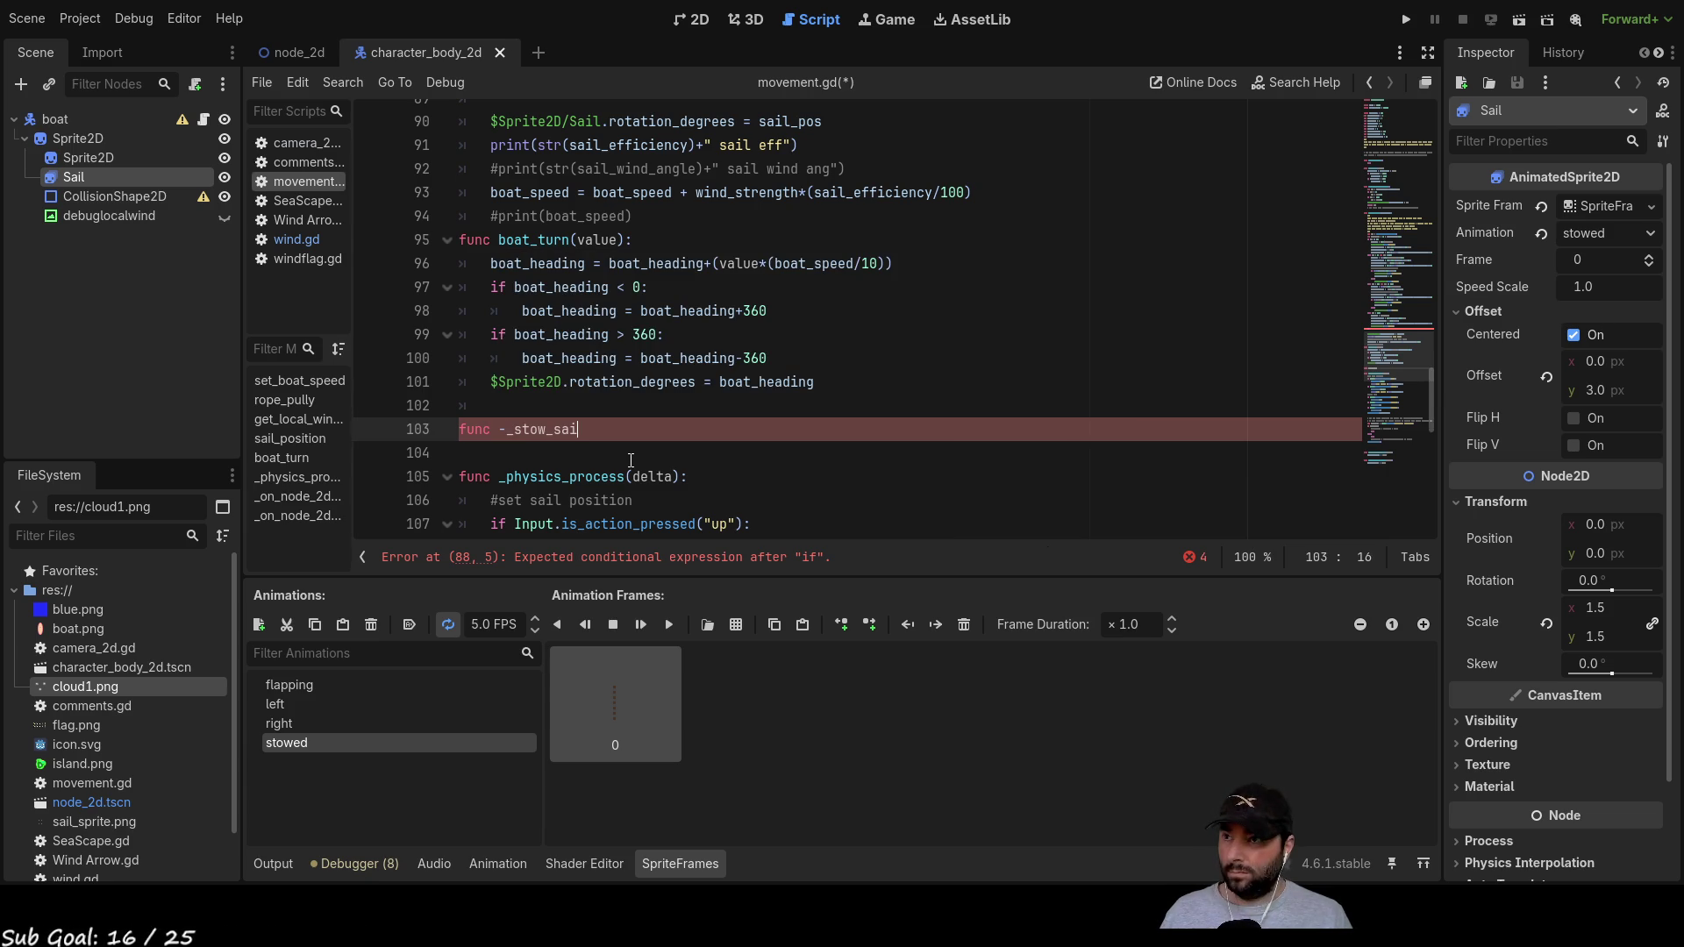
key("Left")
key("Left")
key("Left")
key("BackSpace")
key("End")
type("l")
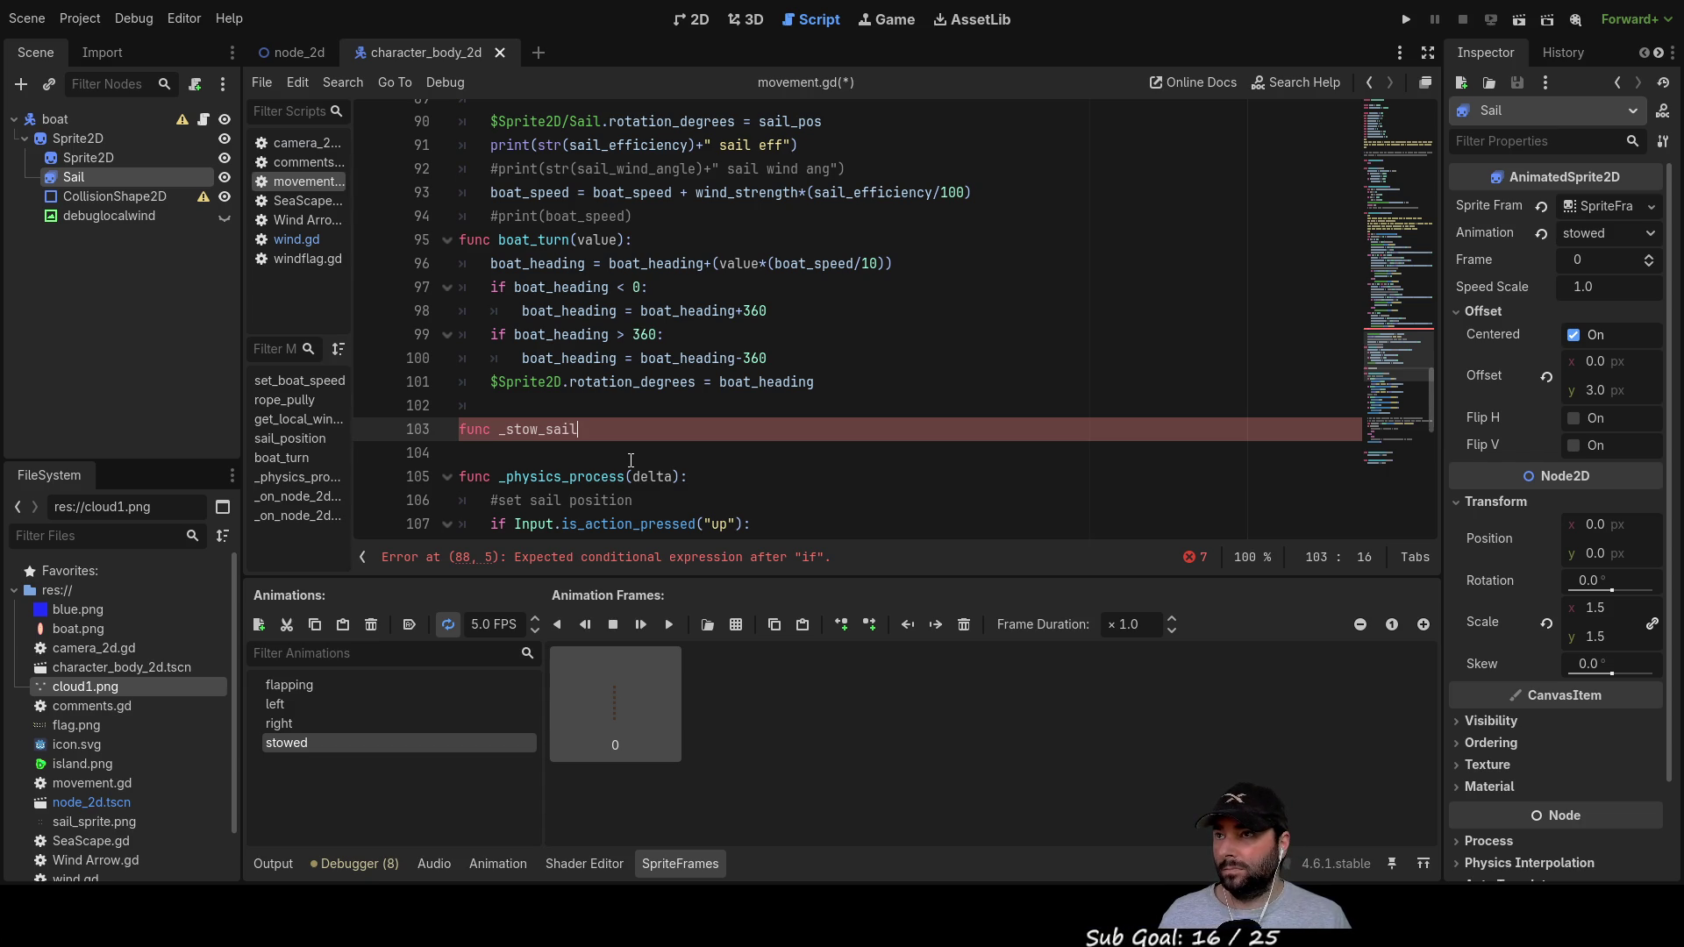
type("():")
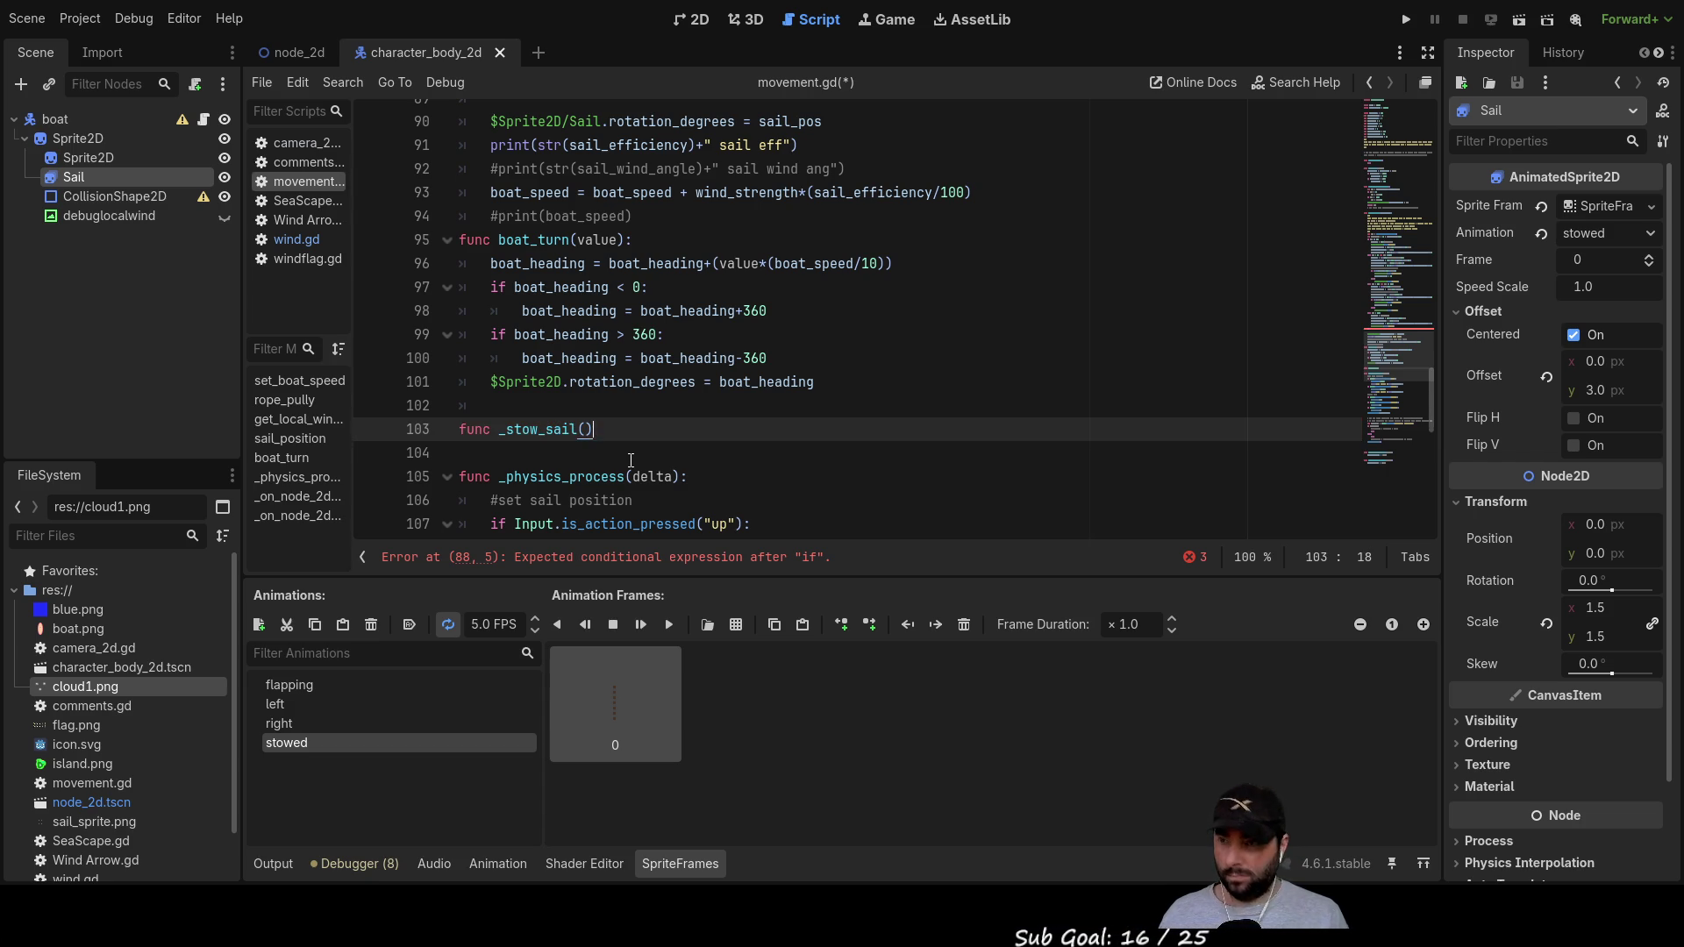
key("Return")
key("Tab")
type("pass")
key("Home")
key("BackSpace")
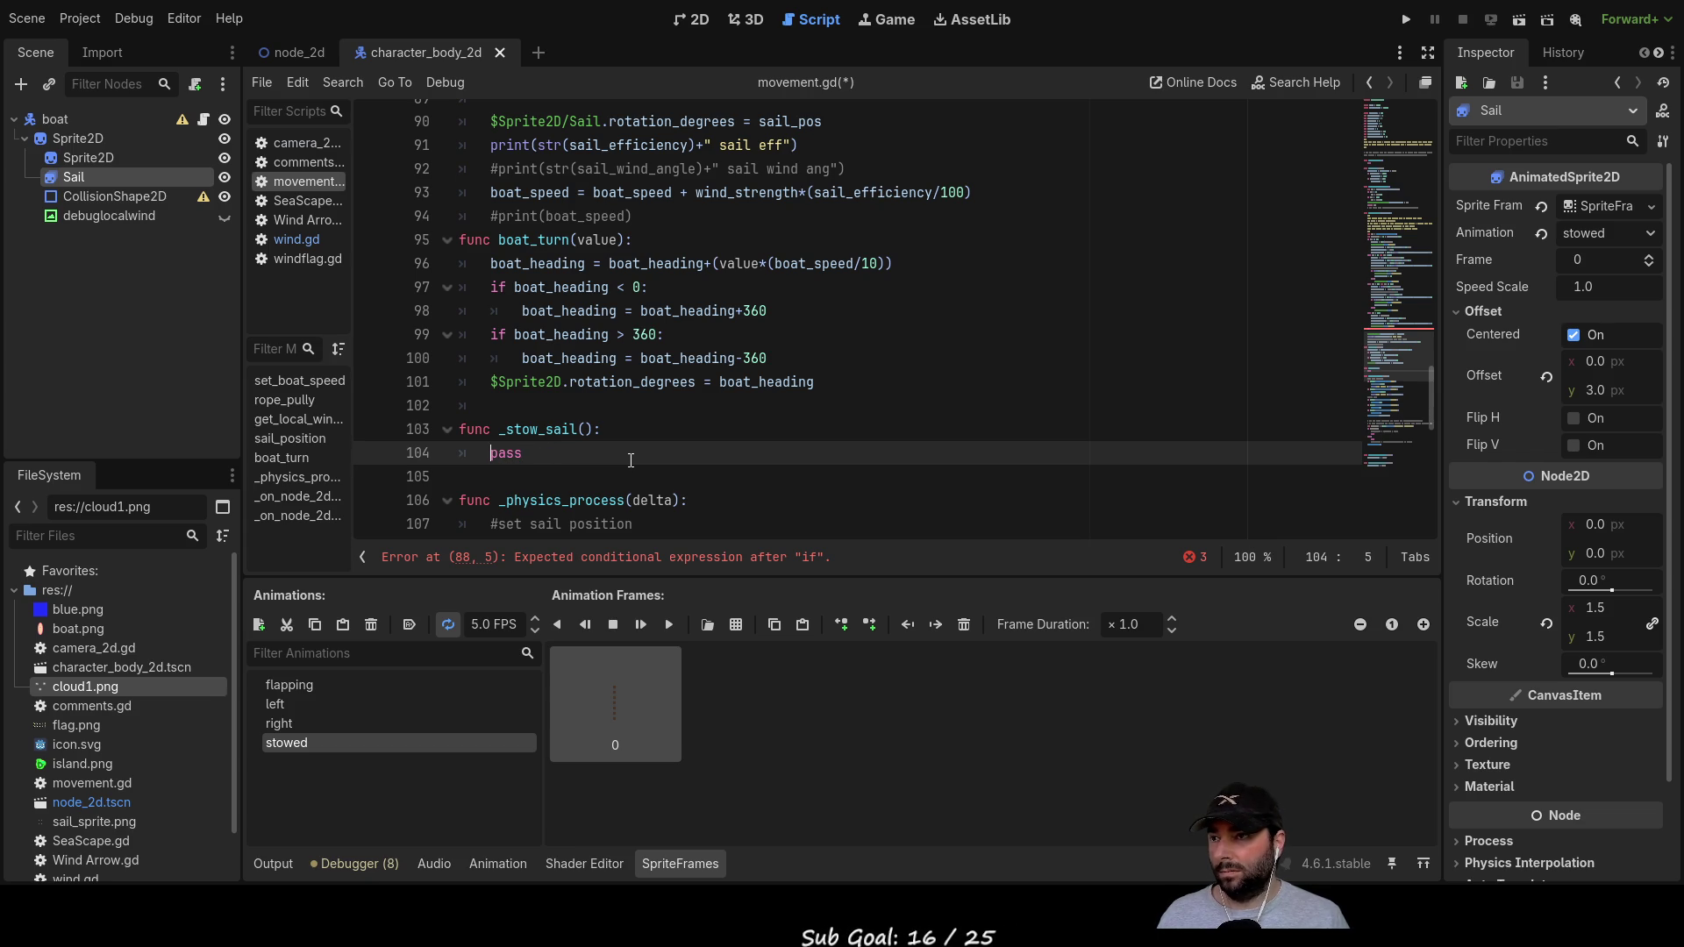
Step: Open an empty line above pass inside _stow_sail()
scroll(813, 347, "down", 4)
scroll(813, 347, "down", 5)
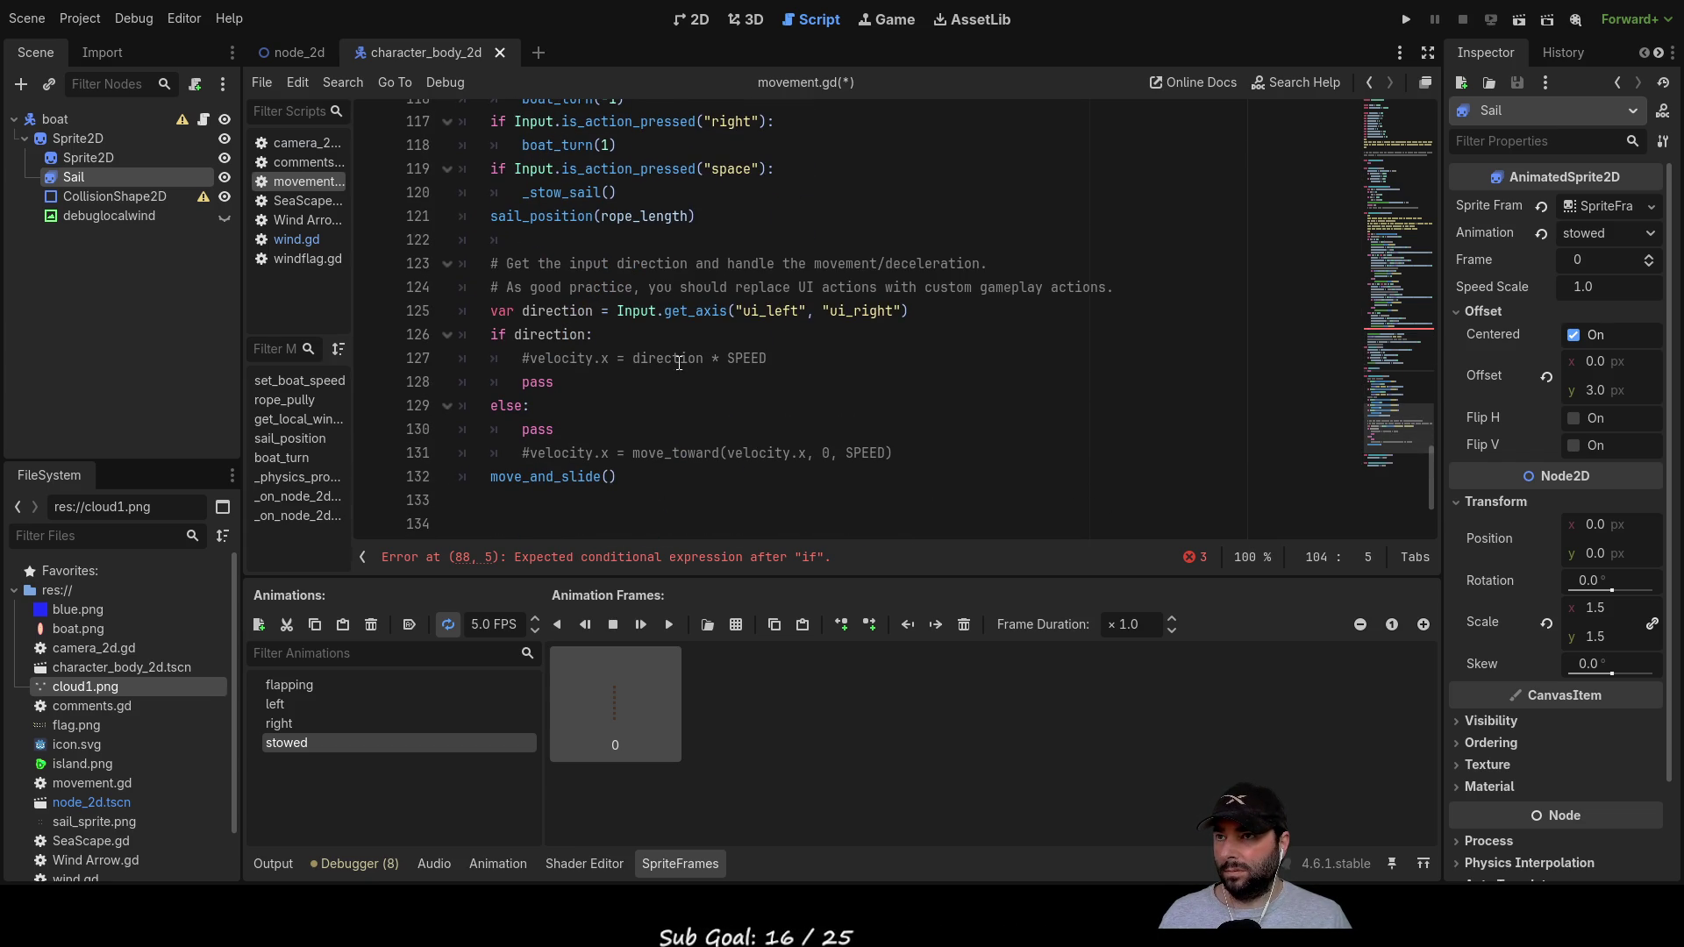
scroll(606, 392, "up", 2)
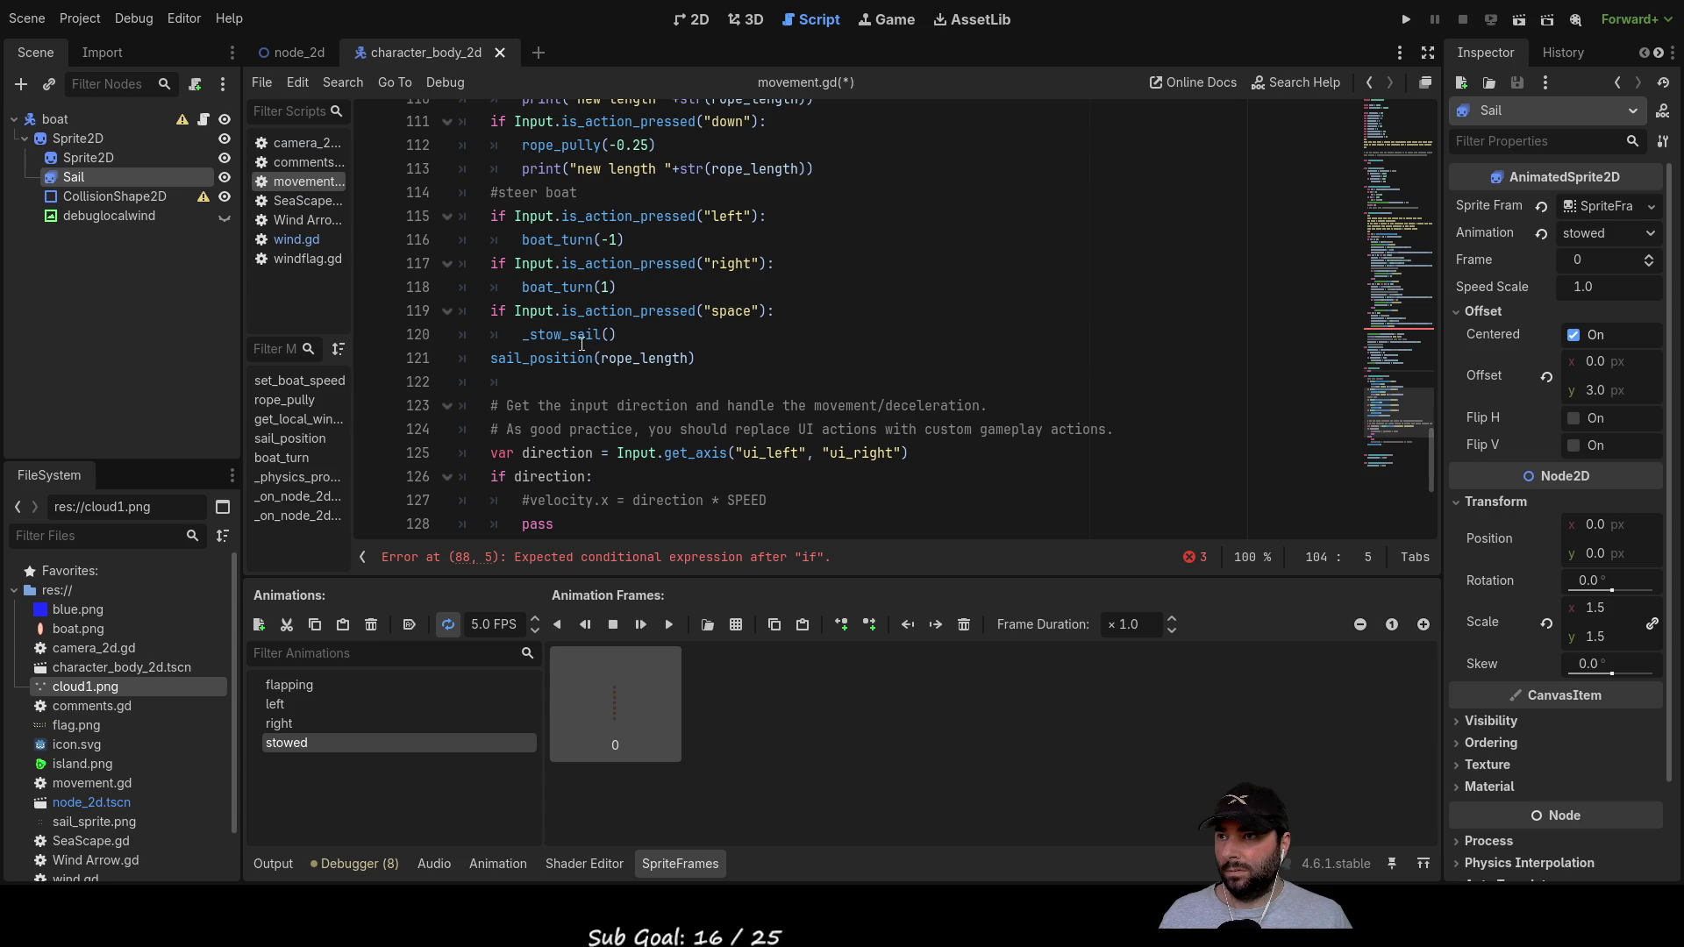
double_click(561, 334)
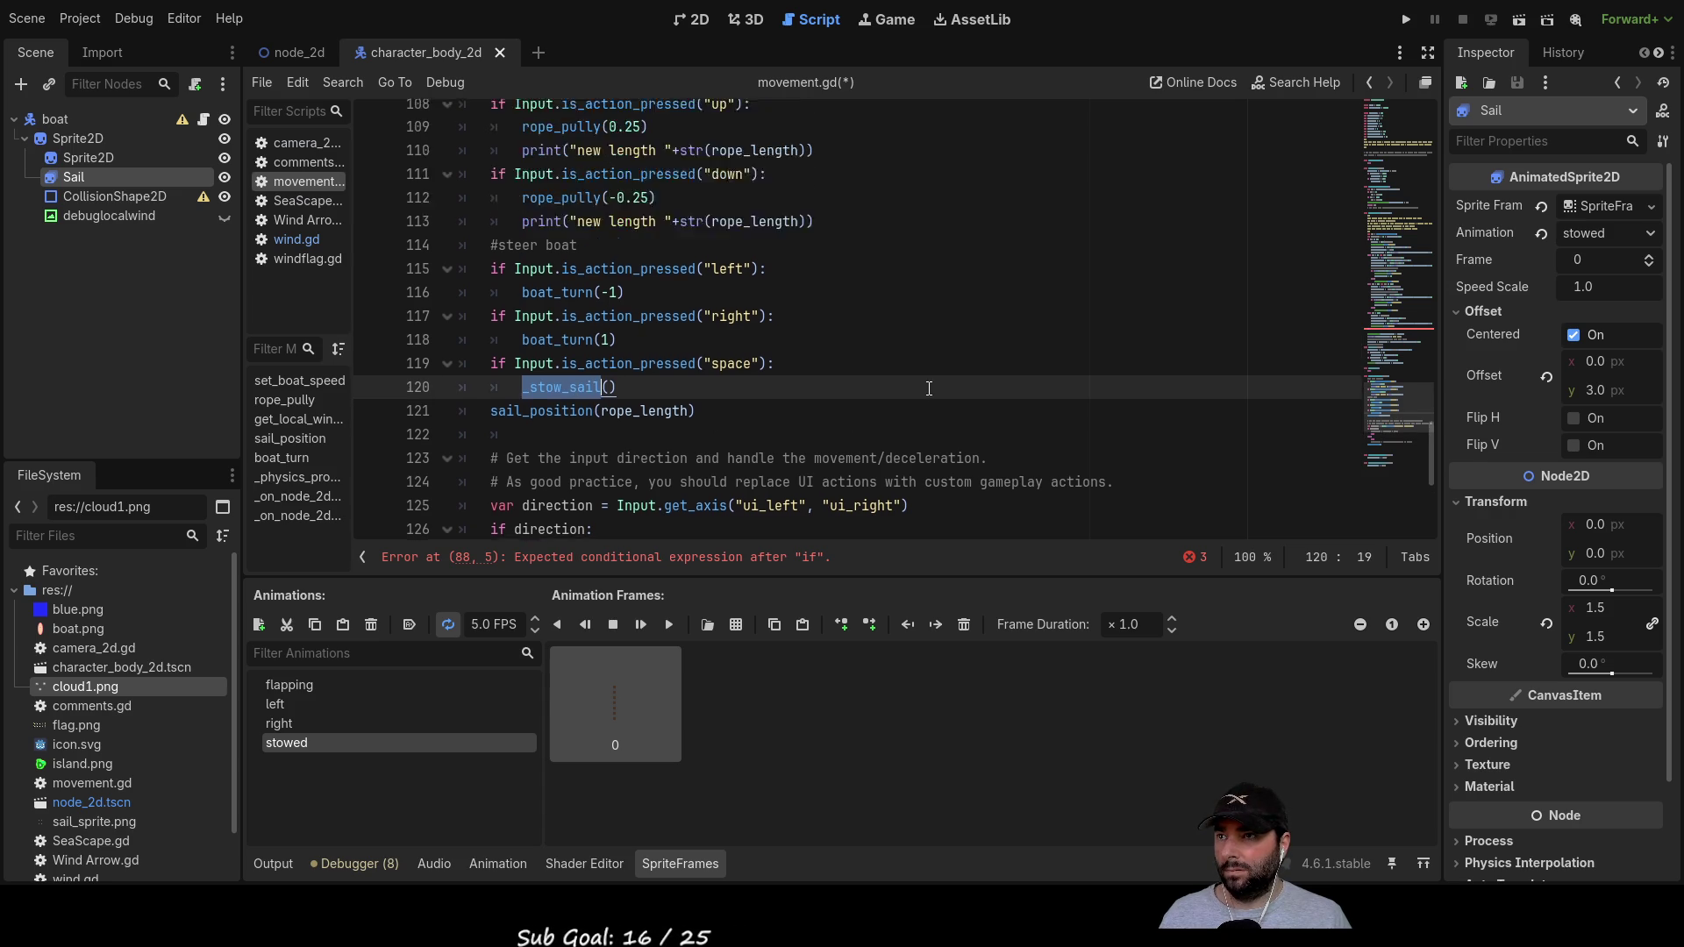
scroll(929, 387, "up", 5)
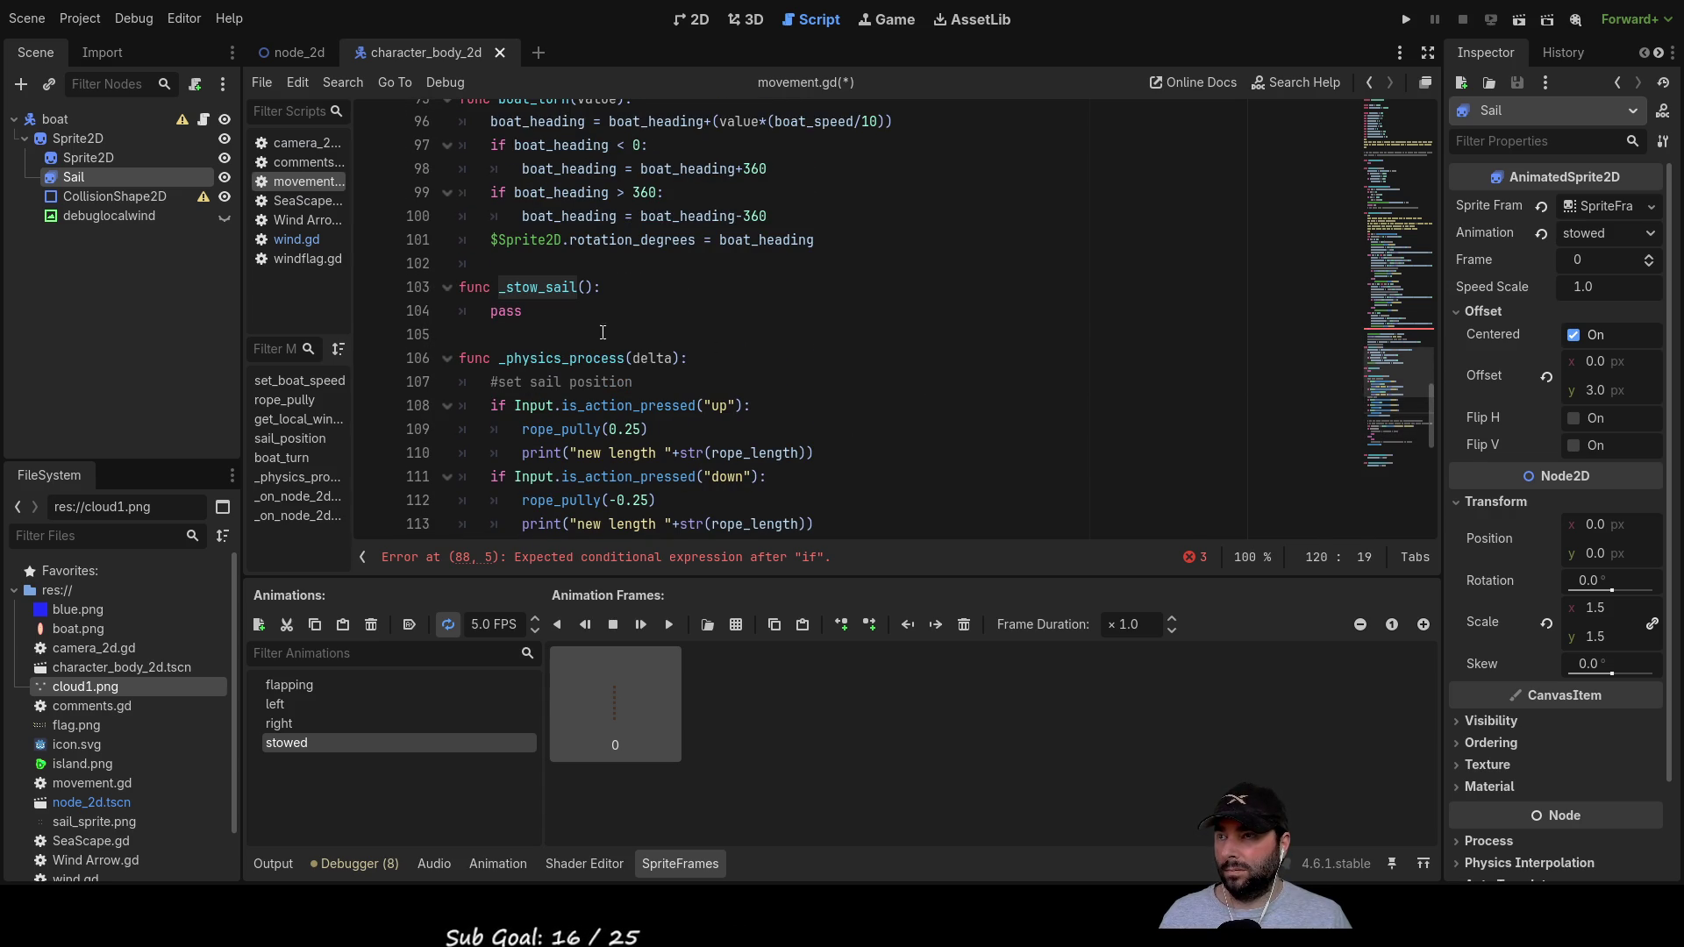
left_click(518, 311)
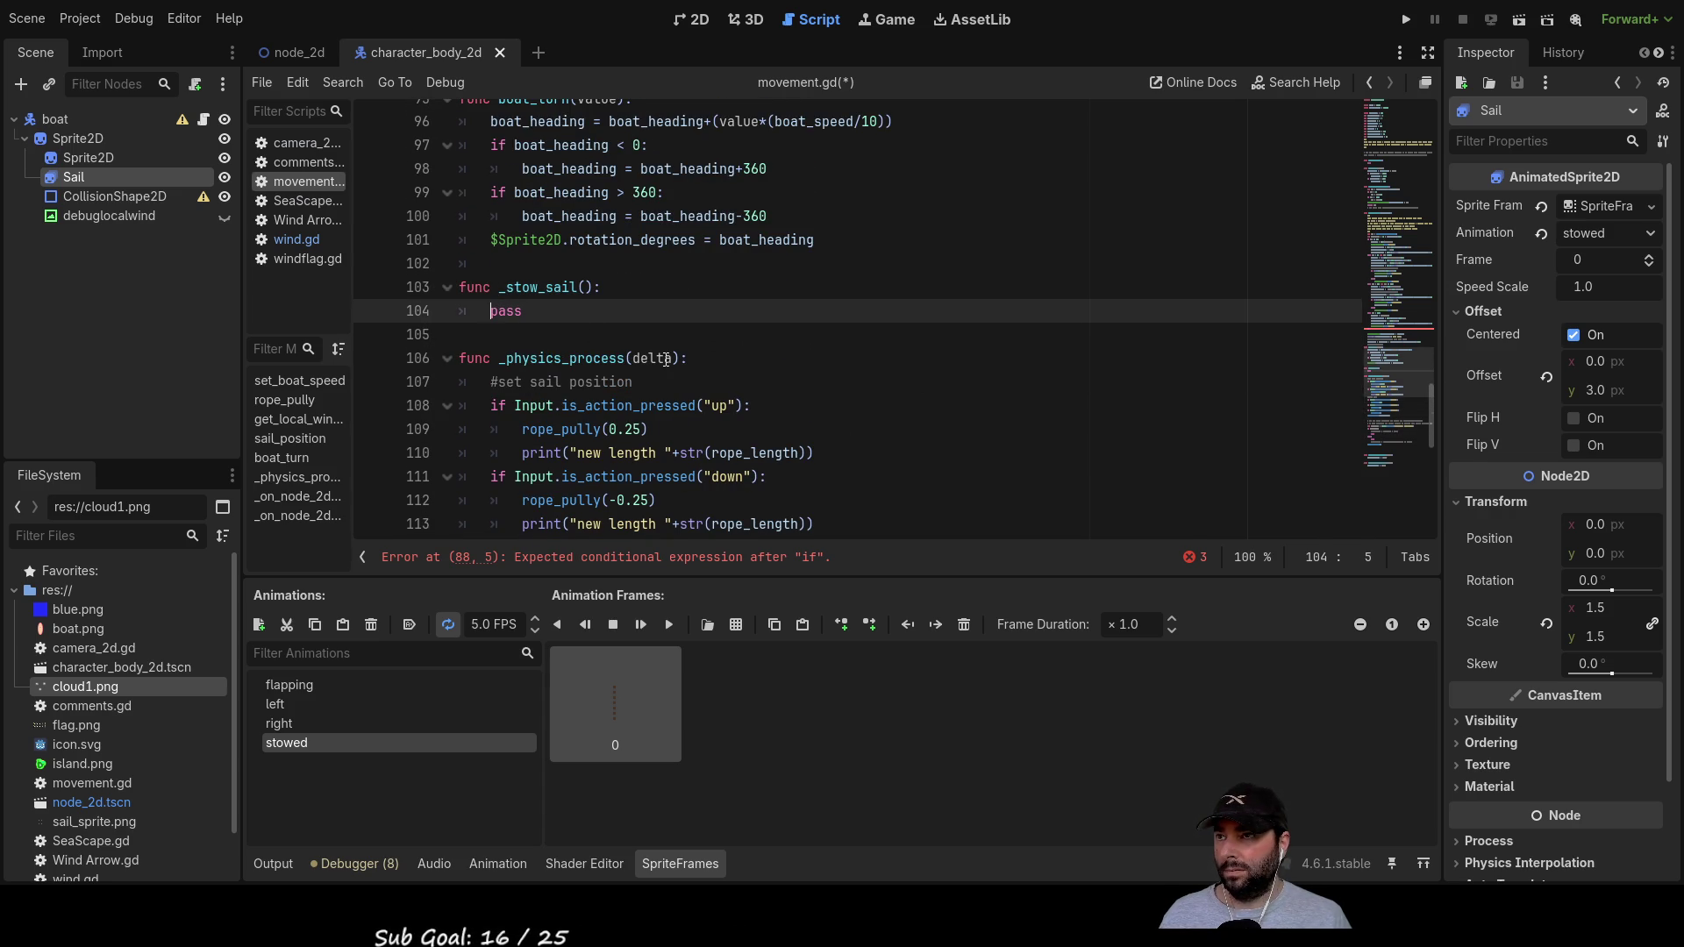
key("Home")
key("Return")
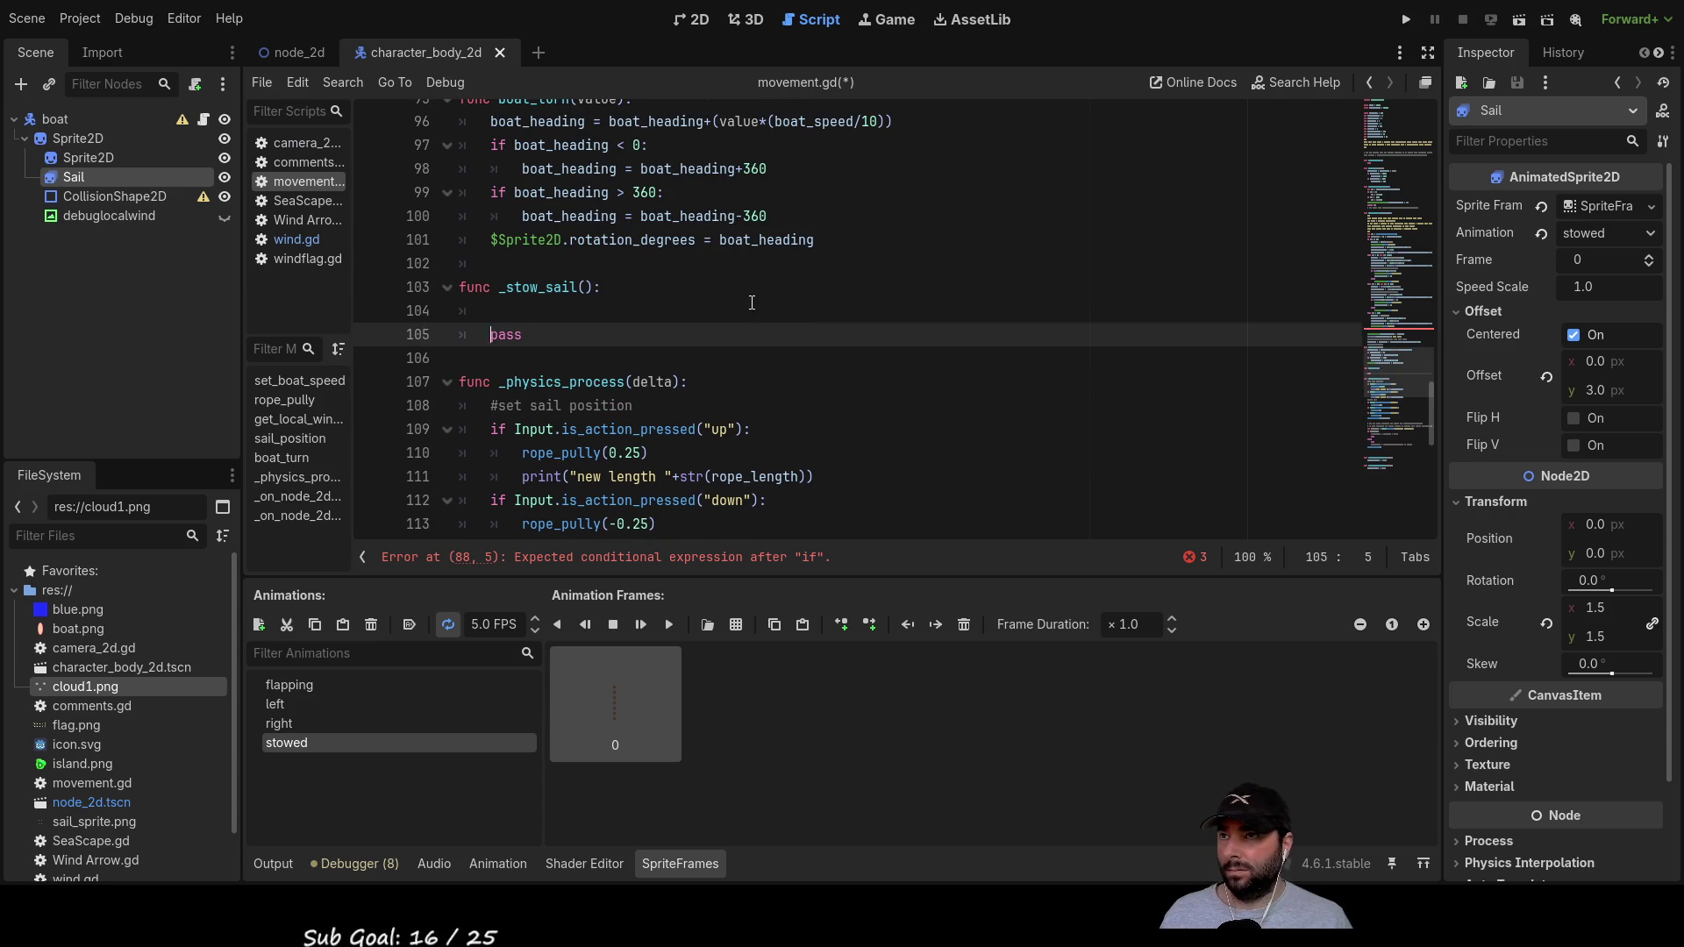
Step: Paste the play("left") line into _stow_sail and change it to $Sprite2D/Sail.play("stowed")
scroll(690, 290, "up", 4)
scroll(690, 289, "up", 1)
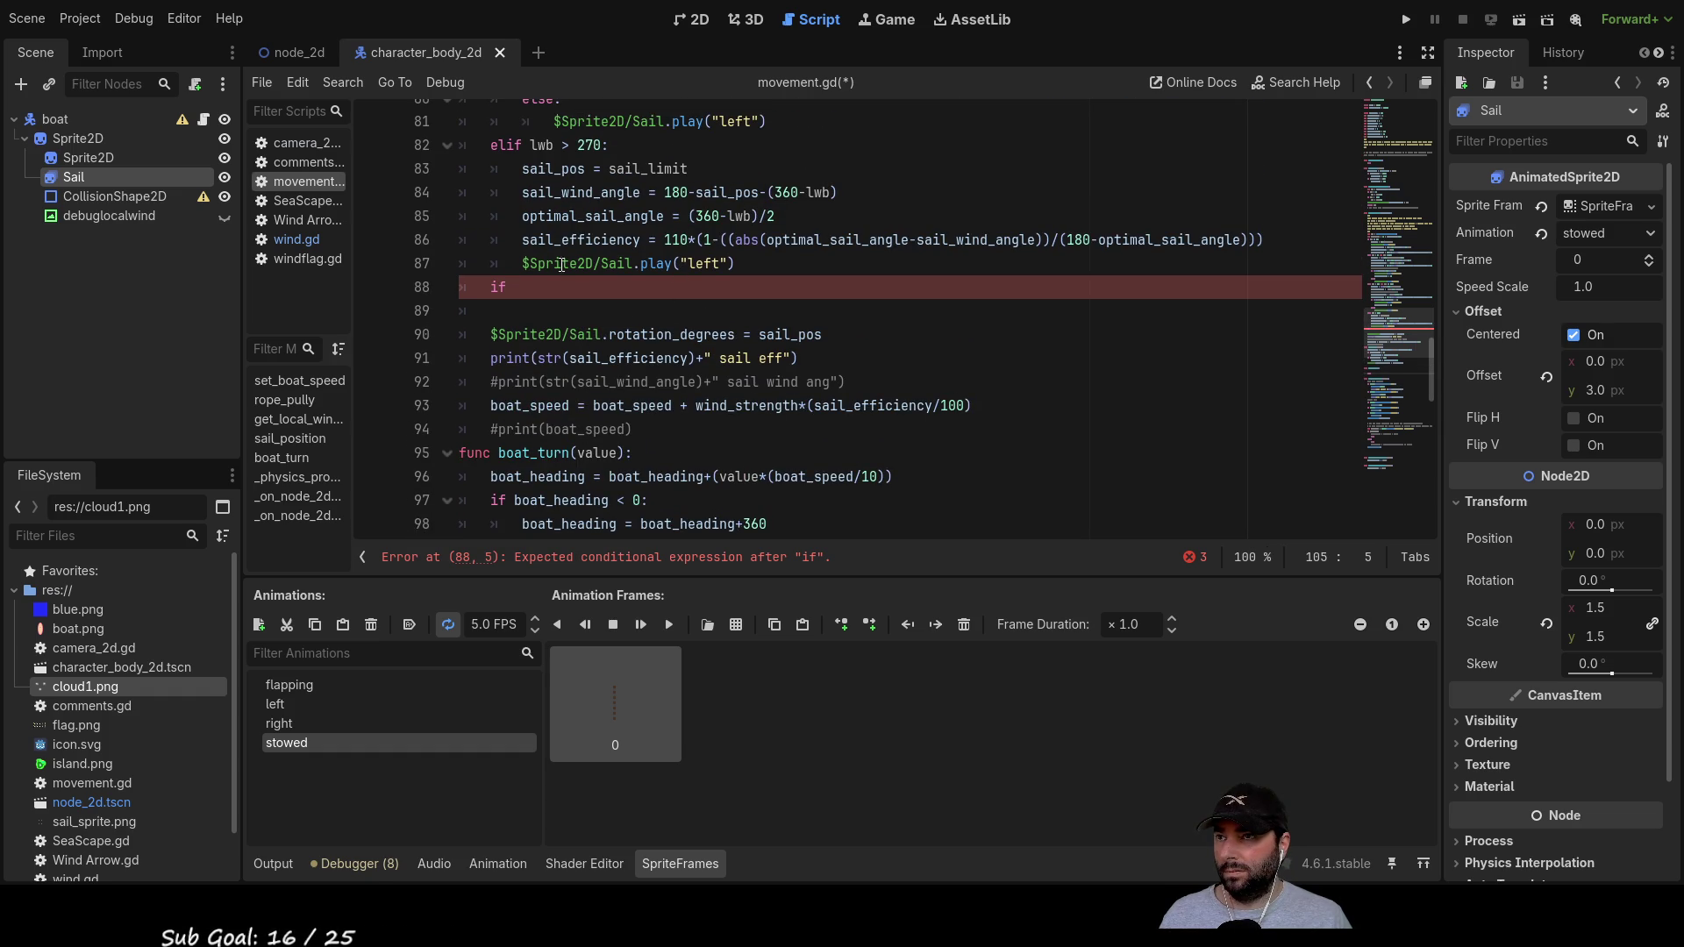
left_click_drag(522, 263, 785, 261)
key("ctrl+c")
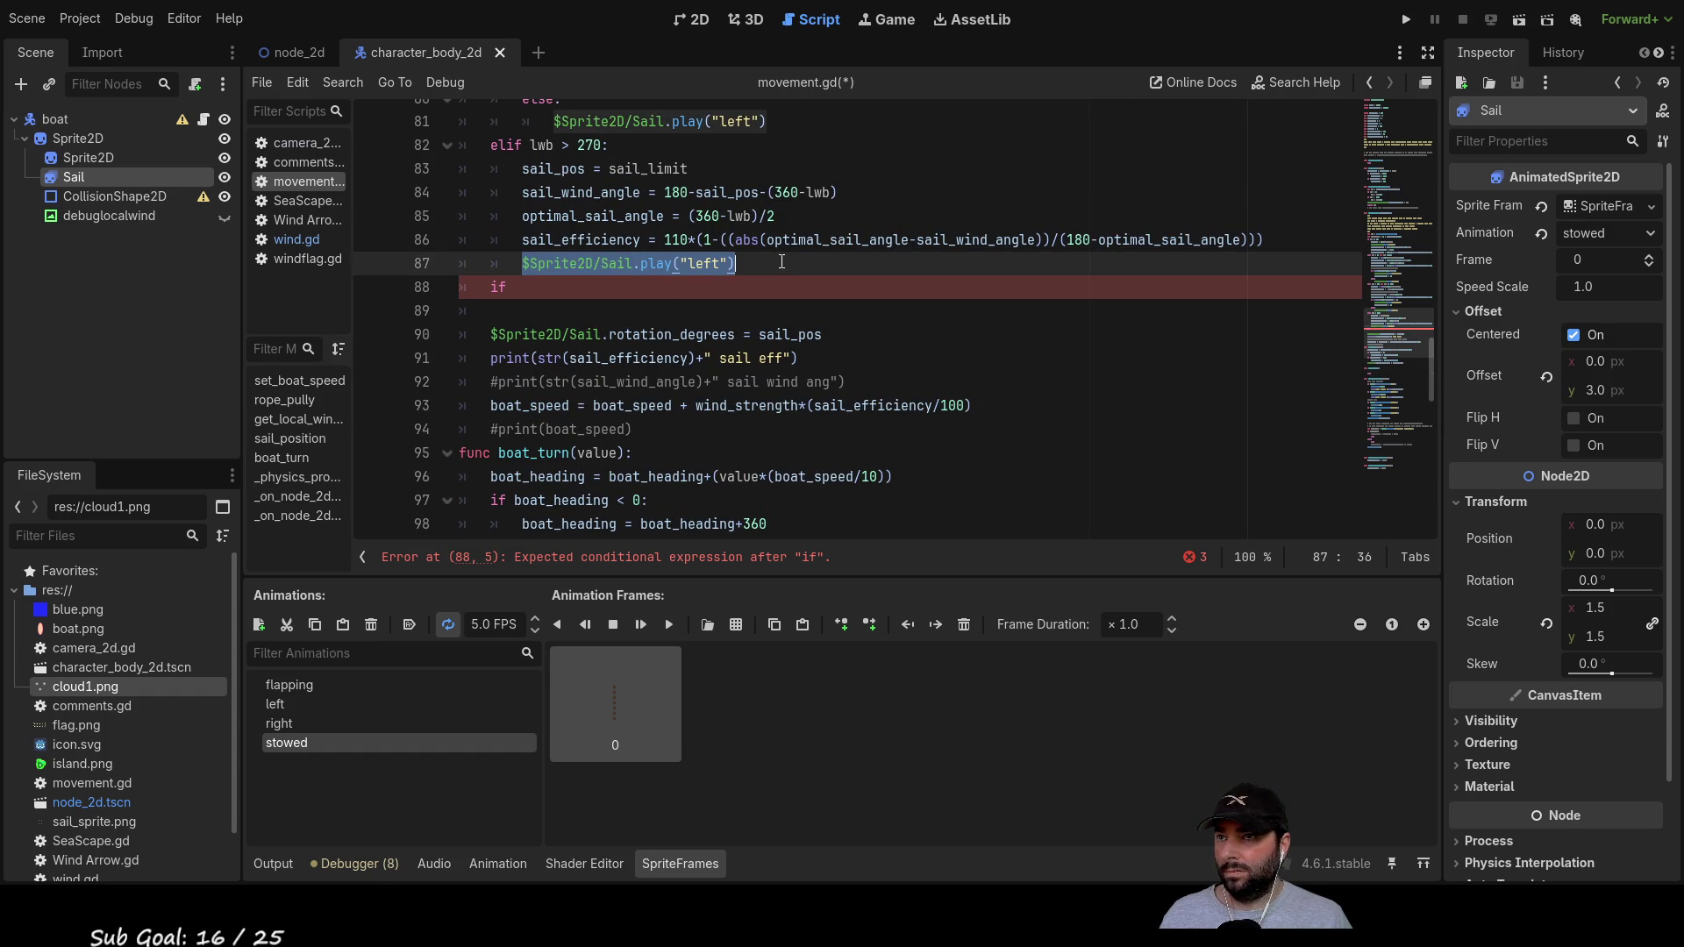
scroll(714, 341, "down", 5)
scroll(714, 342, "down", 1)
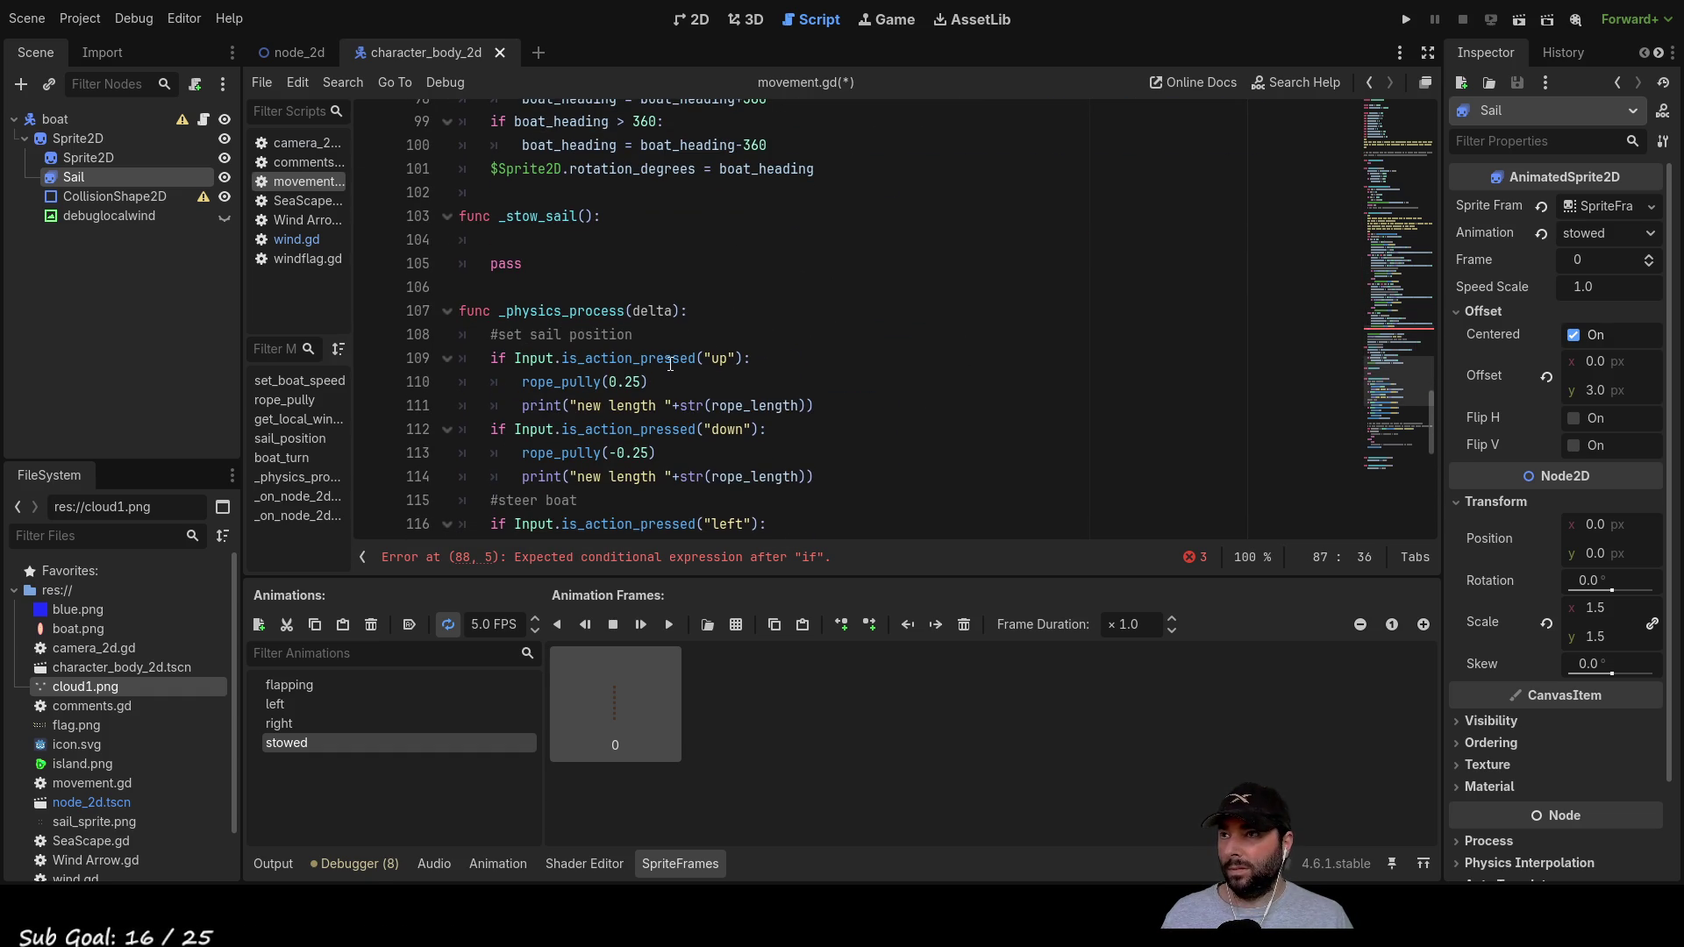
left_click(693, 241)
key("ctrl+v")
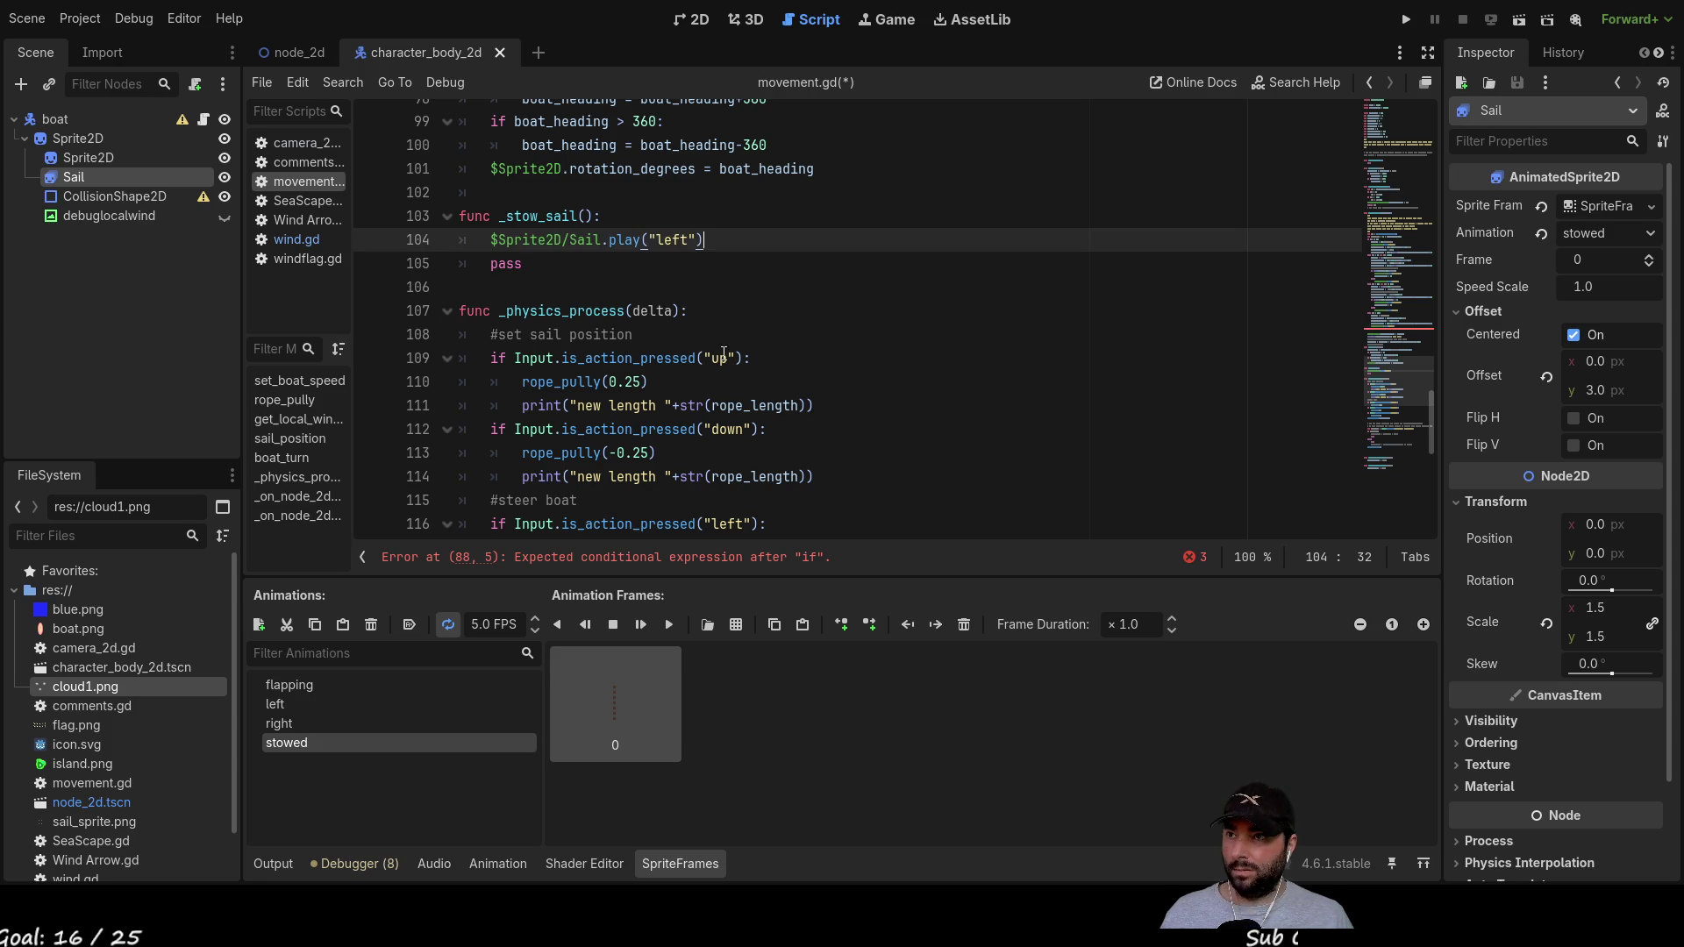
key("Left")
key("Left")
key("ctrl+shift+Left")
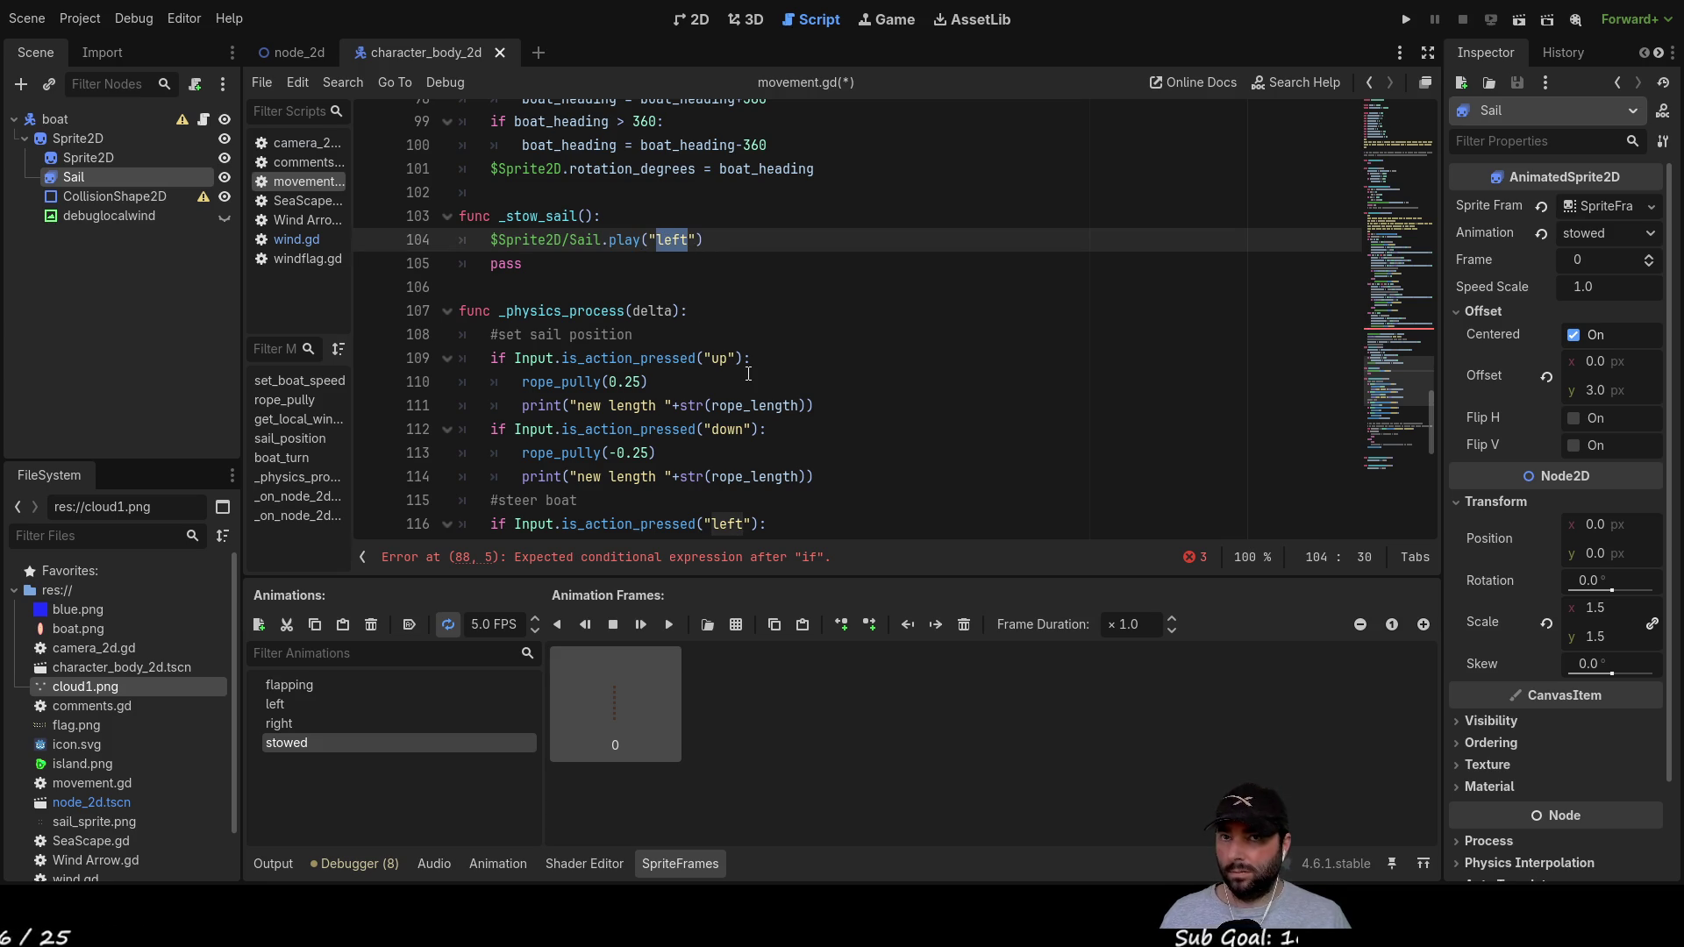
type("stowed")
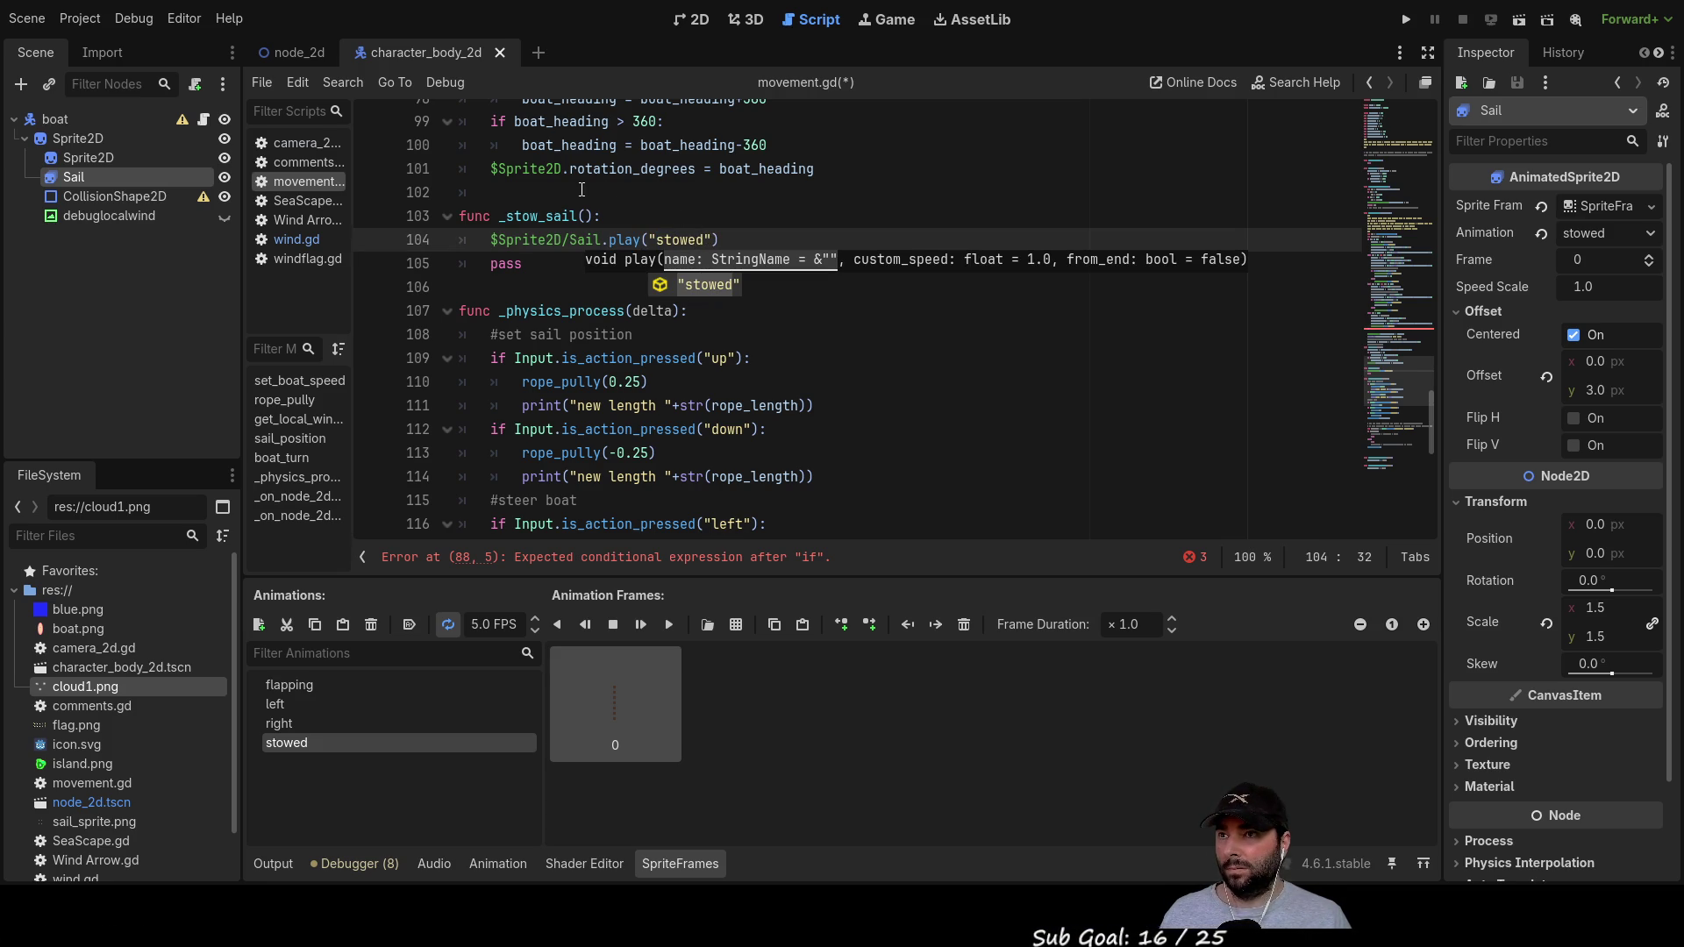
key("Escape")
Step: Open an empty line above the play("stowed") call
key("Up")
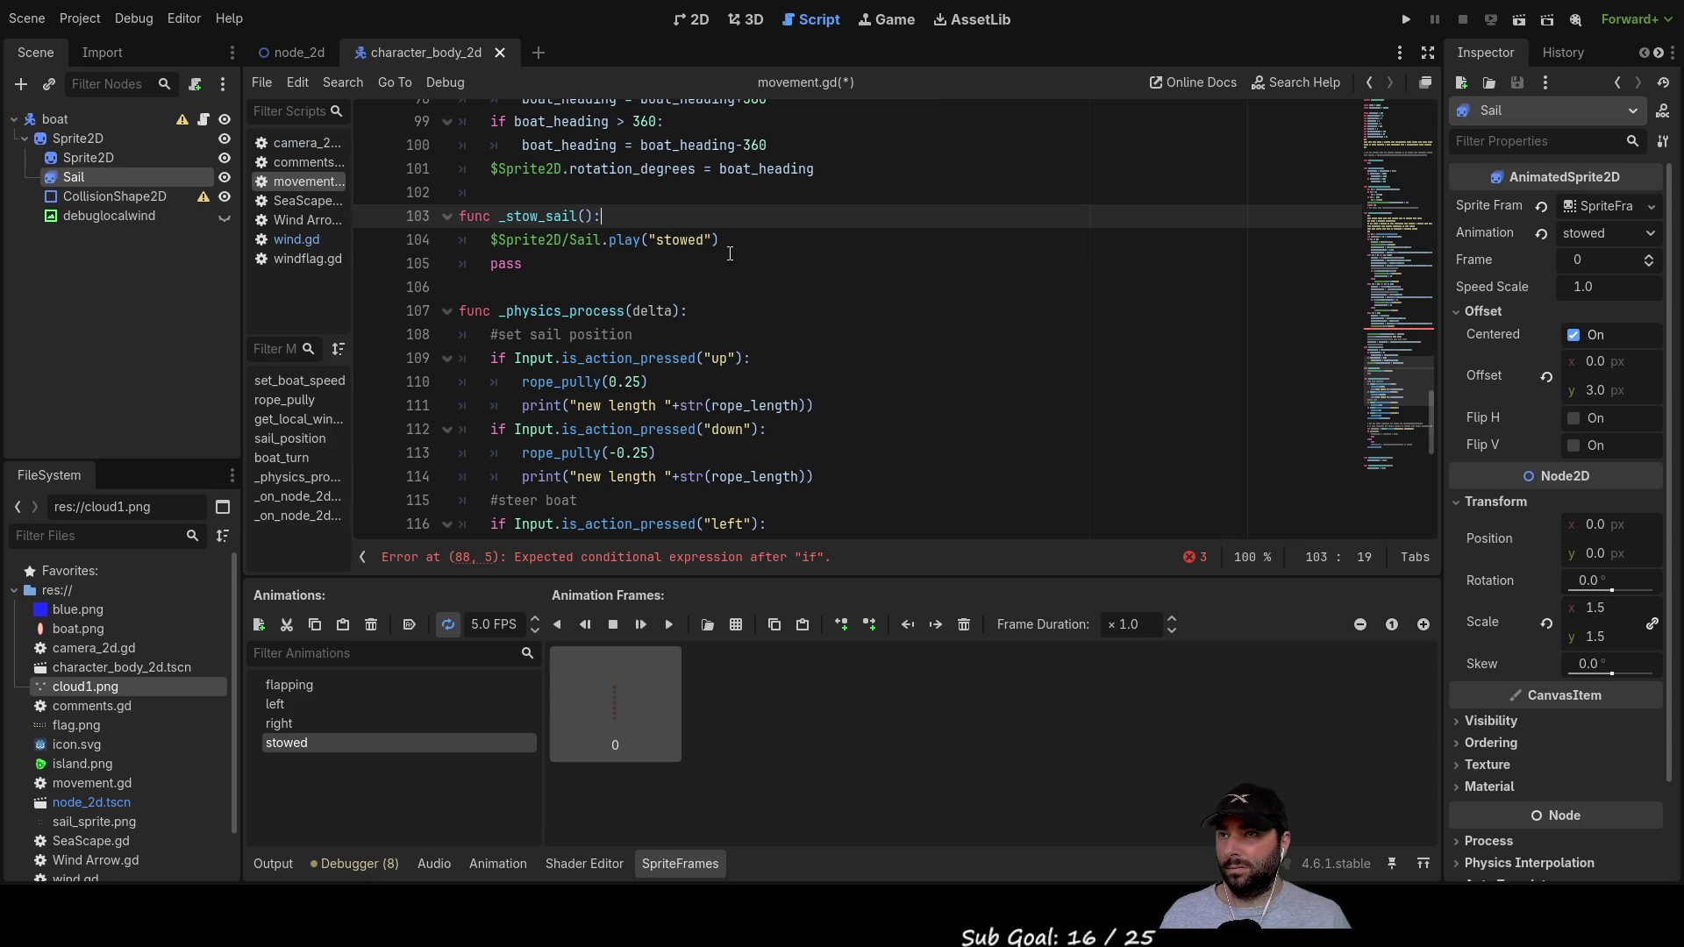
key("Down")
key("End")
key("Down")
key("Left")
key("Left")
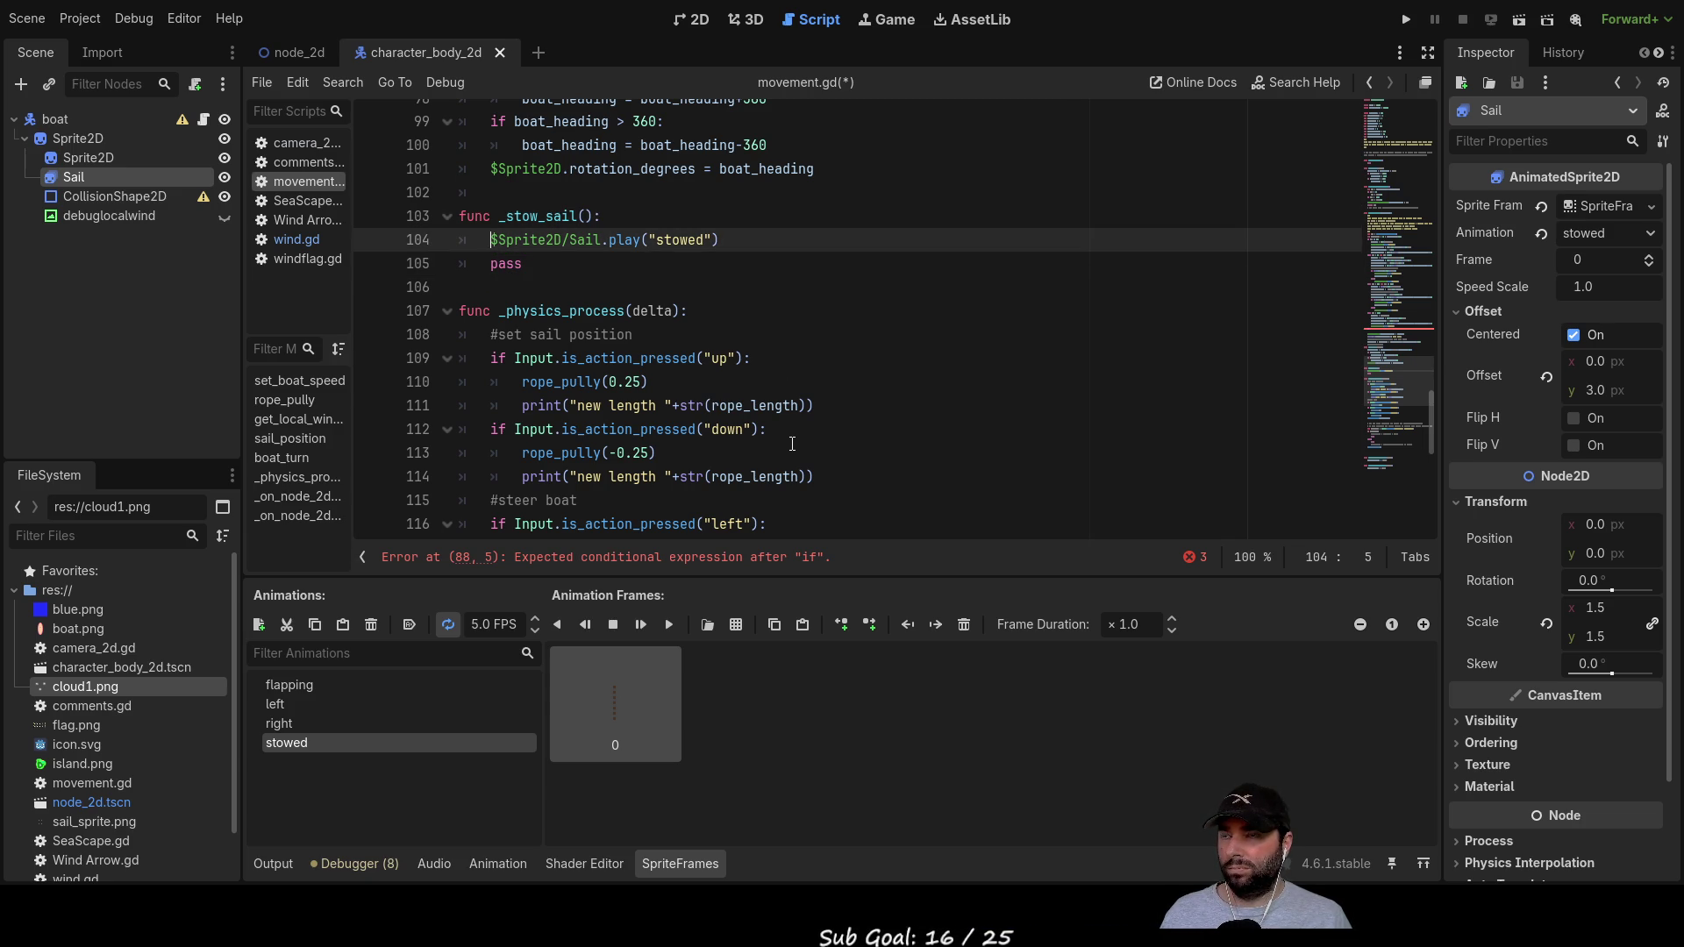
key("Left")
key("Return")
key("Up")
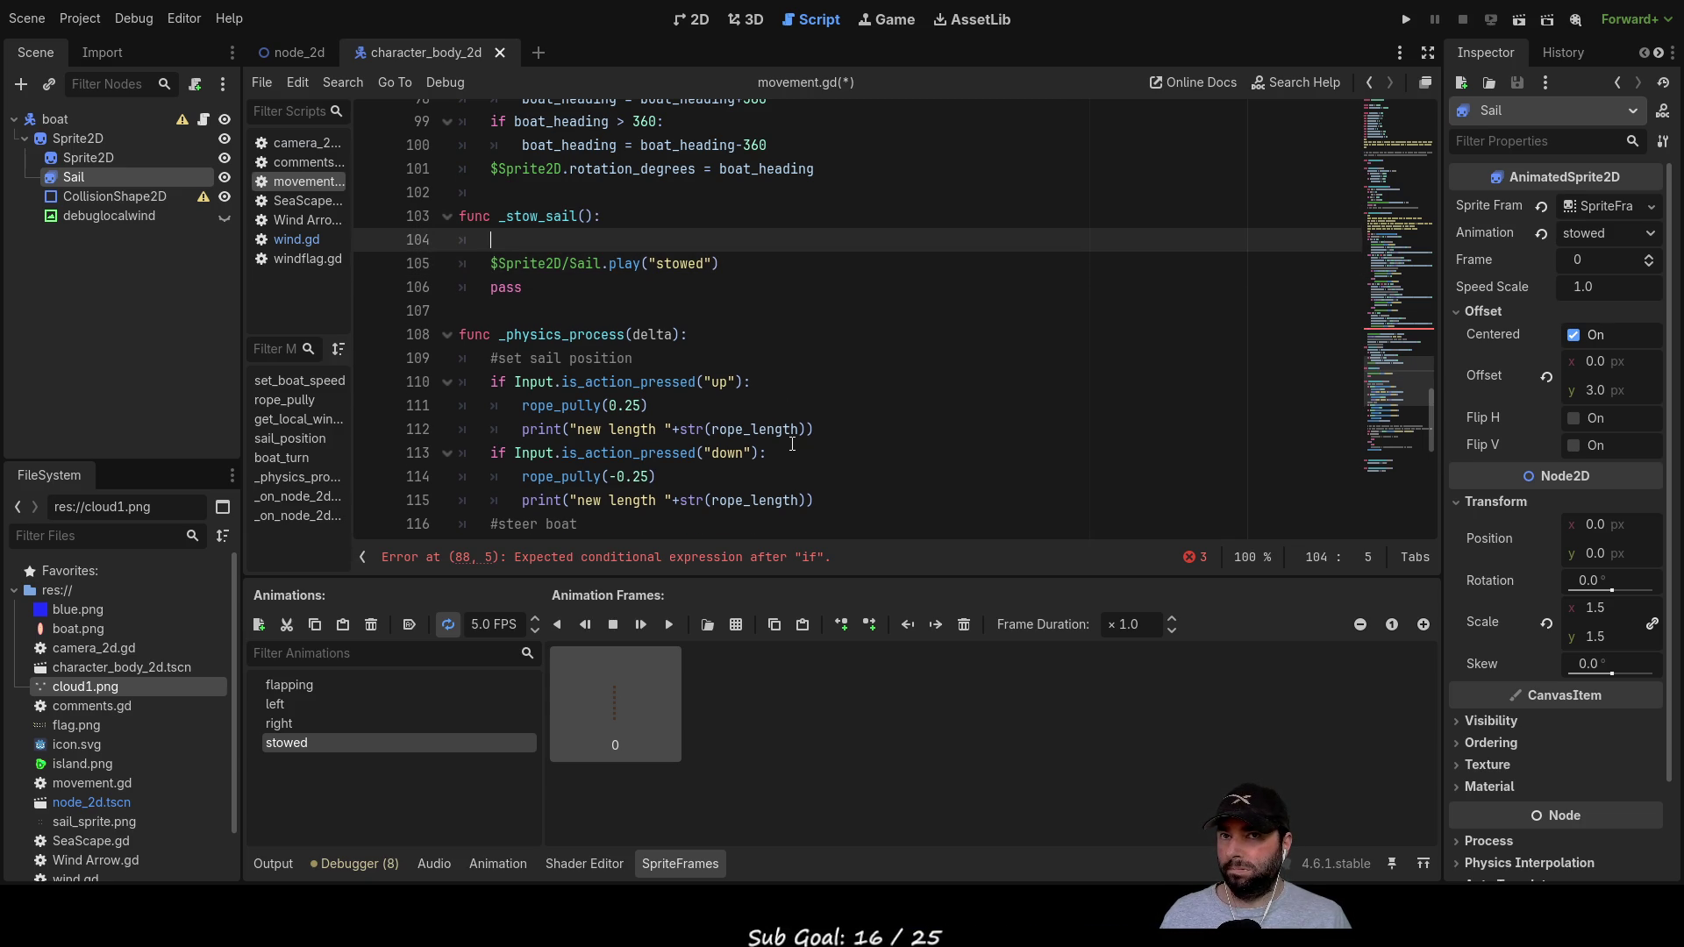
Step: Write the condition if $Sprite2D/Sail.animation <> "stowed" above the play call
type("if")
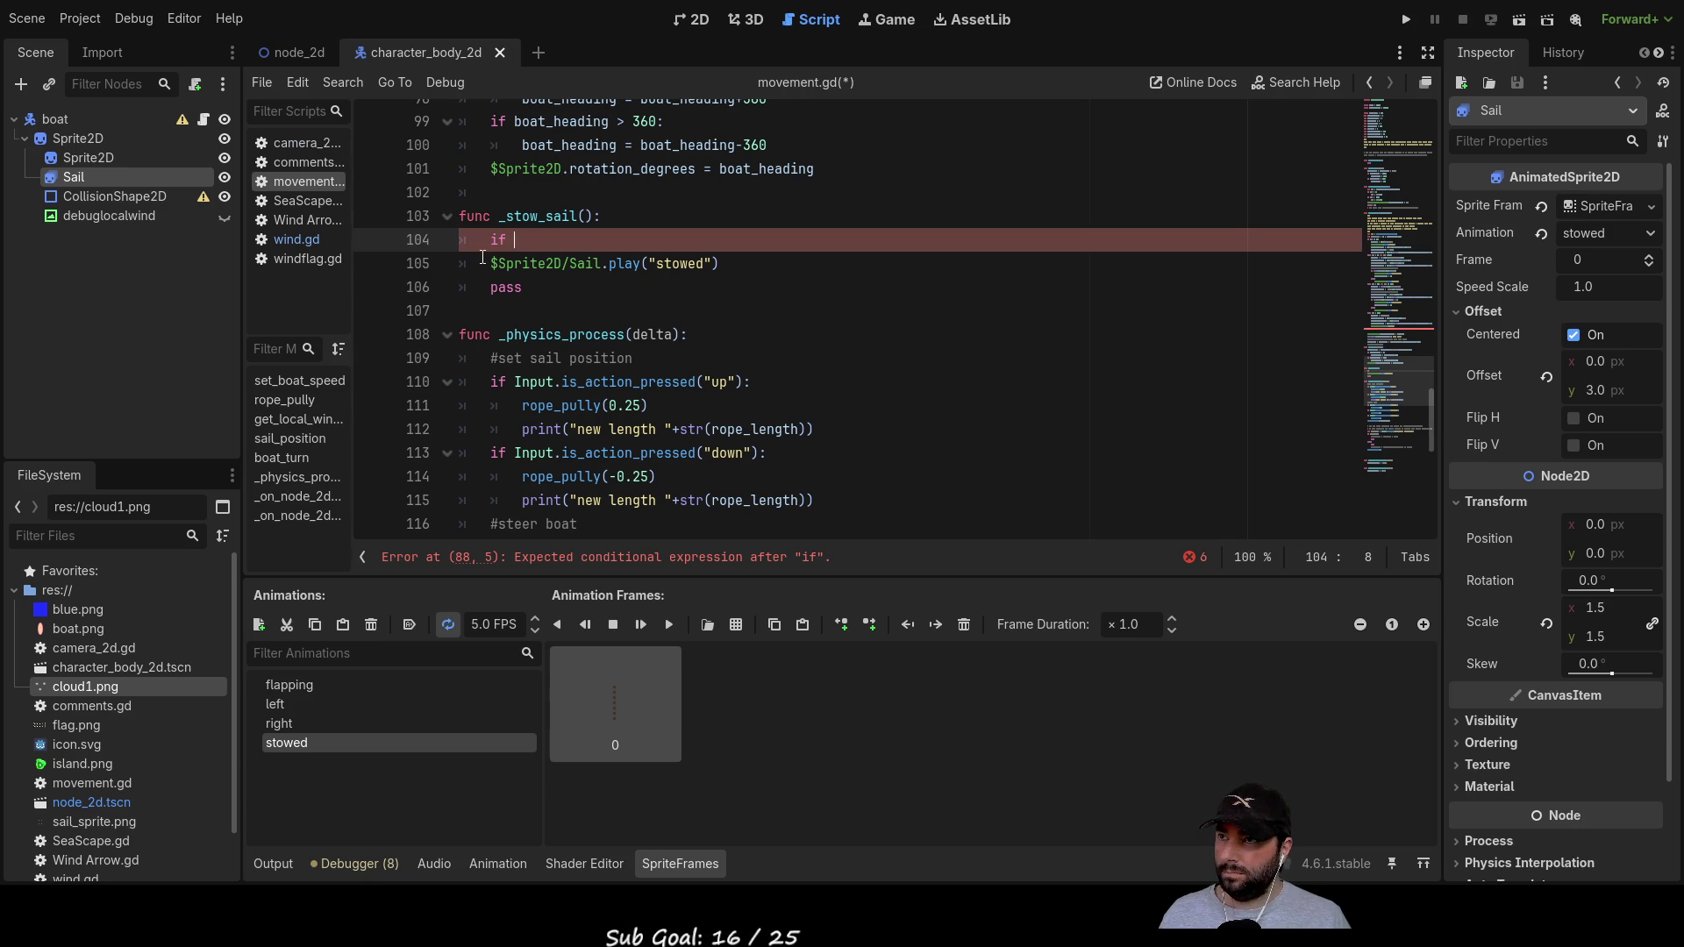
left_click_drag(489, 264, 603, 265)
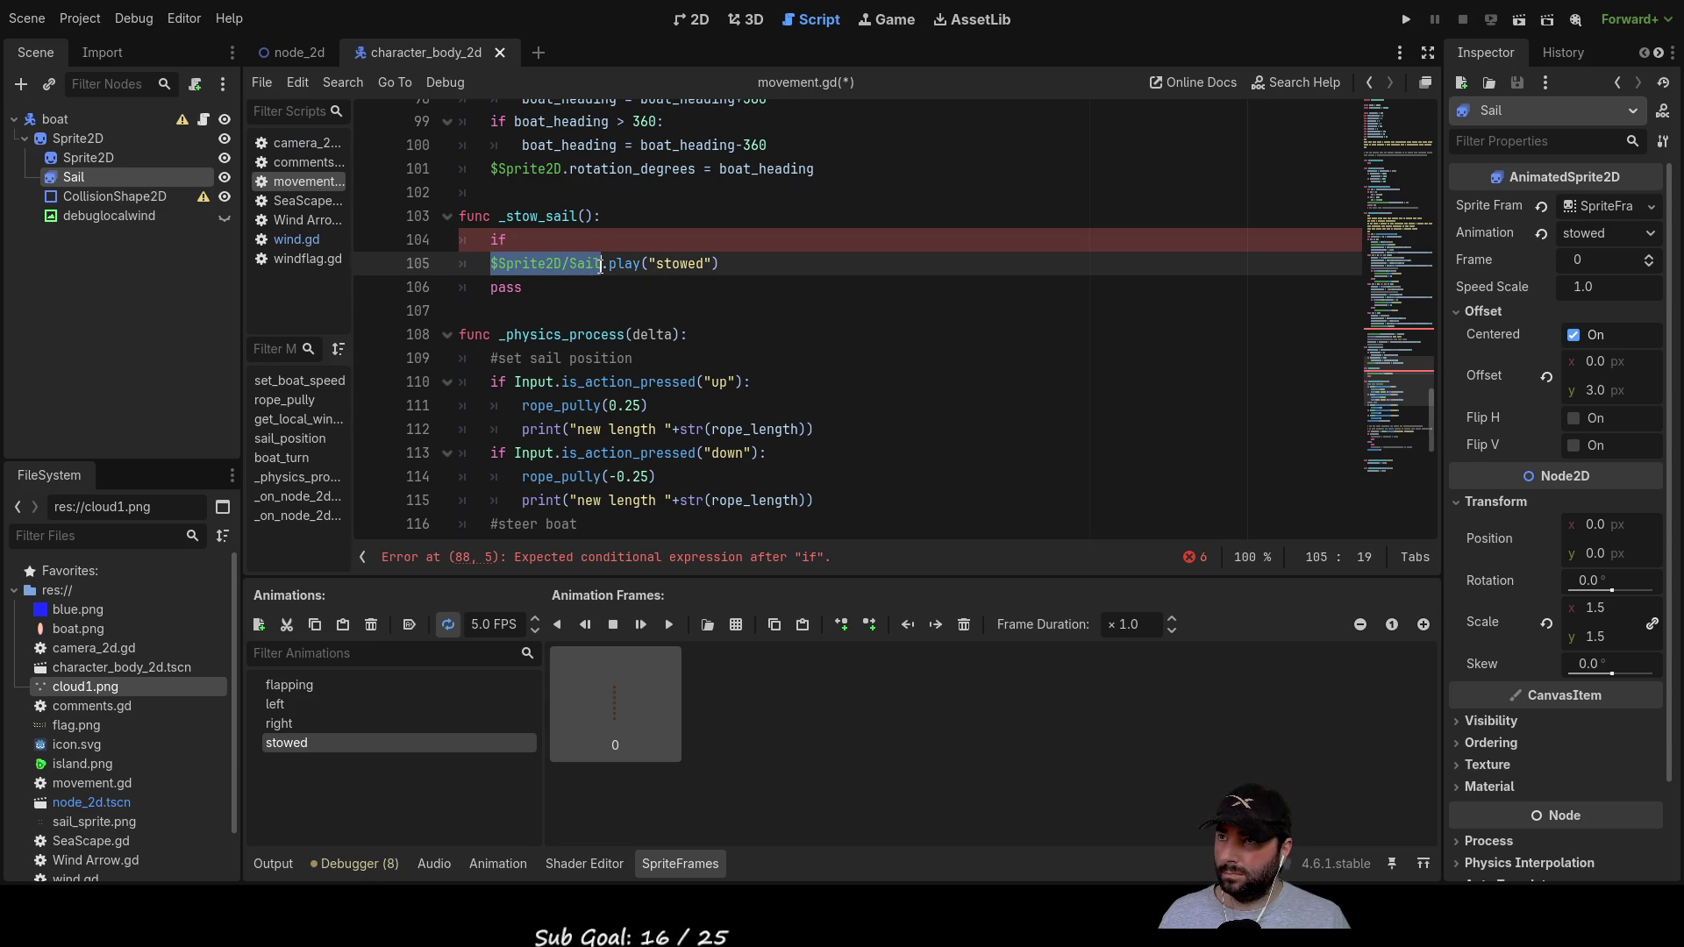
key("ctrl+c")
left_click(521, 242)
key("ctrl+v")
type(".an")
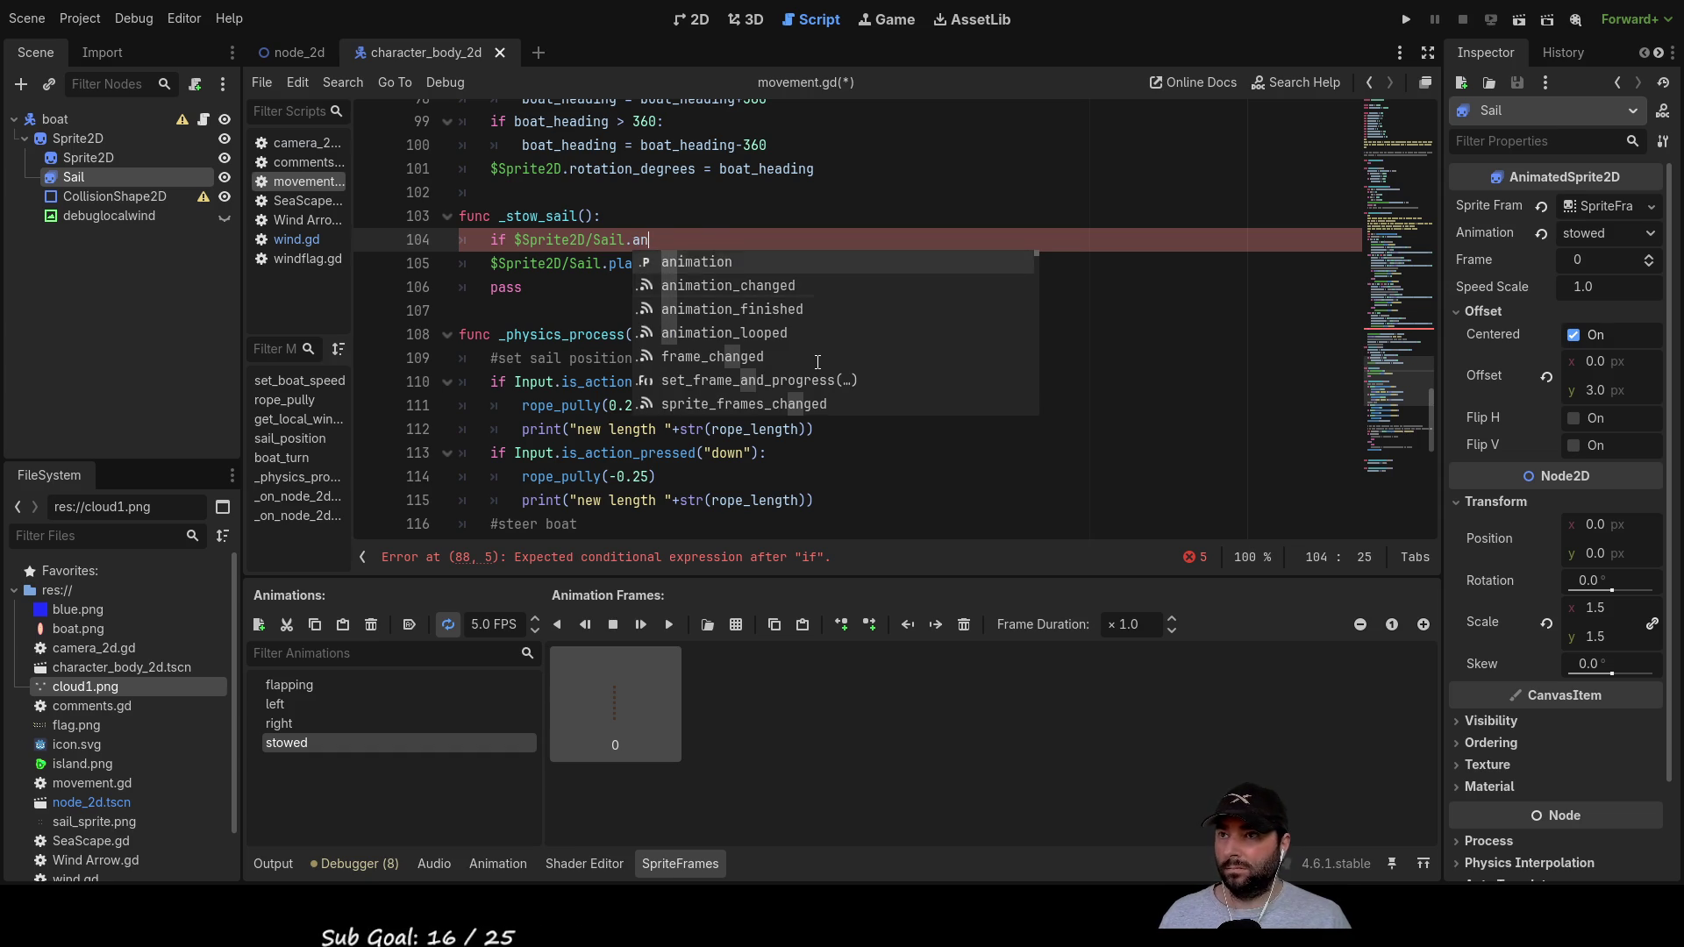
key("Return")
type("=")
key("BackSpace")
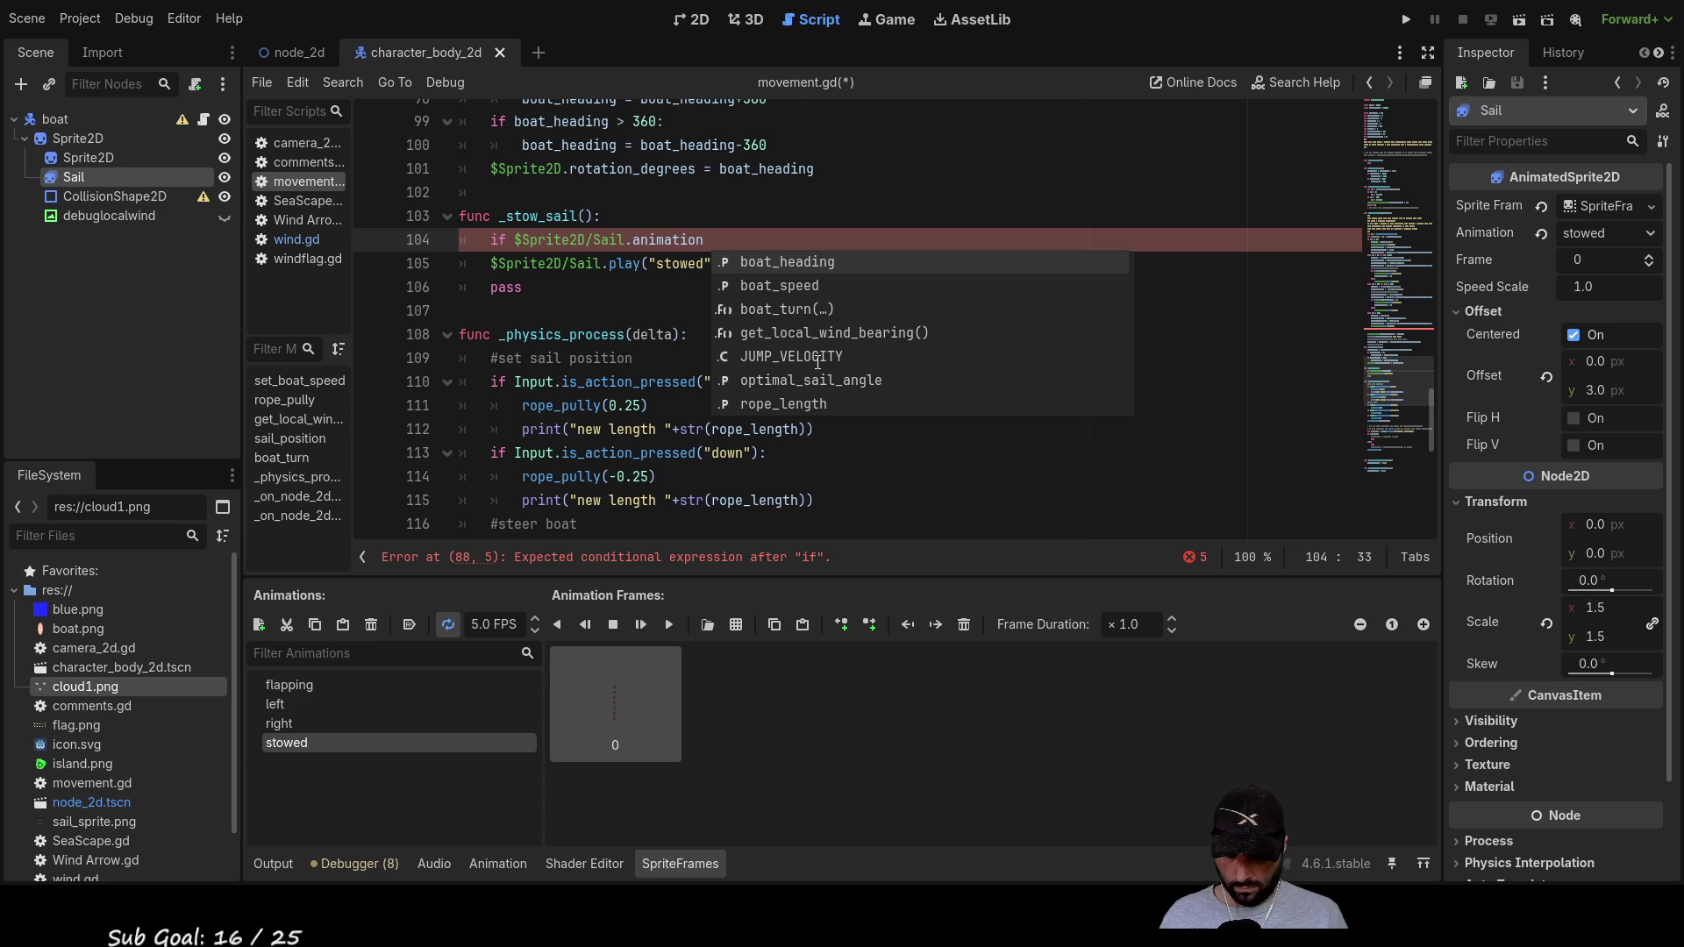
type("<>")
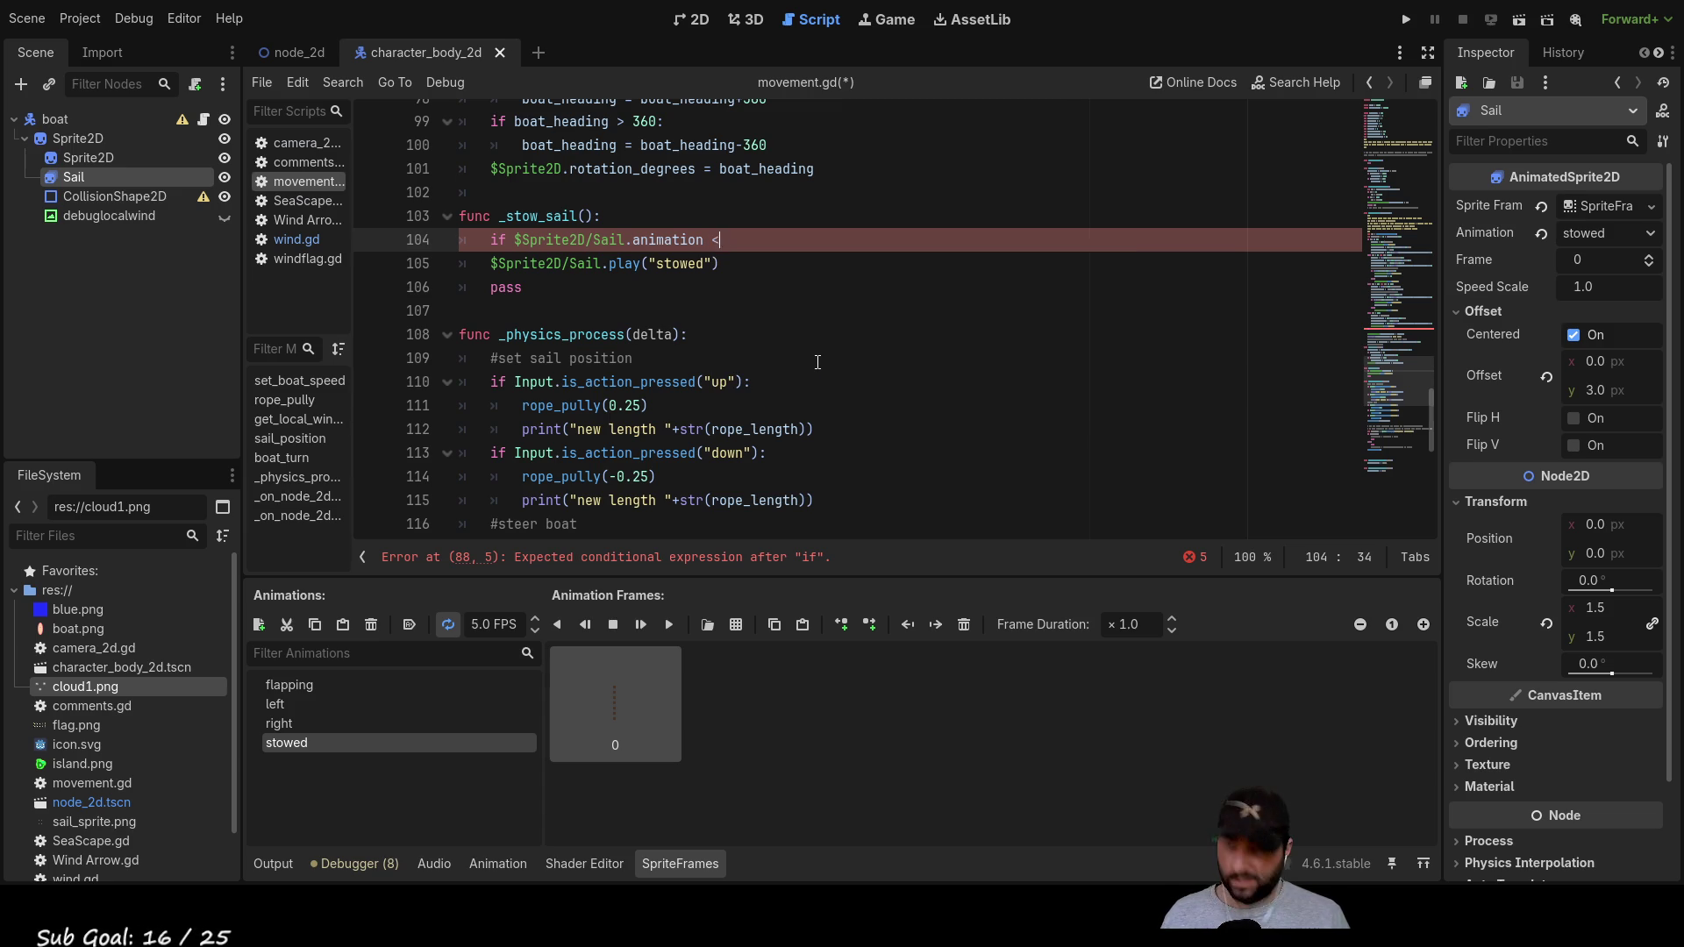
key("Down")
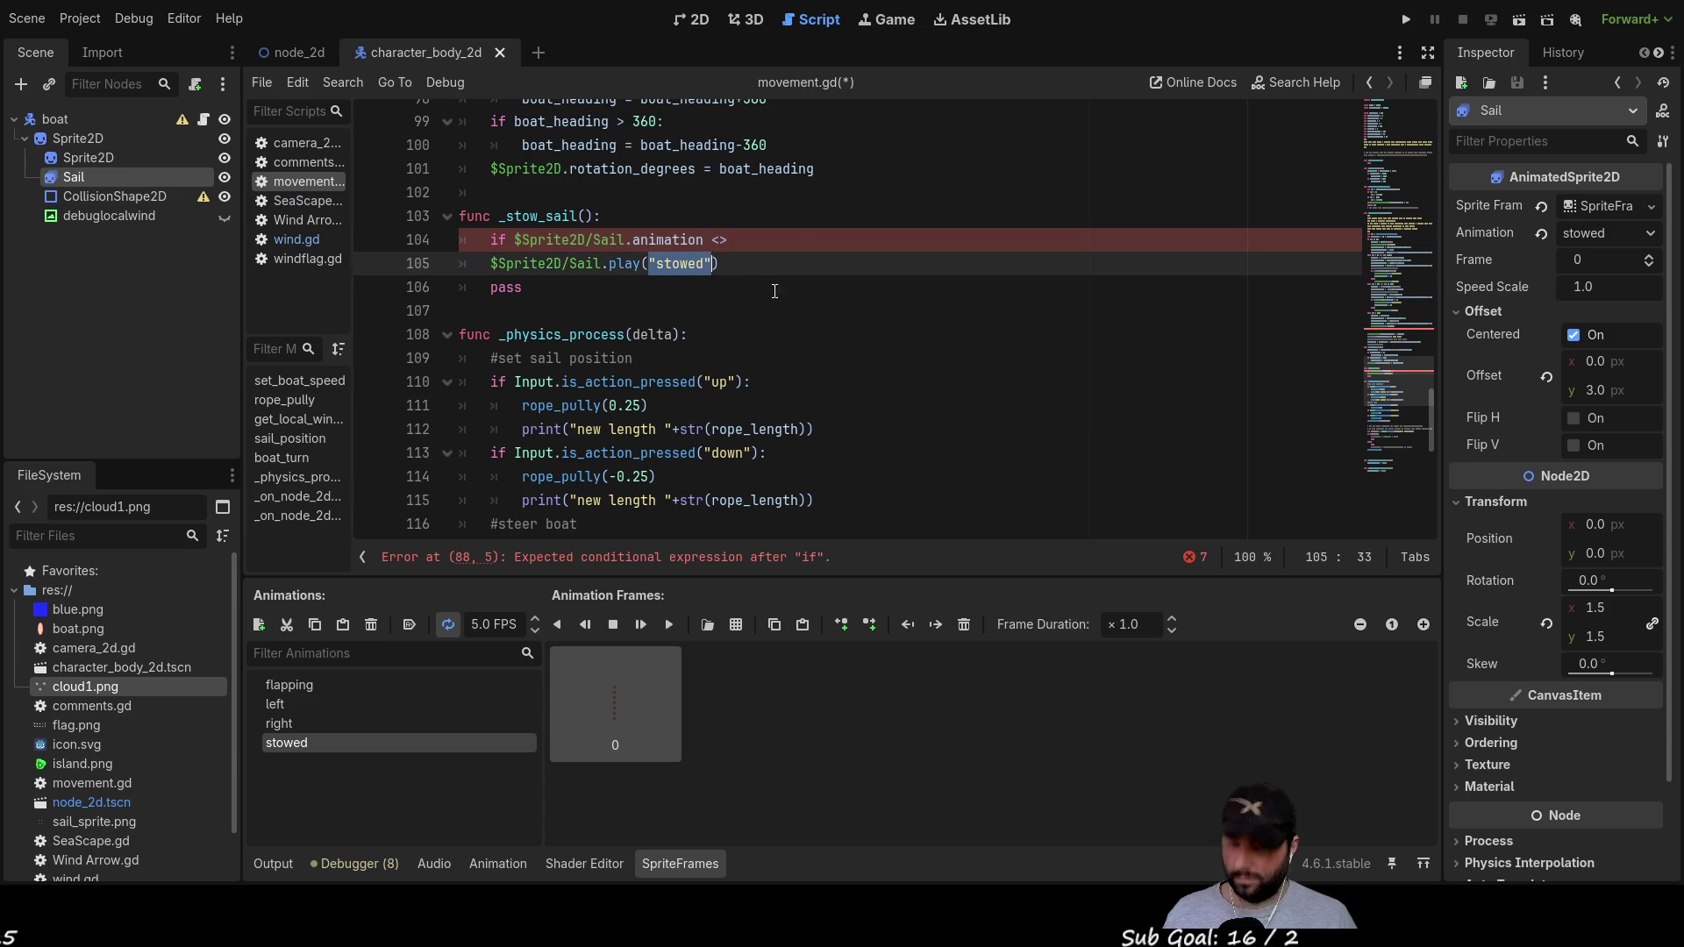
Step: Indent the stowed play call under the if and add an else branch
left_click(783, 238)
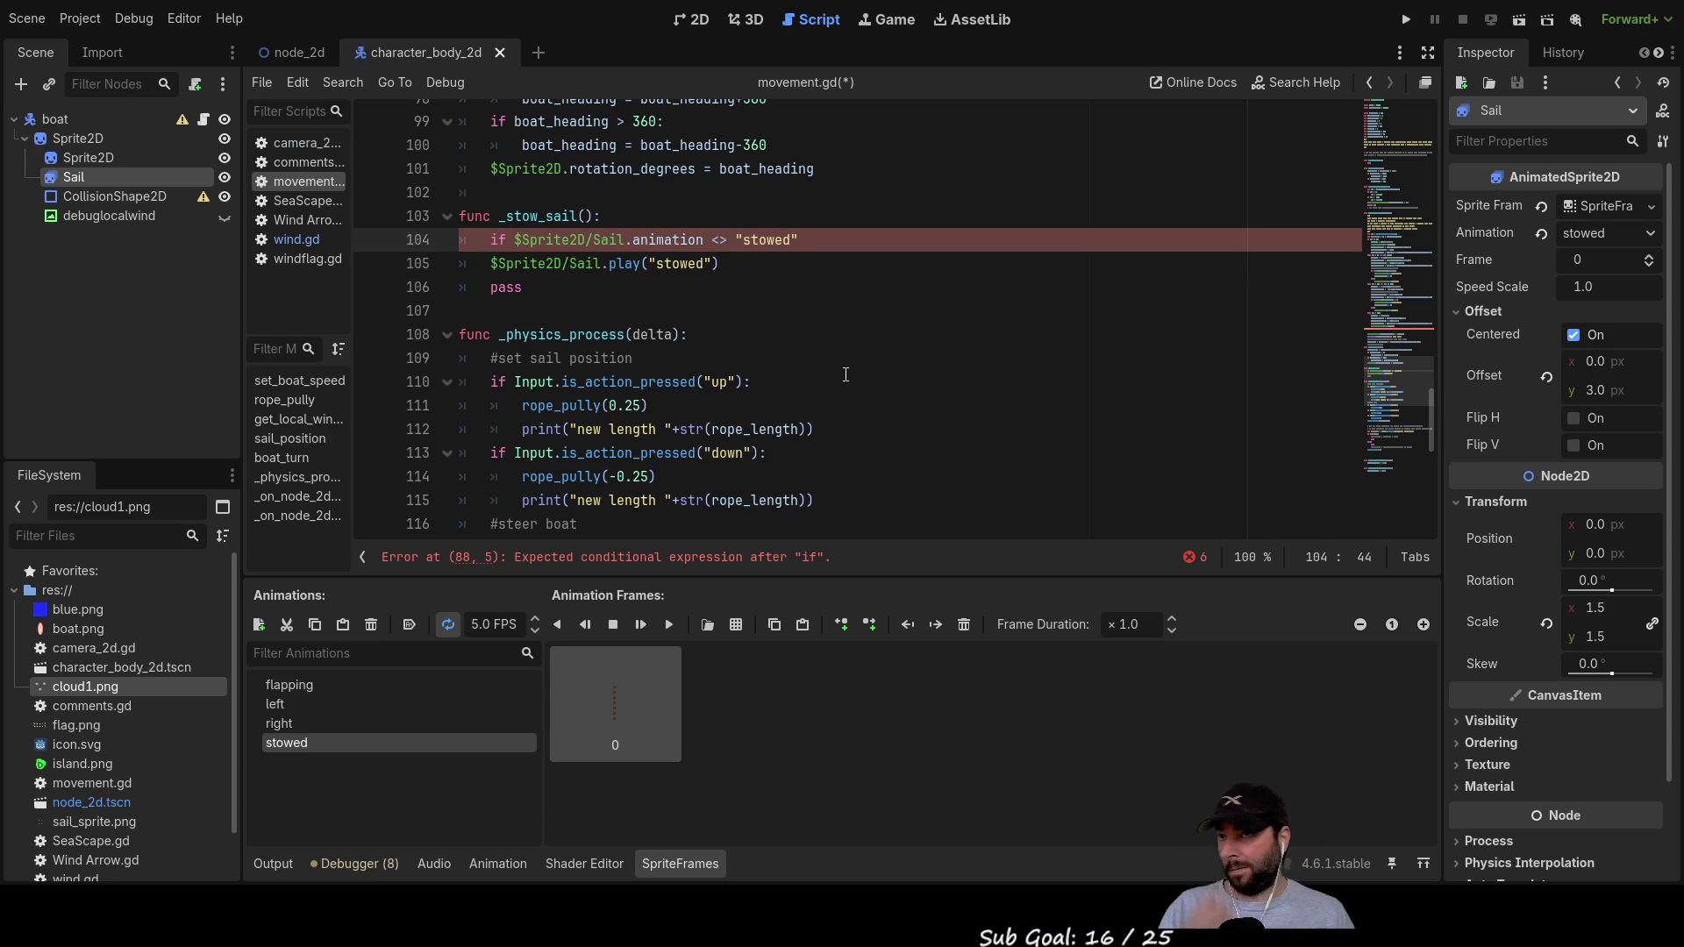
key("Down")
key("Down")
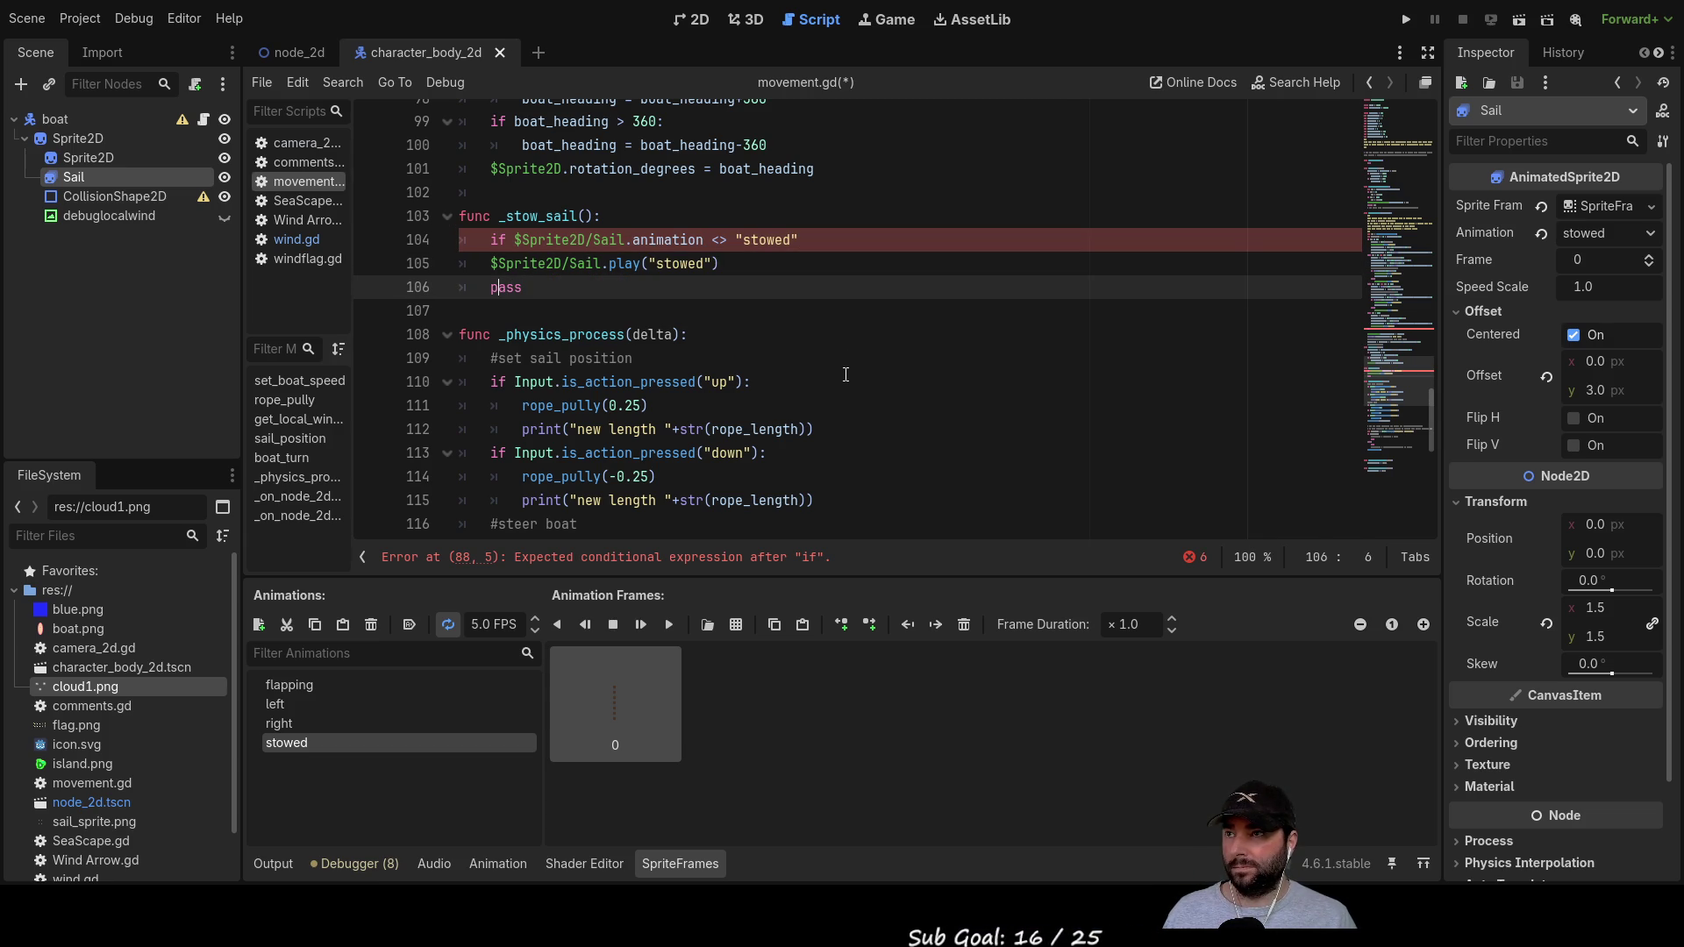
key("Home")
key("Return")
key("Up")
key("Up")
key("Tab")
key("Down")
type("else")
key("Return")
key("Tab")
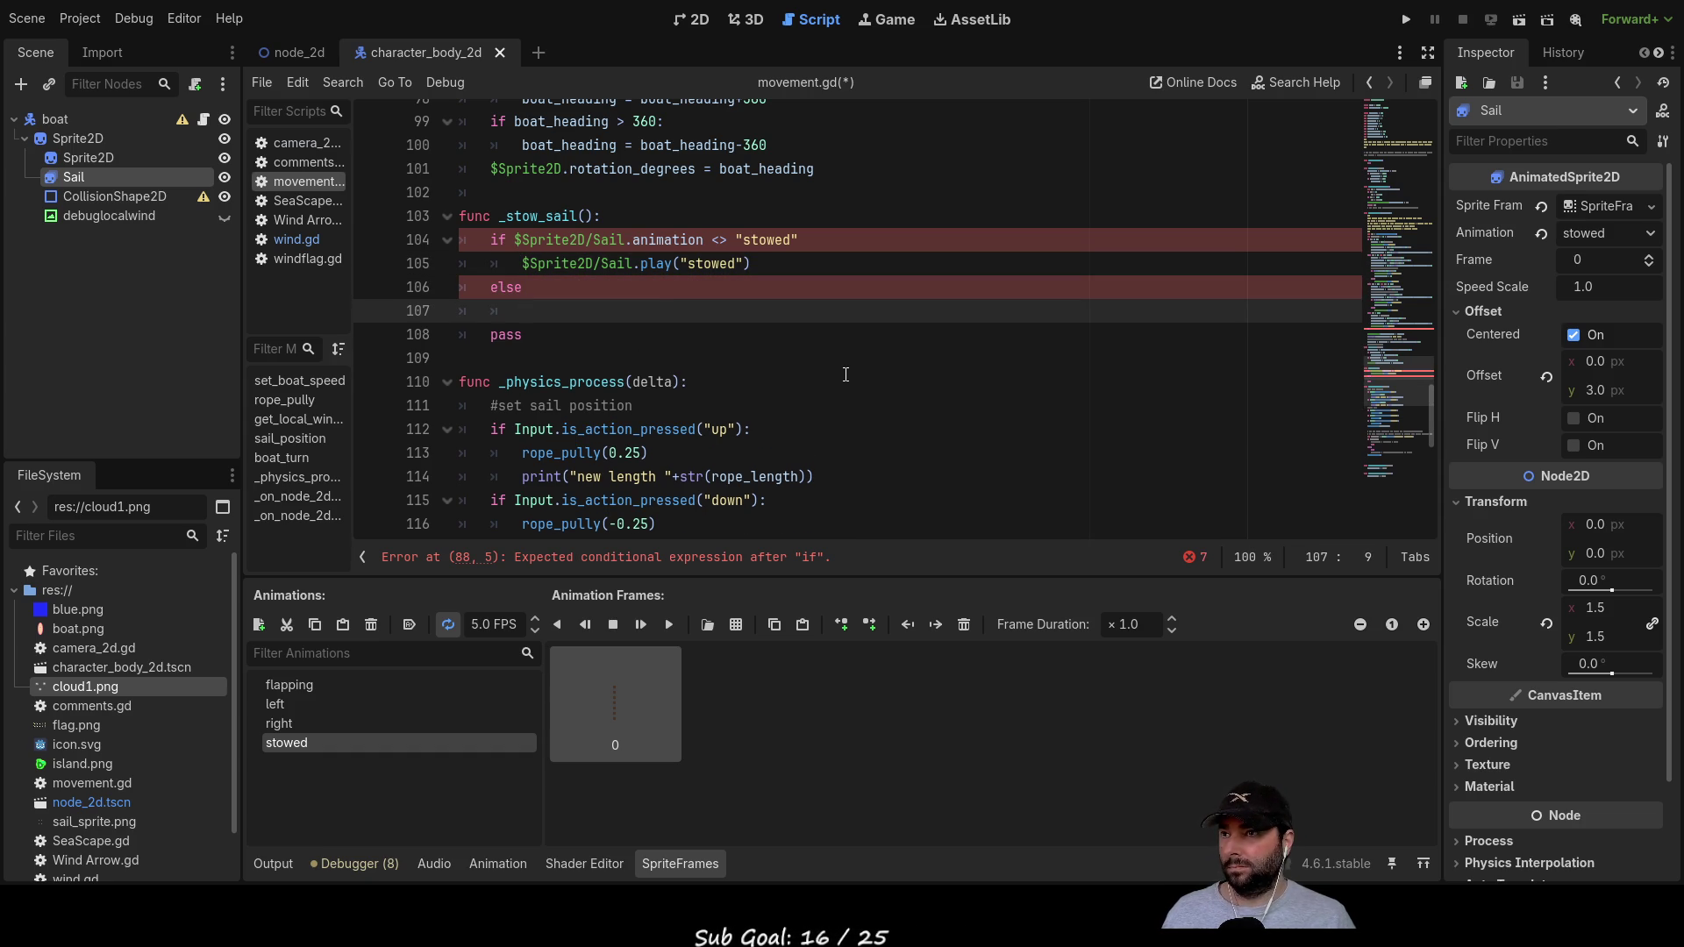
Step: Paste the play call under else and change its animation to "flapping"
left_click_drag(523, 264, 753, 264)
key("ctrl+c")
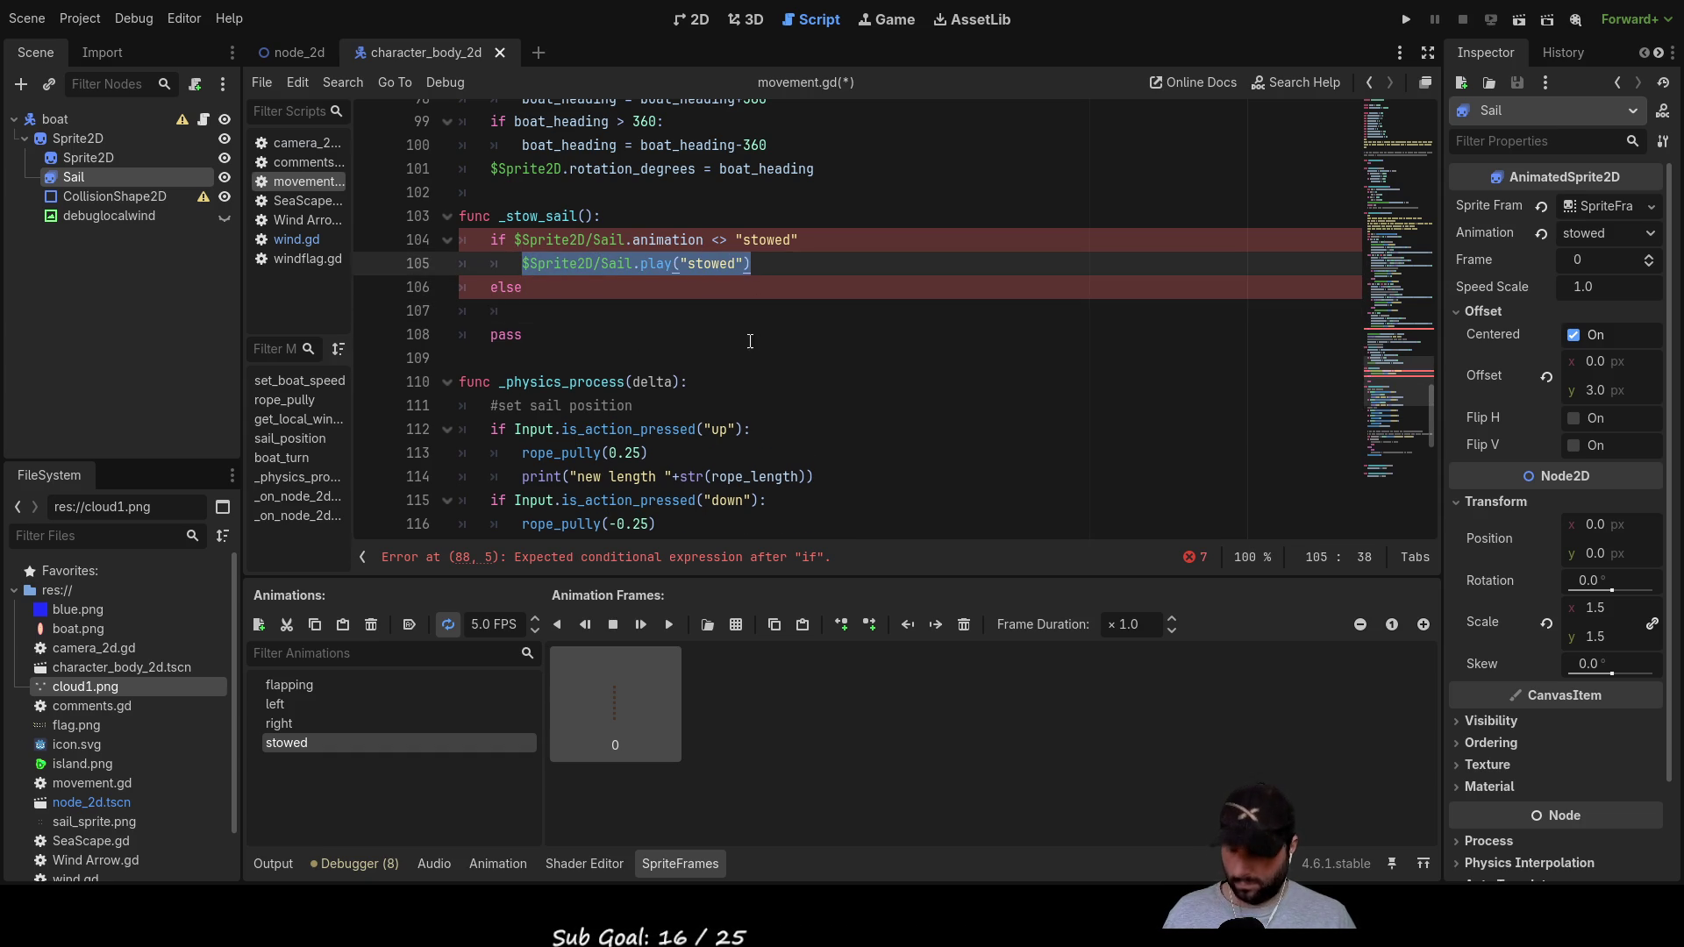
left_click(761, 311)
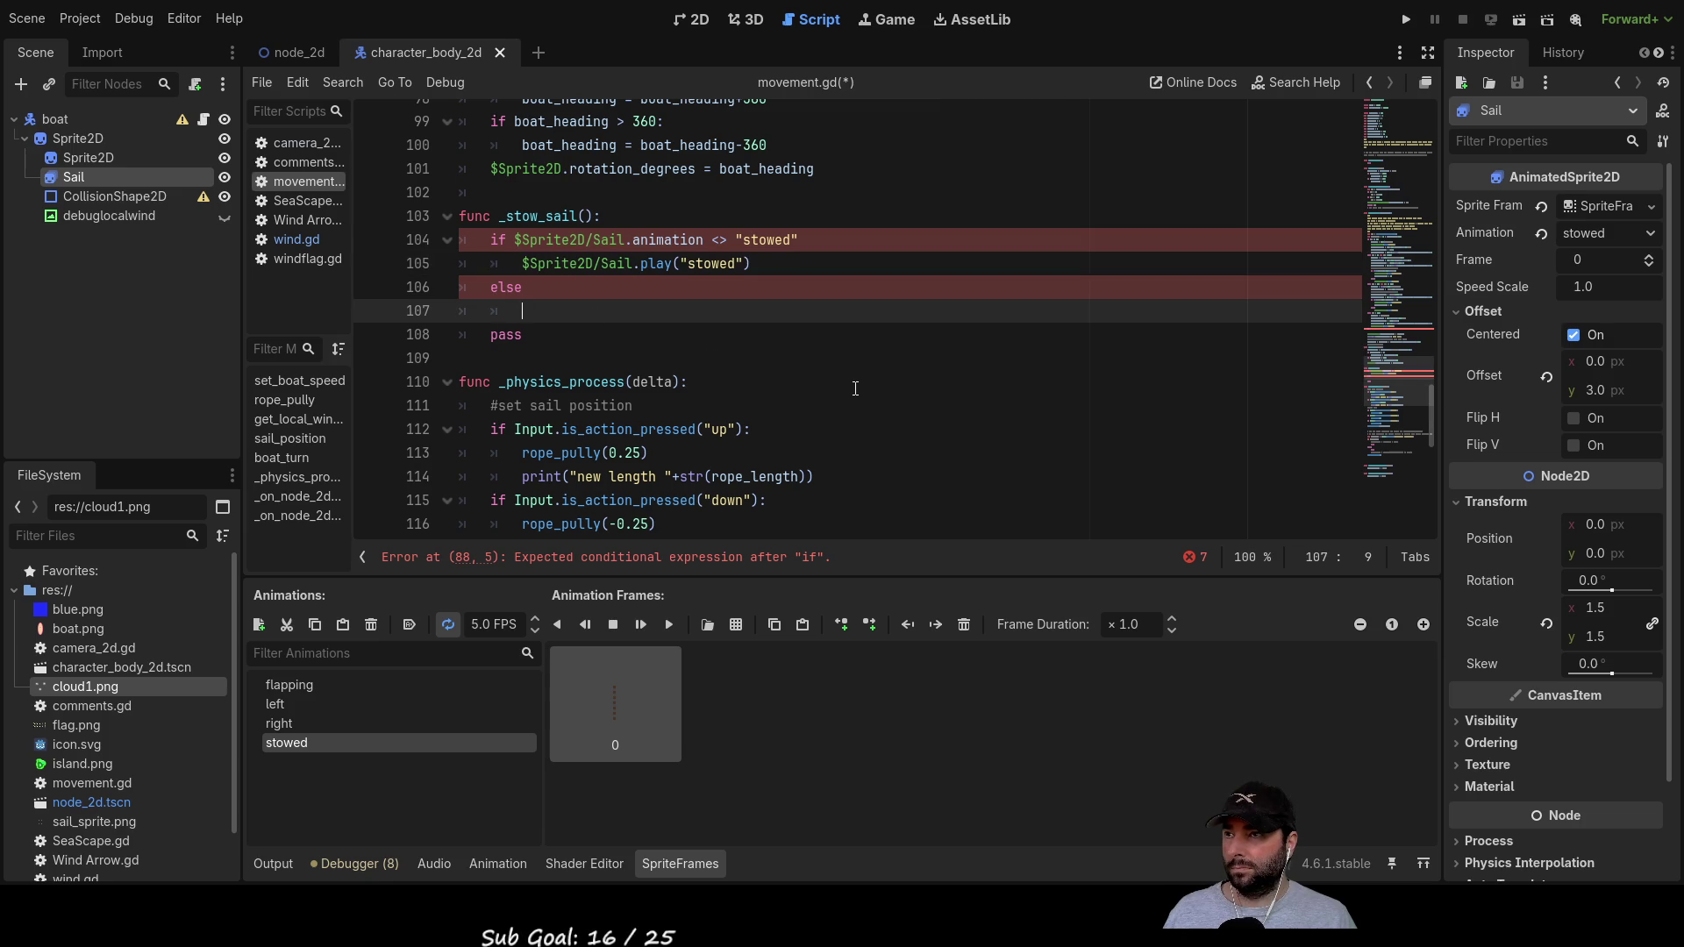
key("ctrl+v")
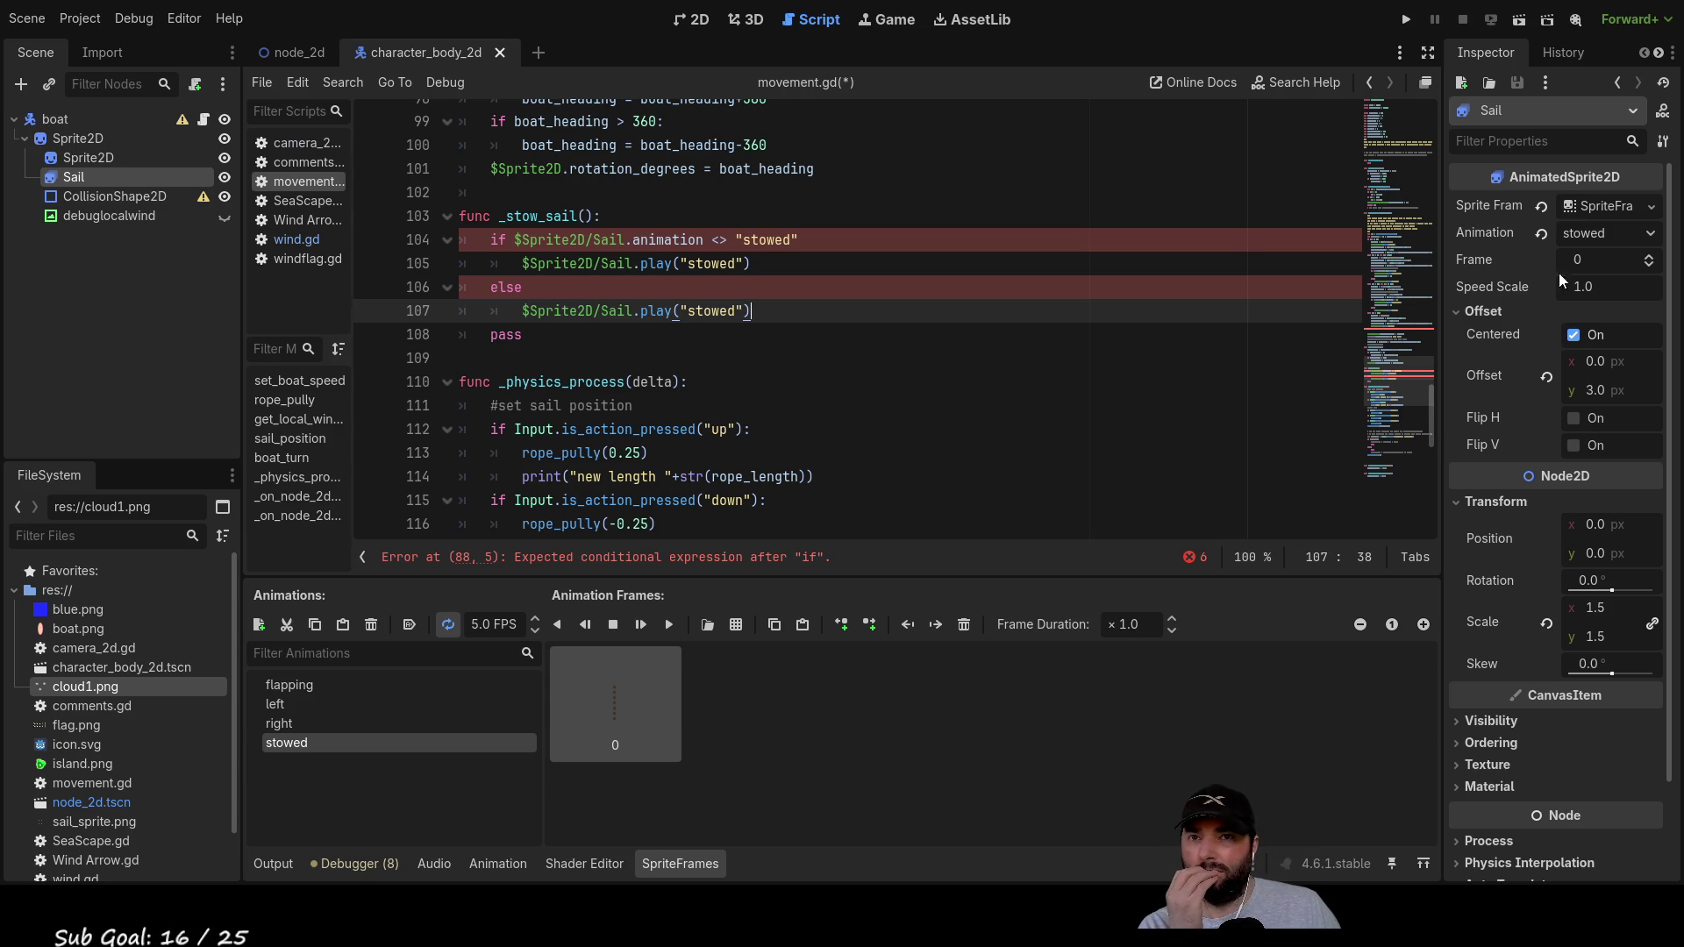
double_click(709, 312)
type("flapping")
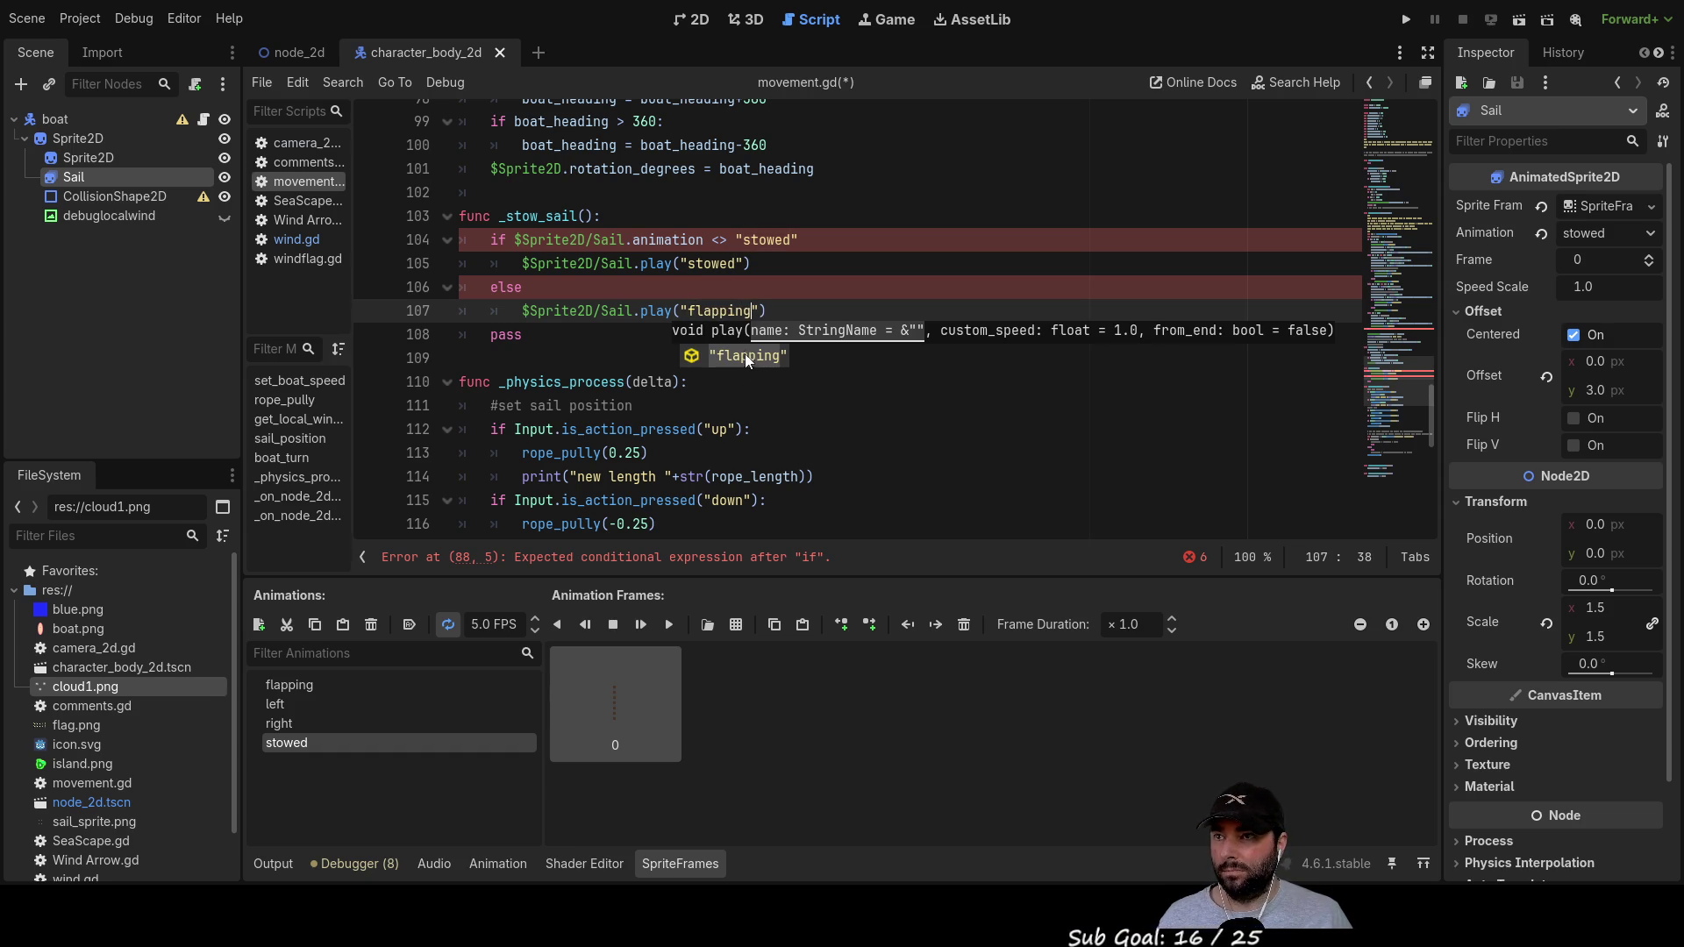
left_click(823, 409)
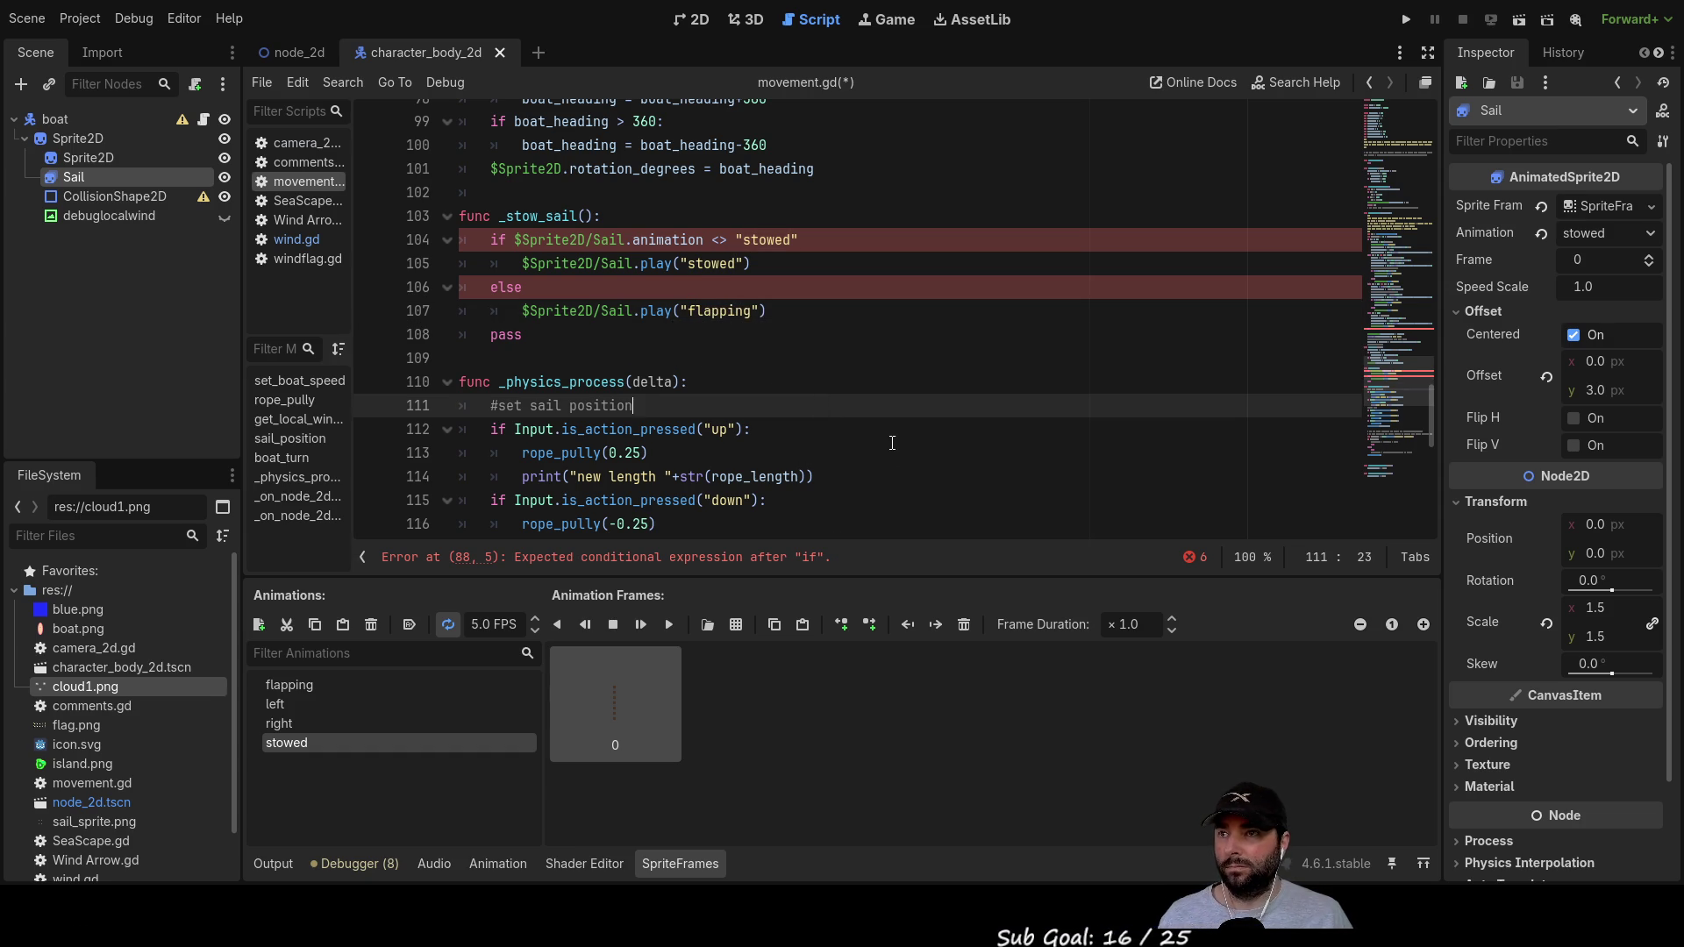
scroll(886, 430, "up", 7)
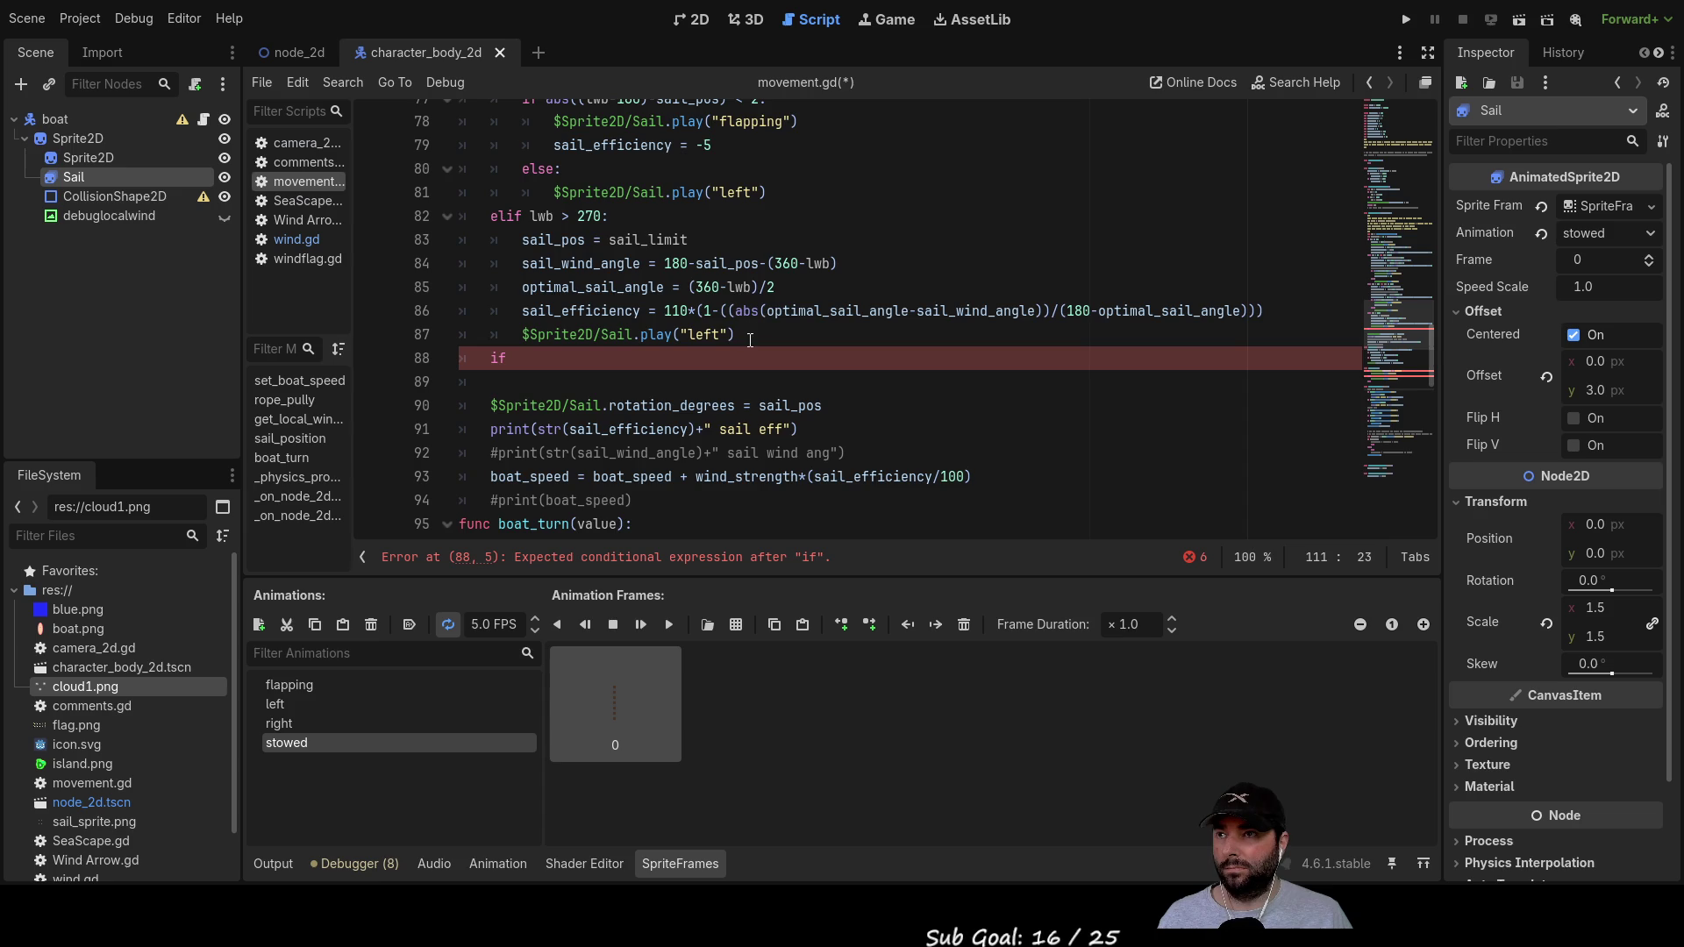
scroll(779, 235, "up", 3)
double_click(752, 334)
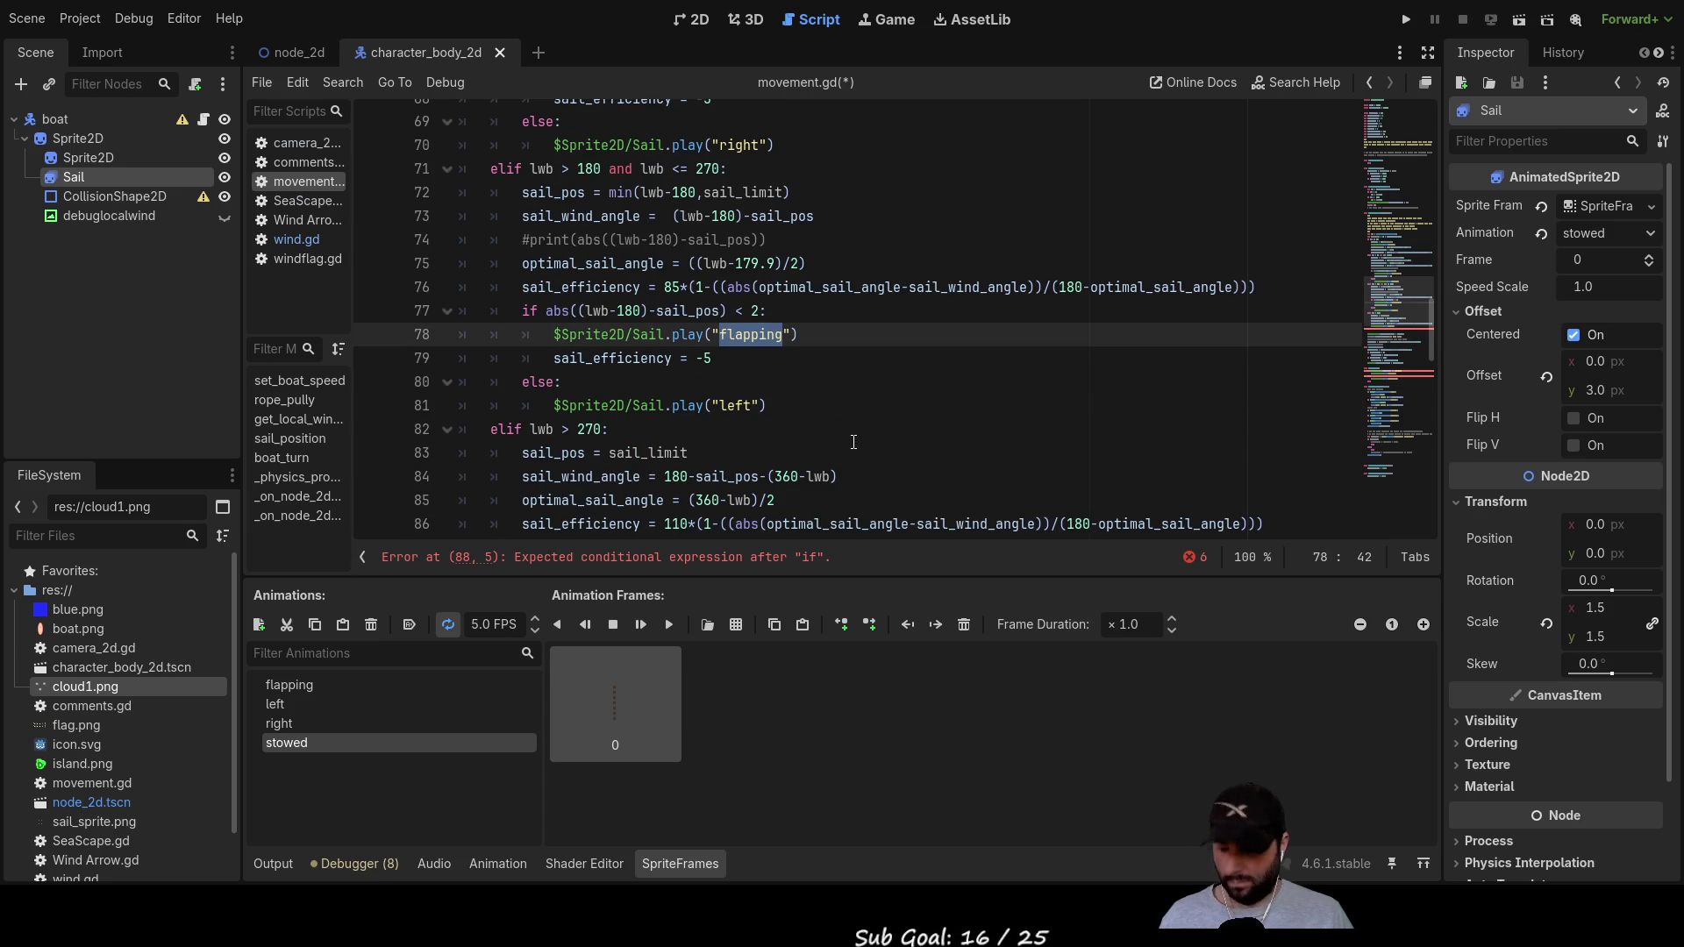
scroll(854, 442, "down", 9)
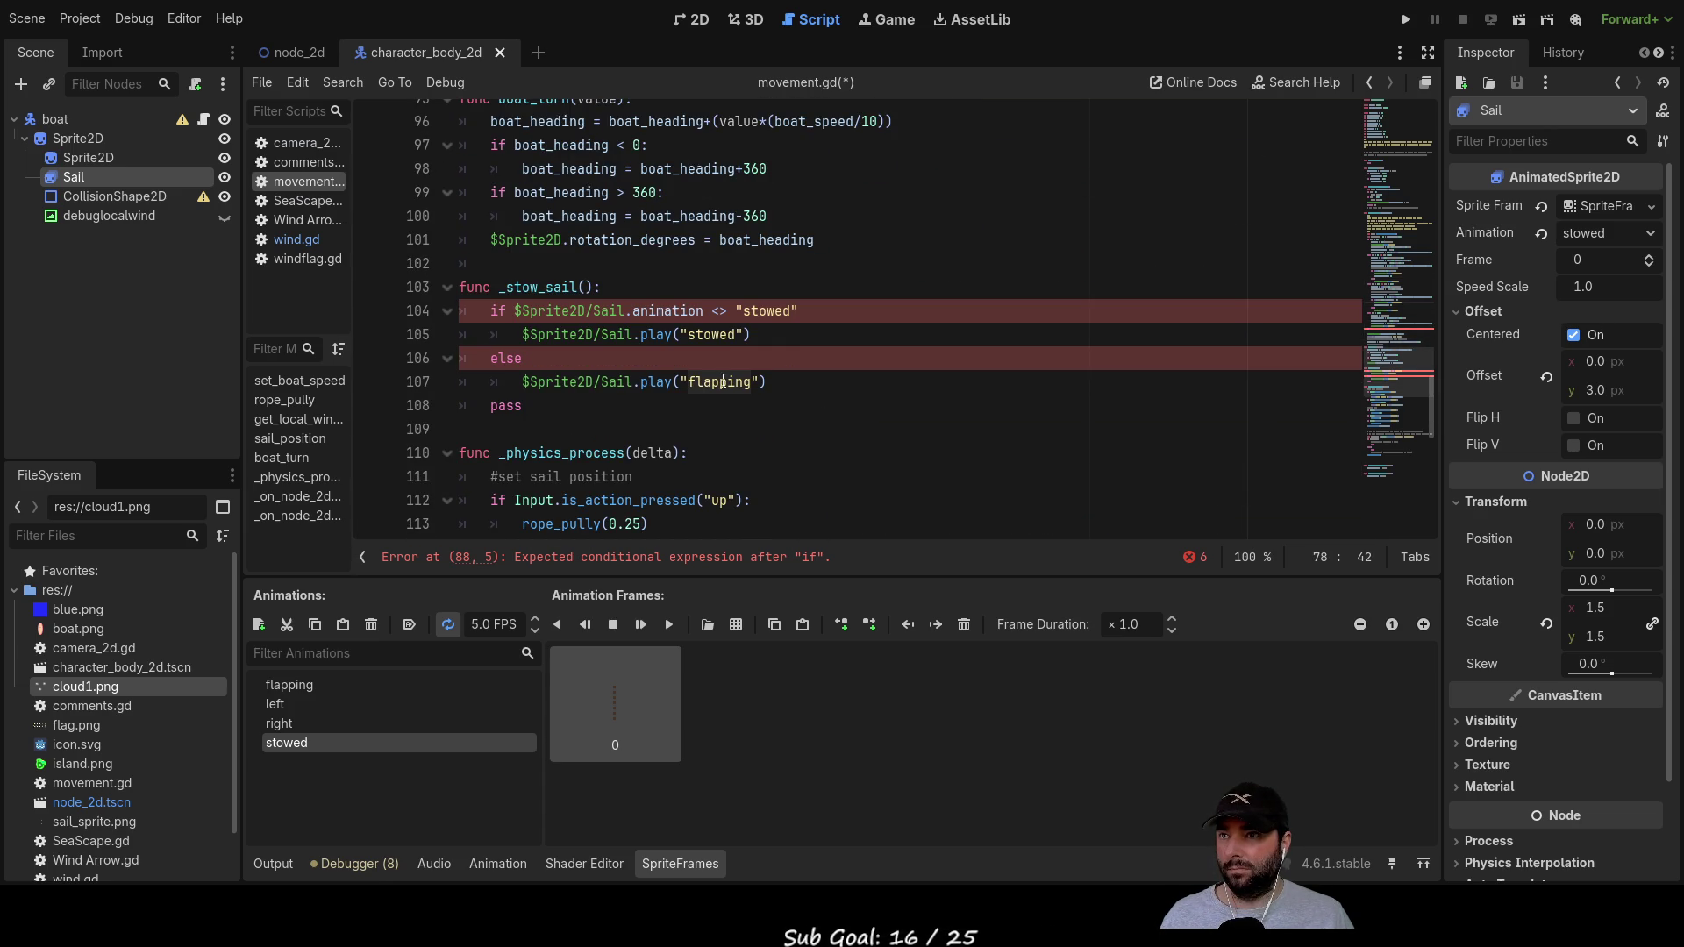
double_click(716, 383)
key("Right")
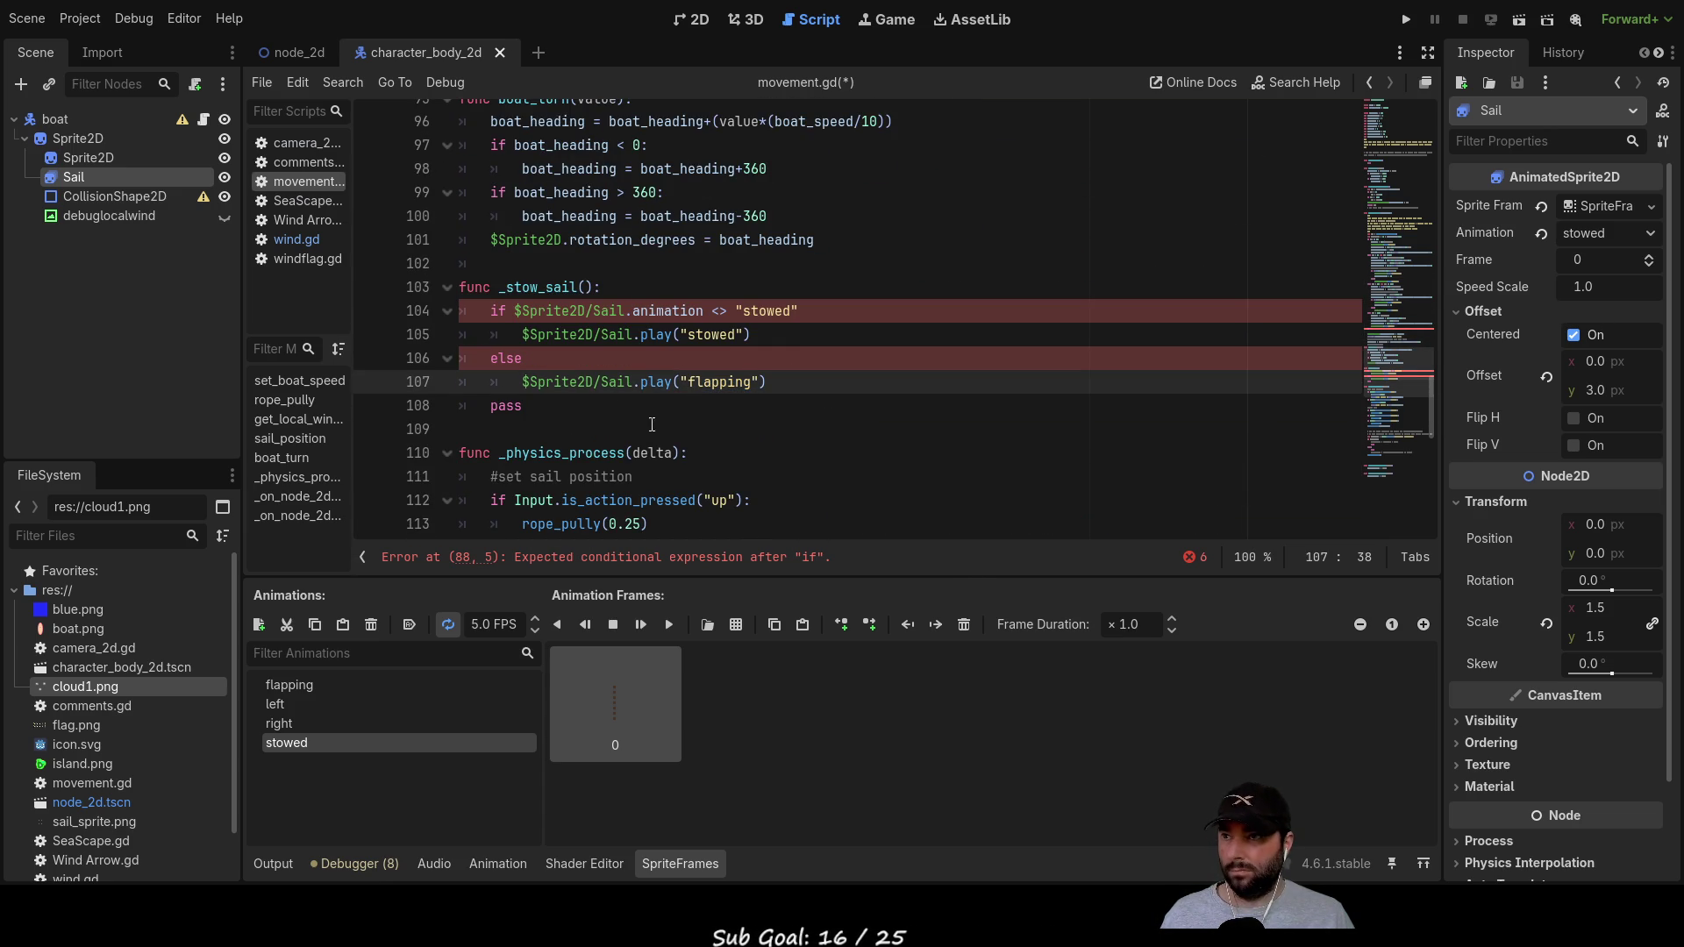
left_click(497, 359)
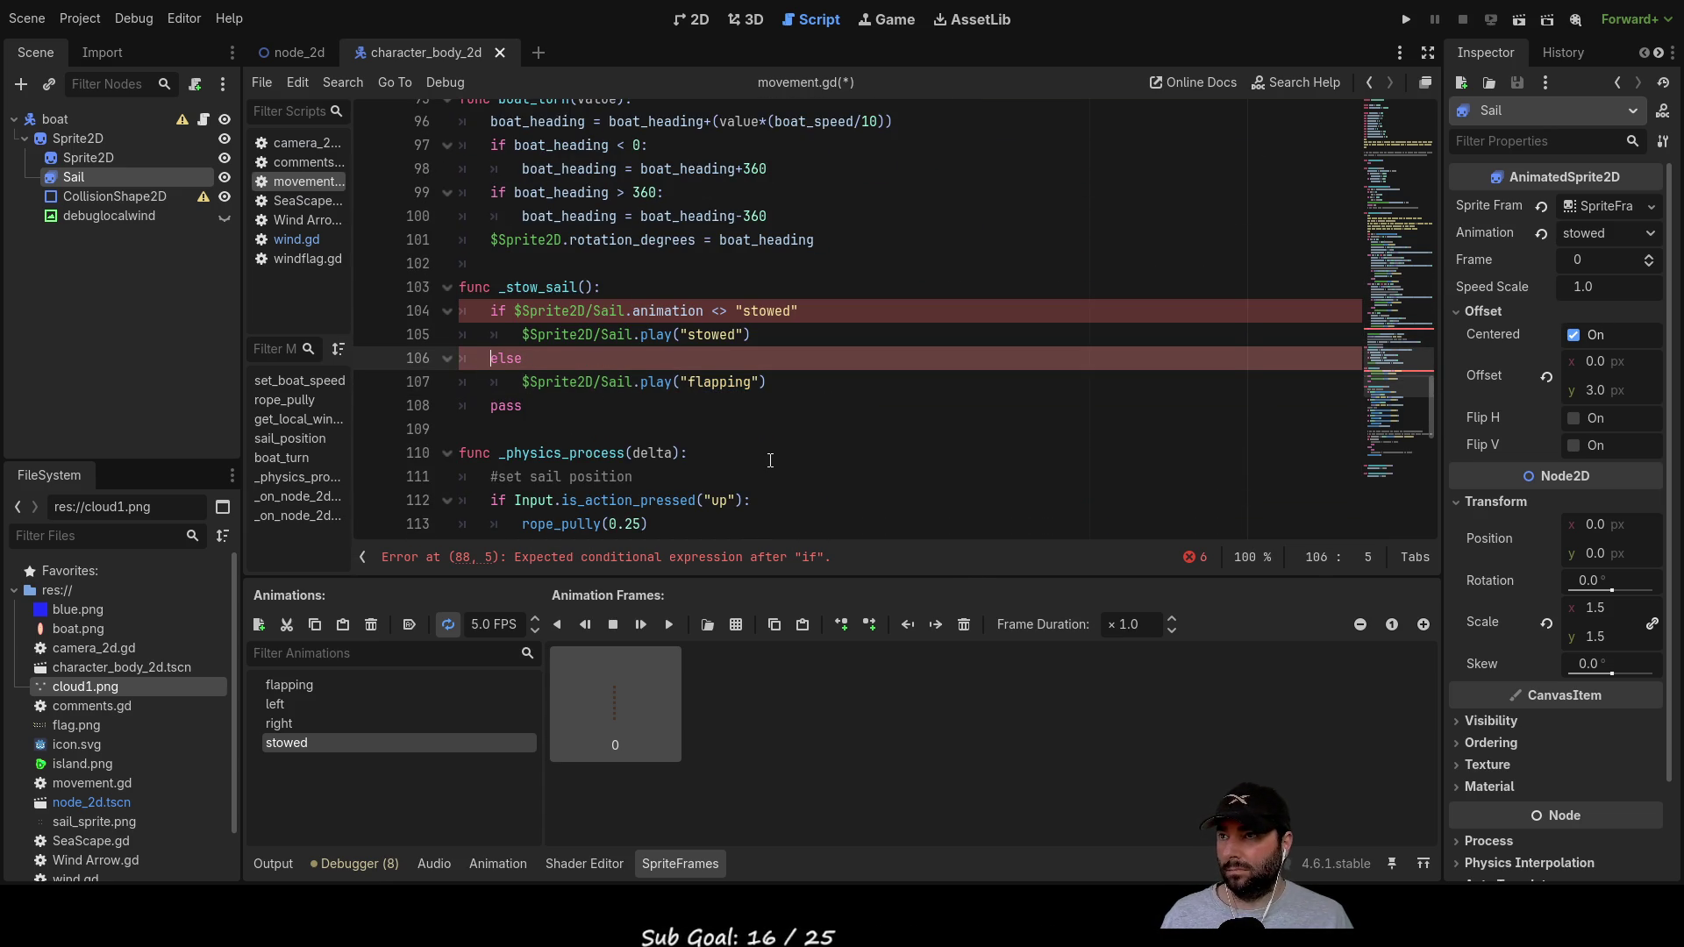
scroll(770, 461, "up", 20)
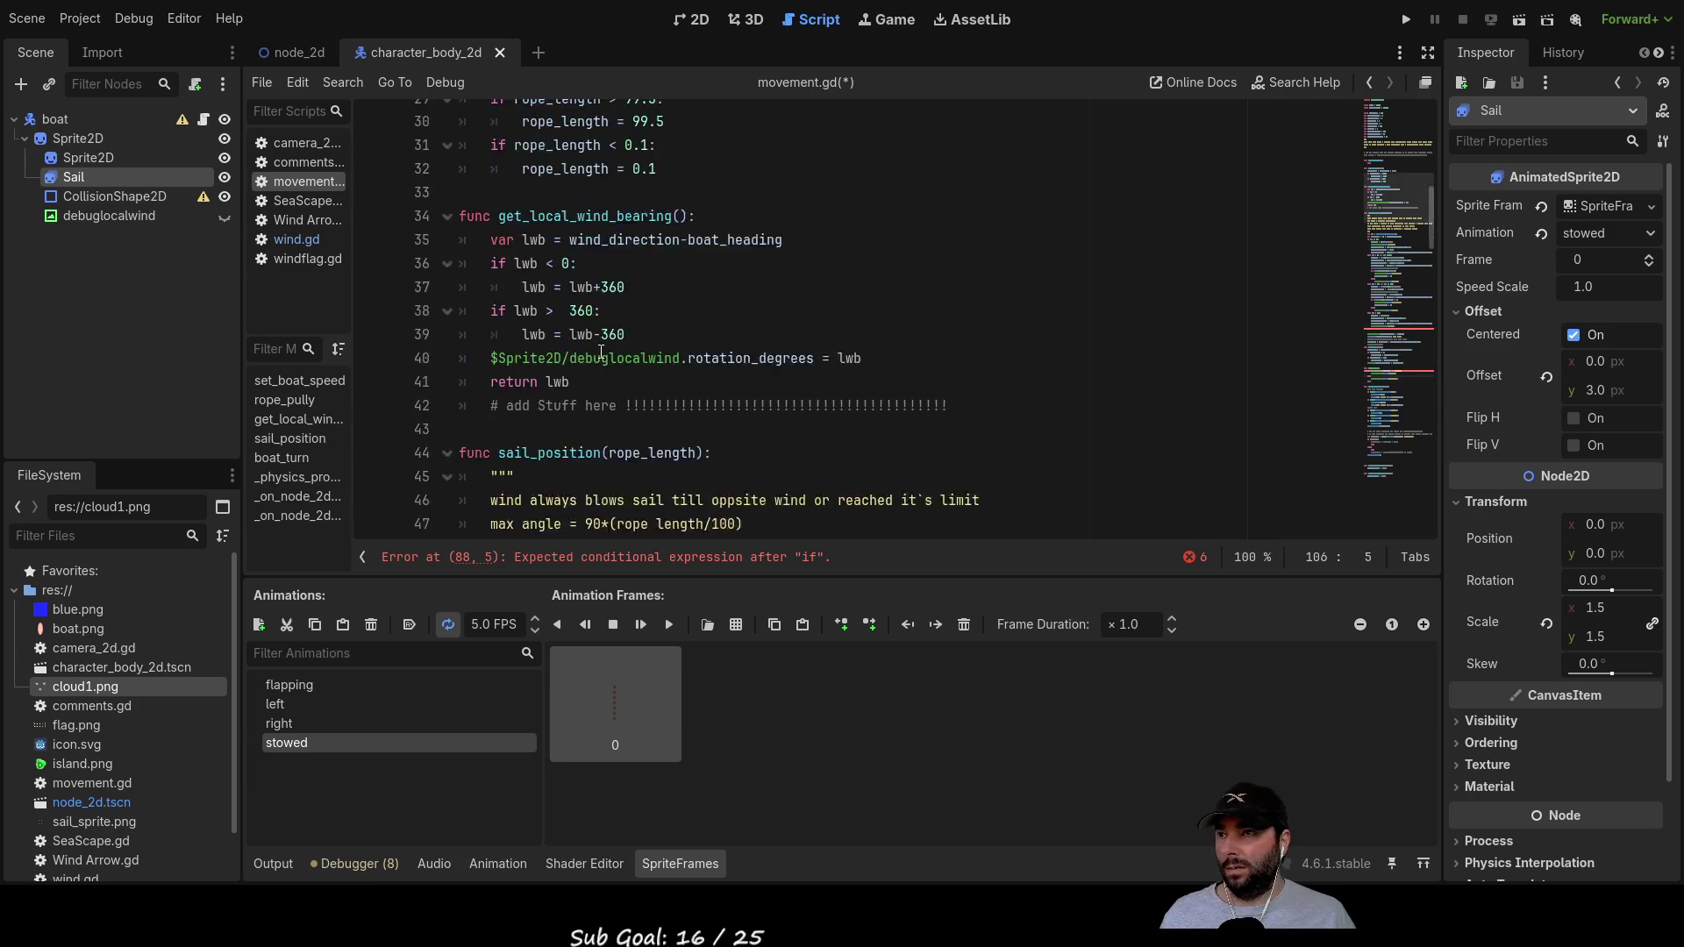
scroll(595, 346, "up", 2)
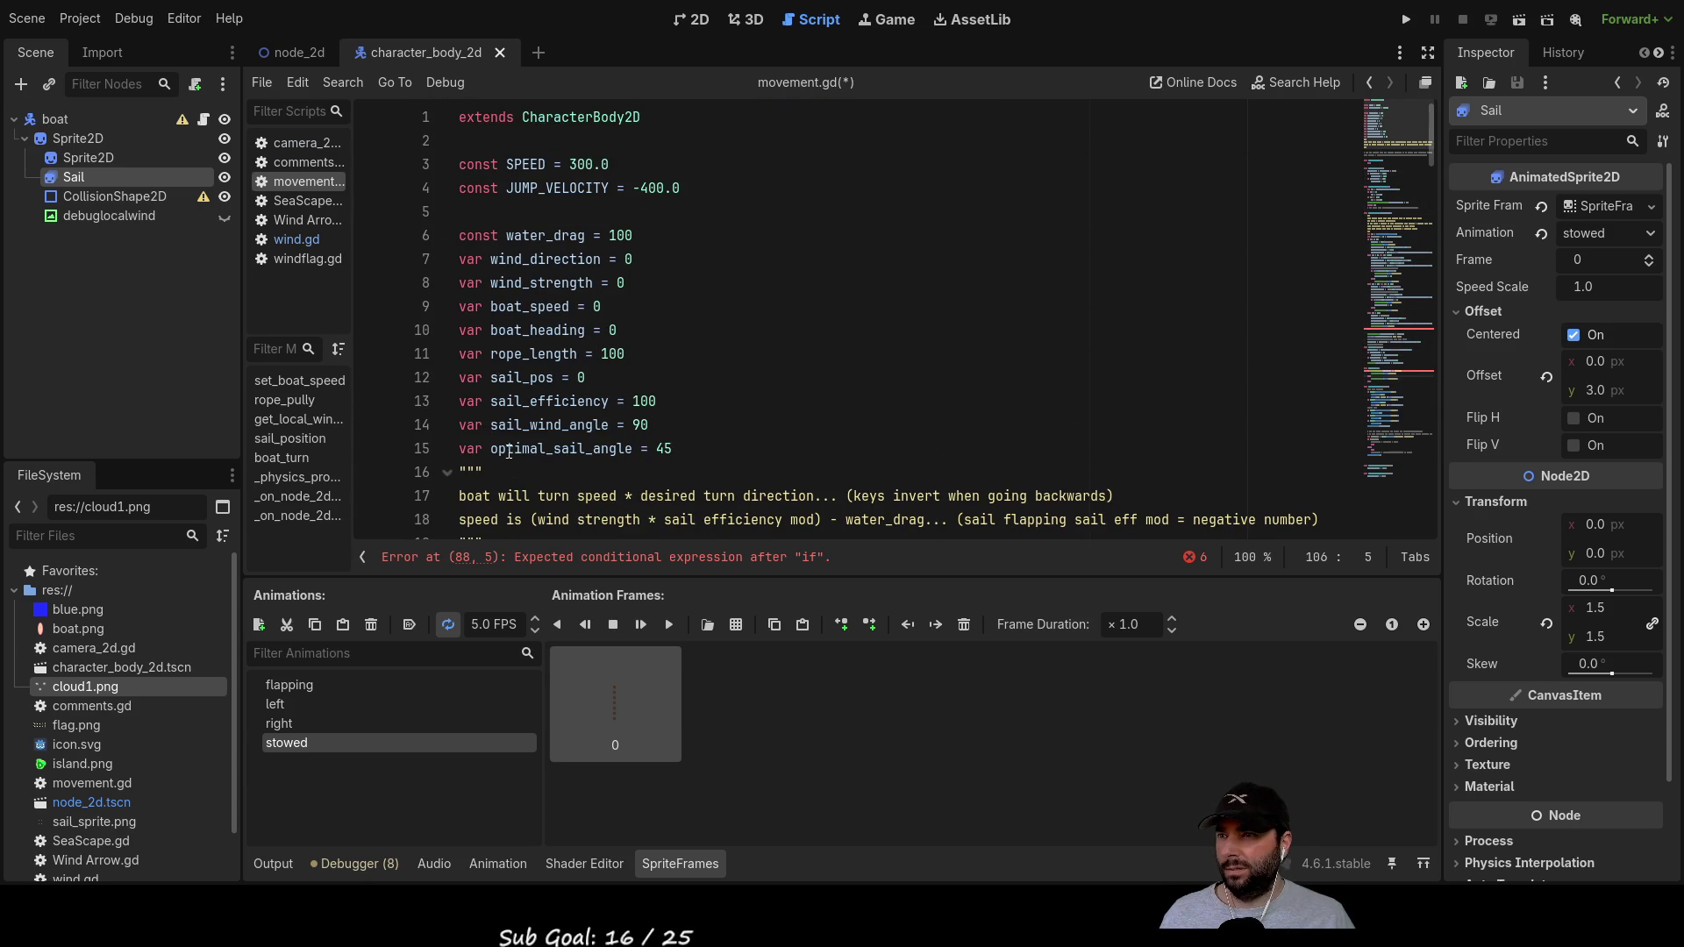
left_click(825, 448)
Step: Add 'bool sail_nosail = true' on line 16, below optimal_sail_angle
key("Return")
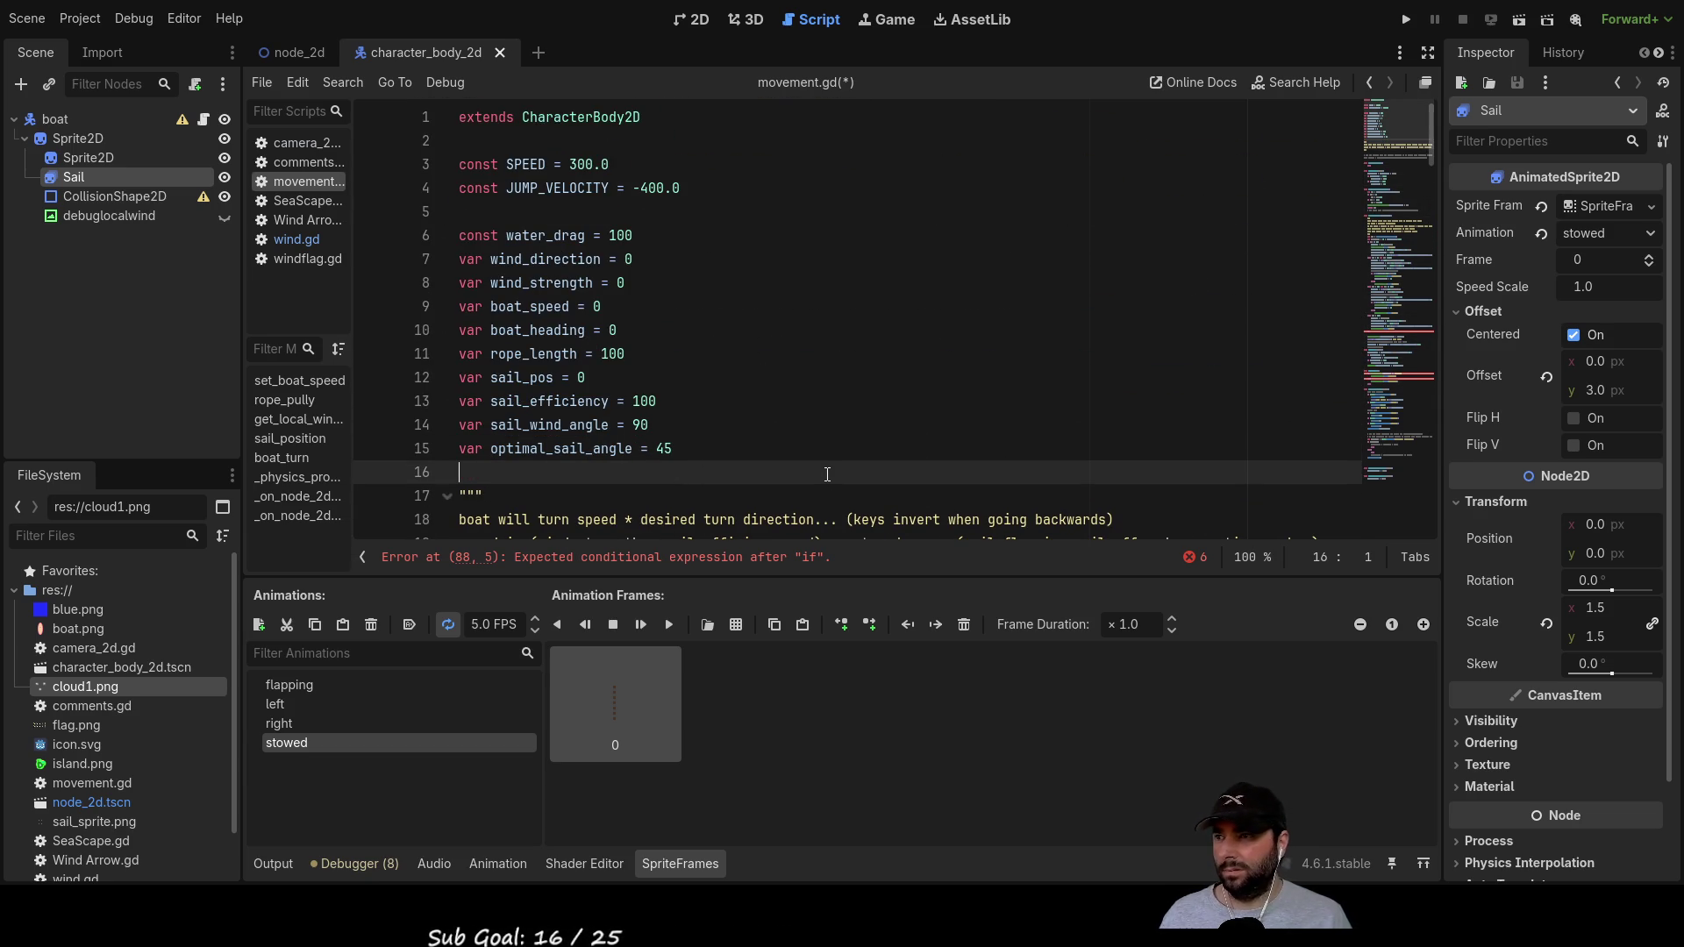
type("bool")
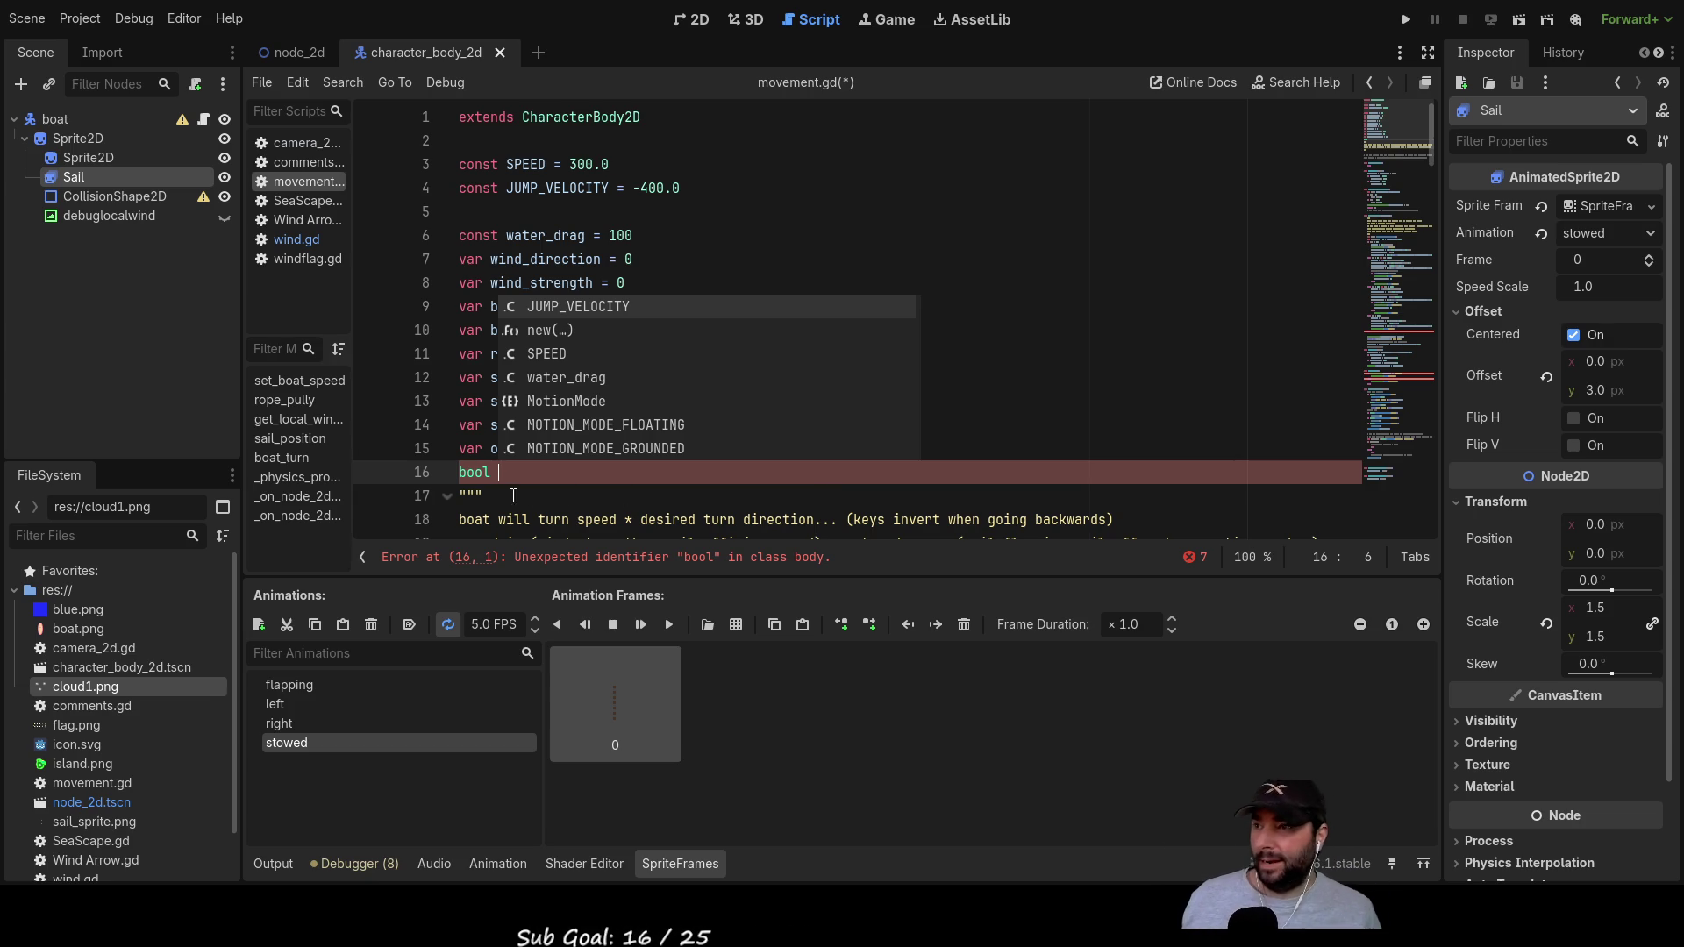
key("Escape")
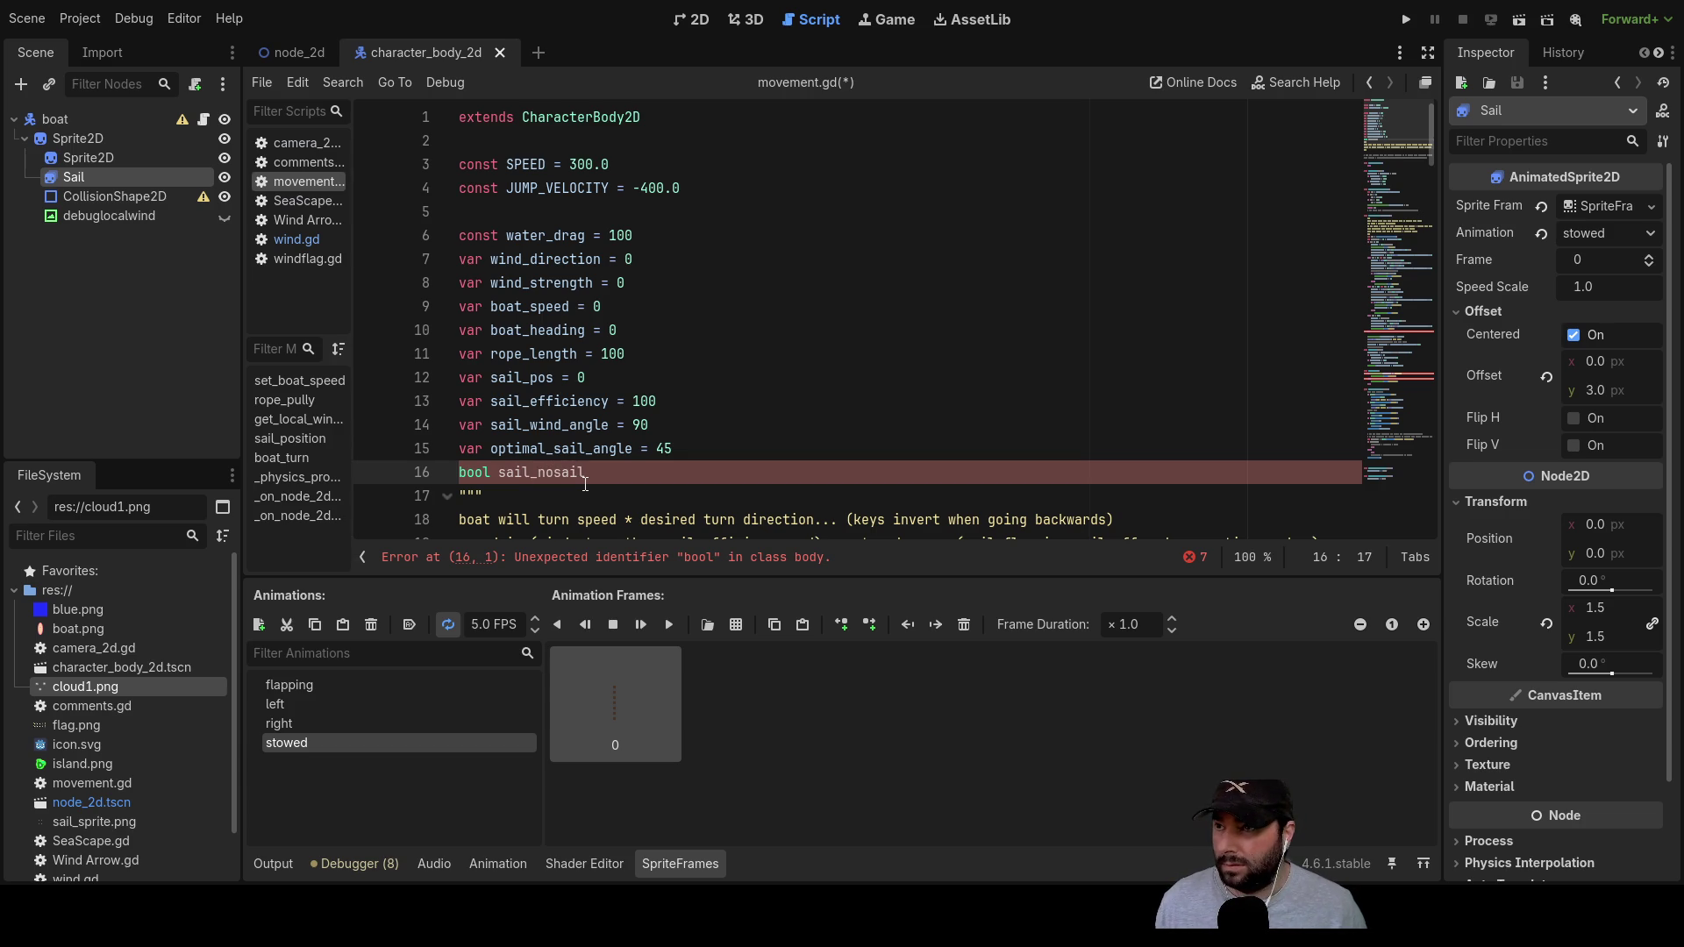
key("Down")
key("Up")
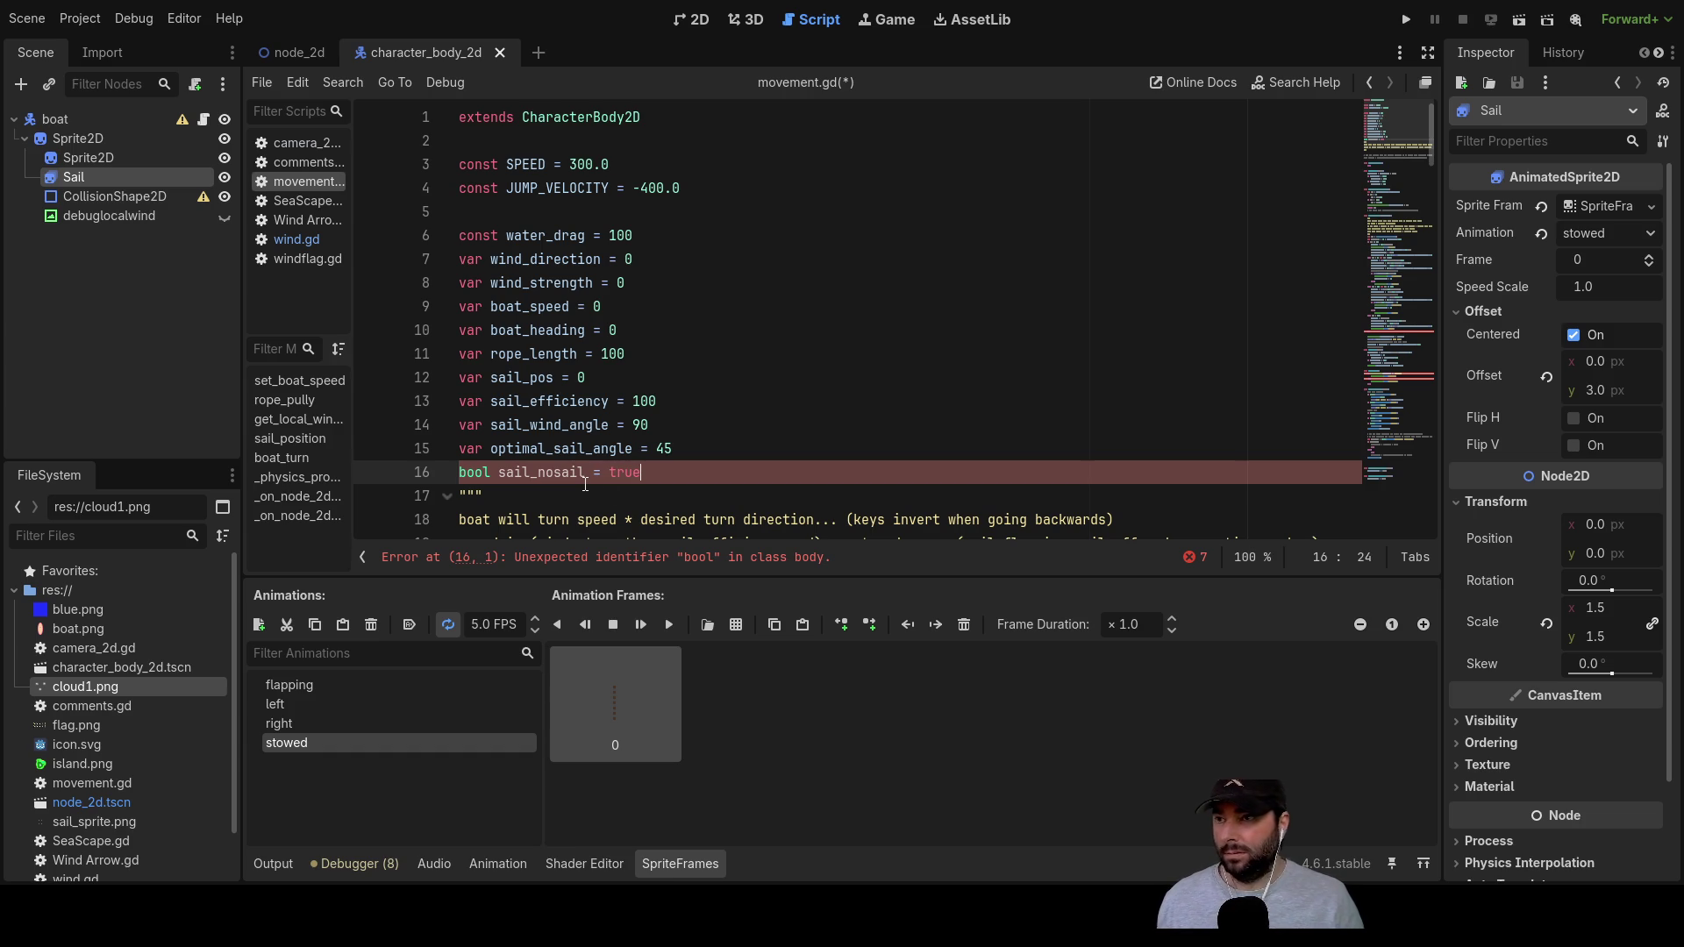
scroll(585, 483, "down", 3)
left_click(581, 283)
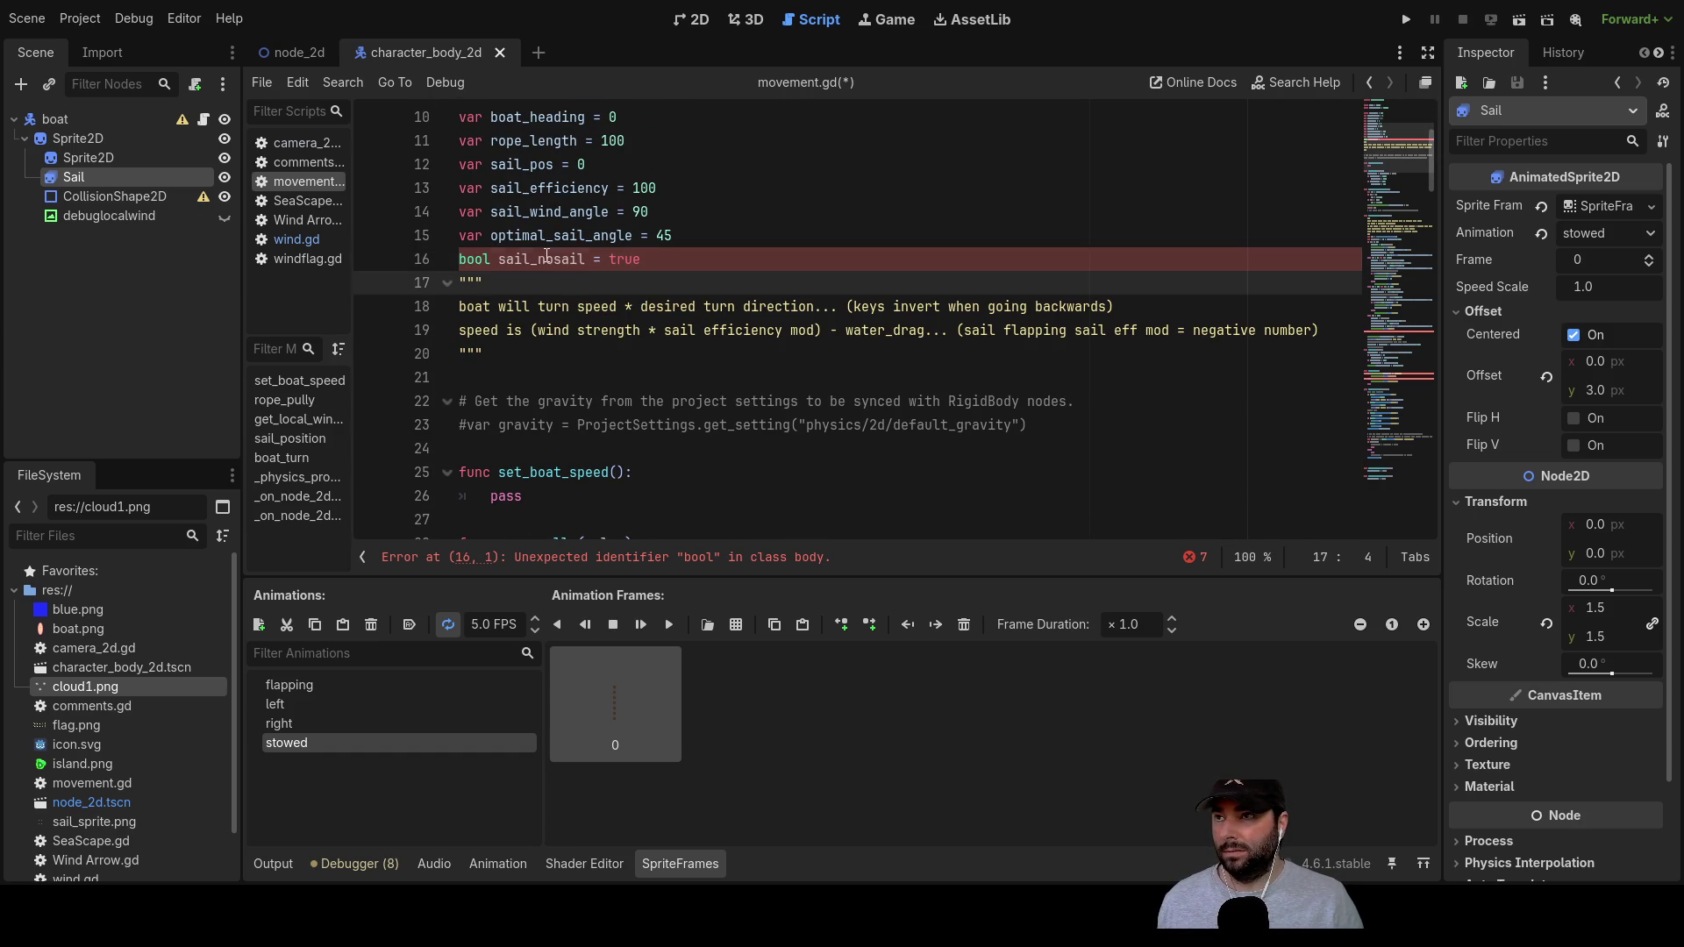
double_click(546, 257)
scroll(631, 363, "down", 15)
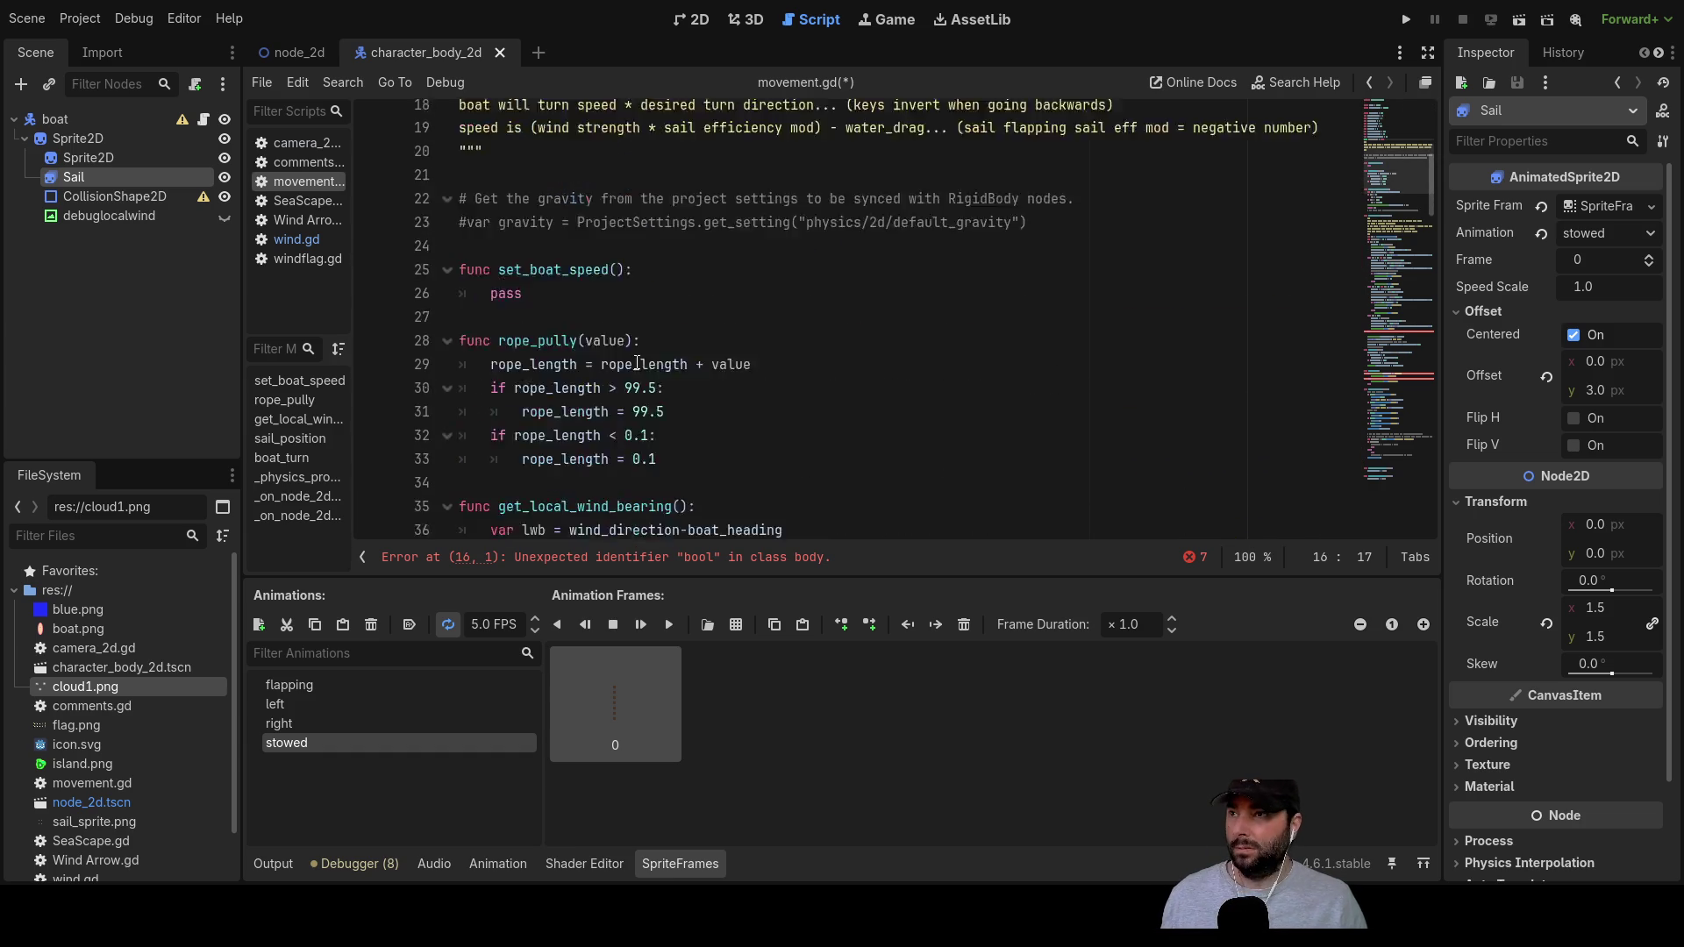
Step: Complete line 89 as if sail_nosail: with an indented pass, followed by an aligned else
scroll(640, 366, "down", 8)
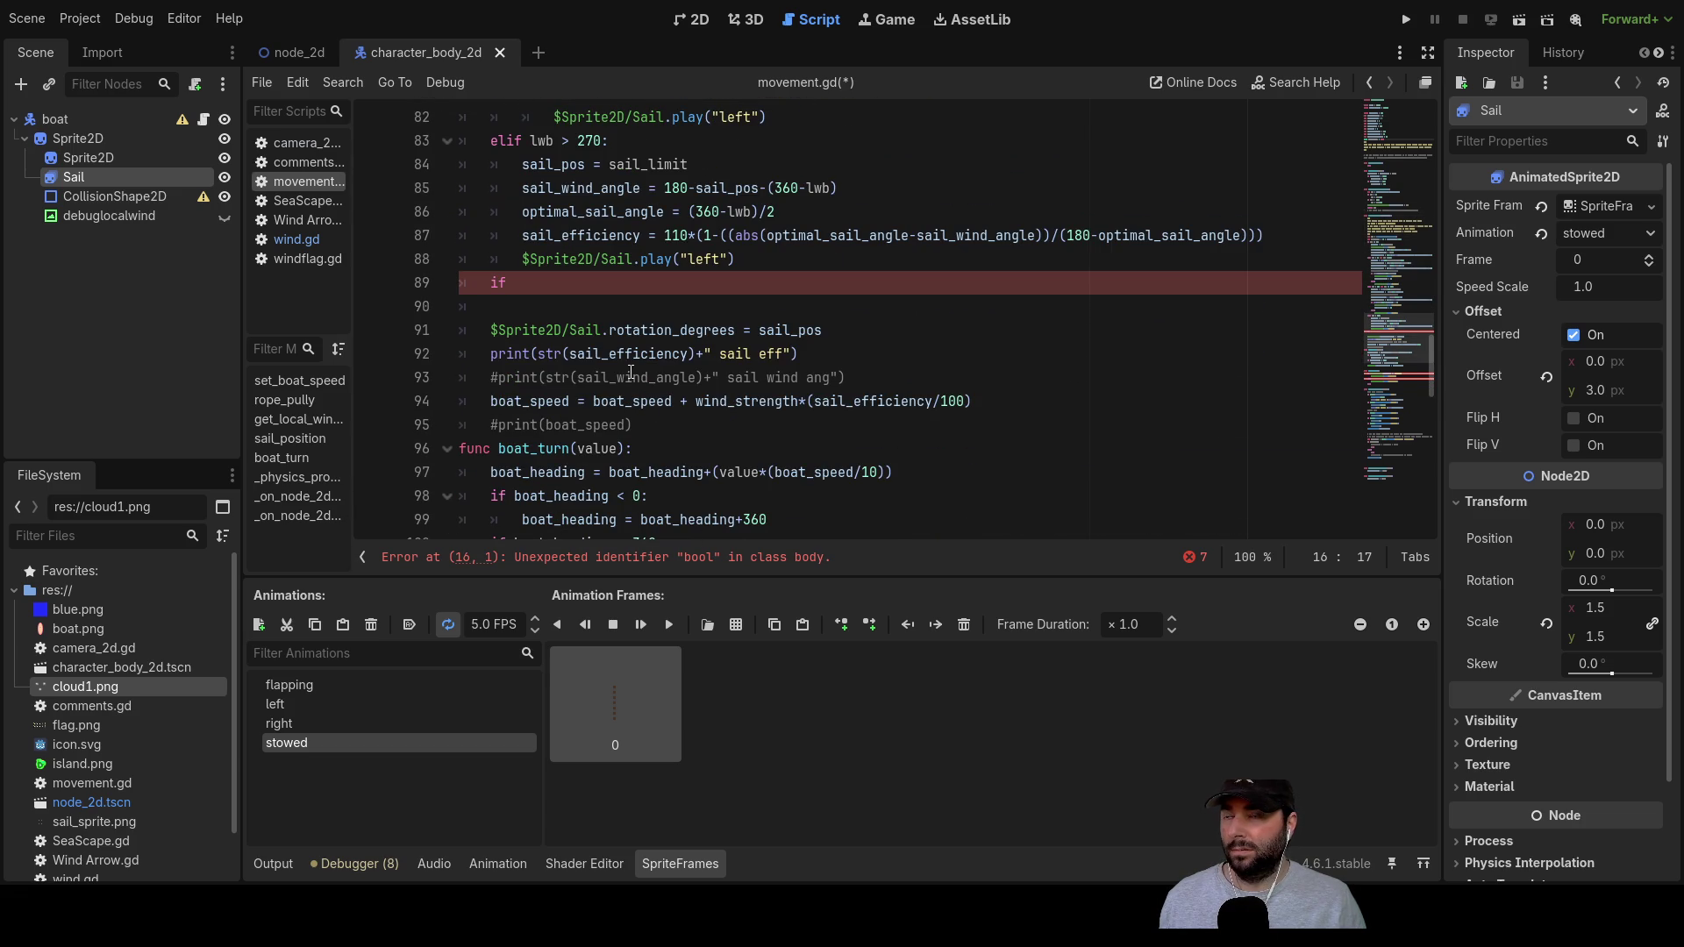
scroll(631, 375, "up", 1)
left_click(561, 360)
type("sail_nosail")
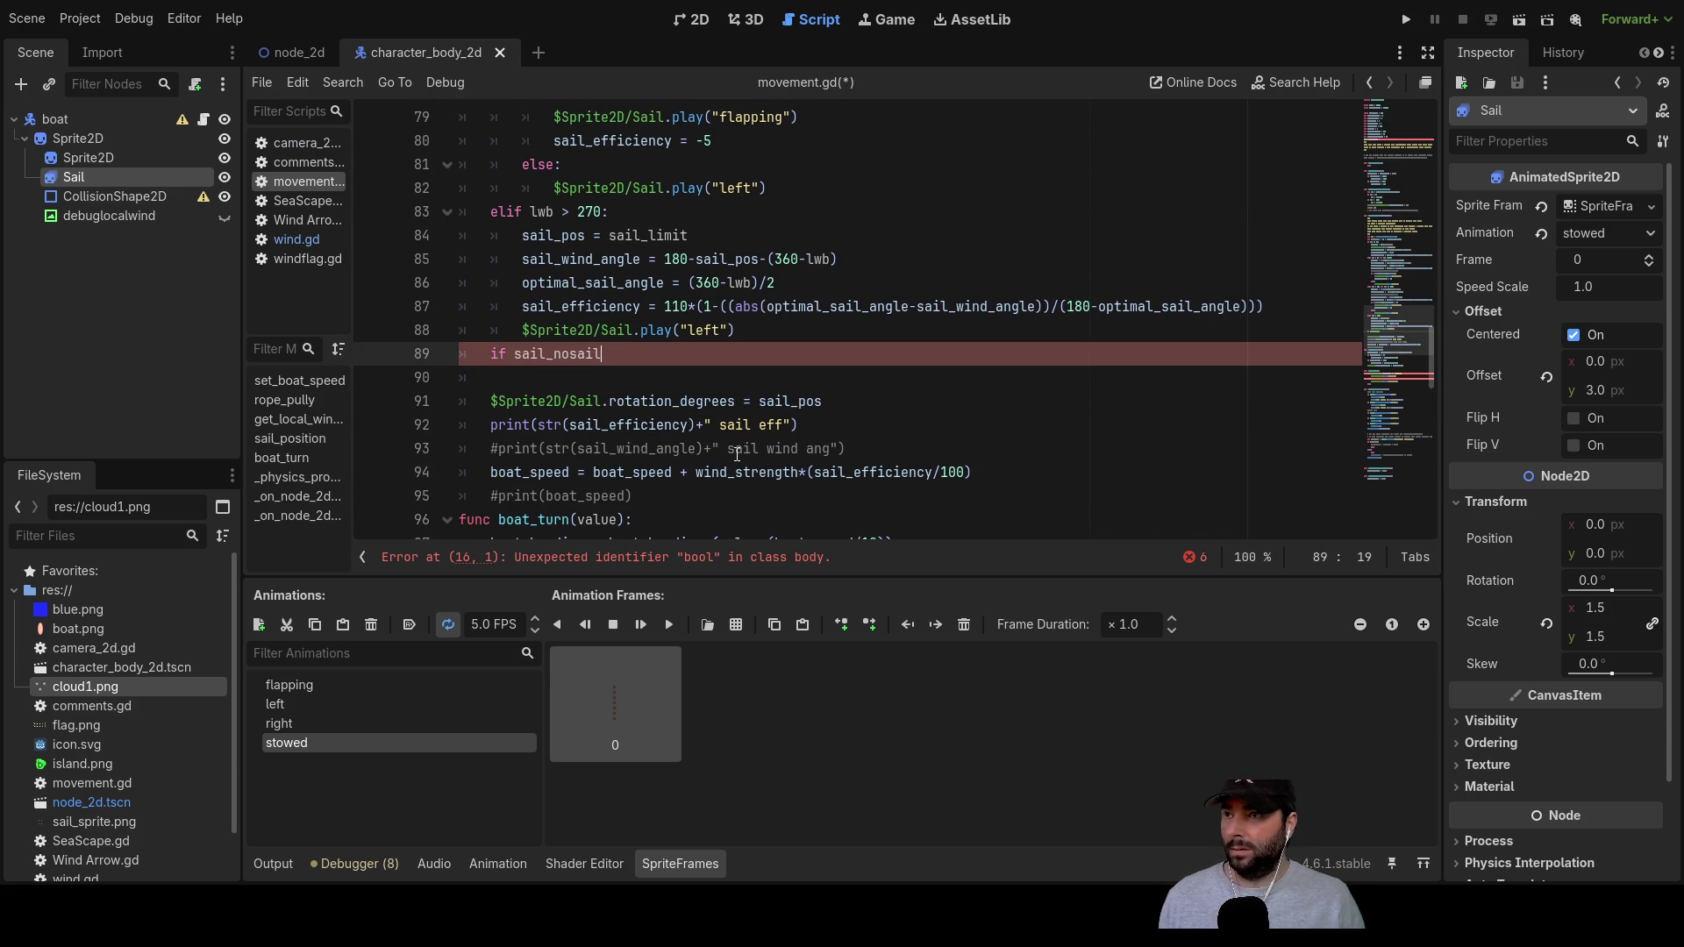
key("Return")
key("Tab")
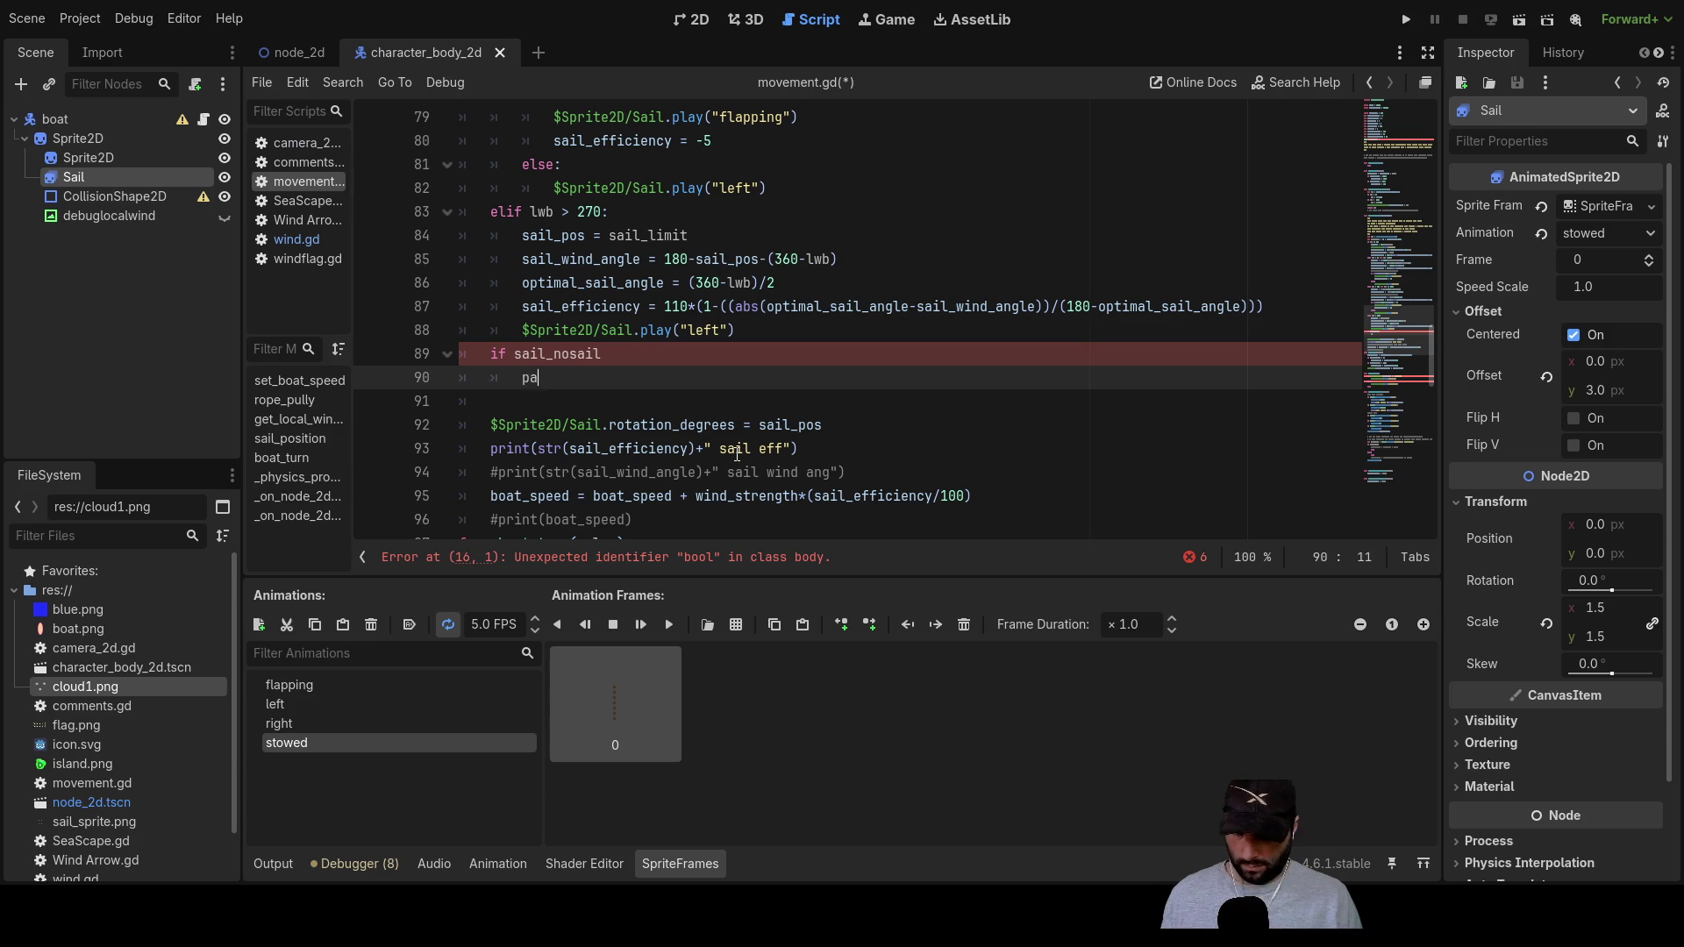
key("Return")
type("else")
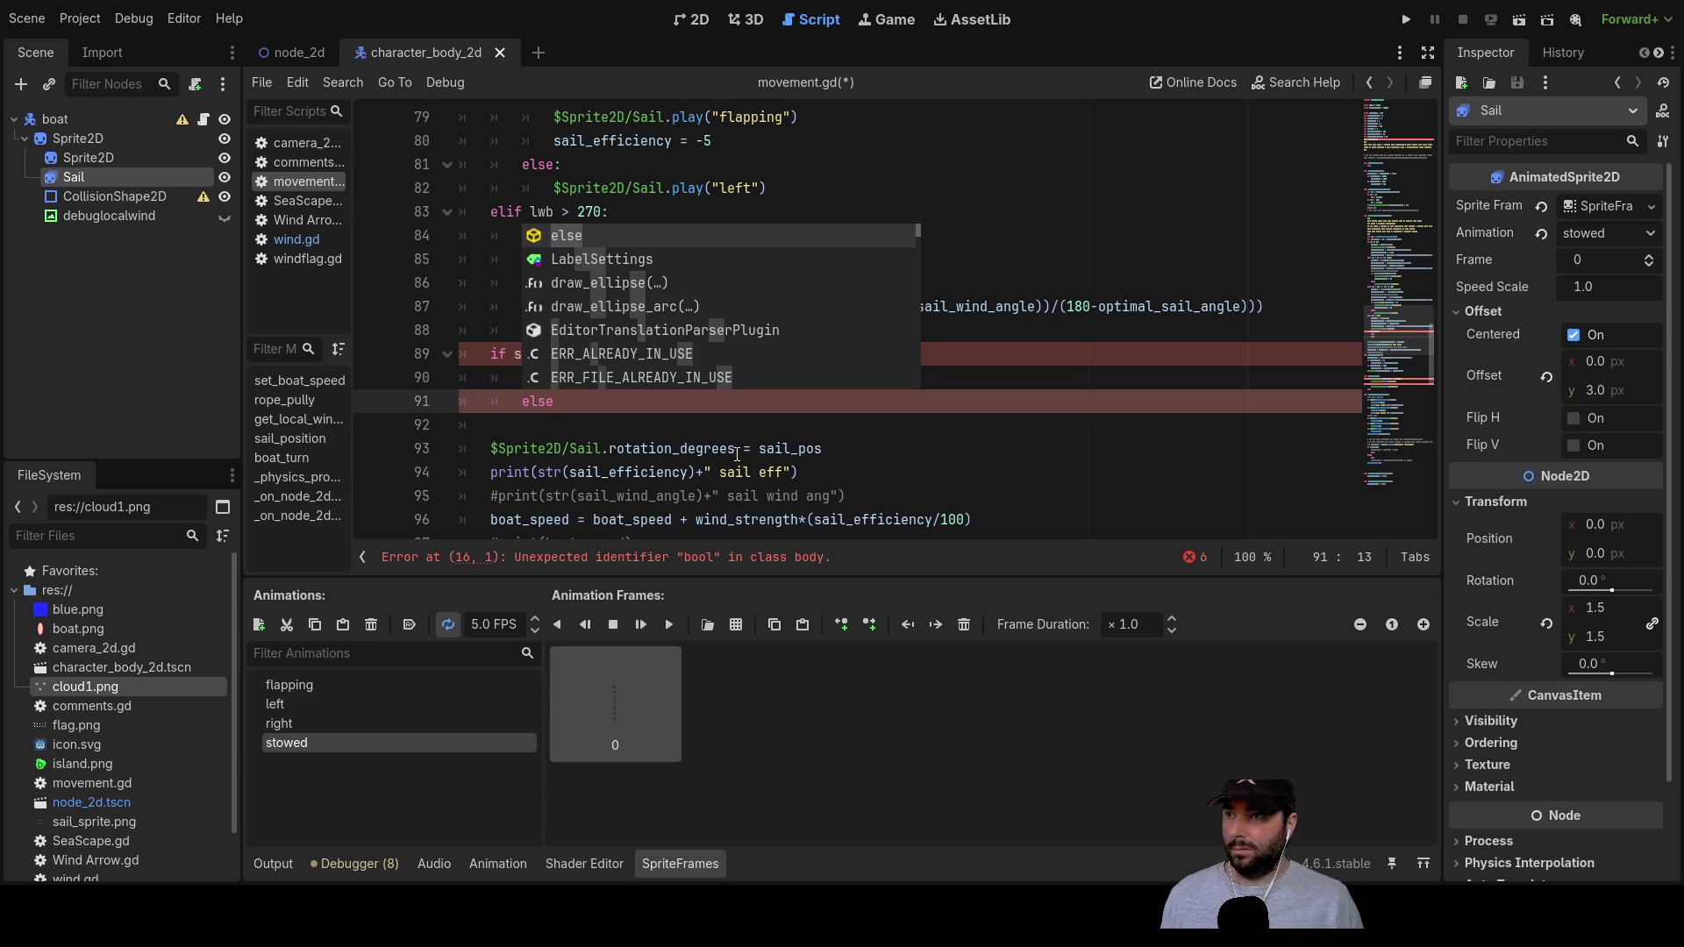
key("Home")
key("BackSpace")
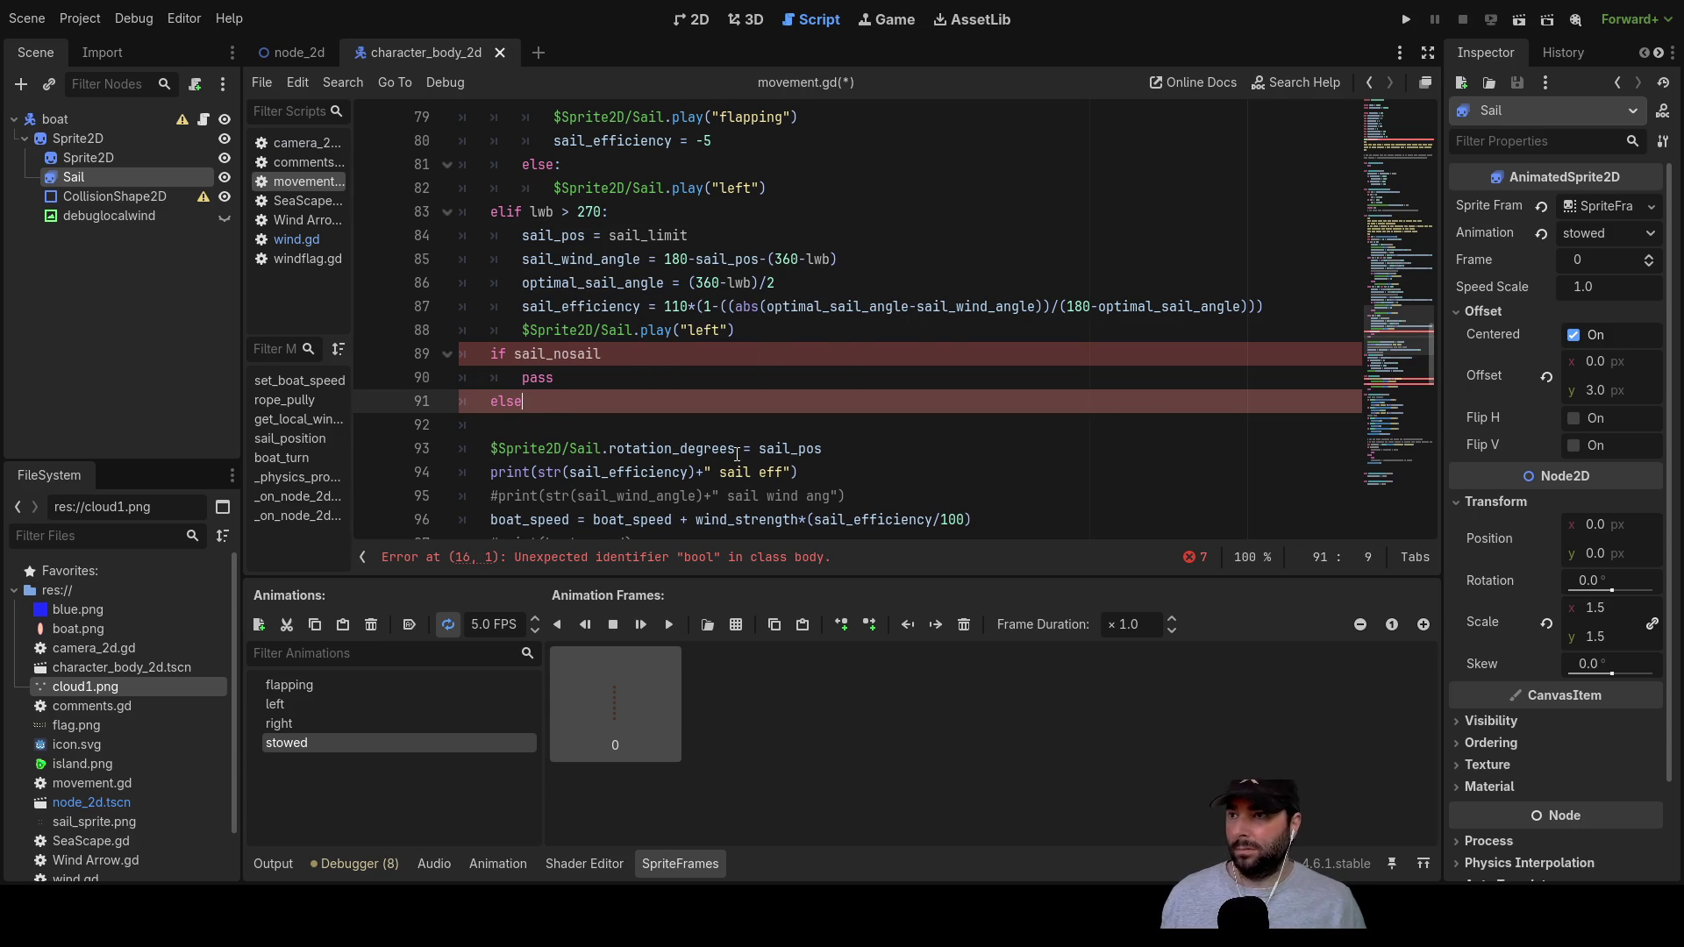
Step: Set sail_efficiency = 0 on the indented line under else
key("Return")
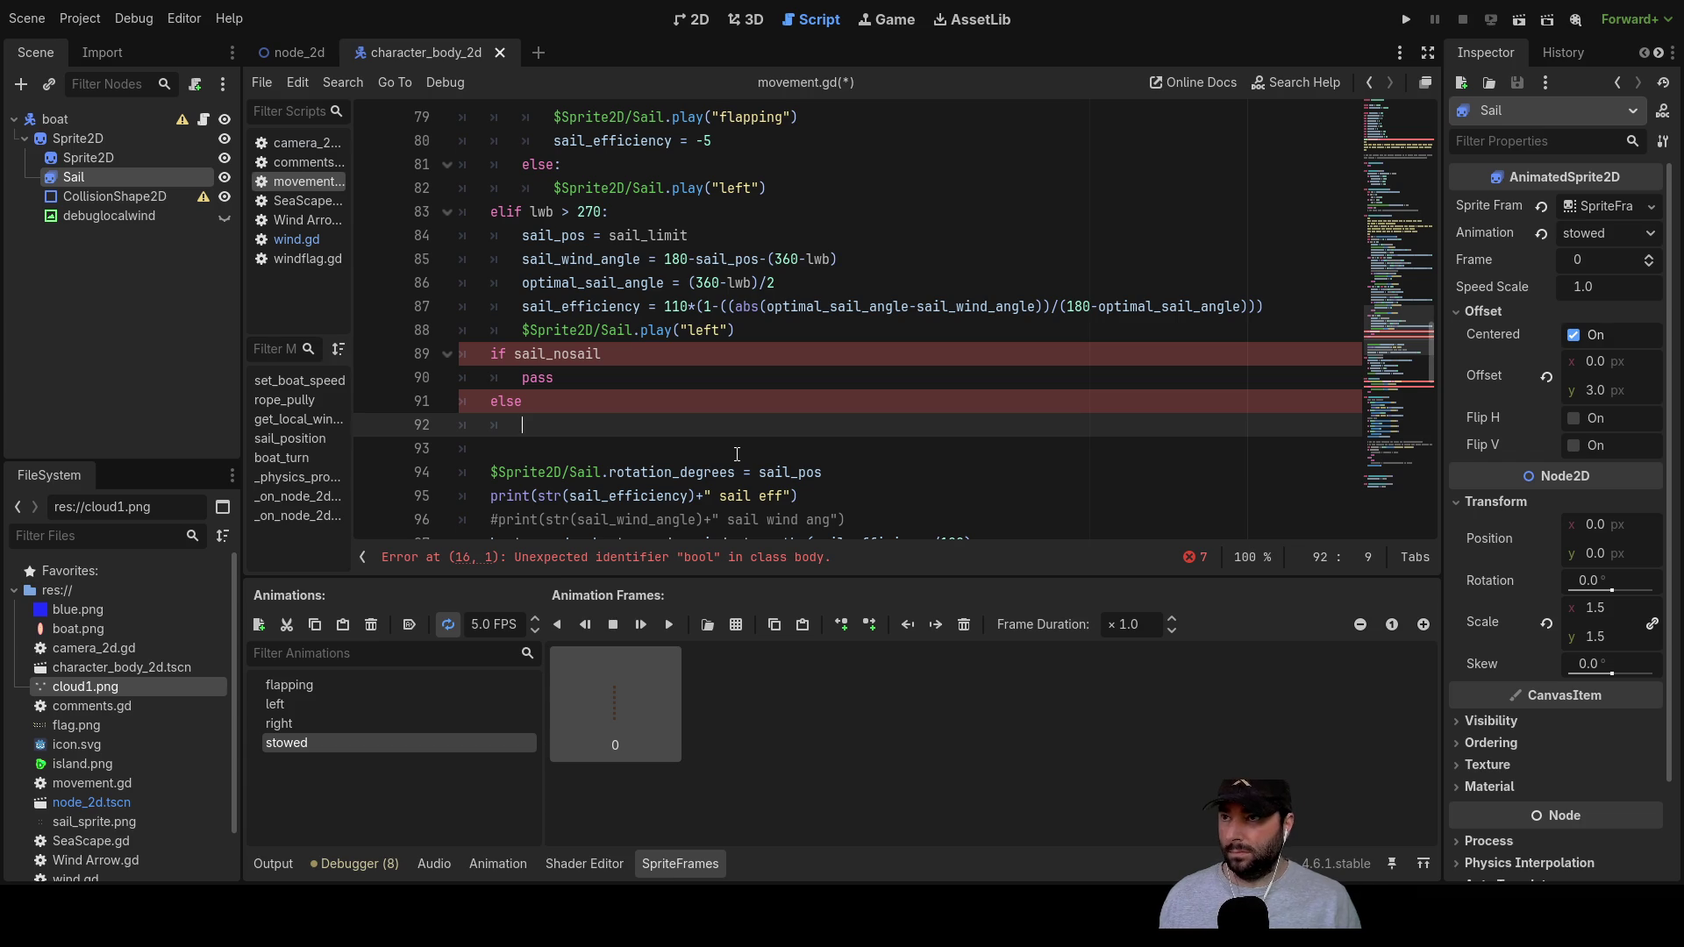
left_click(529, 309)
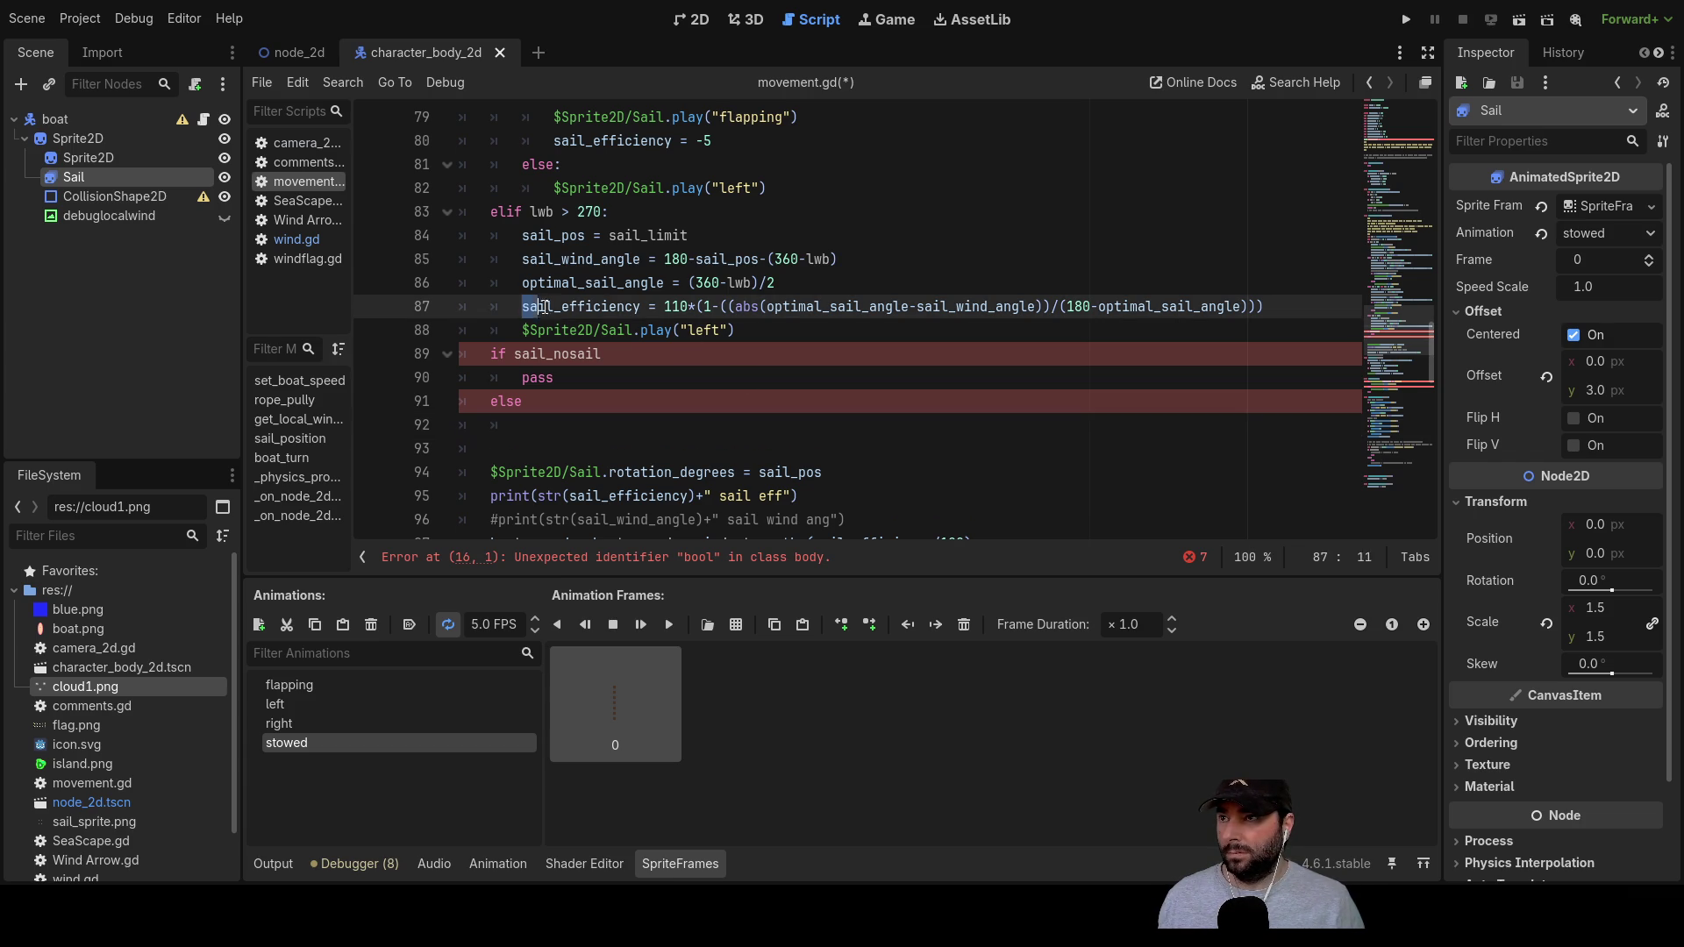
left_click_drag(624, 306, 639, 306)
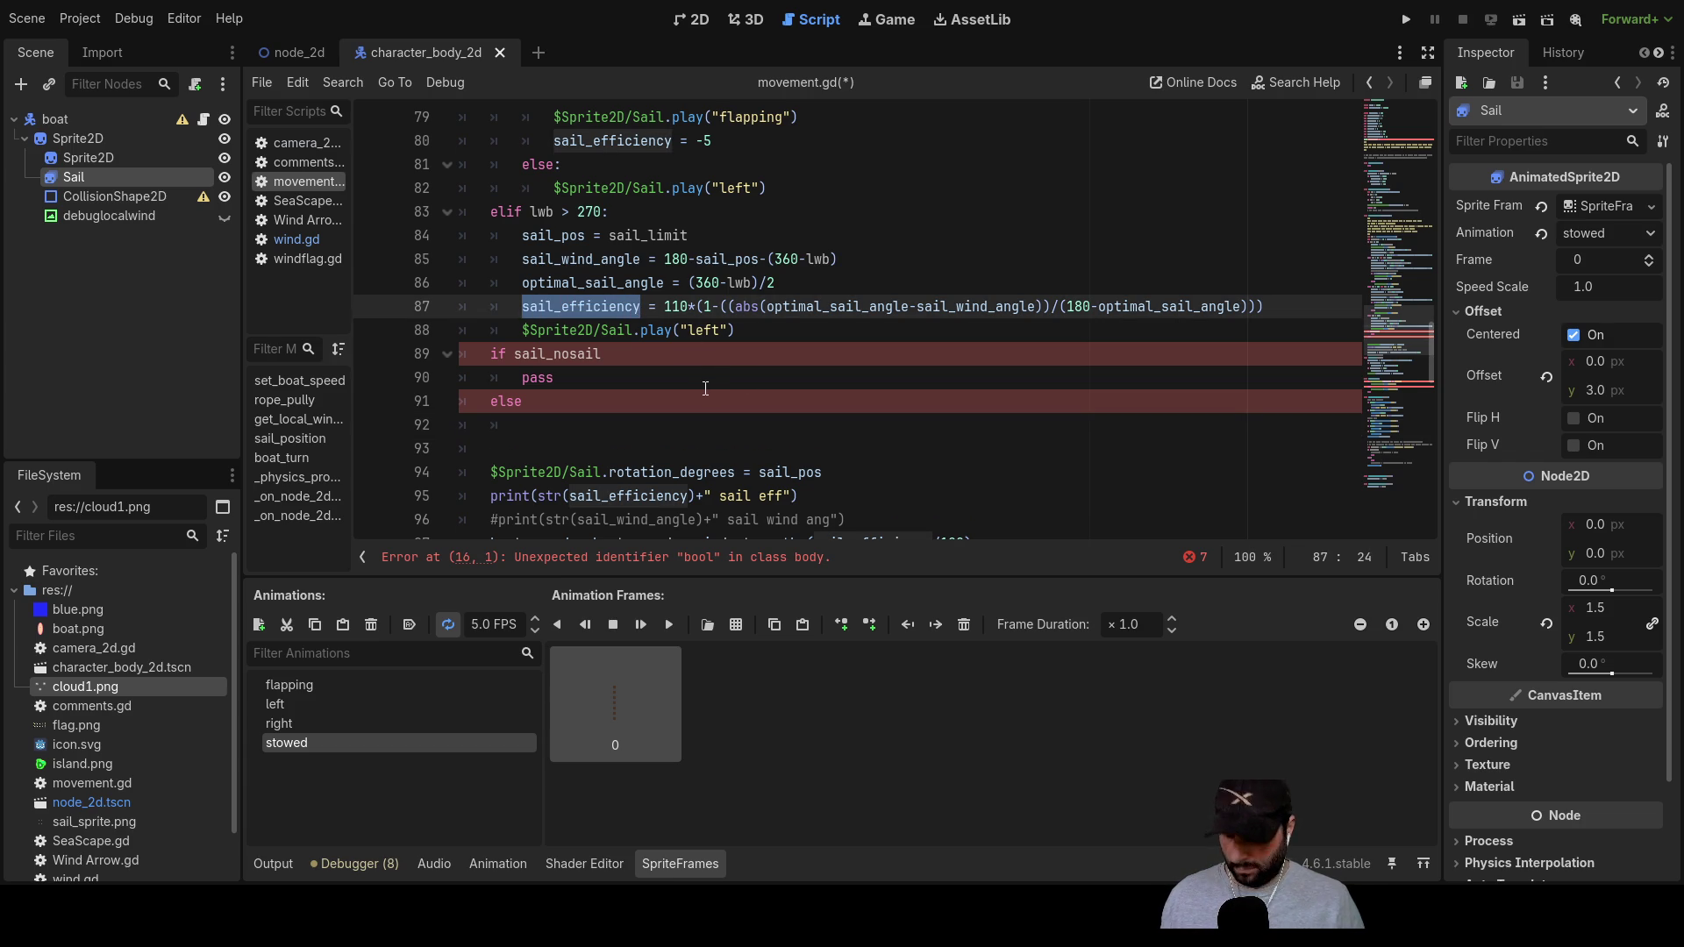
left_click(526, 426)
type("sail_efficiency = 0")
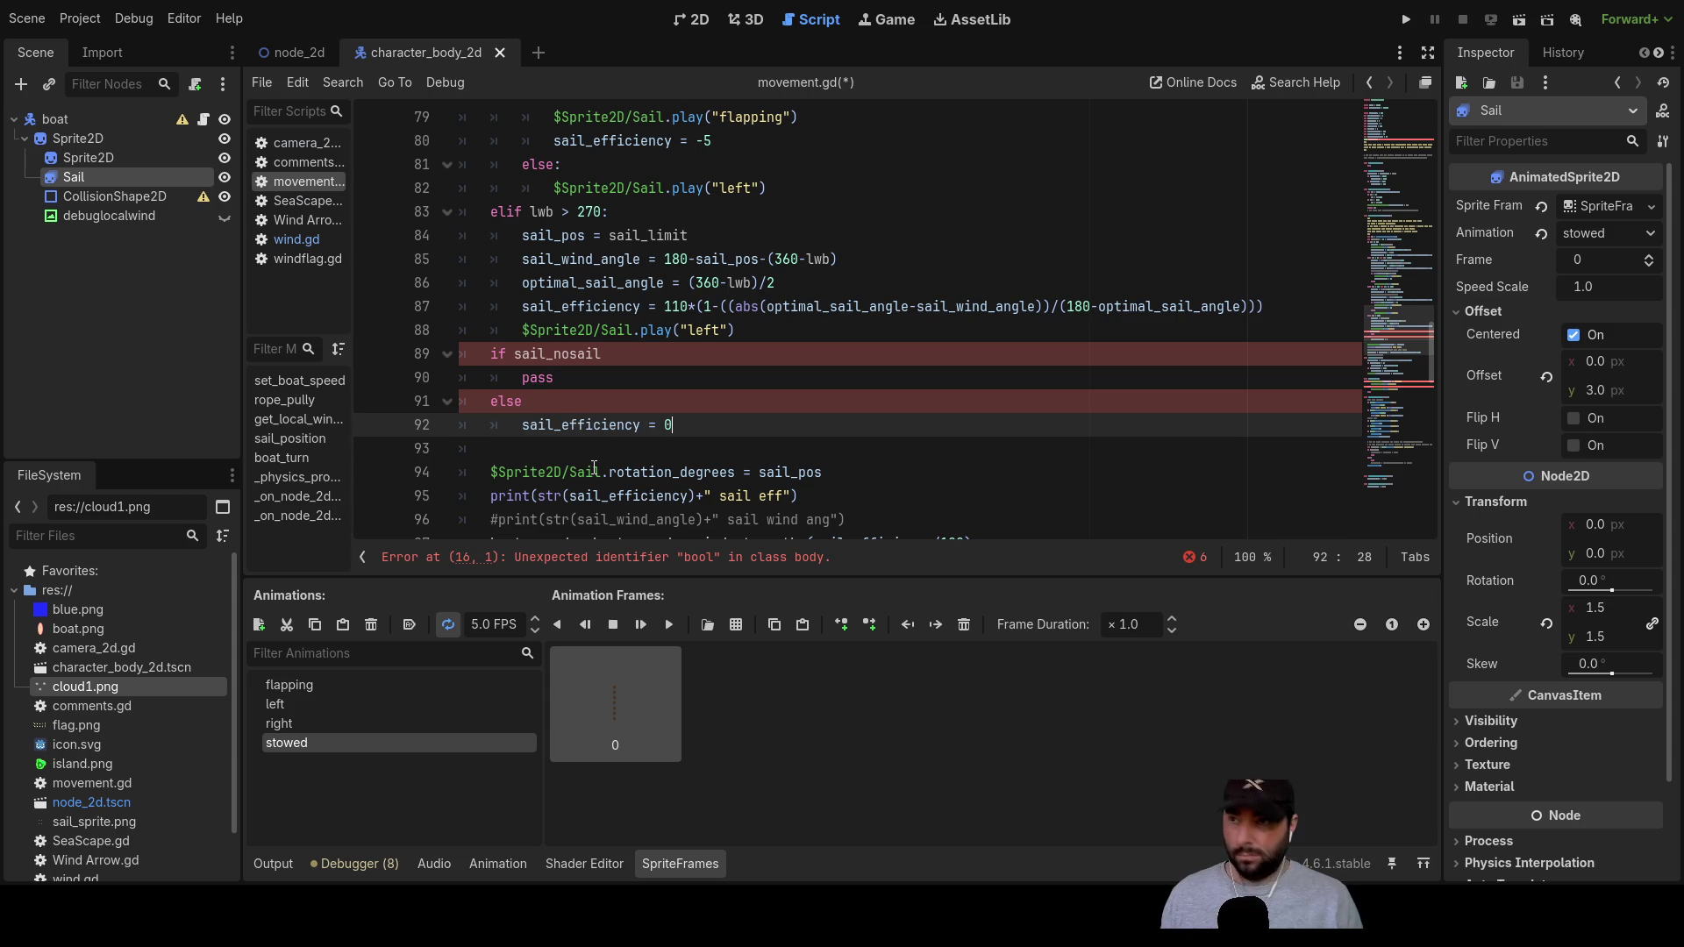
key("Down")
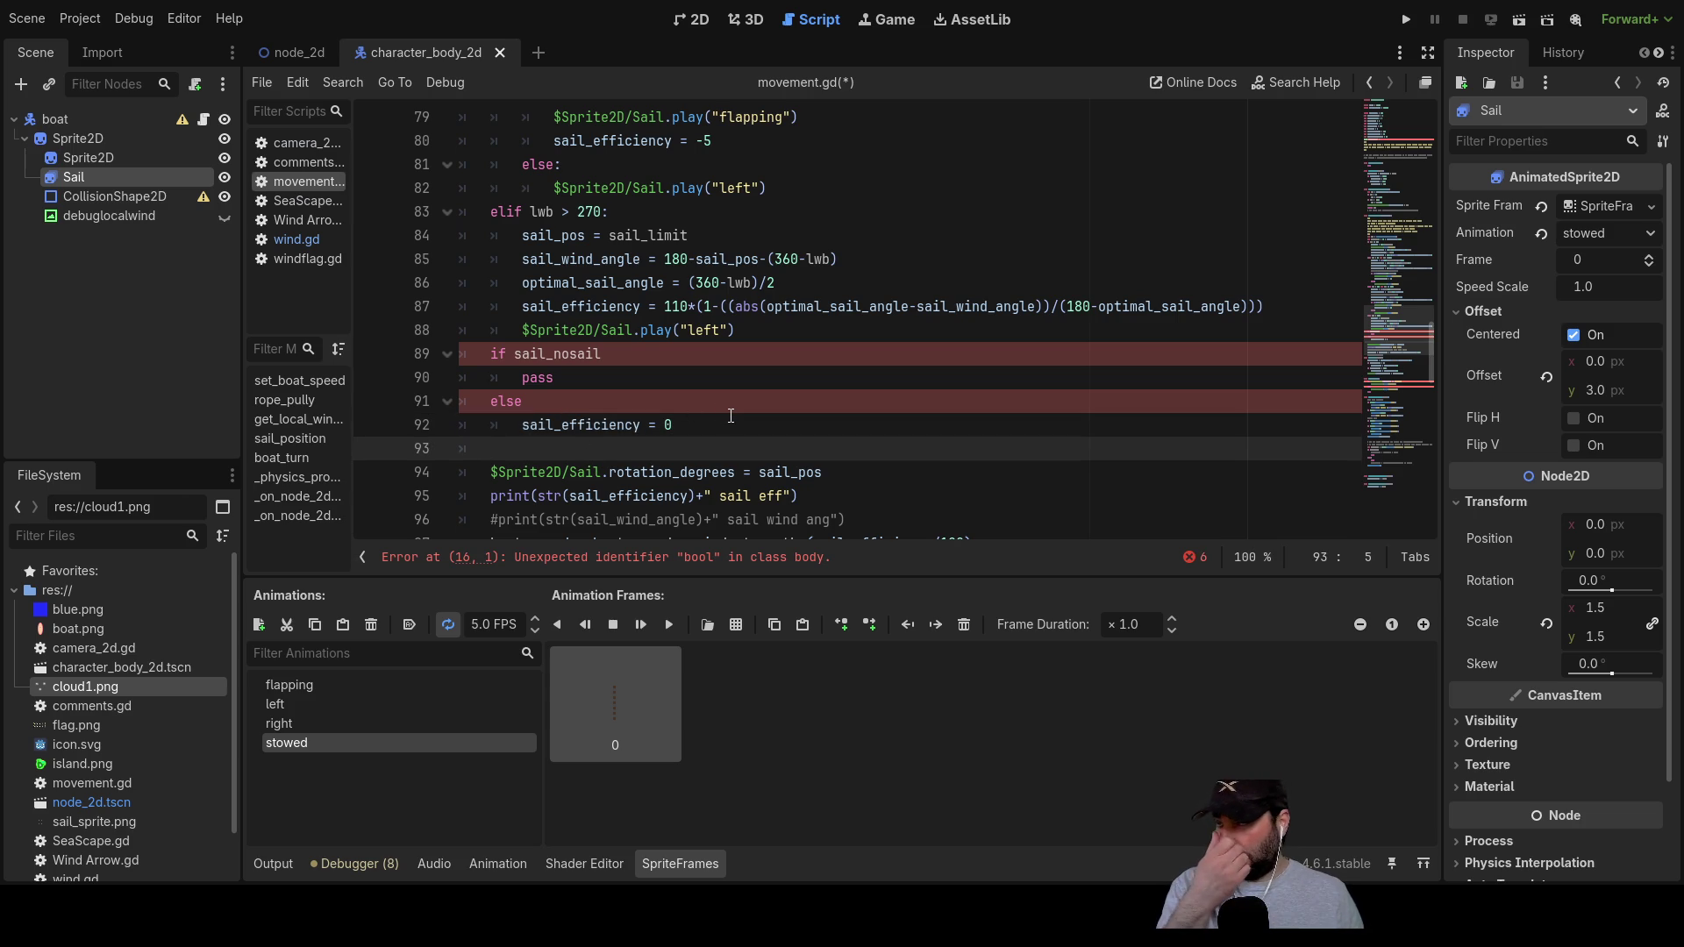
scroll(731, 415, "down", 6)
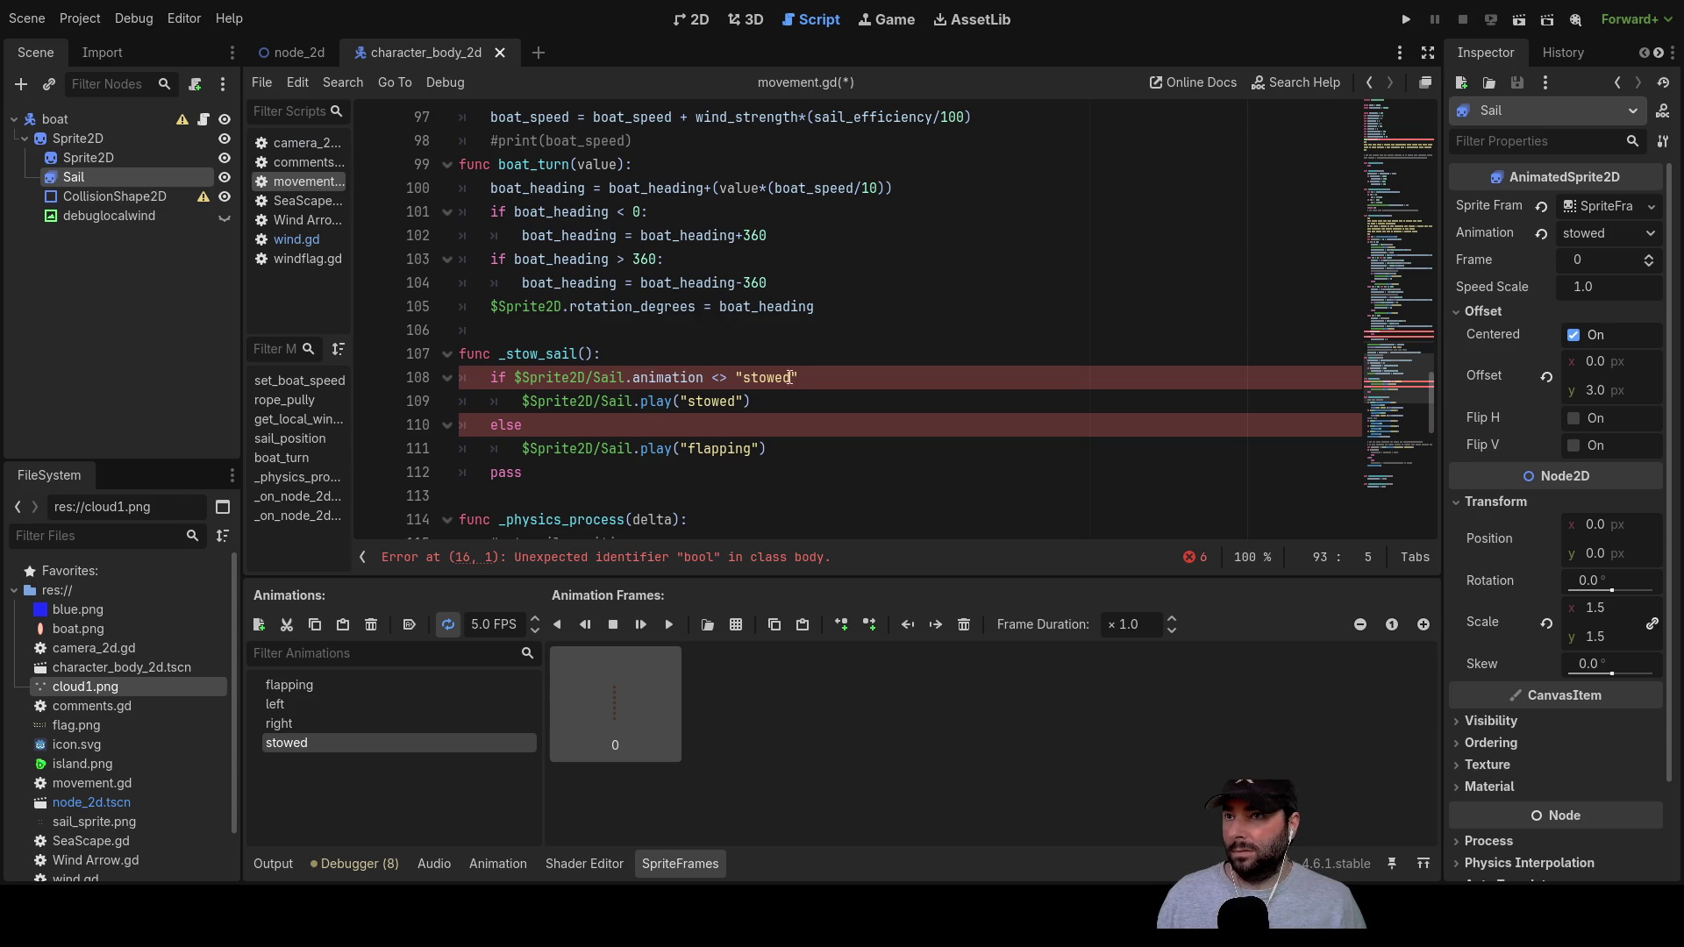
Step: In _stow_sail, end the if and else lines with colons and add a blank indented line before else
left_click(800, 377)
type(":")
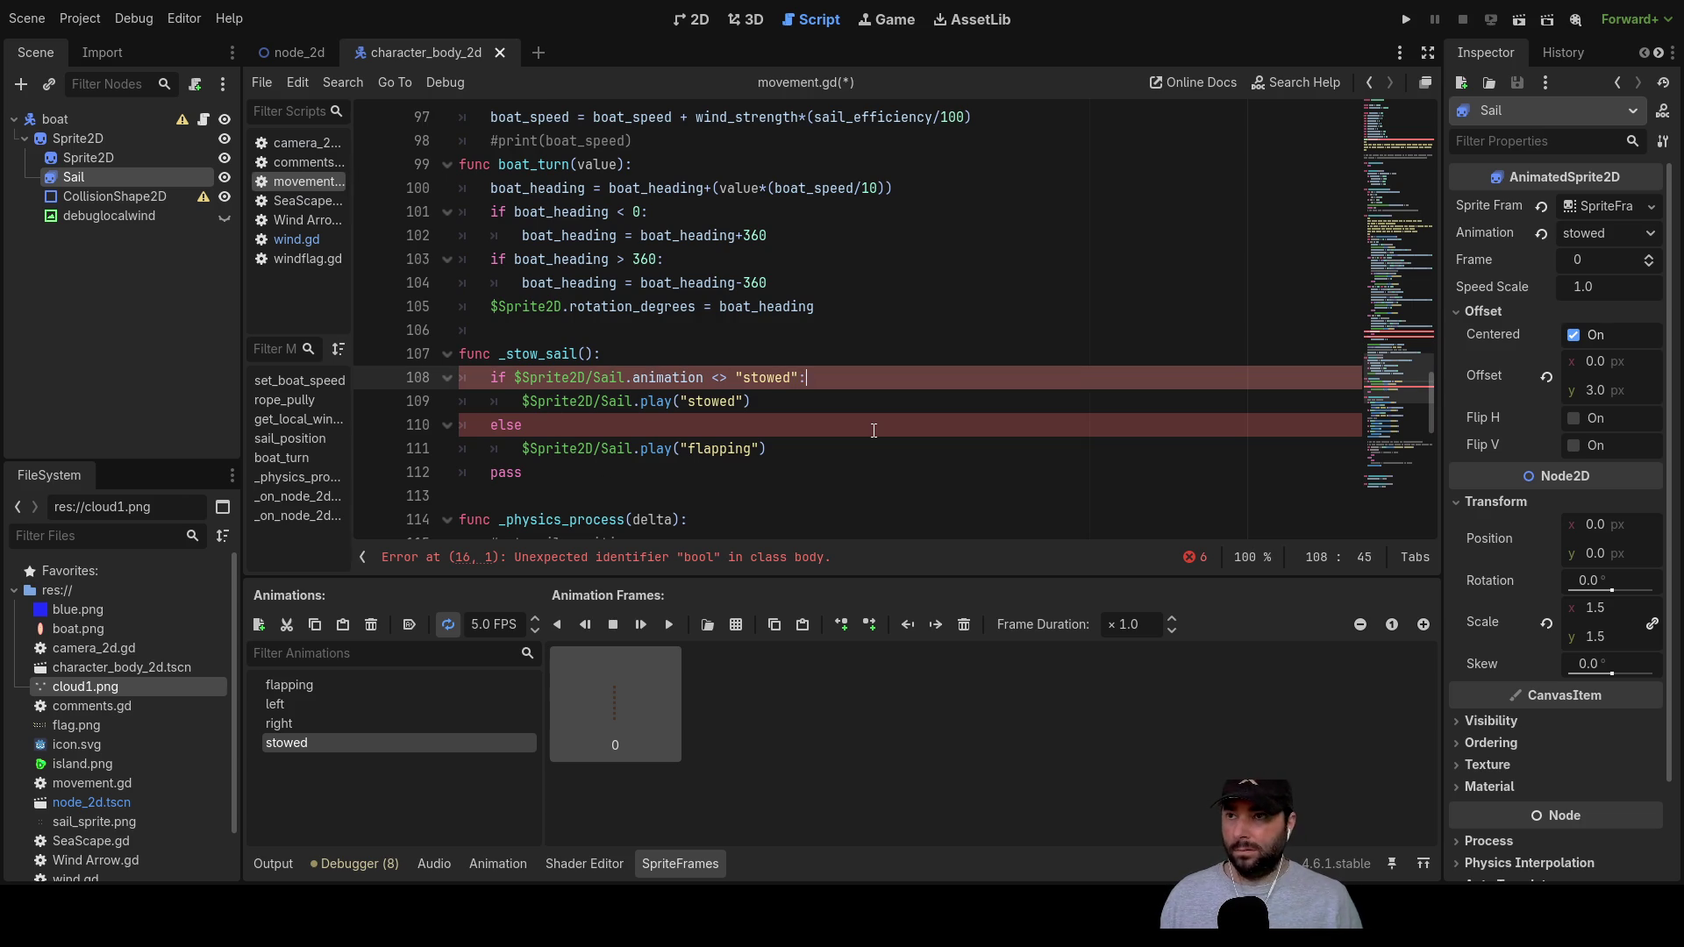
left_click(529, 427)
type(":")
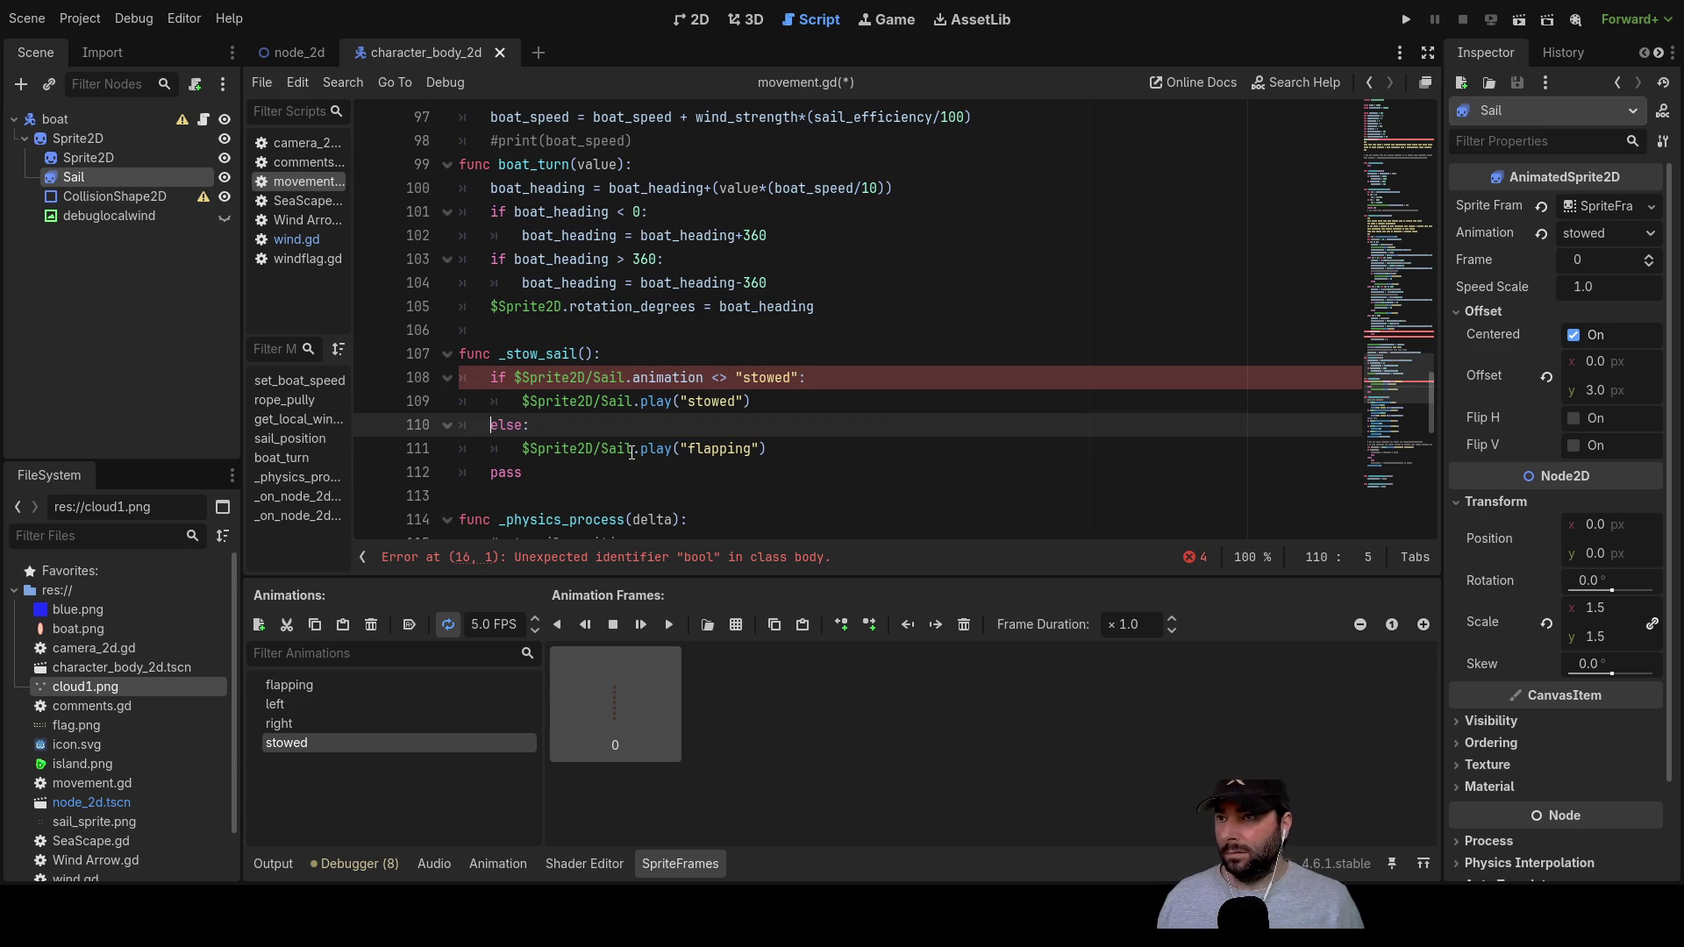
key("Return")
key("Up")
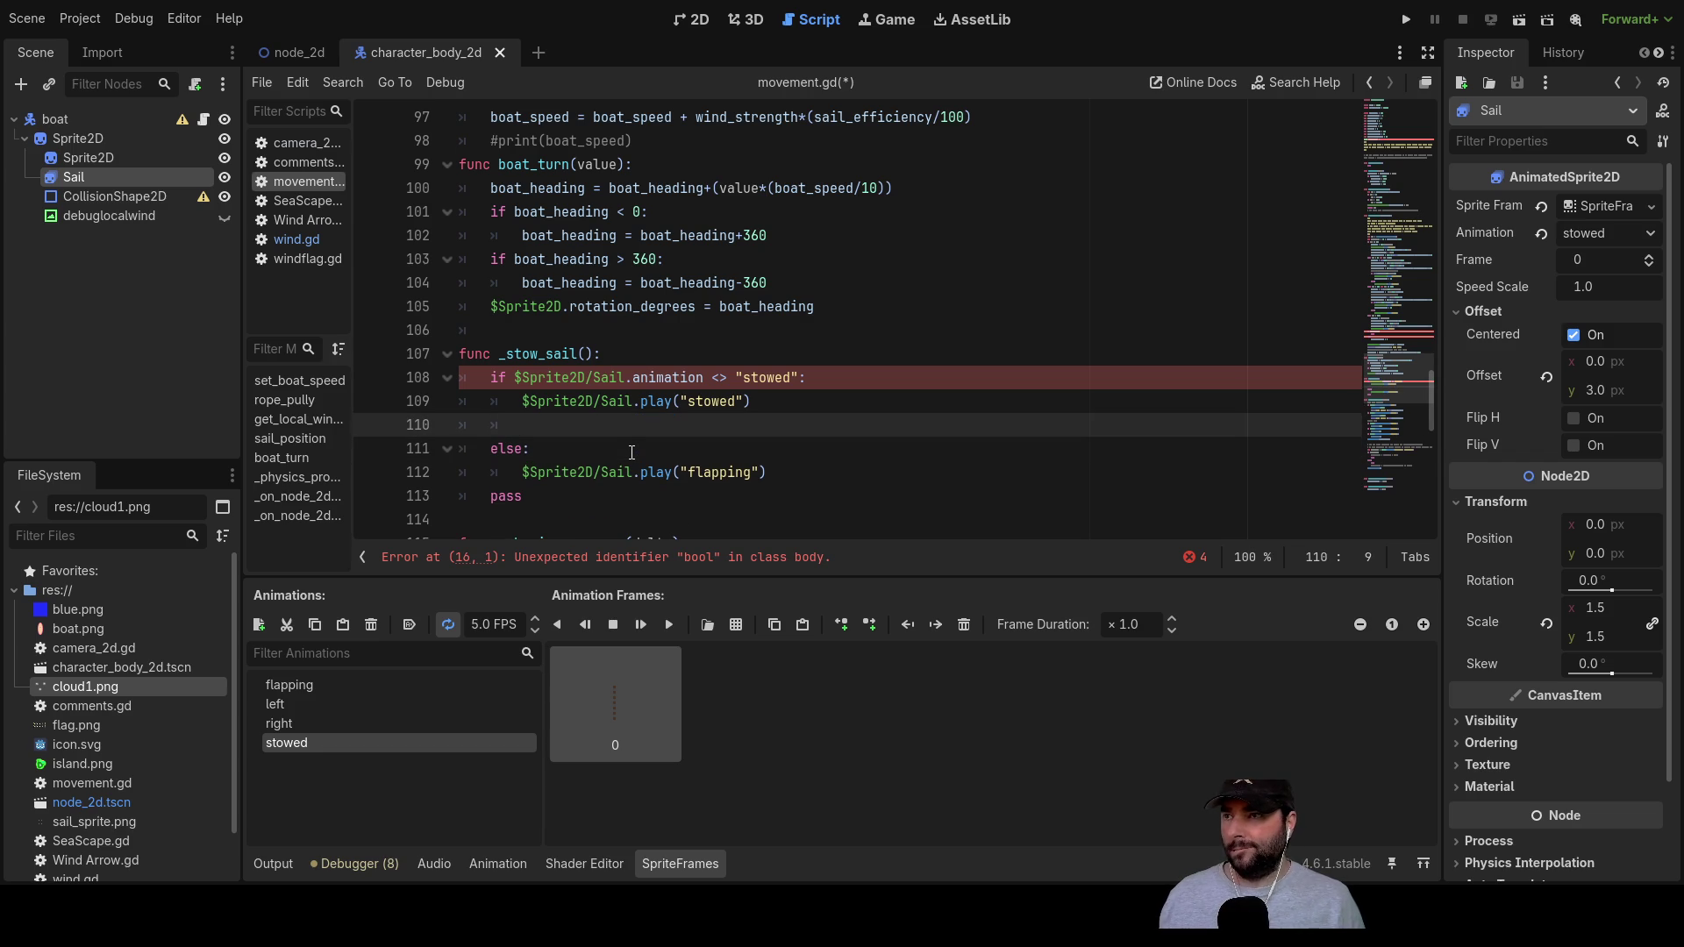
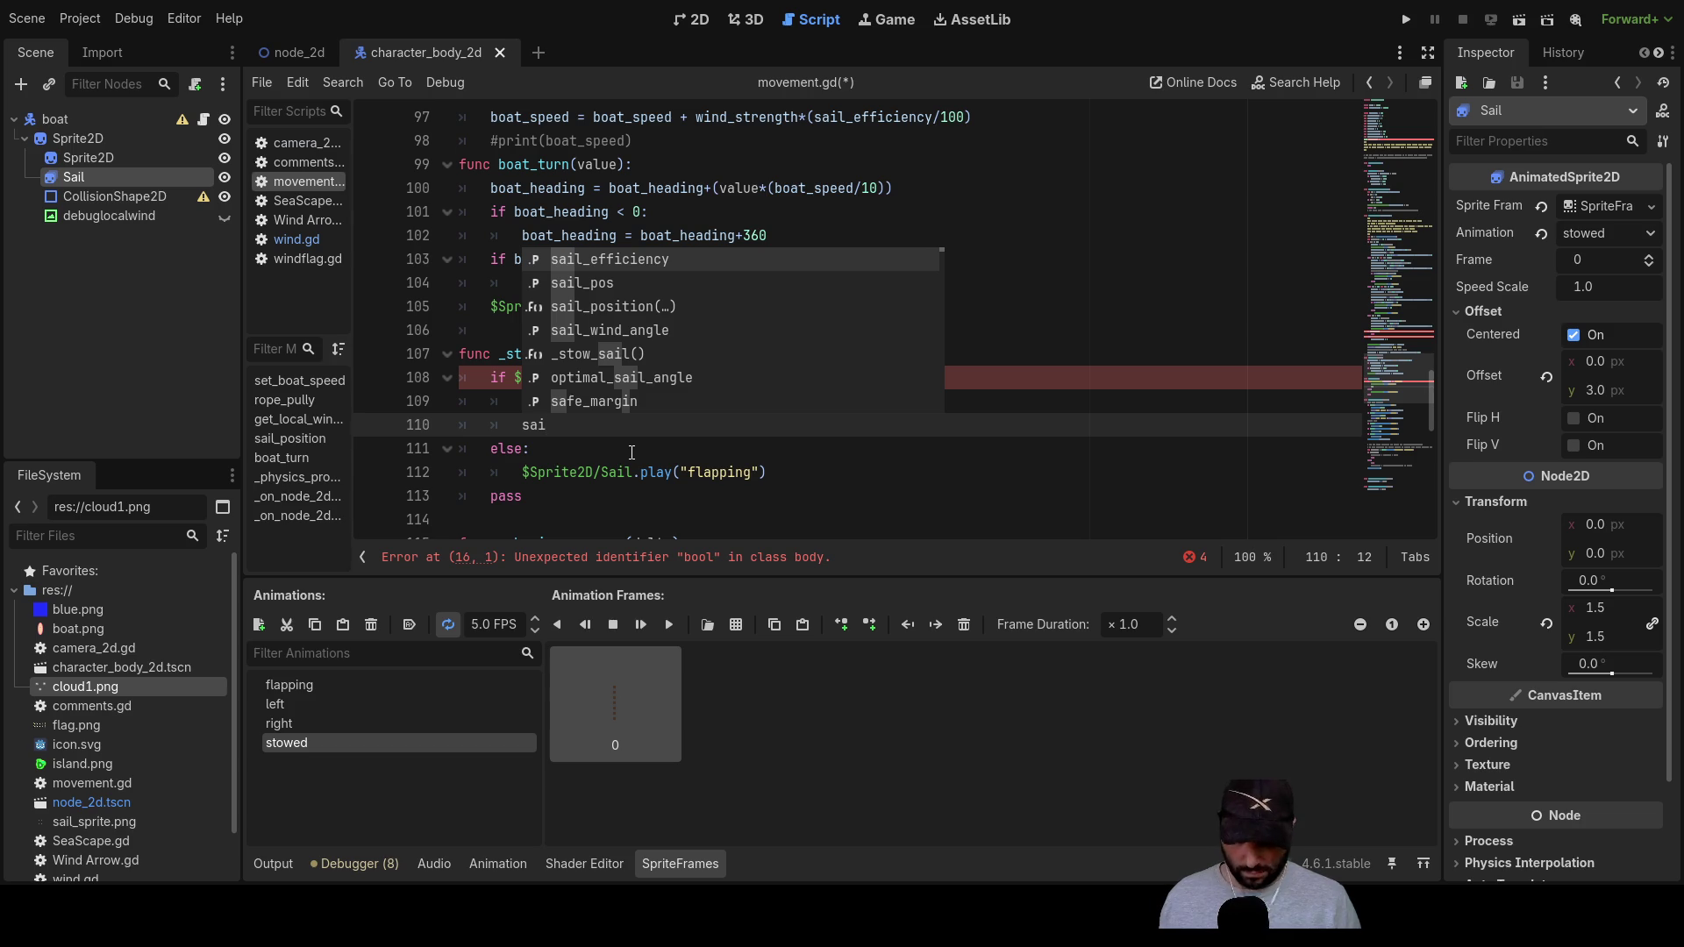
Step: Start typing the sail_no name on line 110 while browsing the autocomplete suggestions
type("l")
key("Down")
key("Down")
key("Down")
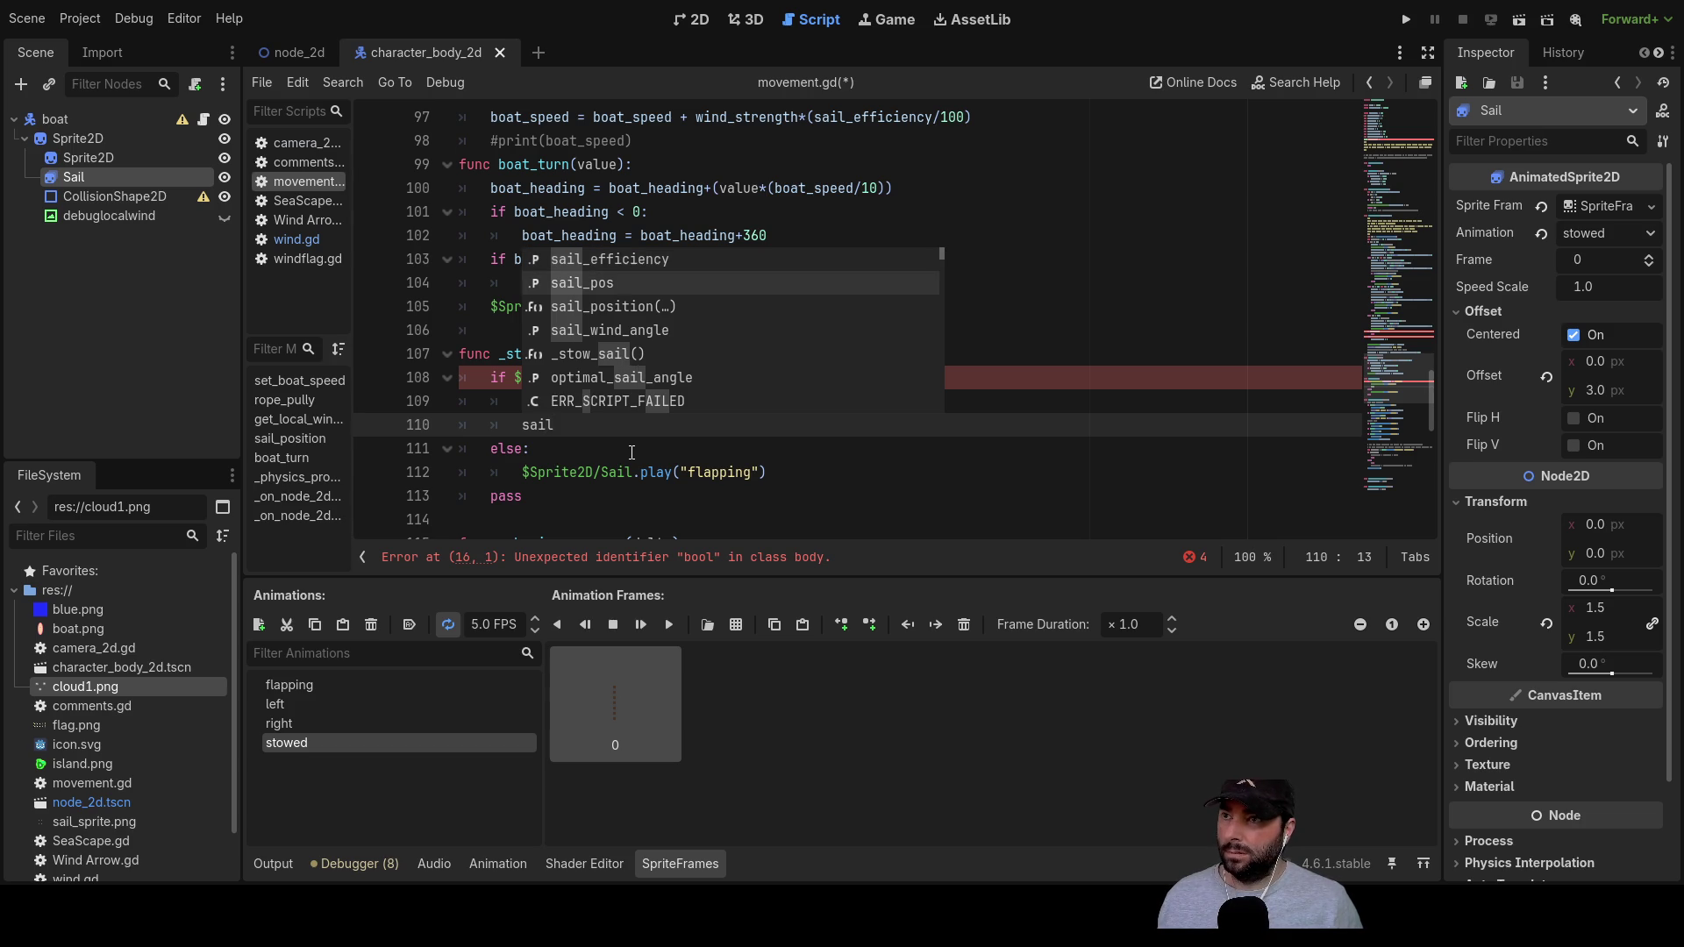
key("Down")
key("Down")
key("Down")
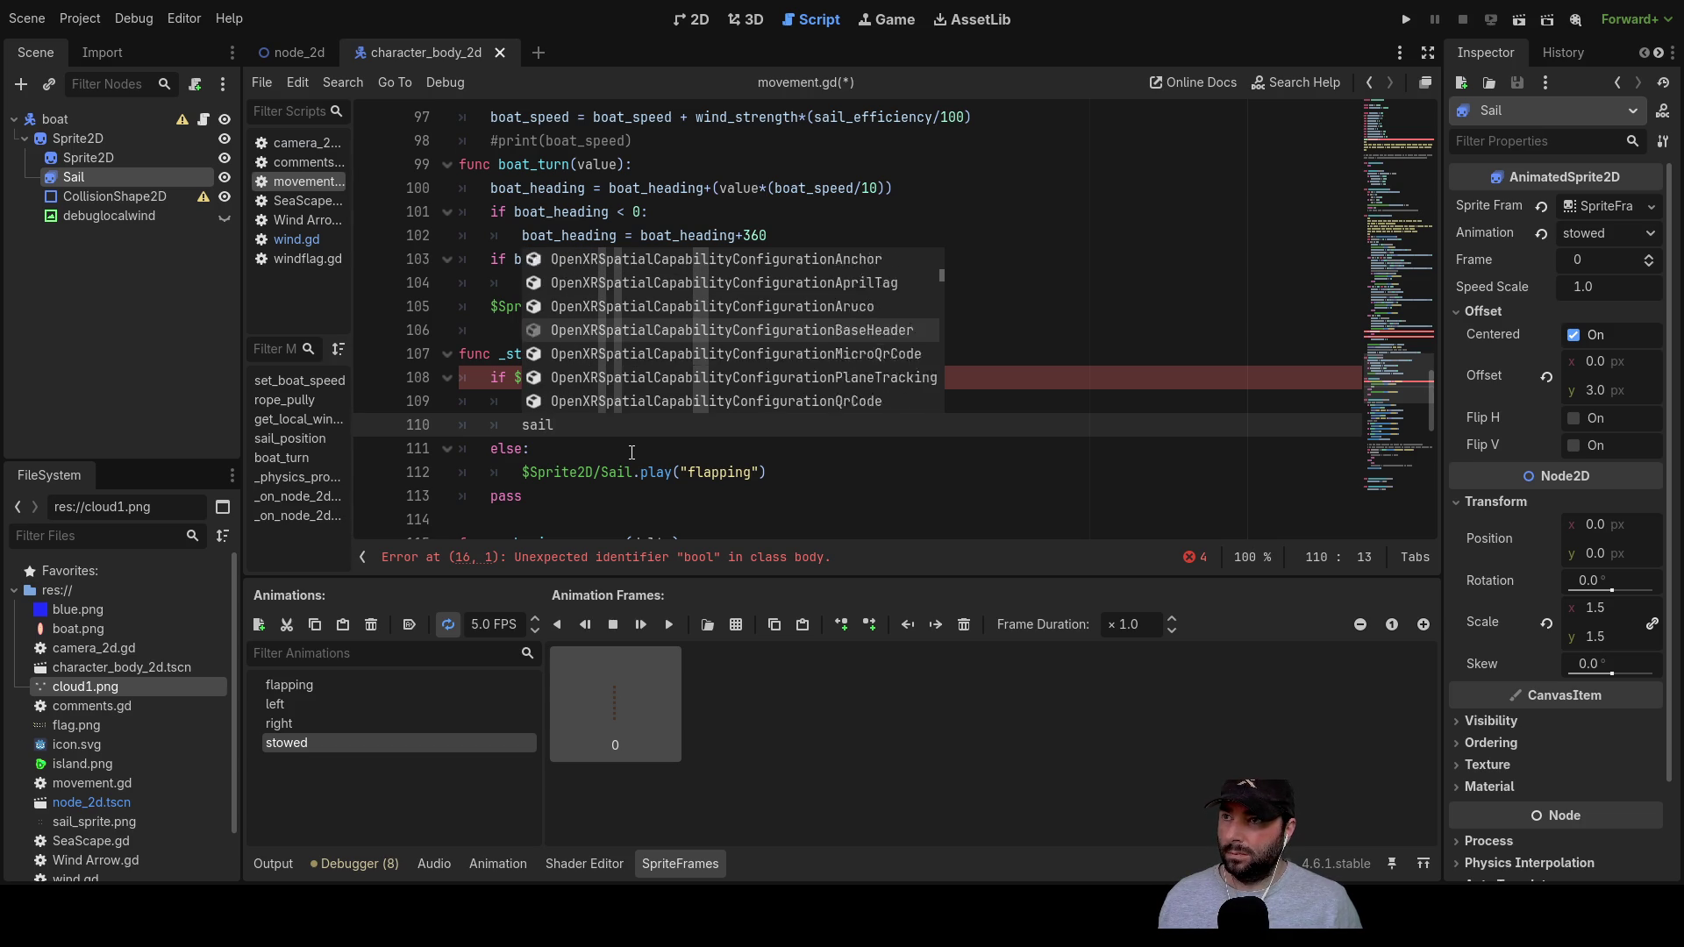
key("Up")
key("Up")
key("Up")
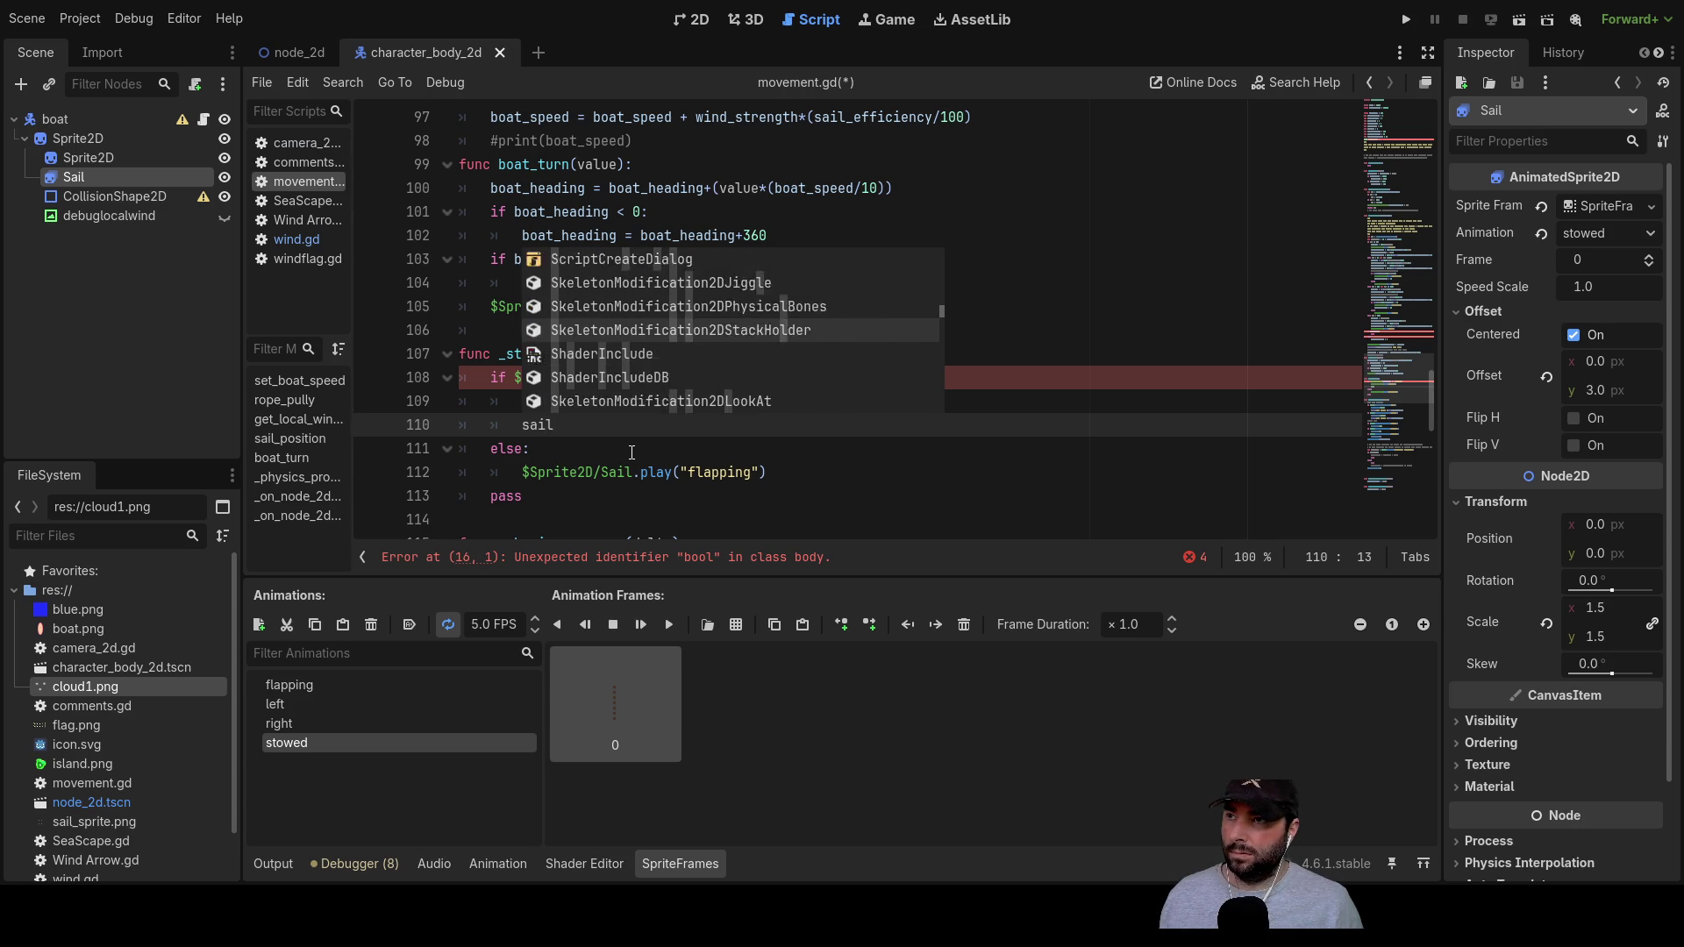
key("Down")
key("Down")
key("Down")
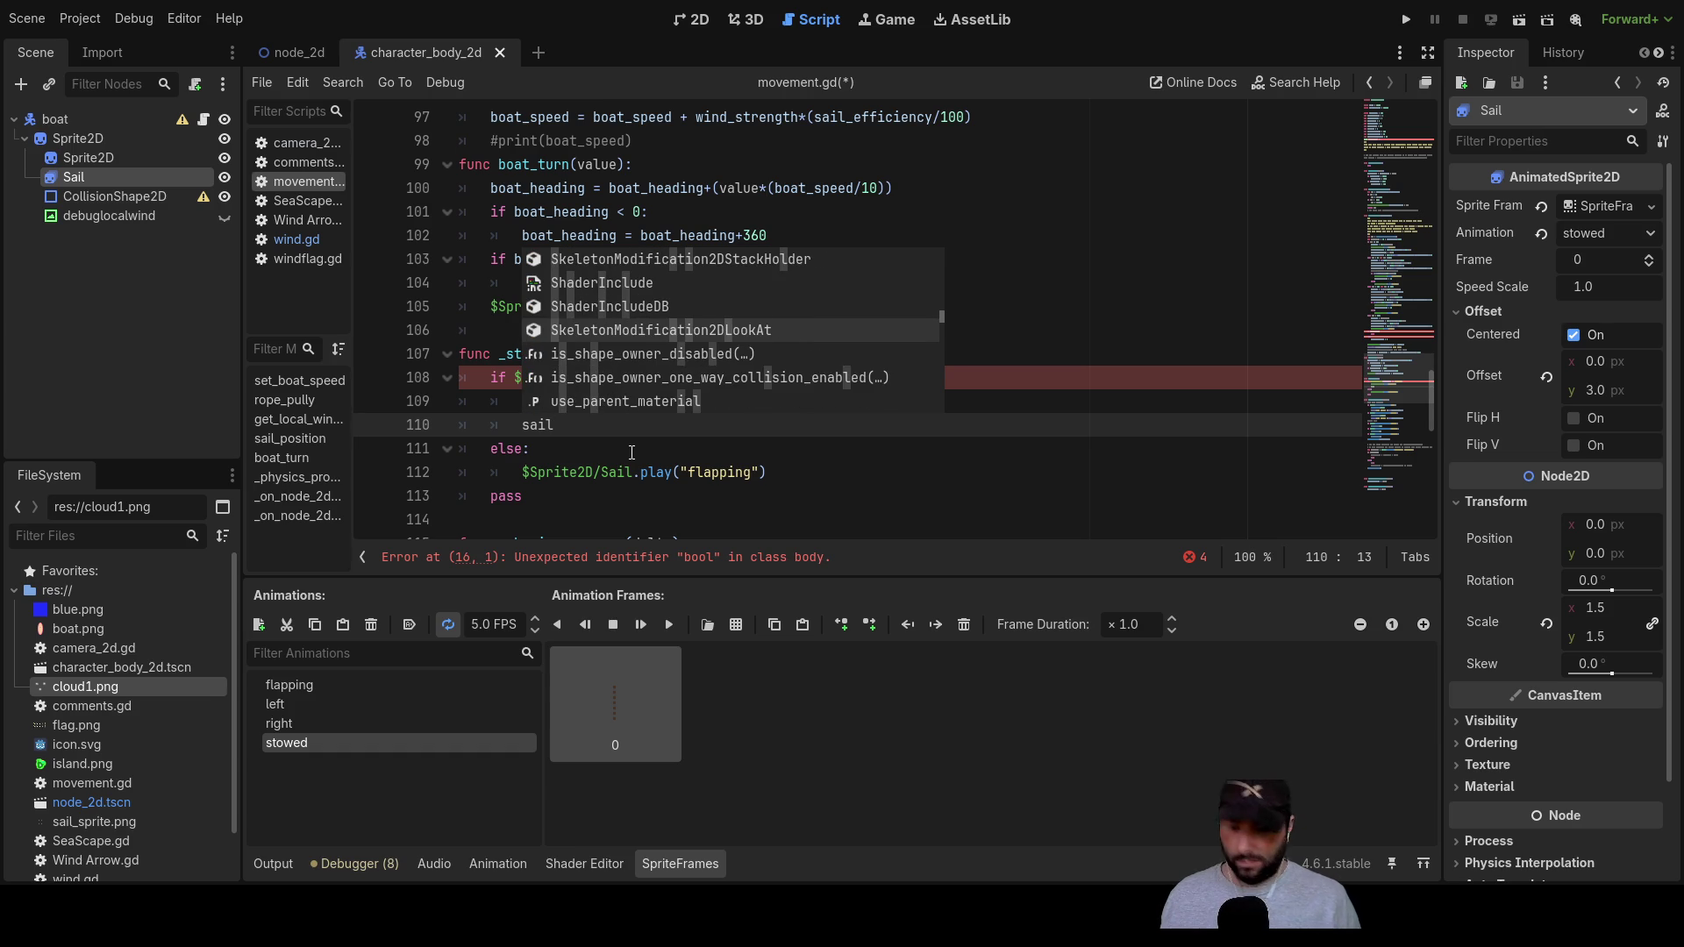
type("_no")
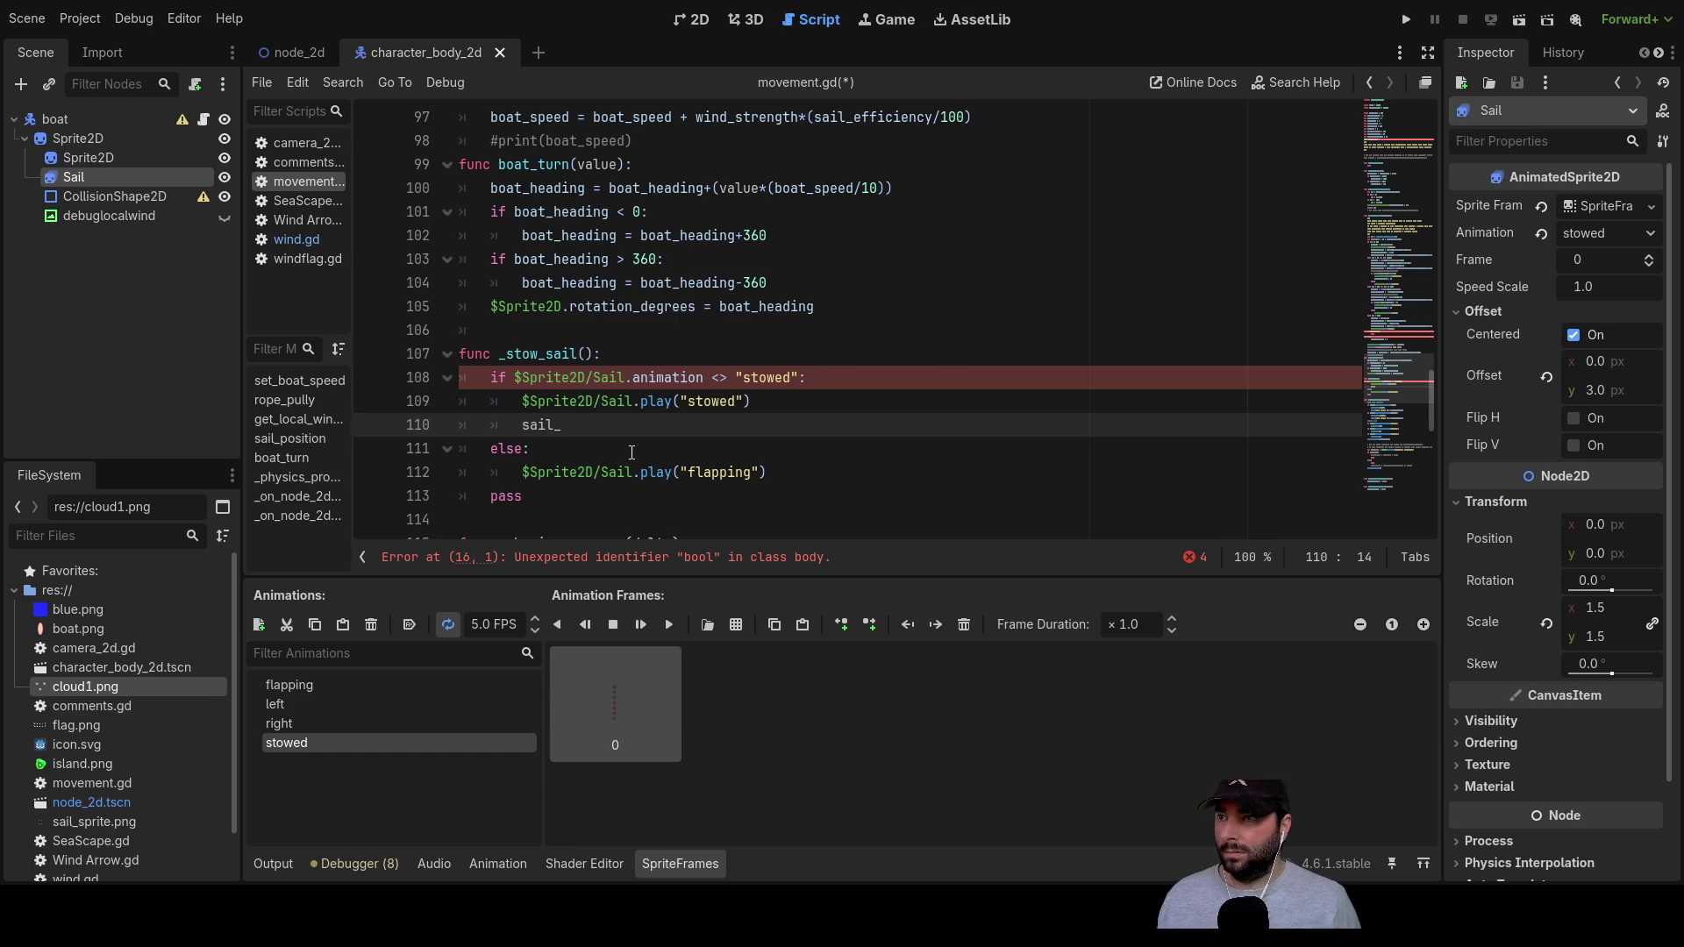
Step: Copy the sail_nosail name from line 16 to complete line 110 as sail_nosail = false
scroll(631, 452, "up", 20)
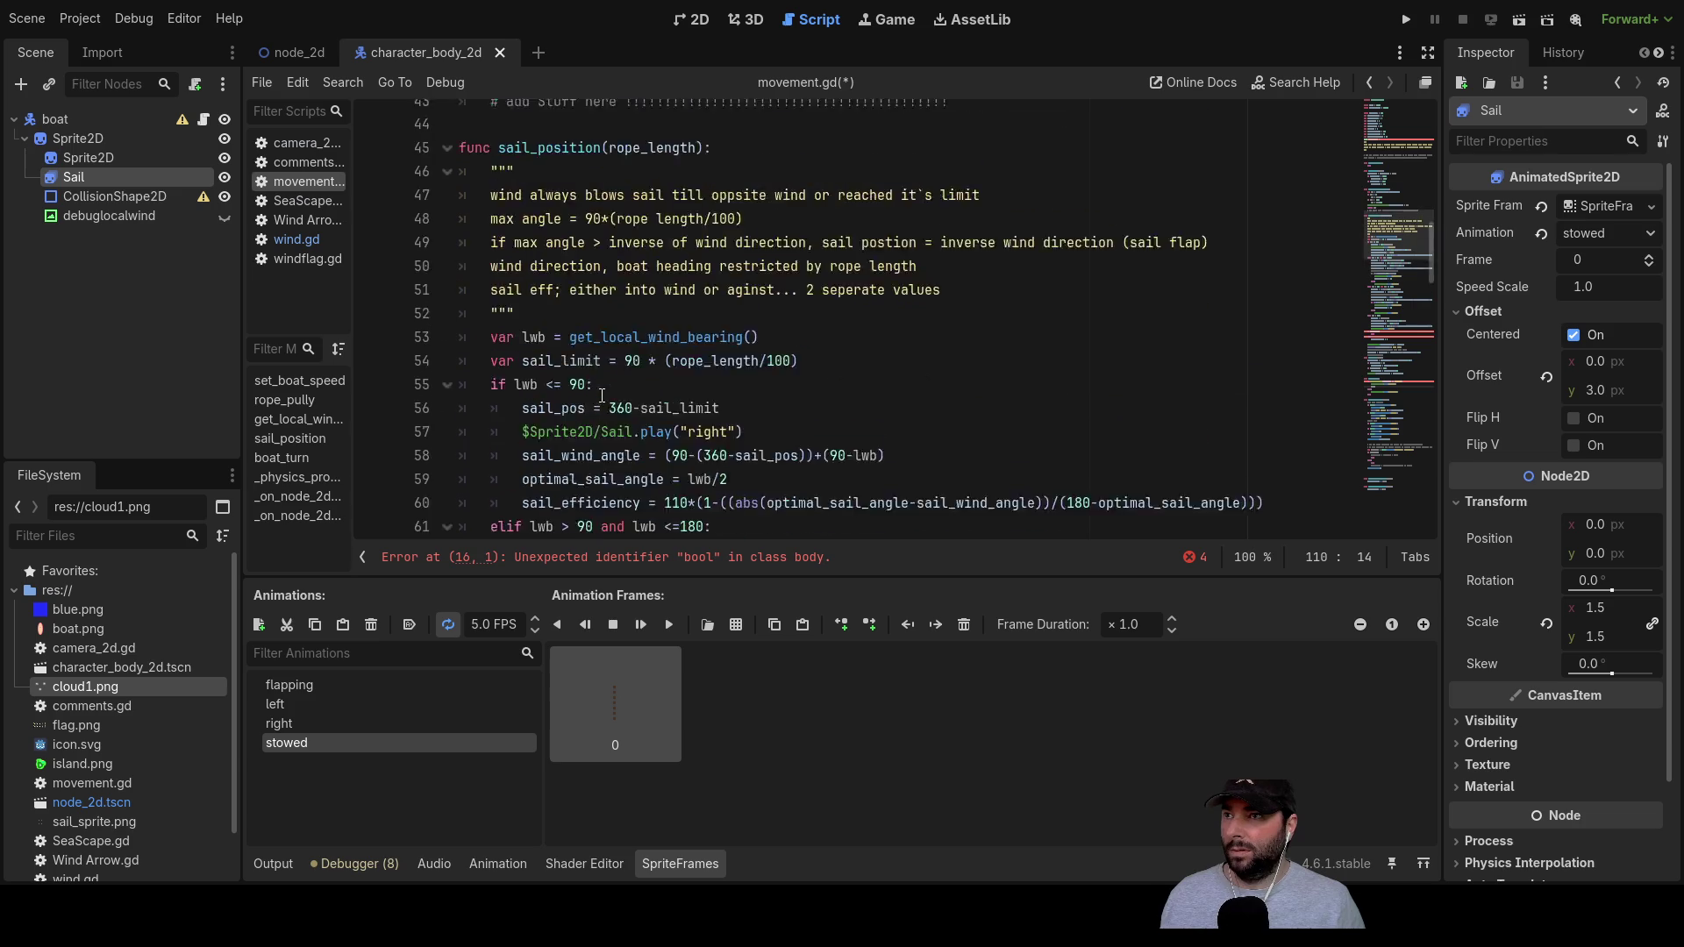
scroll(601, 386, "up", 8)
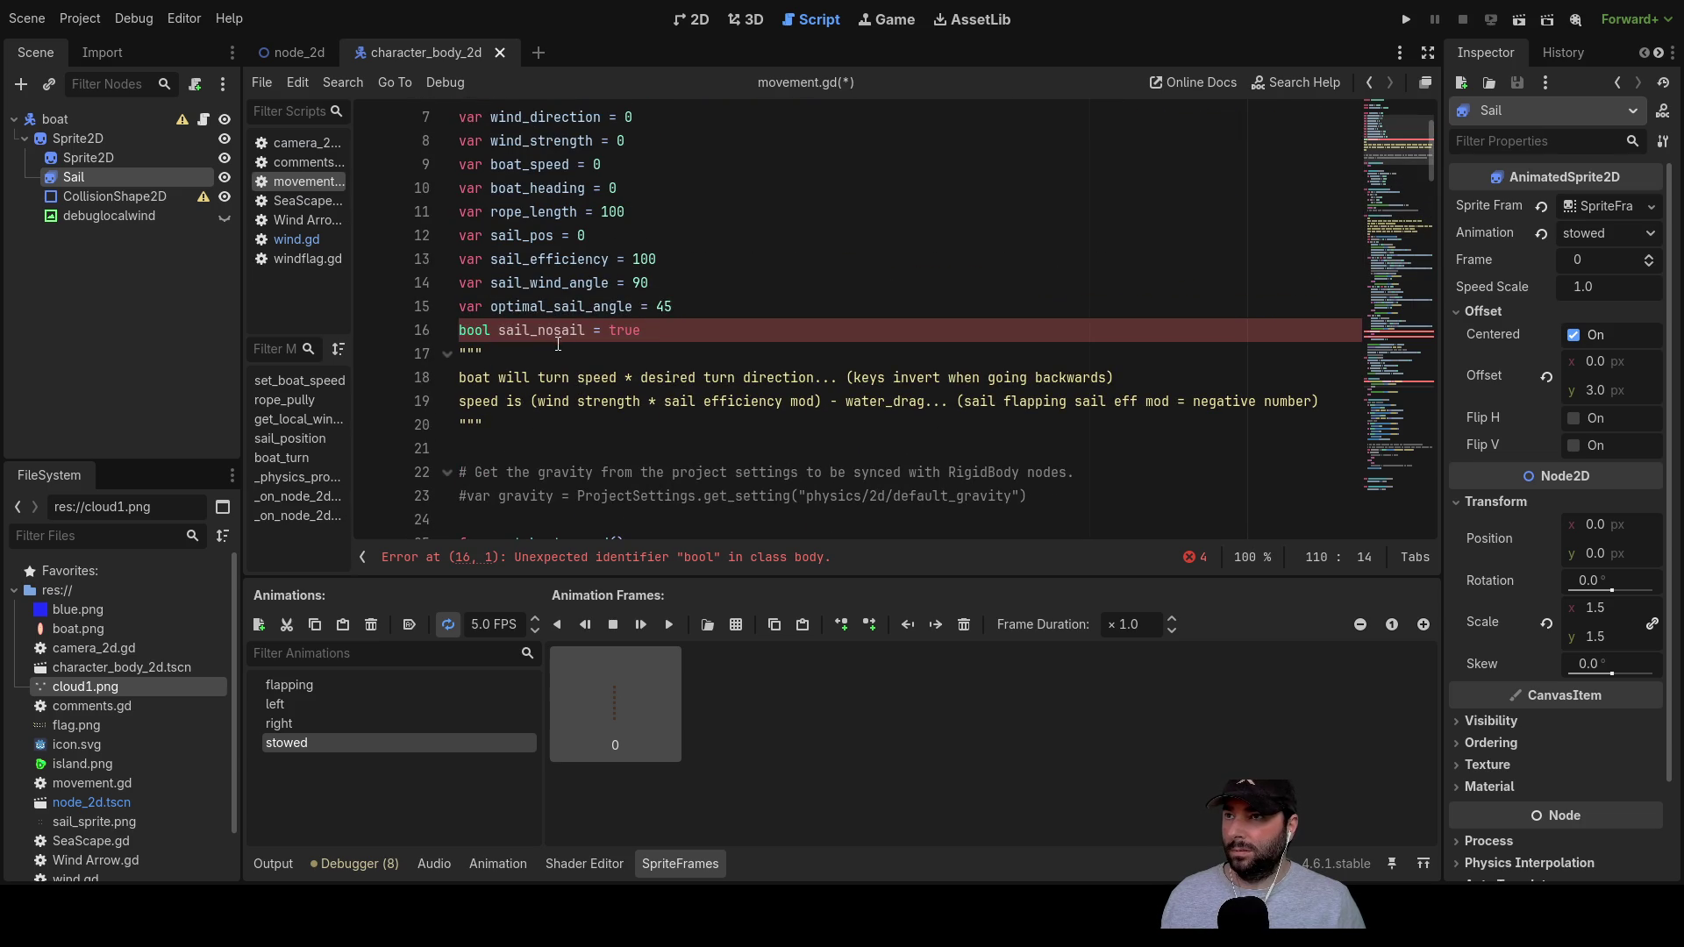
double_click(549, 330)
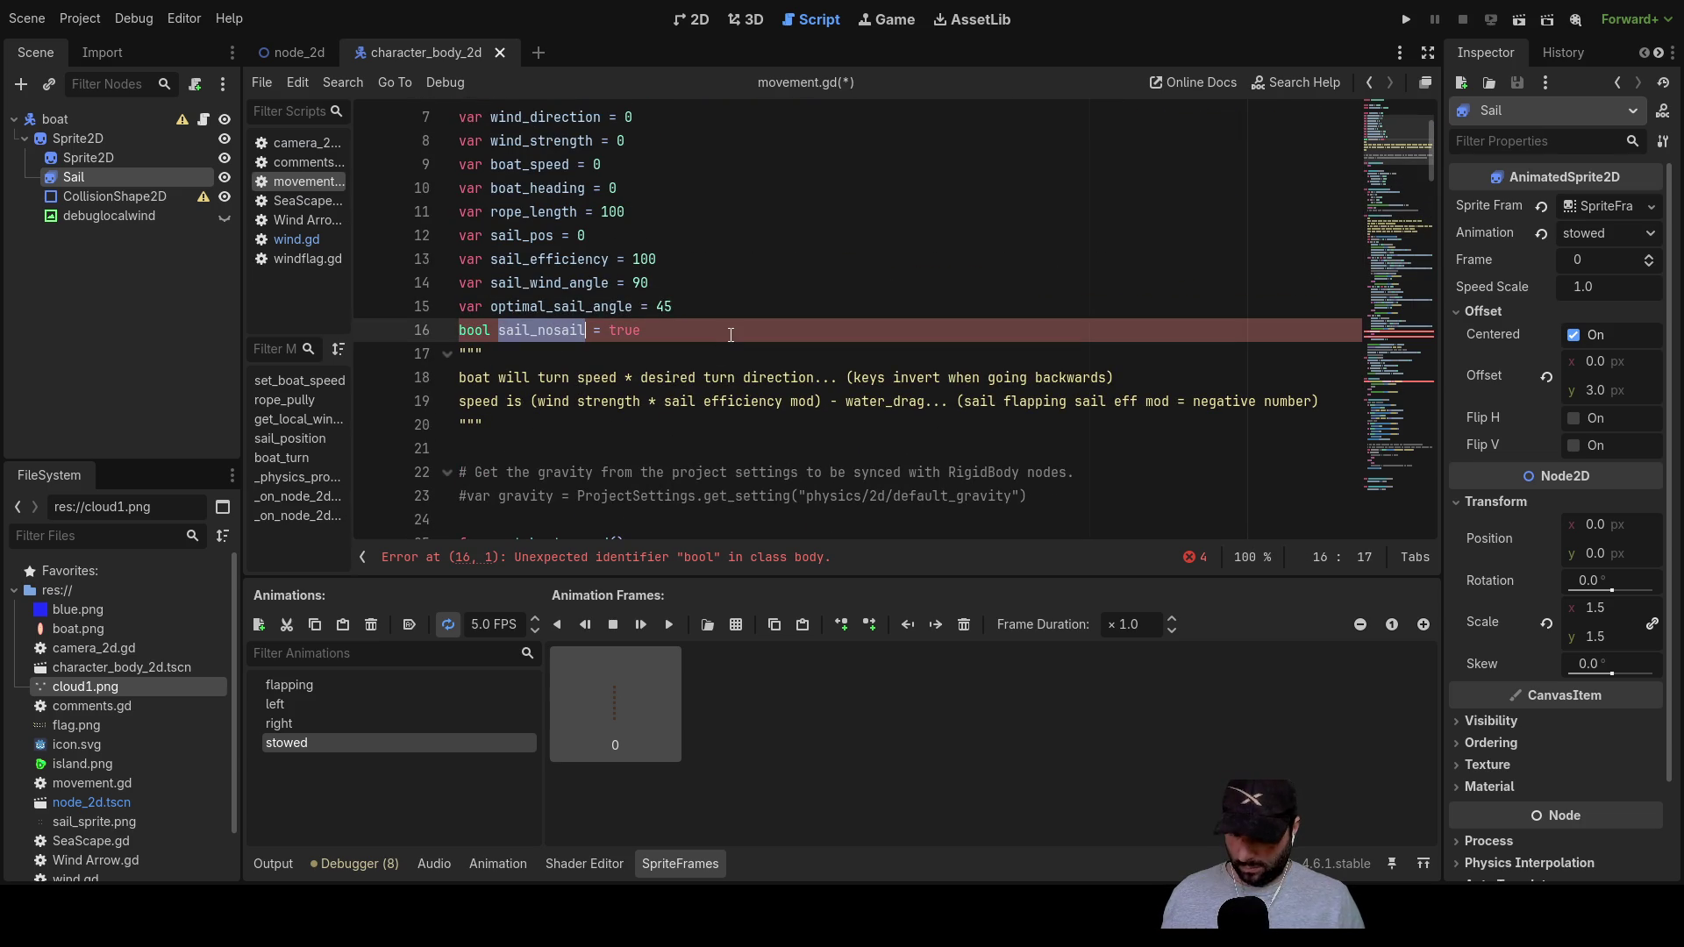
scroll(702, 369, "down", 20)
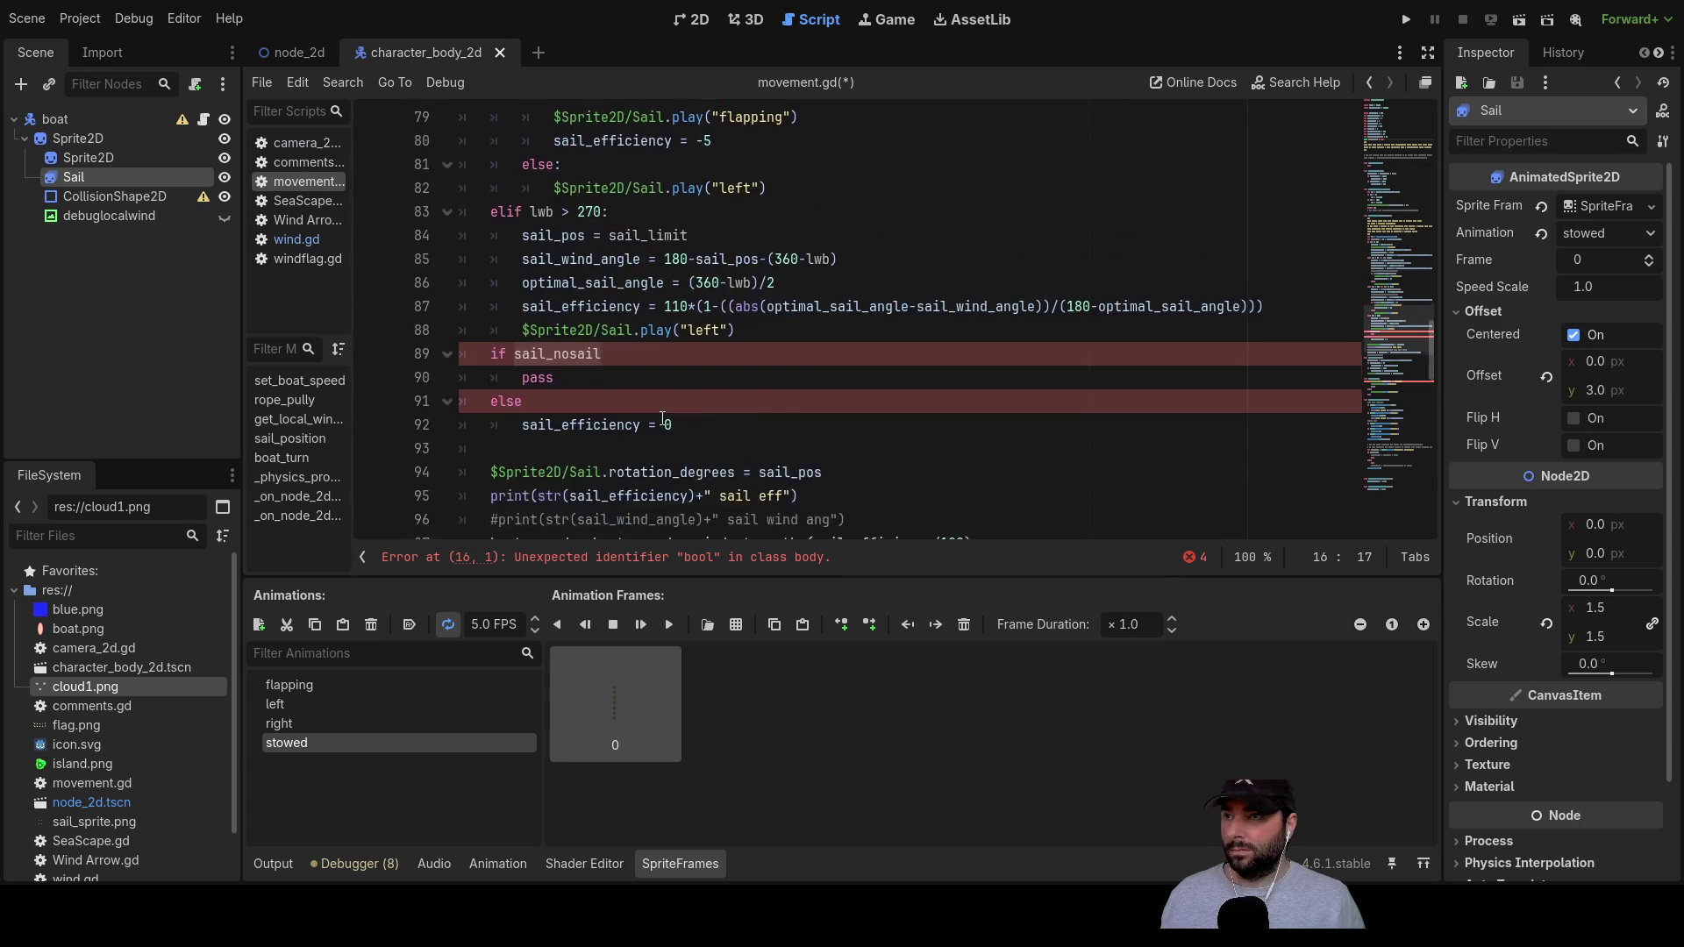
scroll(646, 402, "down", 4)
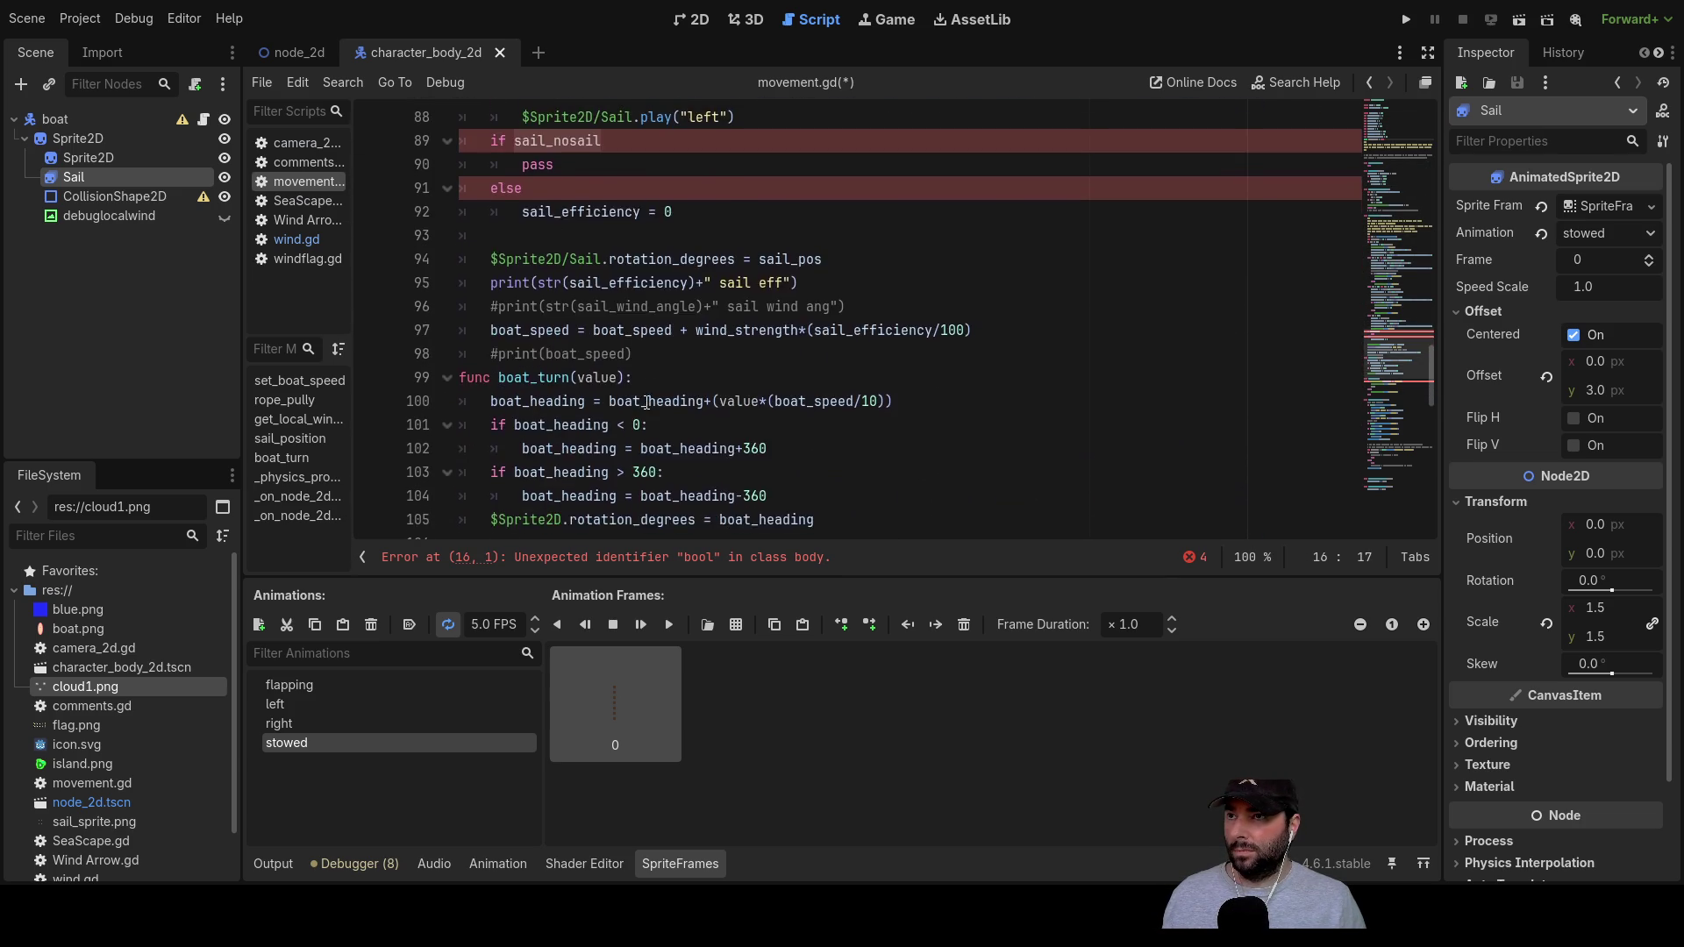
scroll(642, 443, "down", 1)
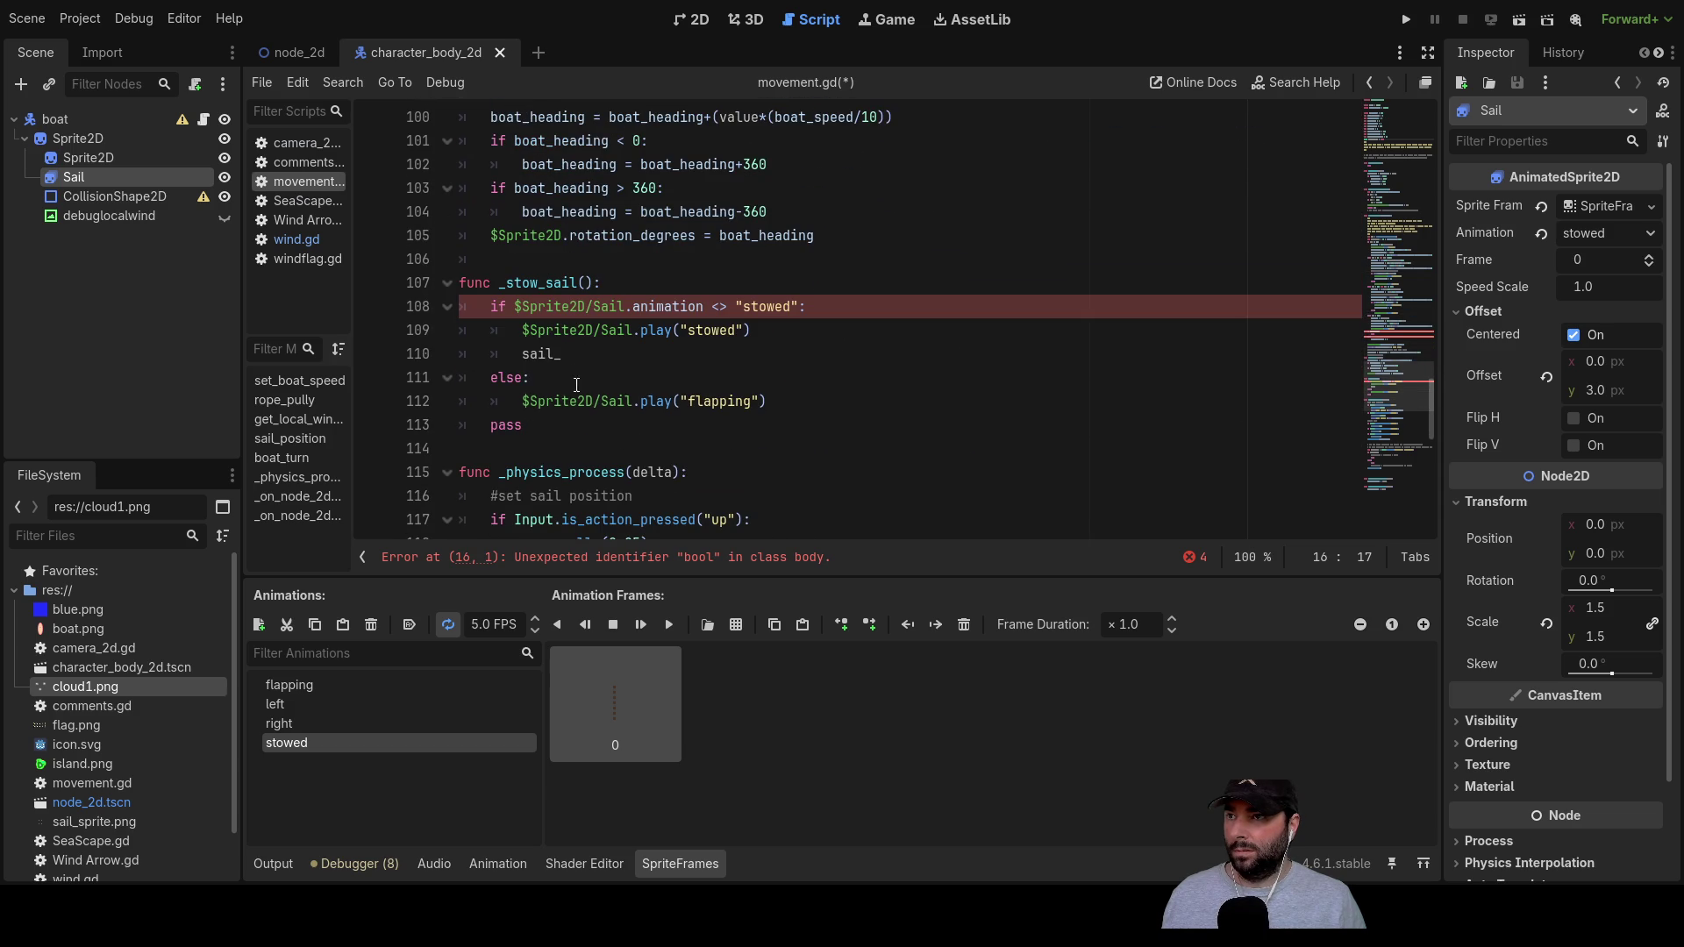
double_click(549, 355)
type("nosail =")
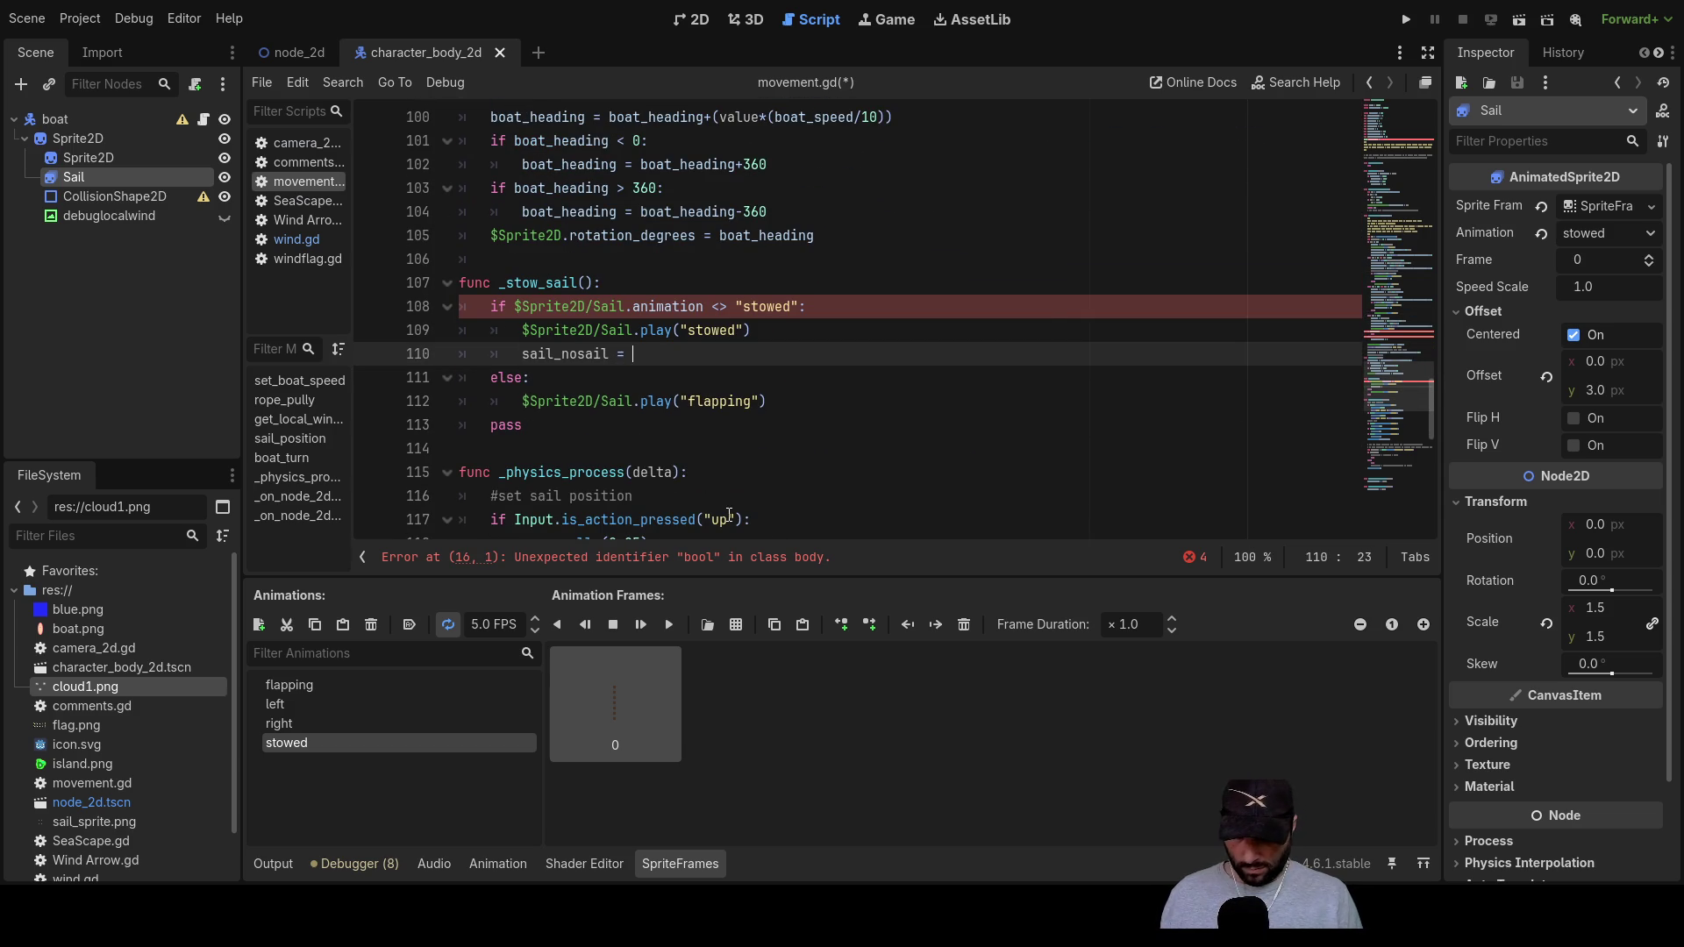
type("false")
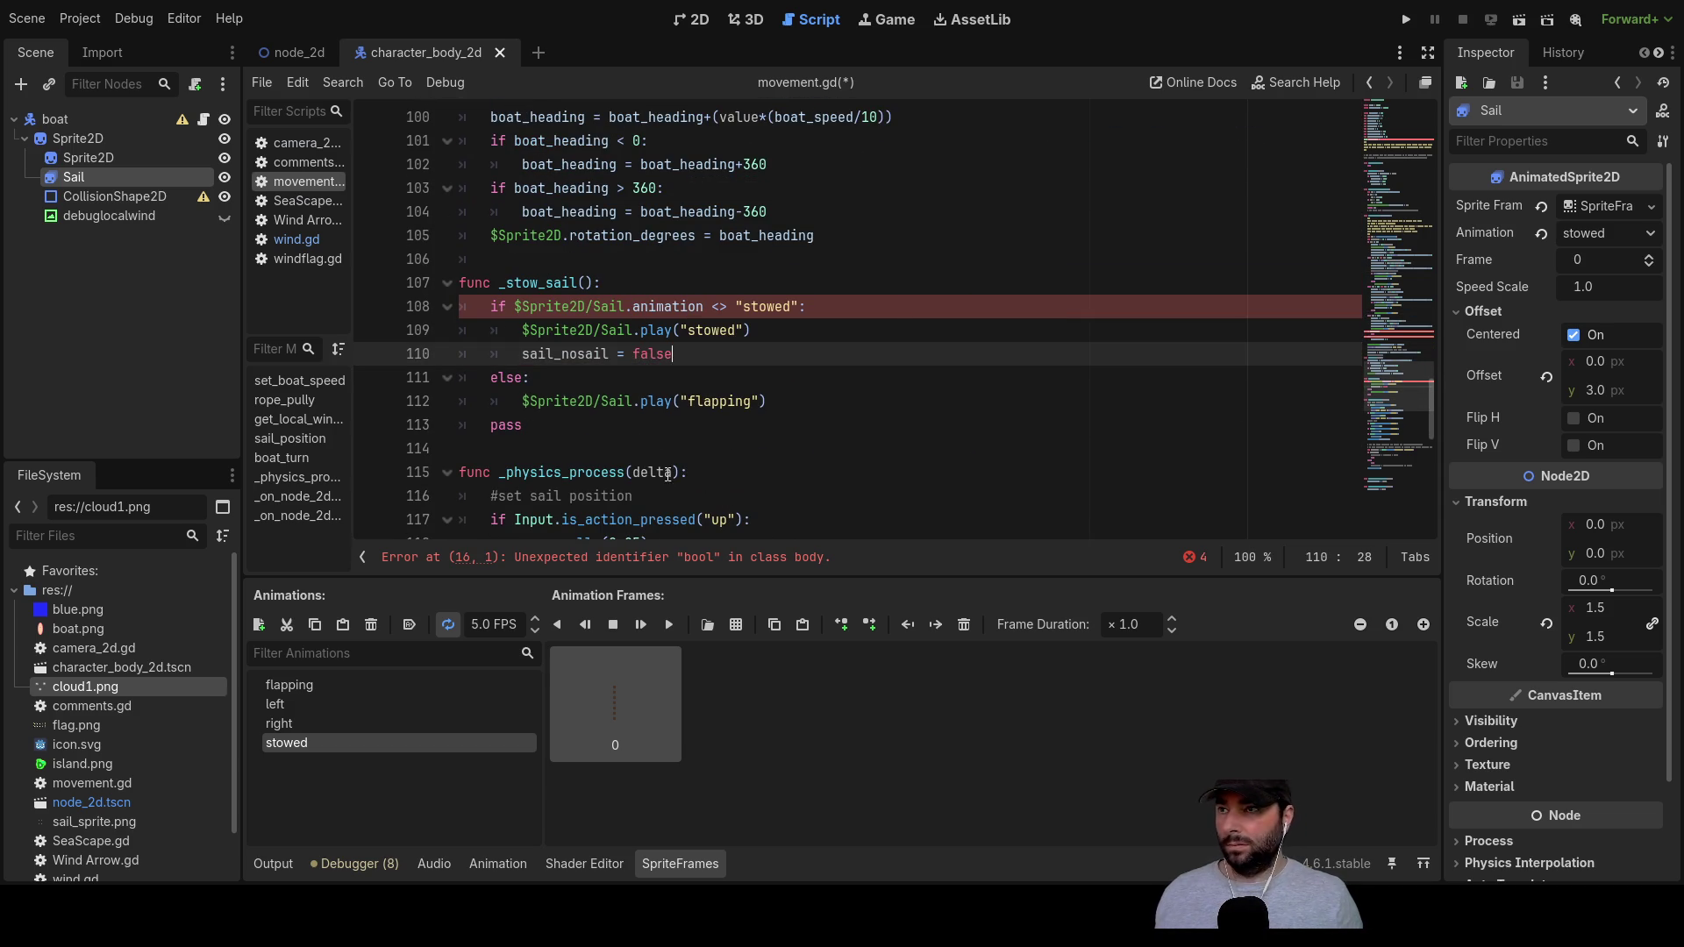
left_click(558, 384)
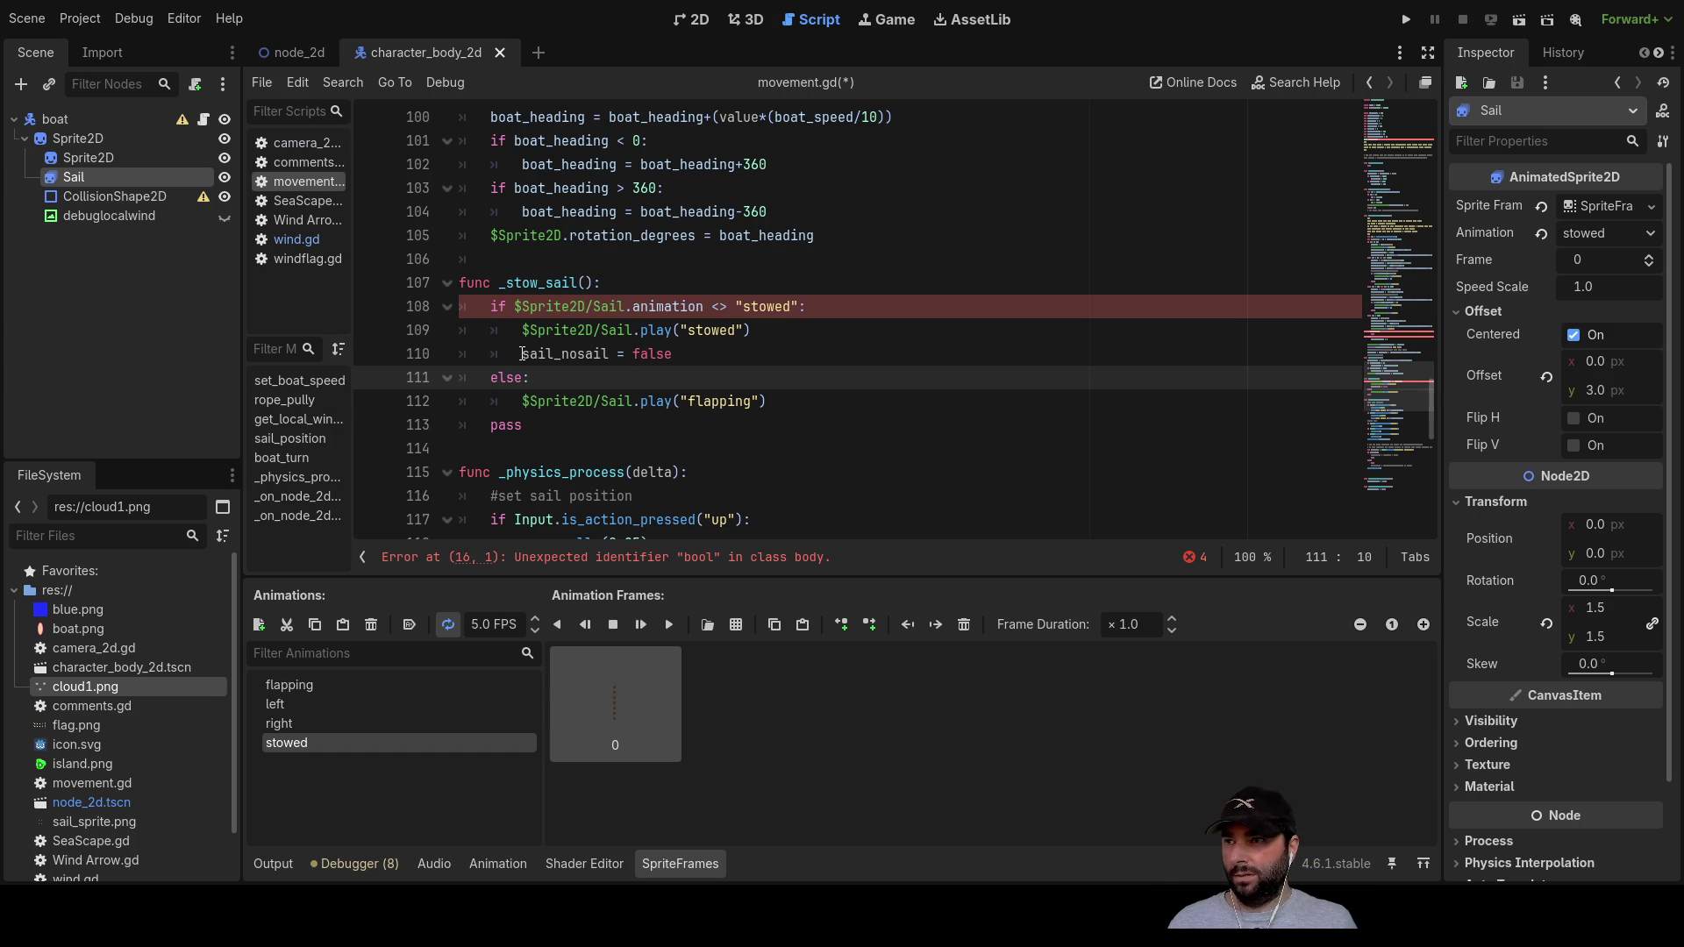
Step: Replace the animation check on line 108 with sail_nosail, removing the stowed comparison
left_click_drag(522, 354, 538, 353)
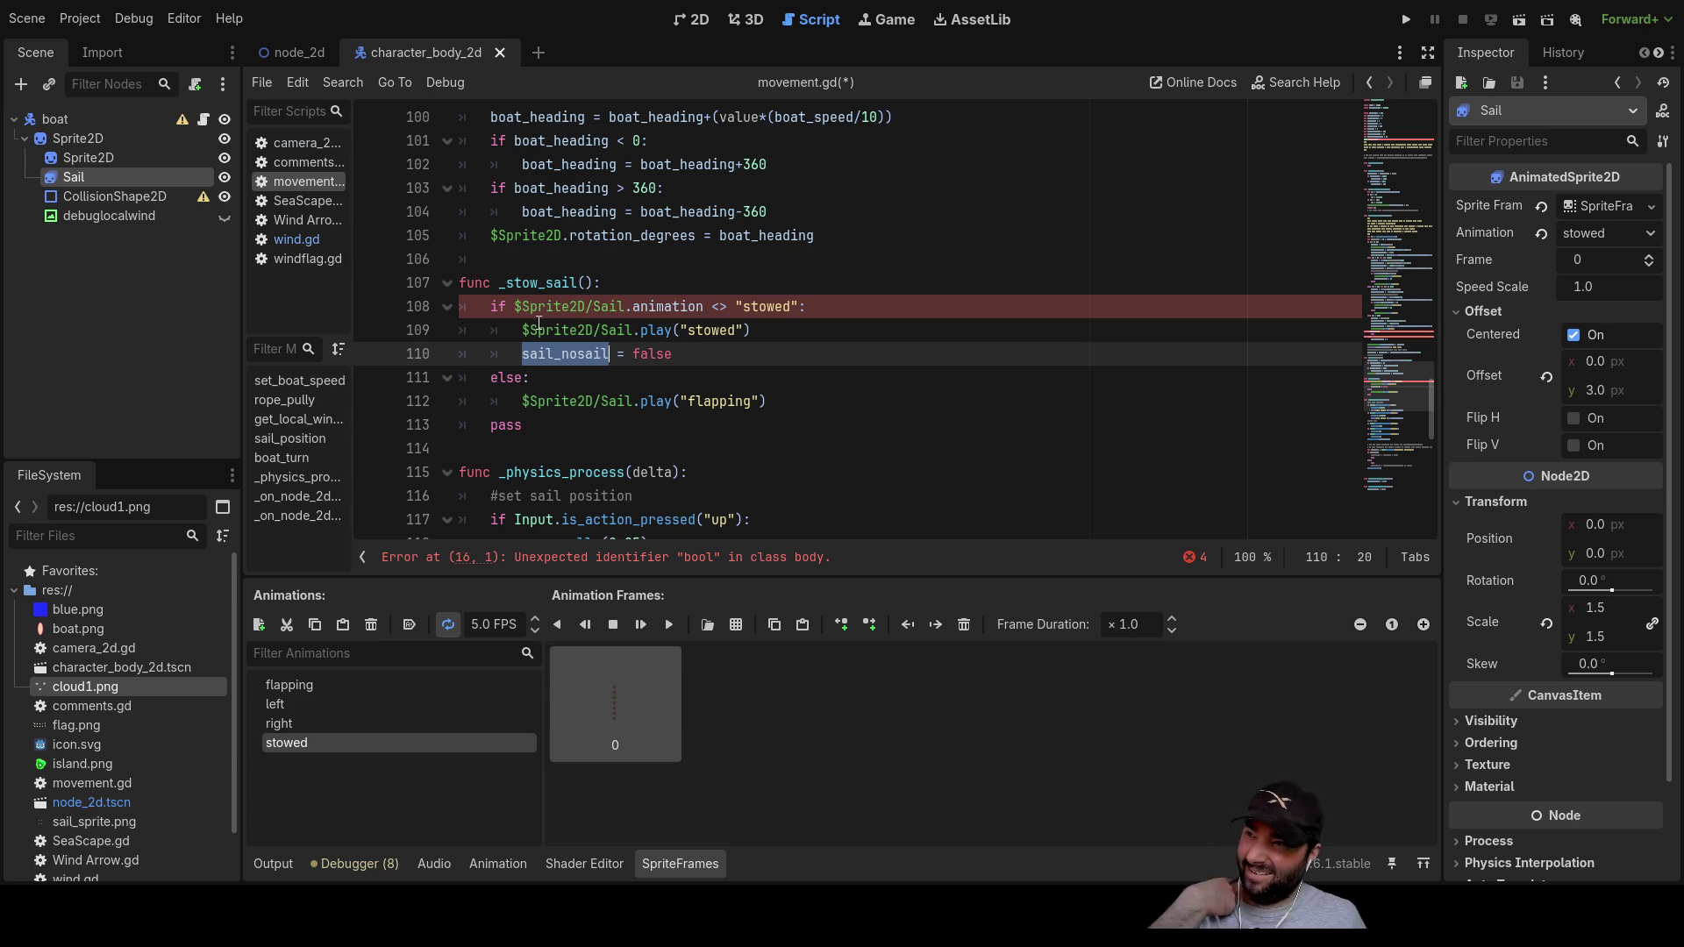
left_click_drag(518, 307, 640, 309)
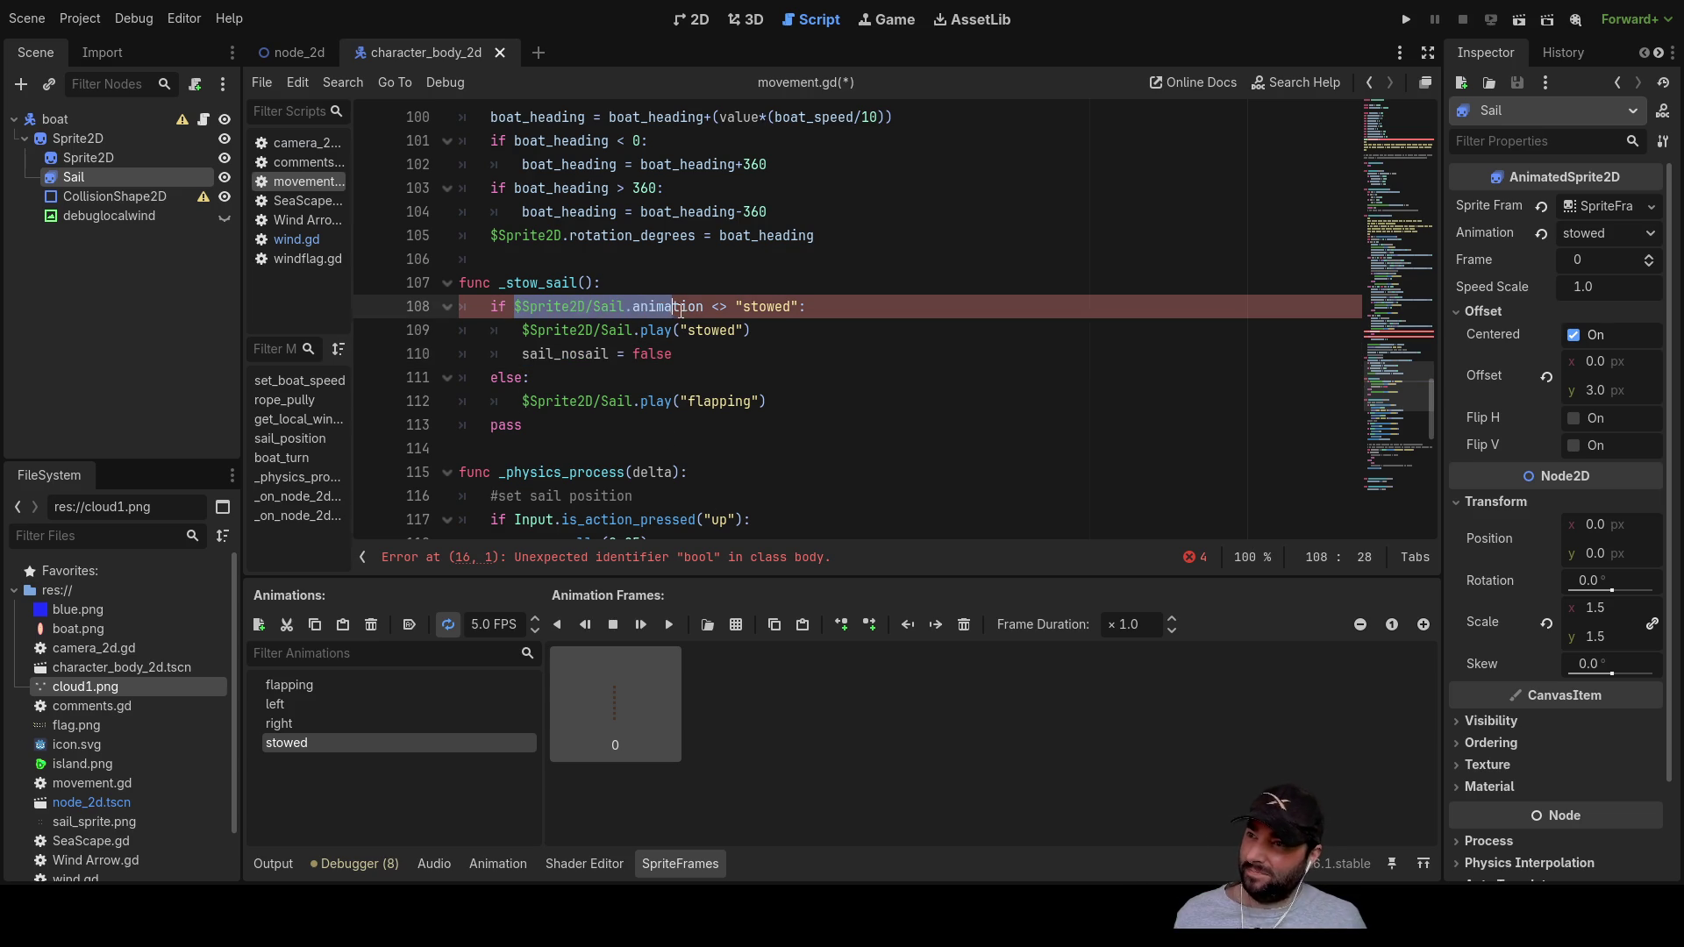
type("sail_nosail")
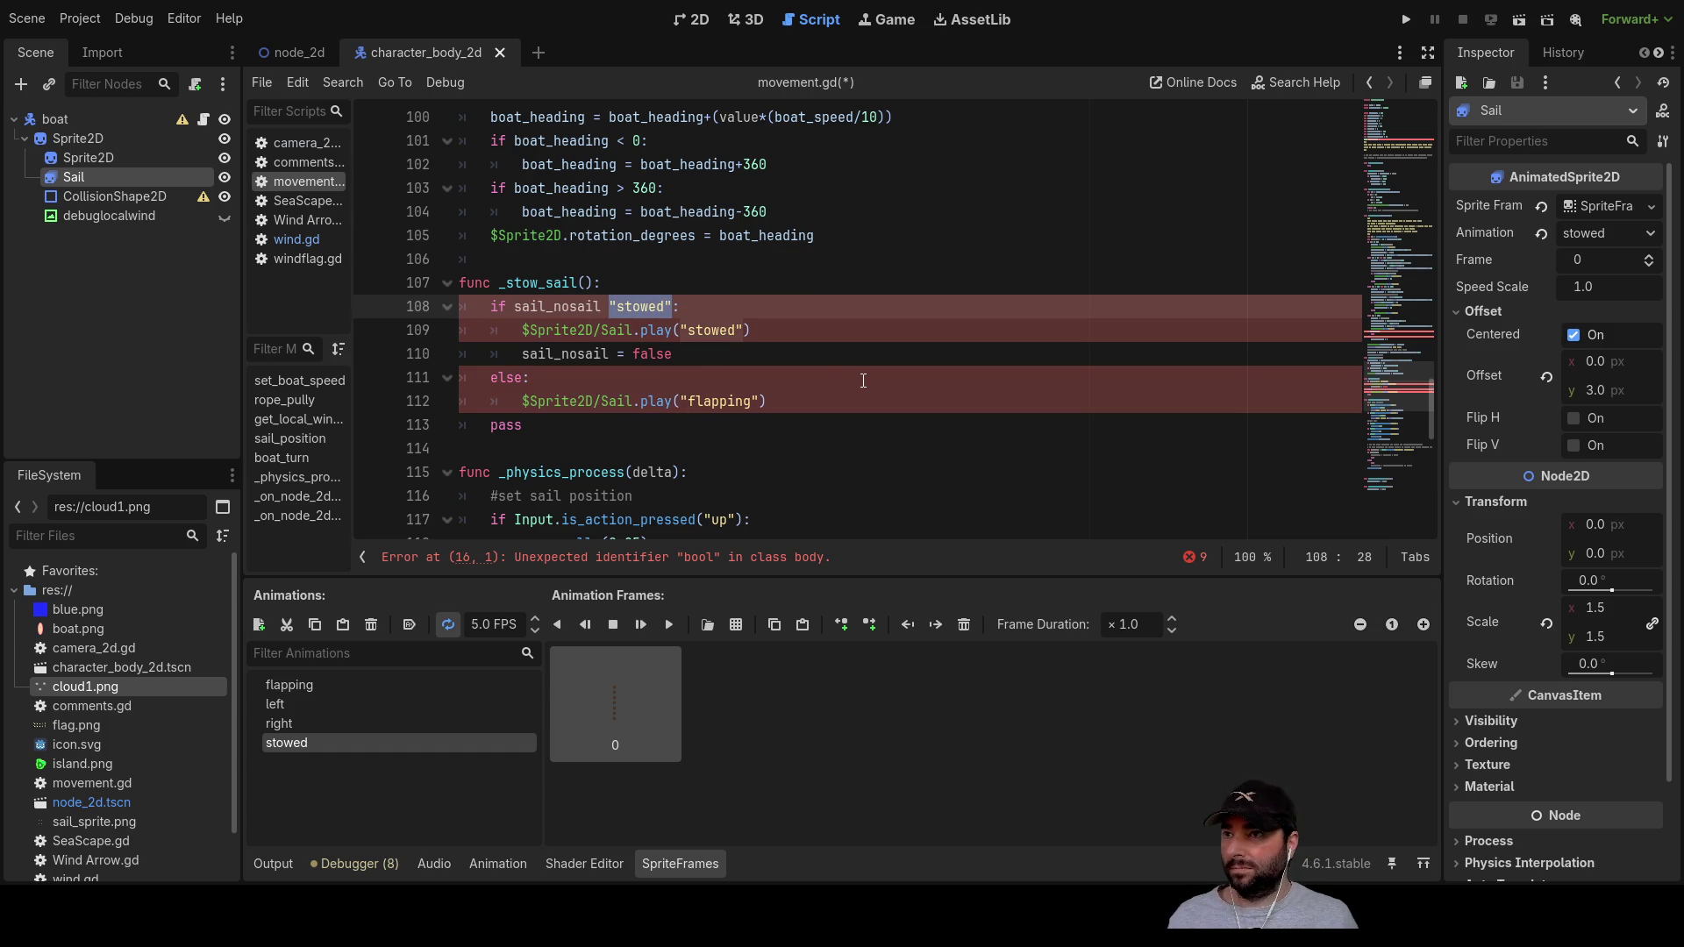
key("BackSpace")
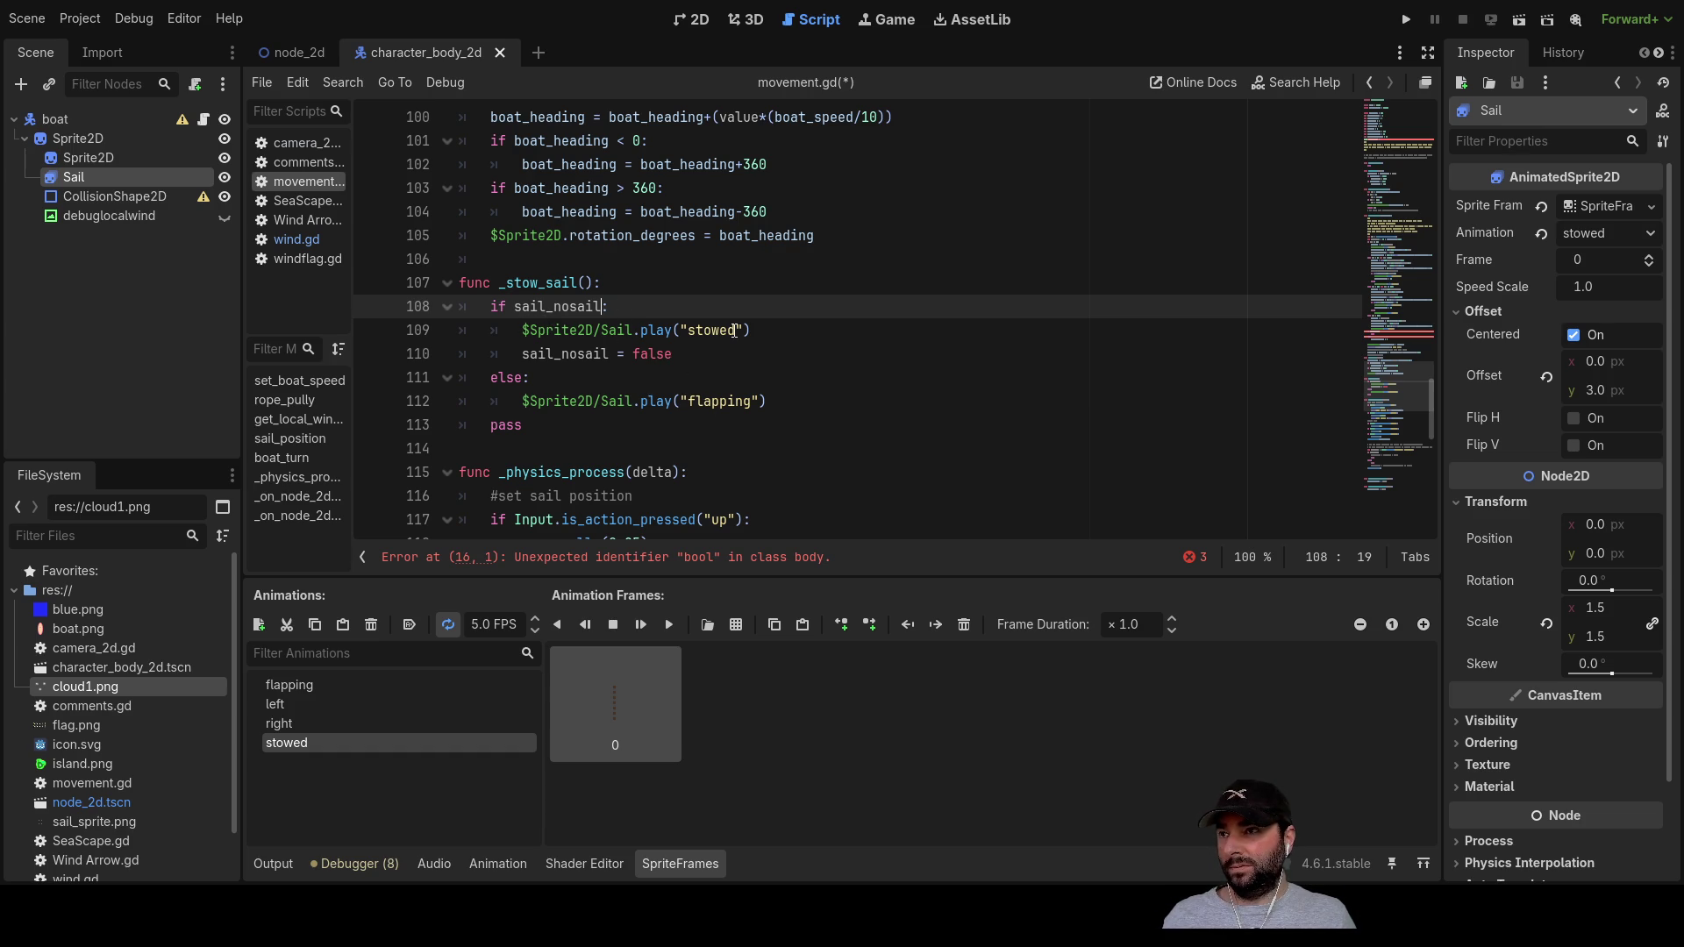
Step: Add sail_nosail = true before pass in the _stow_sail else branch
left_click_drag(522, 357, 608, 353)
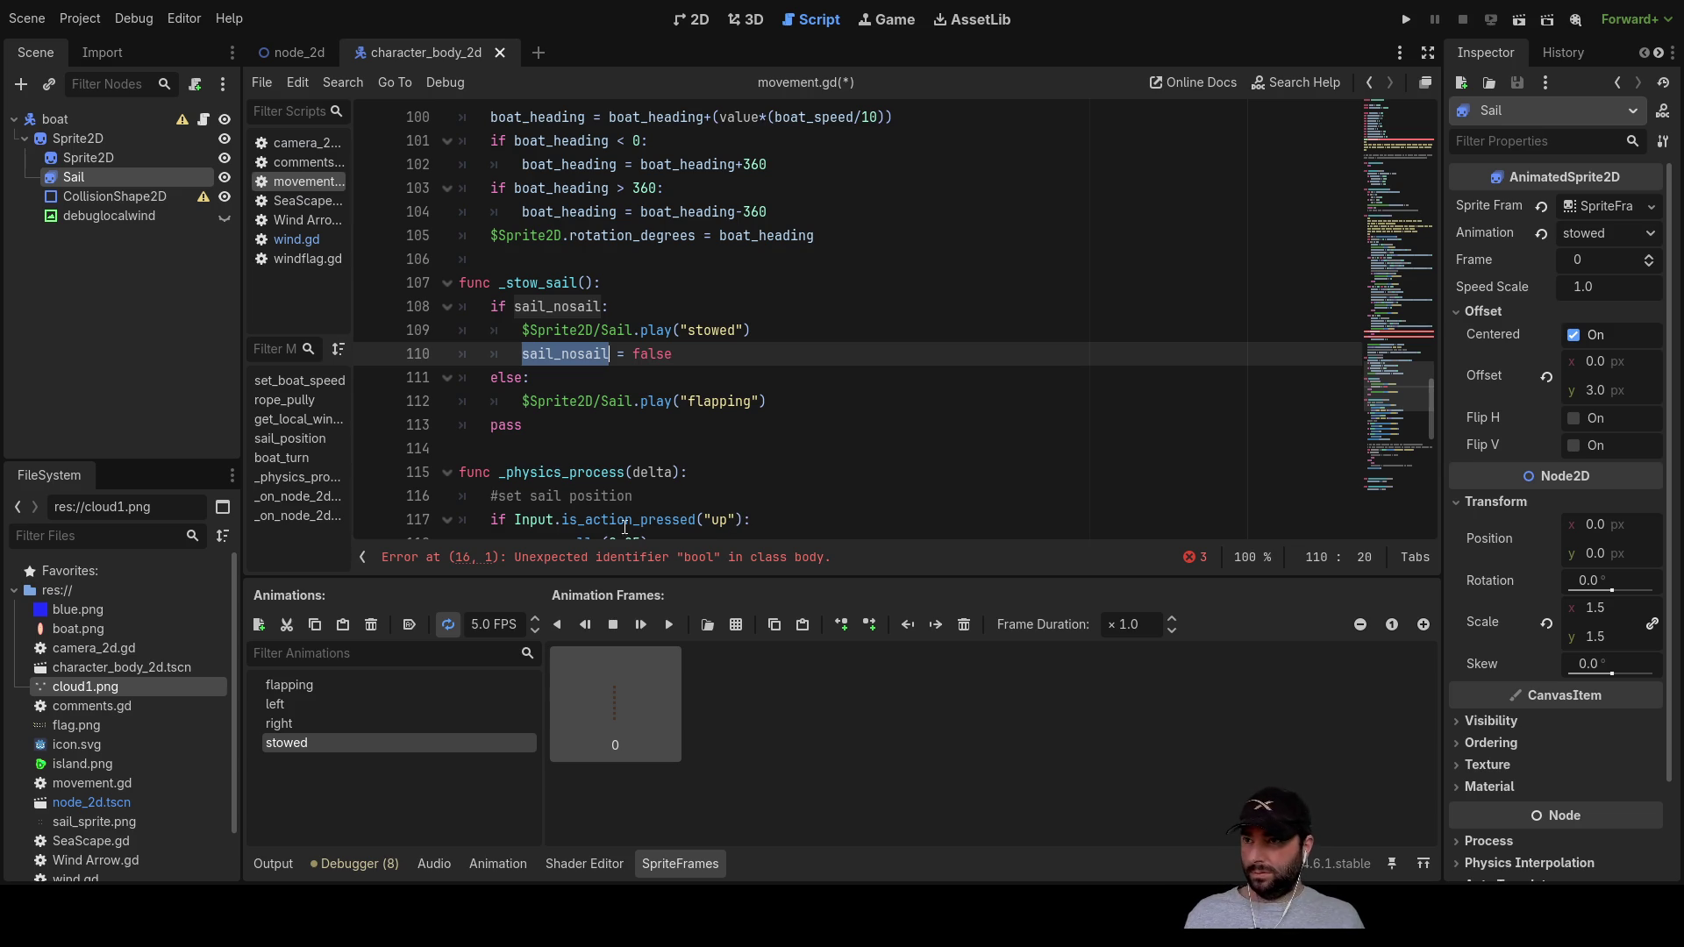
left_click(491, 425)
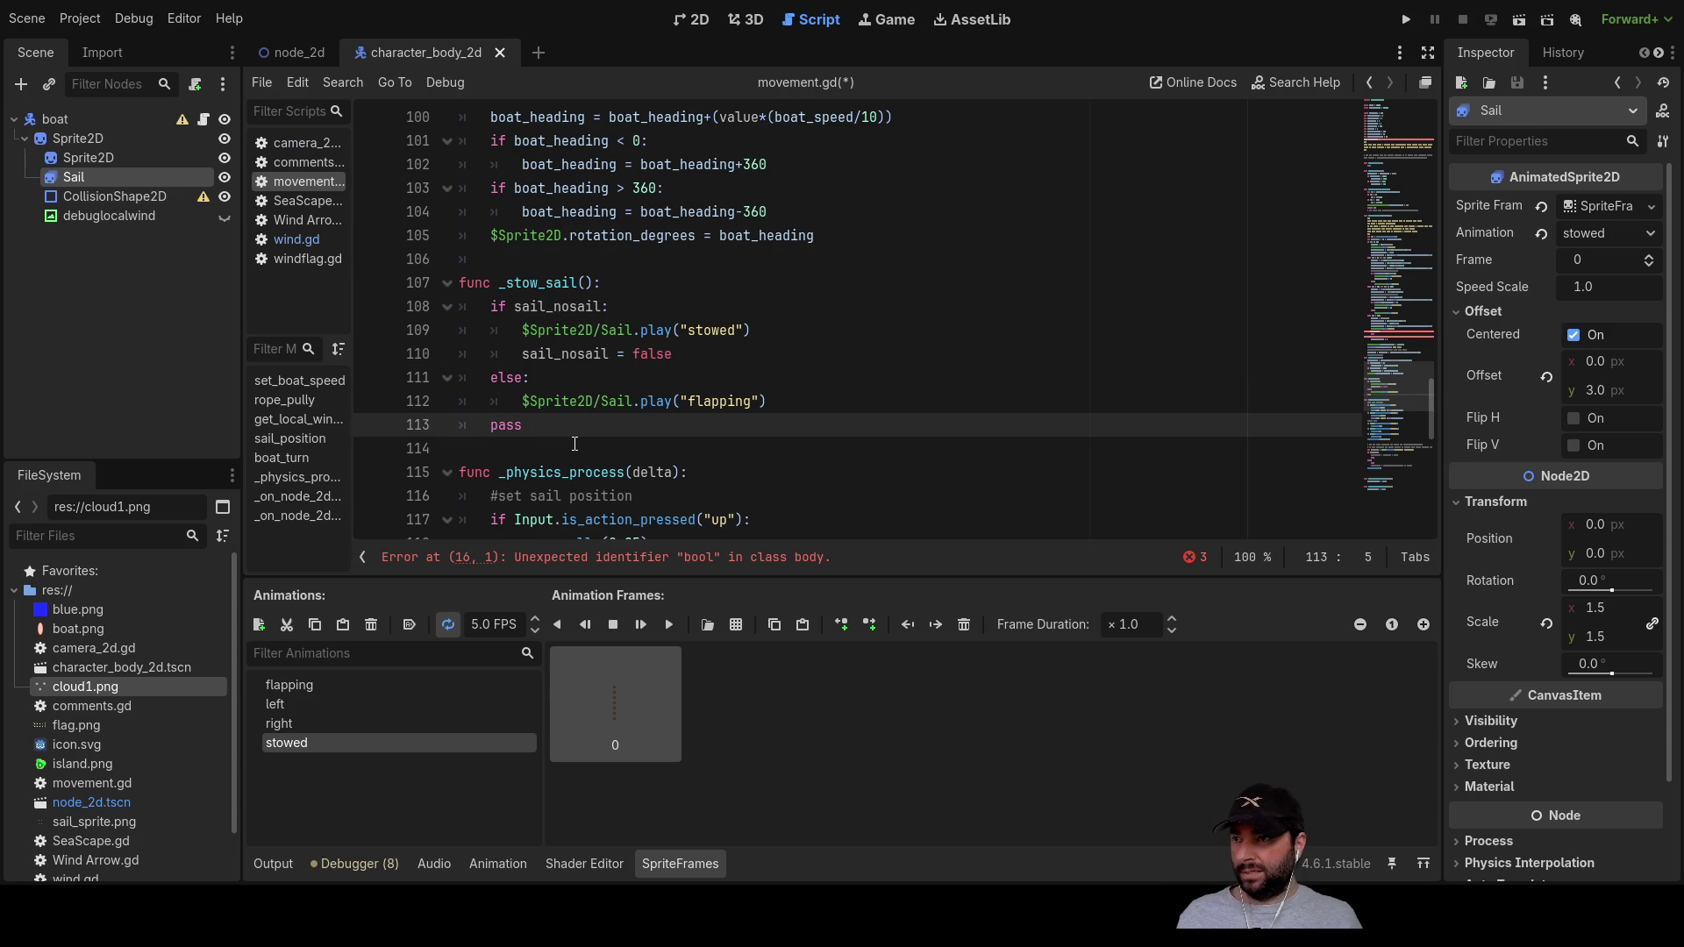
key("Return")
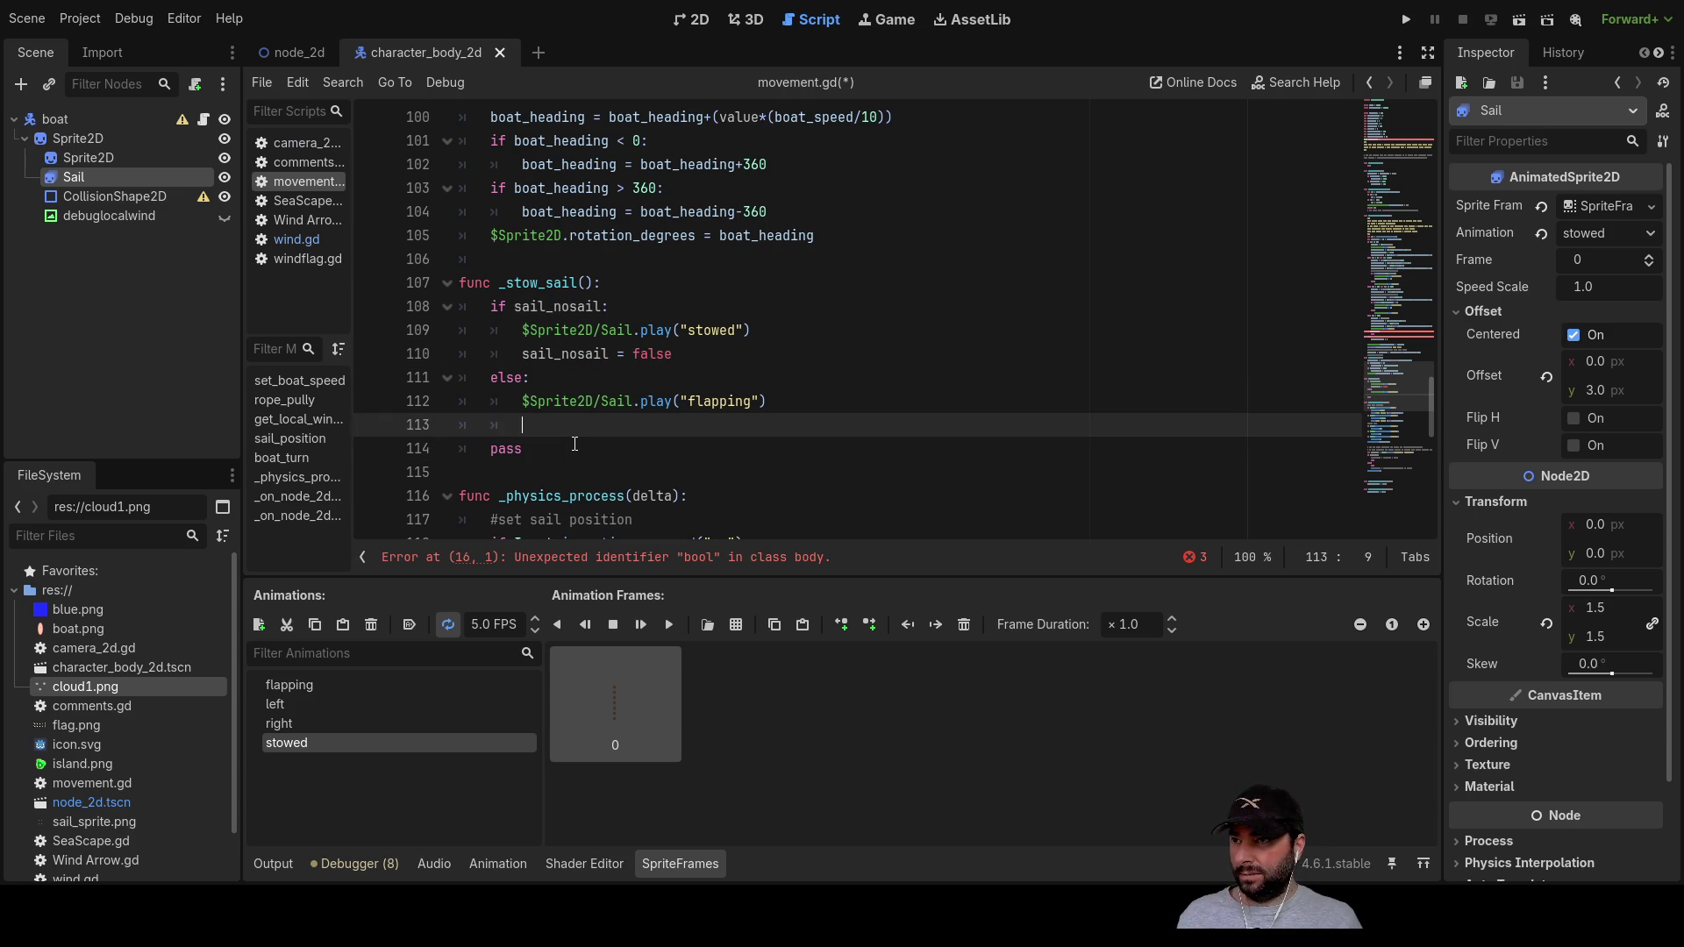
type("sail_nosail =")
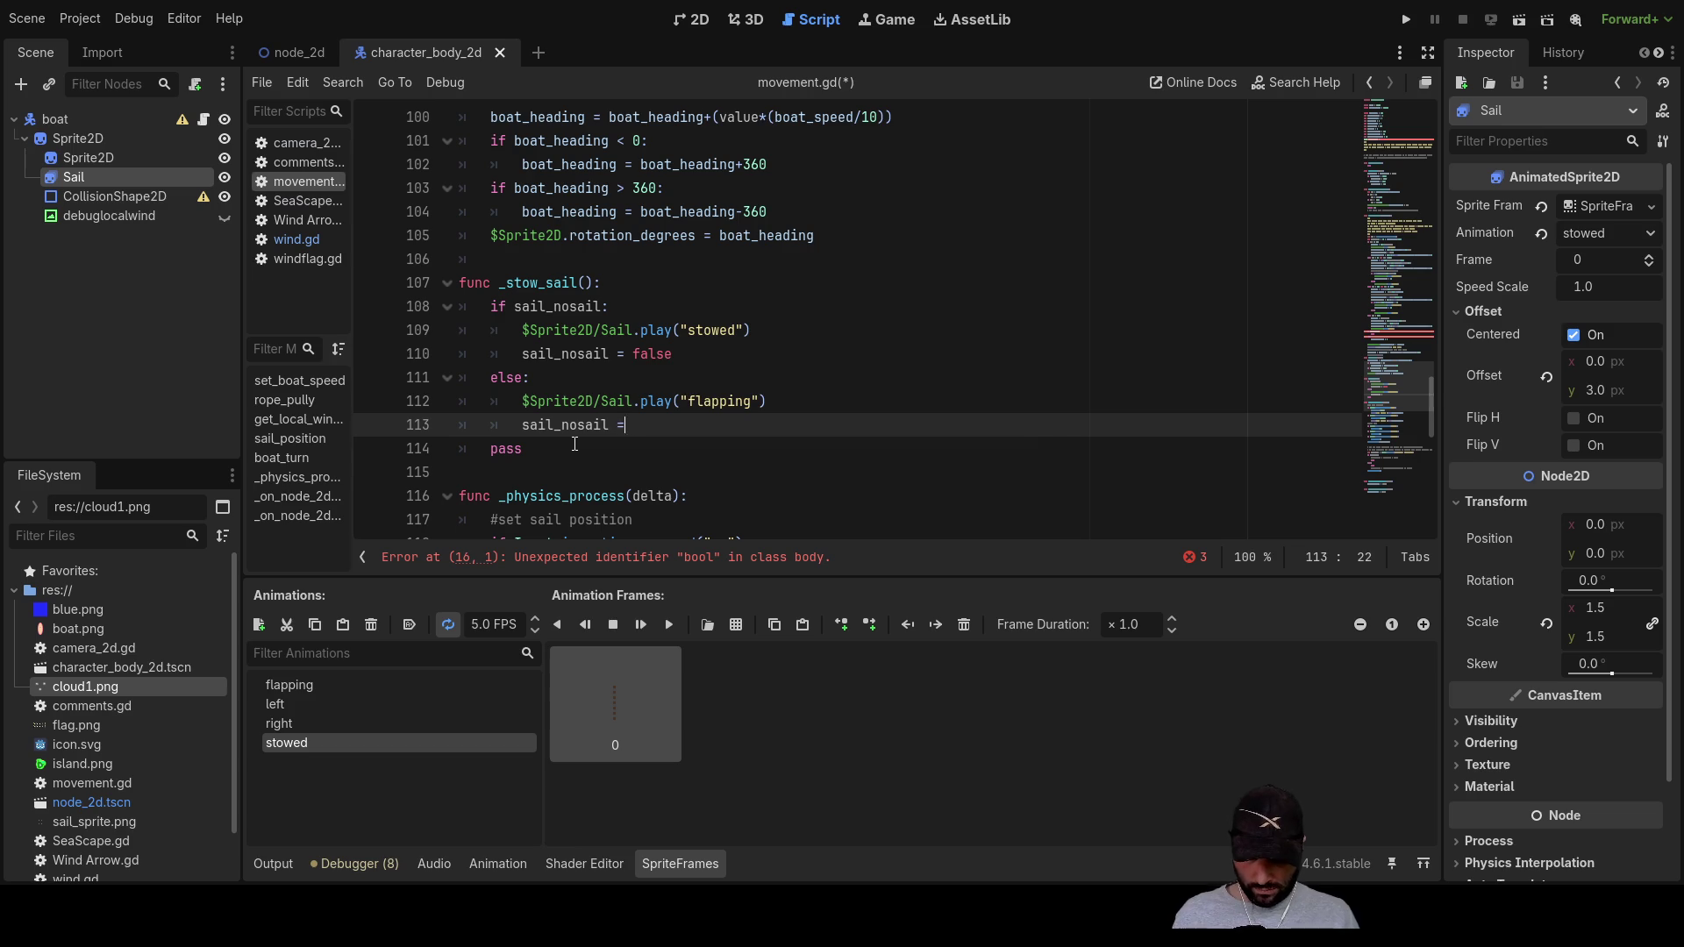
type("true")
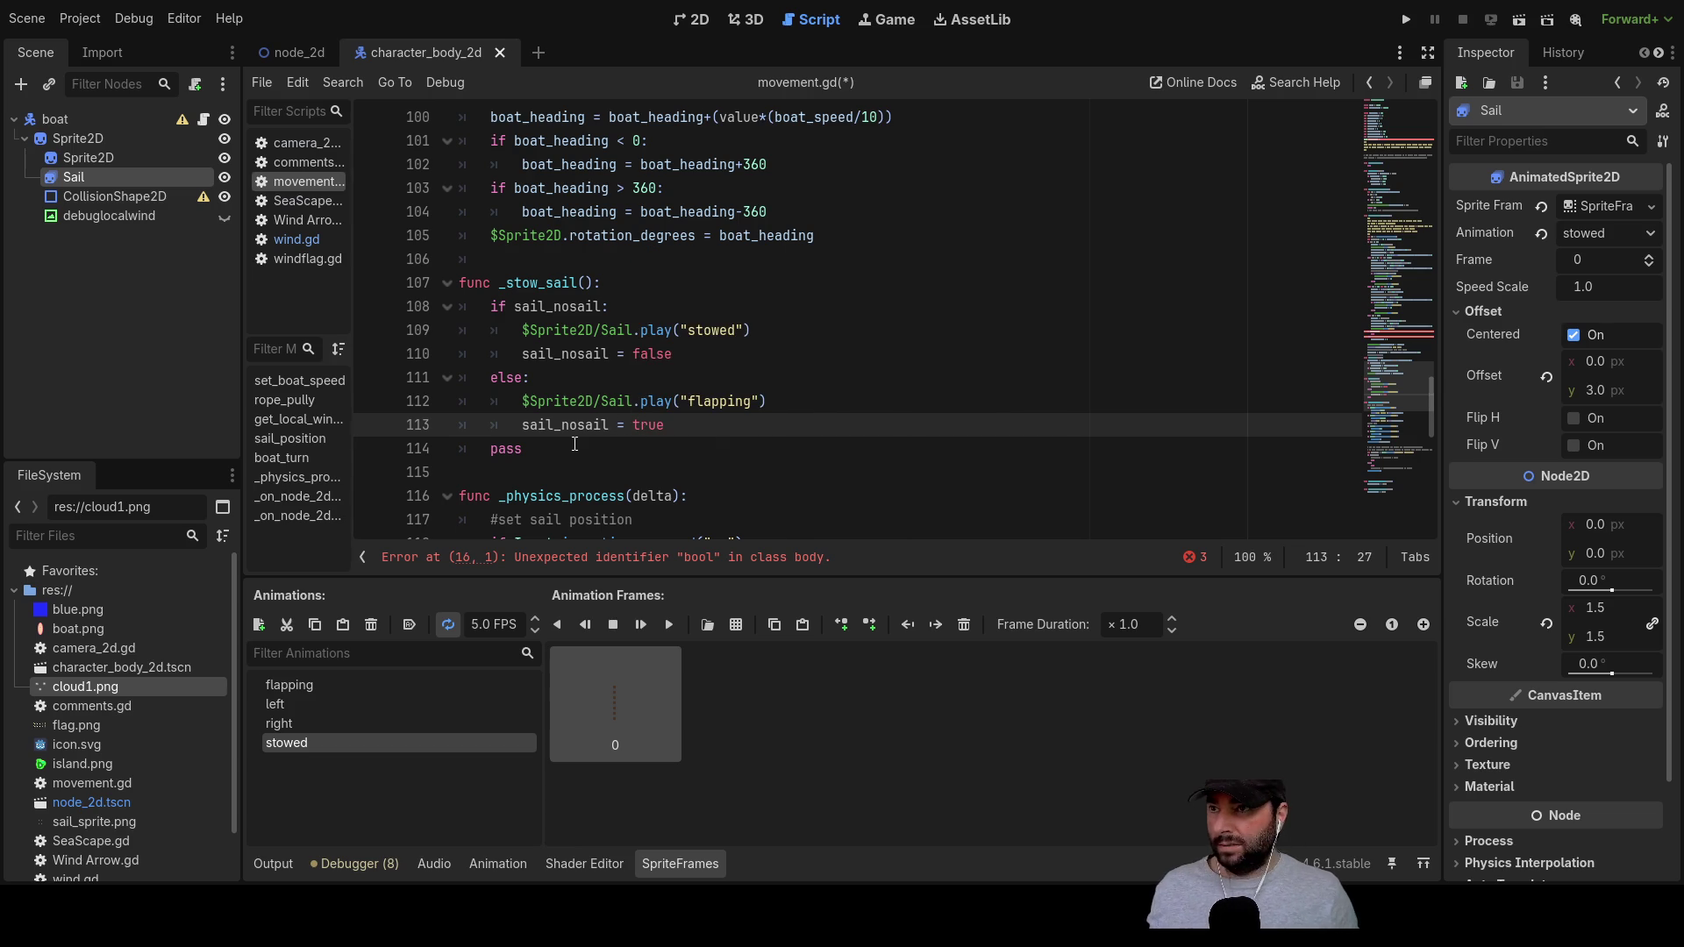
key("Up")
key("Up")
key("Up")
key("Down")
key("Down")
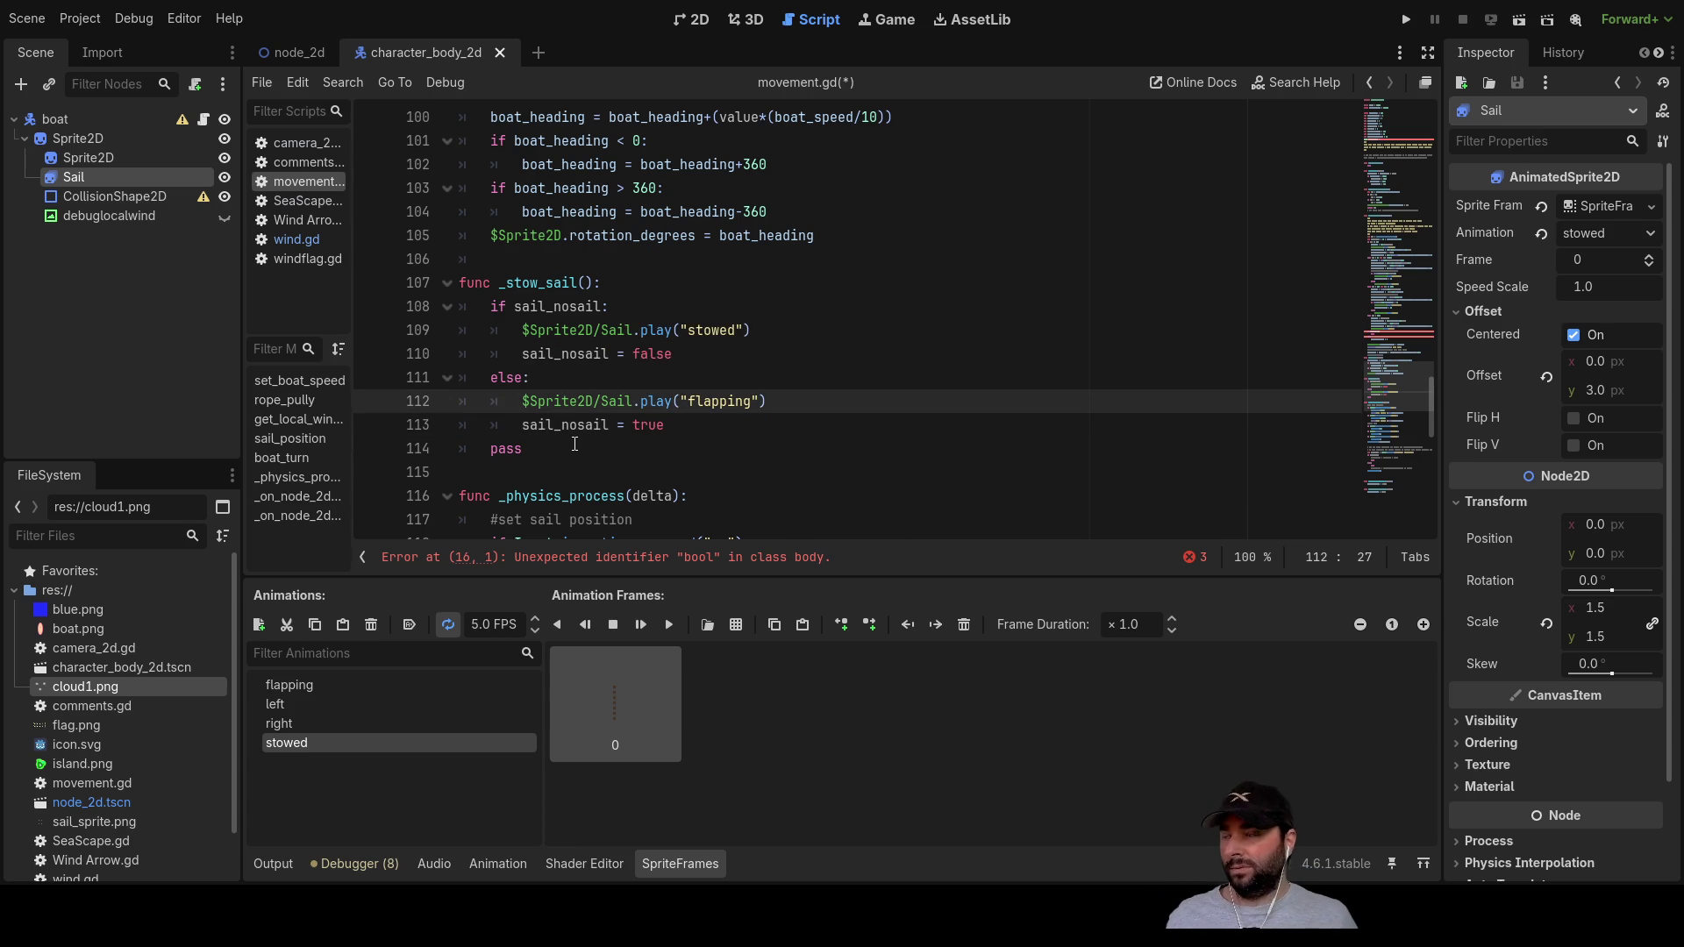
scroll(717, 400, "up", 1)
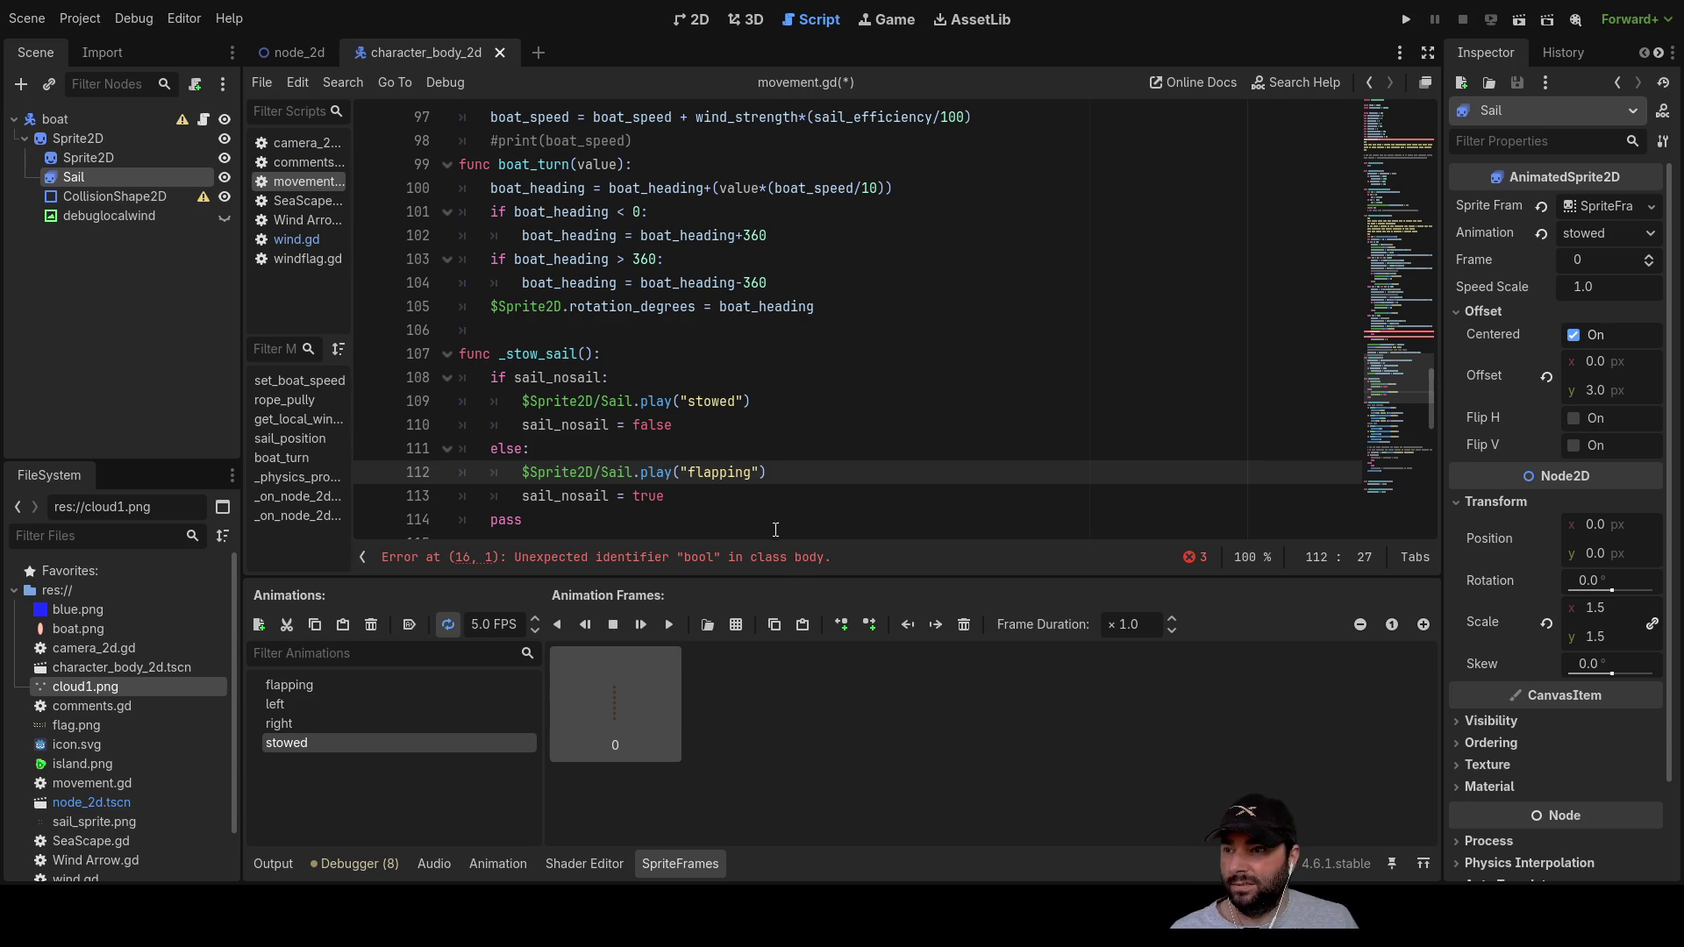
Step: Add the missing colon after if sail_nosail on line 89
scroll(802, 484, "up", 8)
scroll(798, 464, "down", 8)
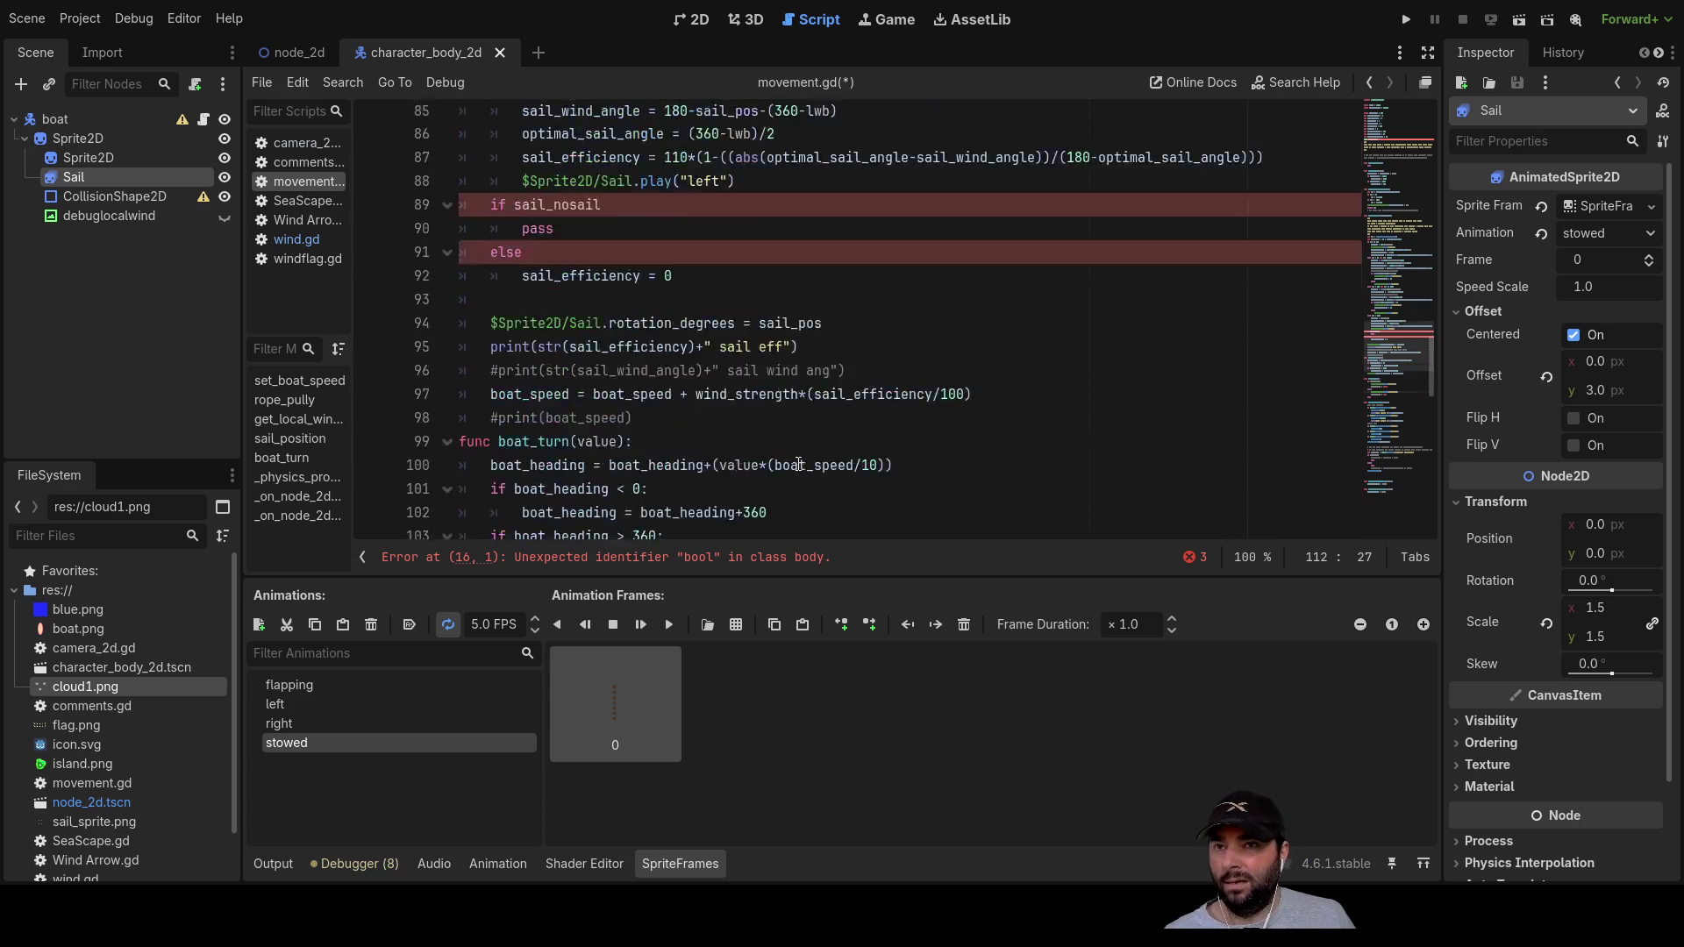
scroll(798, 464, "down", 3)
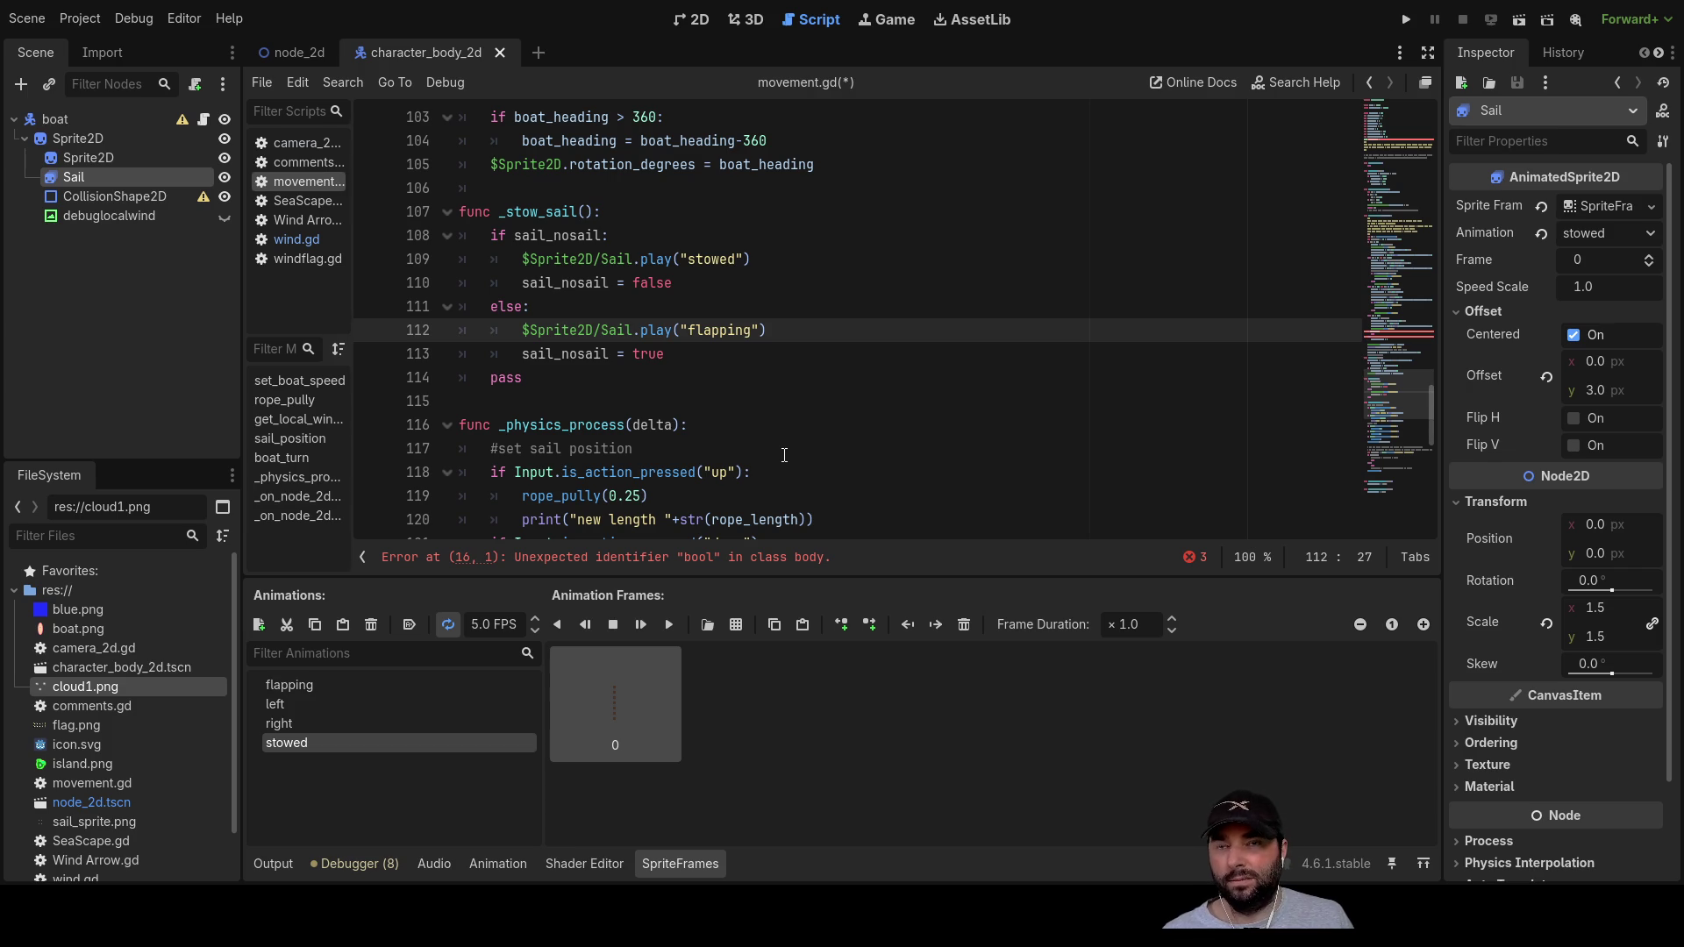
scroll(784, 455, "up", 8)
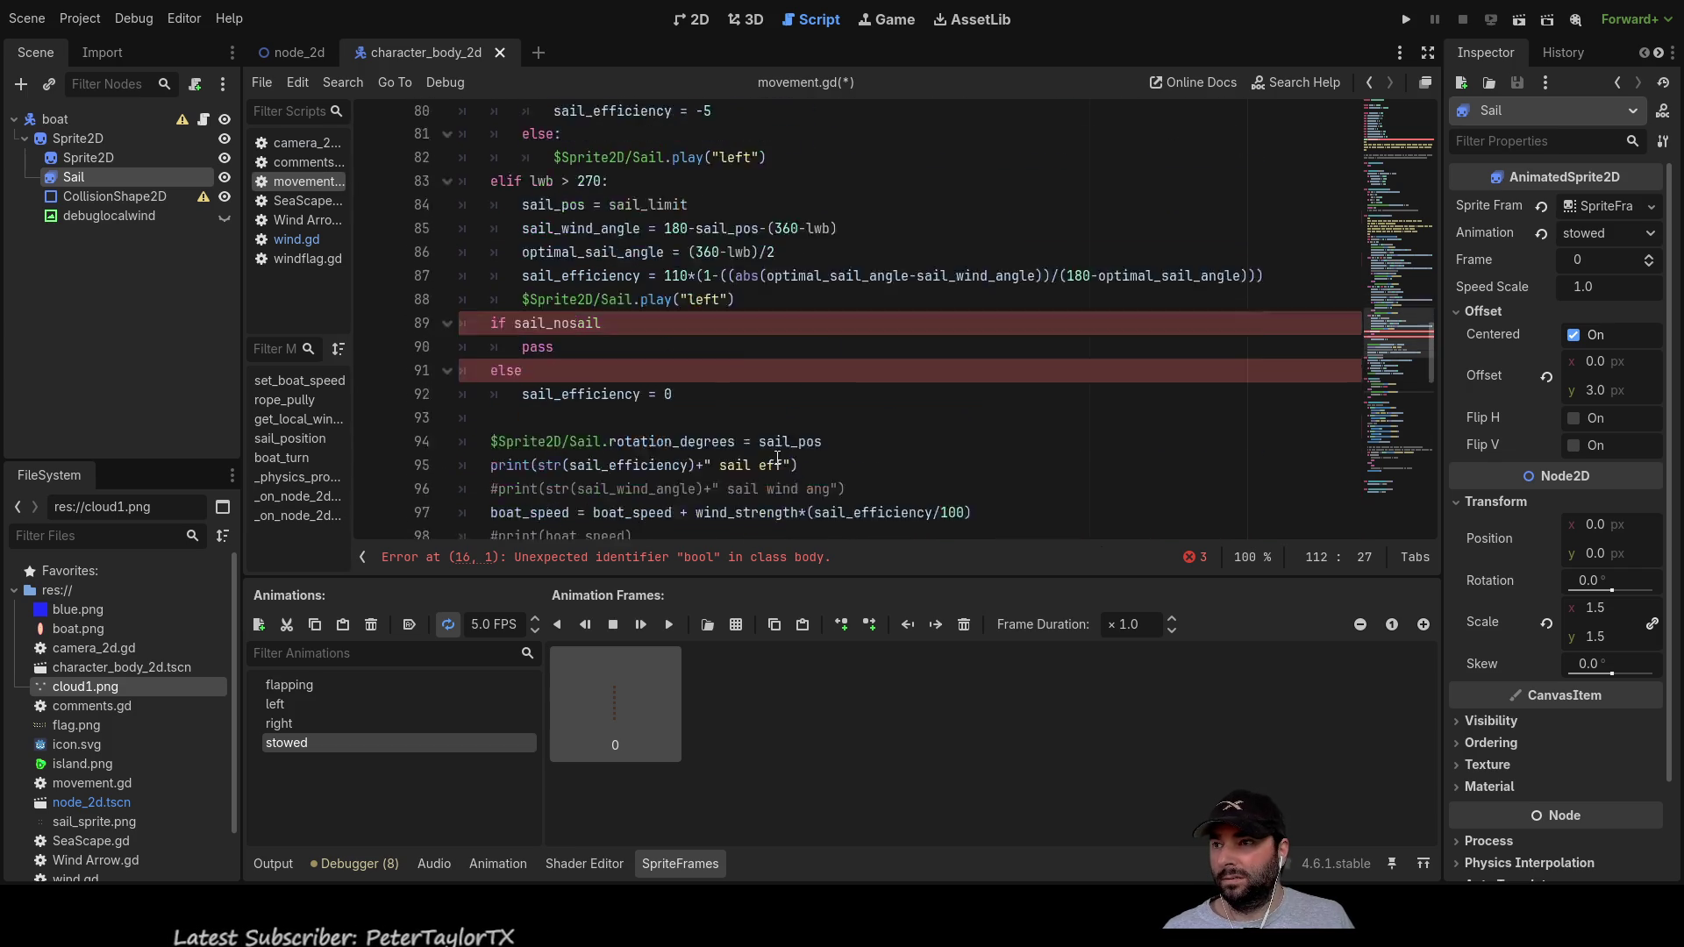
scroll(778, 458, "down", 2)
left_click(649, 212)
type(":")
key("Down")
key("Down")
Step: End the else line with a colon and delete the blank line 93
type(":")
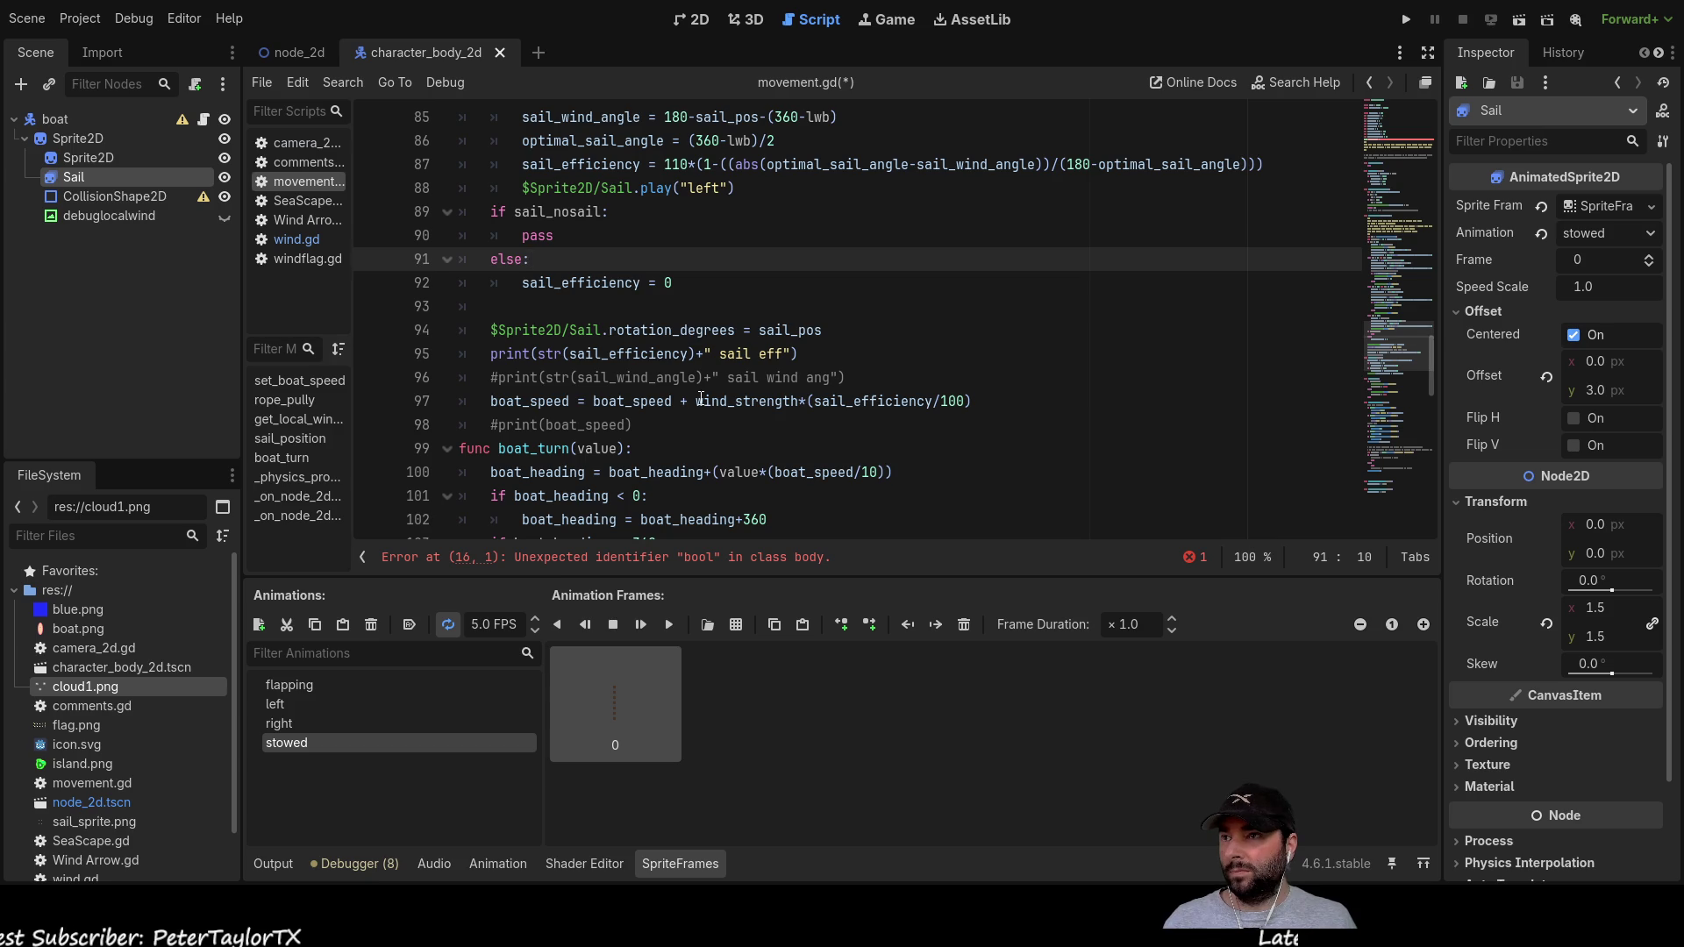
scroll(701, 399, "up", 1)
key("Down")
key("Down")
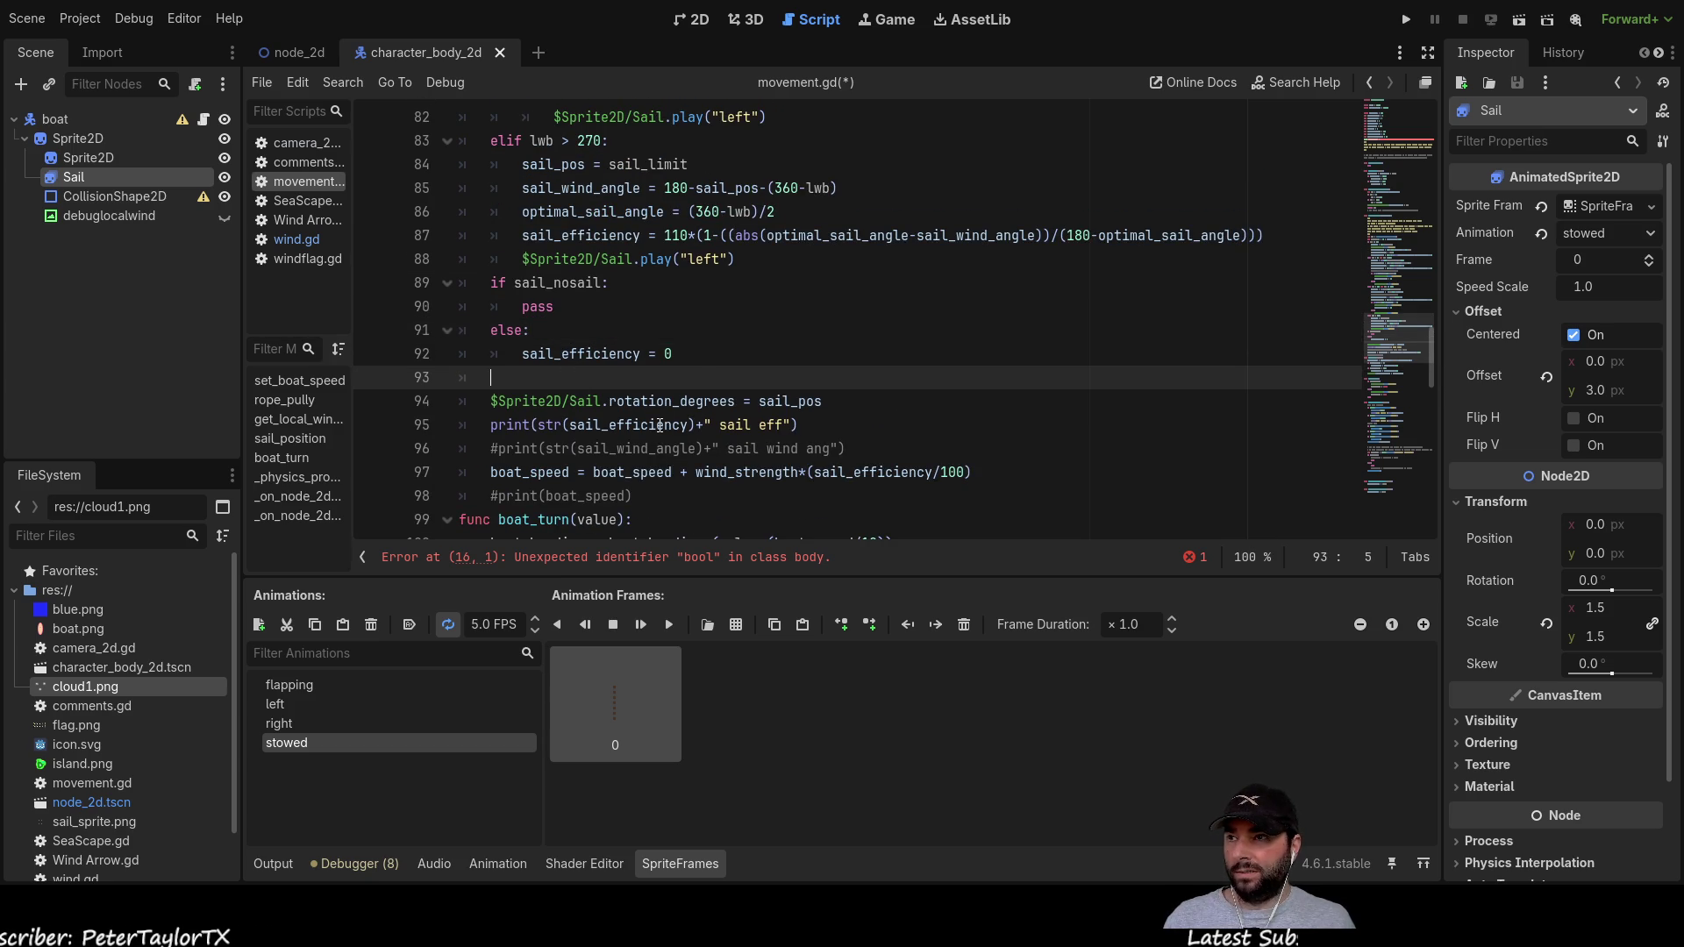
key("ctrl+shift+k")
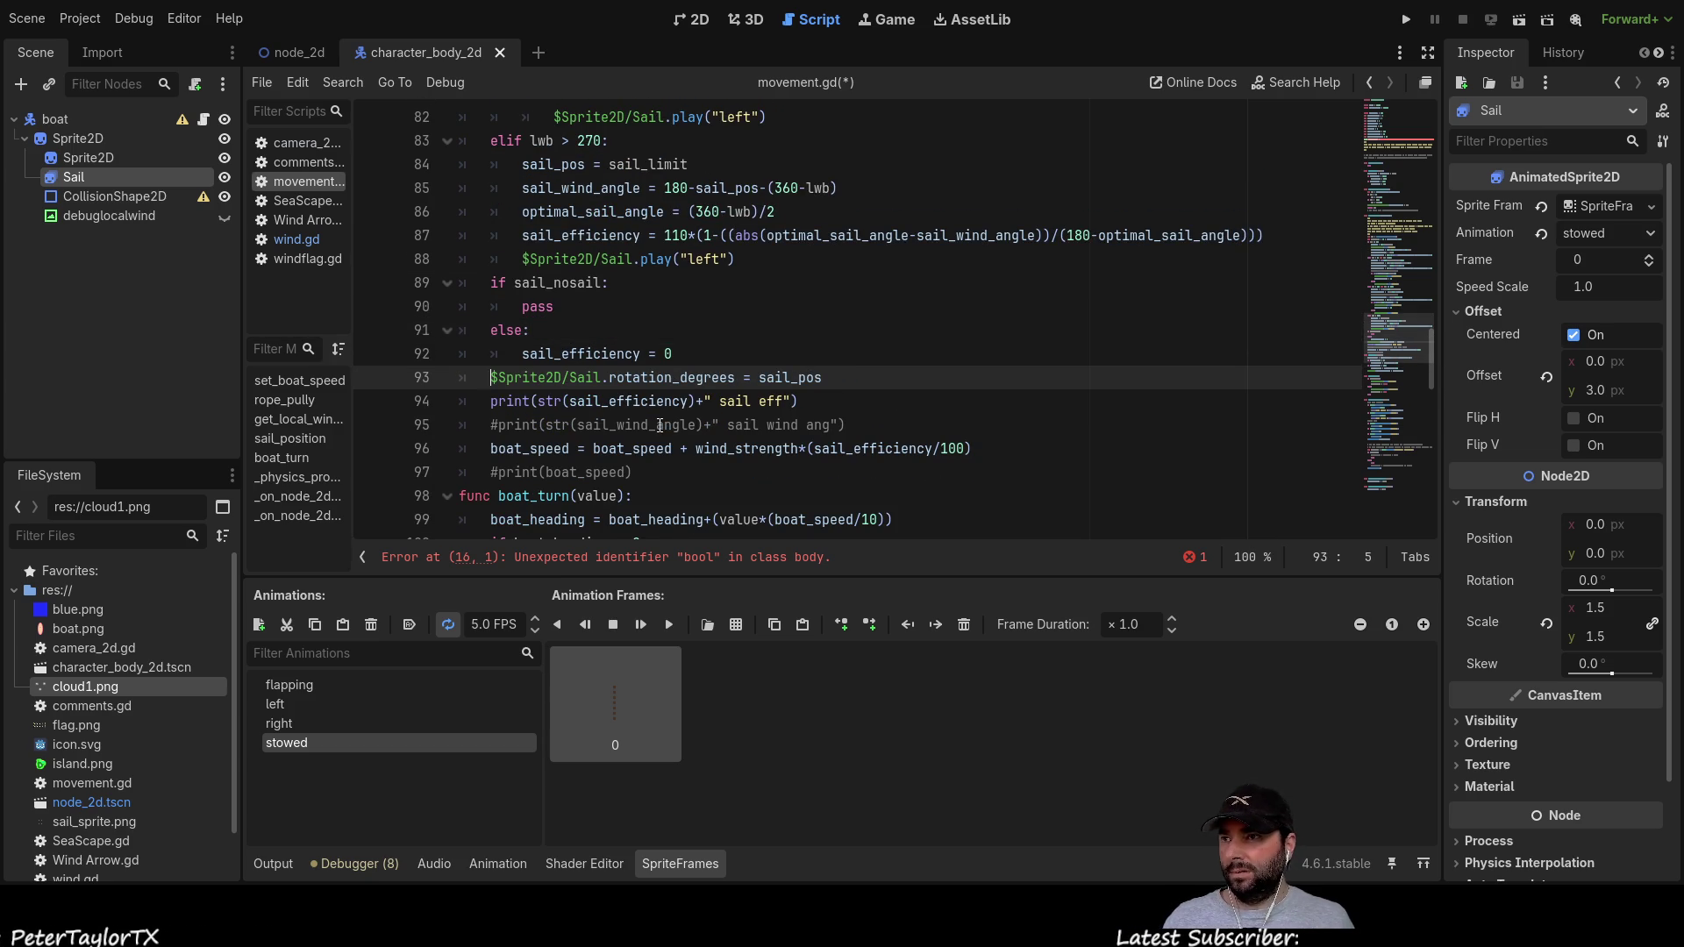
Step: Surround the boat_speed calculation line with blank lines above and below
scroll(682, 360, "up", 9)
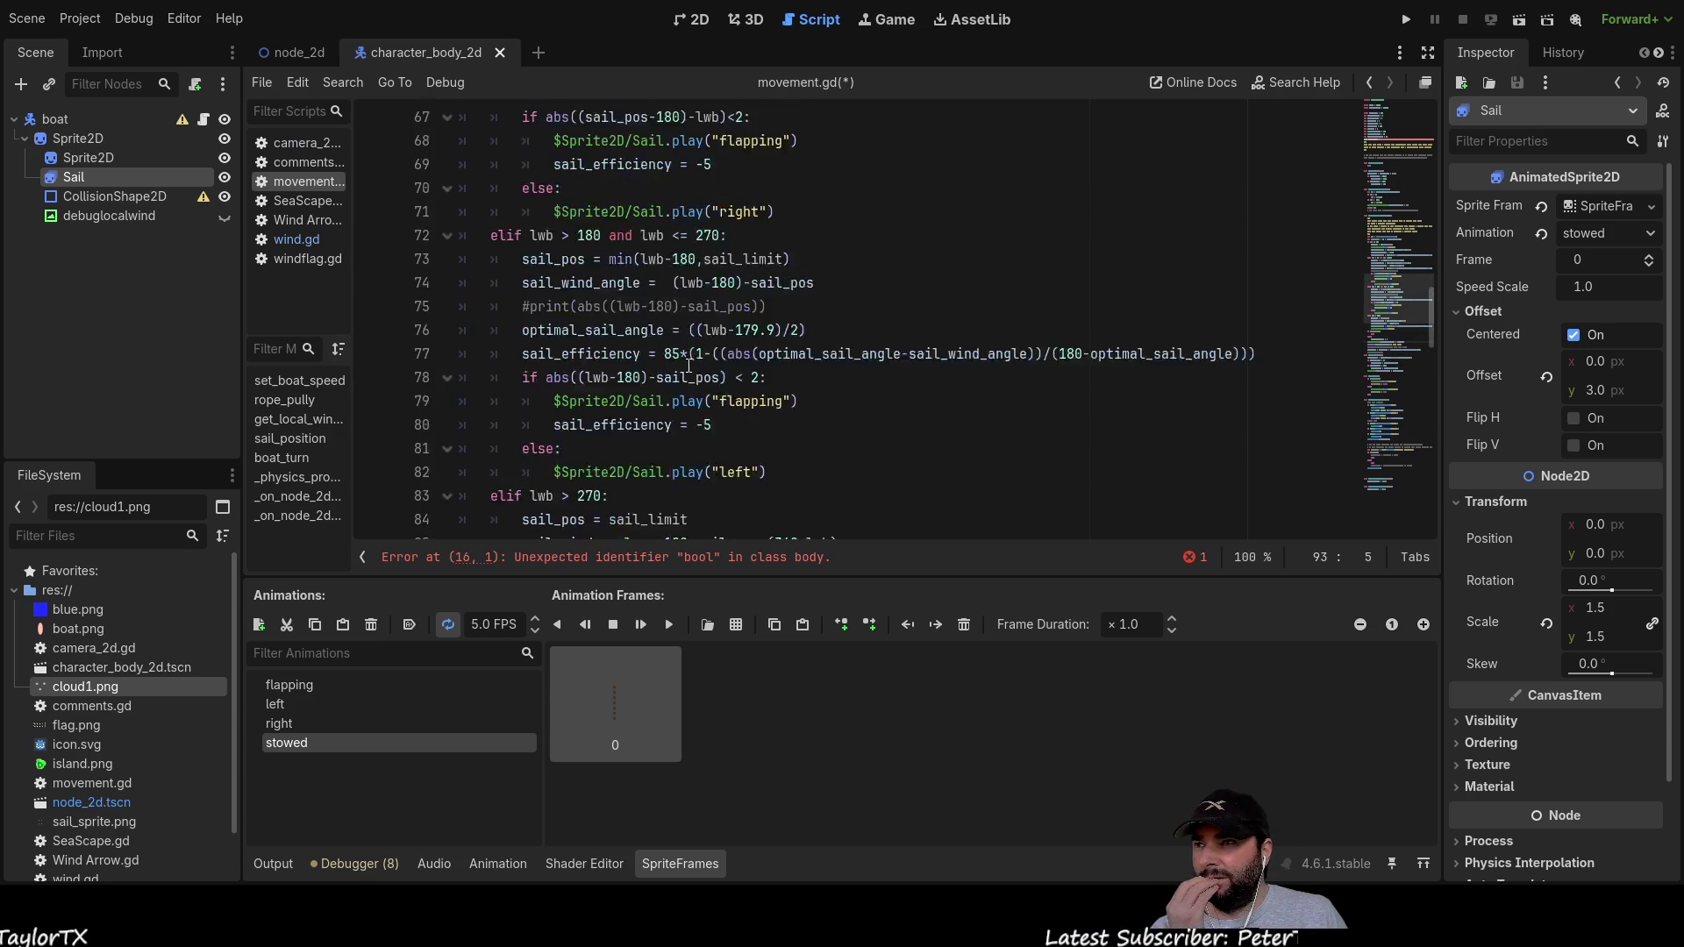
scroll(687, 366, "up", 4)
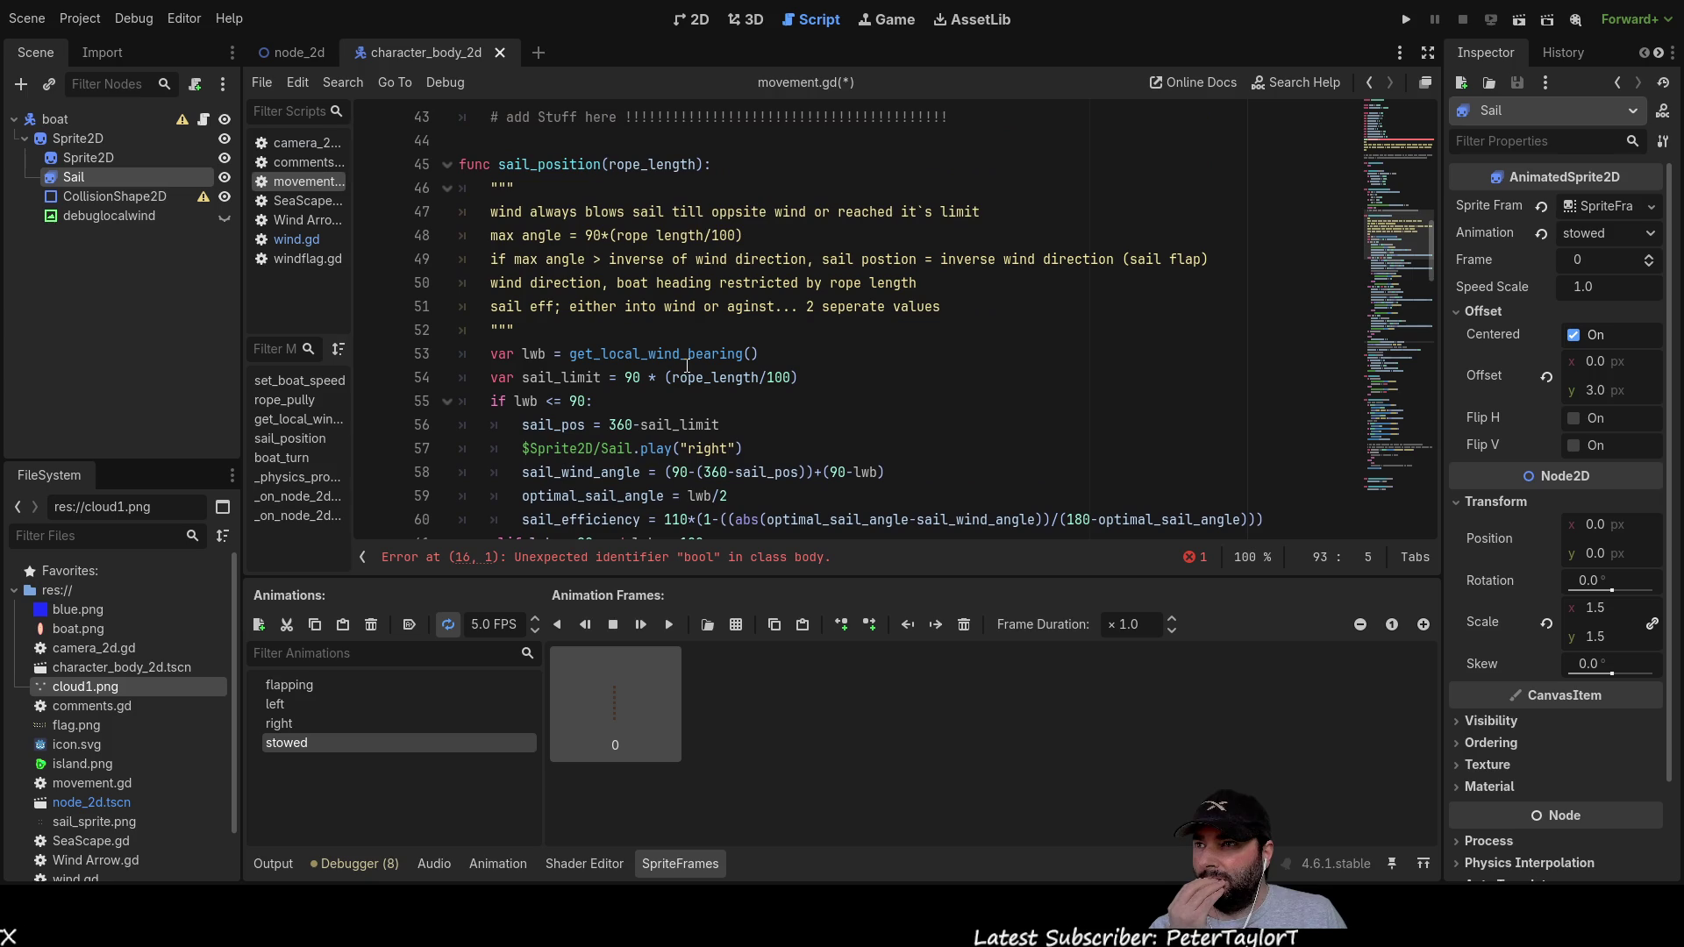
scroll(686, 367, "down", 10)
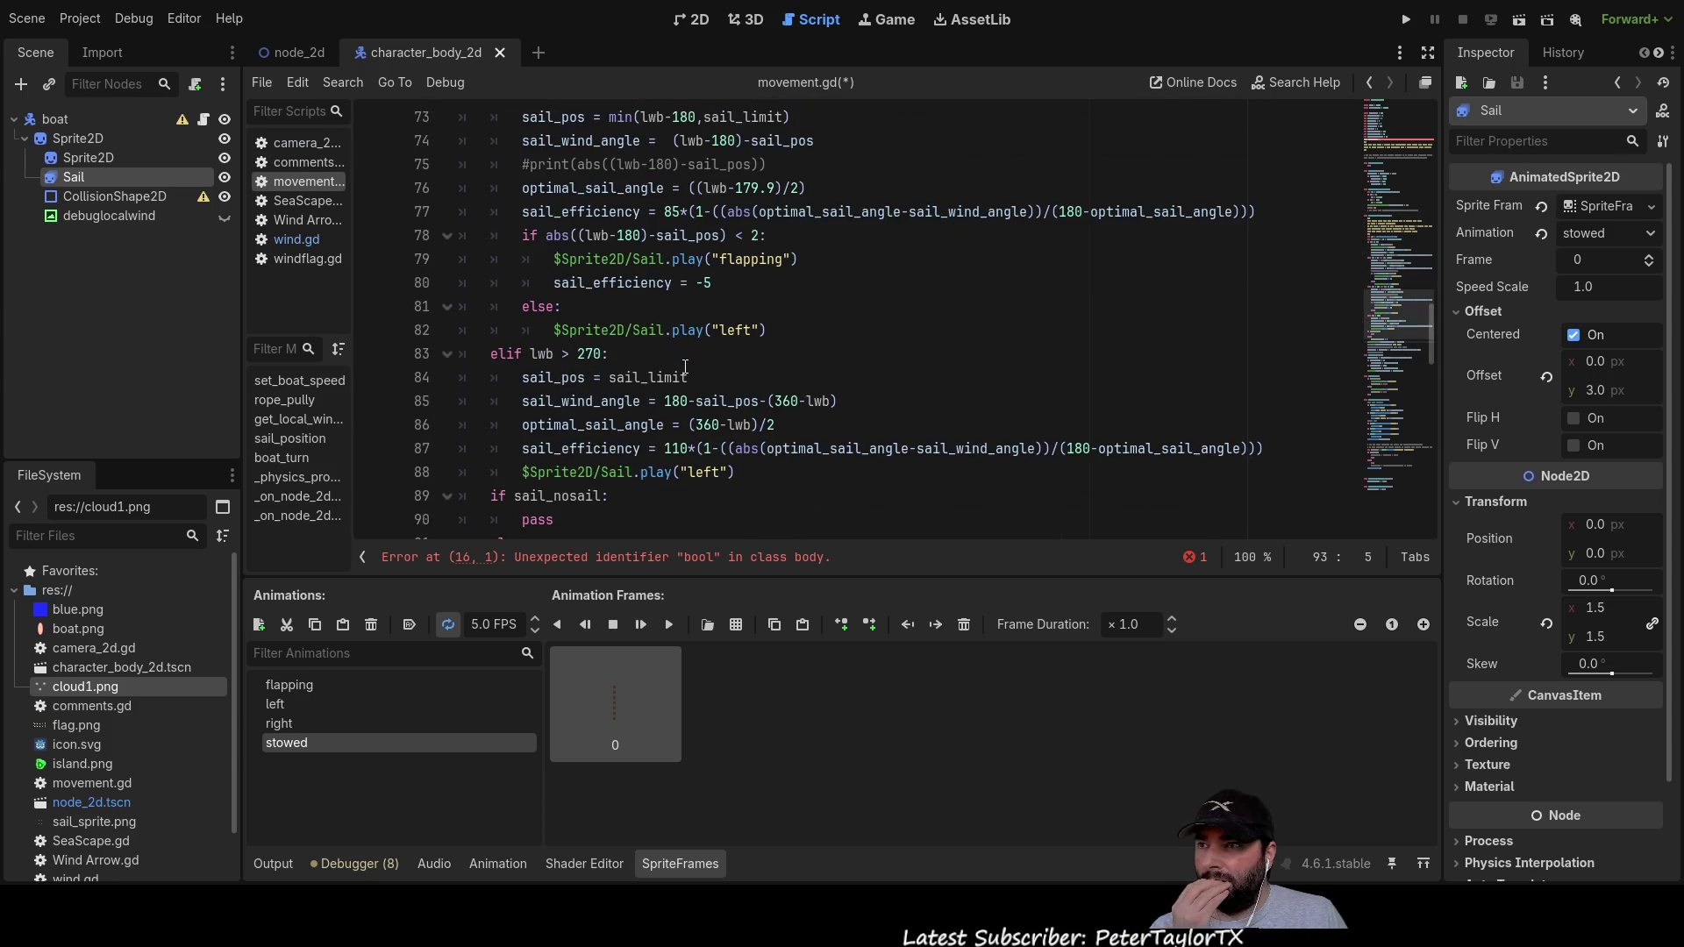
scroll(685, 368, "up", 7)
scroll(685, 368, "up", 4)
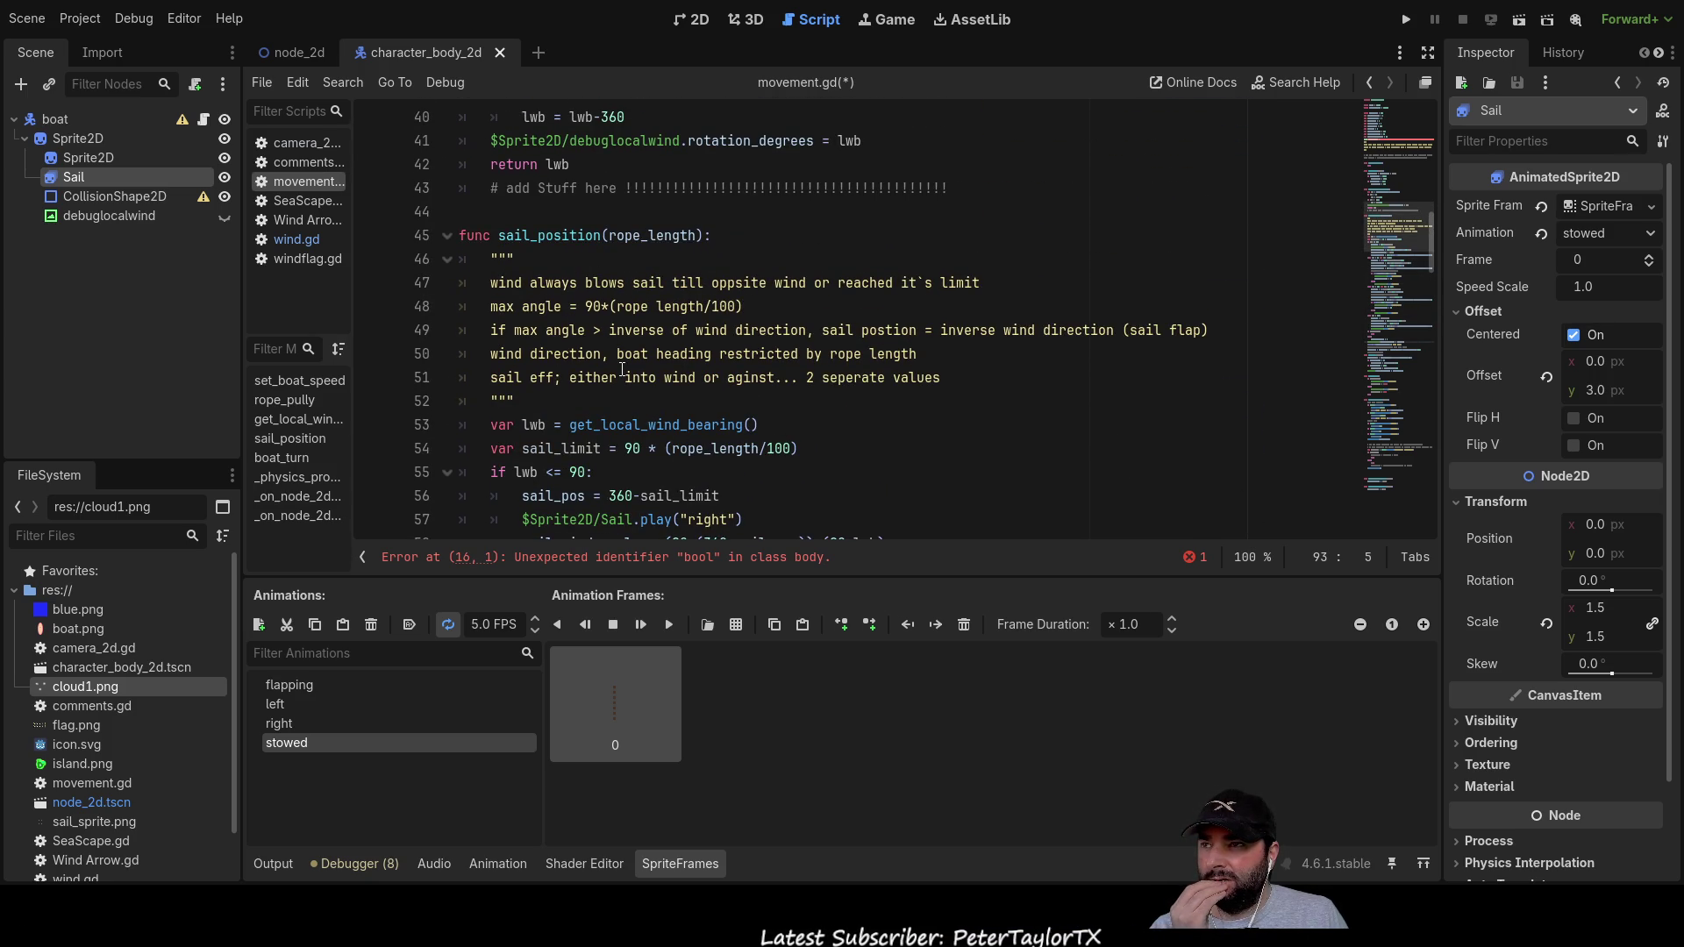
scroll(624, 370, "down", 4)
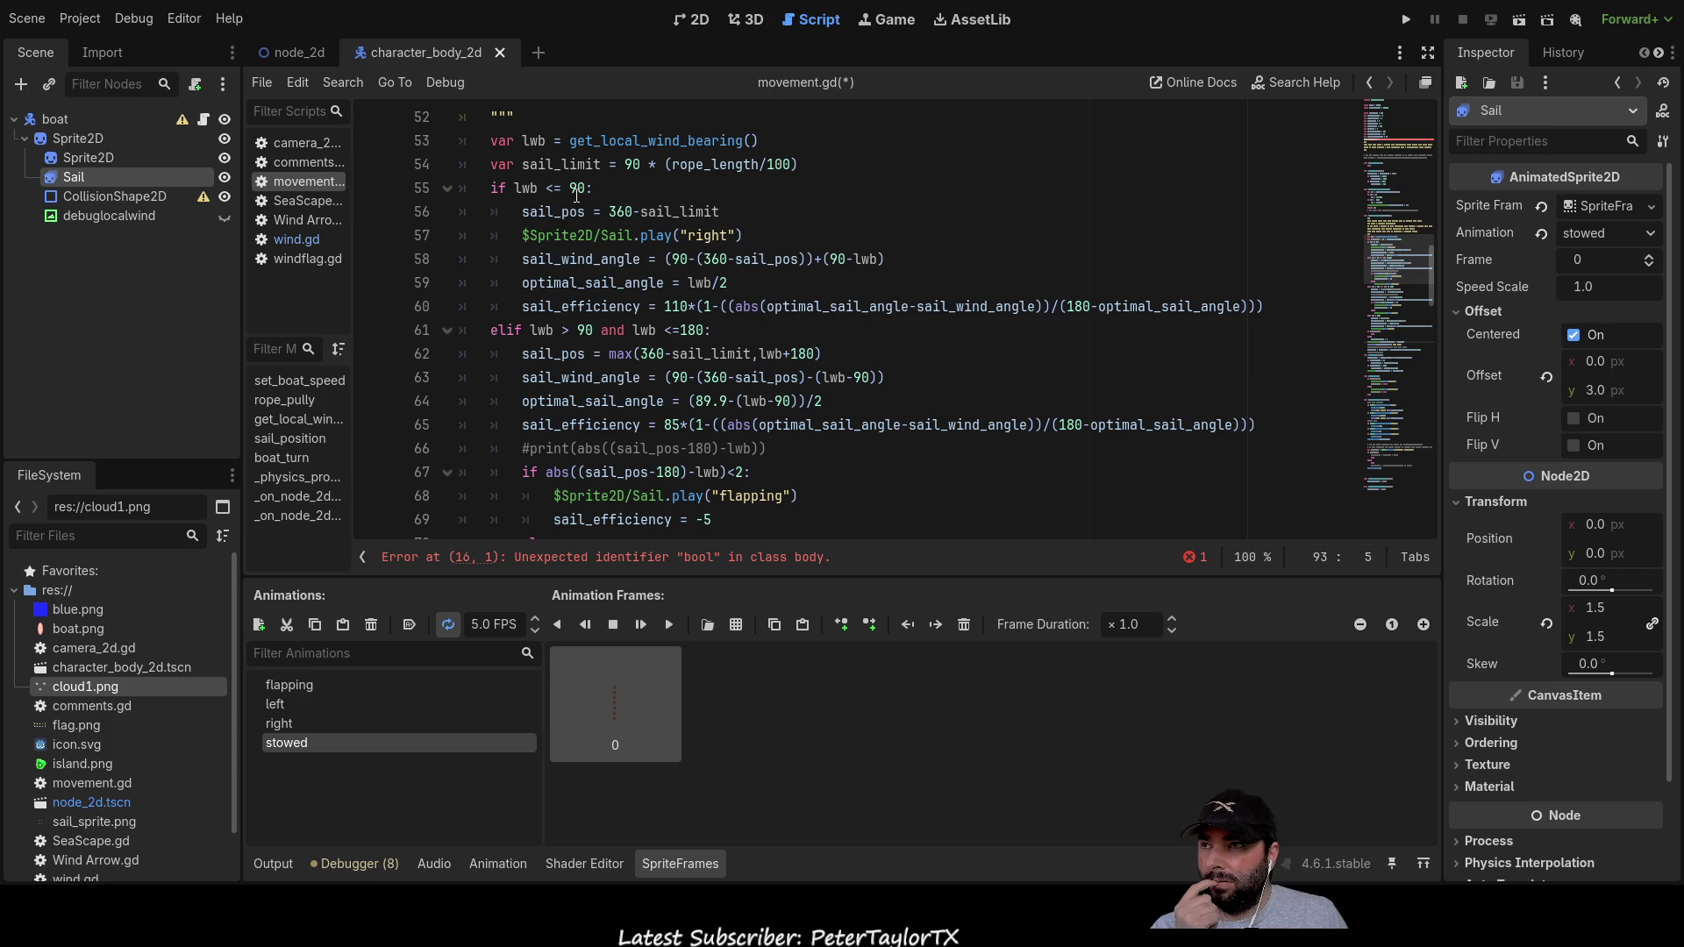
scroll(689, 441, "up", 1)
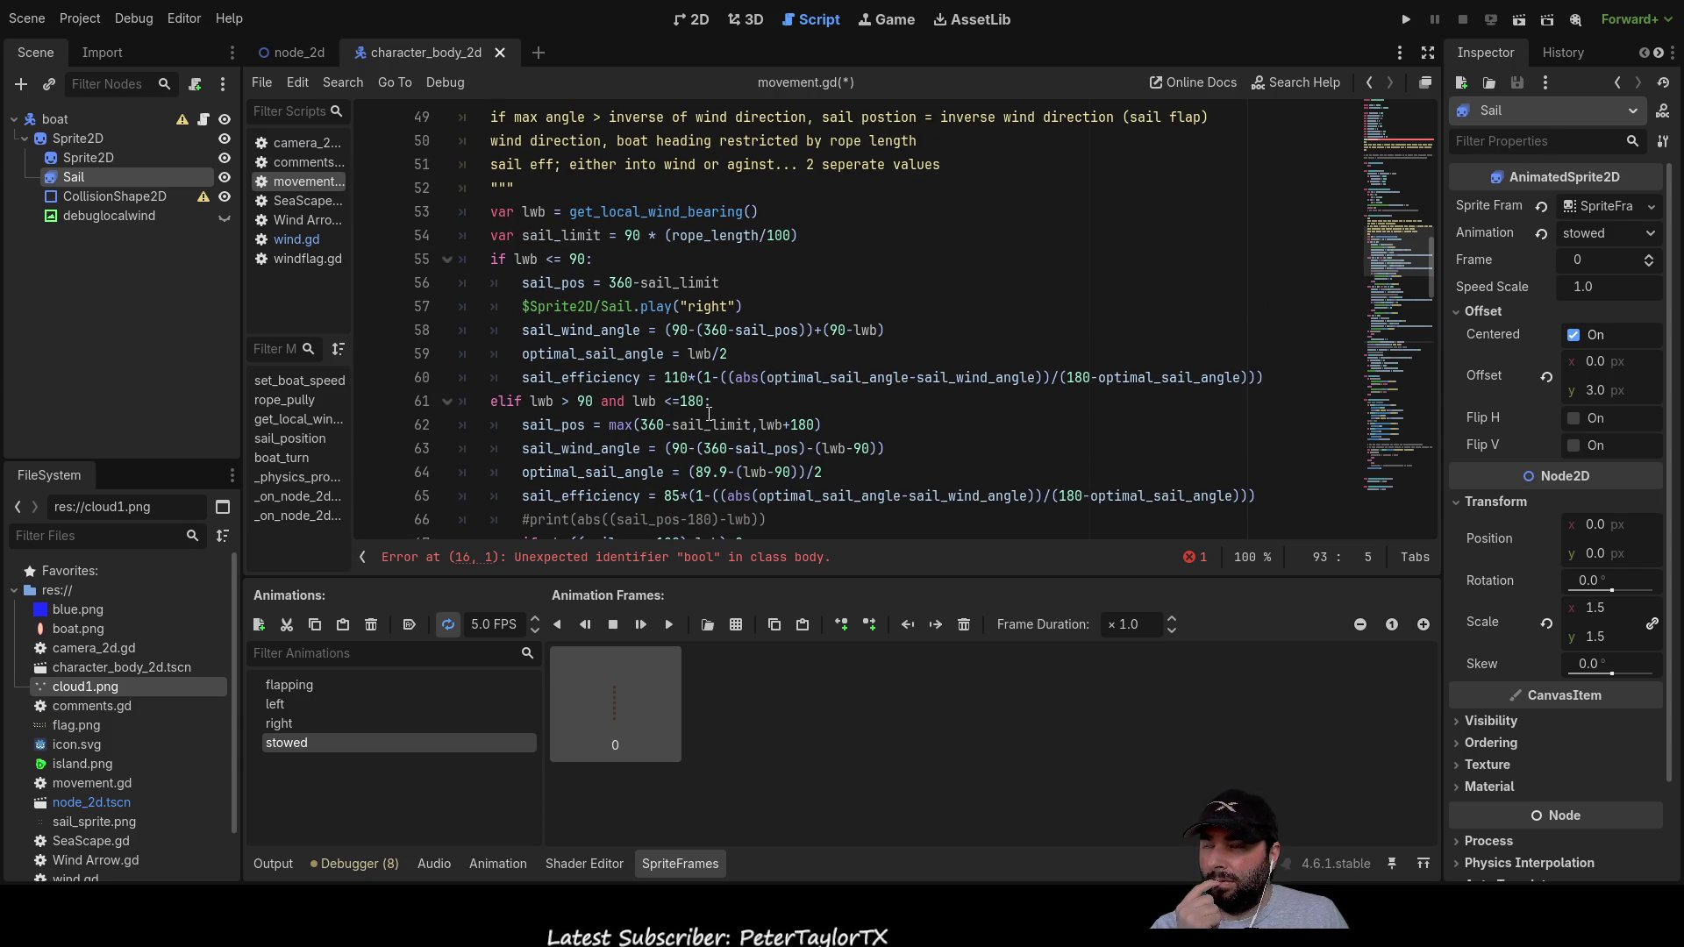
scroll(701, 421, "down", 7)
scroll(710, 413, "down", 6)
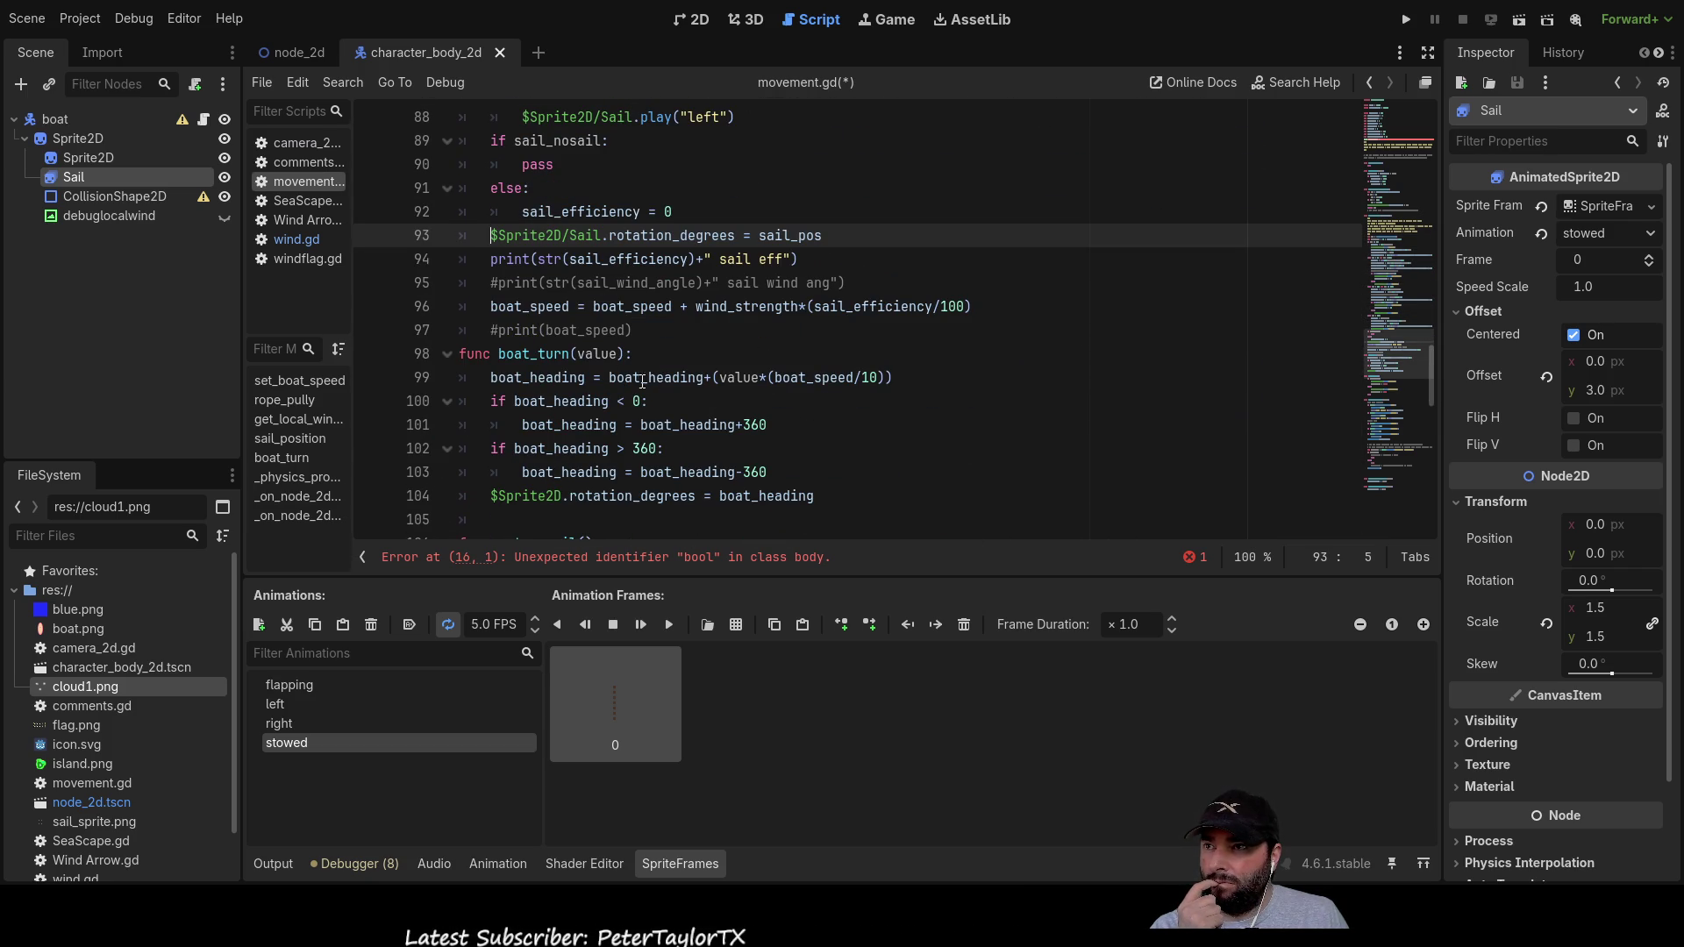
scroll(794, 457, "up", 1)
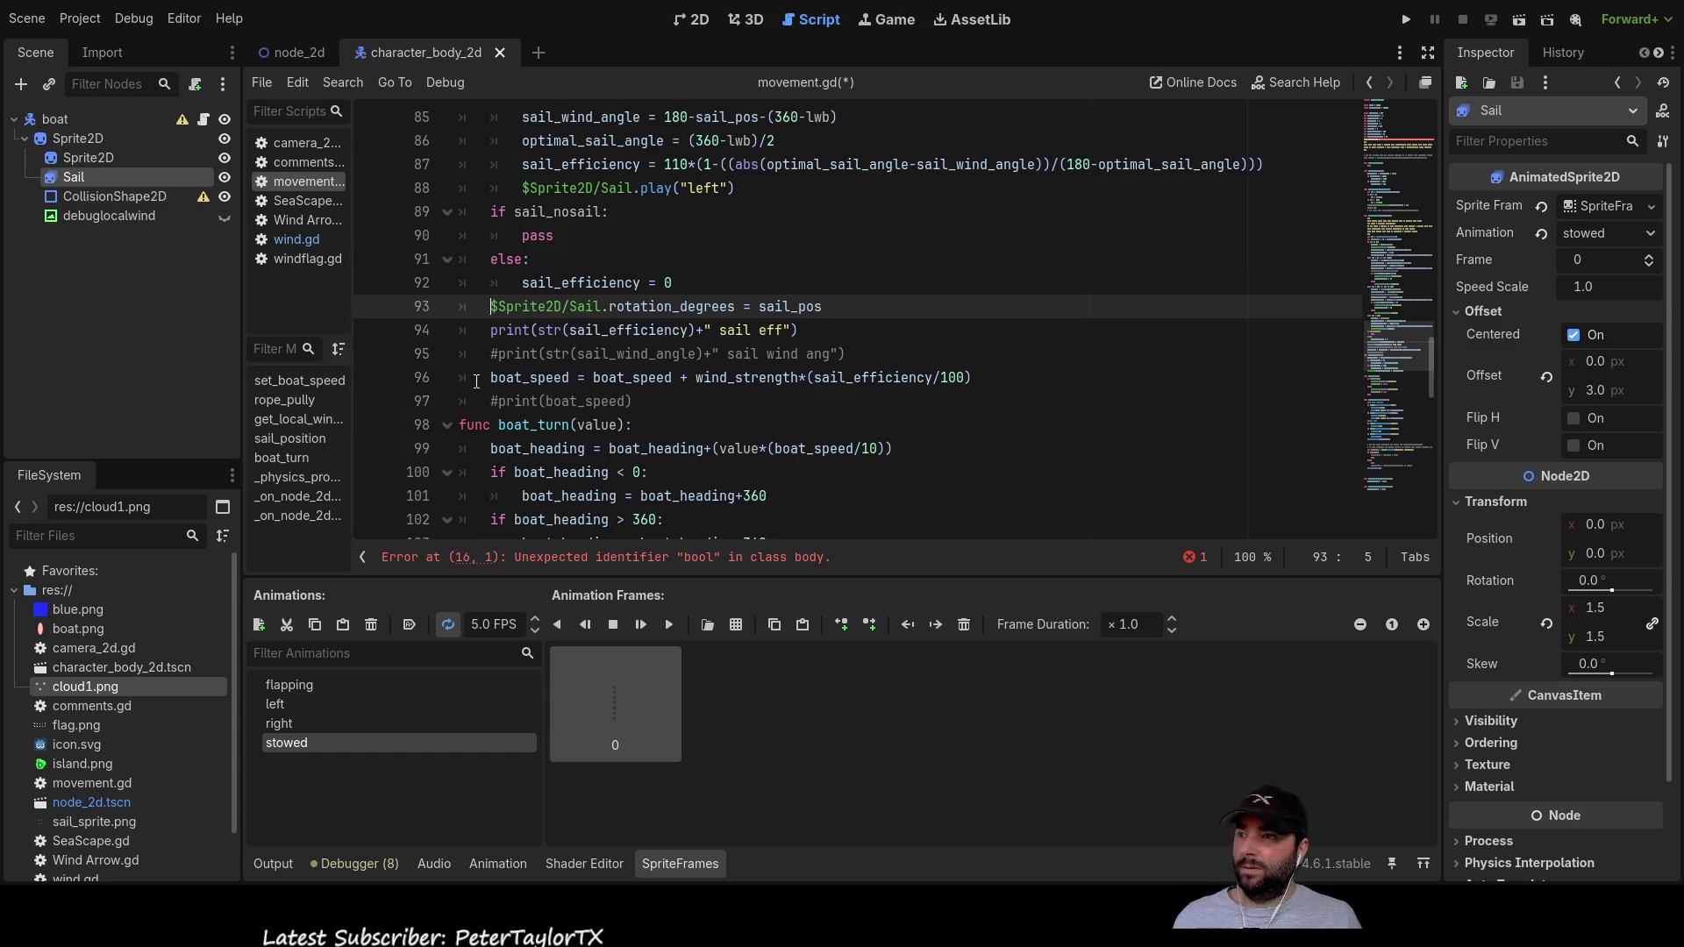
key("Down")
key("Down")
key("Down")
key("Down")
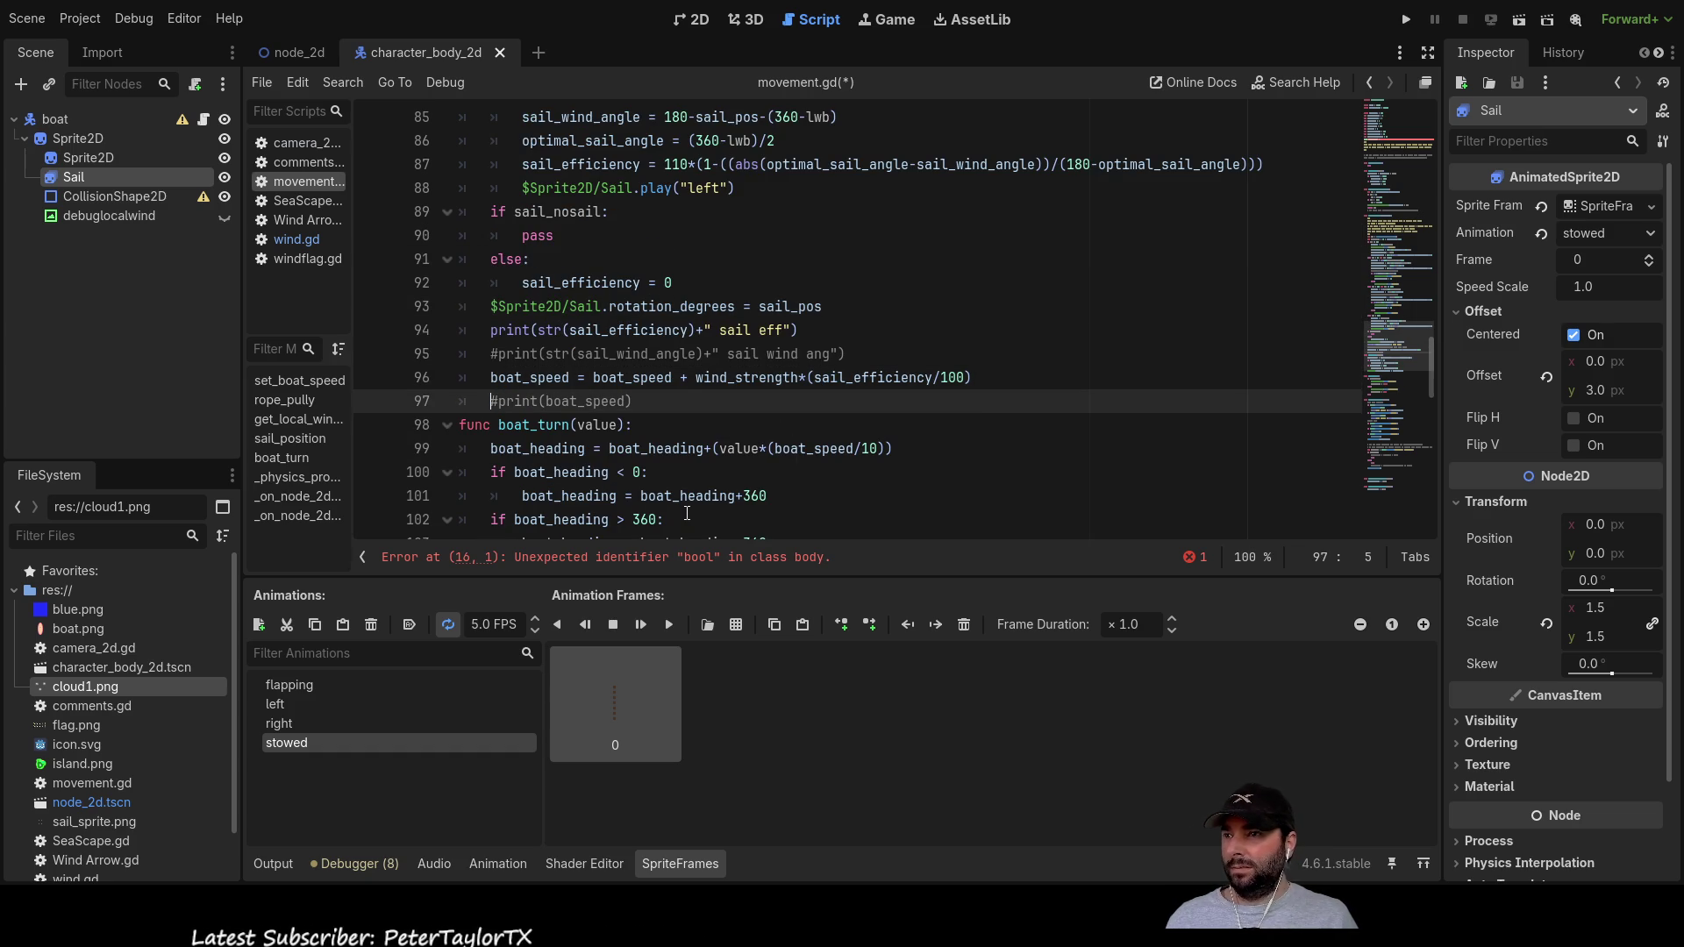
key("Return")
key("Return")
key("Up")
key("Up")
key("Up")
key("Return")
key("Up")
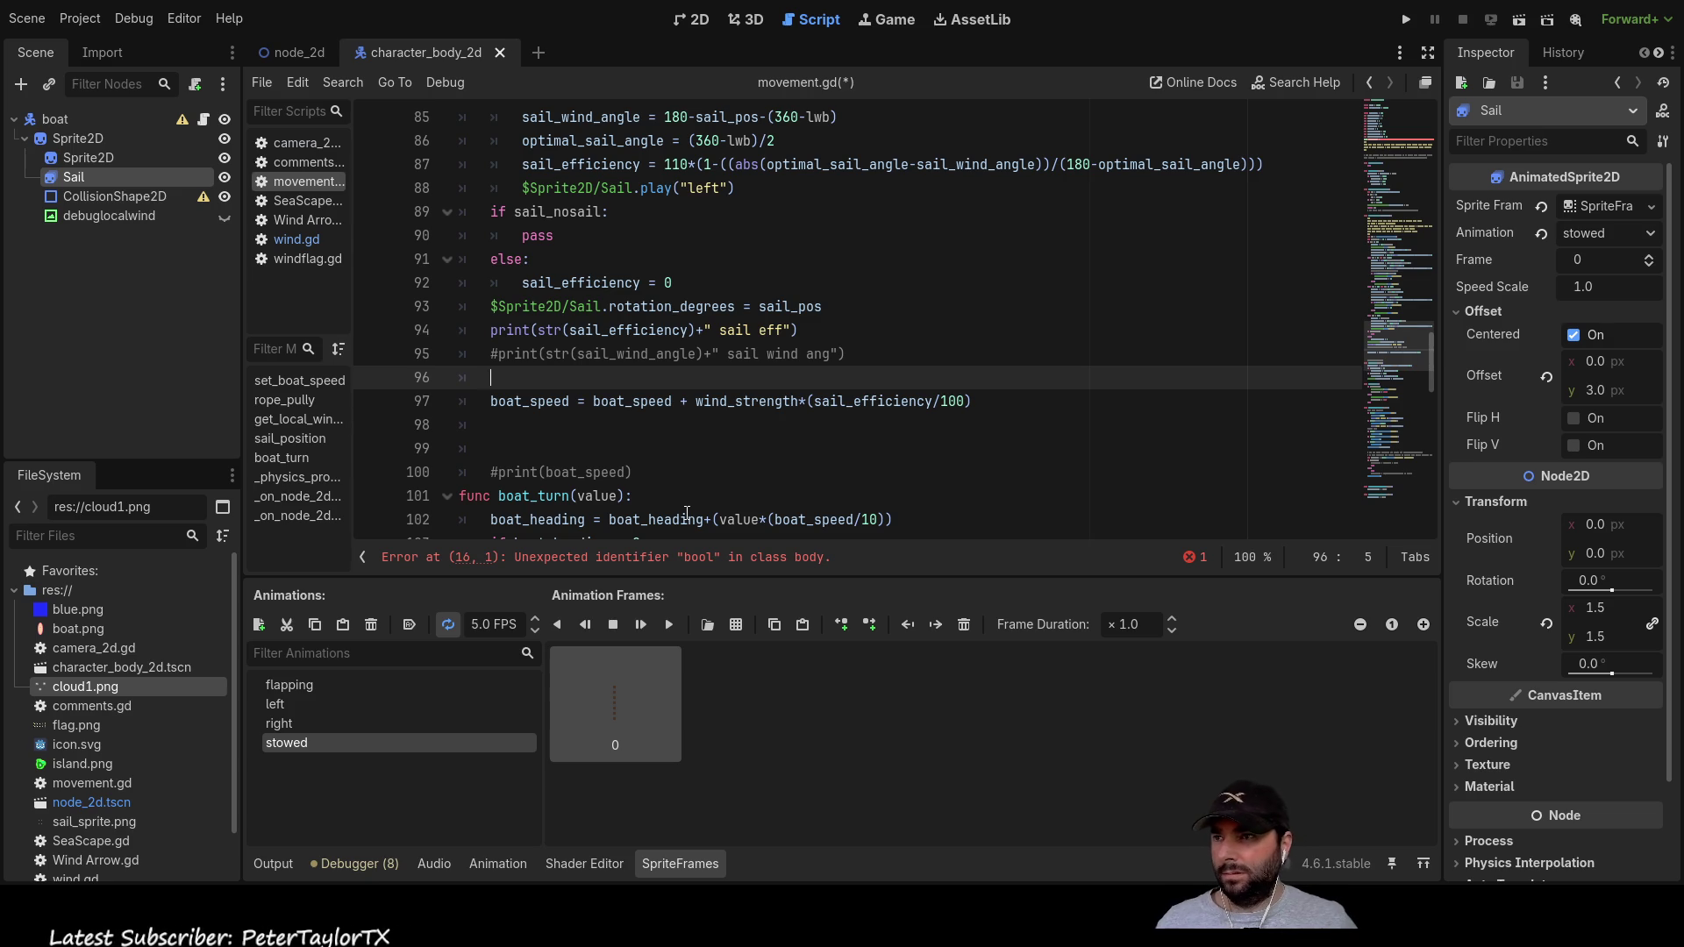
Step: Cut the if sail_nosail: text on line 89, leaving an empty line above pass
key("Up")
key("Up")
key("Up")
key("Up")
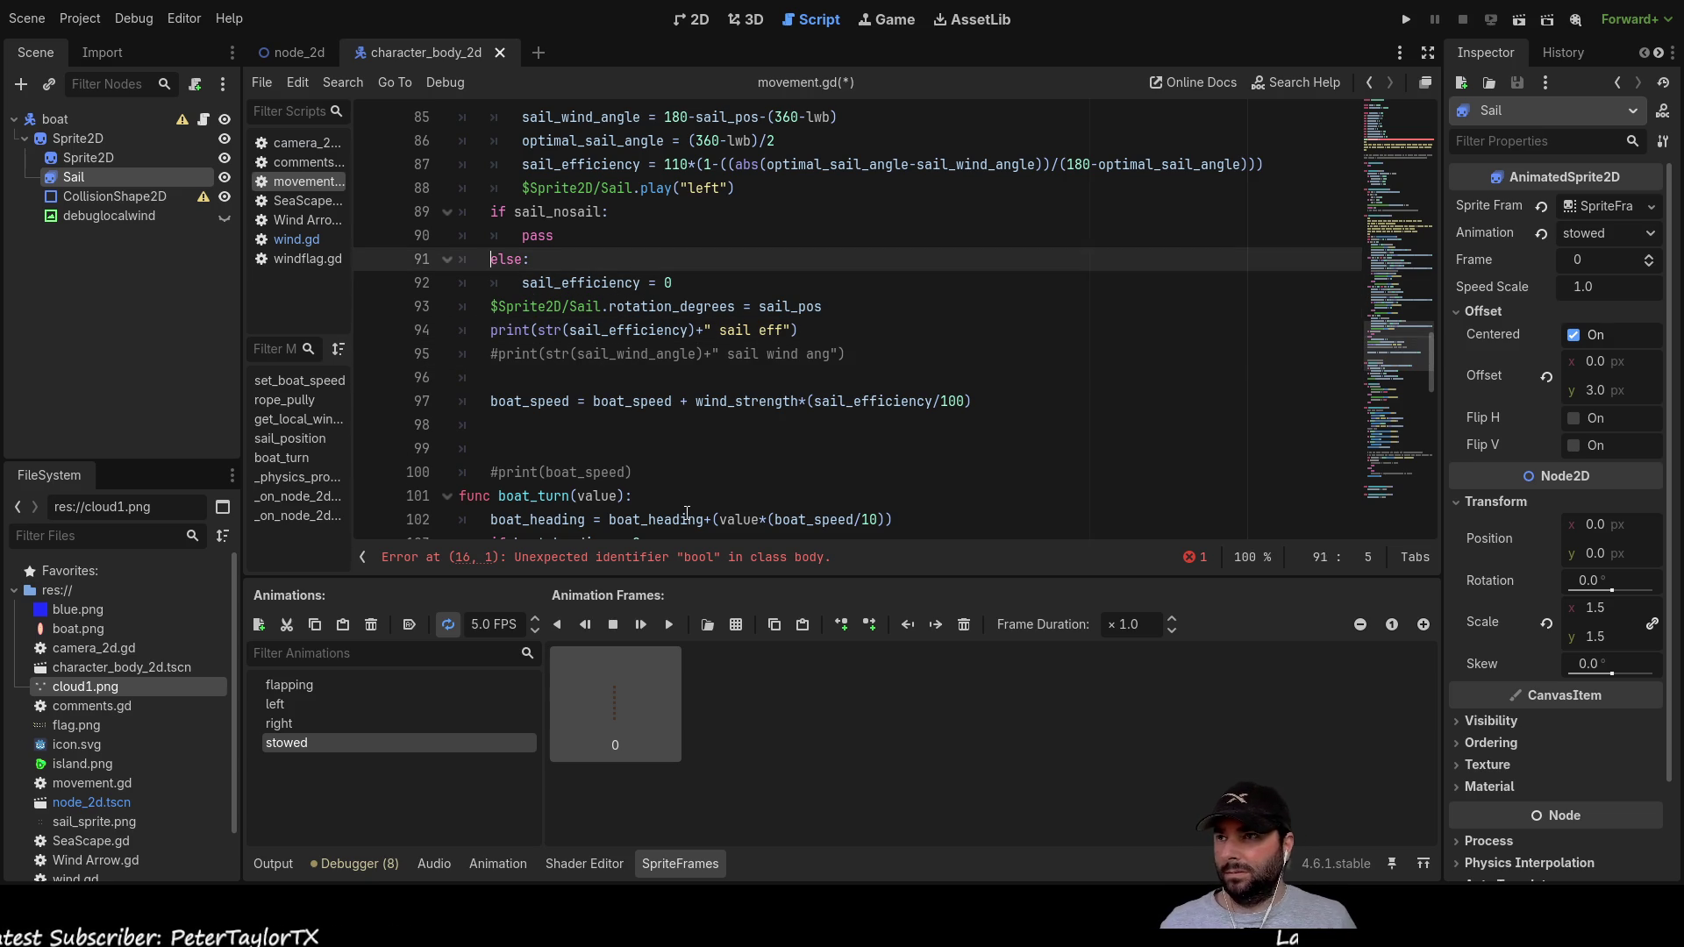
key("Down")
key("Down")
key("Down")
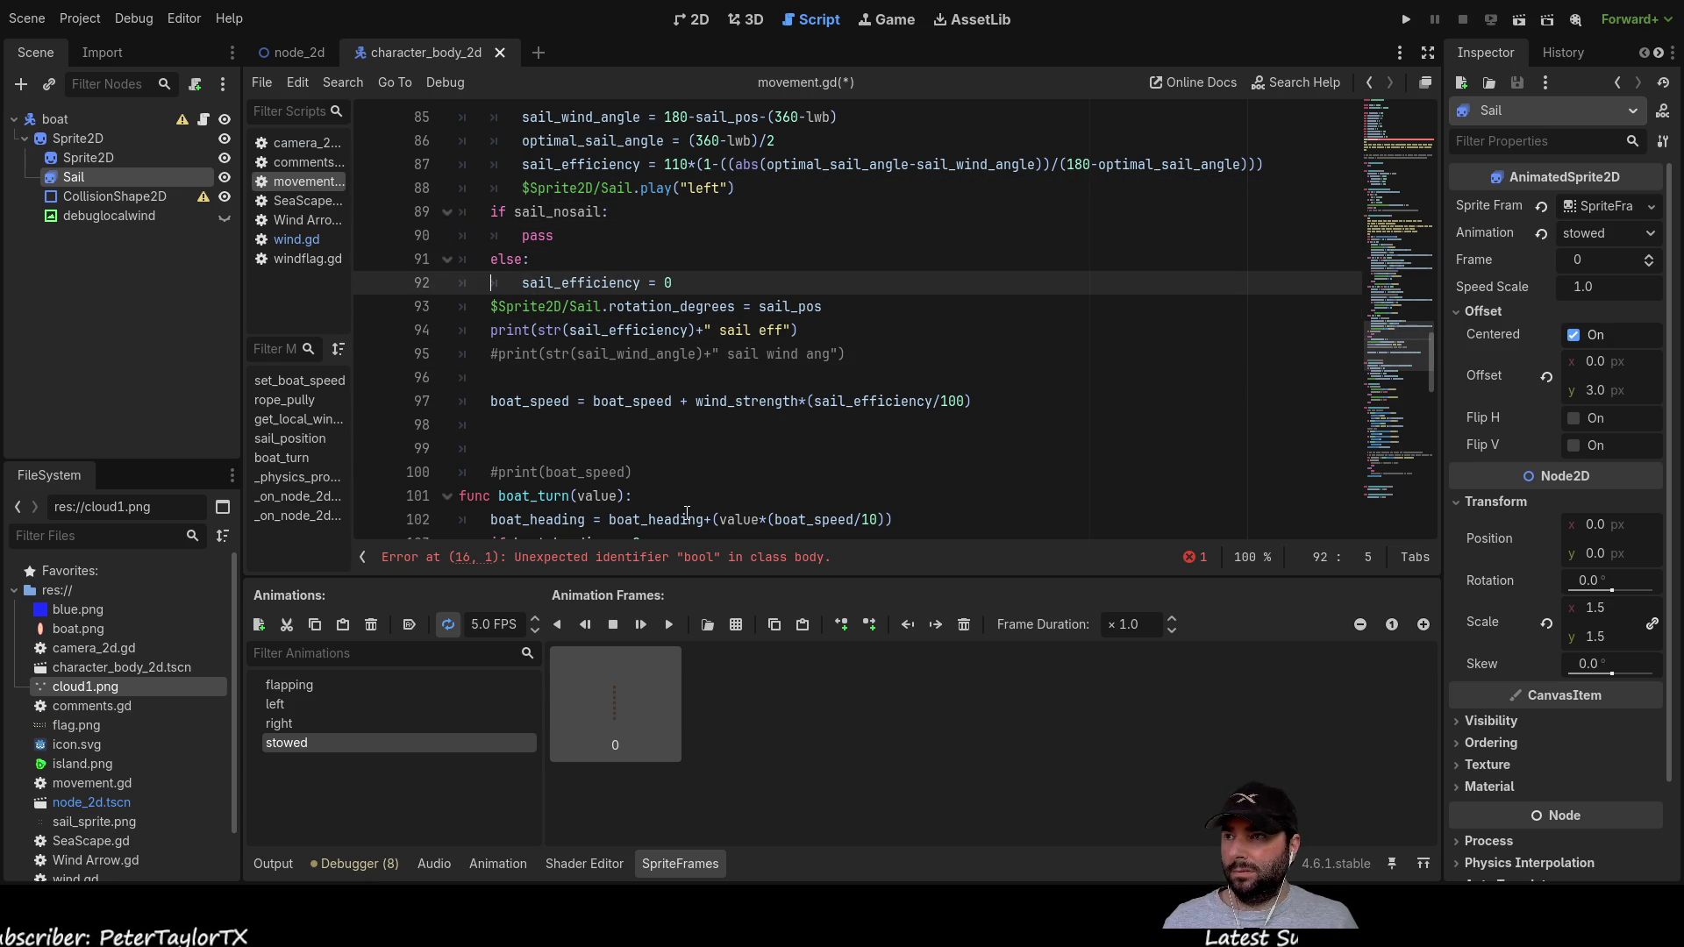
key("Up")
key("Up")
key("Up")
key("Up")
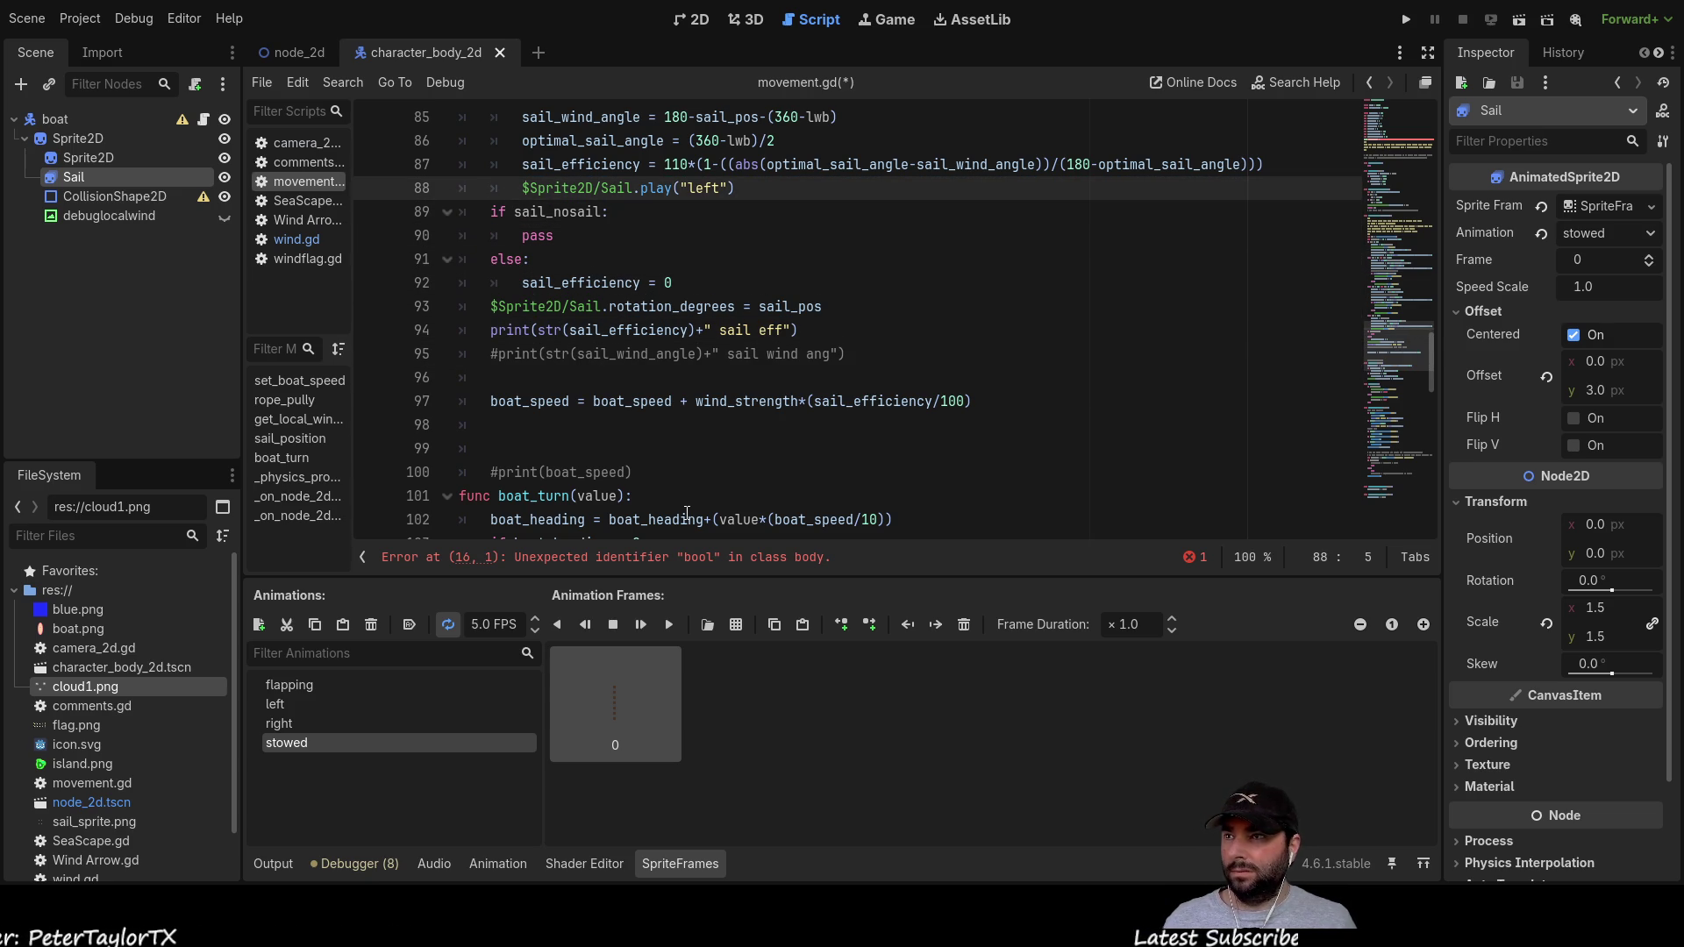
scroll(687, 513, "up", 4)
scroll(610, 423, "down", 2)
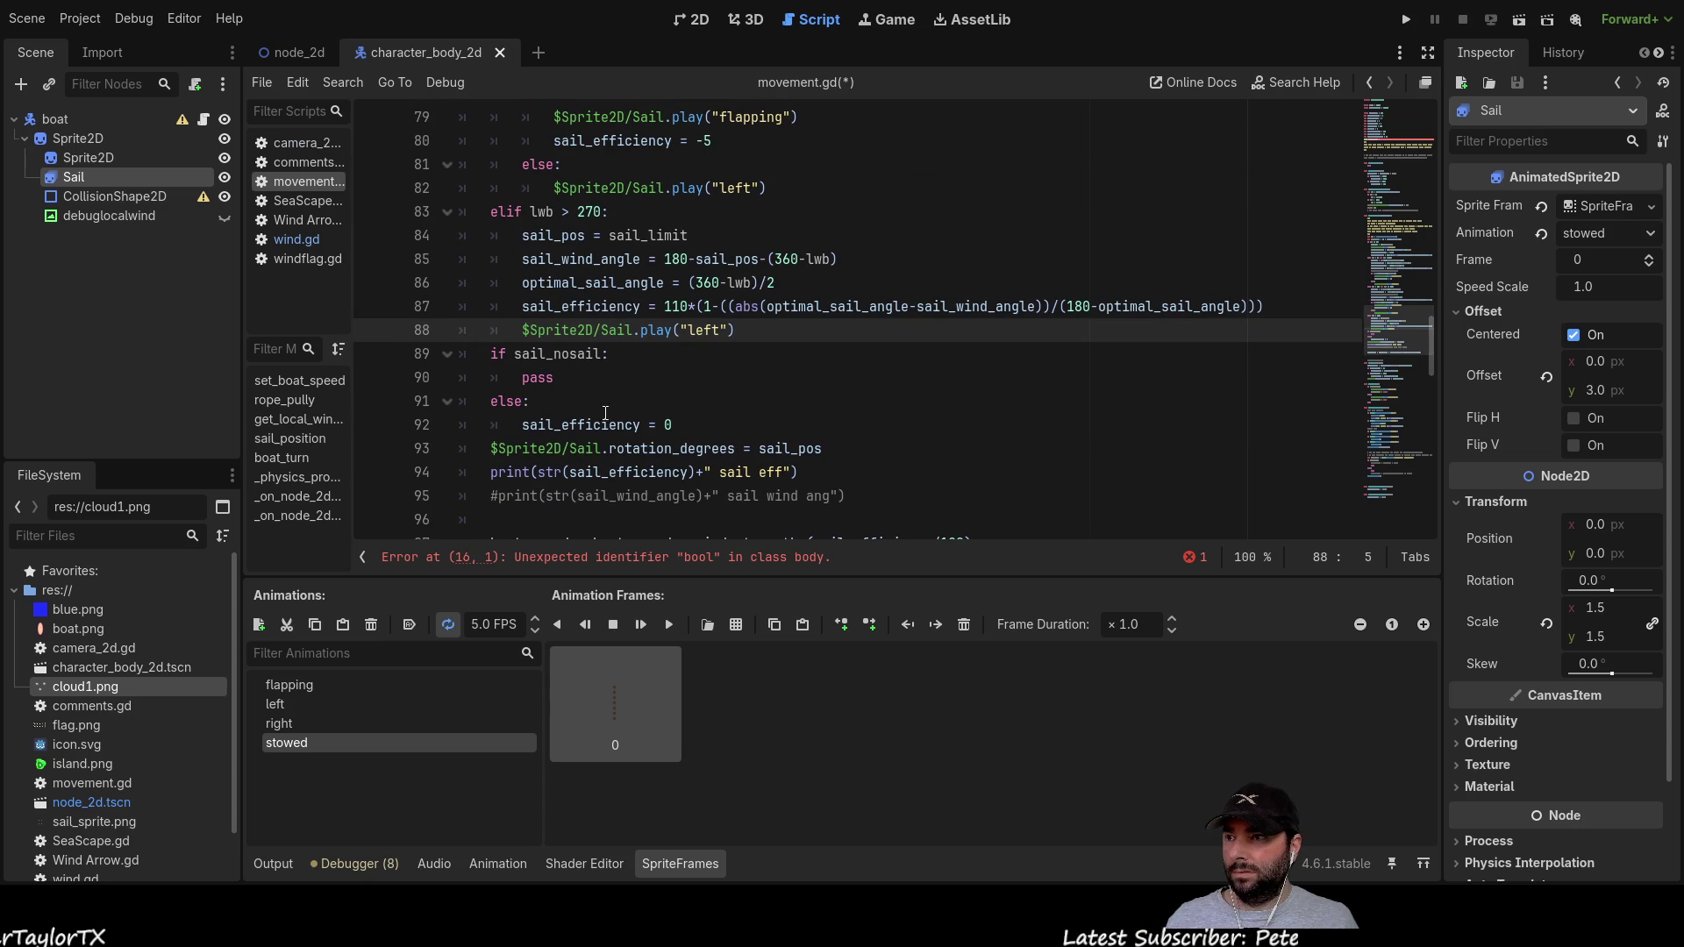
left_click_drag(614, 355, 494, 354)
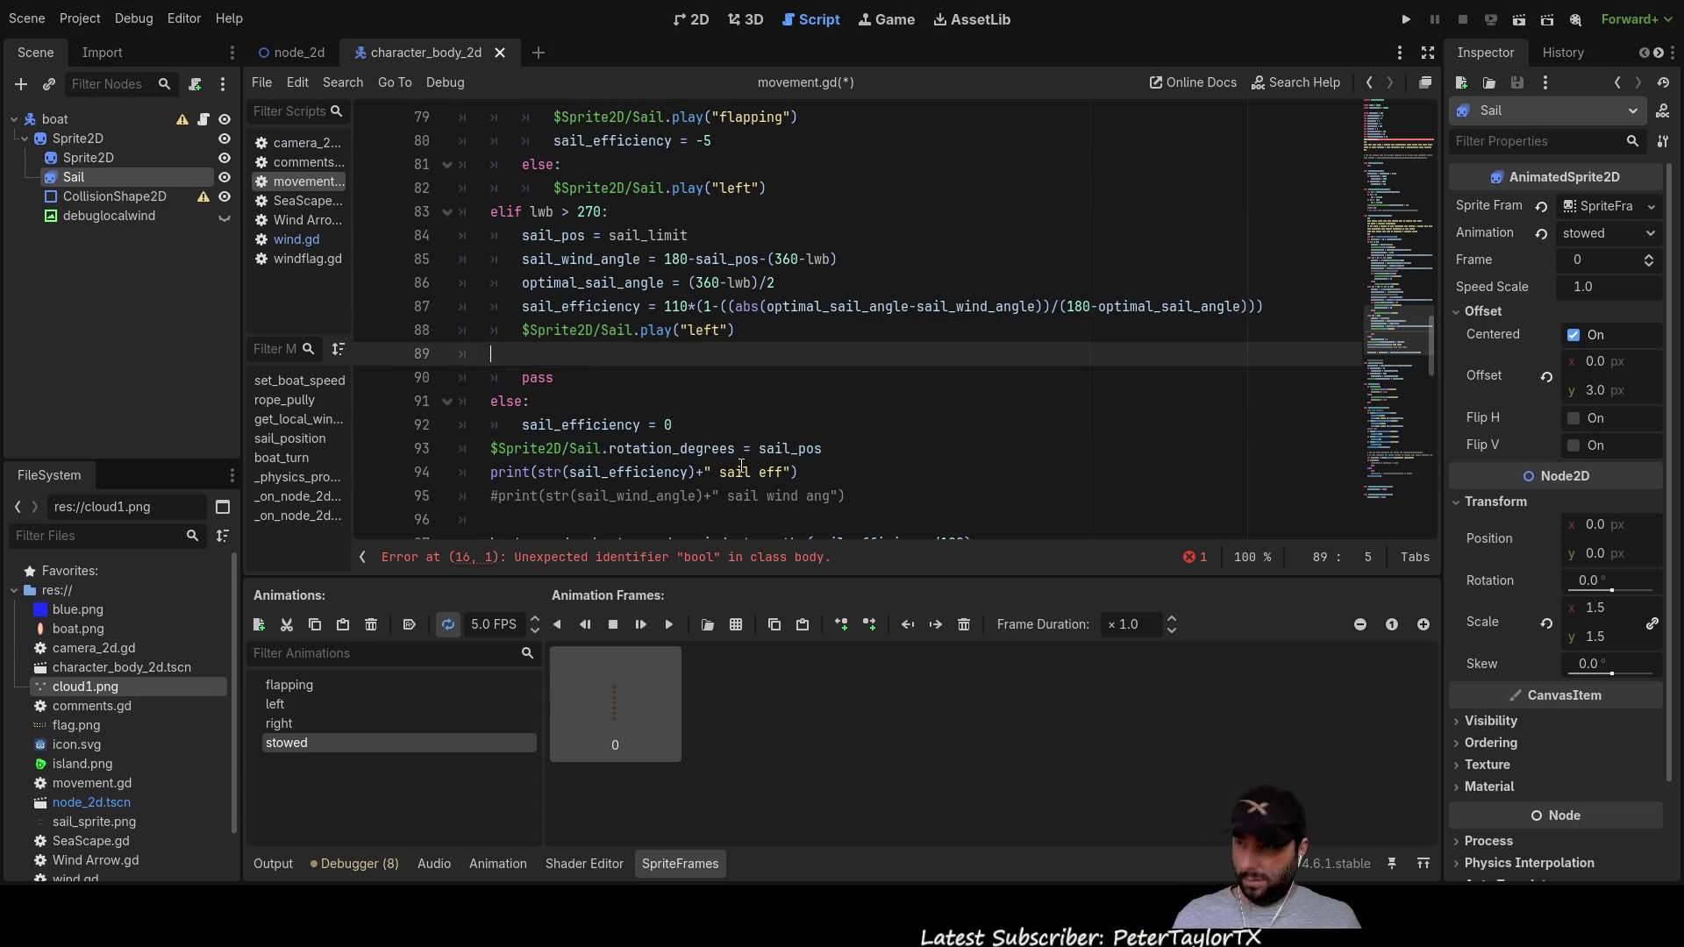
scroll(562, 367, "up", 14)
scroll(562, 367, "down", 3)
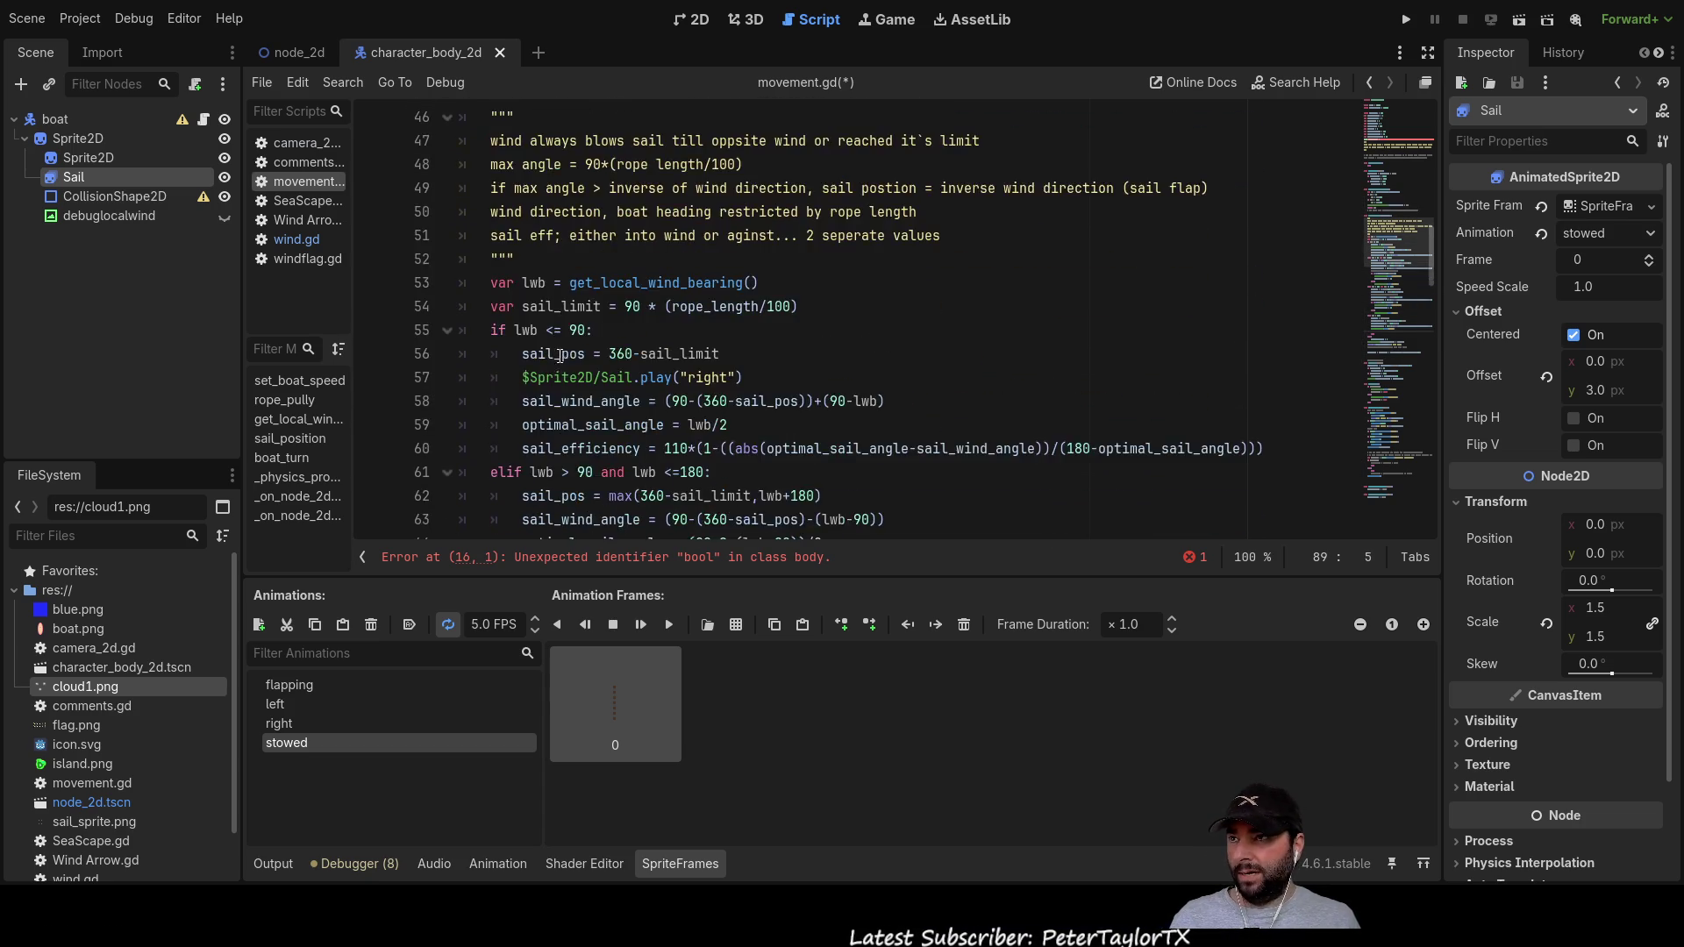
Step: Insert an if sail_nosail: line above if lwb <= 90: at line 55
scroll(544, 364, "up", 2)
scroll(511, 360, "down", 1)
scroll(512, 359, "down", 1)
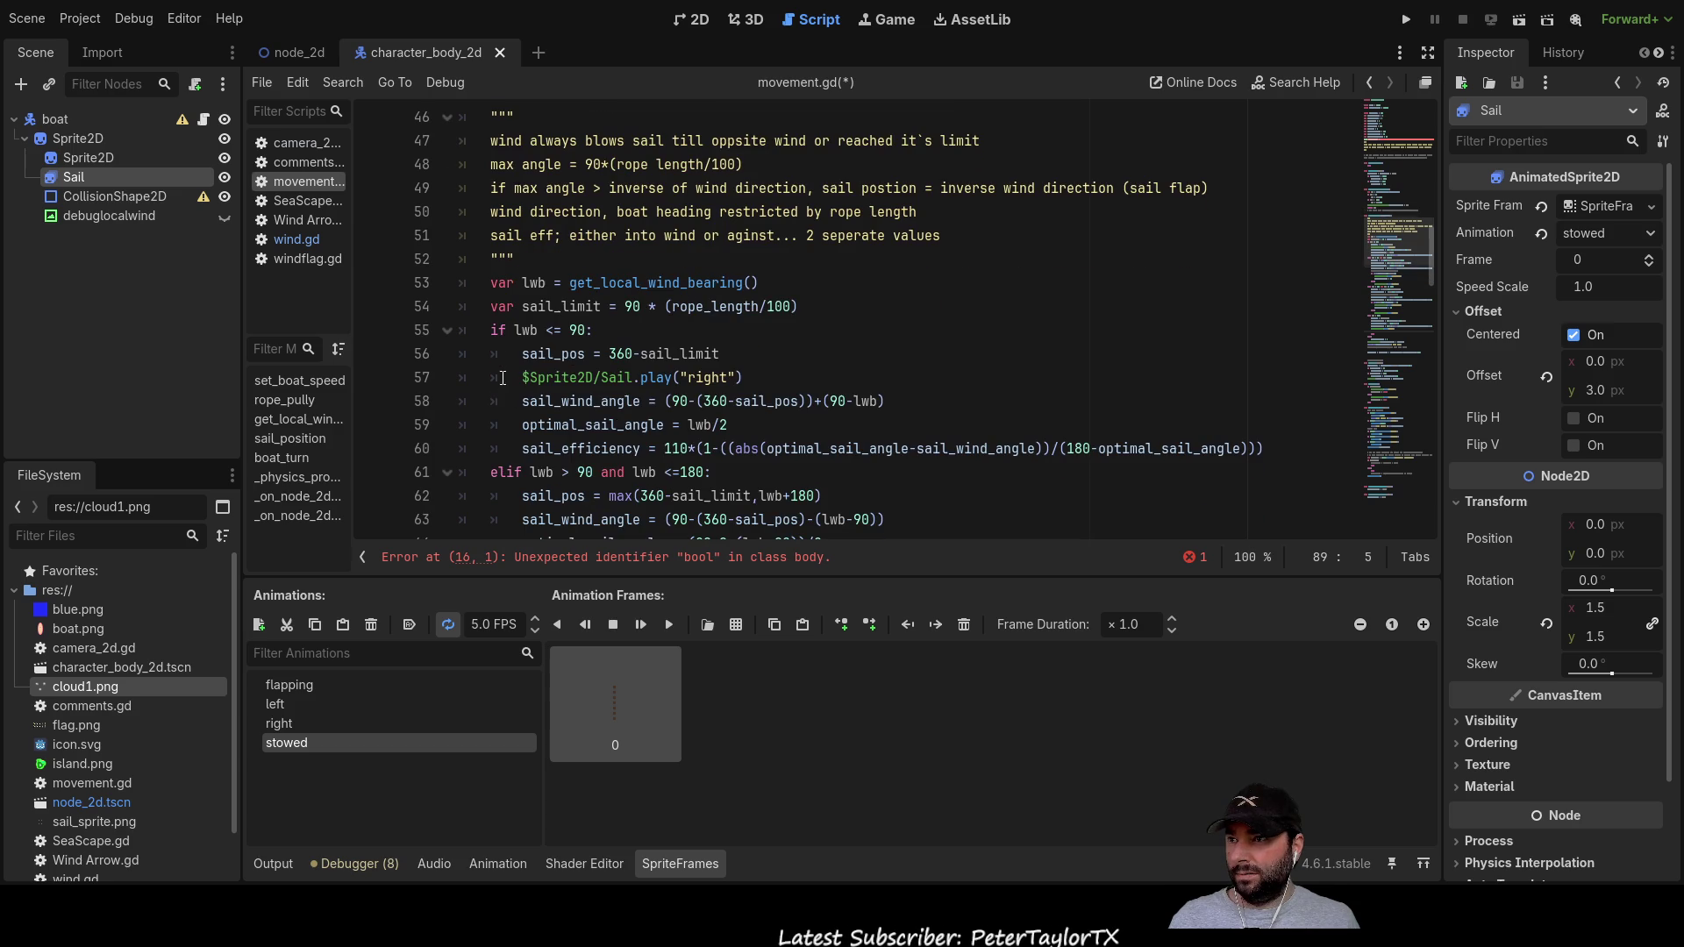
left_click(485, 329)
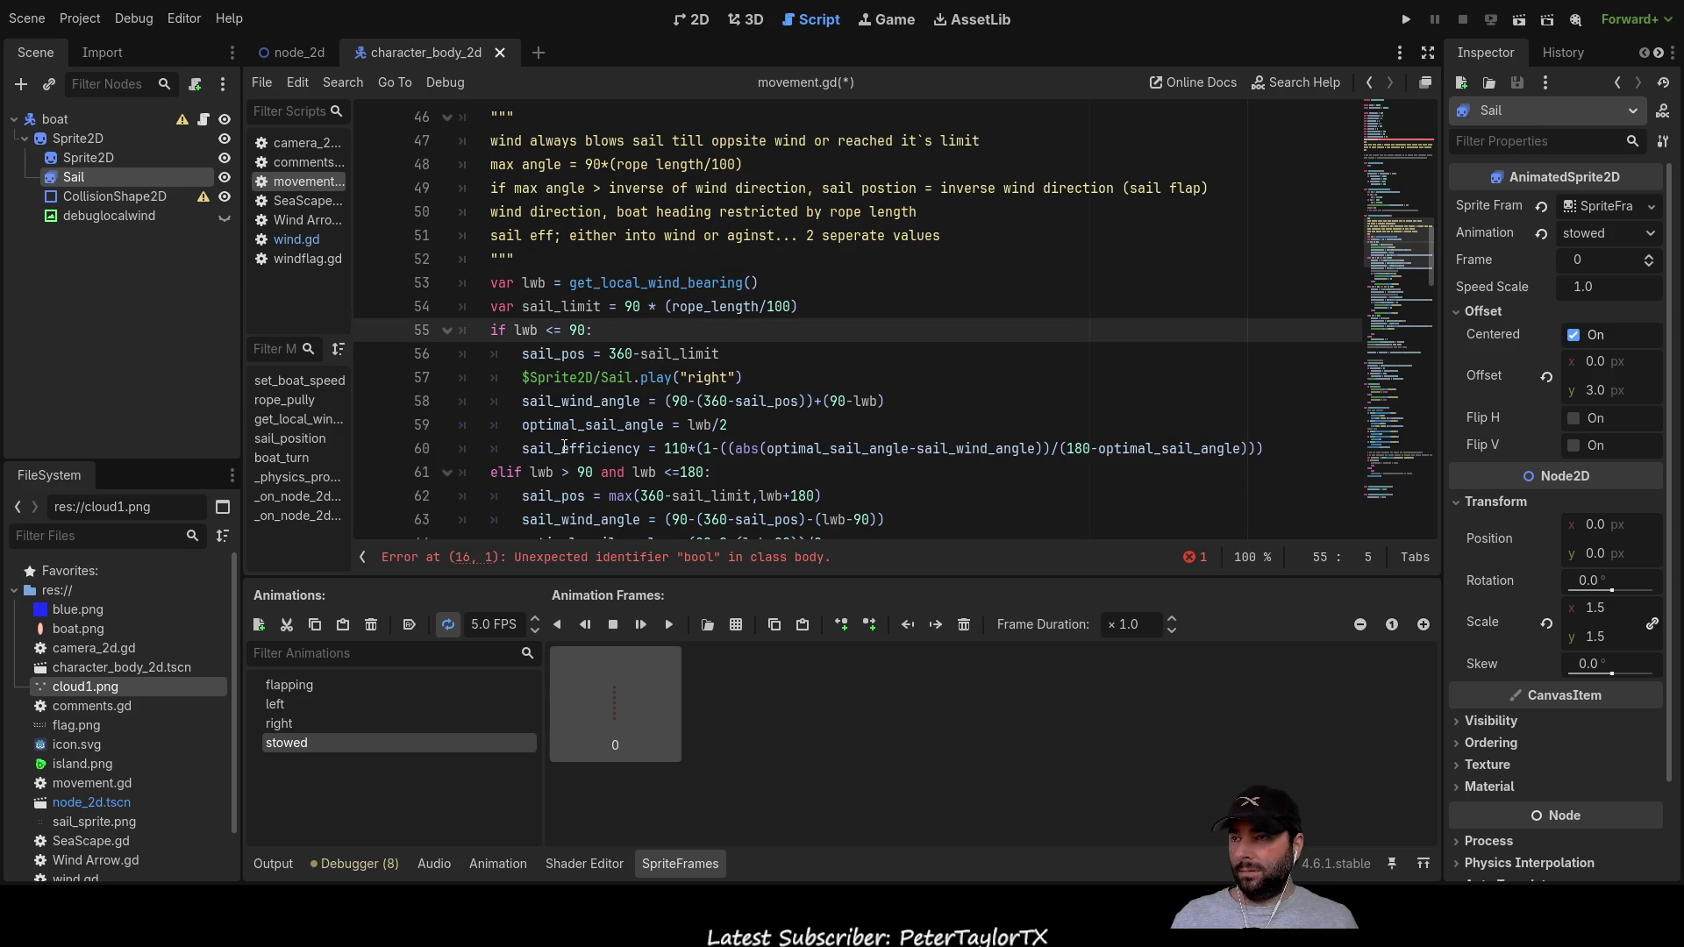
key("Return")
key("Up")
type("if sail_nosail:")
Step: Delete the leftover pass and blank lines from the old block
key("Down")
key("Home")
key("ctrl+Right")
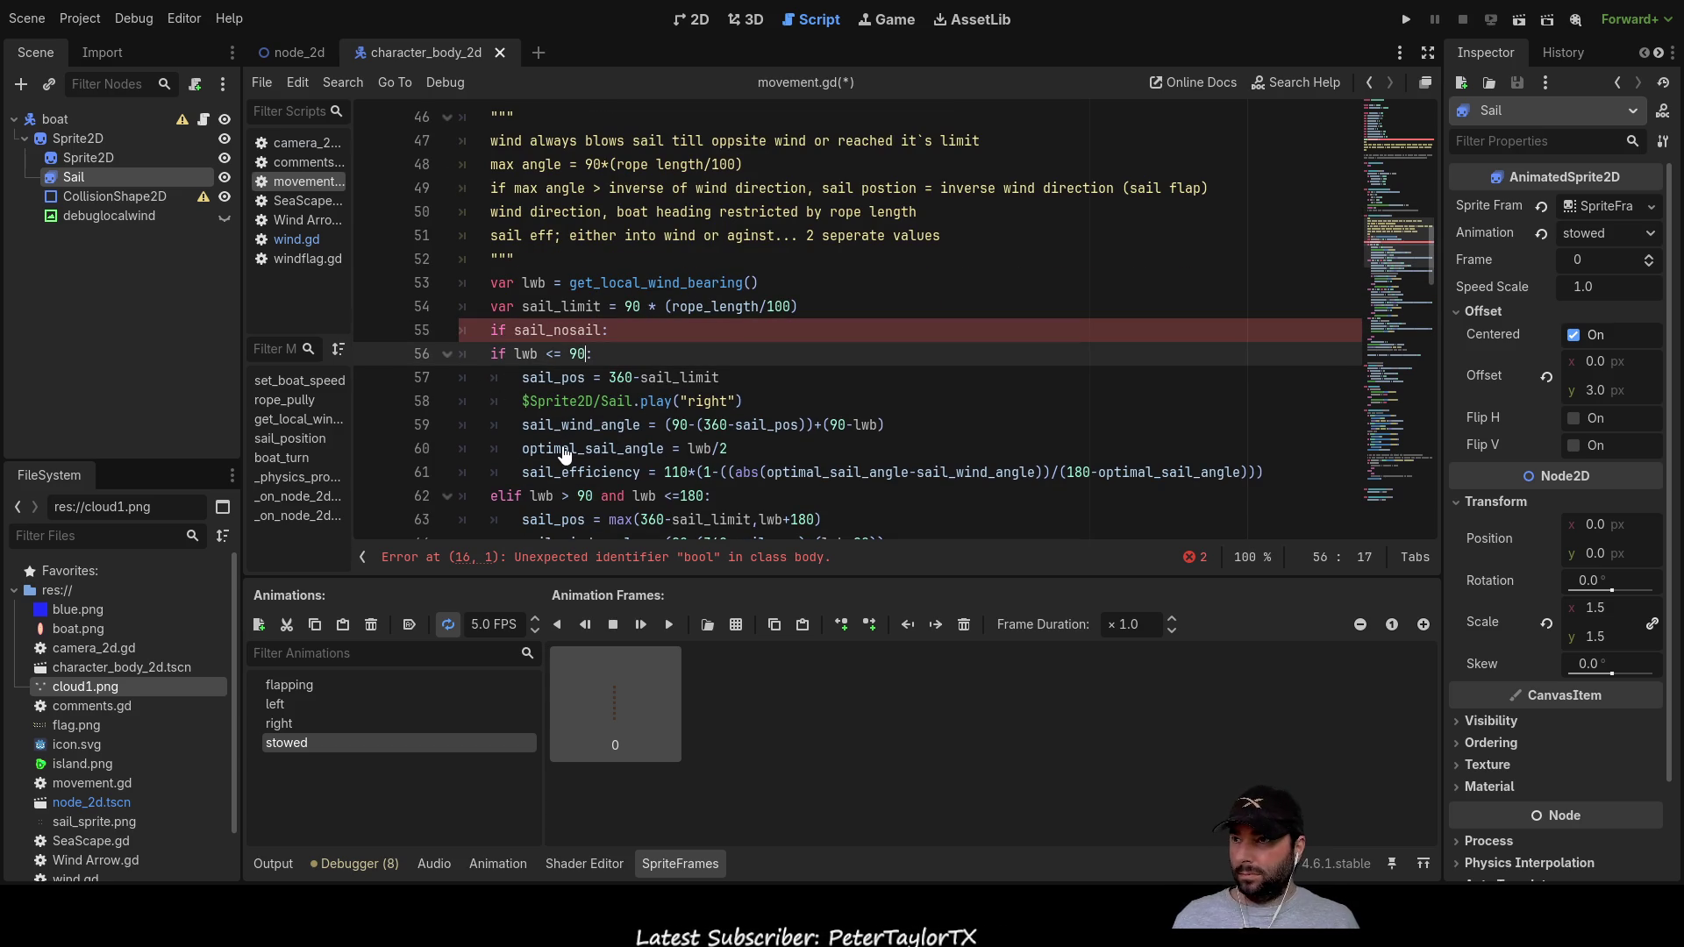
key("Home")
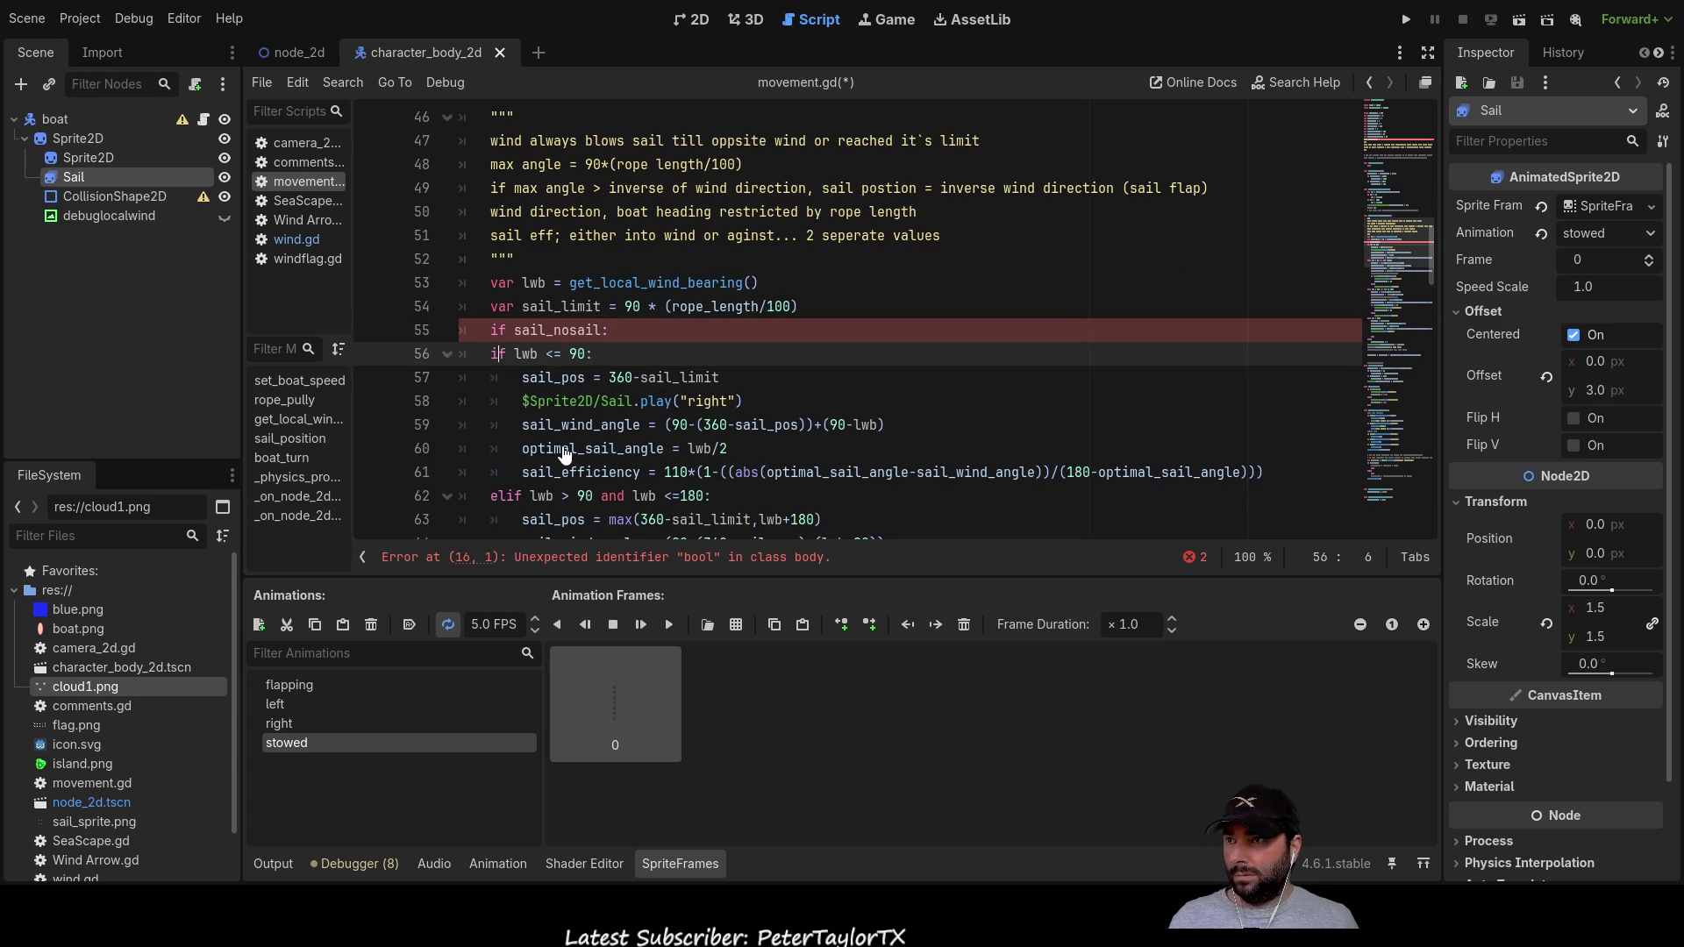
scroll(526, 256, "down", 2)
mouse_move(491, 211)
left_mouse_down()
mouse_move(728, 307)
mouse_move(706, 421)
mouse_move(668, 326)
left_mouse_up()
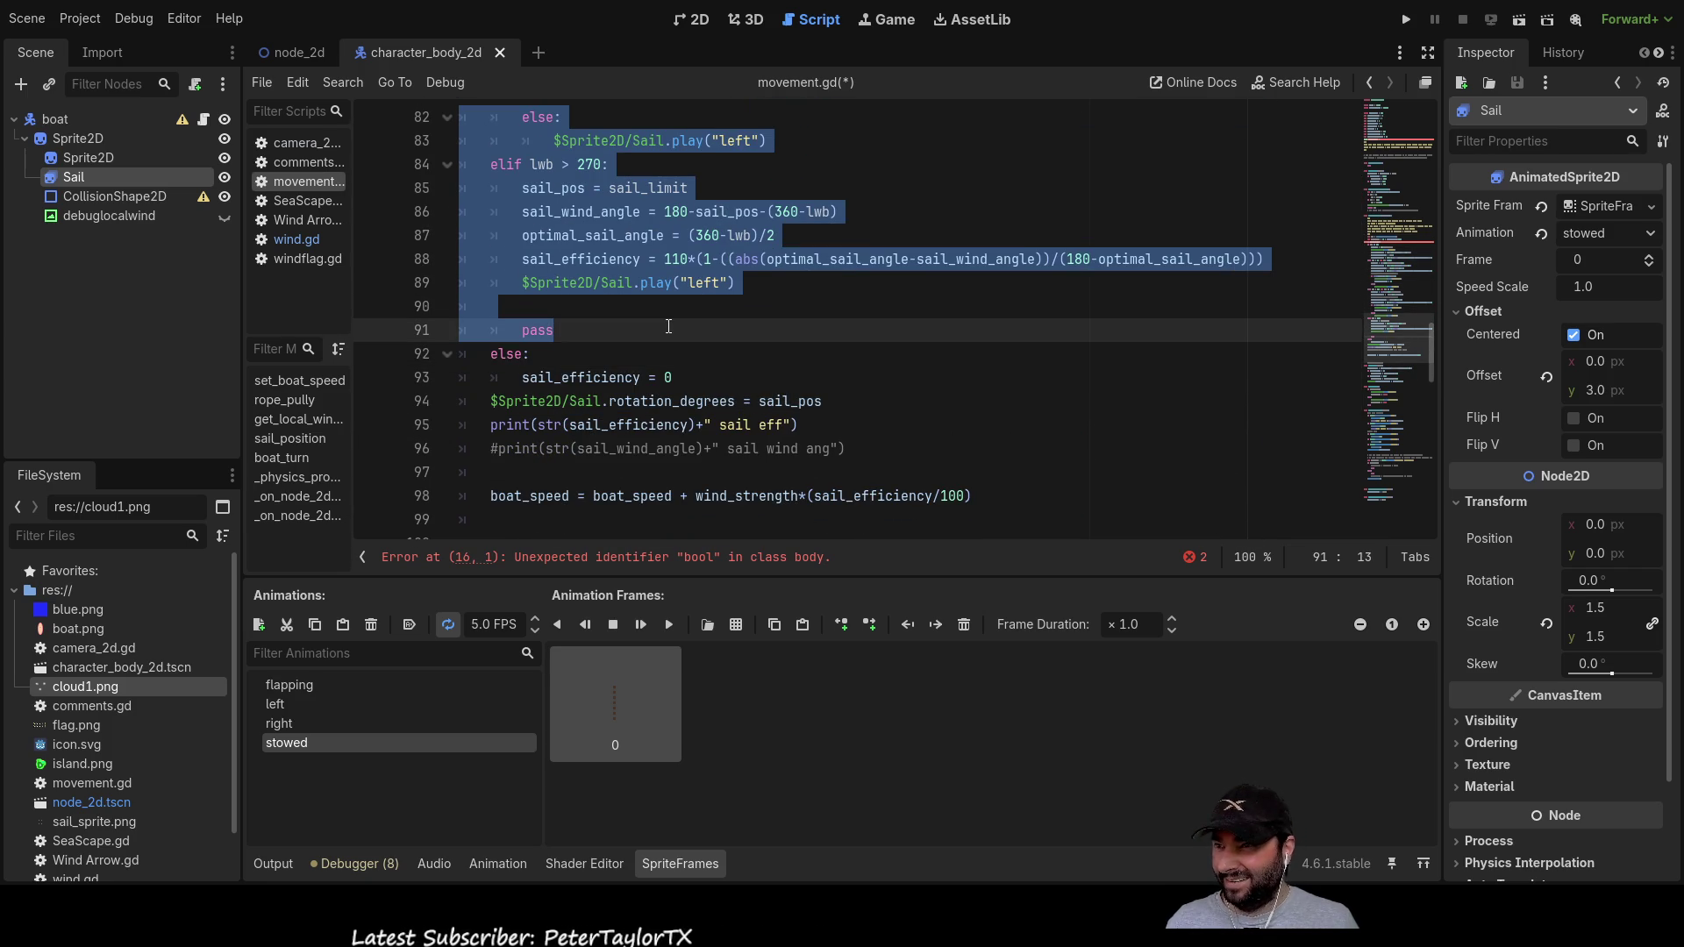
key("Up")
scroll(504, 429, "up", 13)
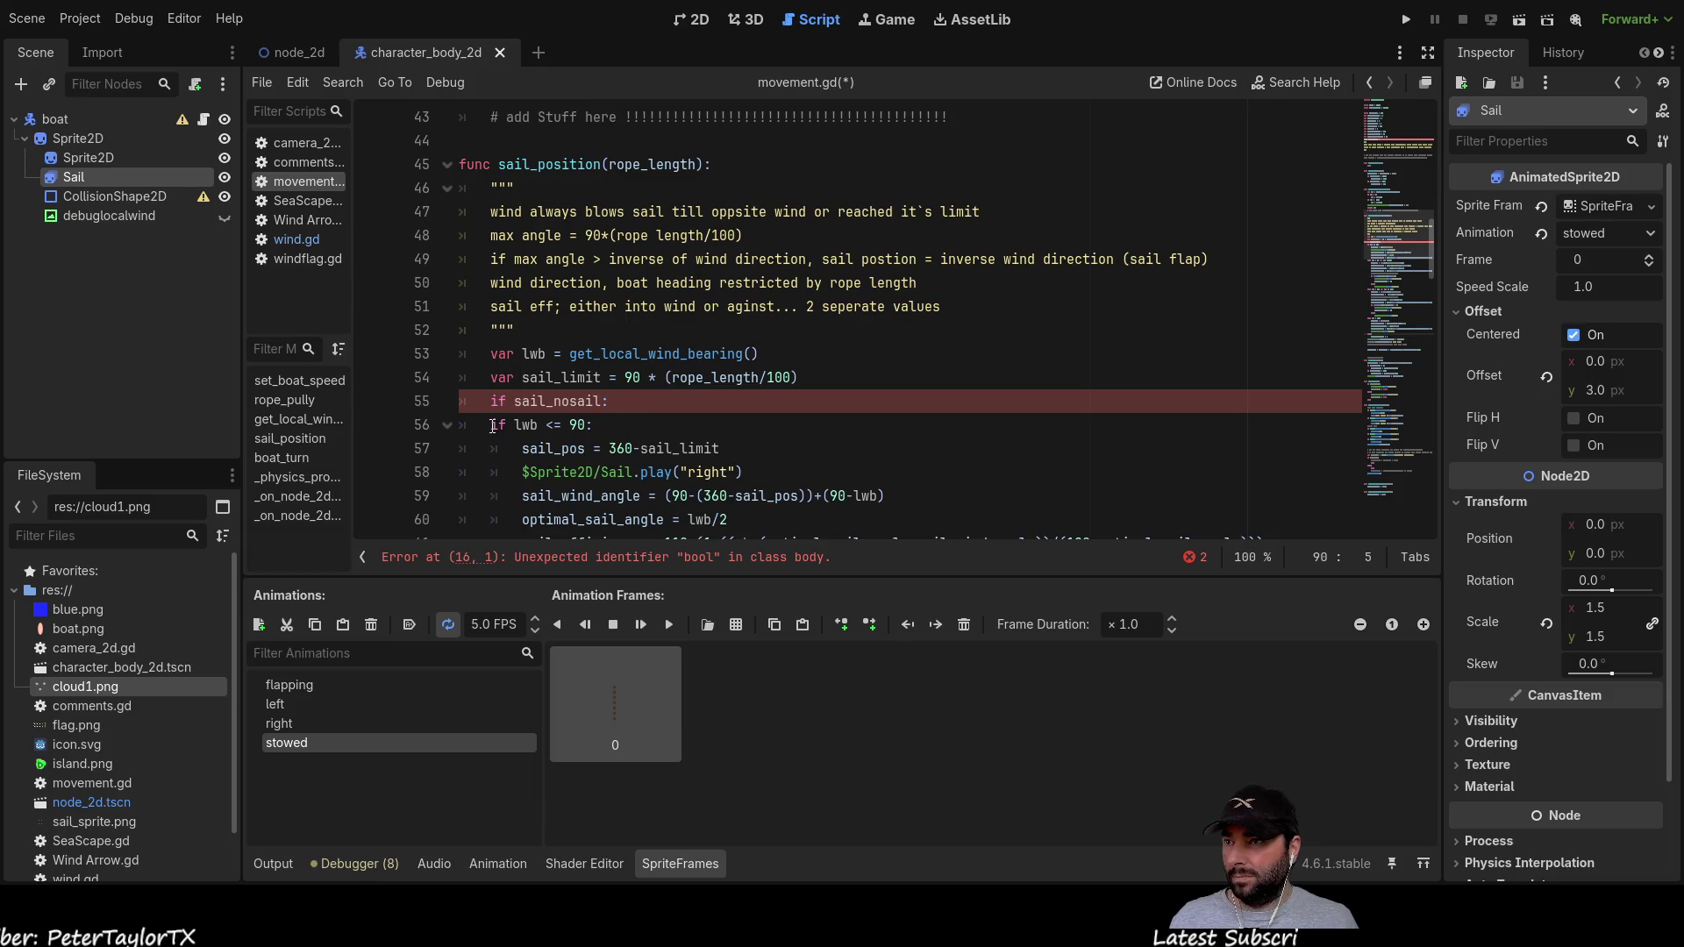
Step: Indent the wind-bearing branches on lines 56–89 under if sail_nosail:
left_click(492, 425)
scroll(487, 211, "down", 3)
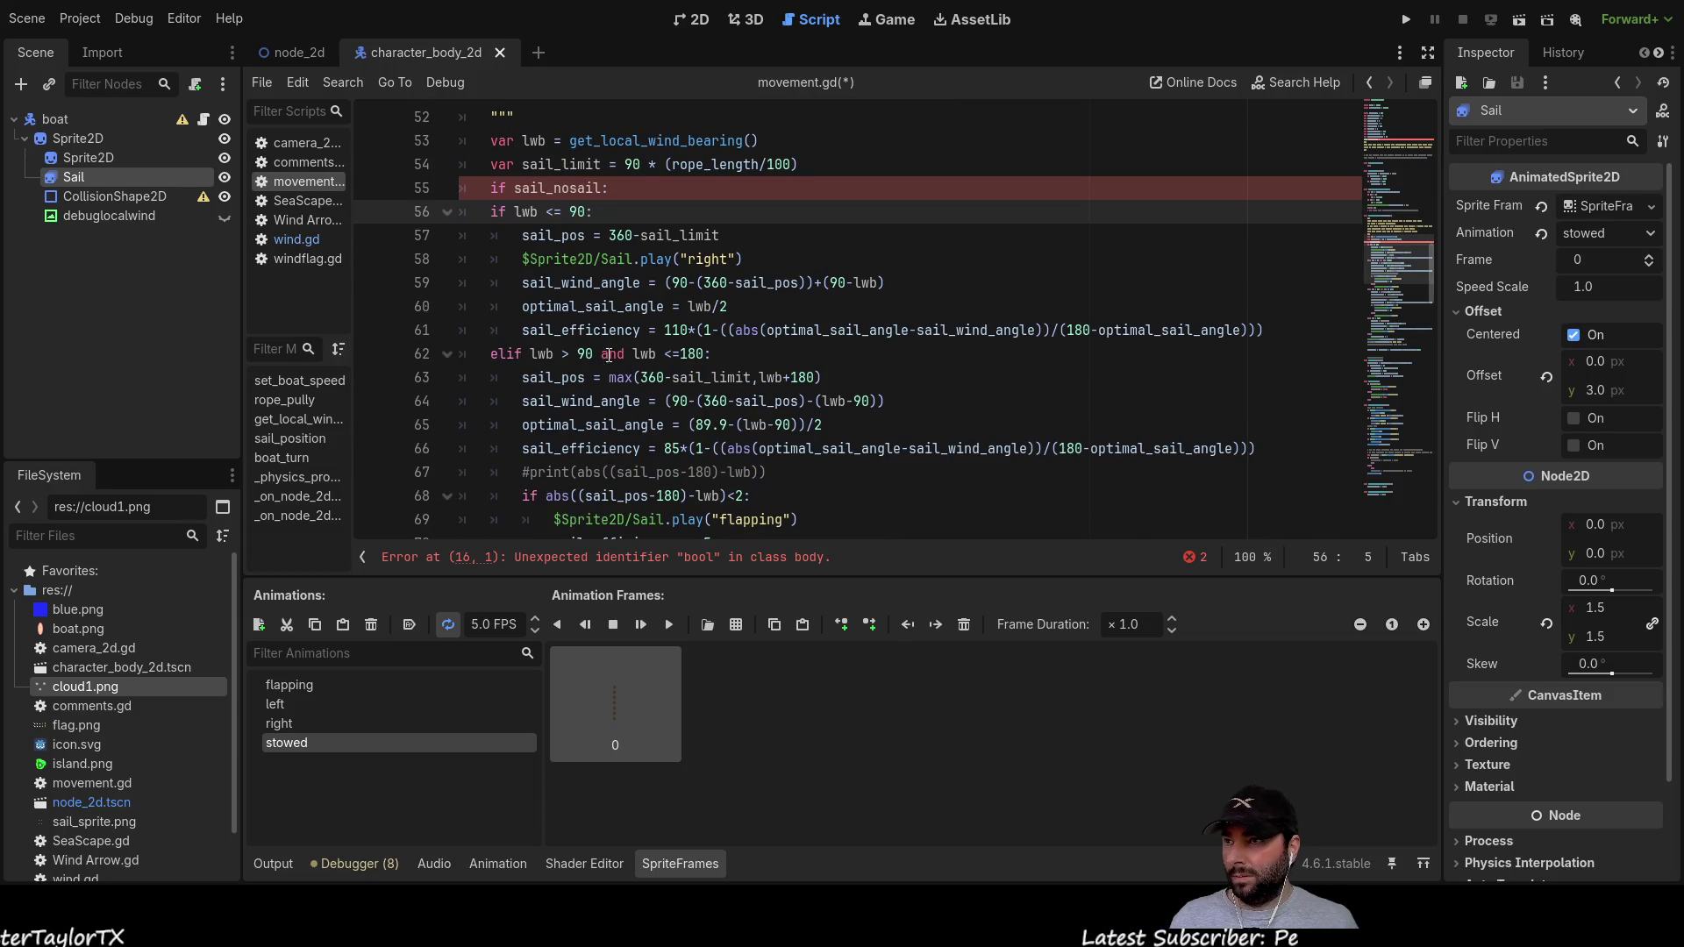
mouse_move(487, 211)
left_mouse_down()
mouse_move(614, 377)
mouse_move(720, 439)
mouse_move(719, 404)
mouse_move(675, 430)
mouse_move(656, 379)
mouse_move(735, 350)
left_mouse_up()
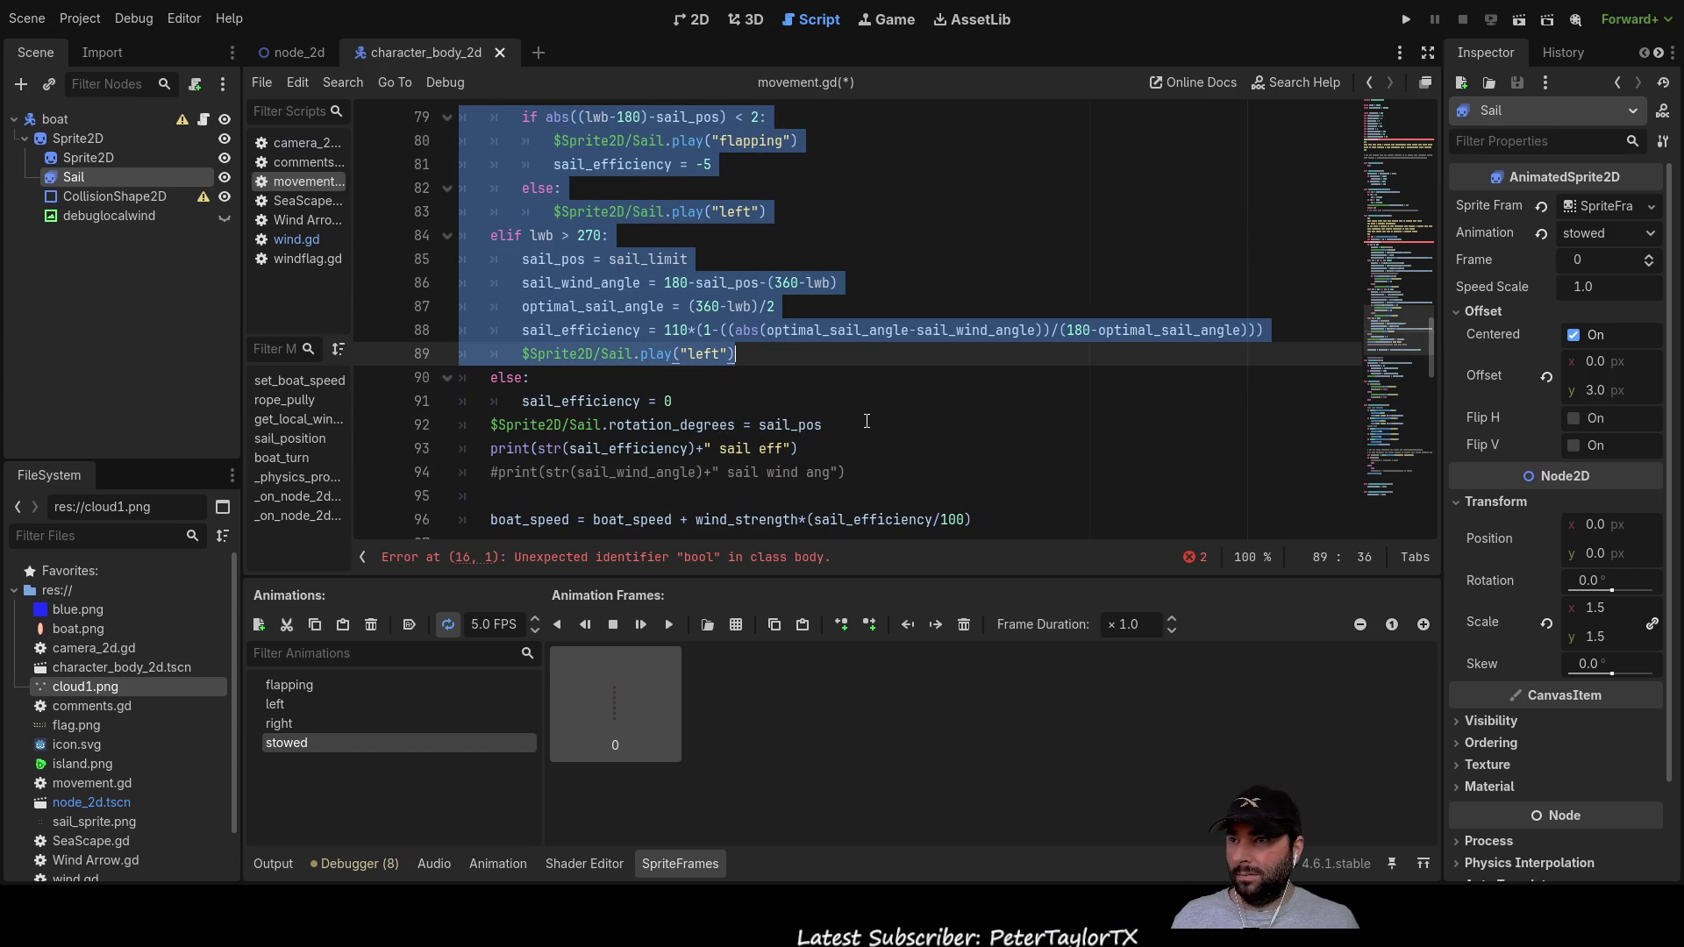
key("Tab")
scroll(719, 382, "up", 10)
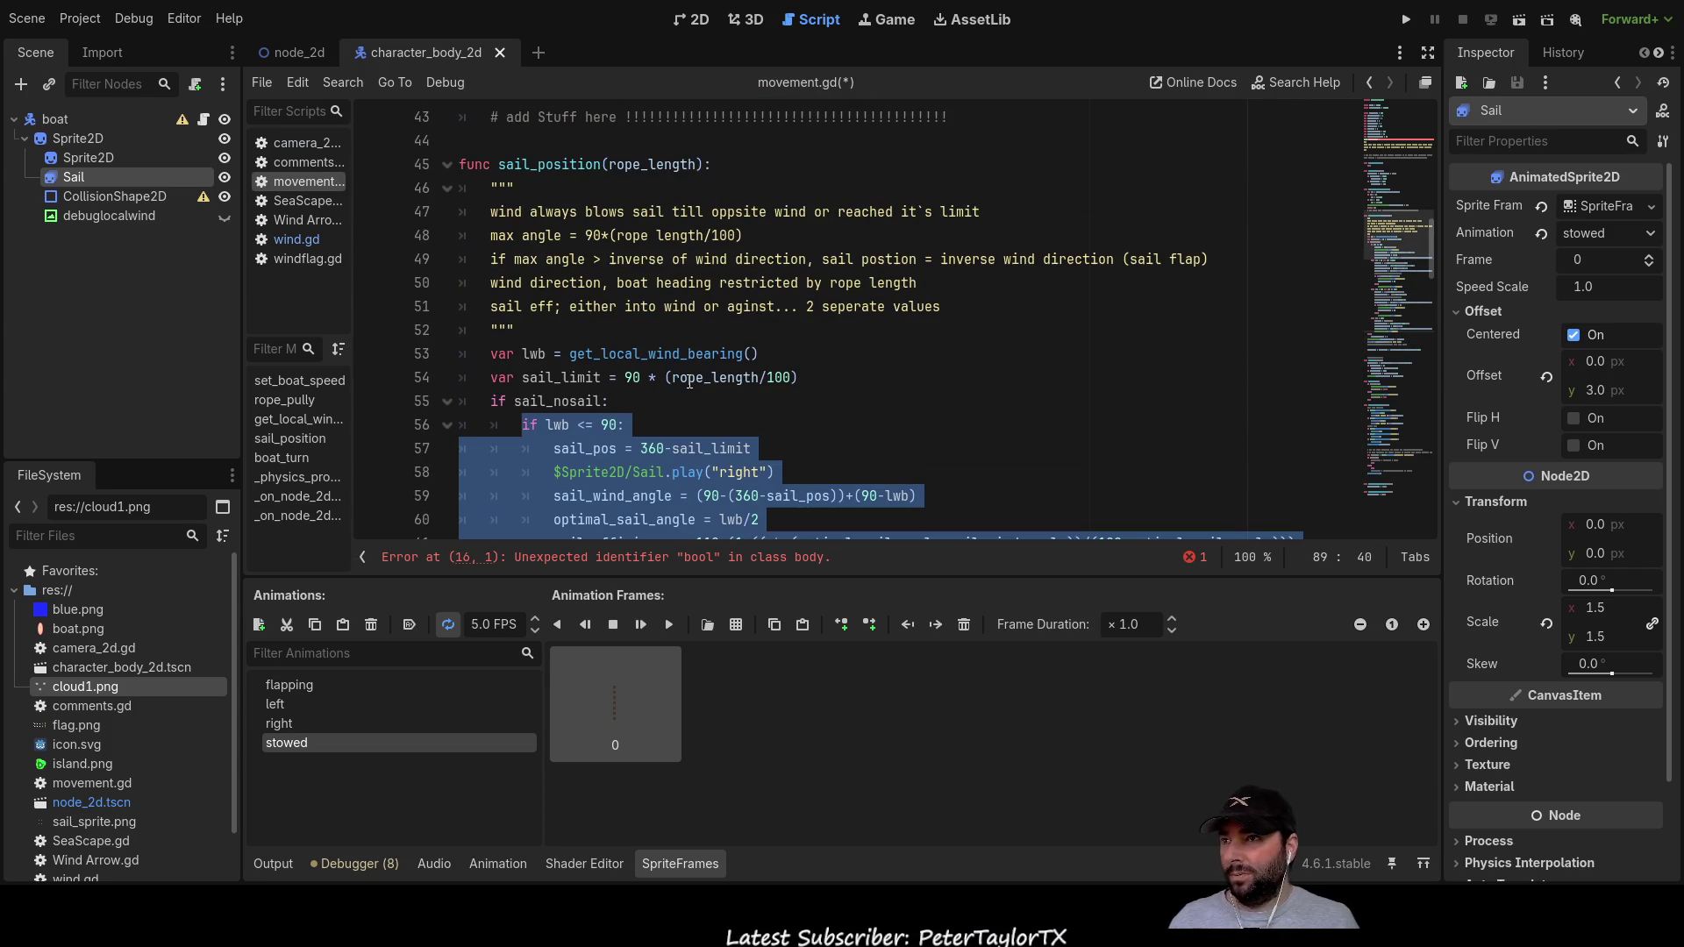
scroll(687, 382, "down", 7)
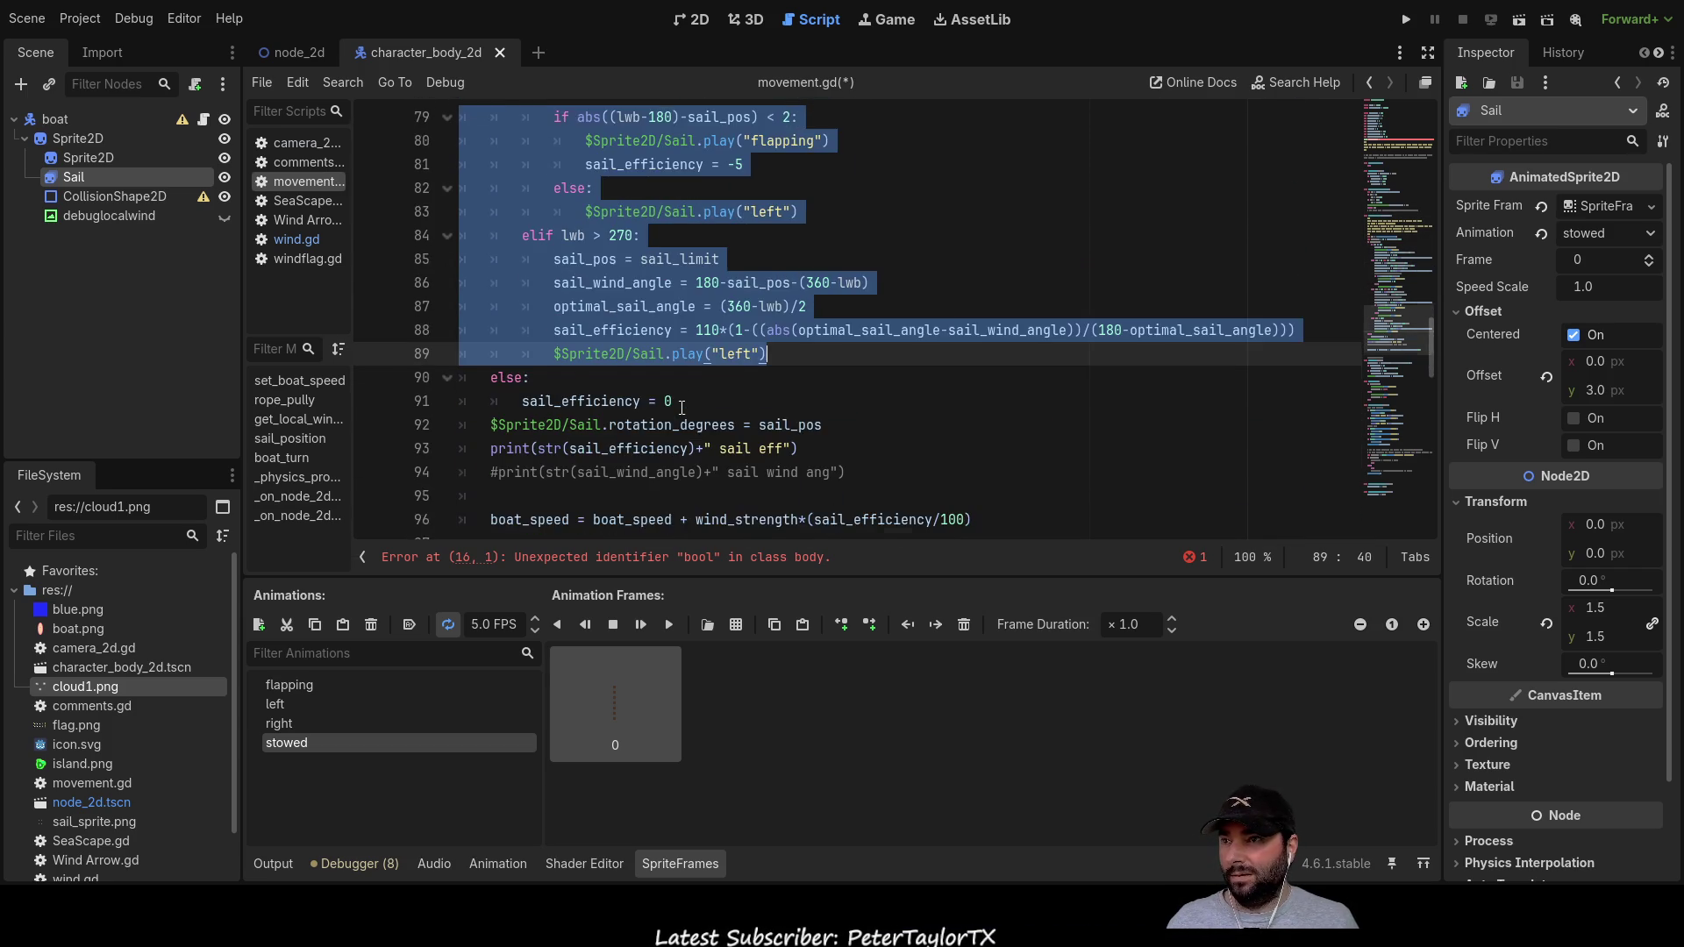
scroll(672, 331, "up", 9)
left_click(676, 332)
scroll(818, 413, "down", 5)
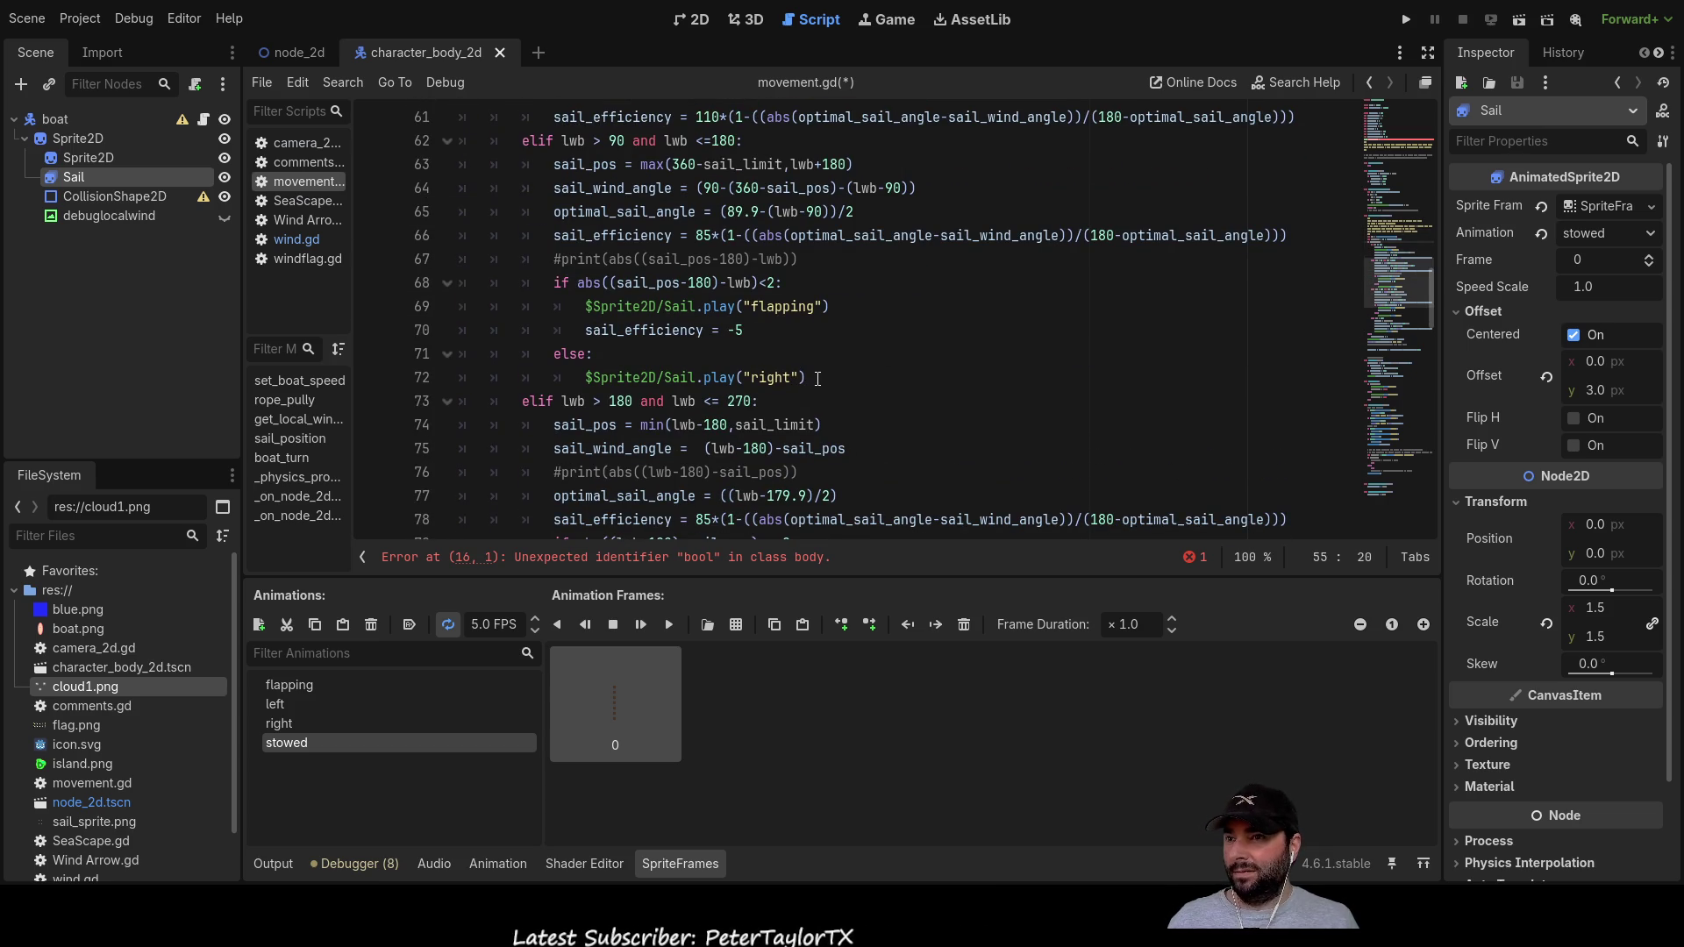
scroll(817, 379, "down", 4)
scroll(763, 439, "up", 7)
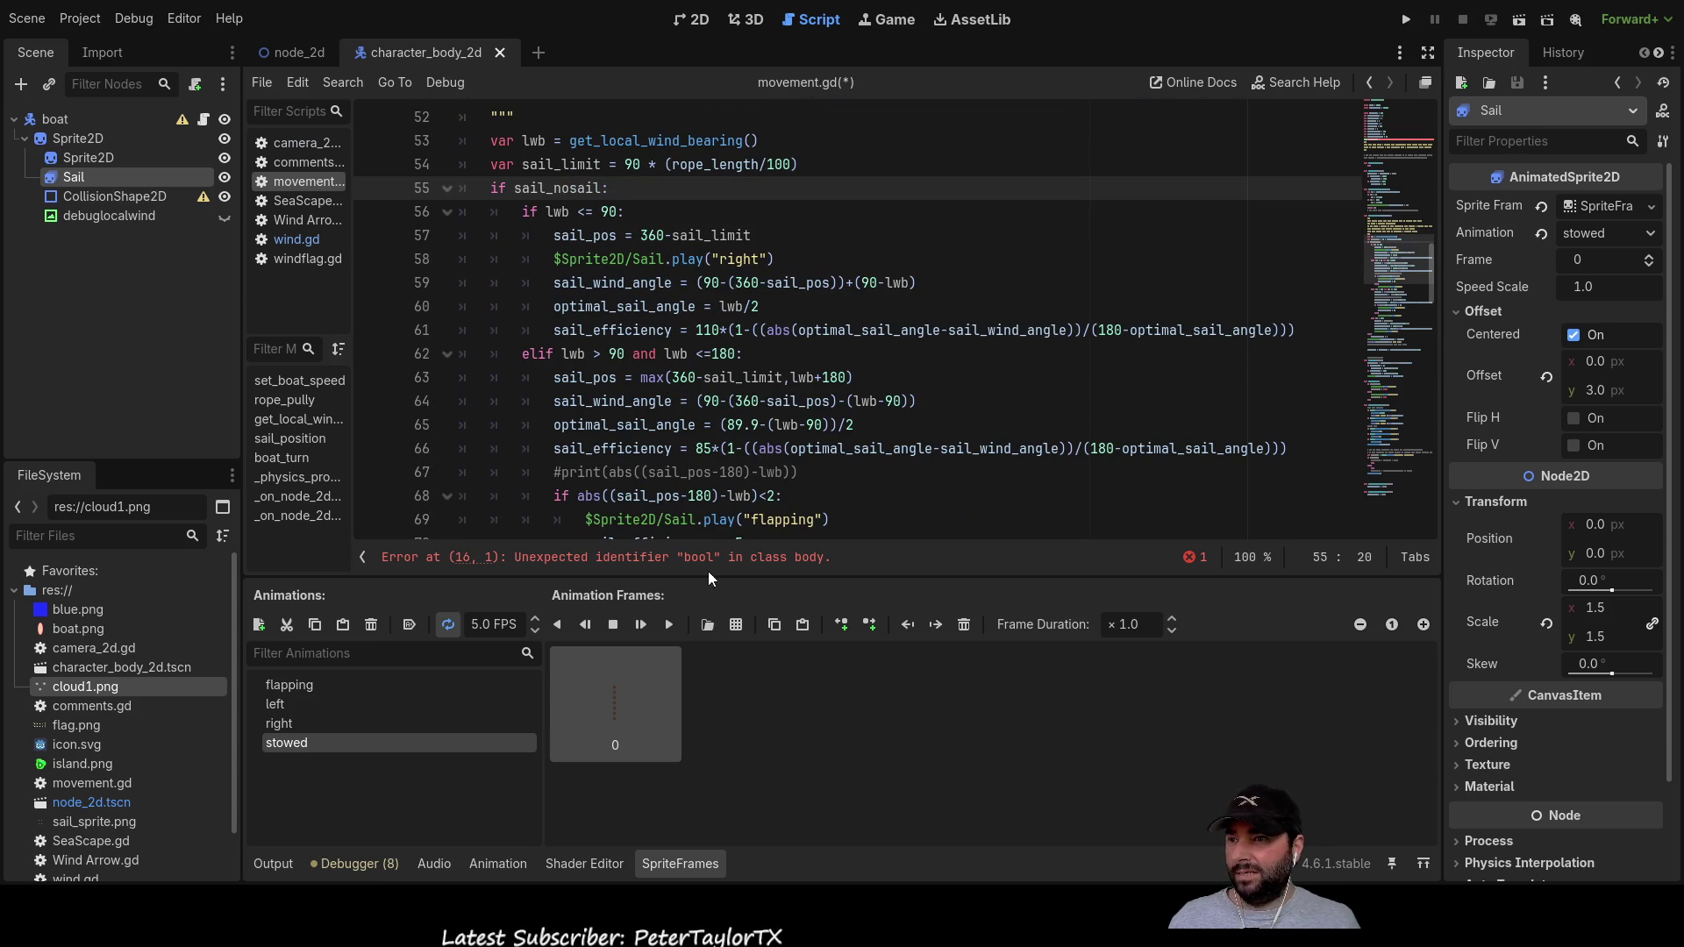
scroll(611, 362, "up", 10)
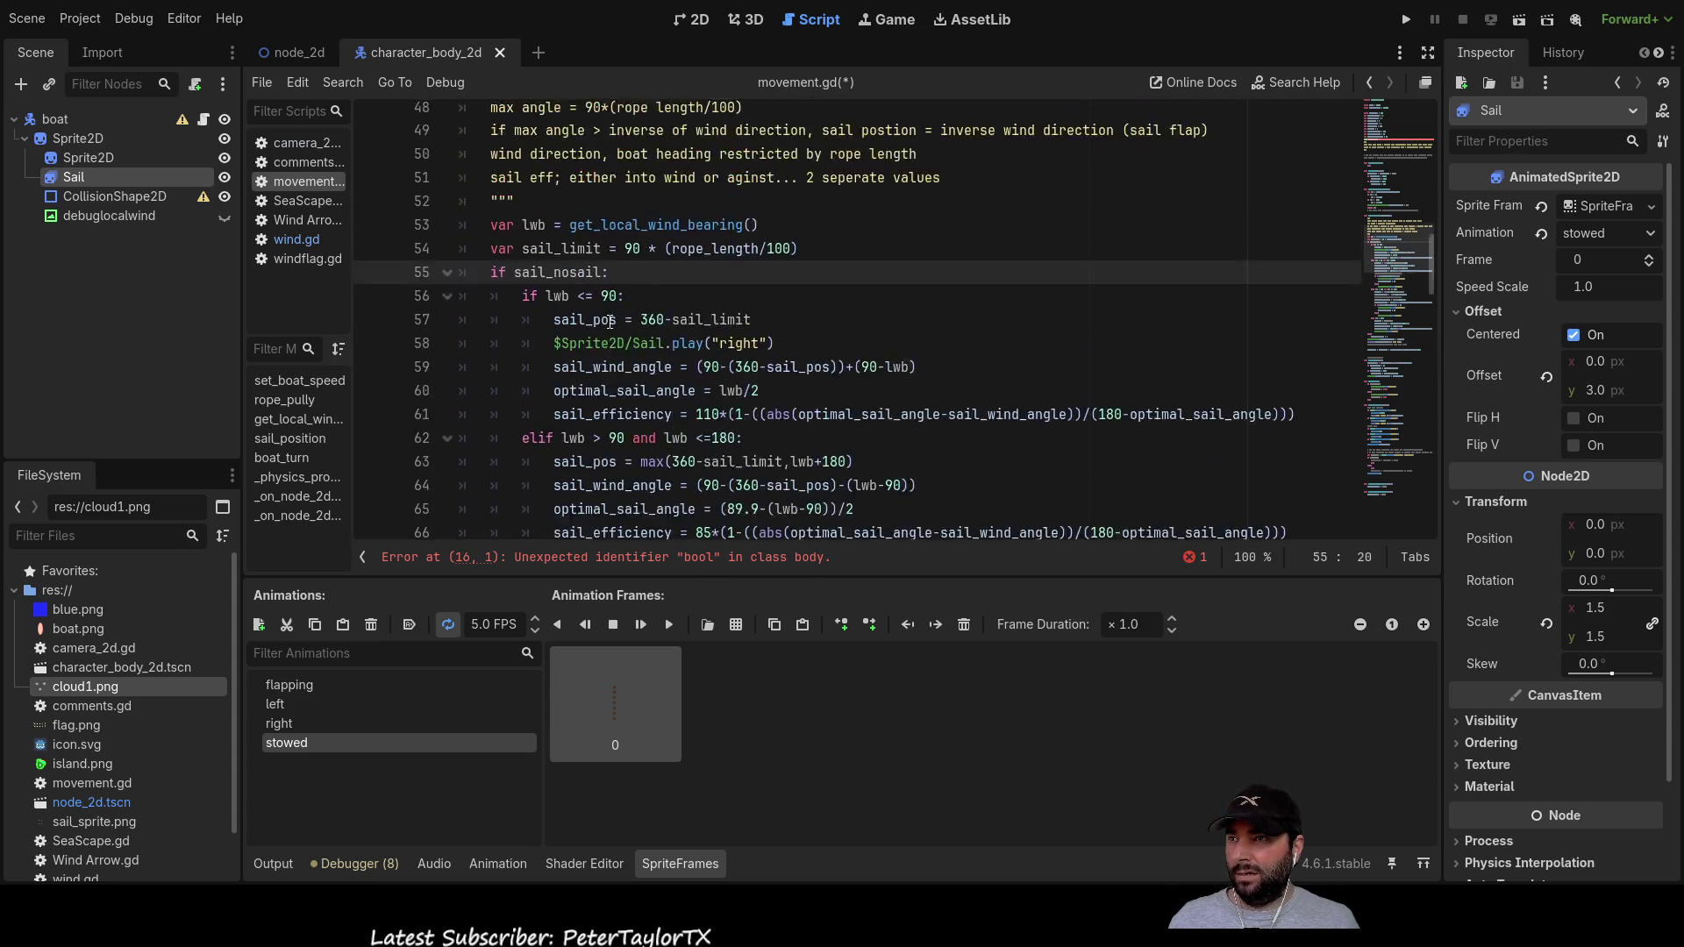
scroll(612, 362, "up", 3)
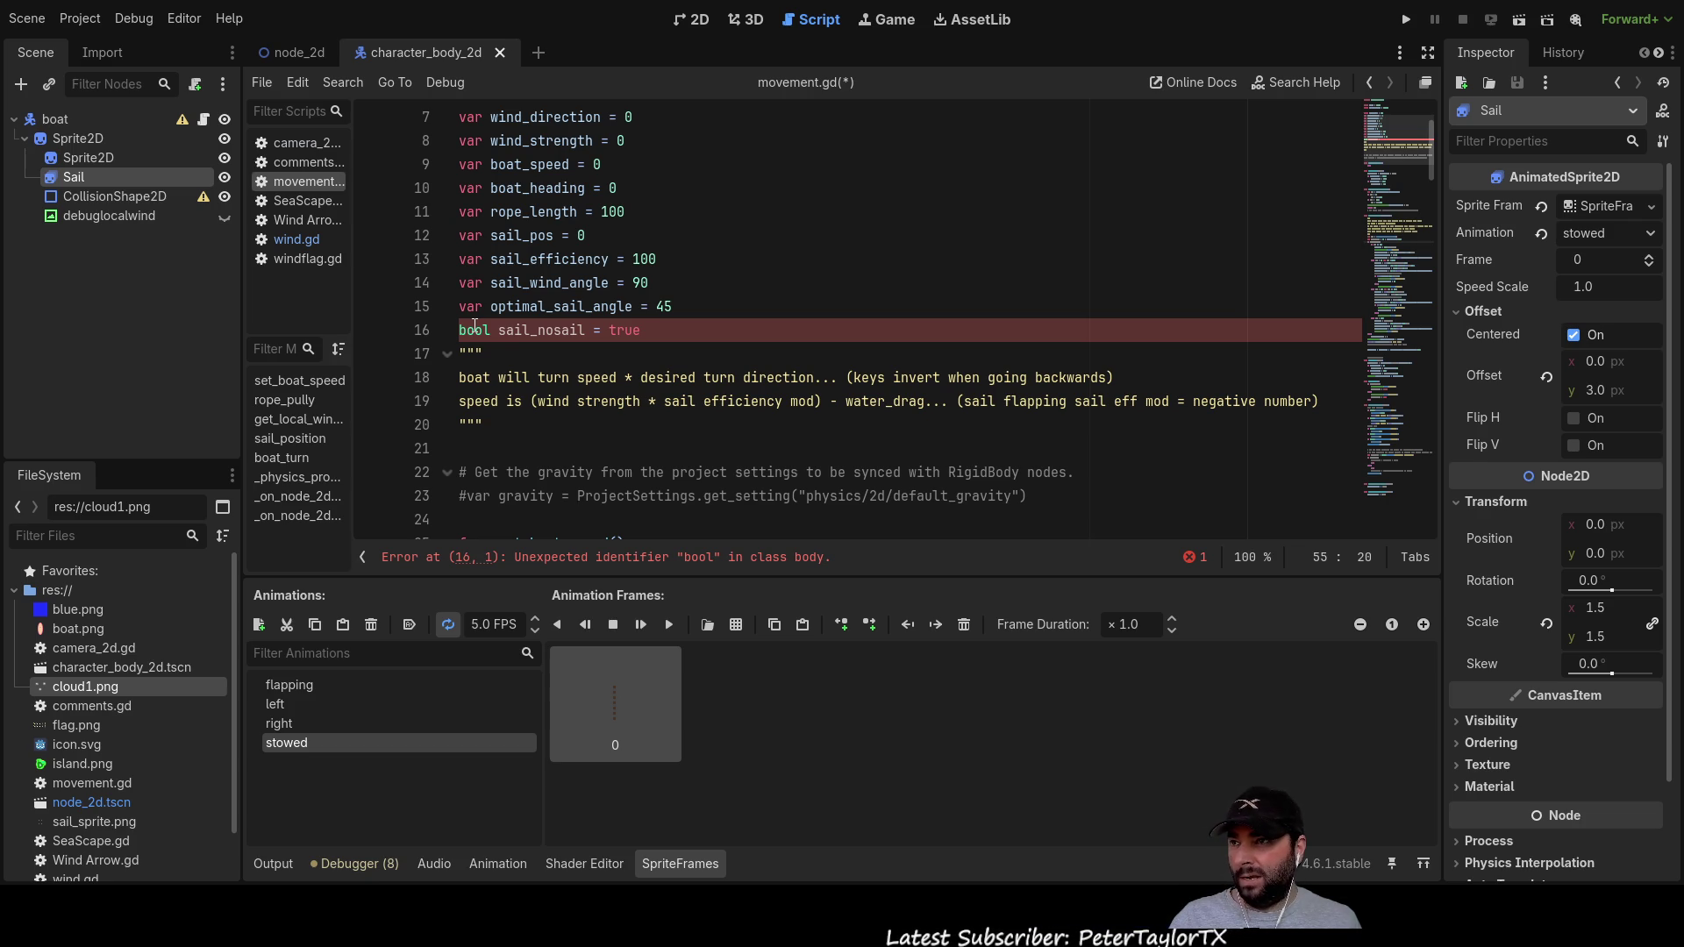
Step: Change line 16 from bool to var so it reads var sail_nosail = true
double_click(474, 328)
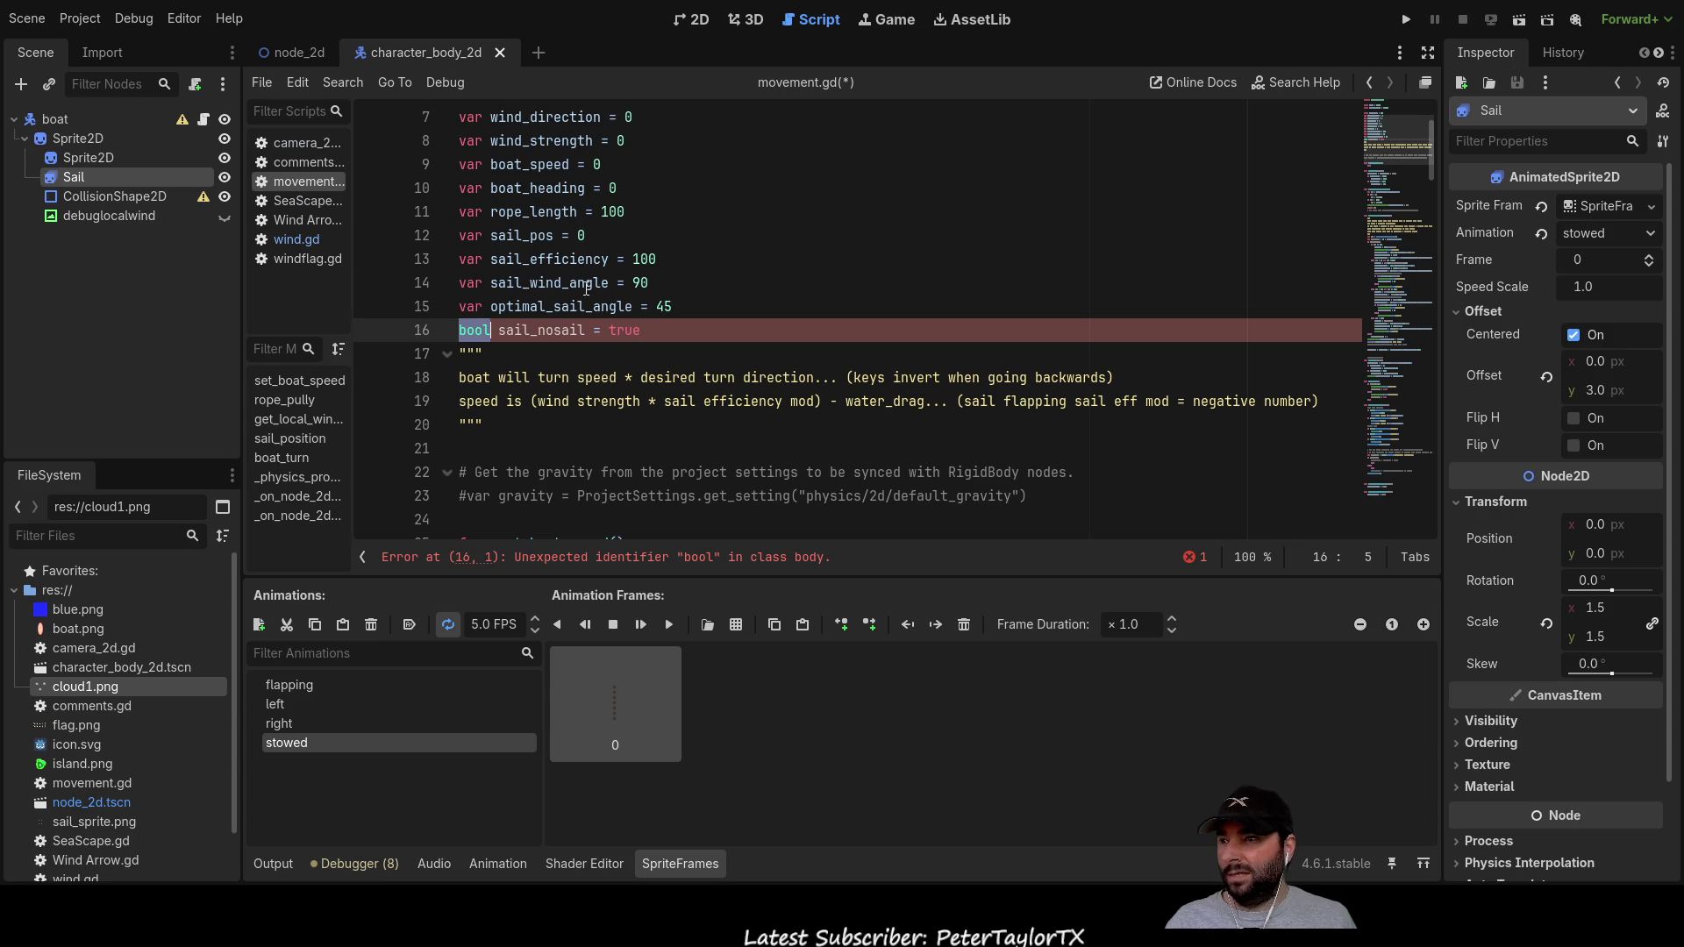
left_click(667, 331)
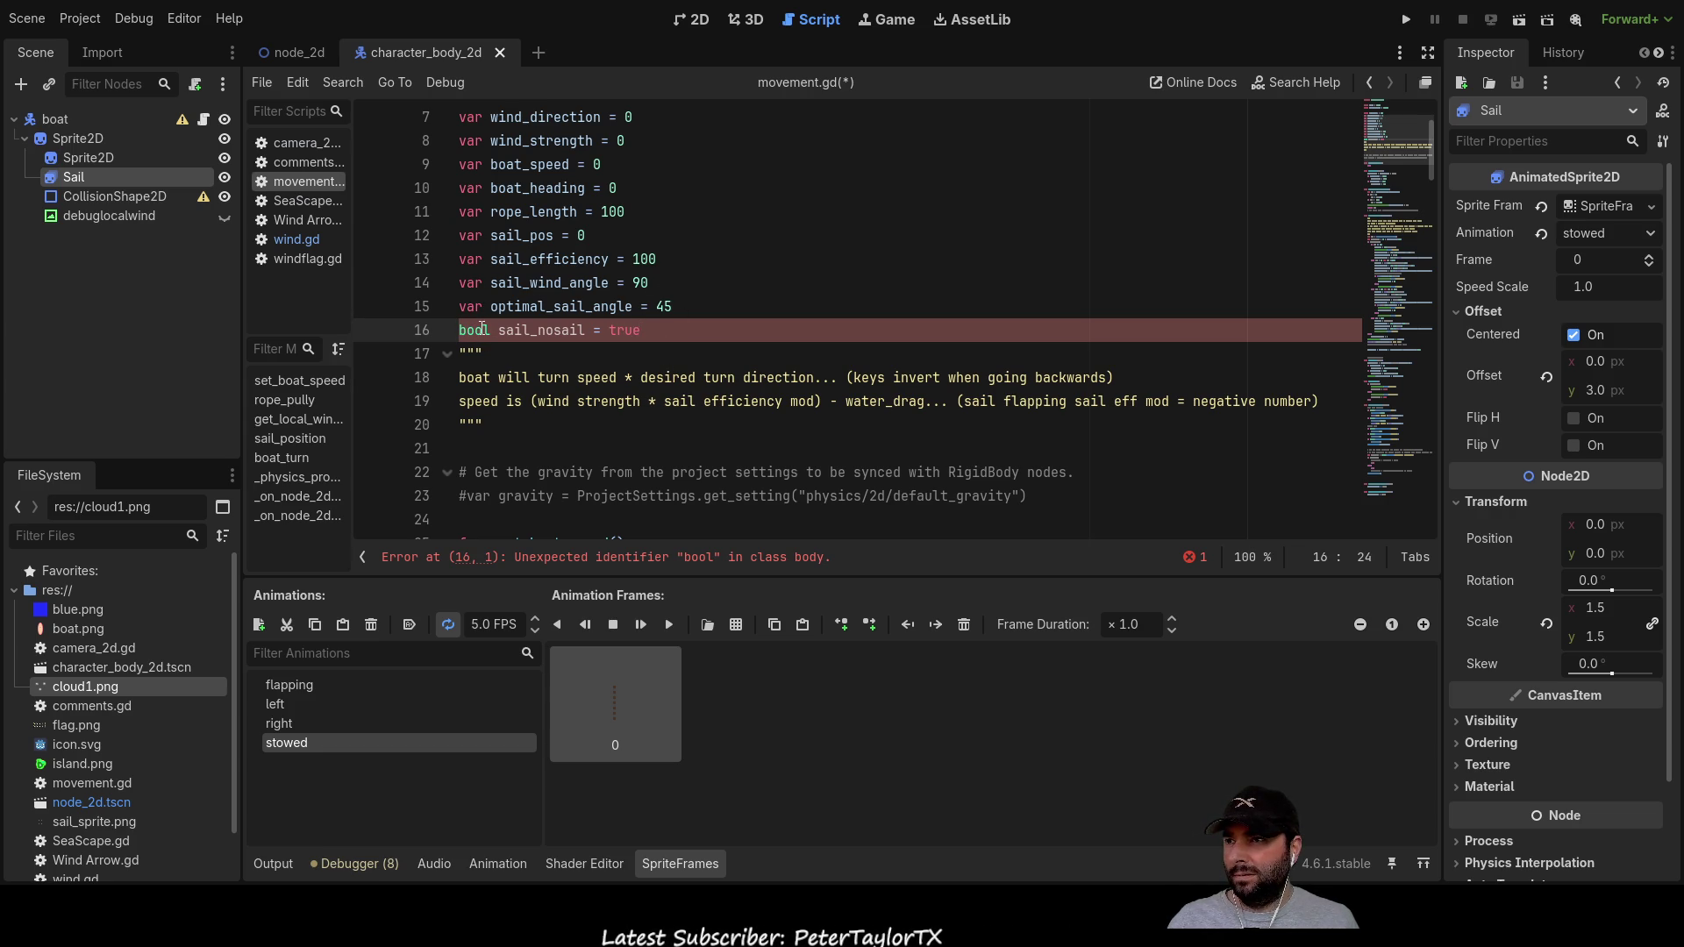
double_click(482, 330)
key("BackSpace")
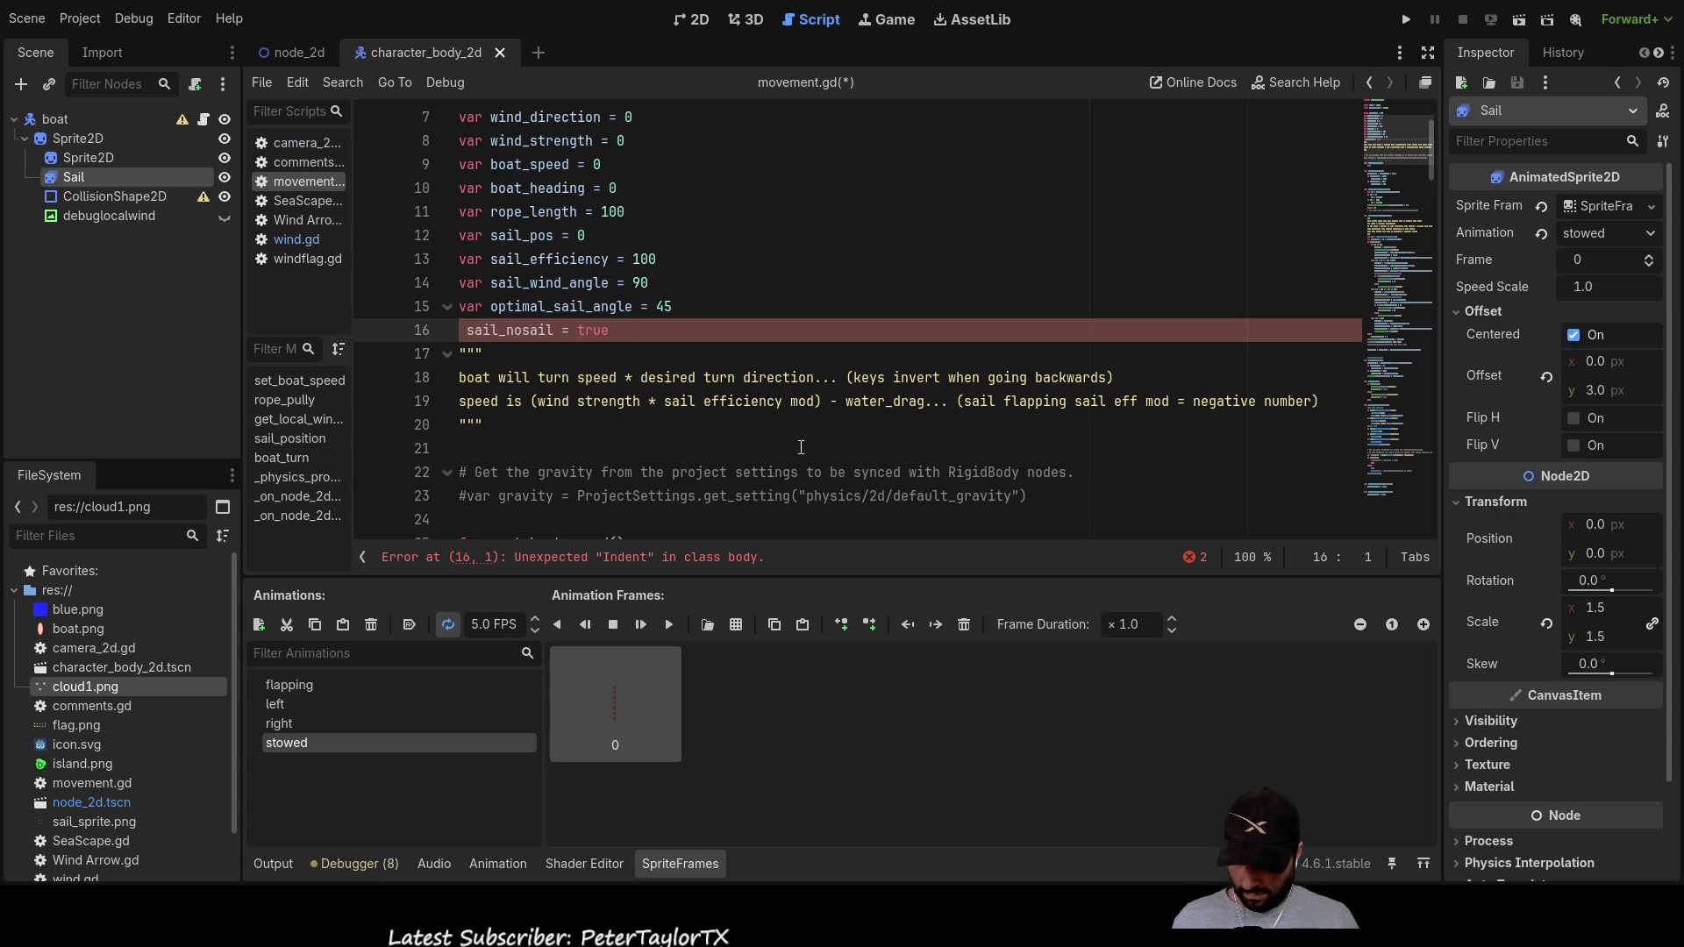
type("var")
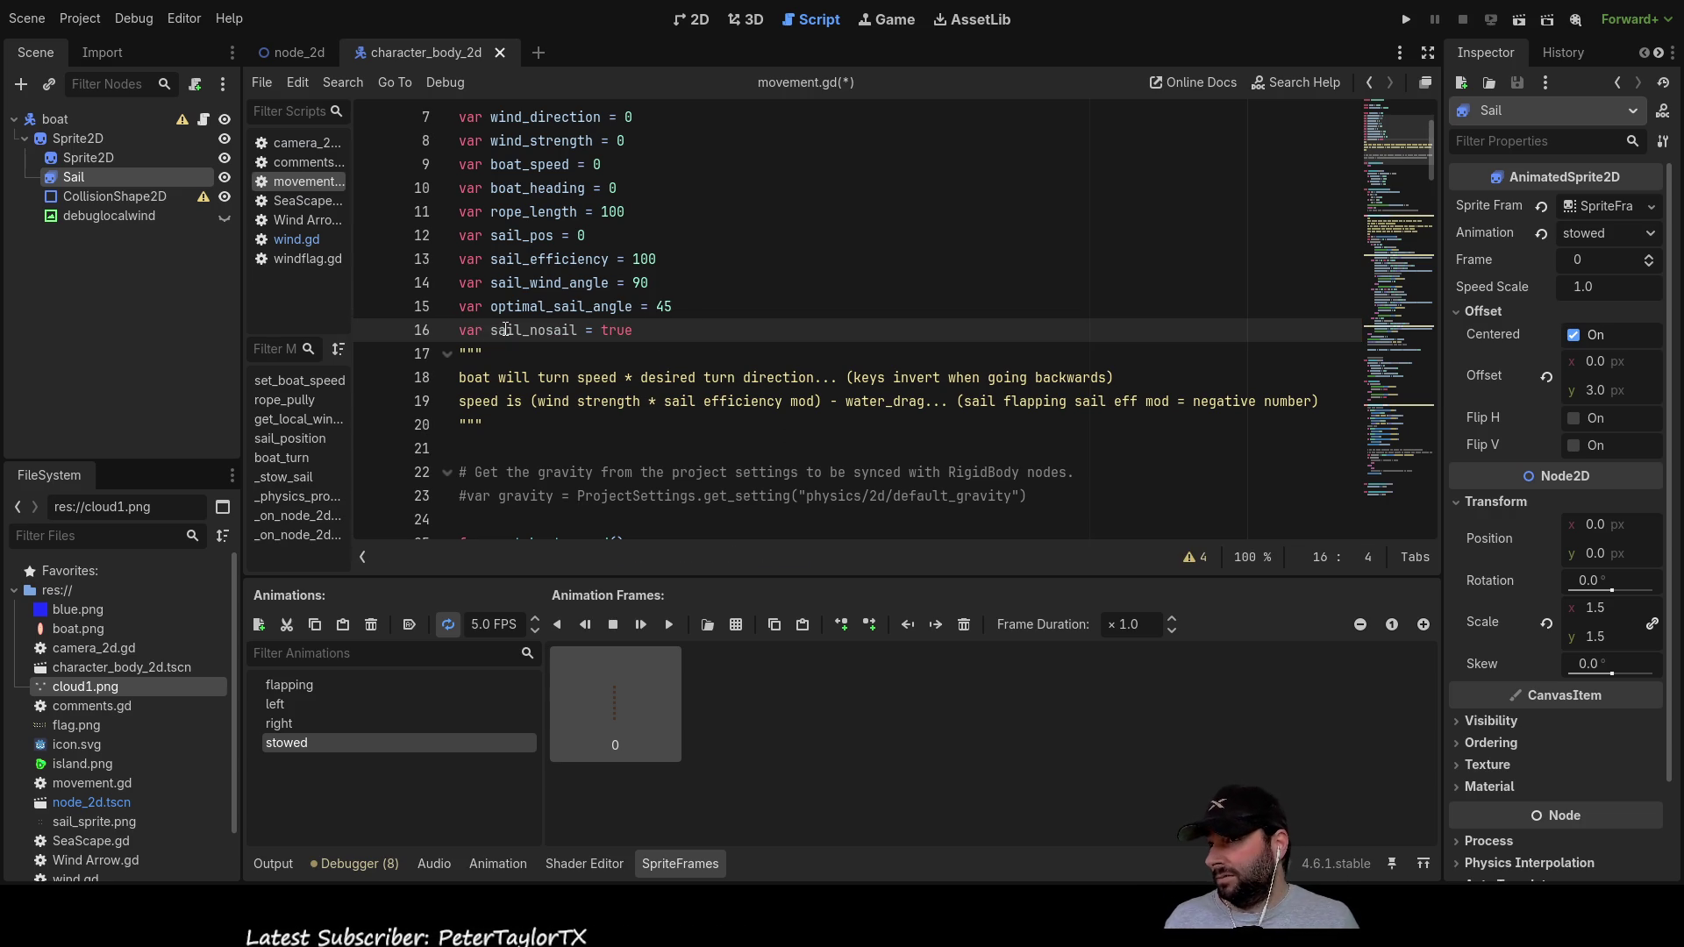
double_click(476, 330)
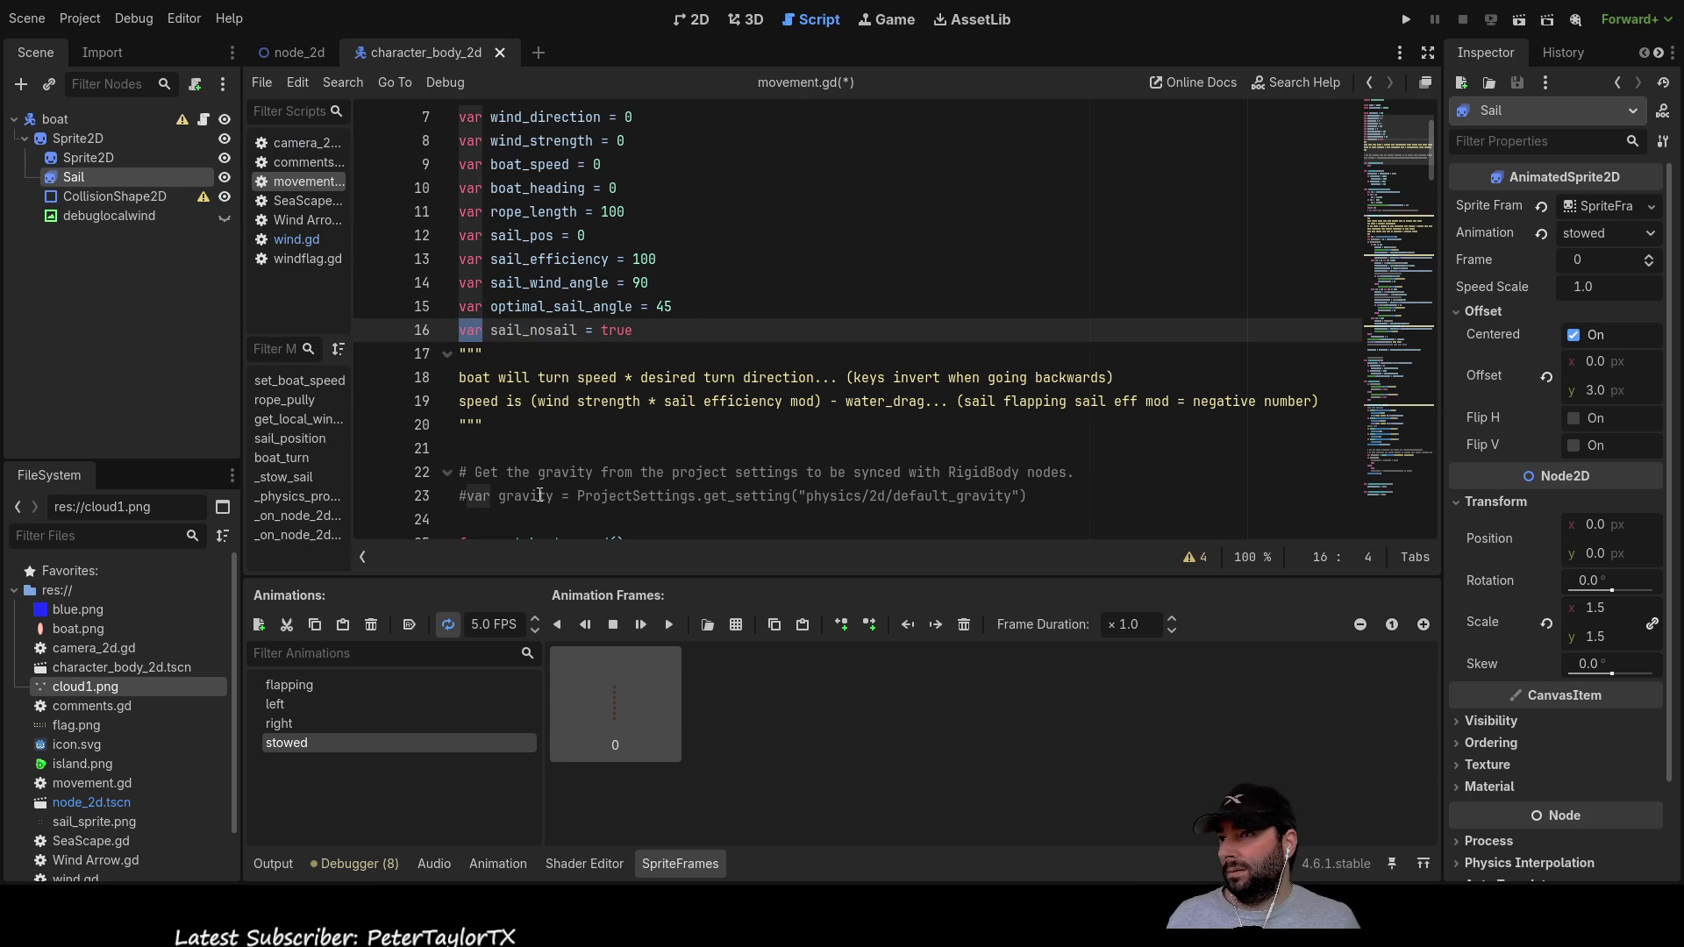
double_click(616, 329)
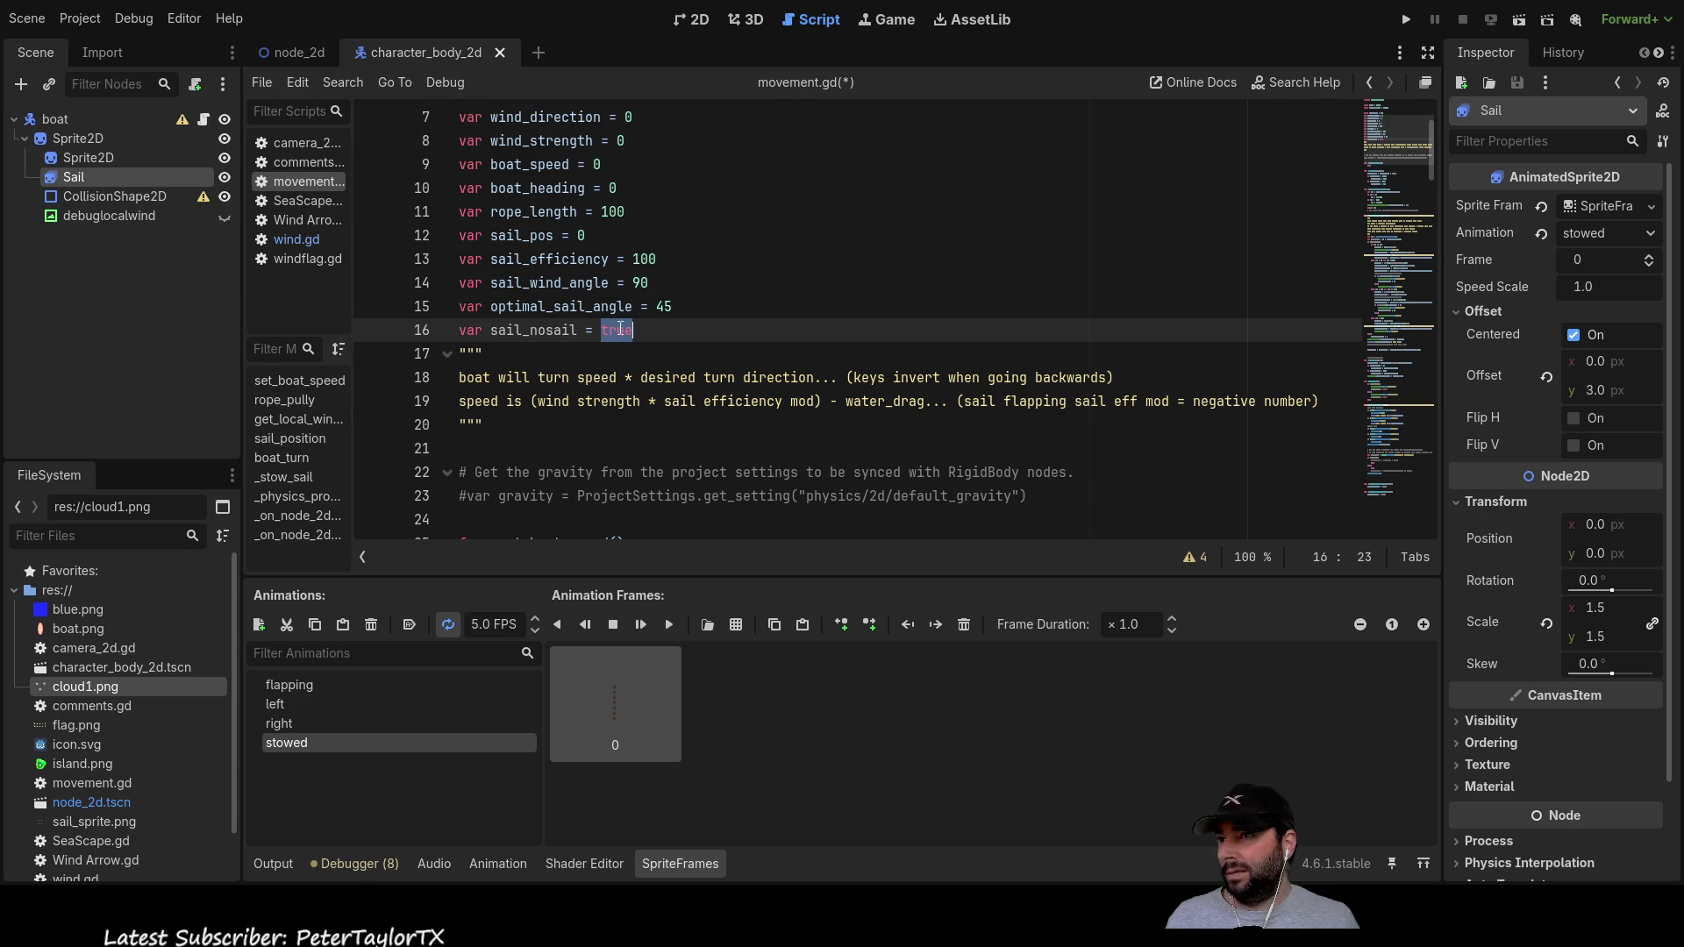
key("Right")
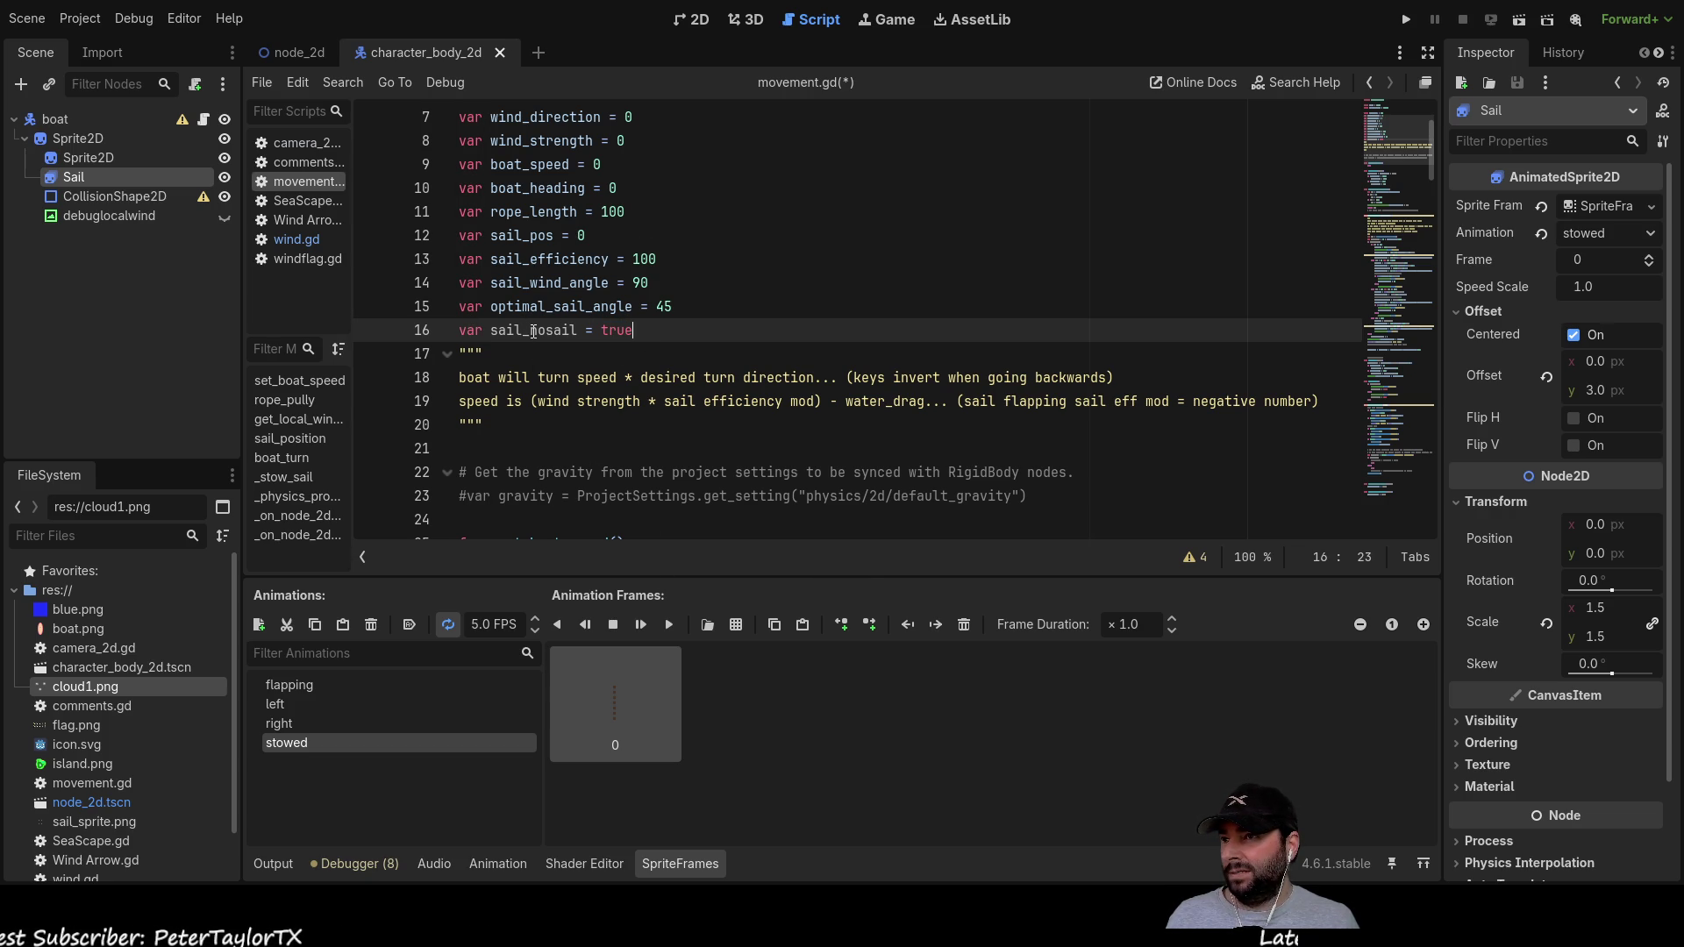
double_click(533, 331)
left_click(649, 331)
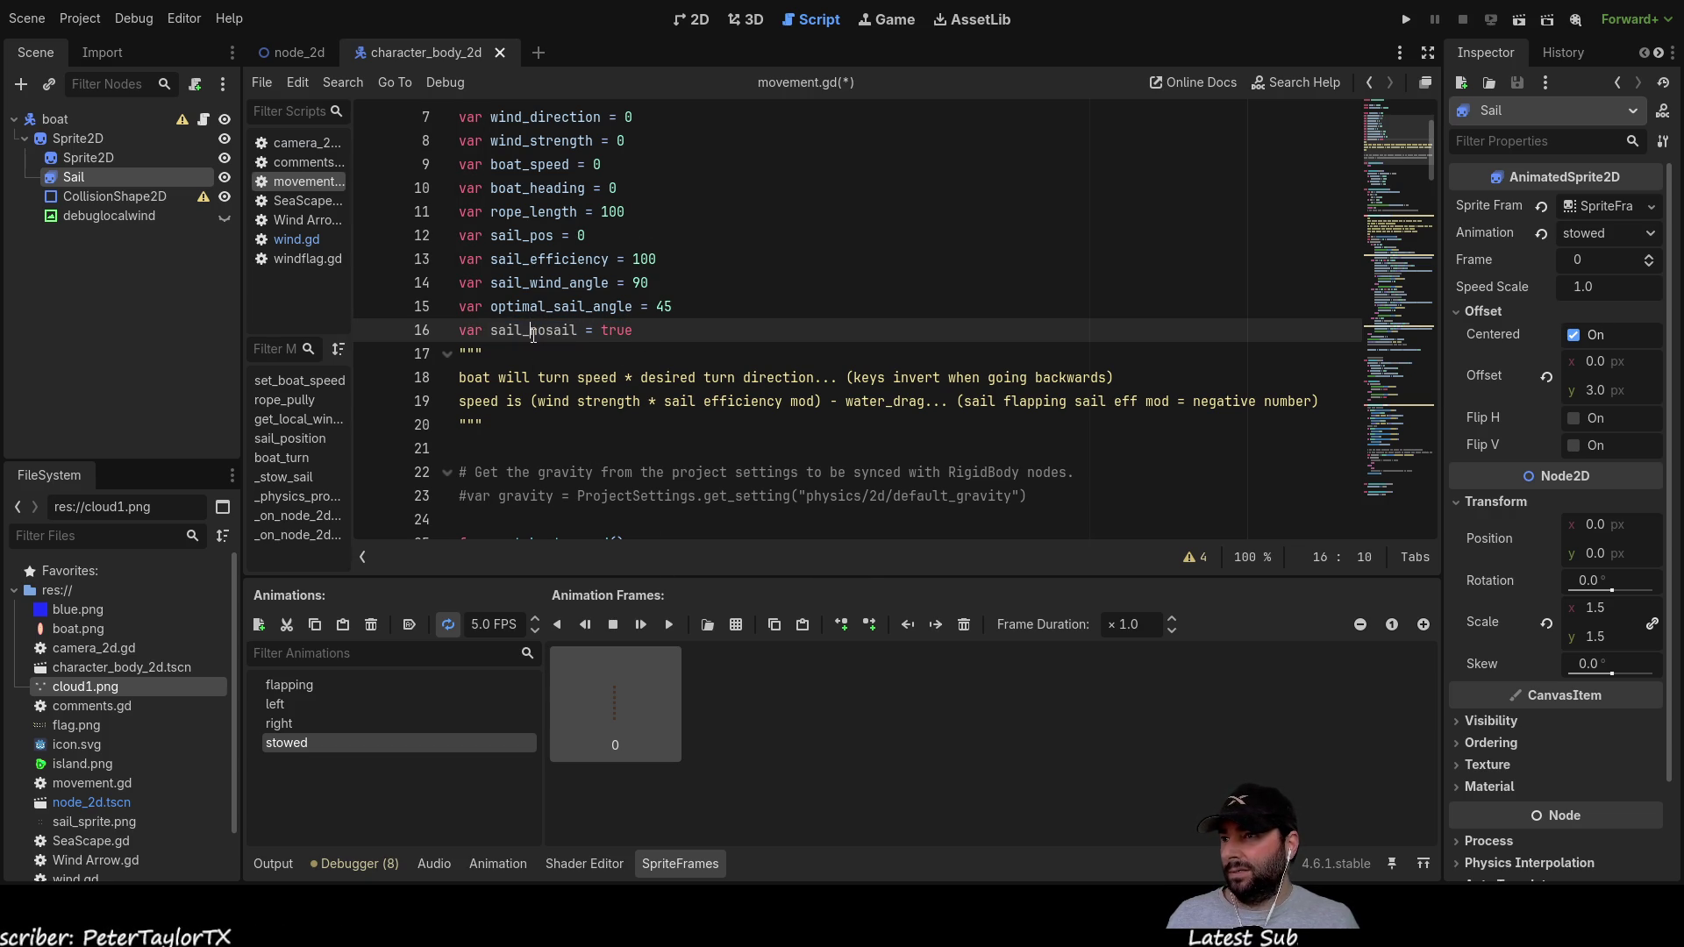
scroll(707, 355, "down", 10)
scroll(707, 355, "down", 20)
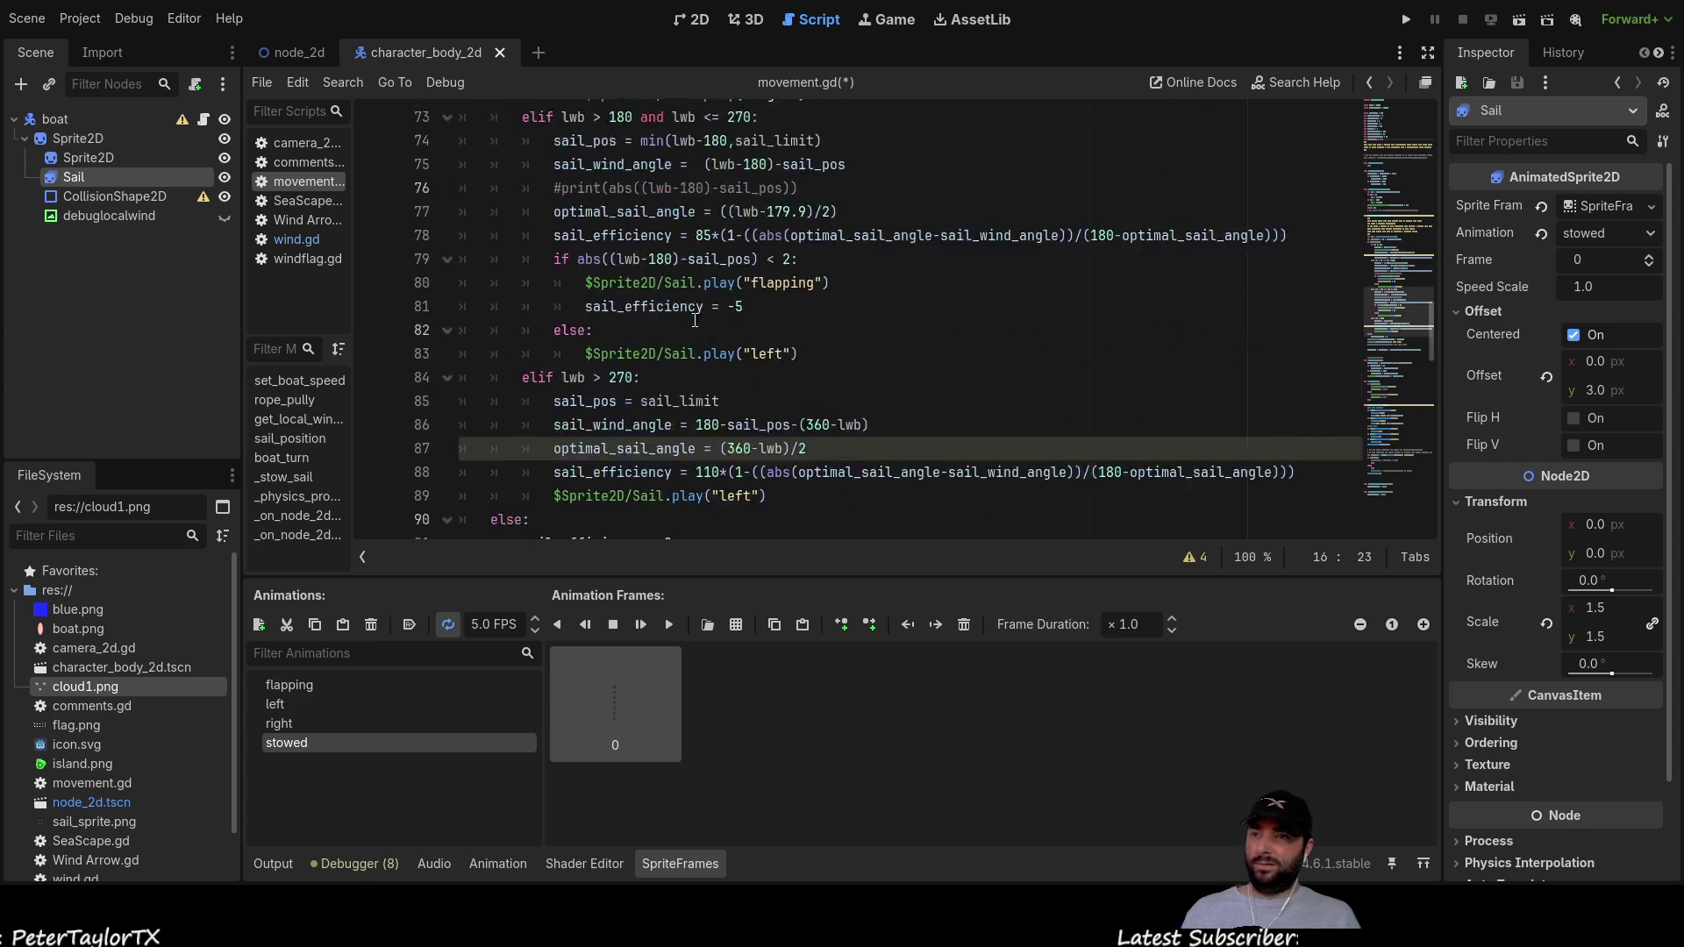
scroll(717, 286, "down", 8)
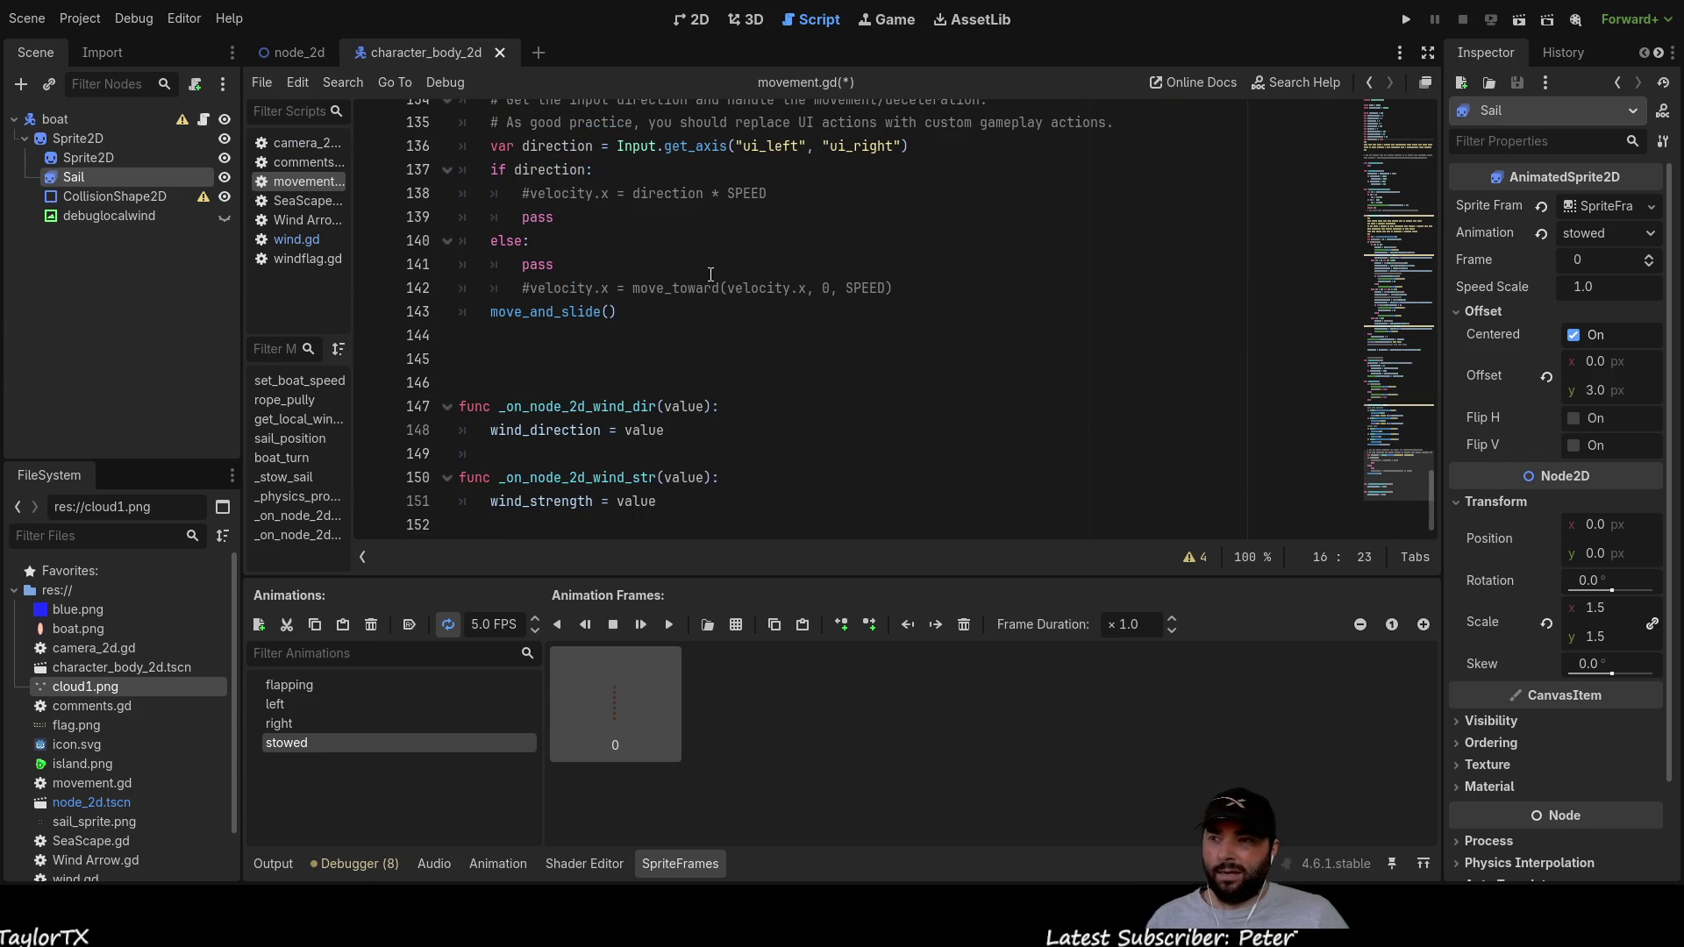
scroll(711, 287, "up", 20)
scroll(707, 288, "up", 20)
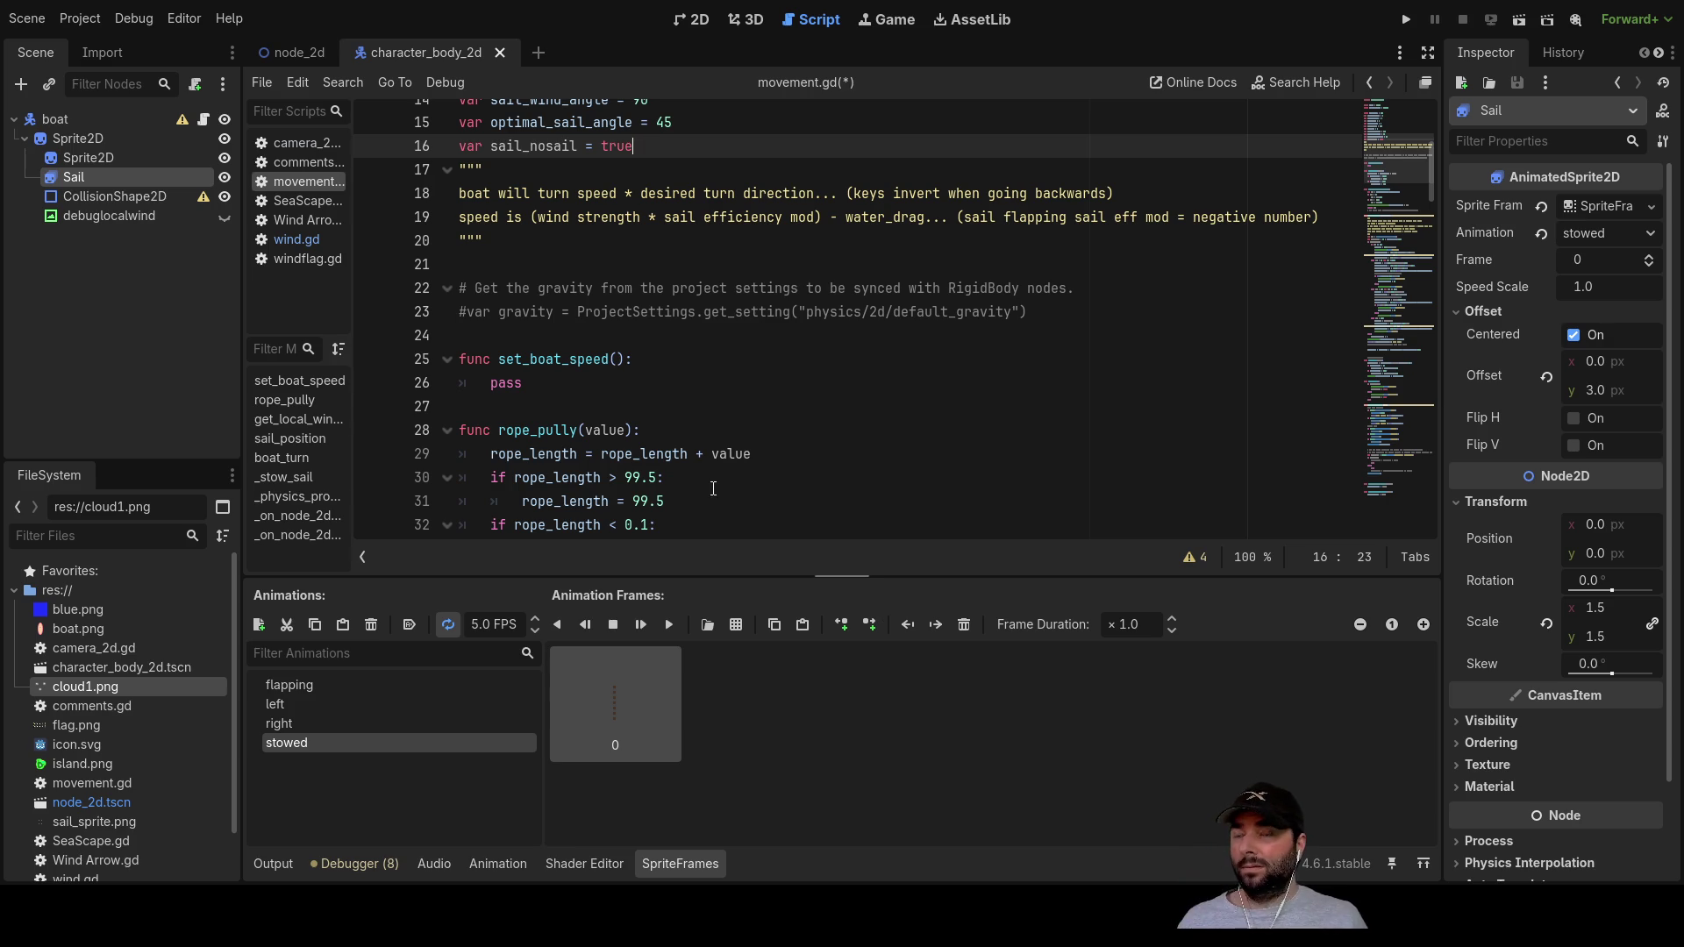
scroll(786, 457, "down", 10)
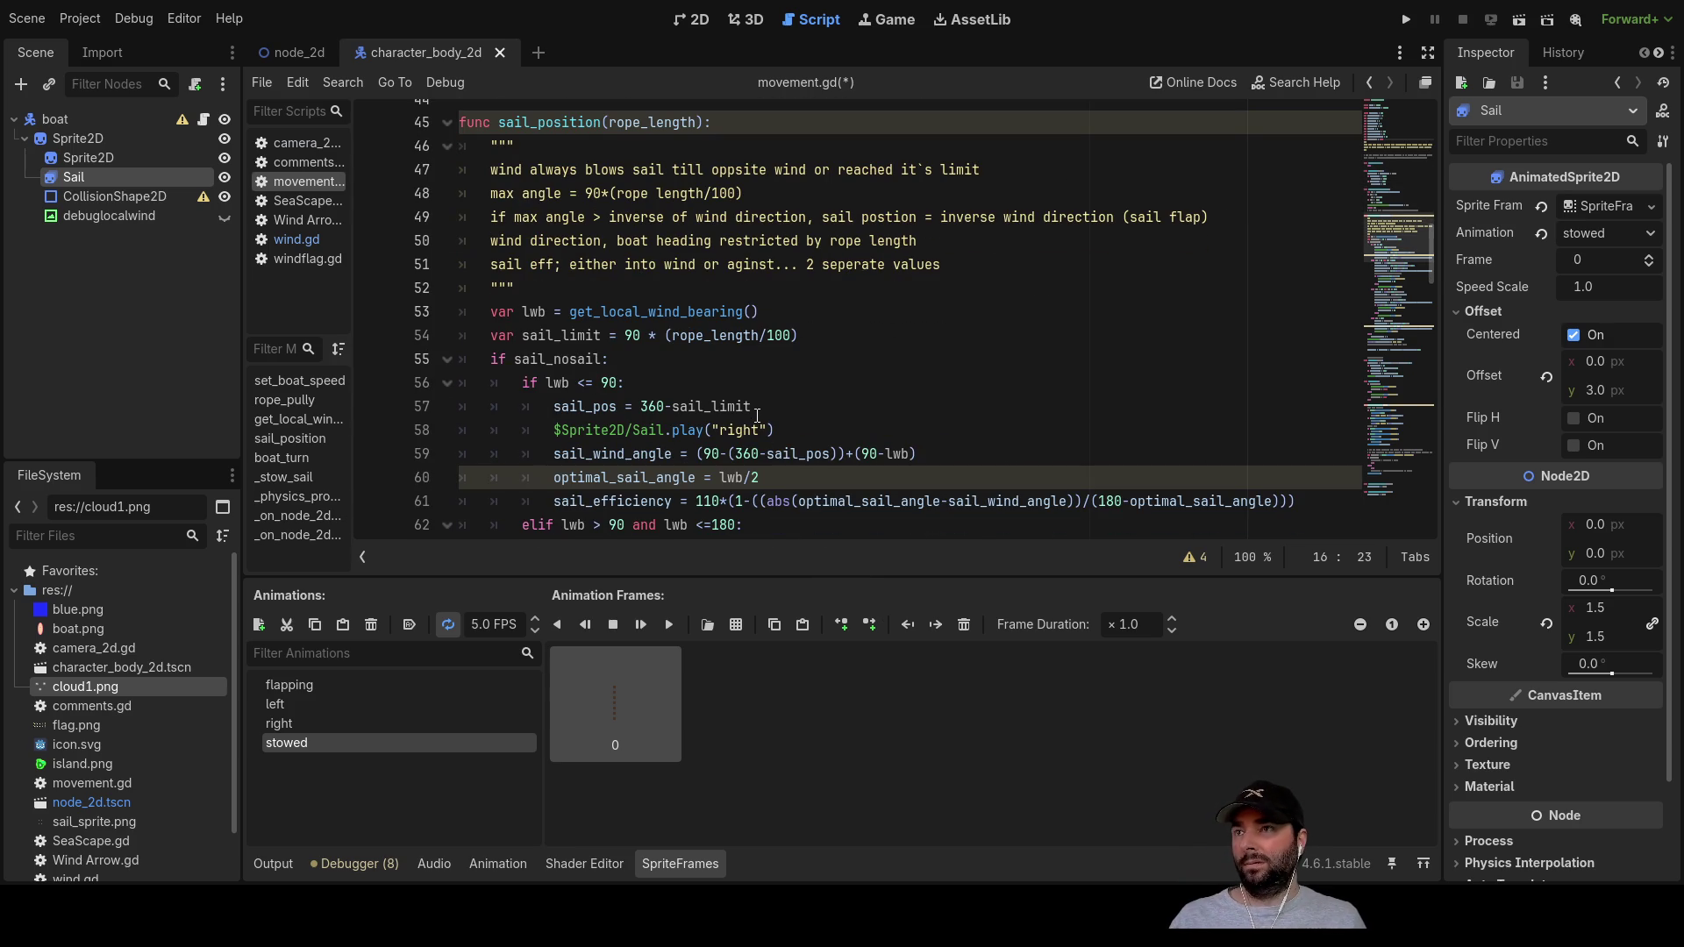
scroll(757, 411, "down", 18)
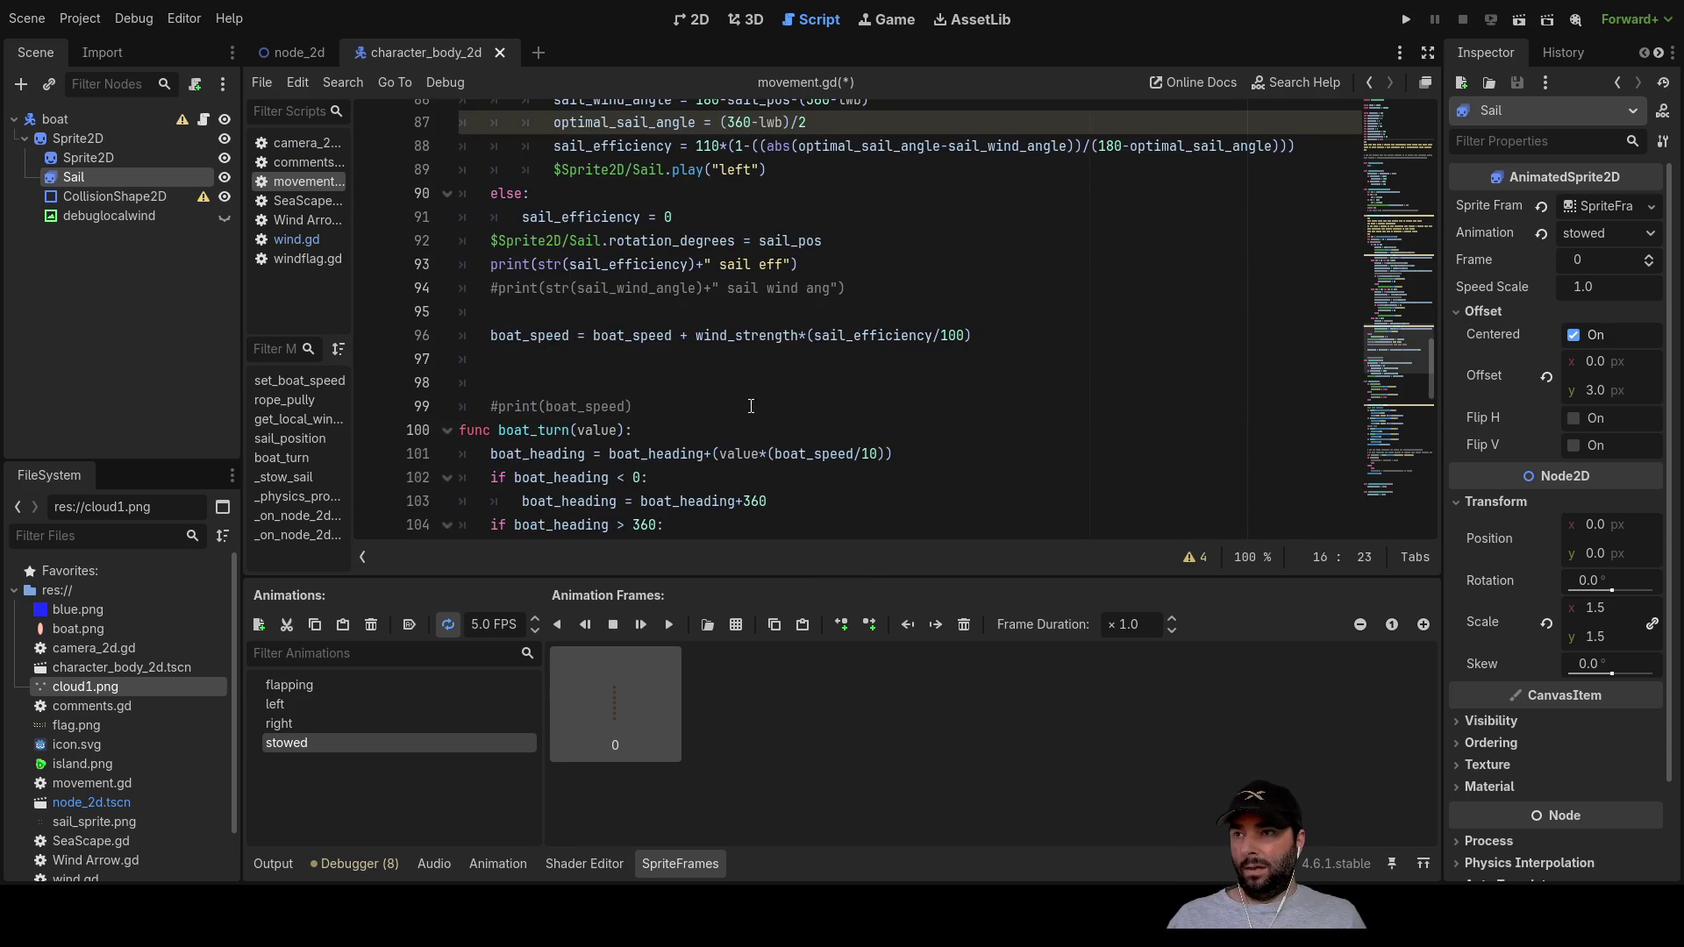
scroll(746, 404, "up", 4)
left_click(789, 359)
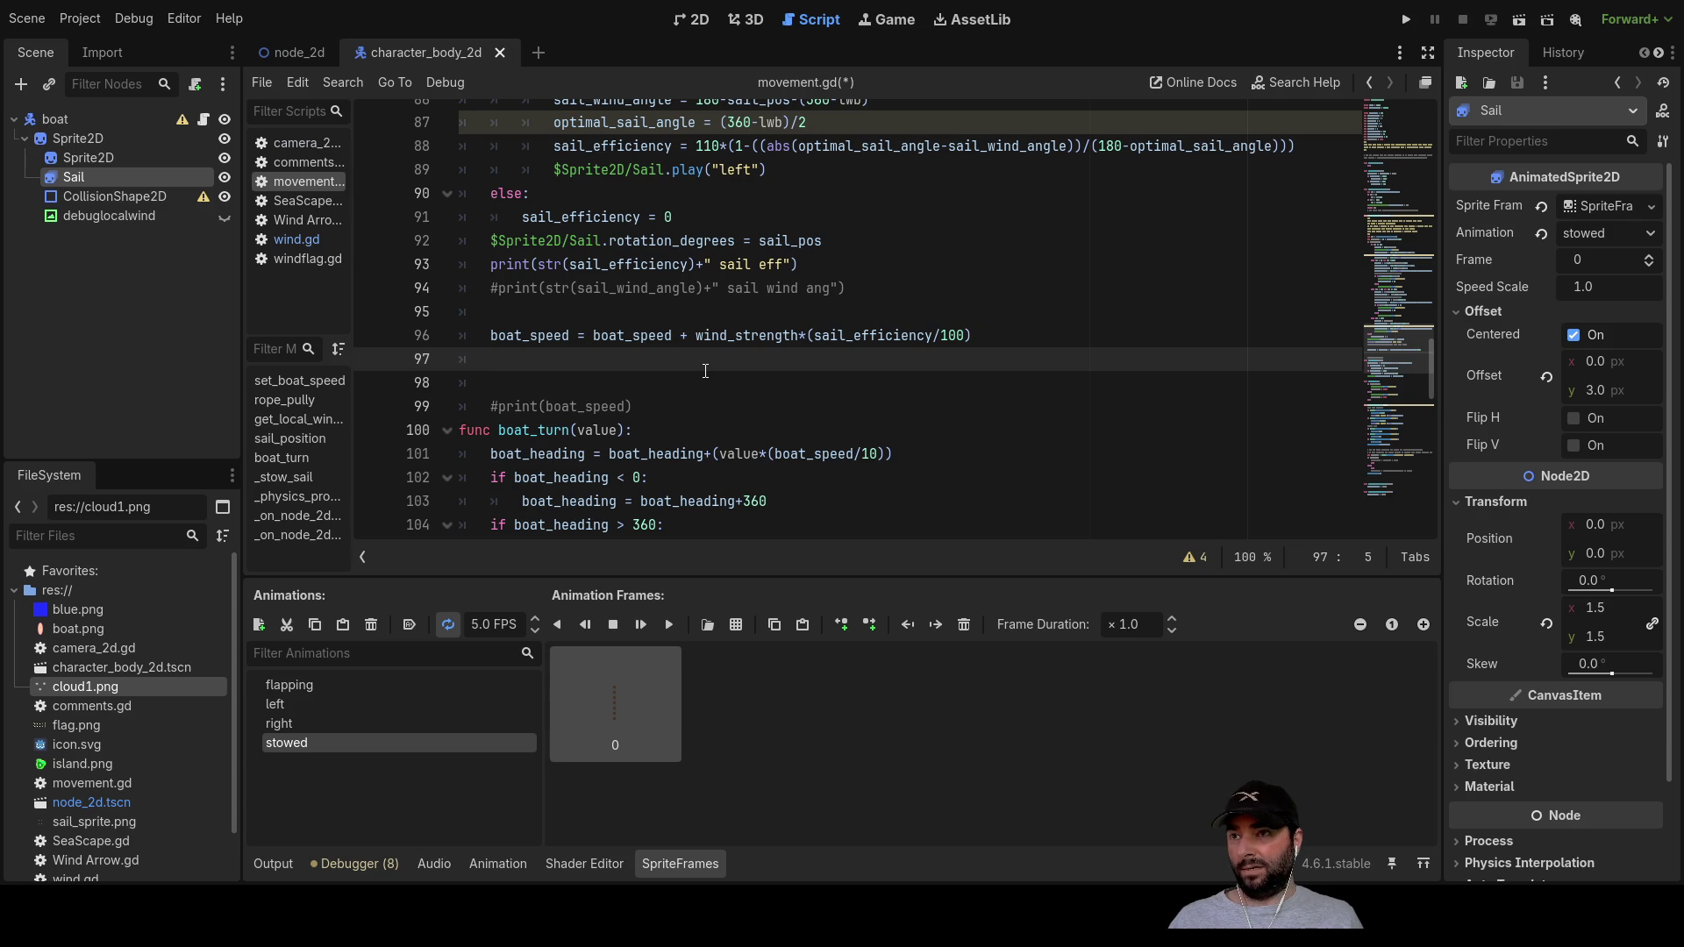
left_click(696, 321)
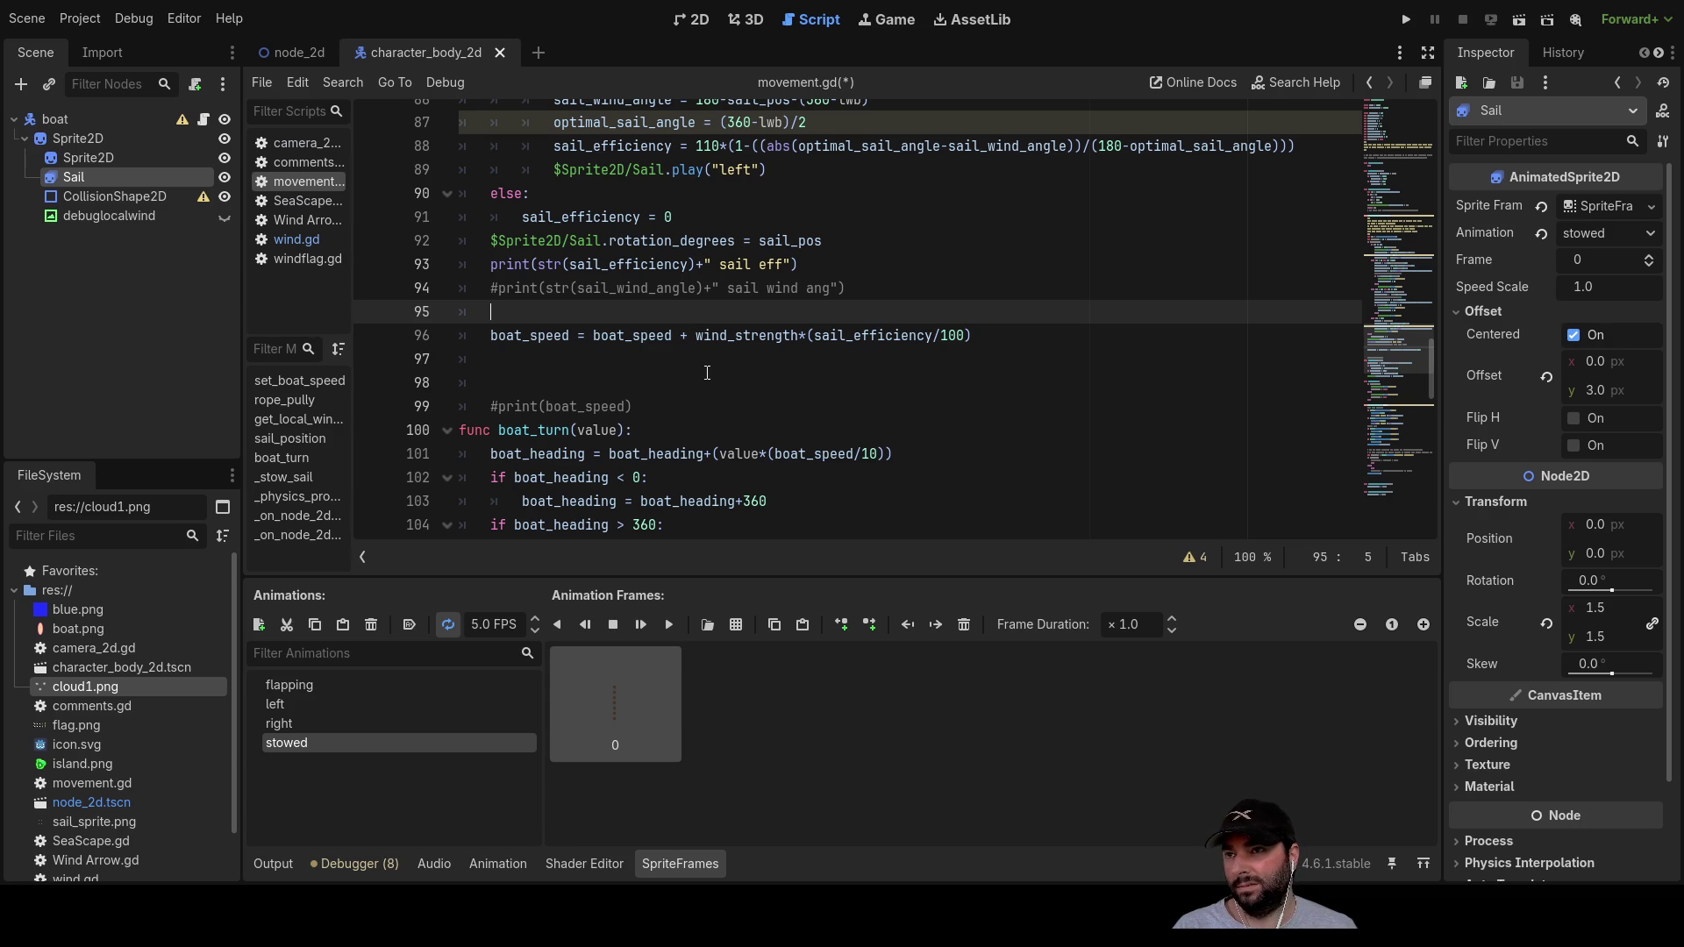
left_click(697, 336)
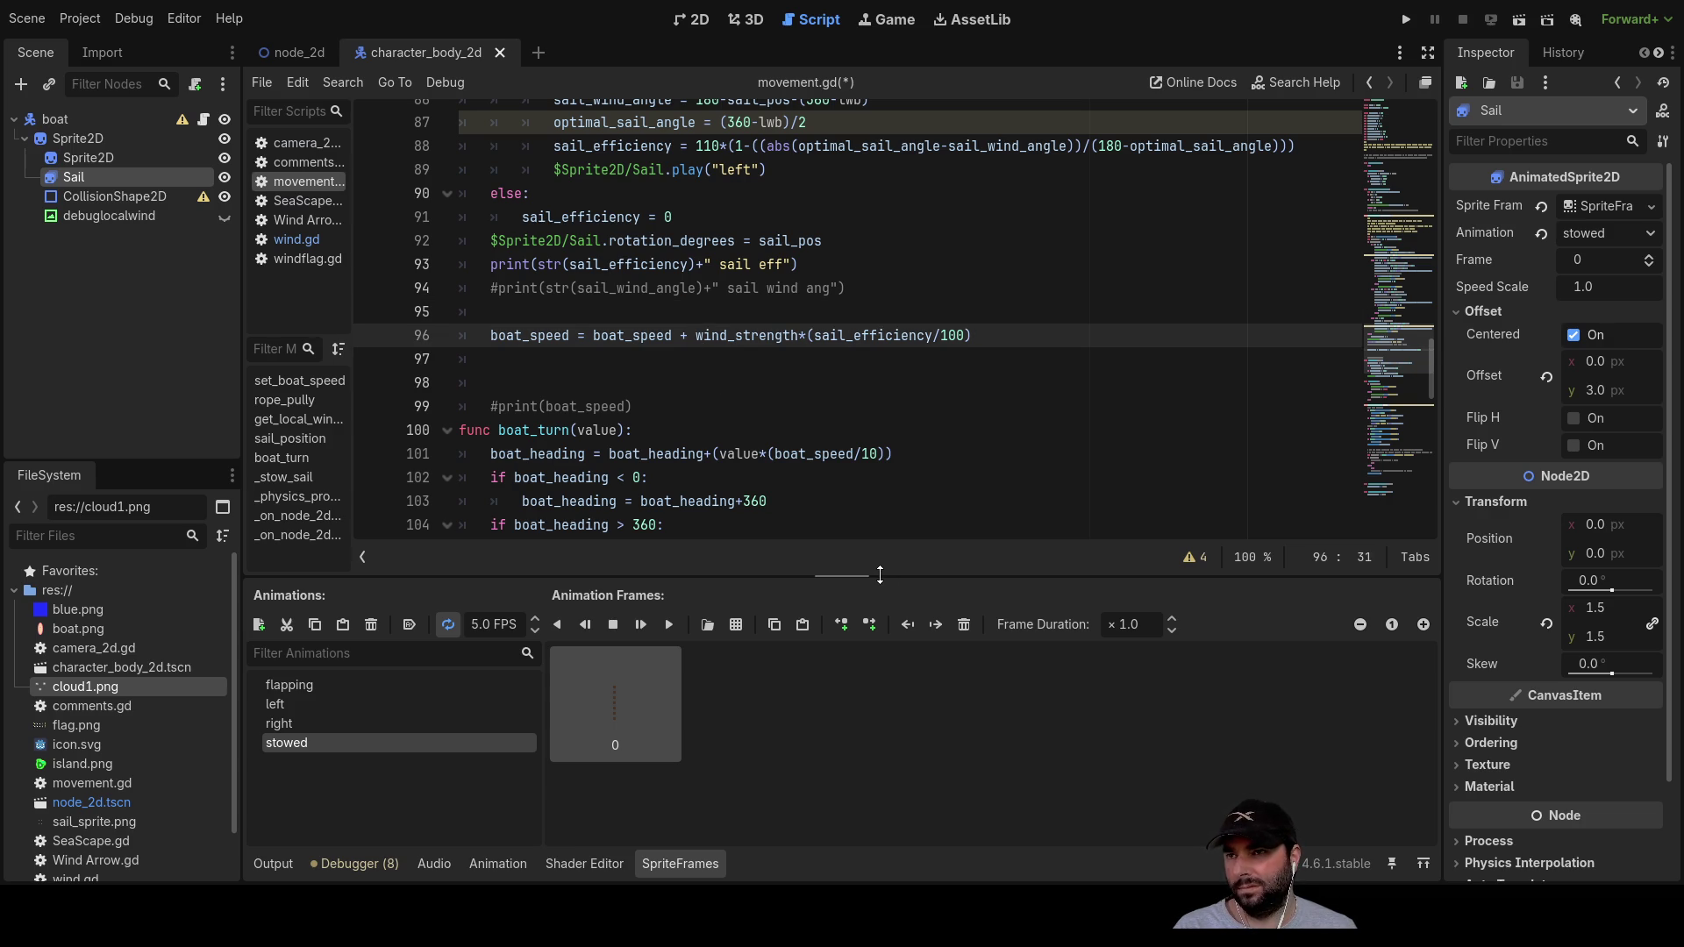
left_click(595, 337)
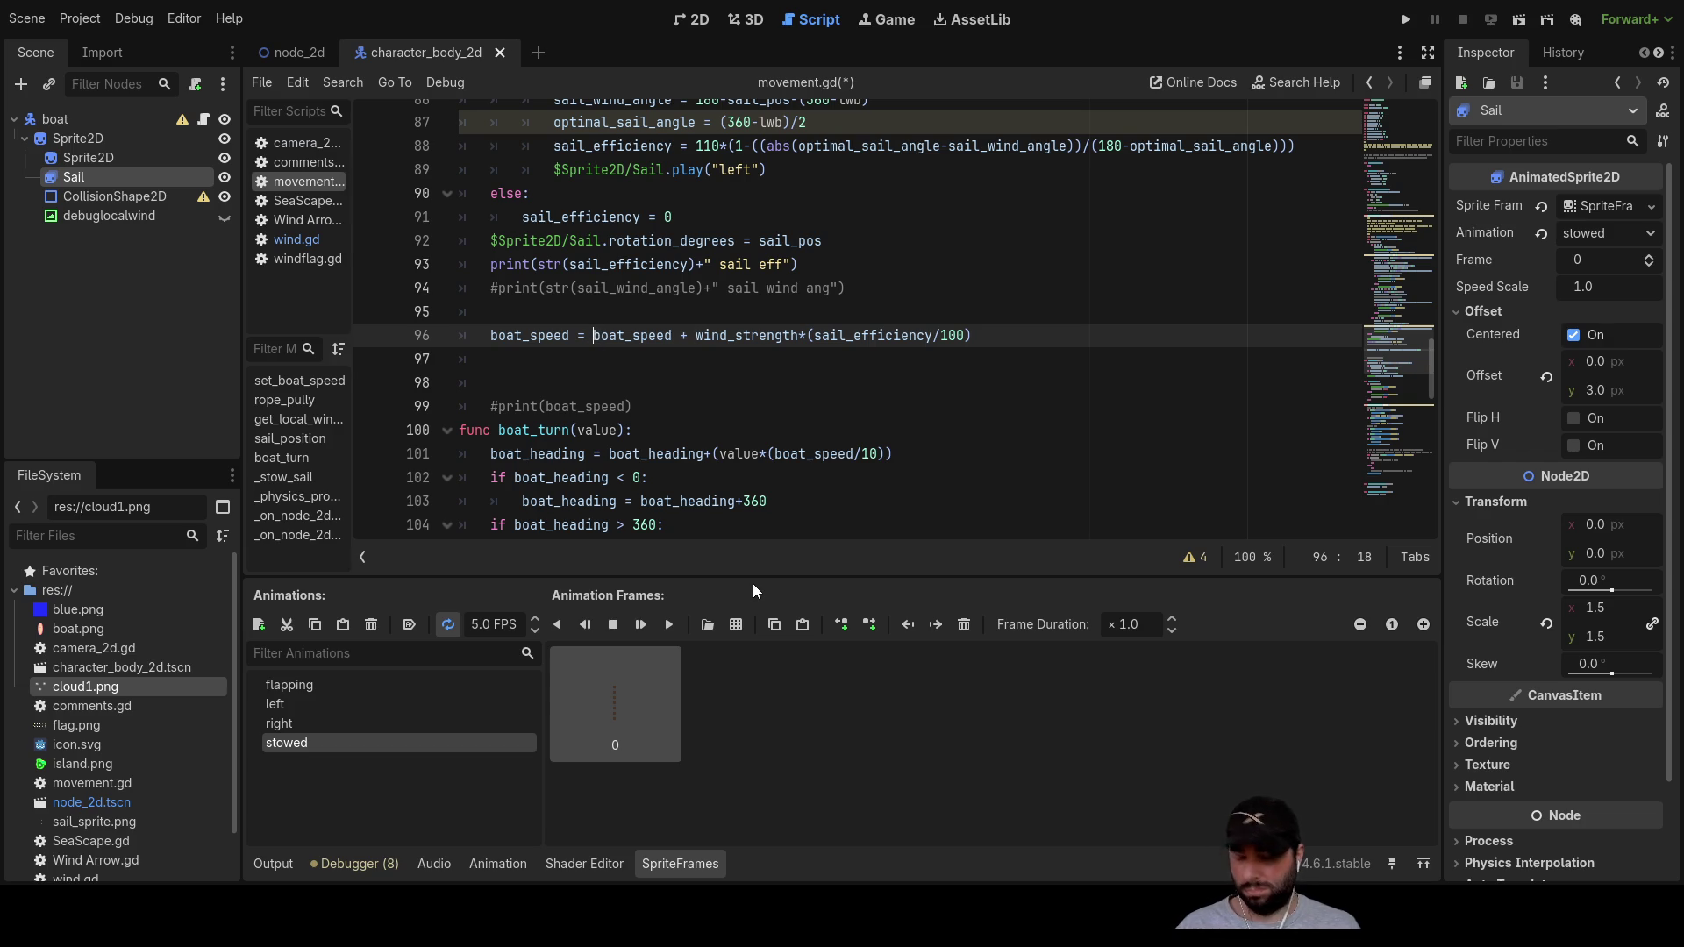
Step: Try rewriting line 96 as a max(boat_speed, wind_strength*(sail_efficiency/100)) call
type("max")
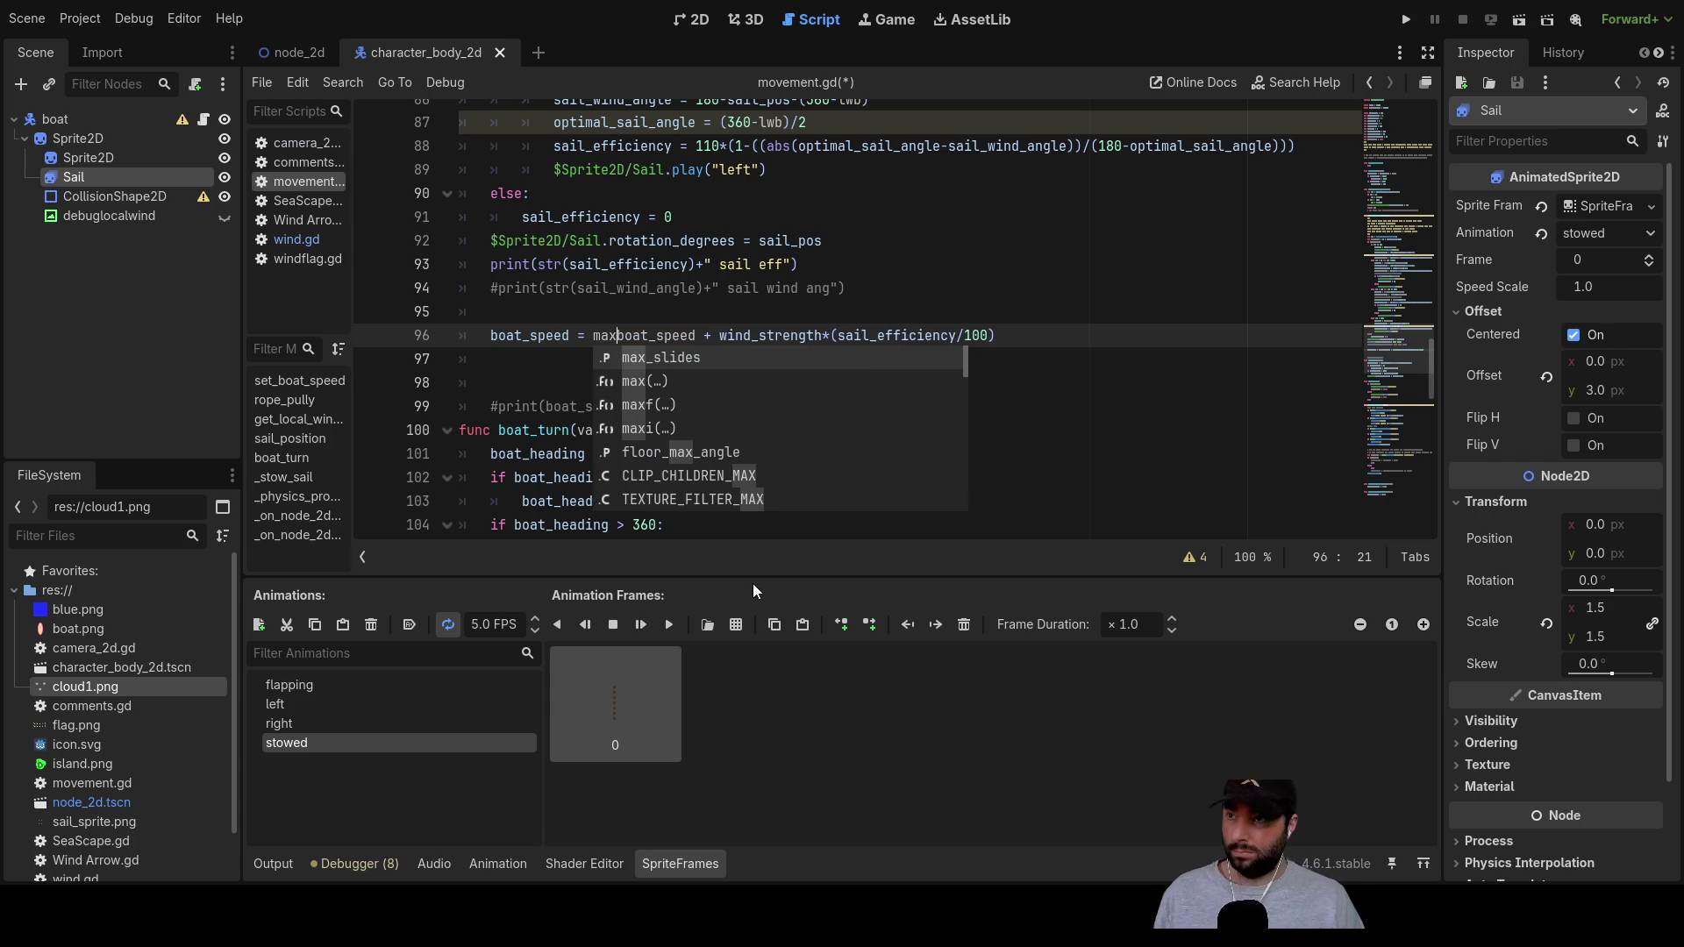
type("(")
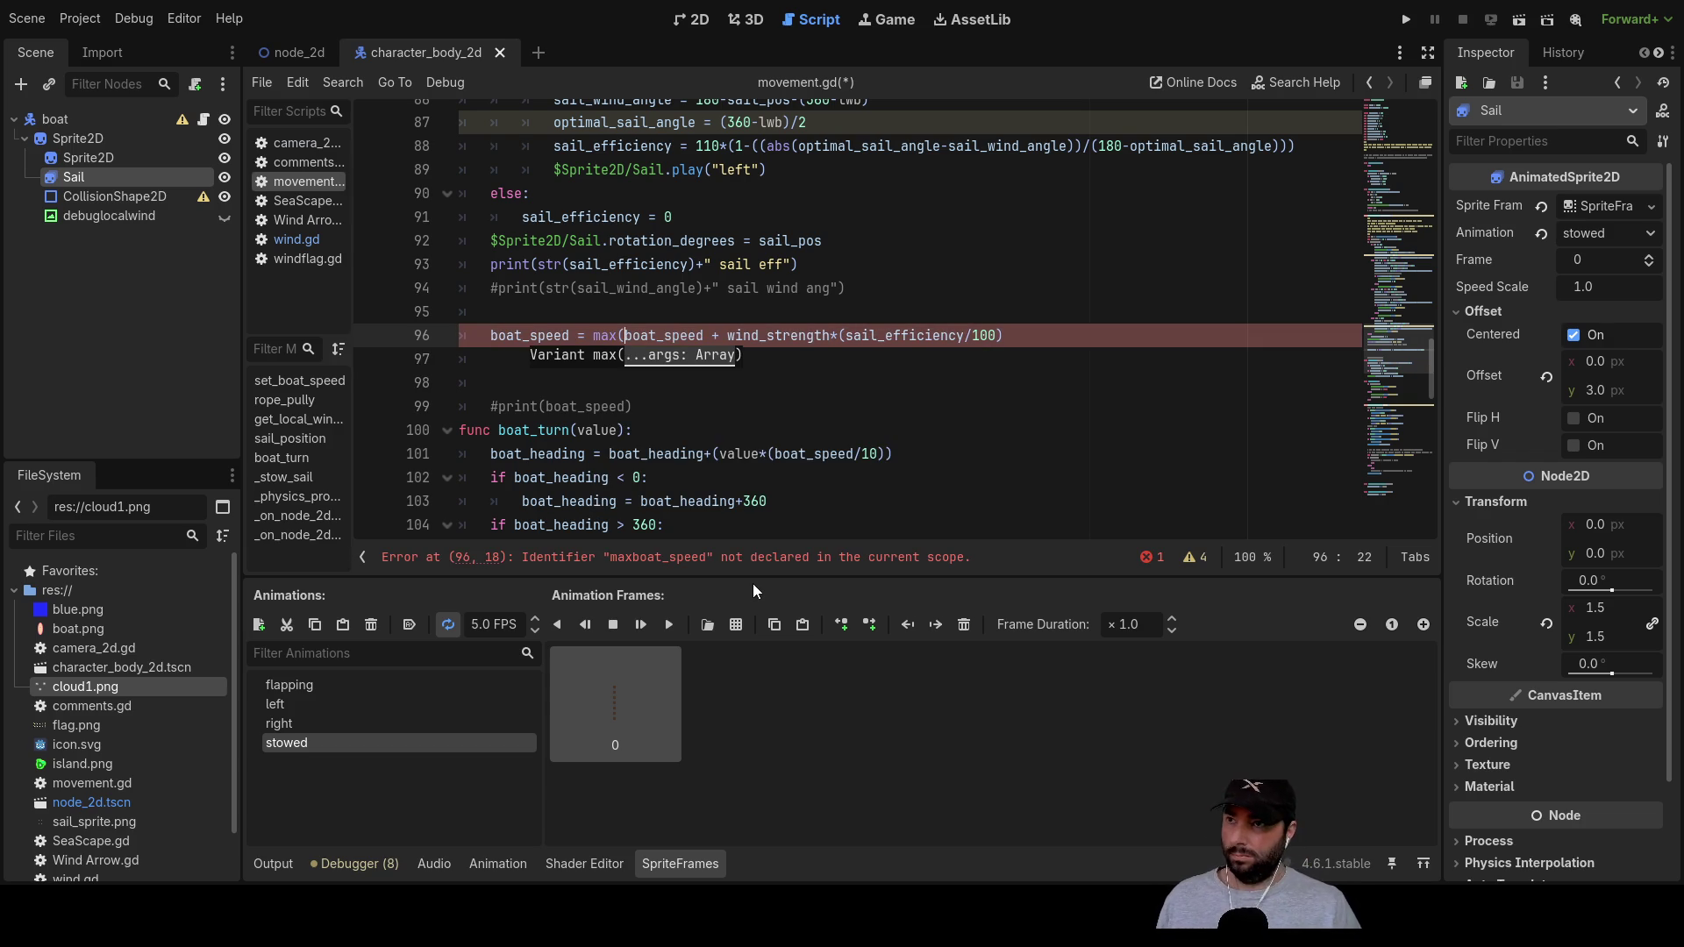
key("ctrl+Right")
key("ctrl+Right")
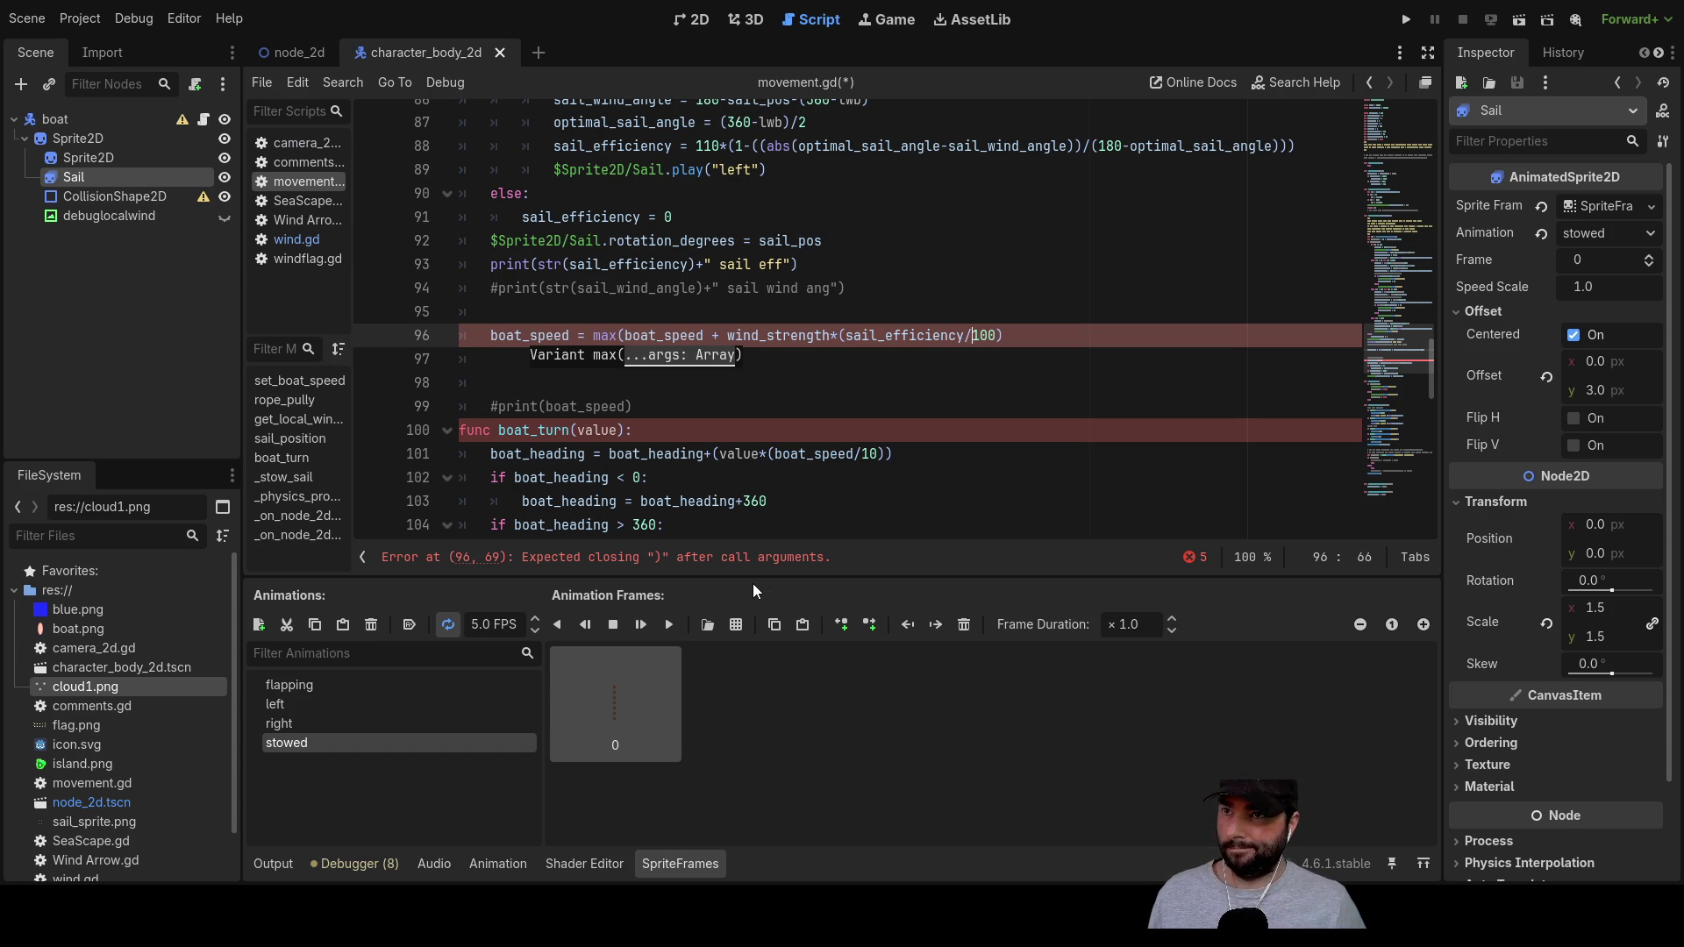
key("Left")
key("Left")
key("Left")
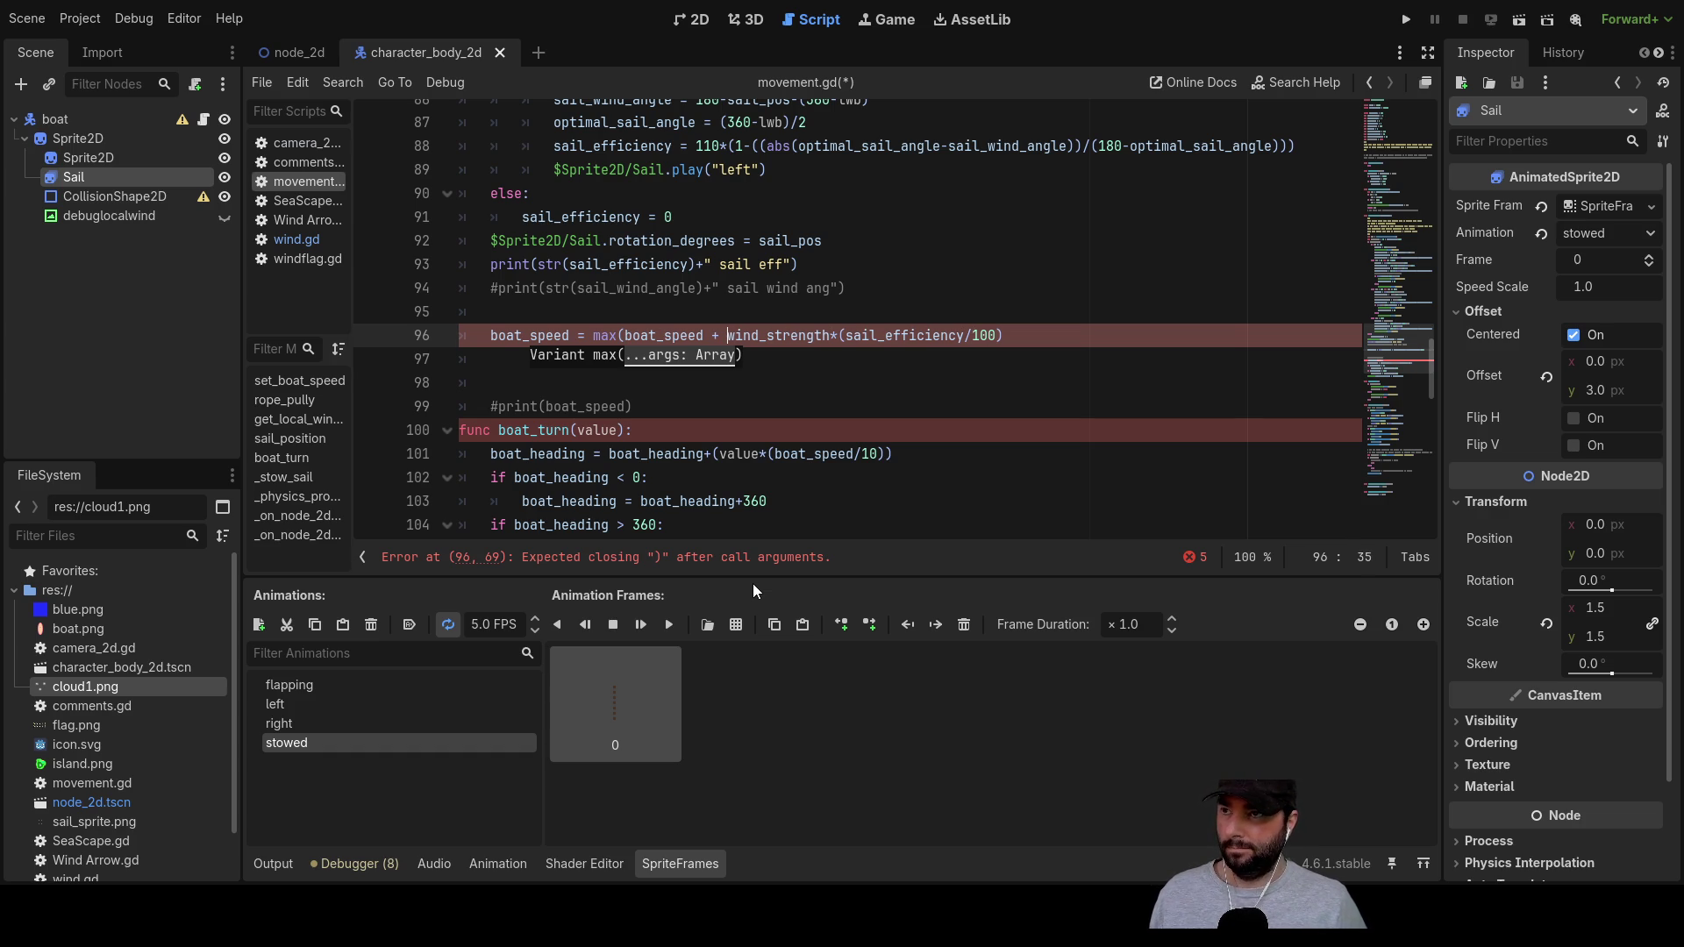
key("BackSpace")
key("BackSpace")
type(",")
key("Delete")
key("Right")
key("Right")
key("Right")
key("Right")
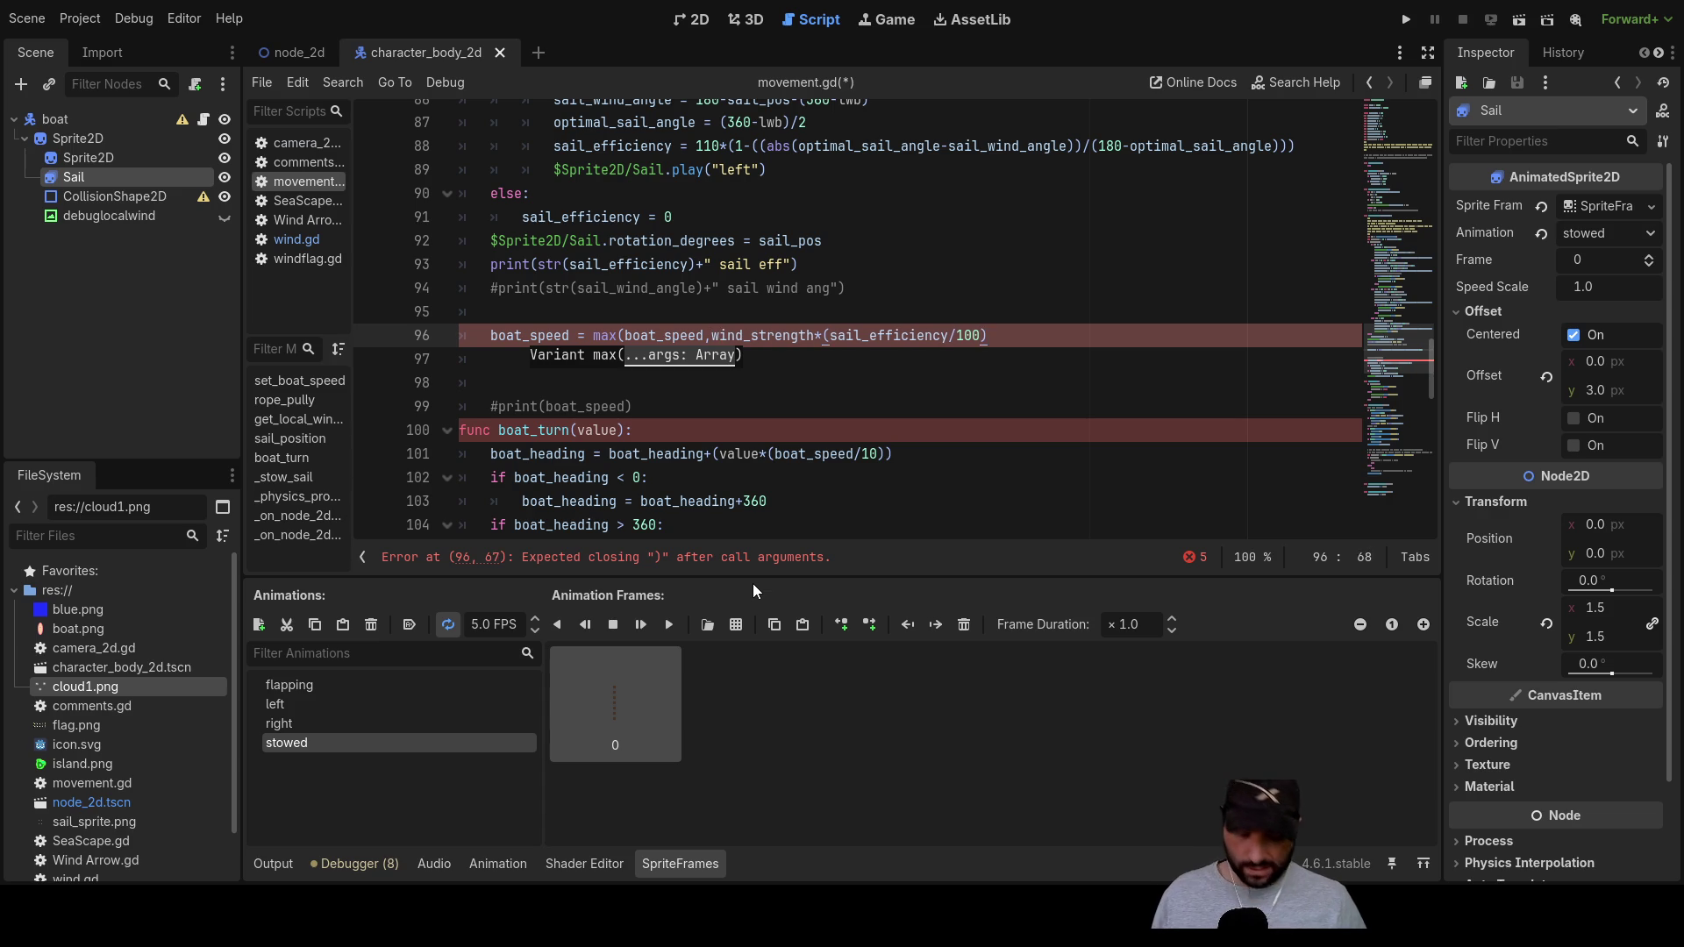
type(")")
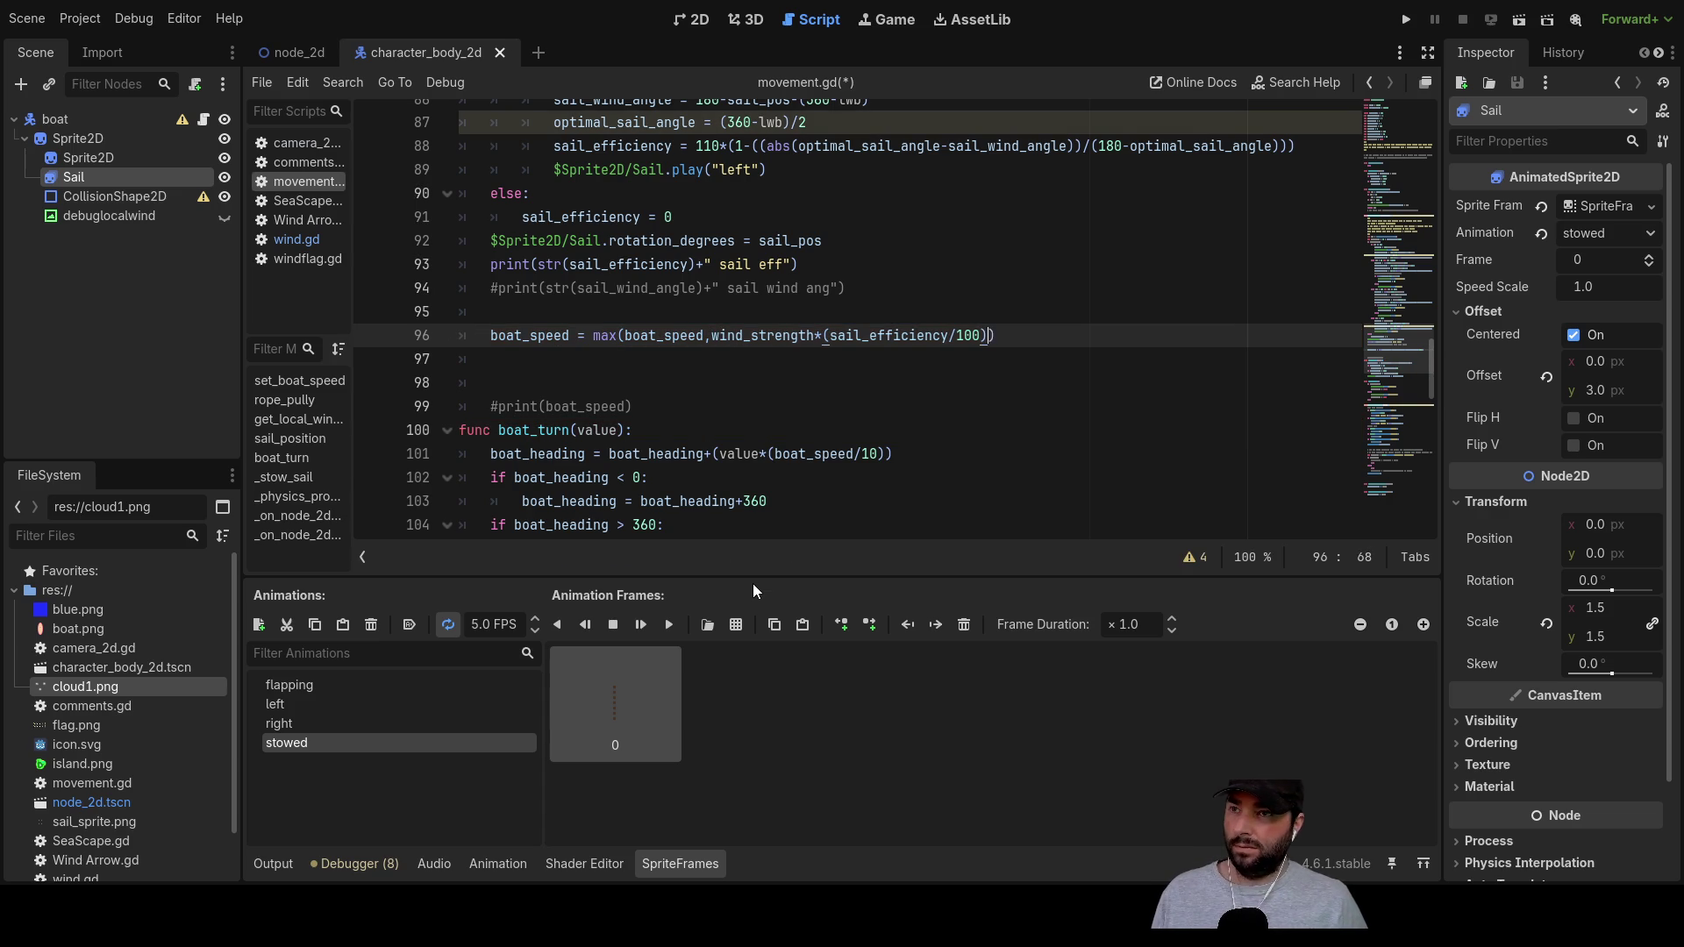
Step: Revert line 96 to boat_speed + wind_strength*(sail_efficiency/100) and review it
key("Left")
key("Left")
key("Left")
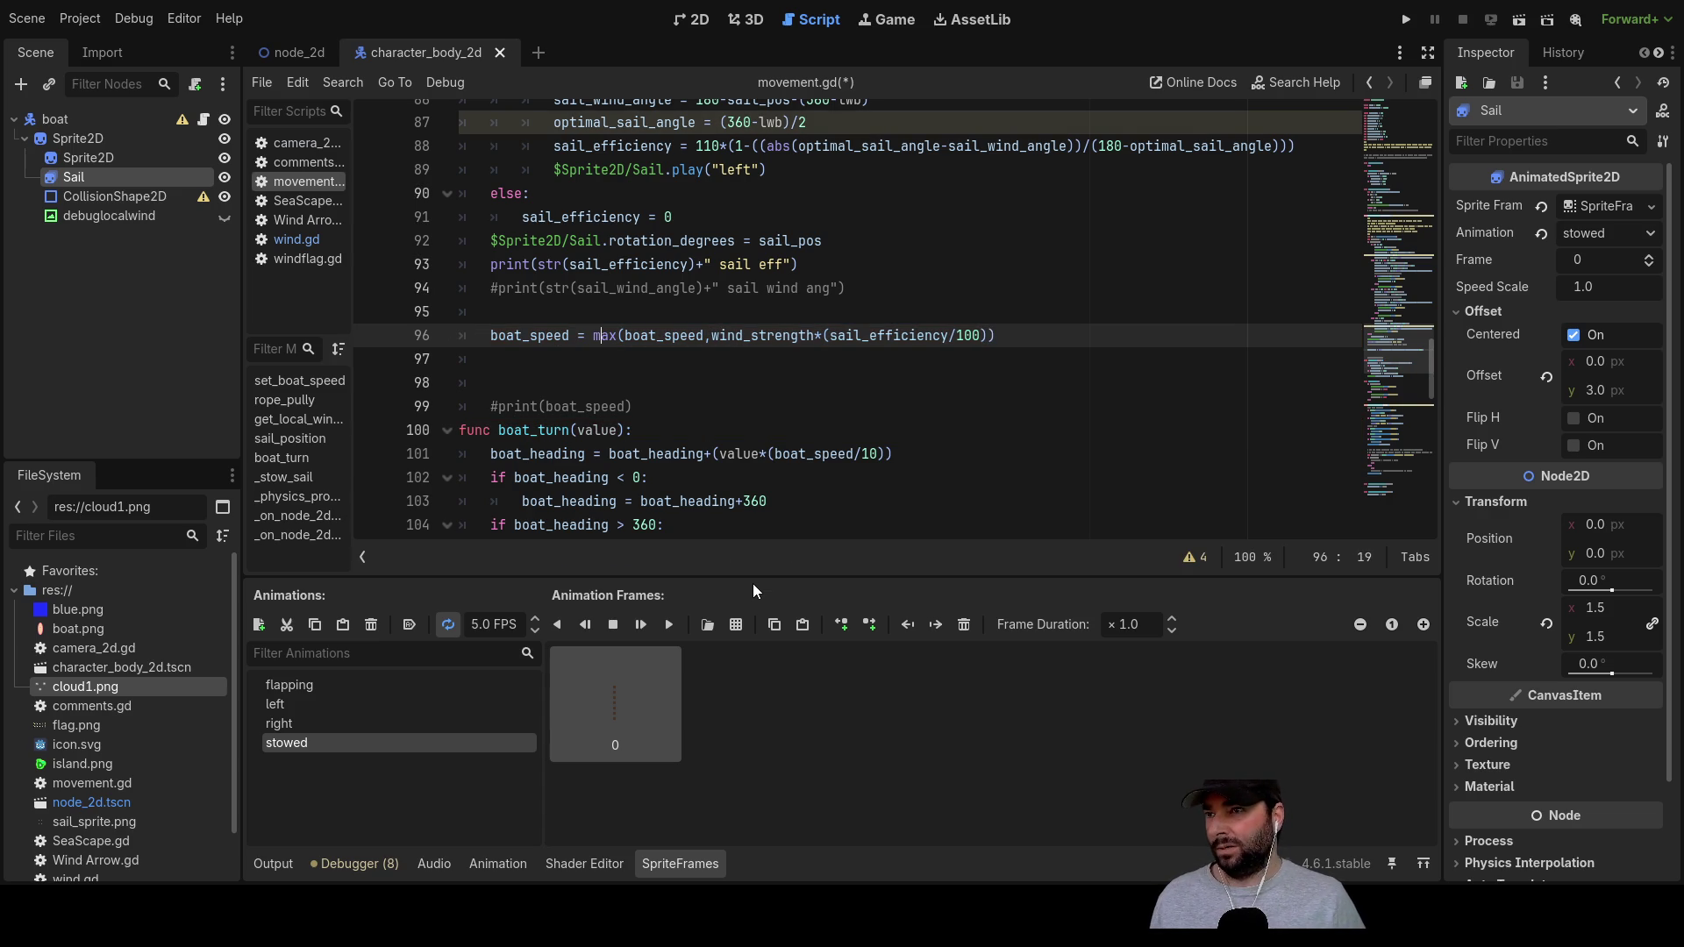
key("Delete")
key("Delete")
key("Delete")
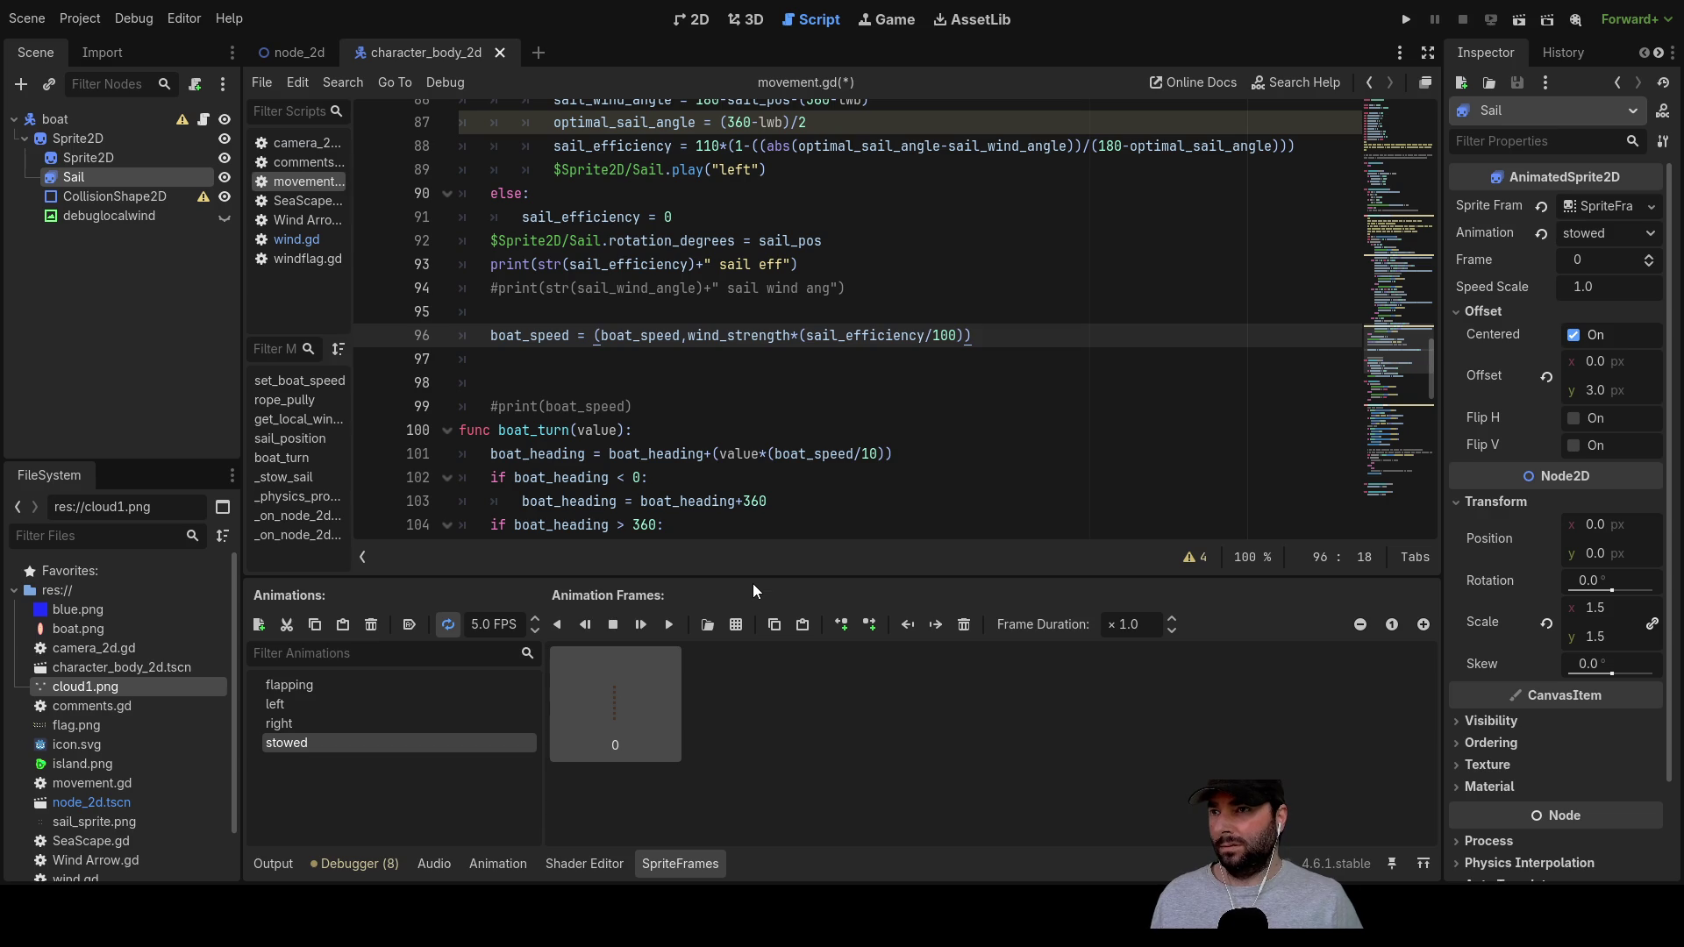
key("Delete")
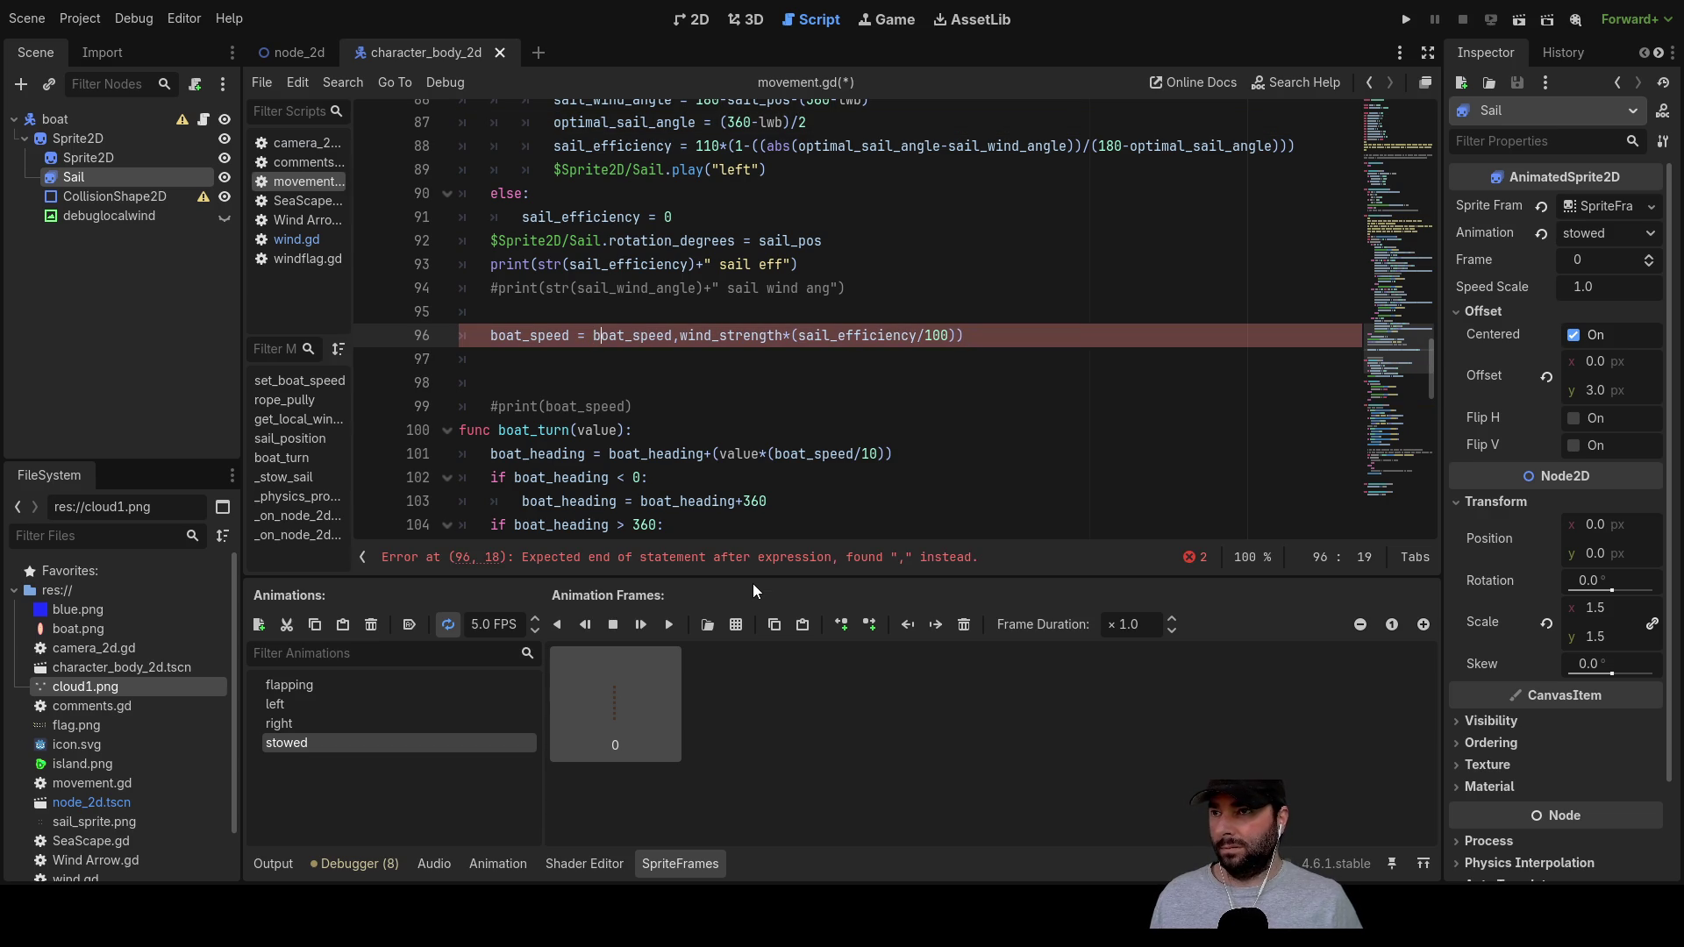
key("Right")
key("Right")
key("Right")
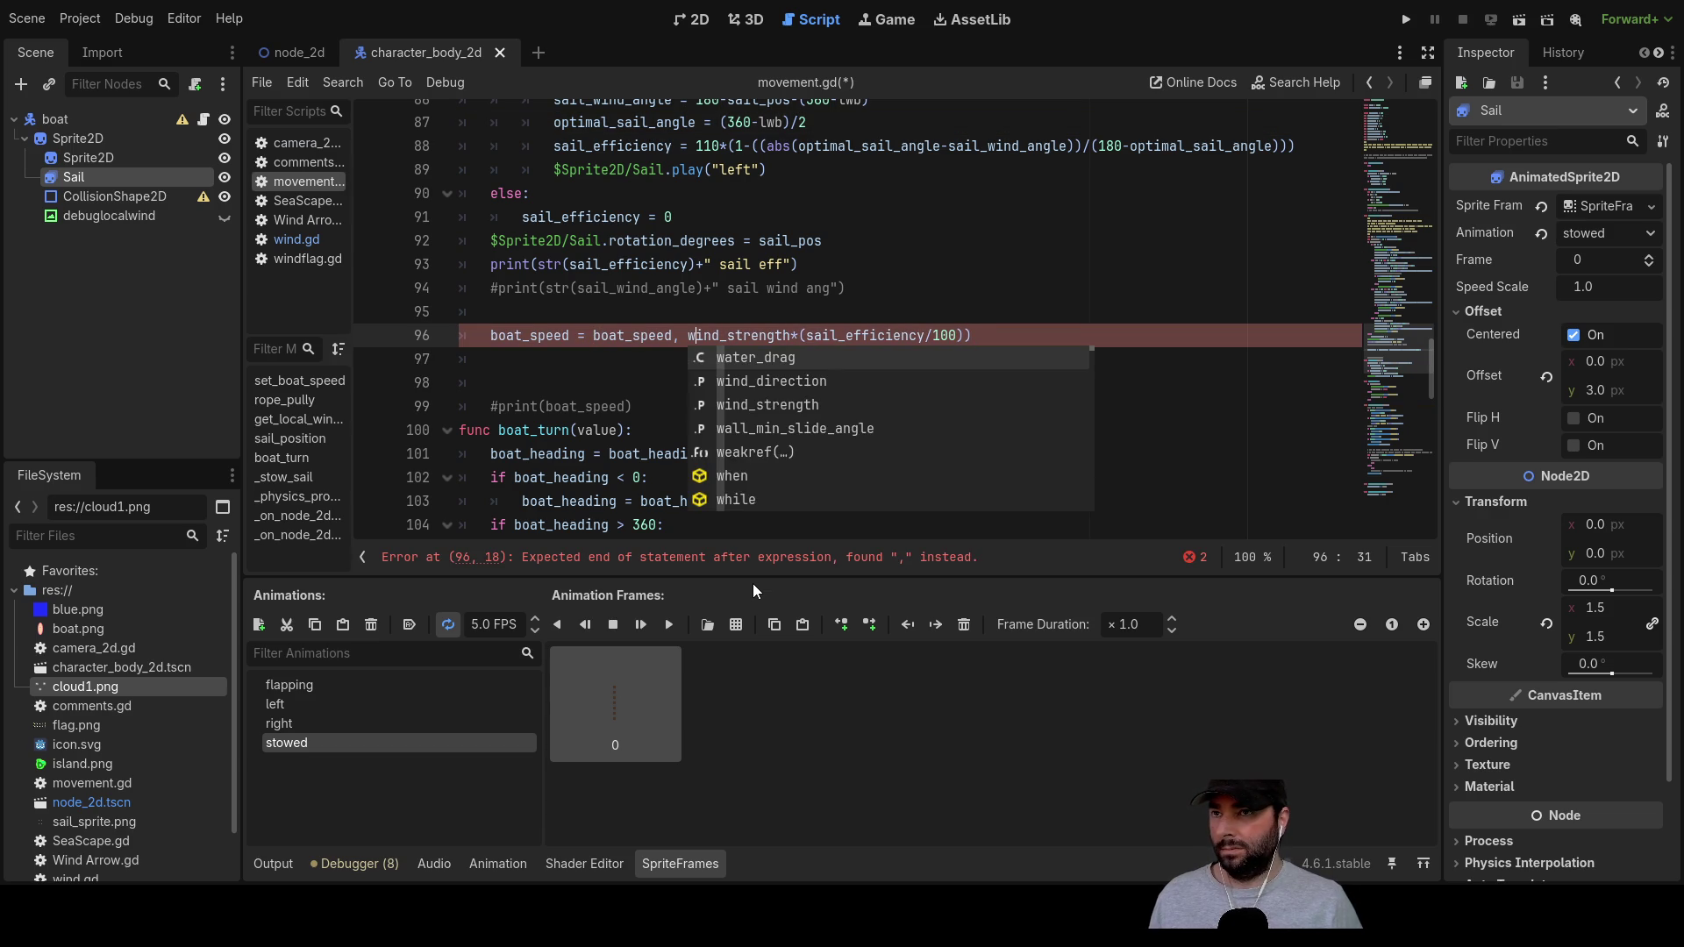
key("BackSpace")
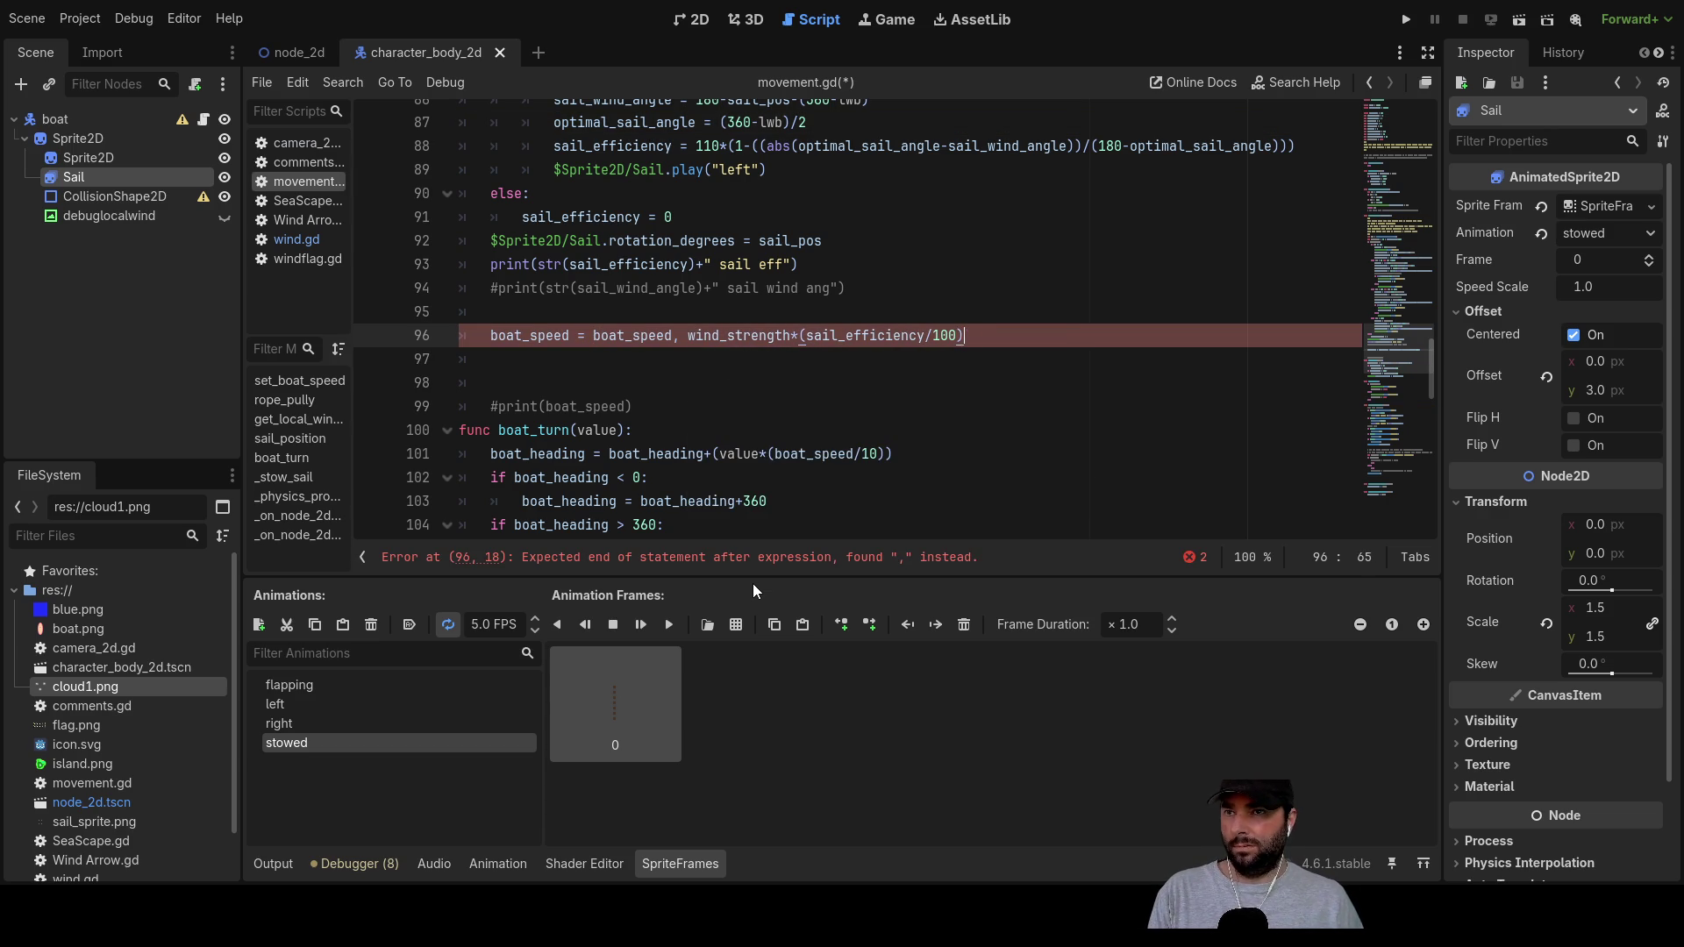
key("Left")
key("Left")
key("Left")
key("Left")
key("BackSpace")
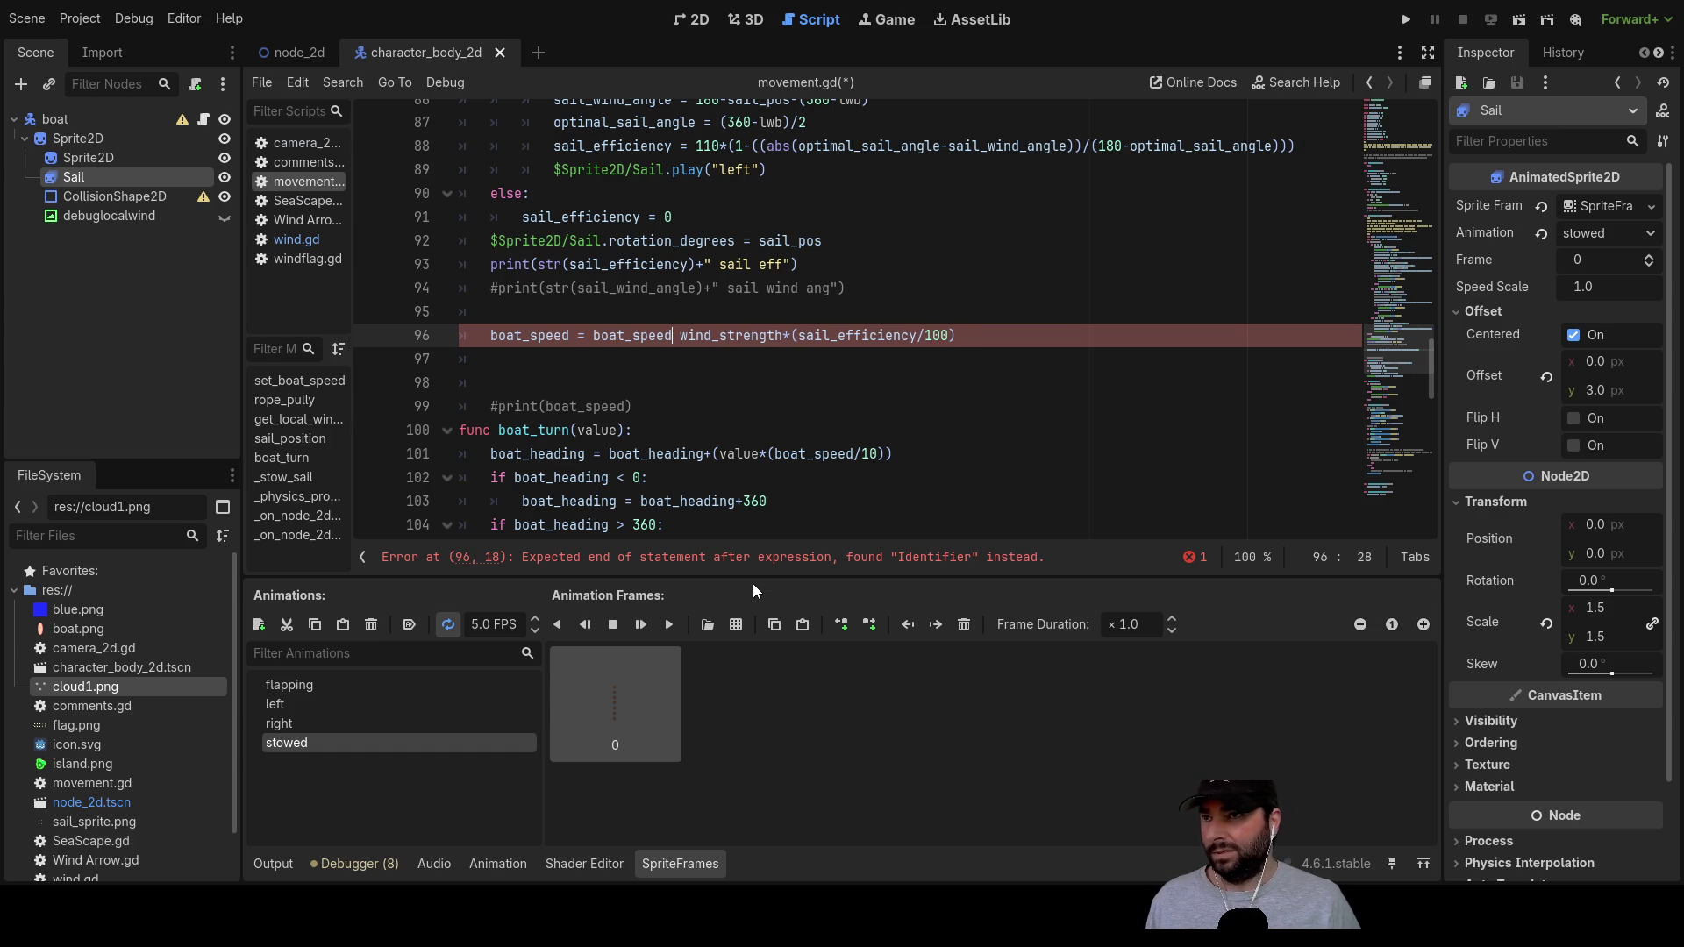
type("+")
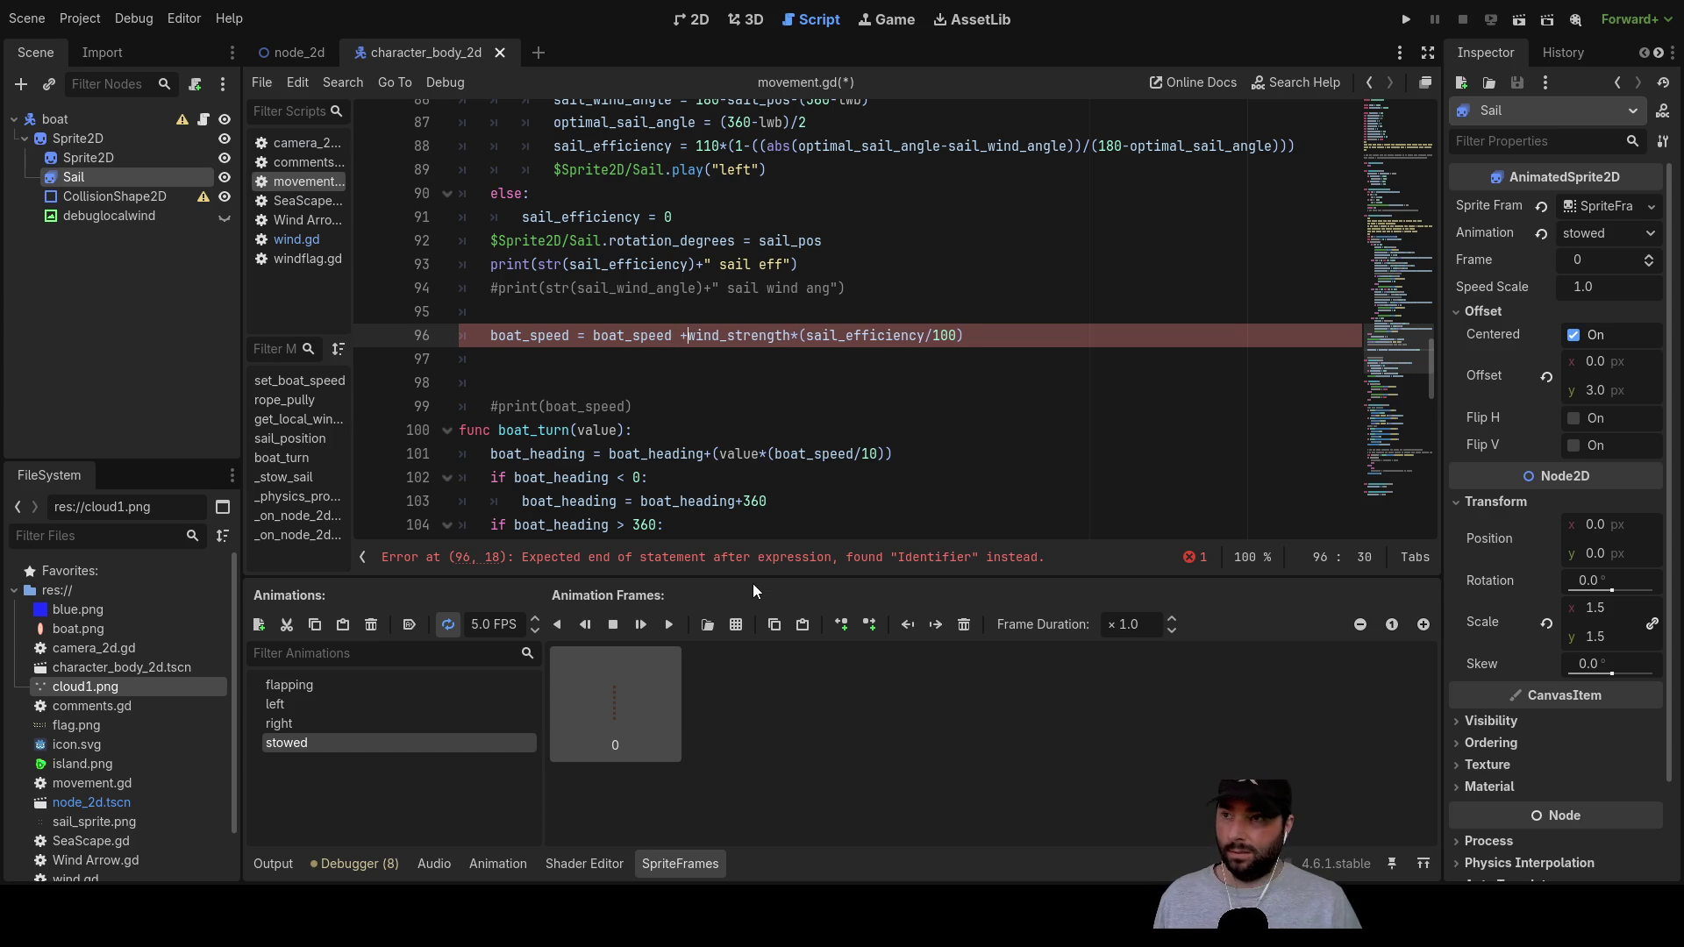
key("Left")
key("BackSpace")
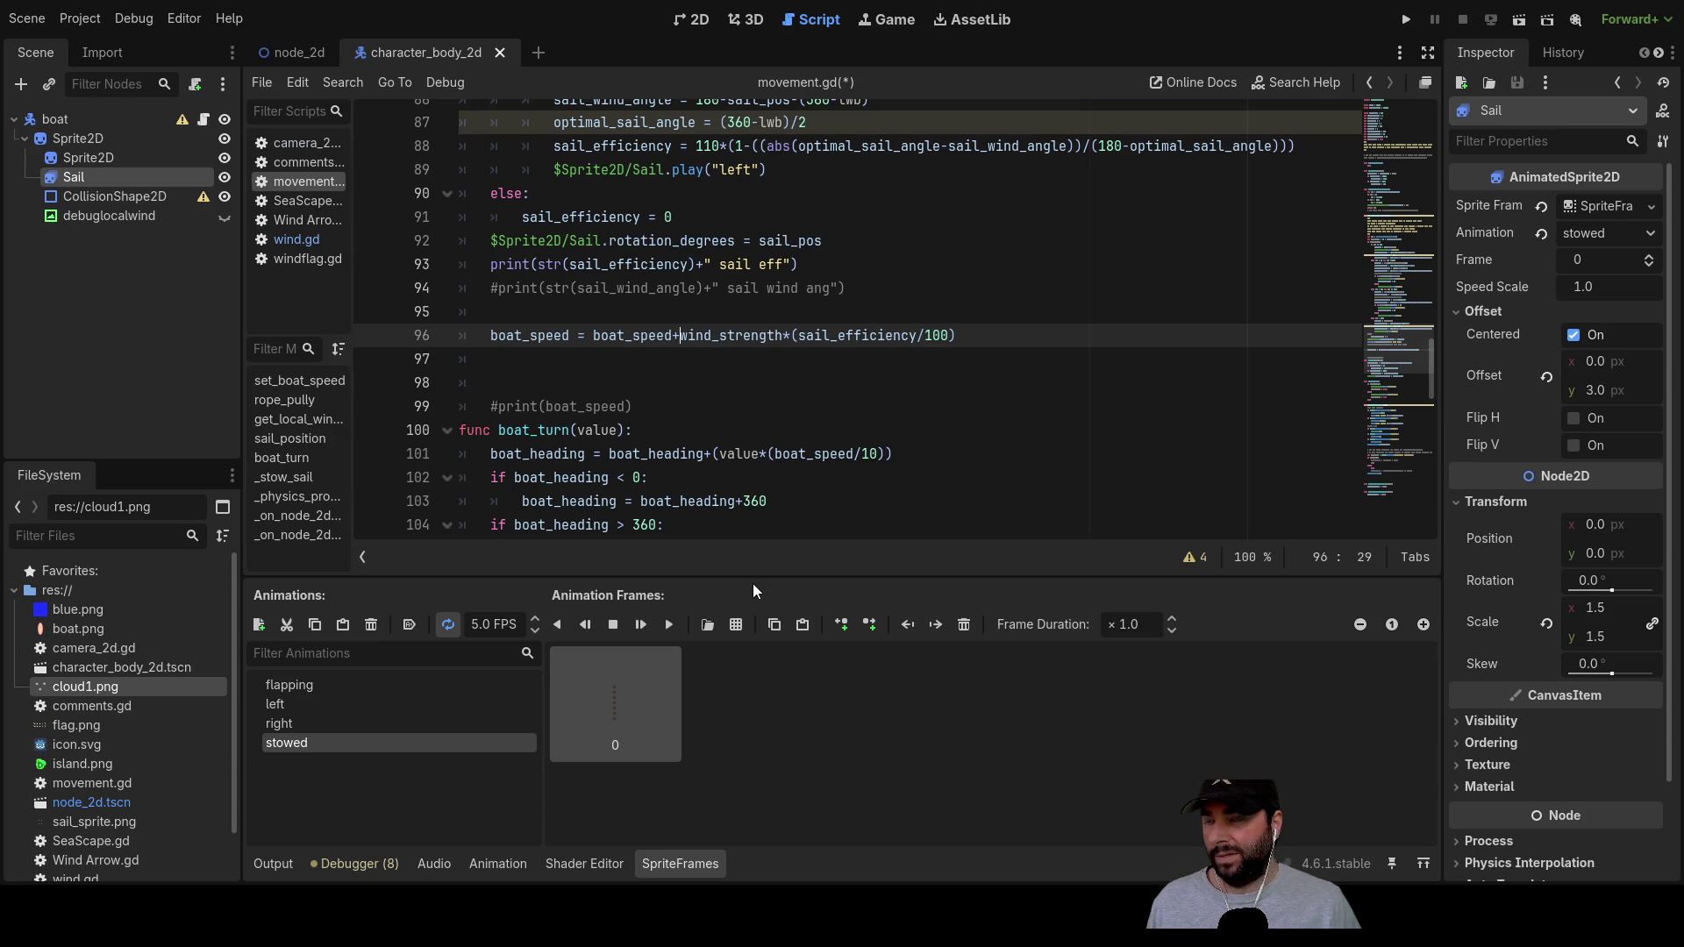
key("shift+Right")
key("shift+Right")
key("shift+Right")
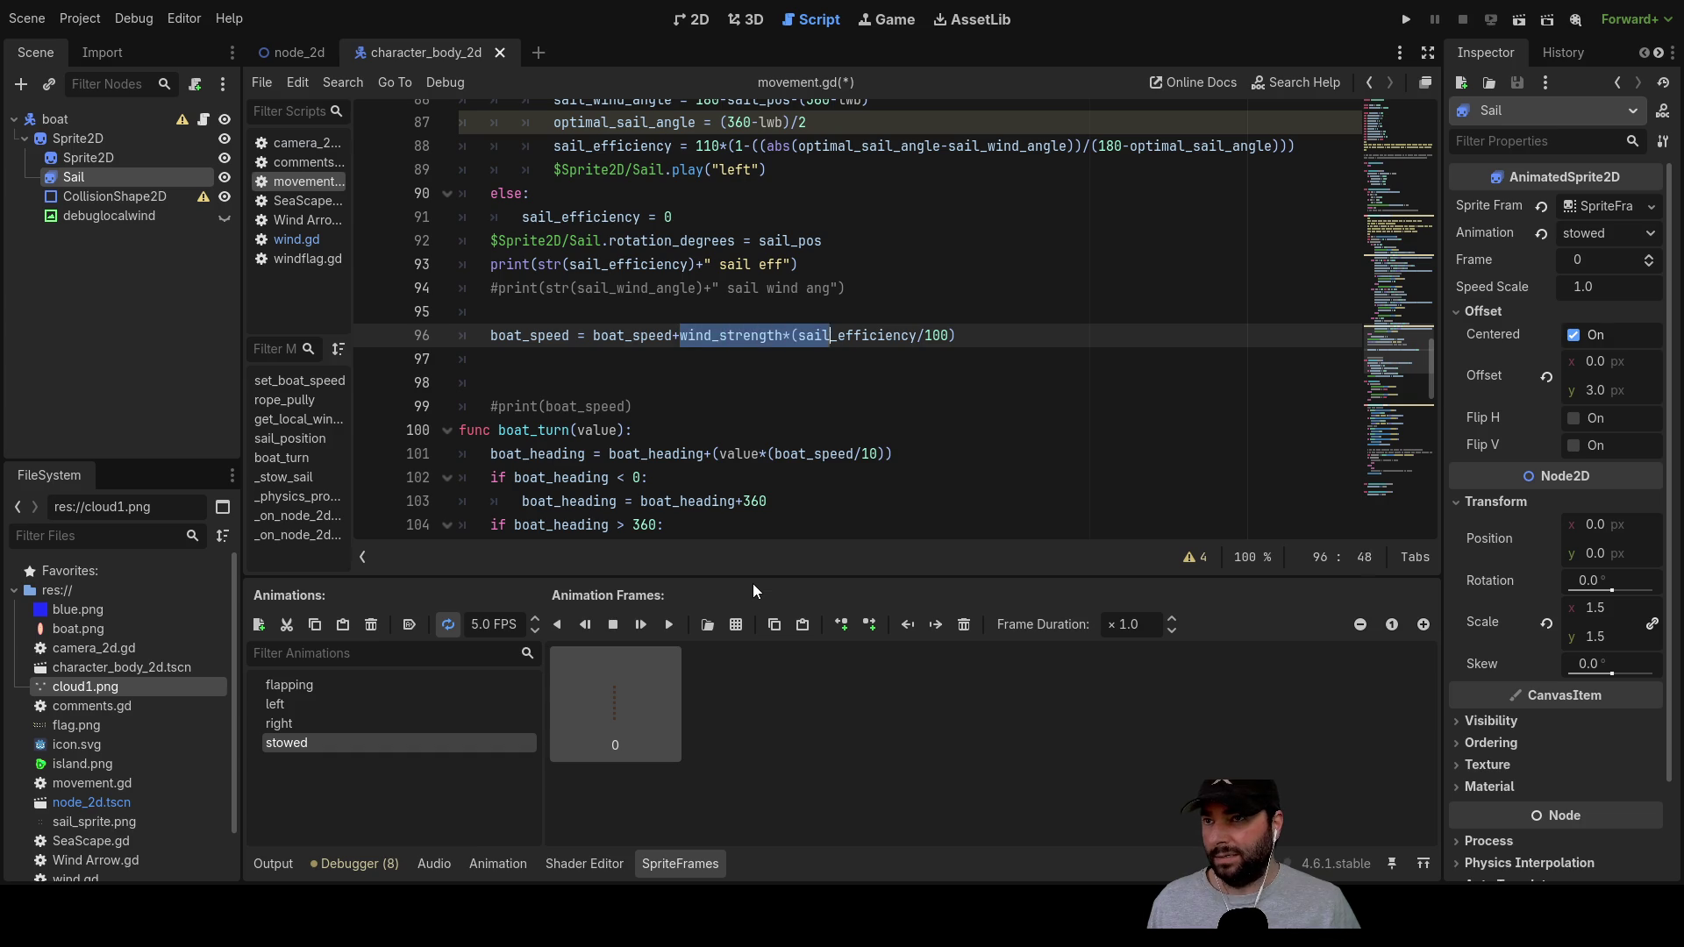
key("shift+Right")
key("shift+Right")
key("shift+Right")
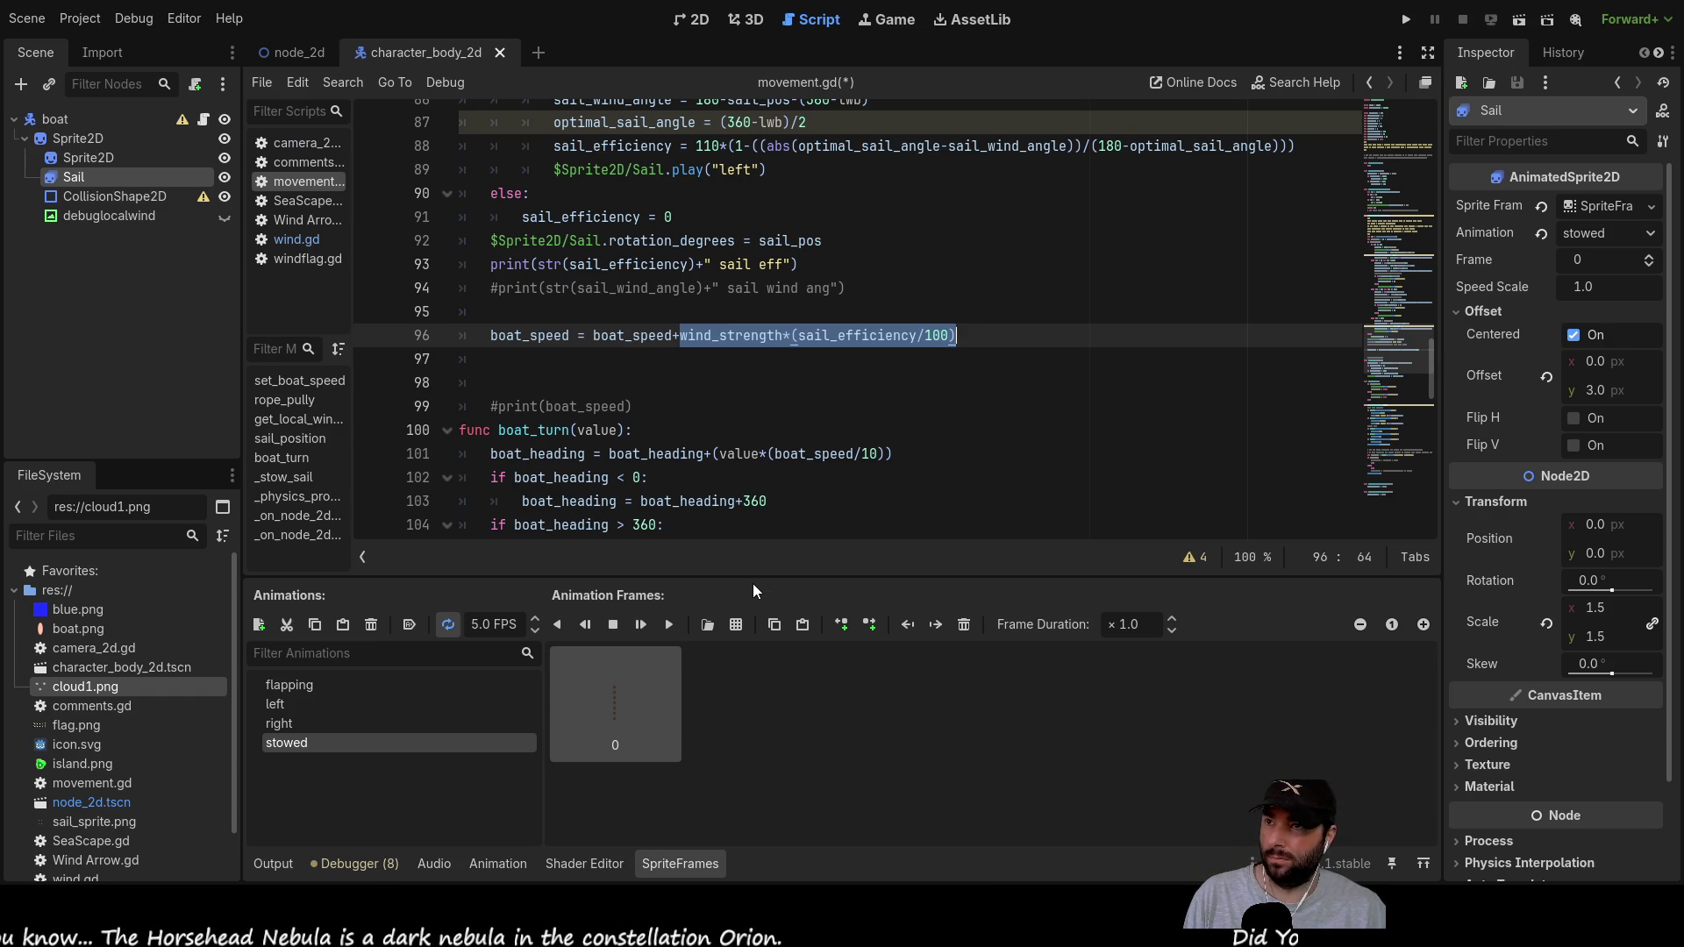
scroll(889, 405, "up", 4)
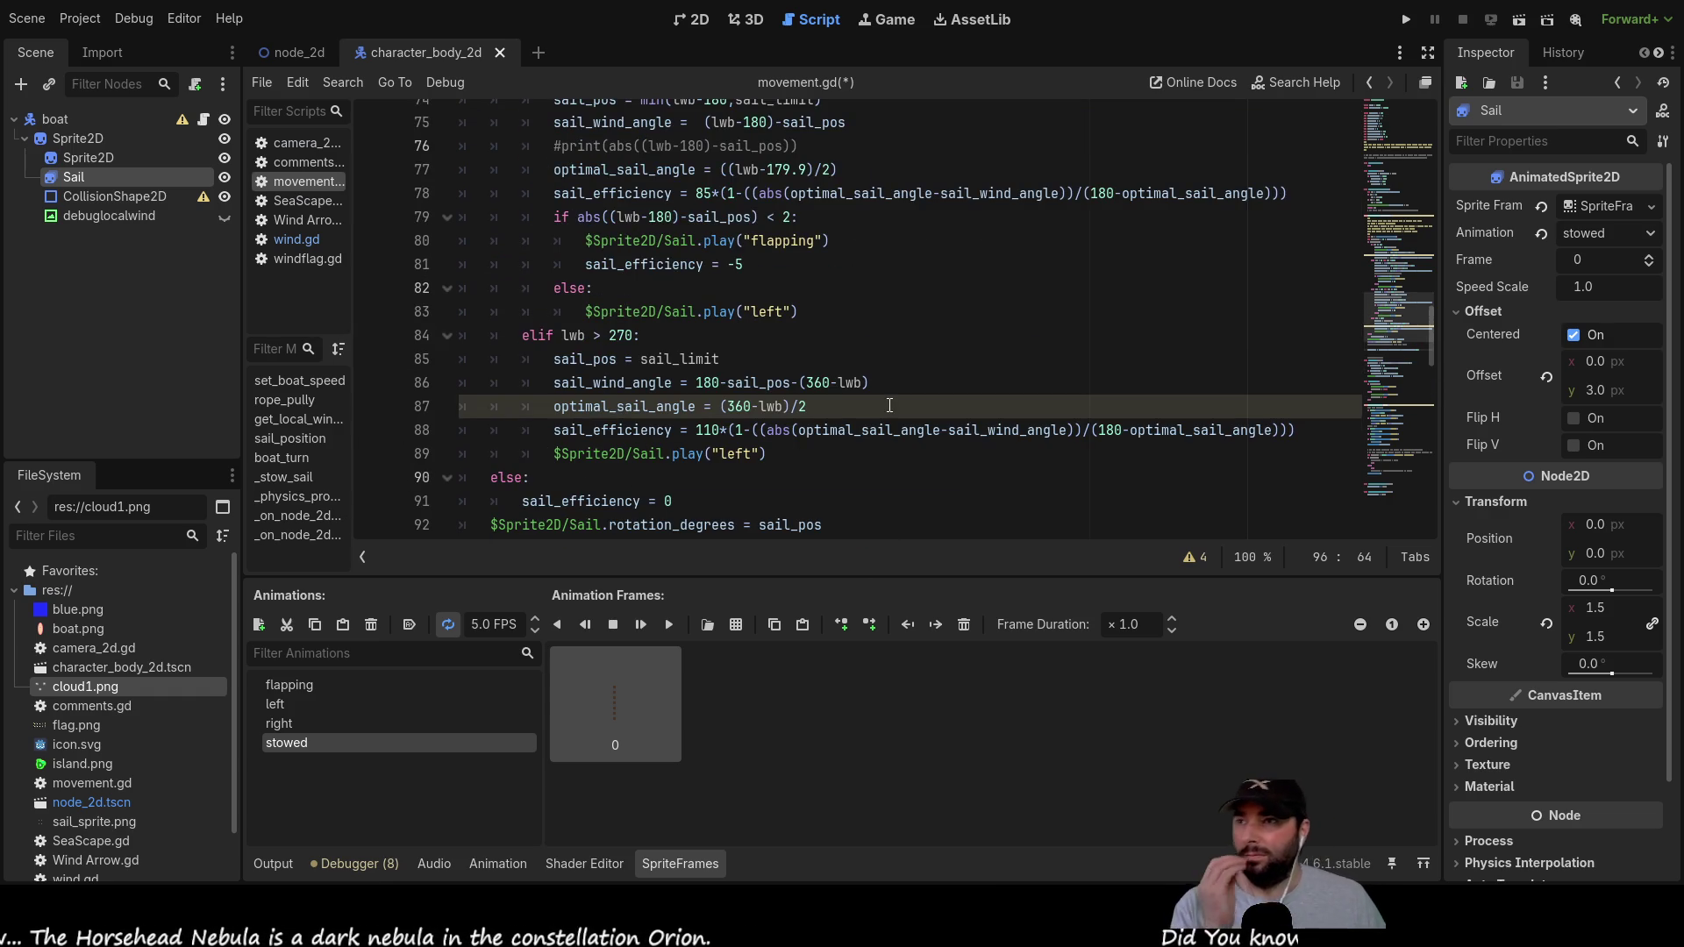
Step: Change the flapping-sail efficiency on line 81 from -5 to -50
left_click(752, 265)
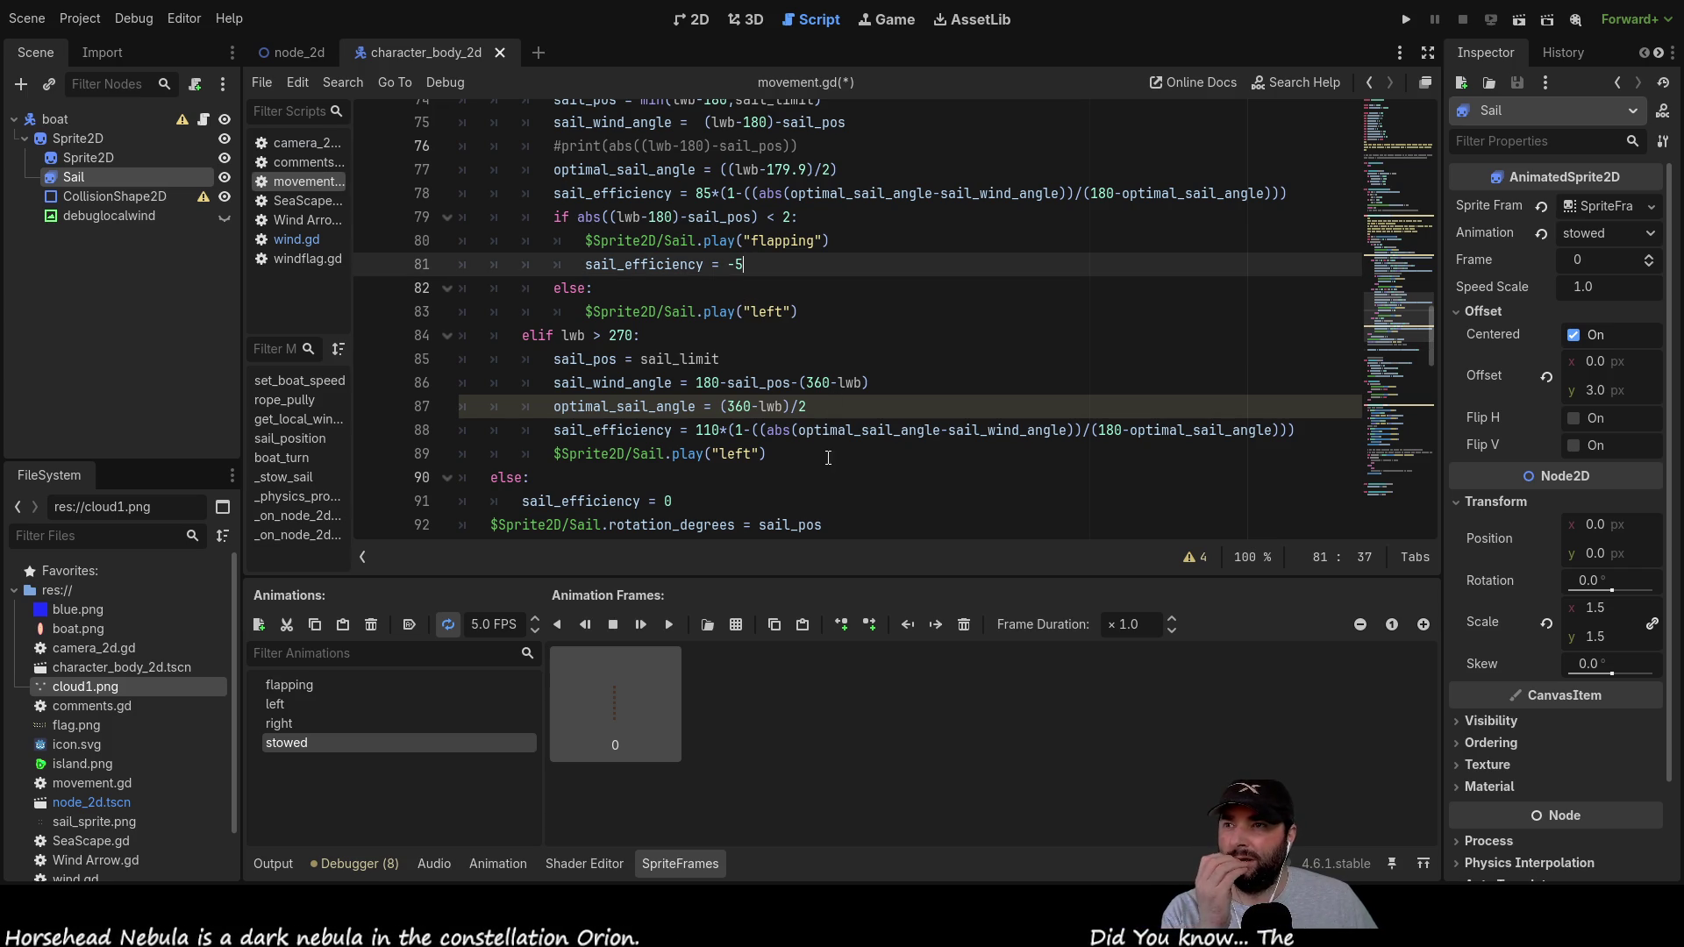
type("0")
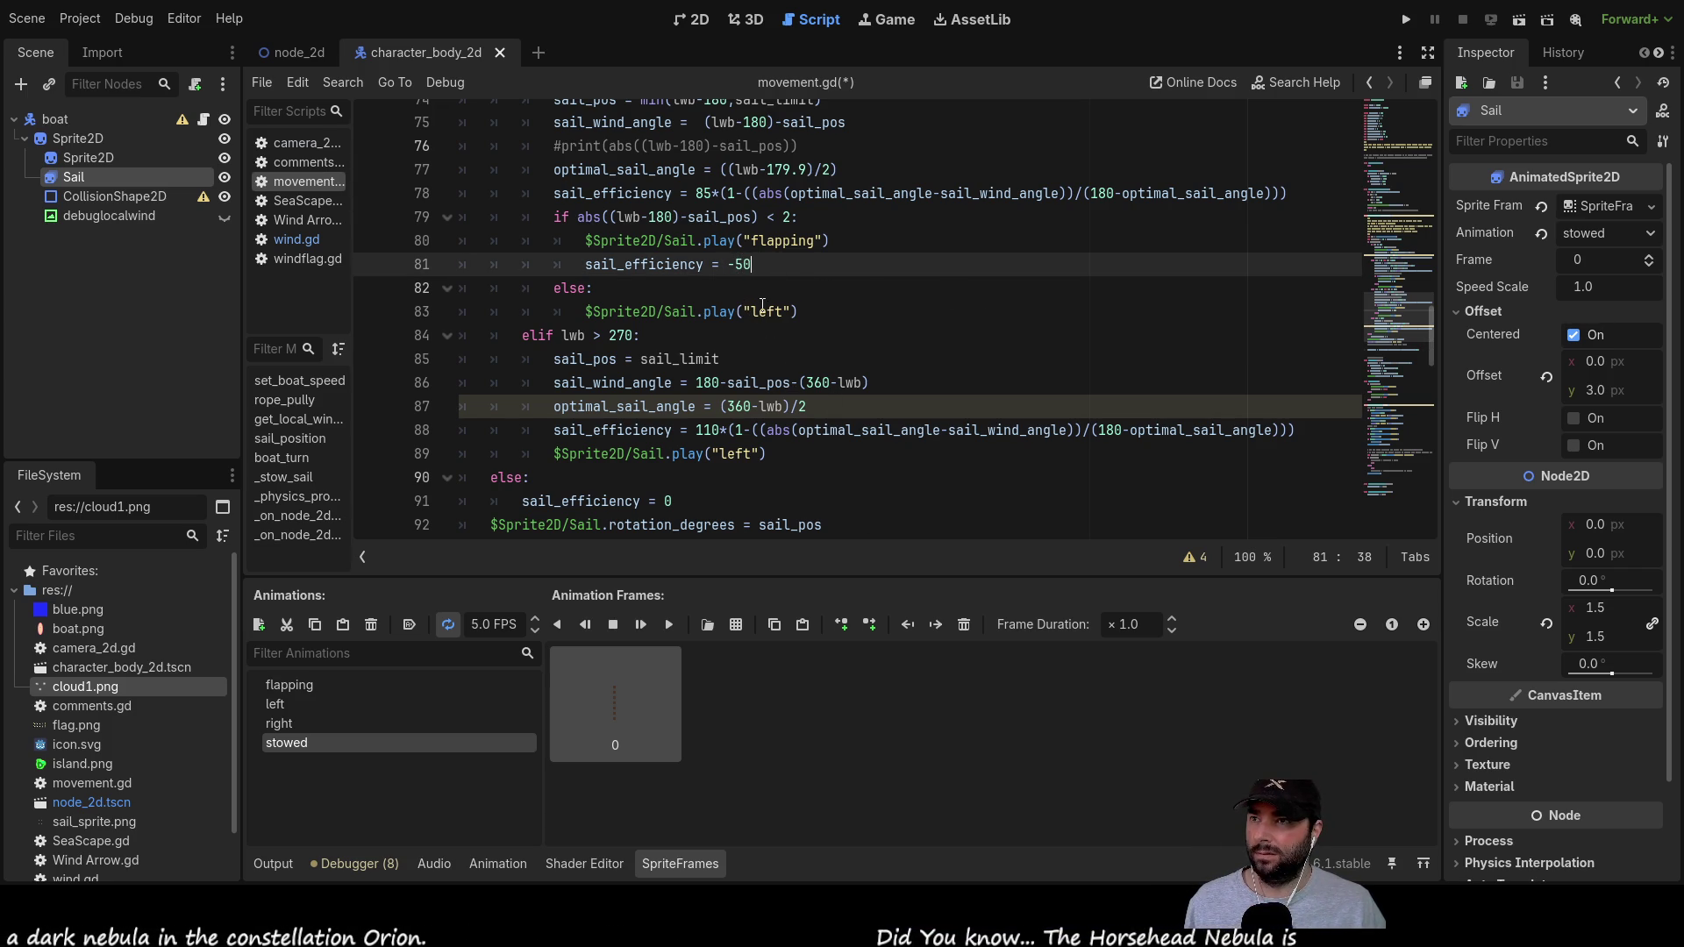
left_click_drag(752, 264, 735, 265)
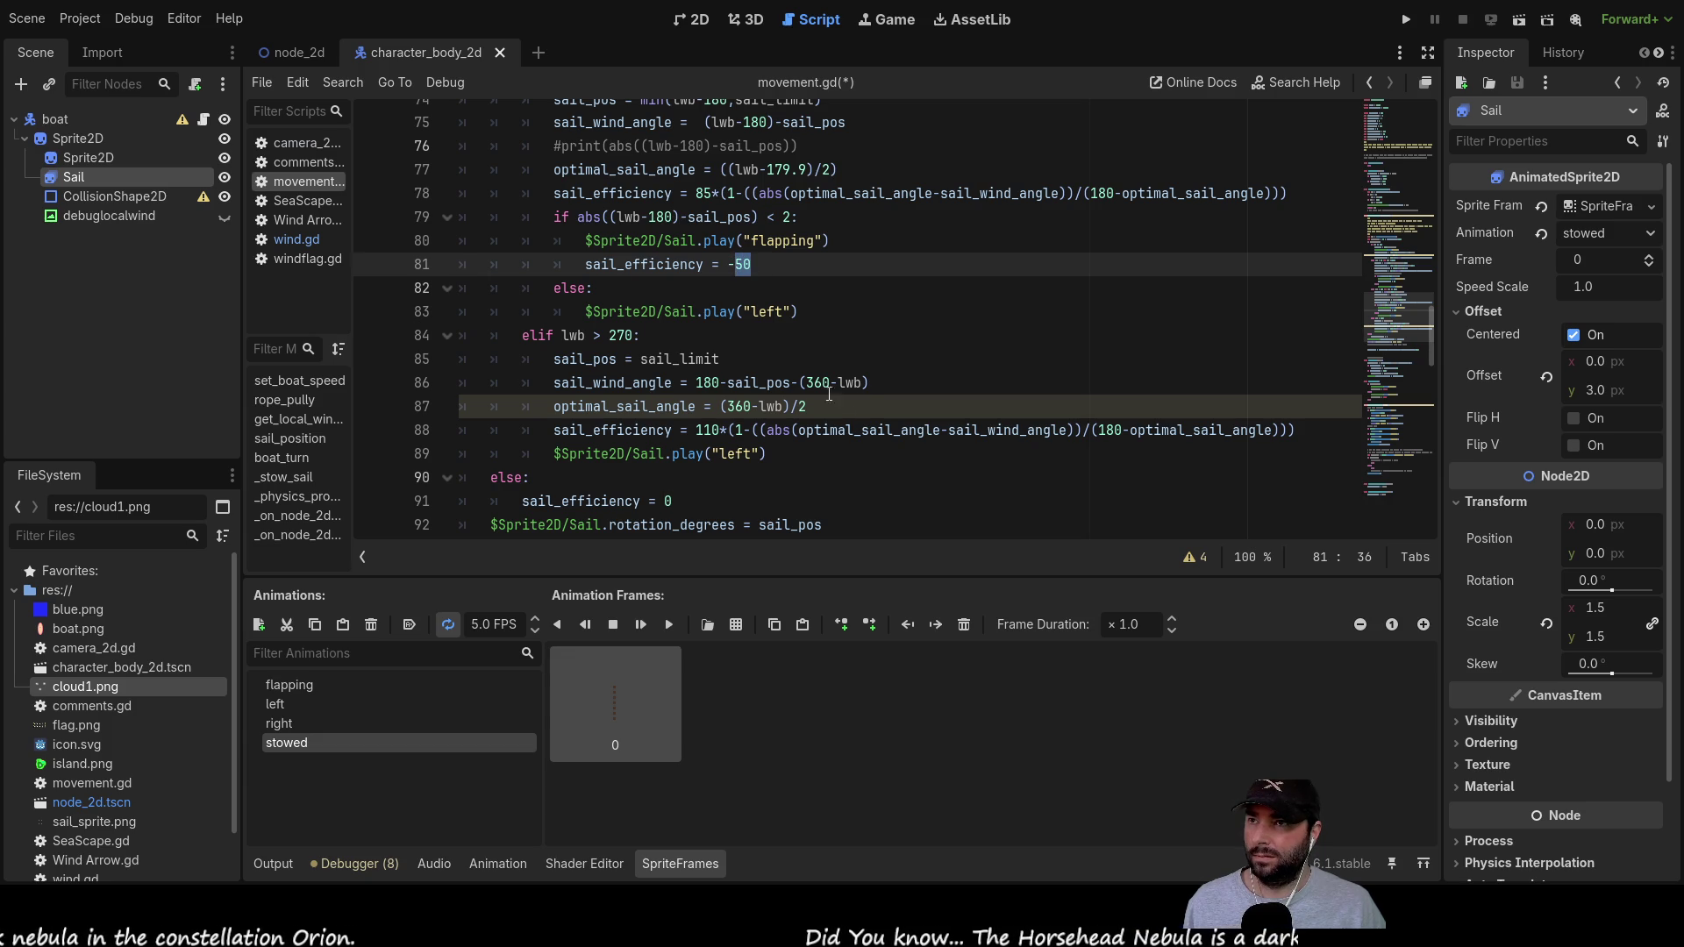
key("shift+Left")
key("ctrl+c")
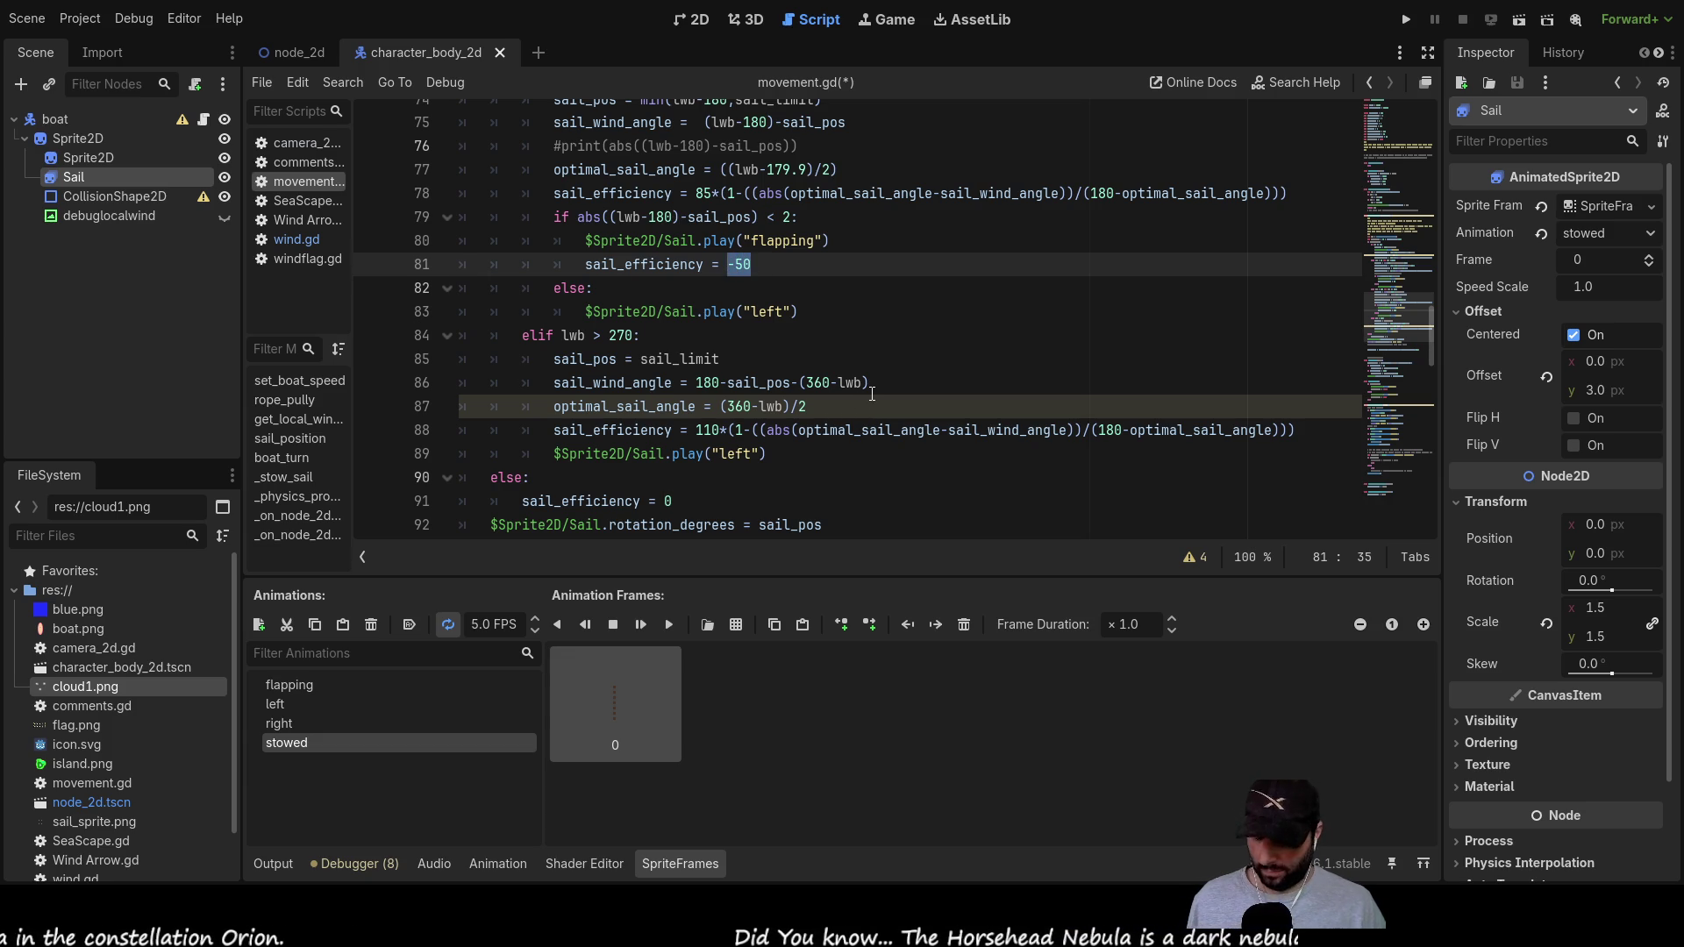
Step: Change line 70's sail_efficiency from -5 to -50 using the copied value
scroll(872, 393, "up", 4)
left_click(746, 290)
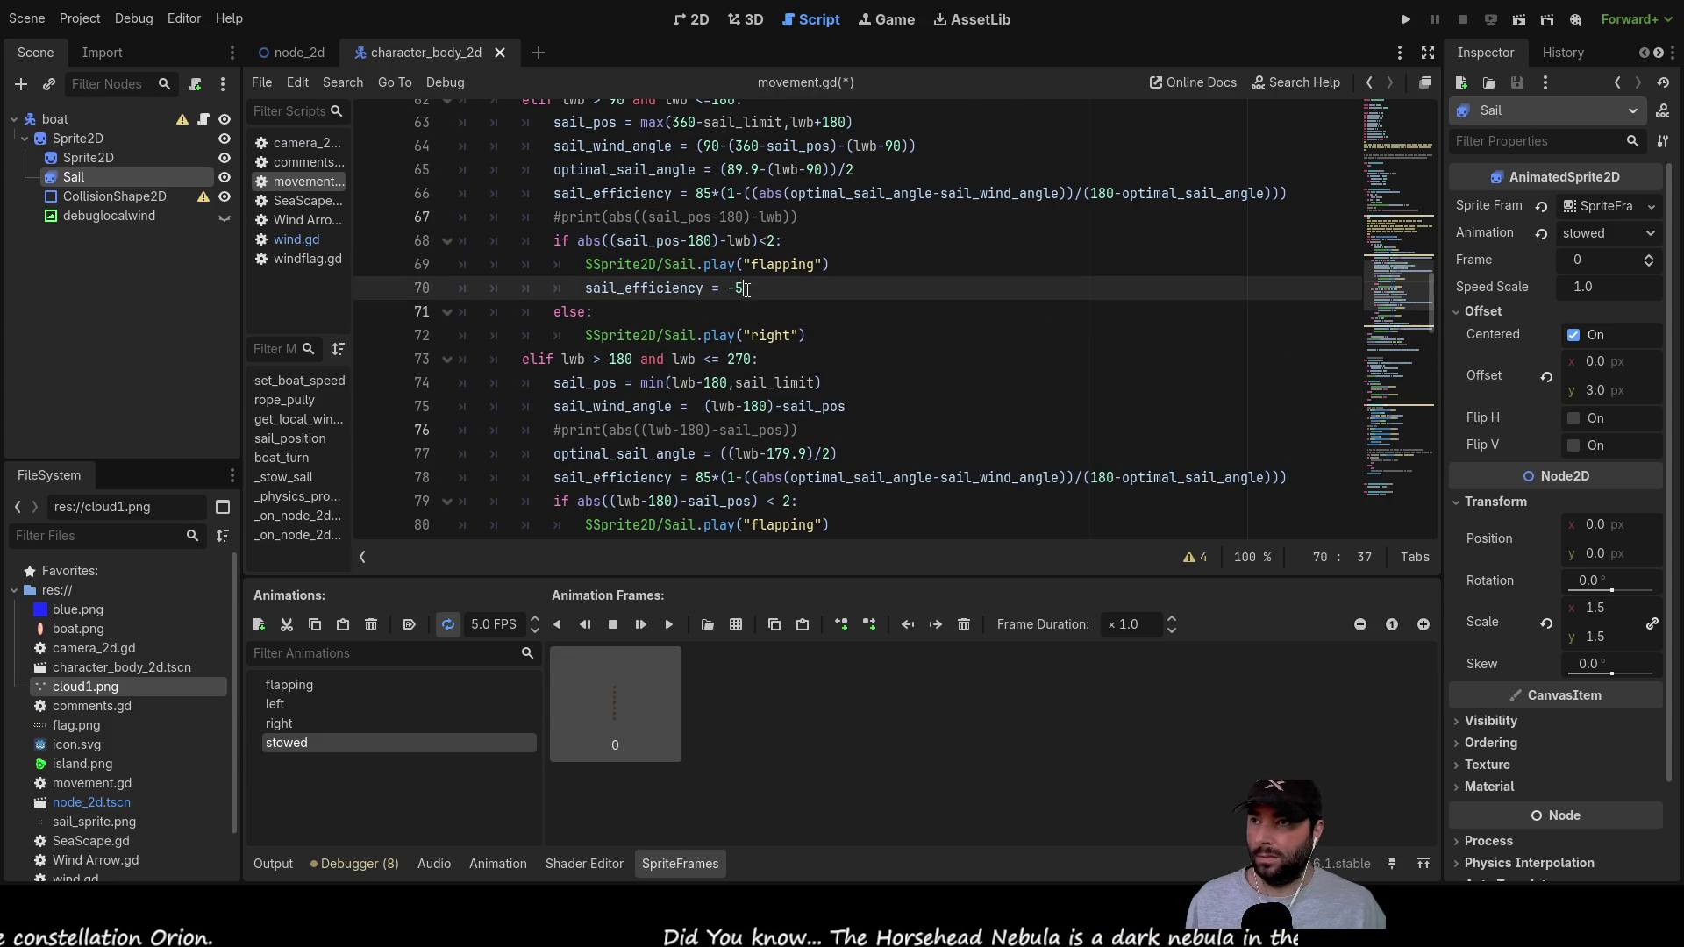
key("BackSpace")
key("ctrl+v")
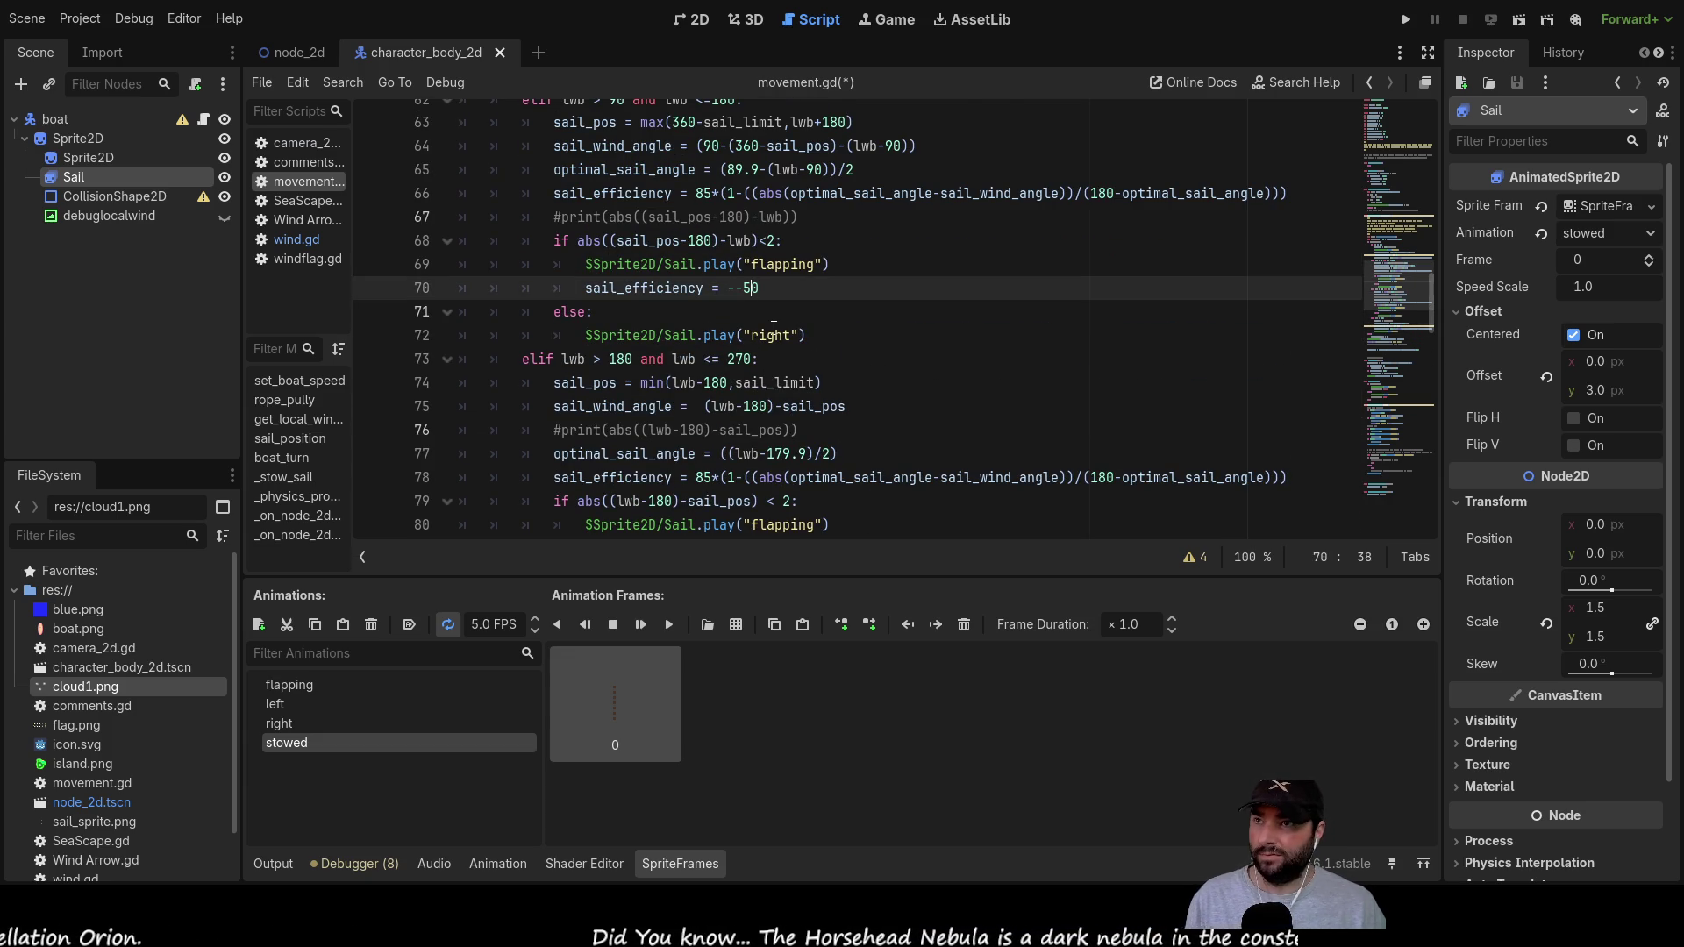
key("BackSpace")
scroll(831, 353, "down", 6)
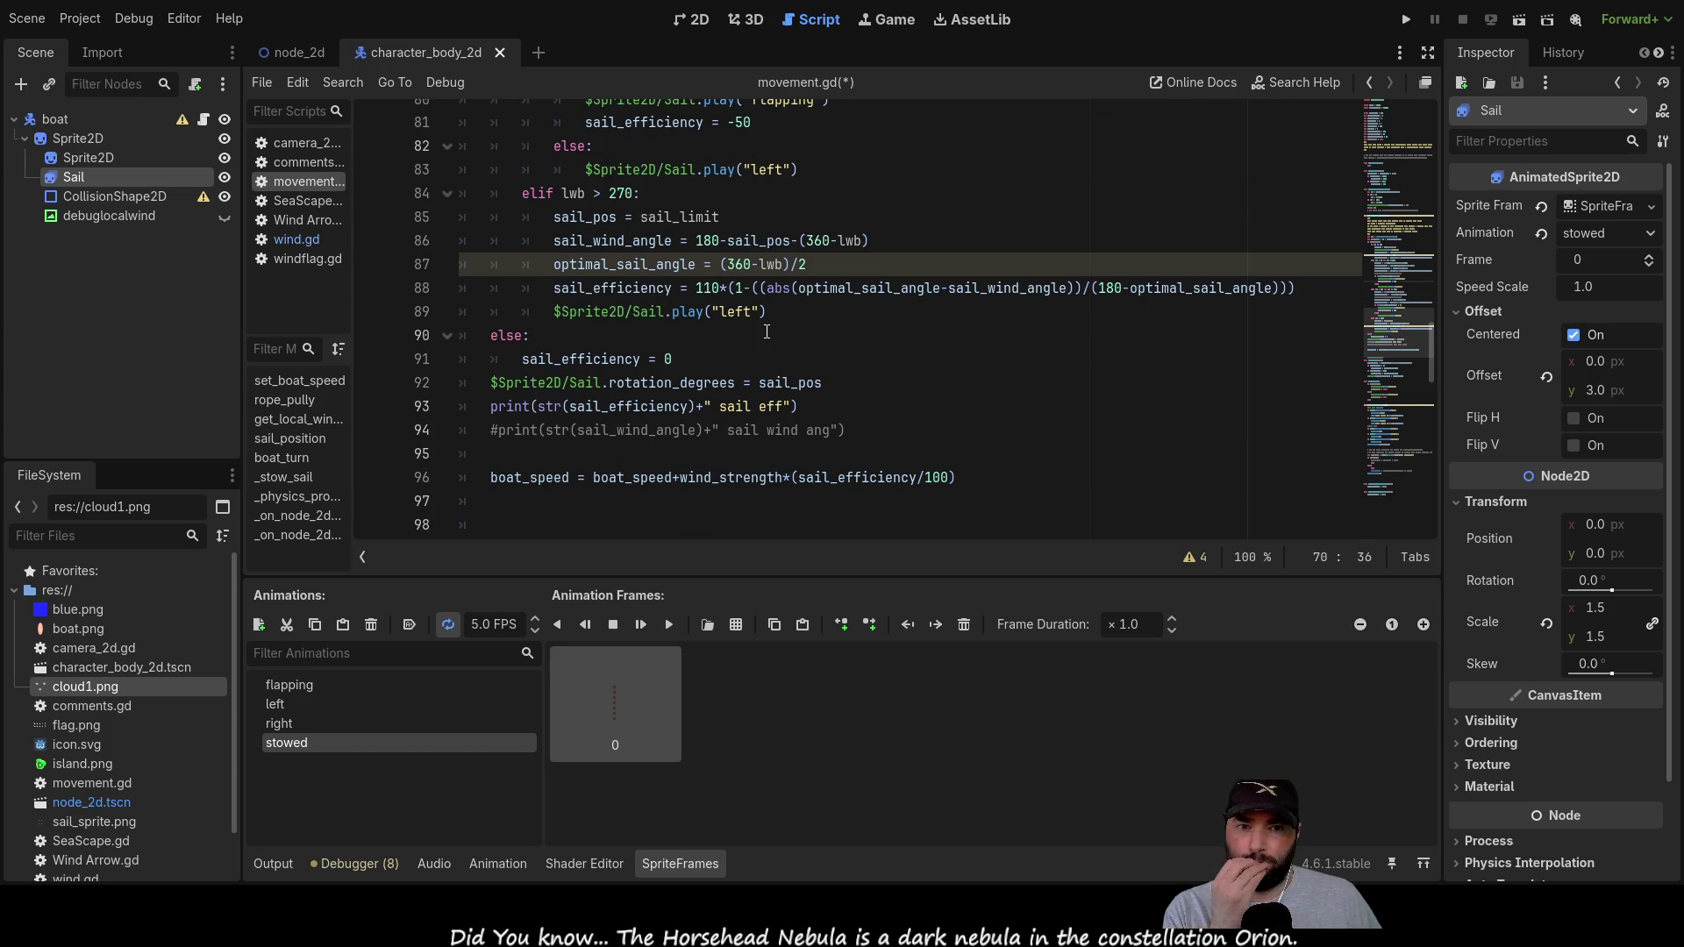
scroll(745, 354, "down", 2)
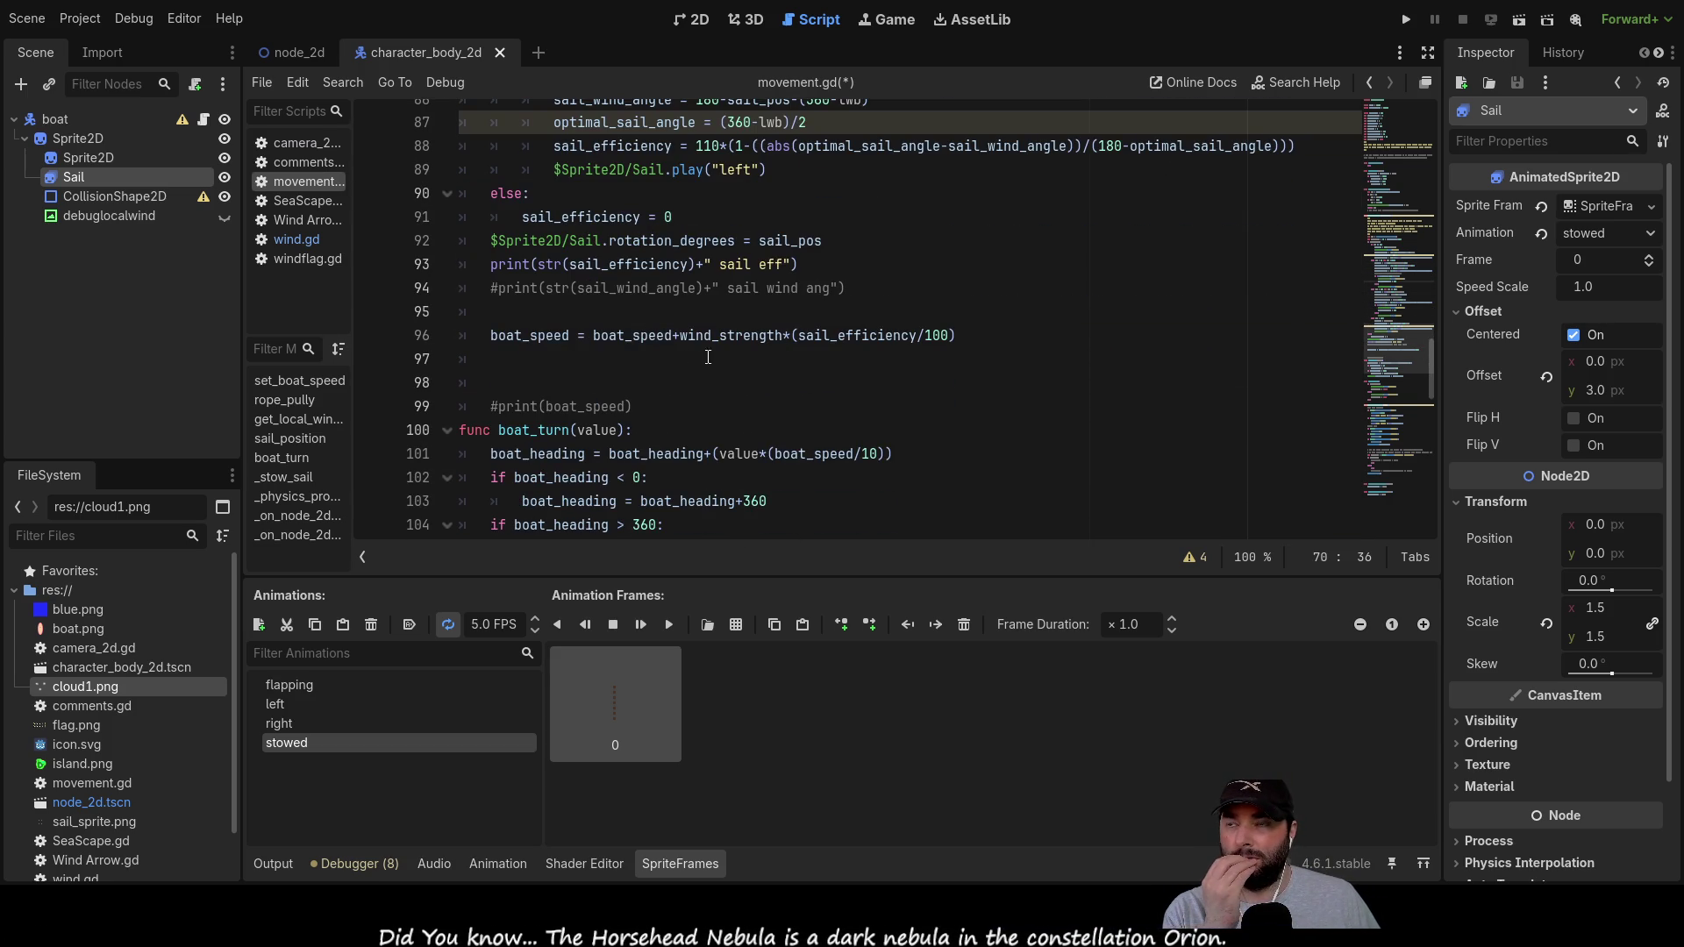
left_click(530, 358)
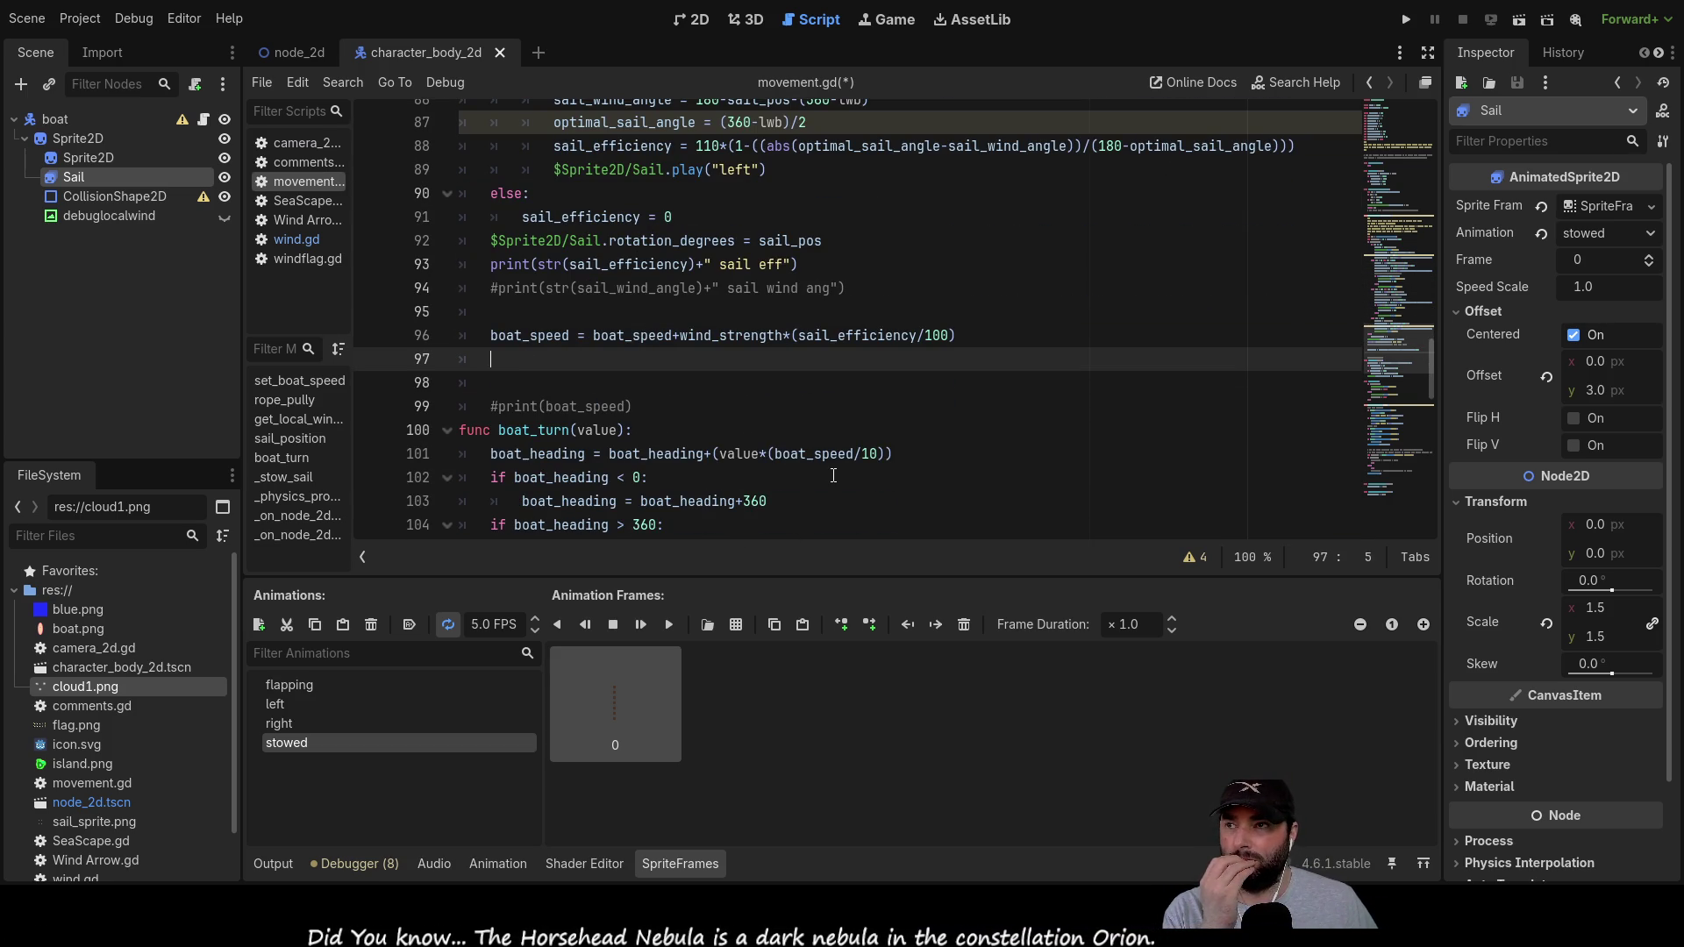
key("Up")
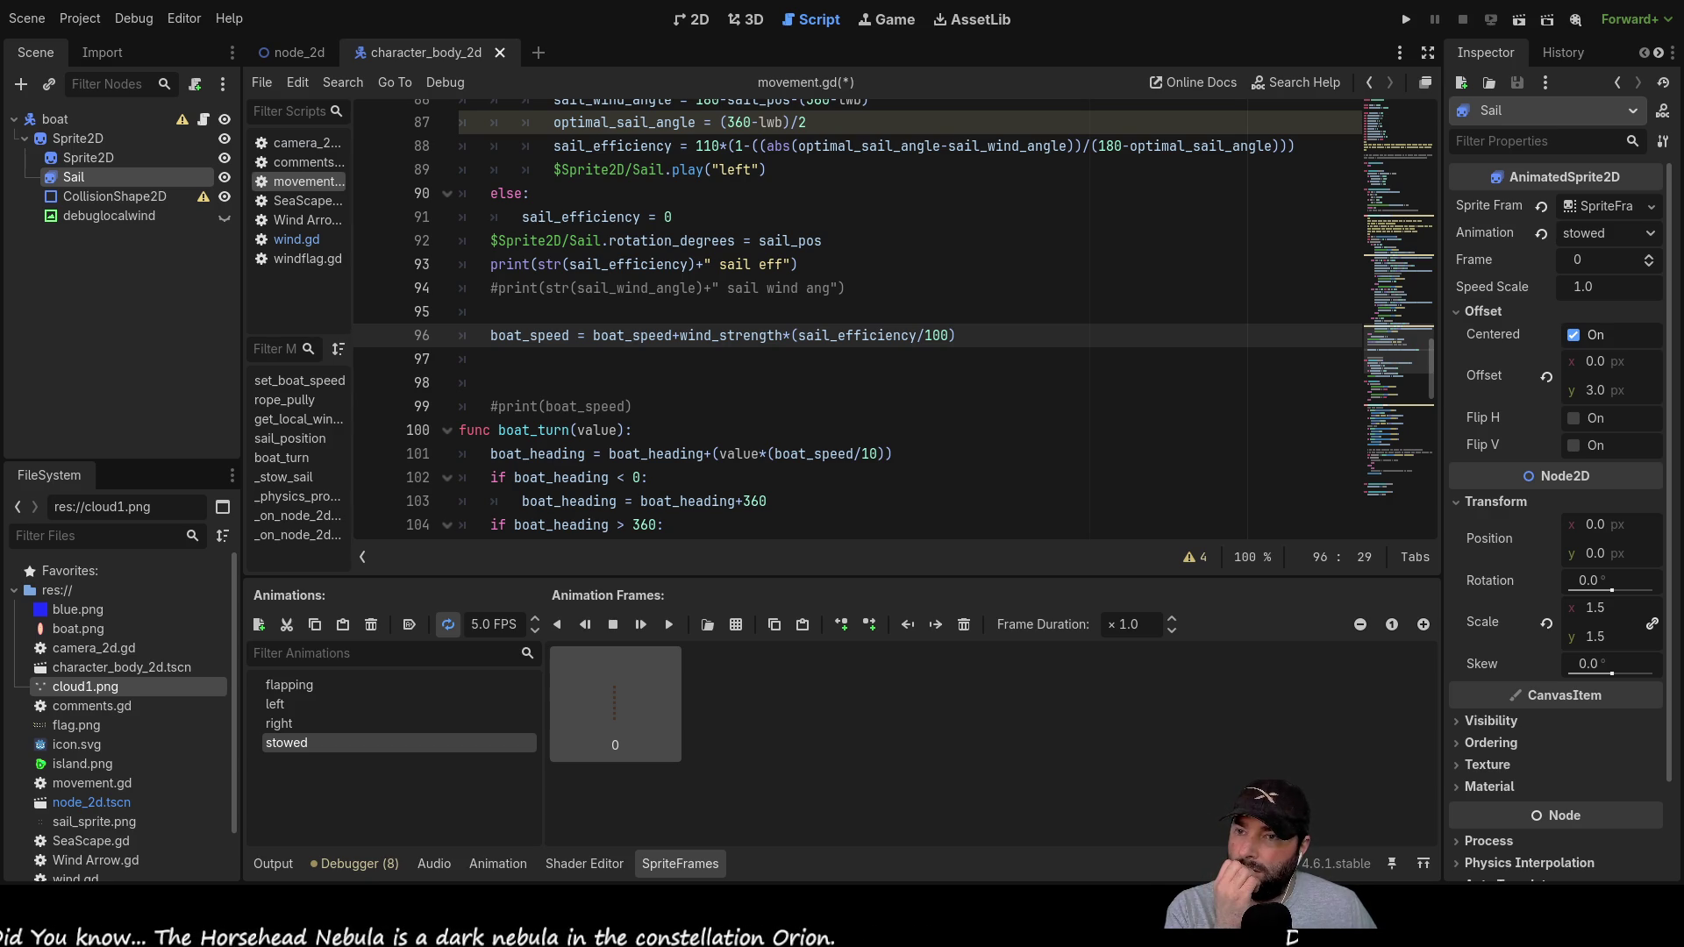
left_click(519, 319)
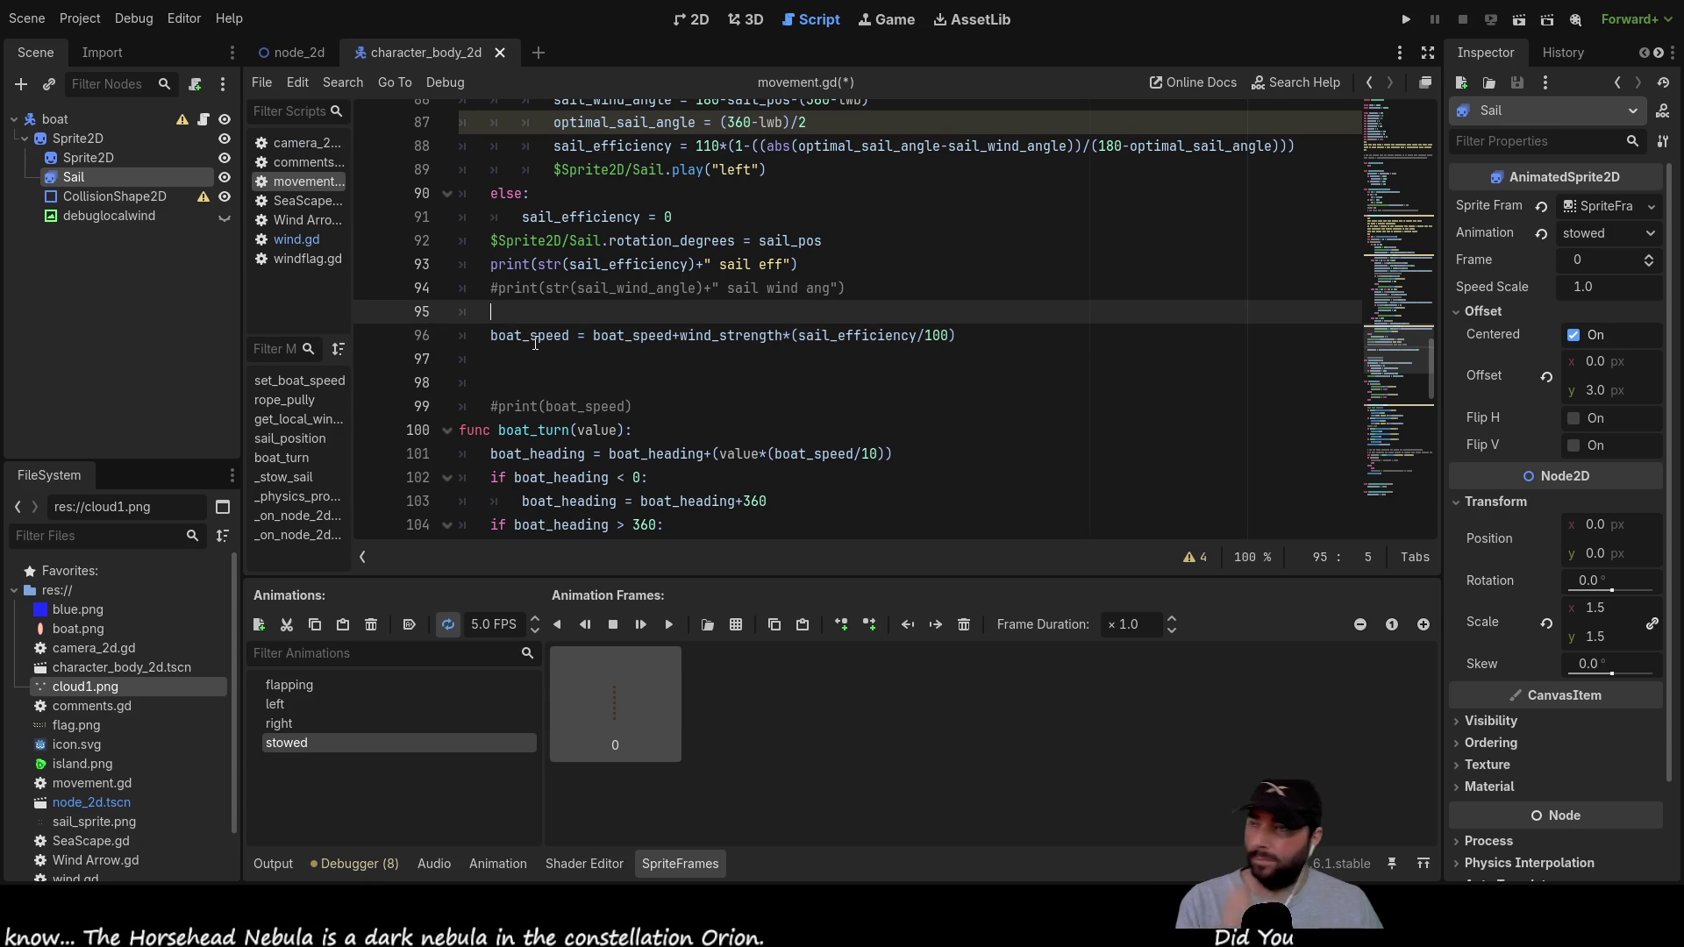
Step: Insert an empty move_toward() call on line 95 and select boat_speed on line 96
type("move")
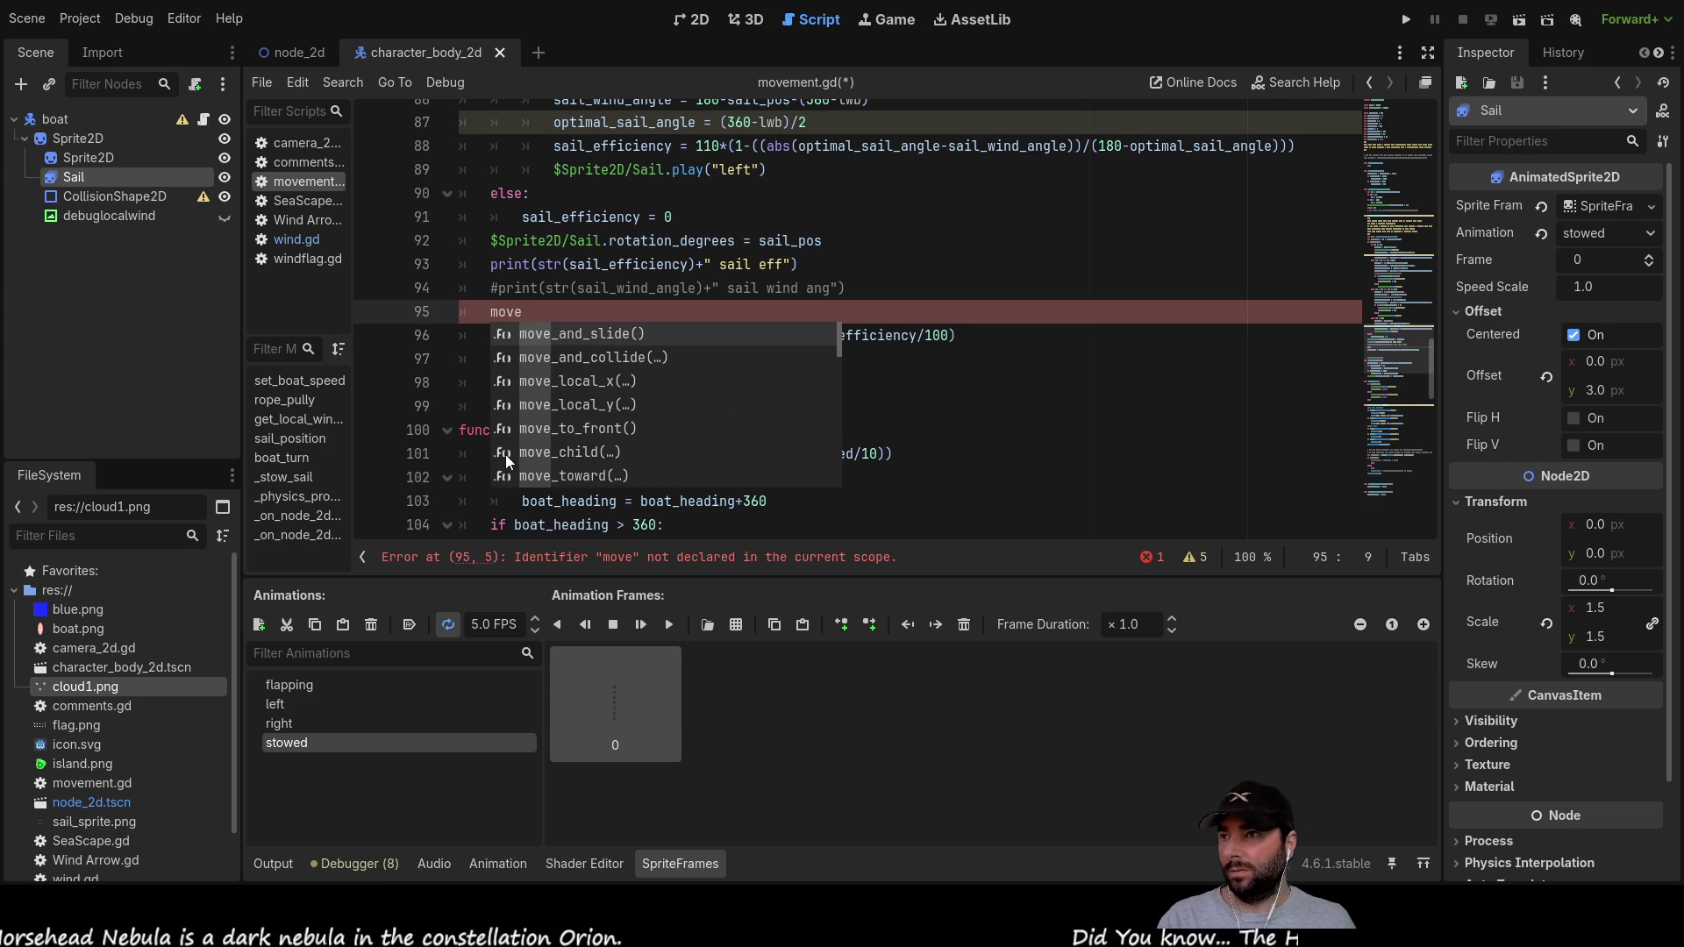
key("Down")
key("Down")
key("Down")
key("Down")
key("Down")
key("Down")
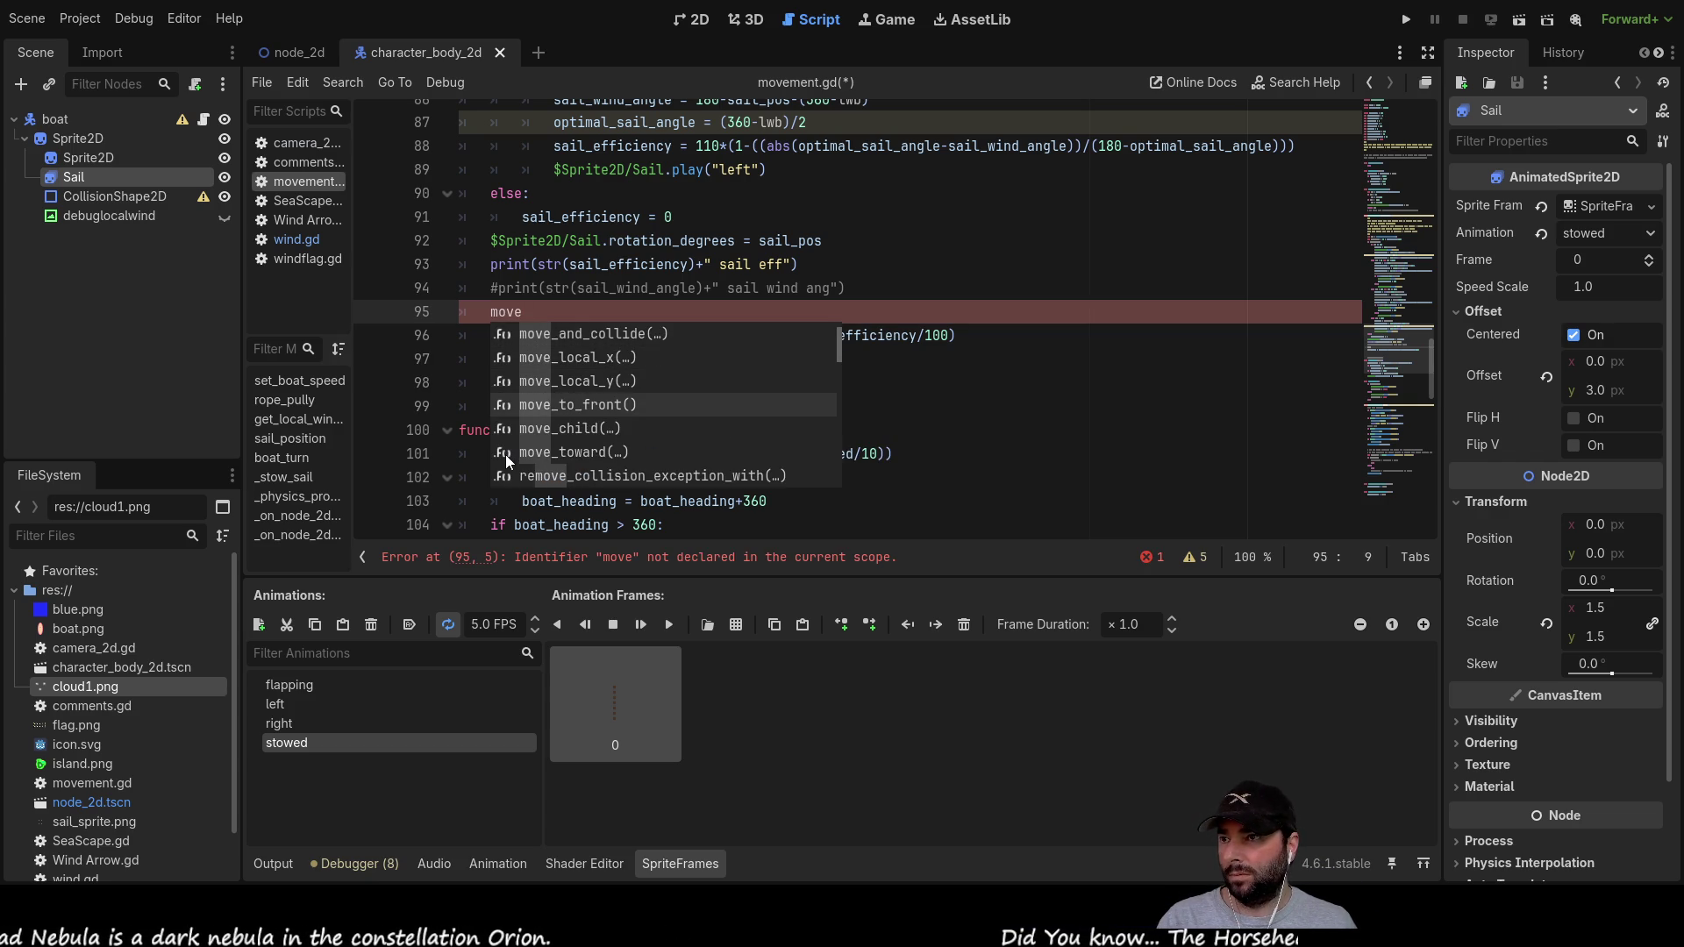
key("Return")
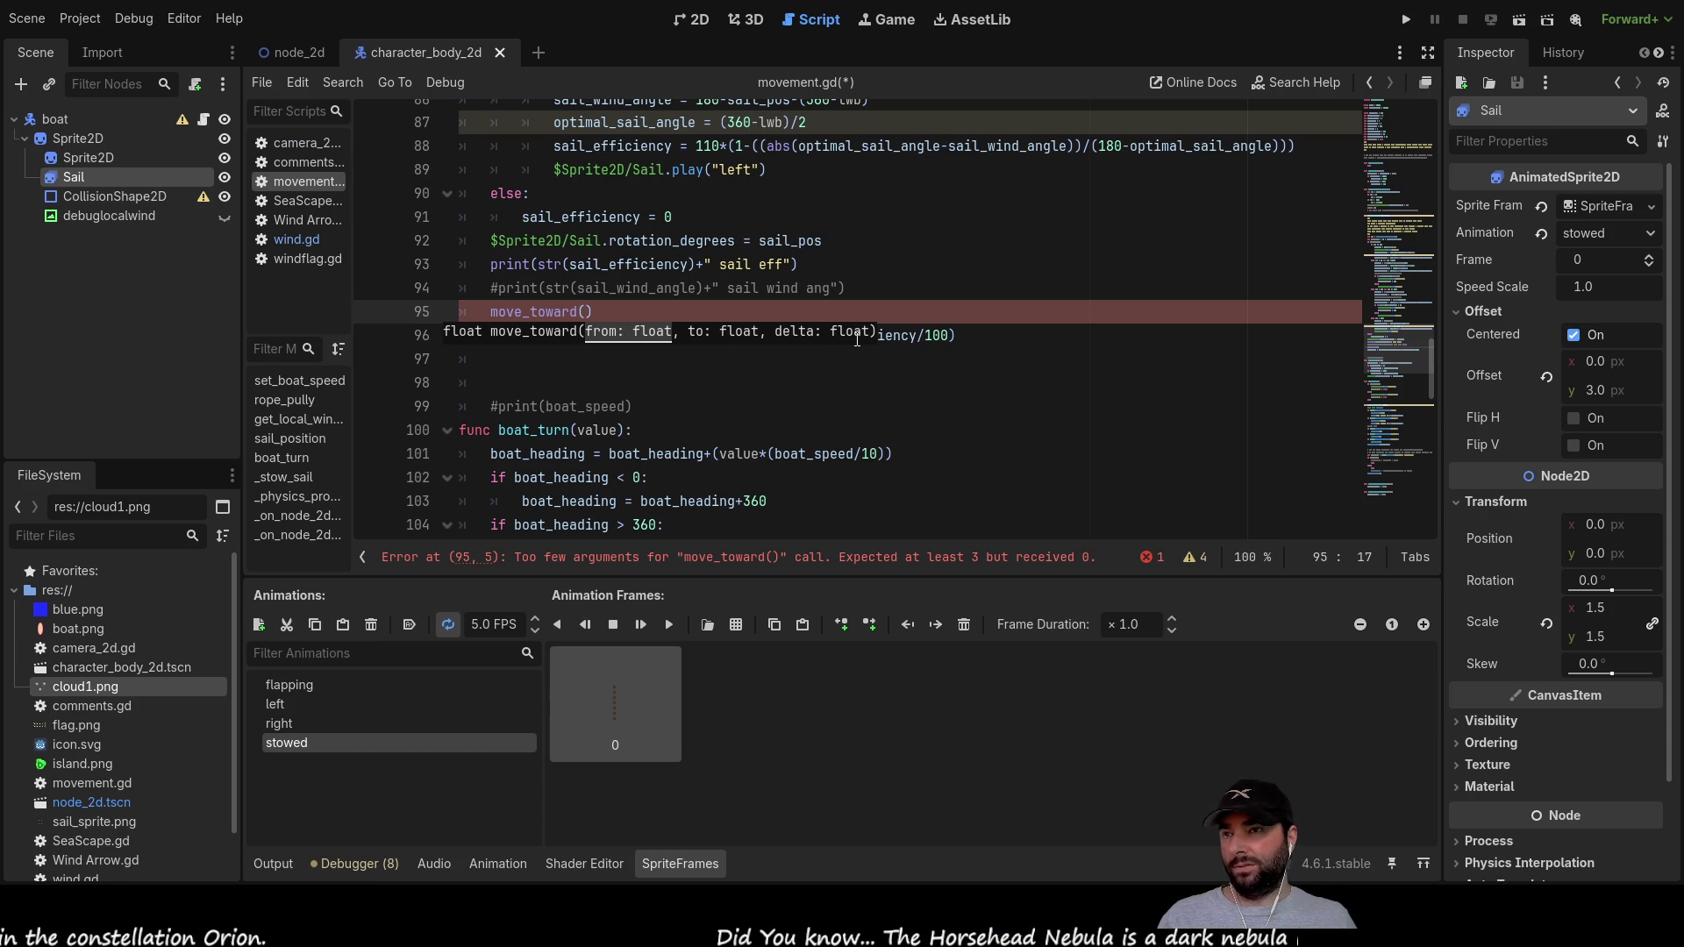
left_click(514, 311)
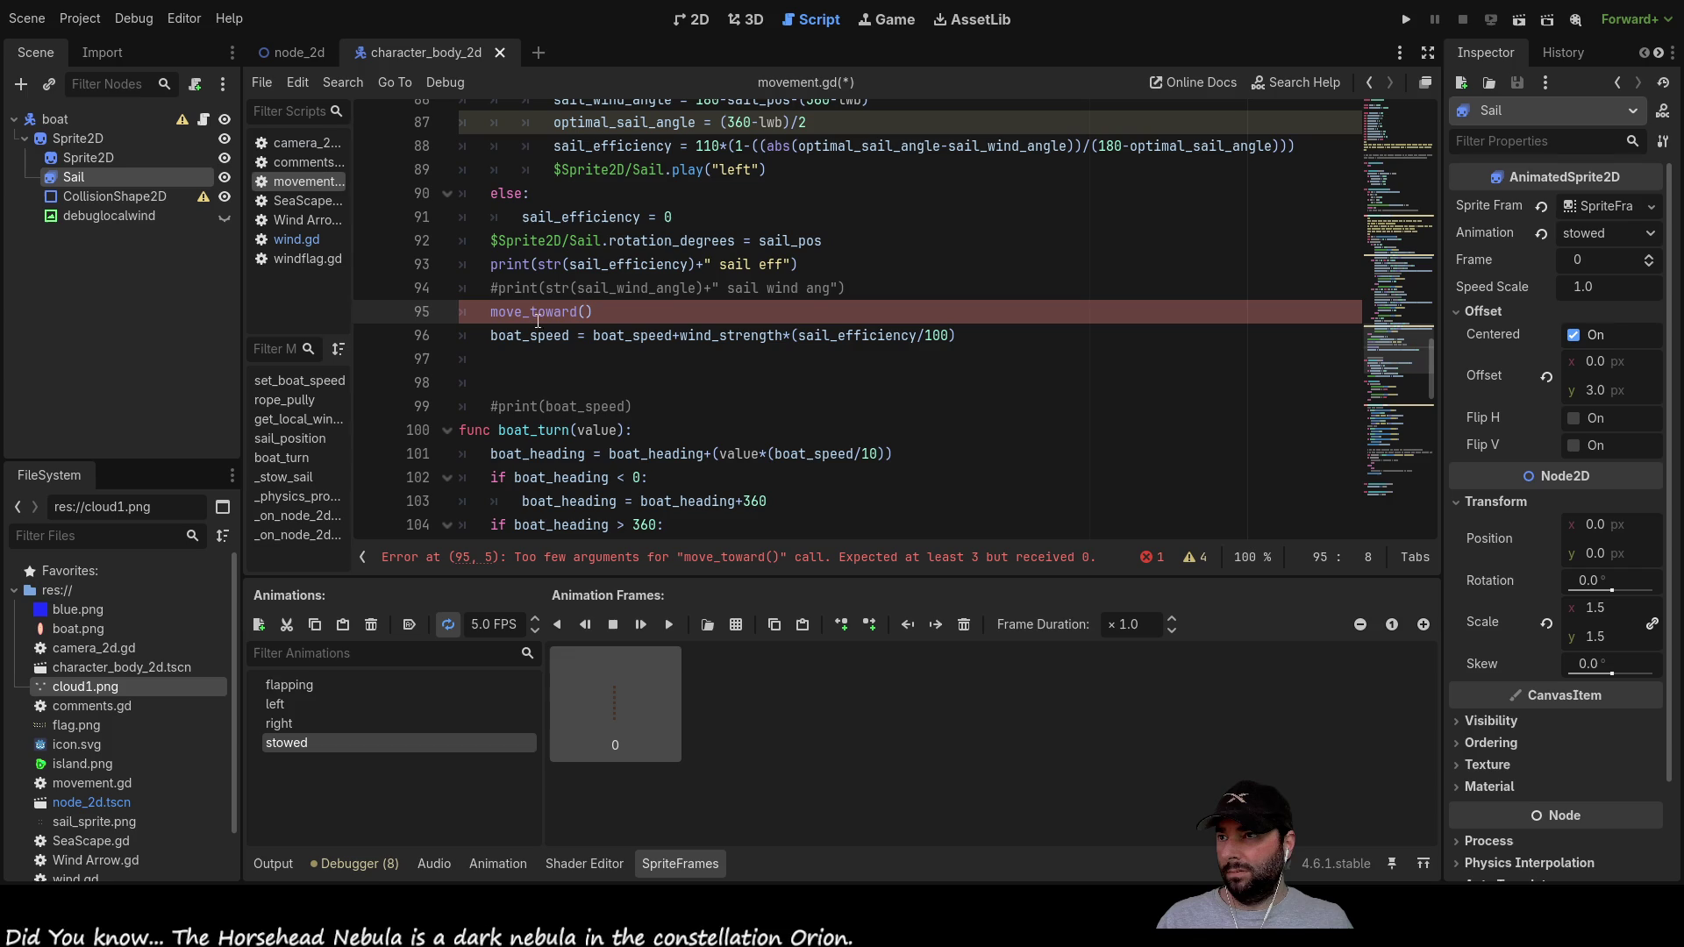
key("Down")
key("Down")
key("Down")
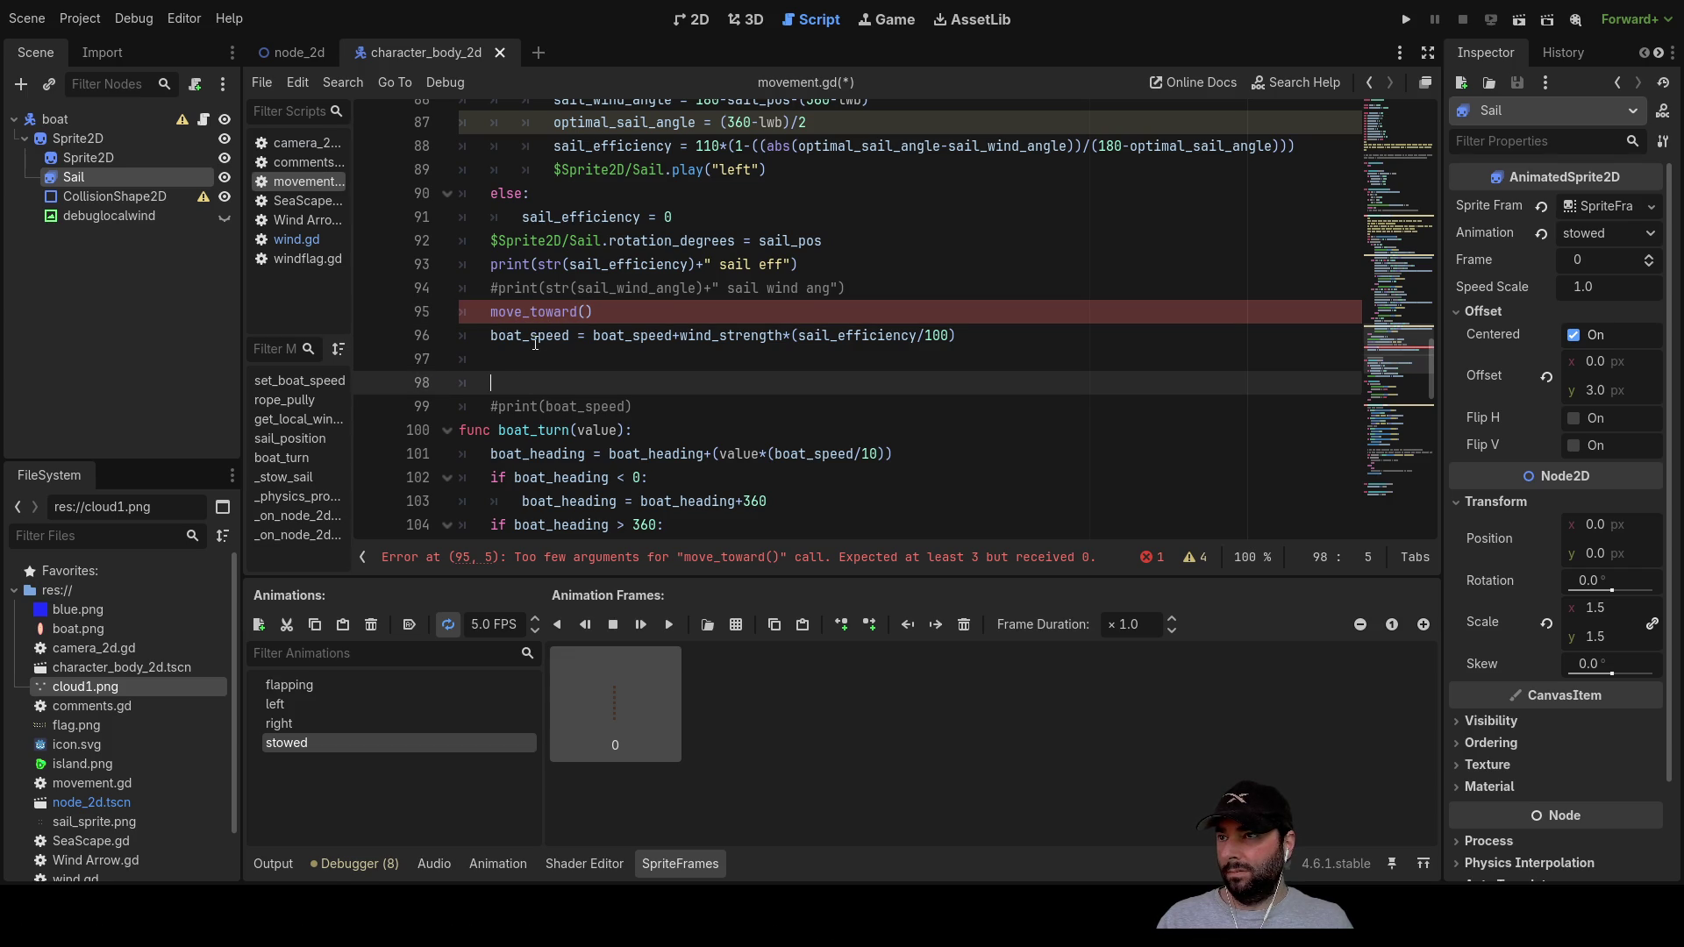
double_click(515, 336)
key("ctrl+c")
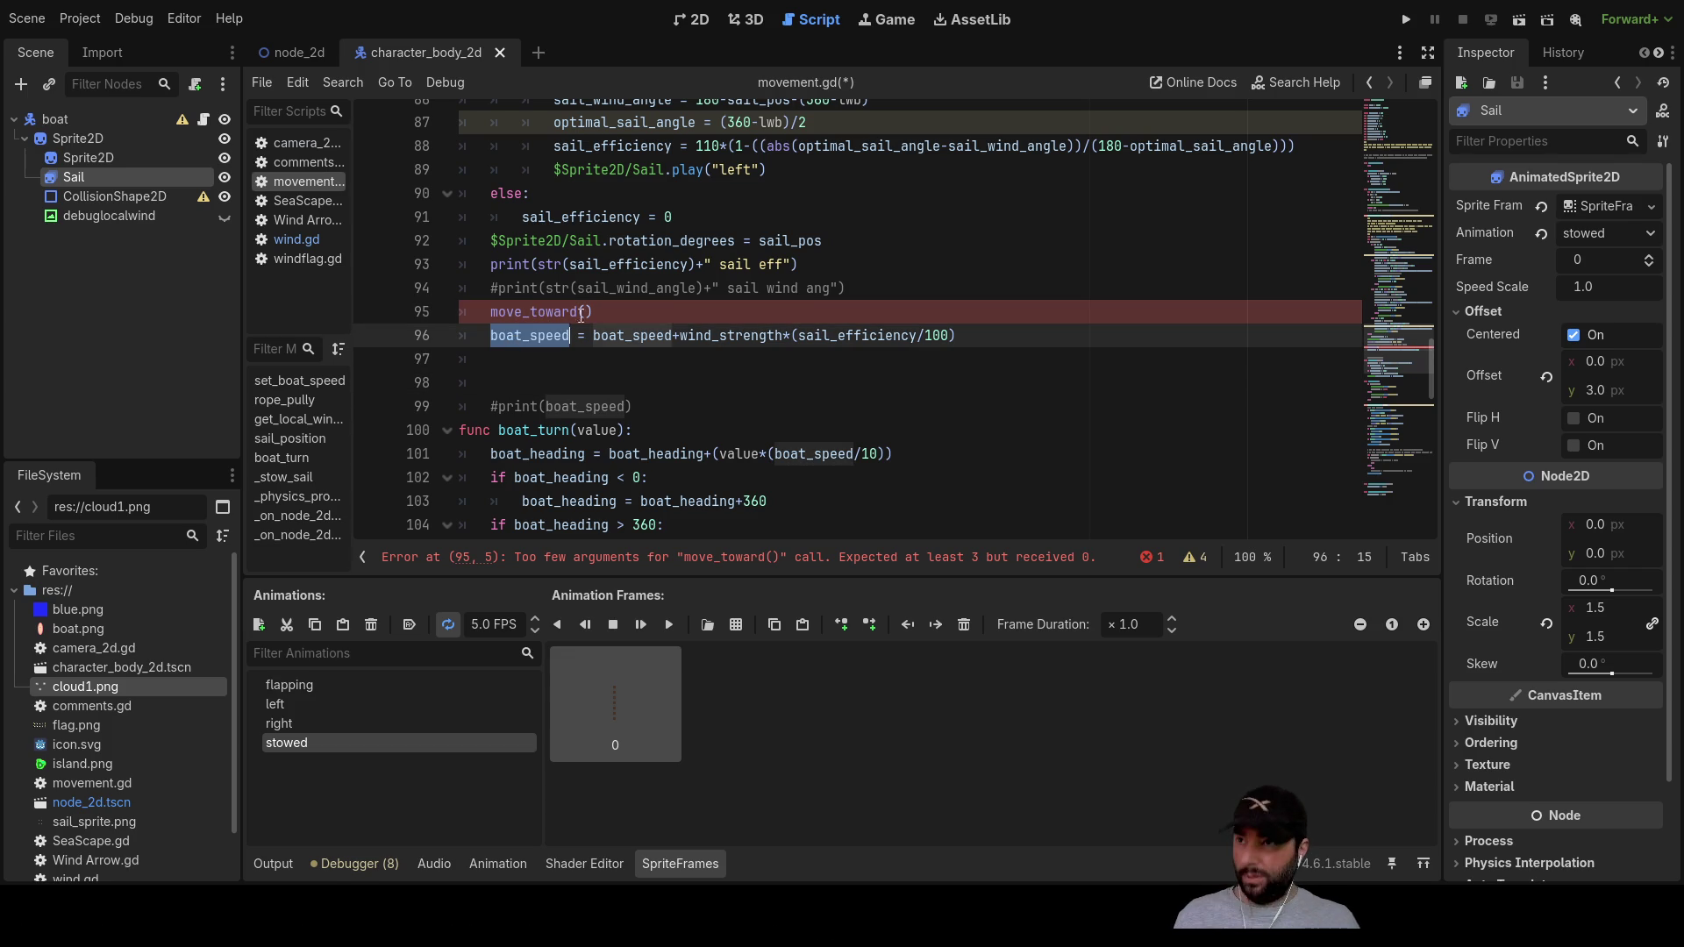
Step: Paste boat_speed as the first move_toward argument on line 95, followed by a comma
left_click(587, 311)
key("ctrl+v")
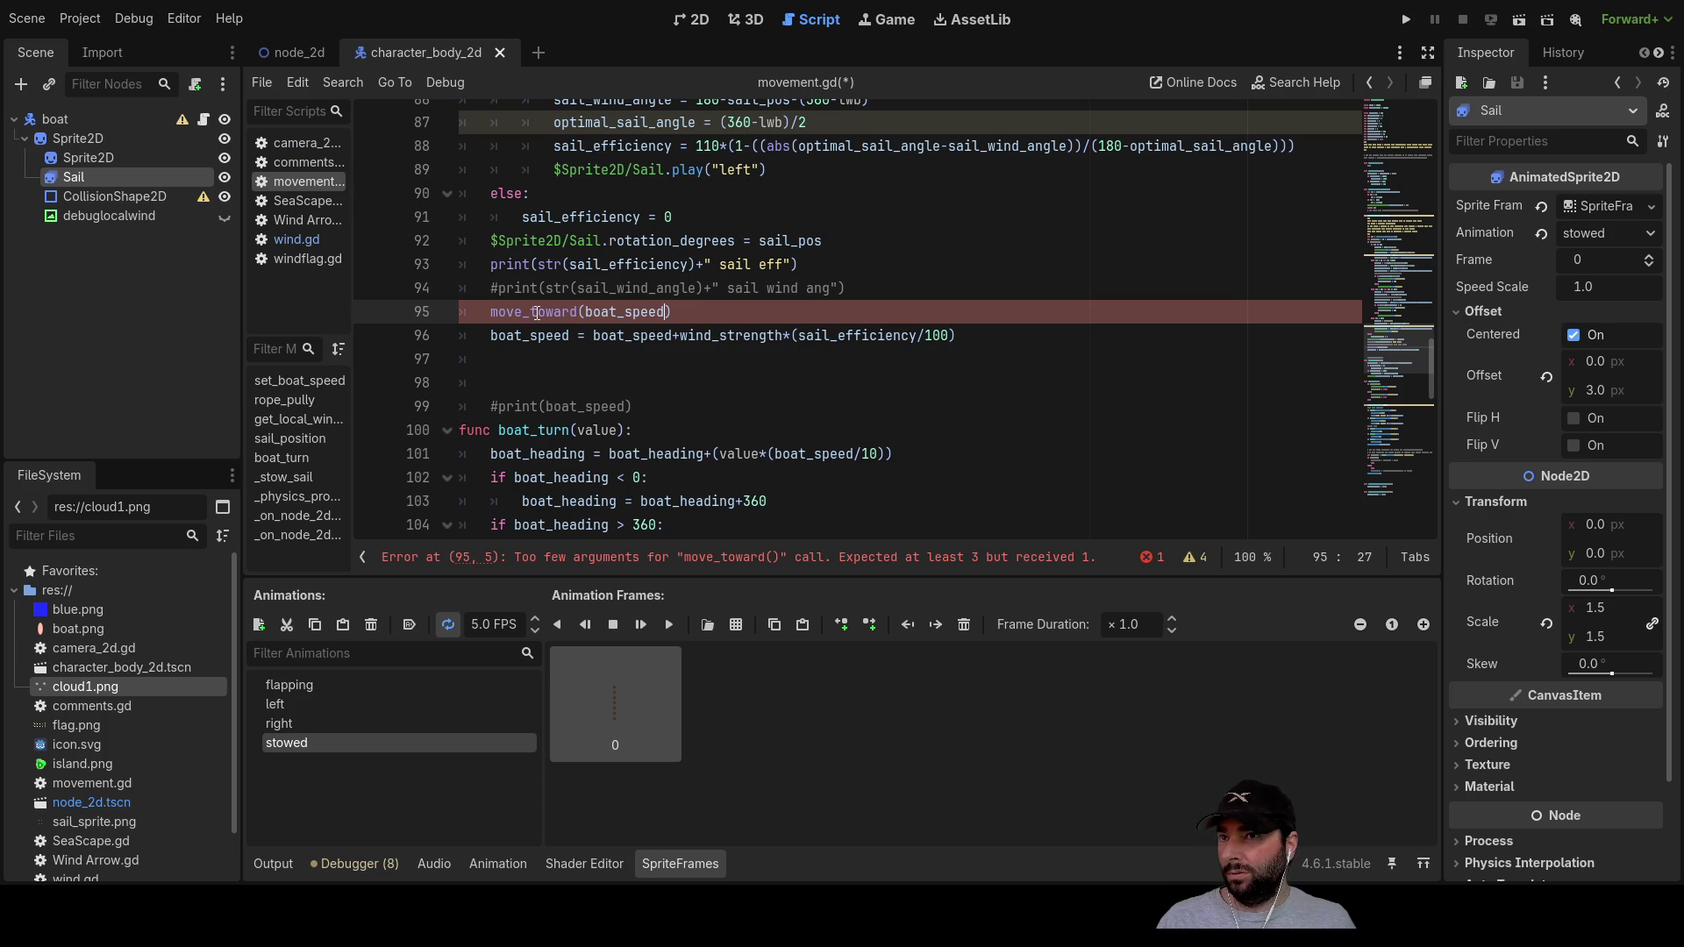
type(",")
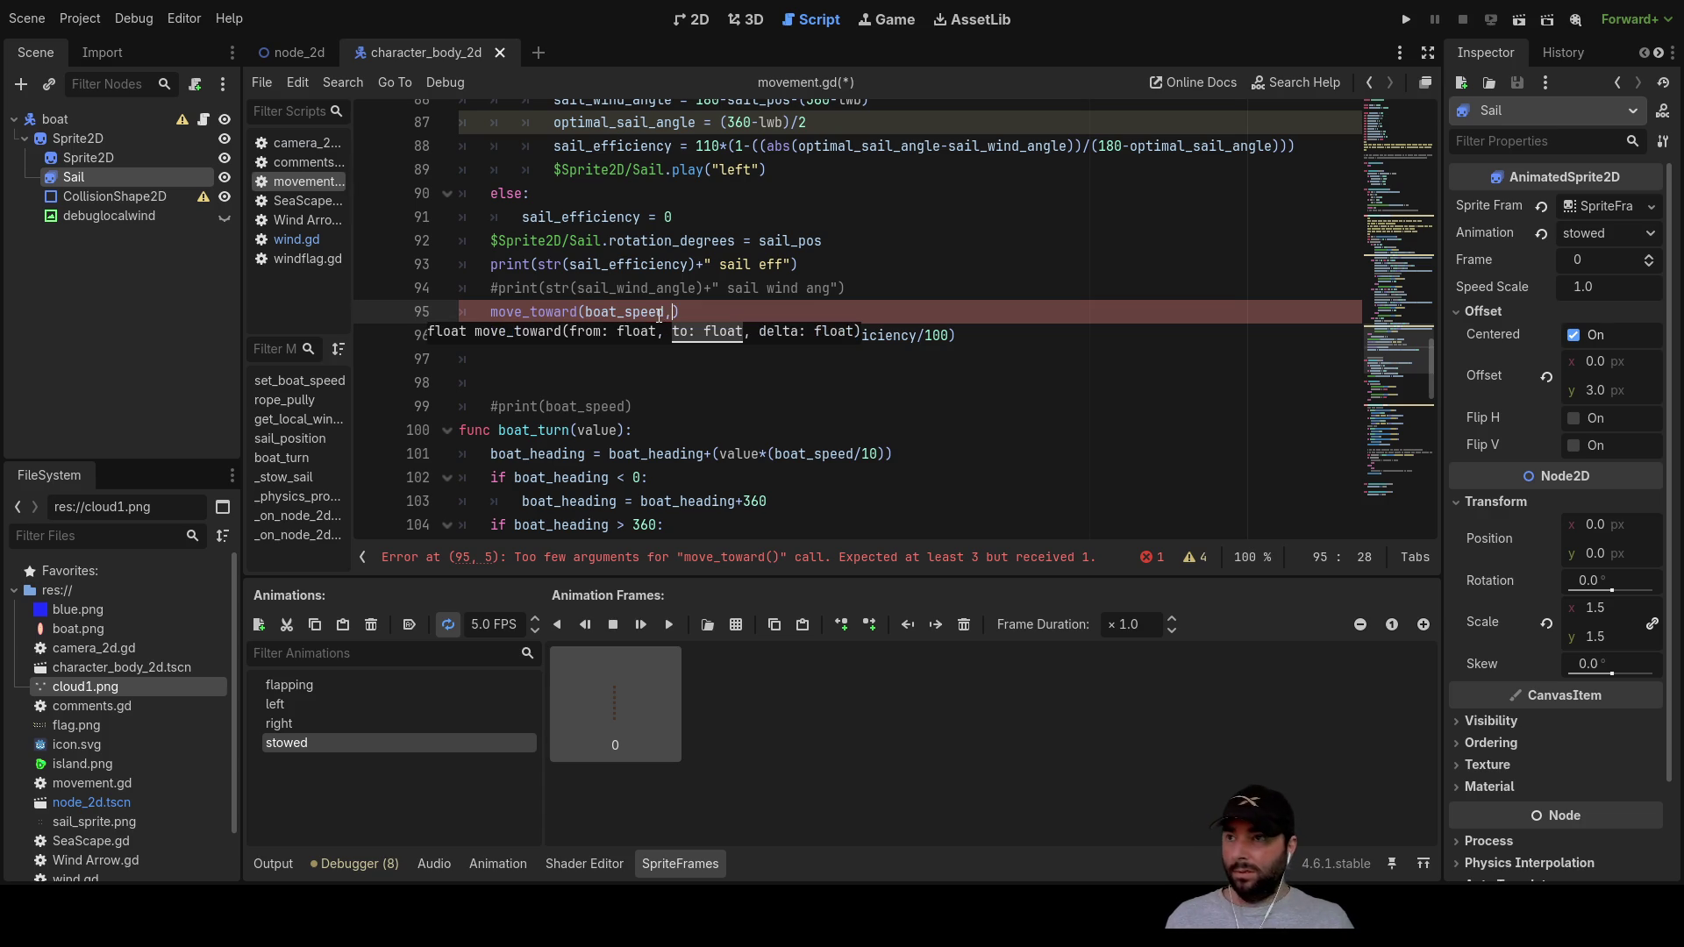
left_click(693, 402)
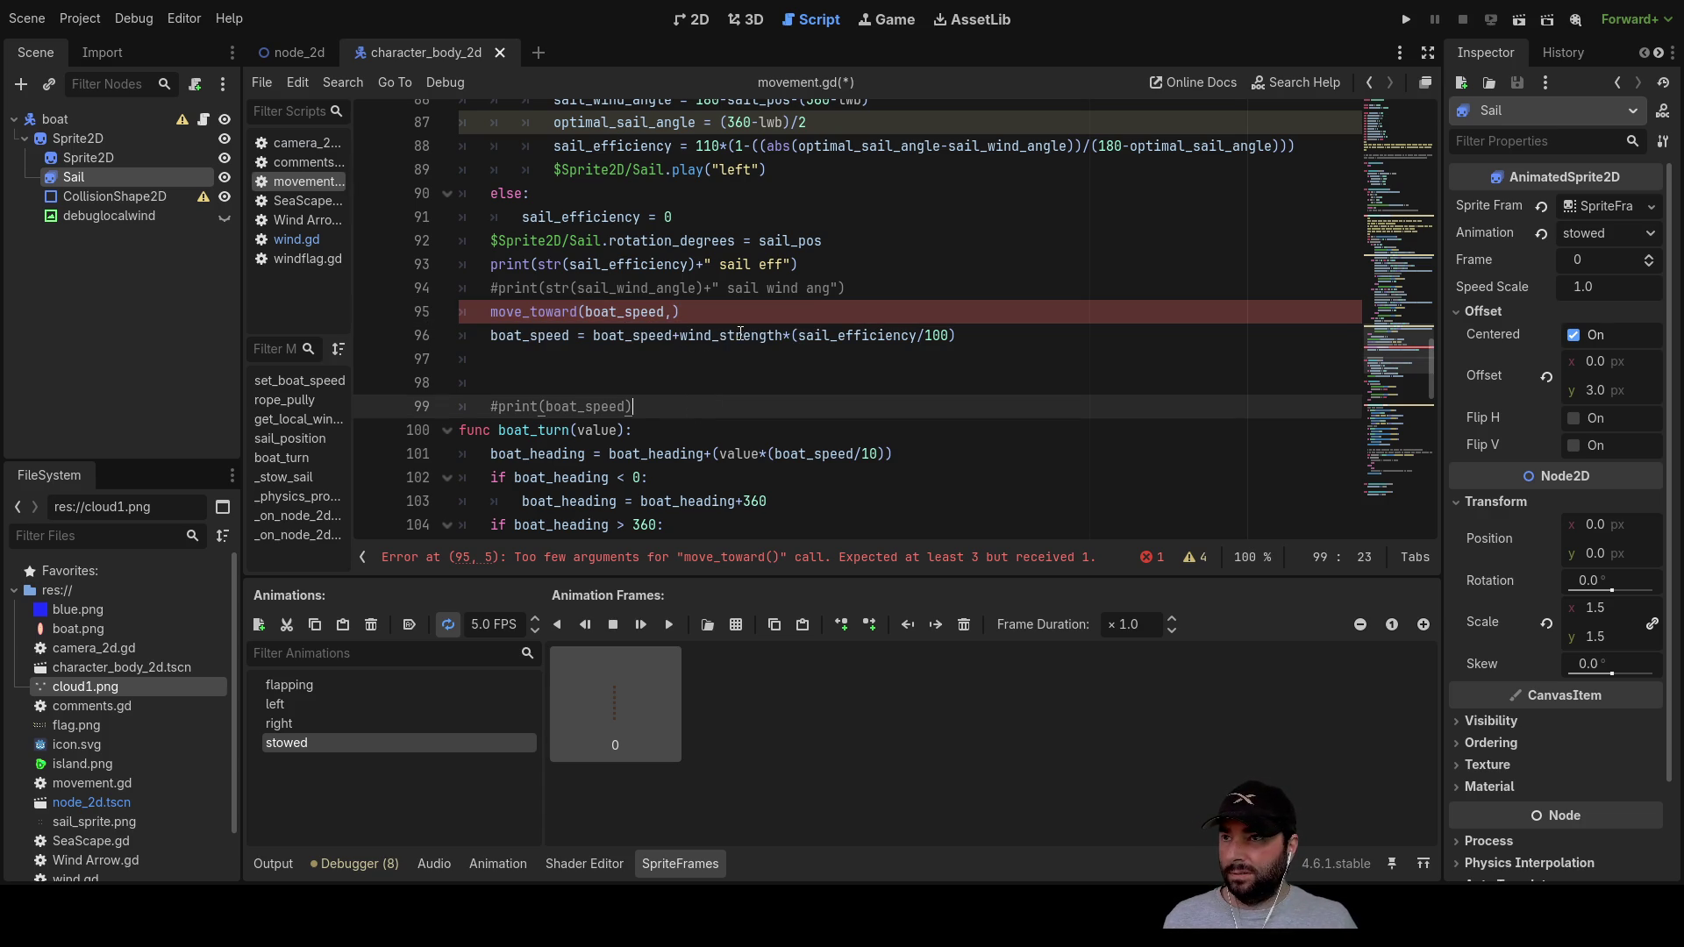
Step: Move wind_strength*(sail_efficiency/100) from line 96 into move_toward as the second argument, deleting the leftover boat_speed text
left_click_drag(680, 338, 958, 336)
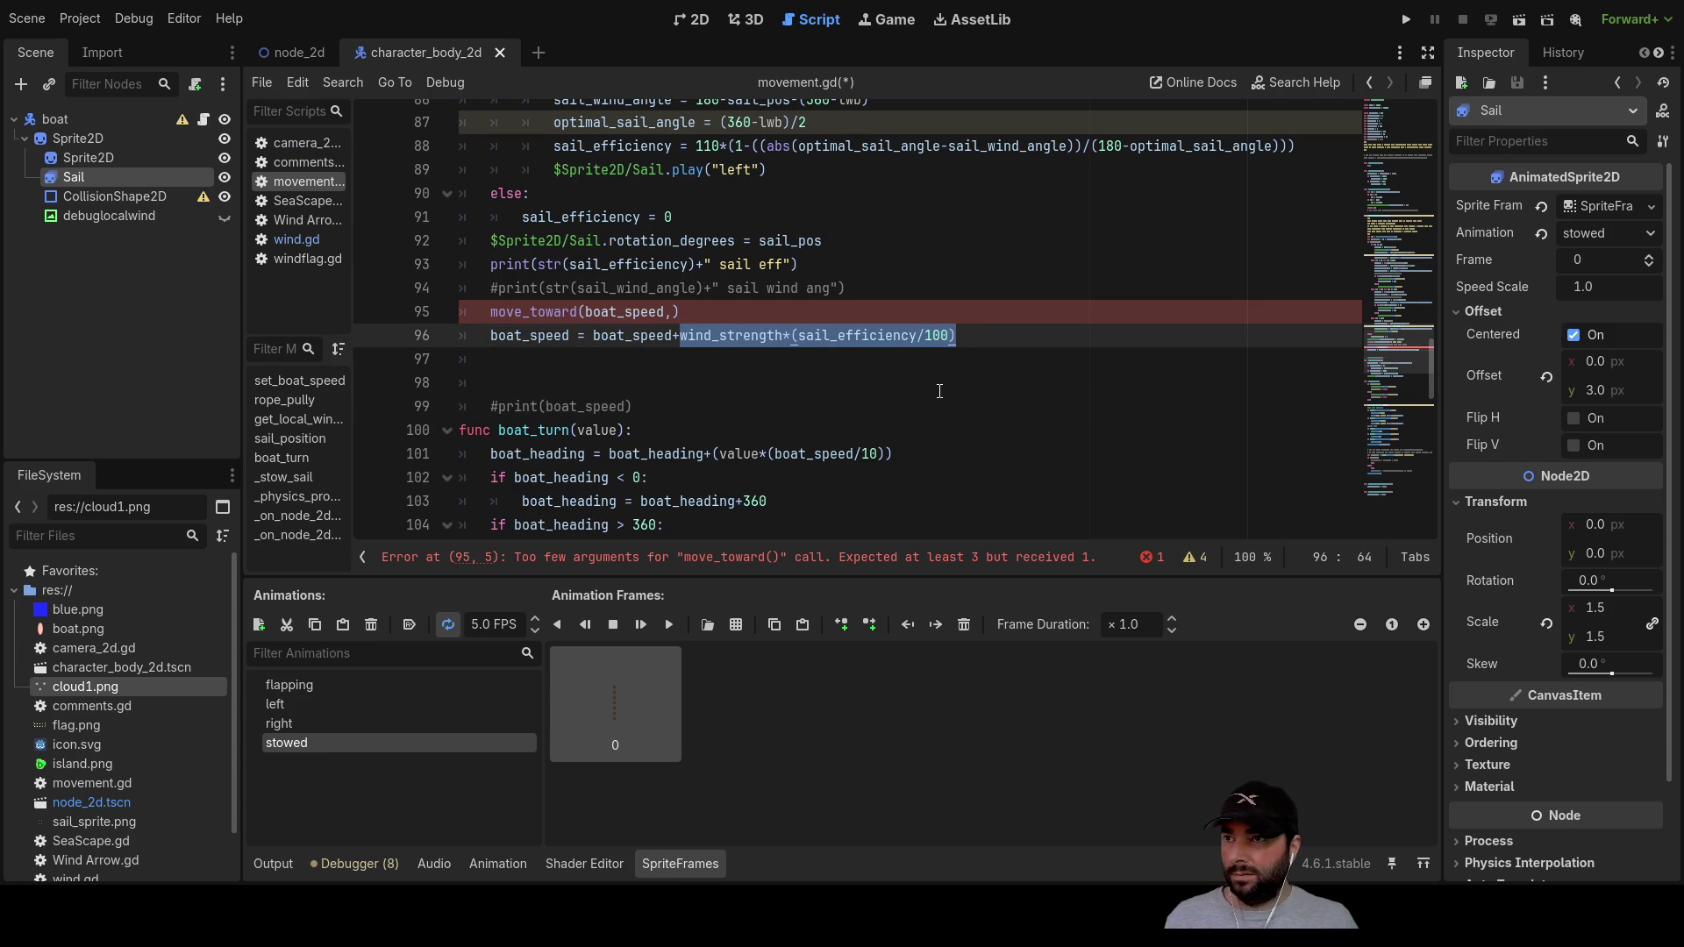
key("ctrl+x")
key("Up")
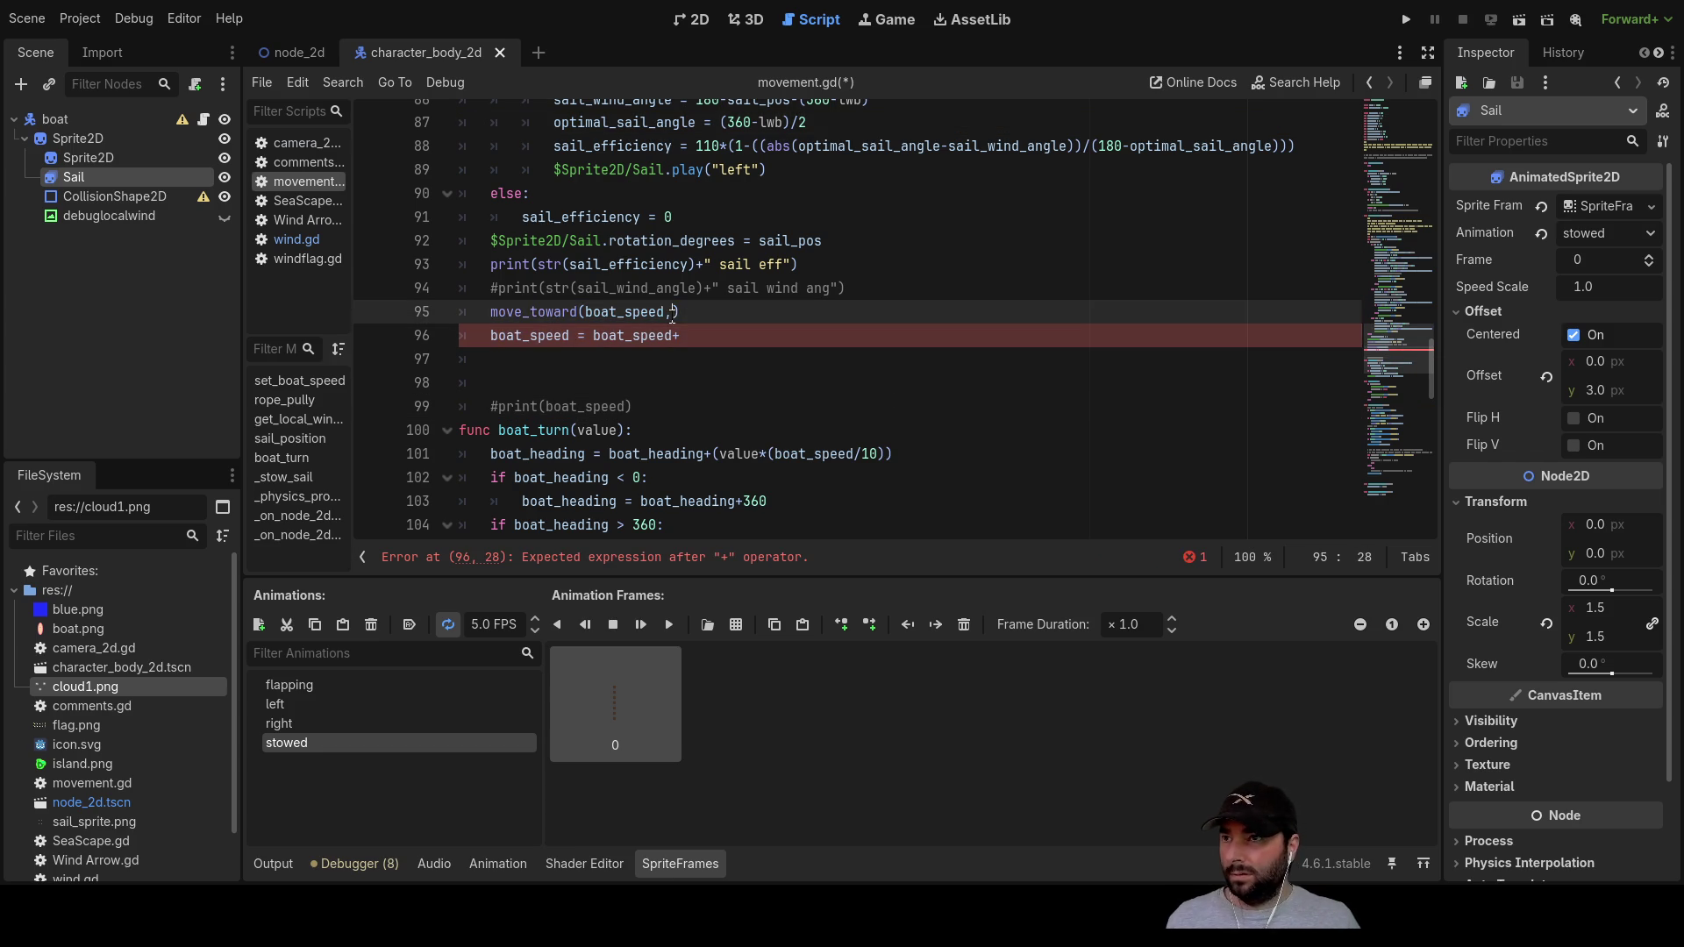
key("ctrl+v")
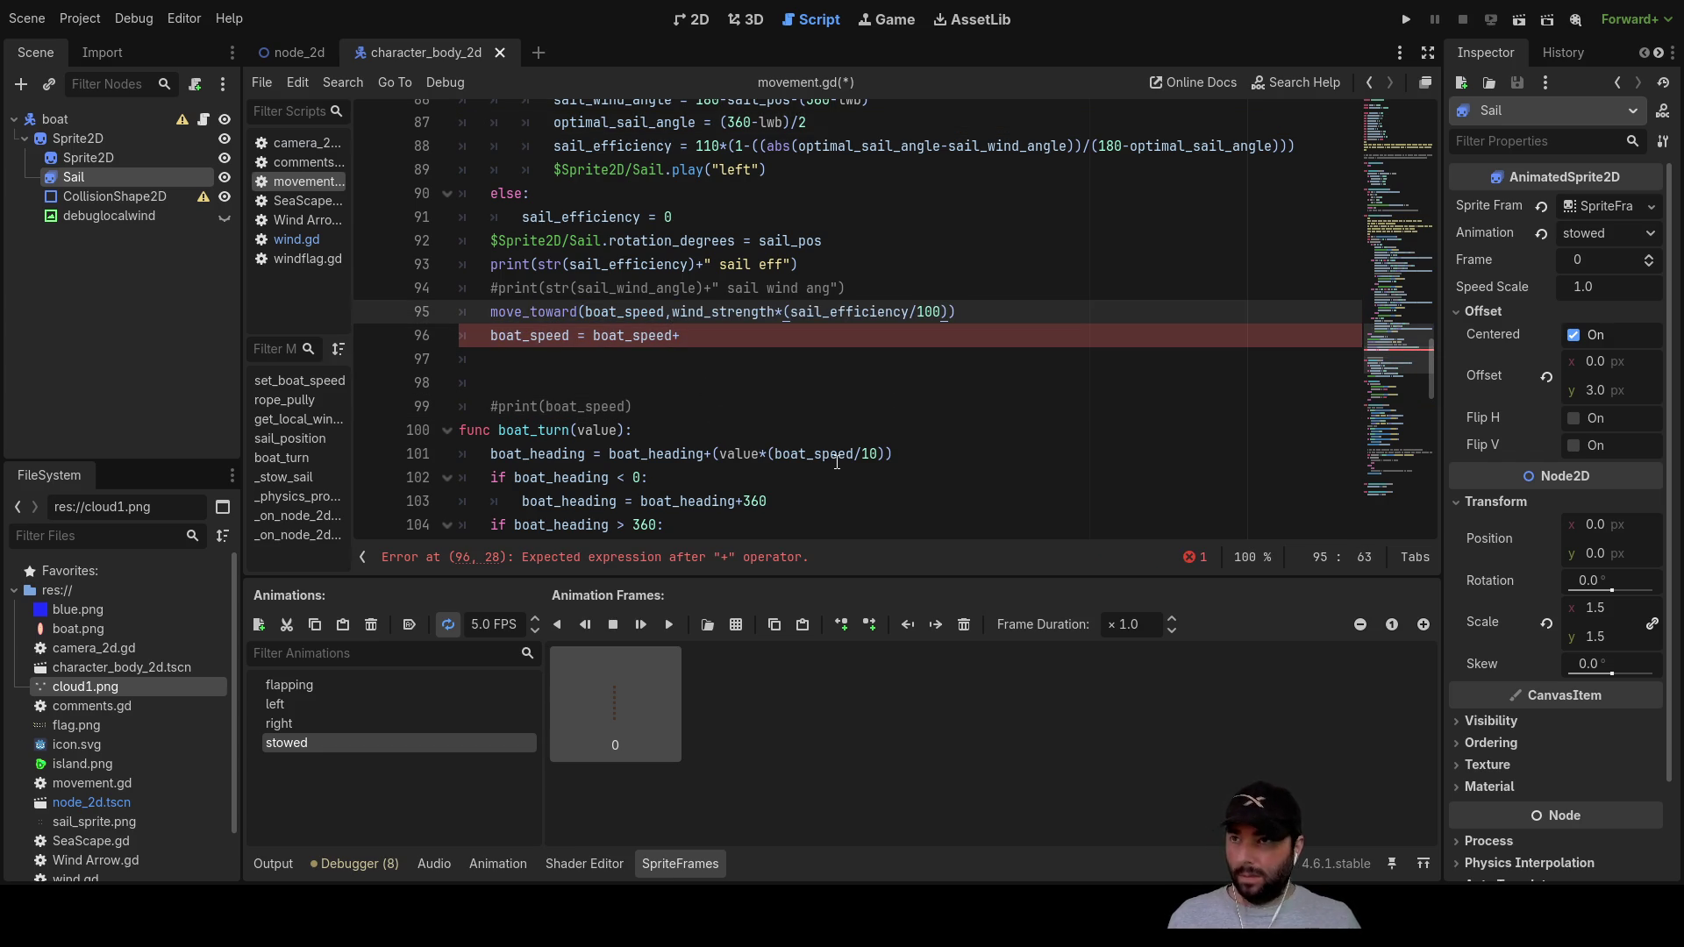
type(",")
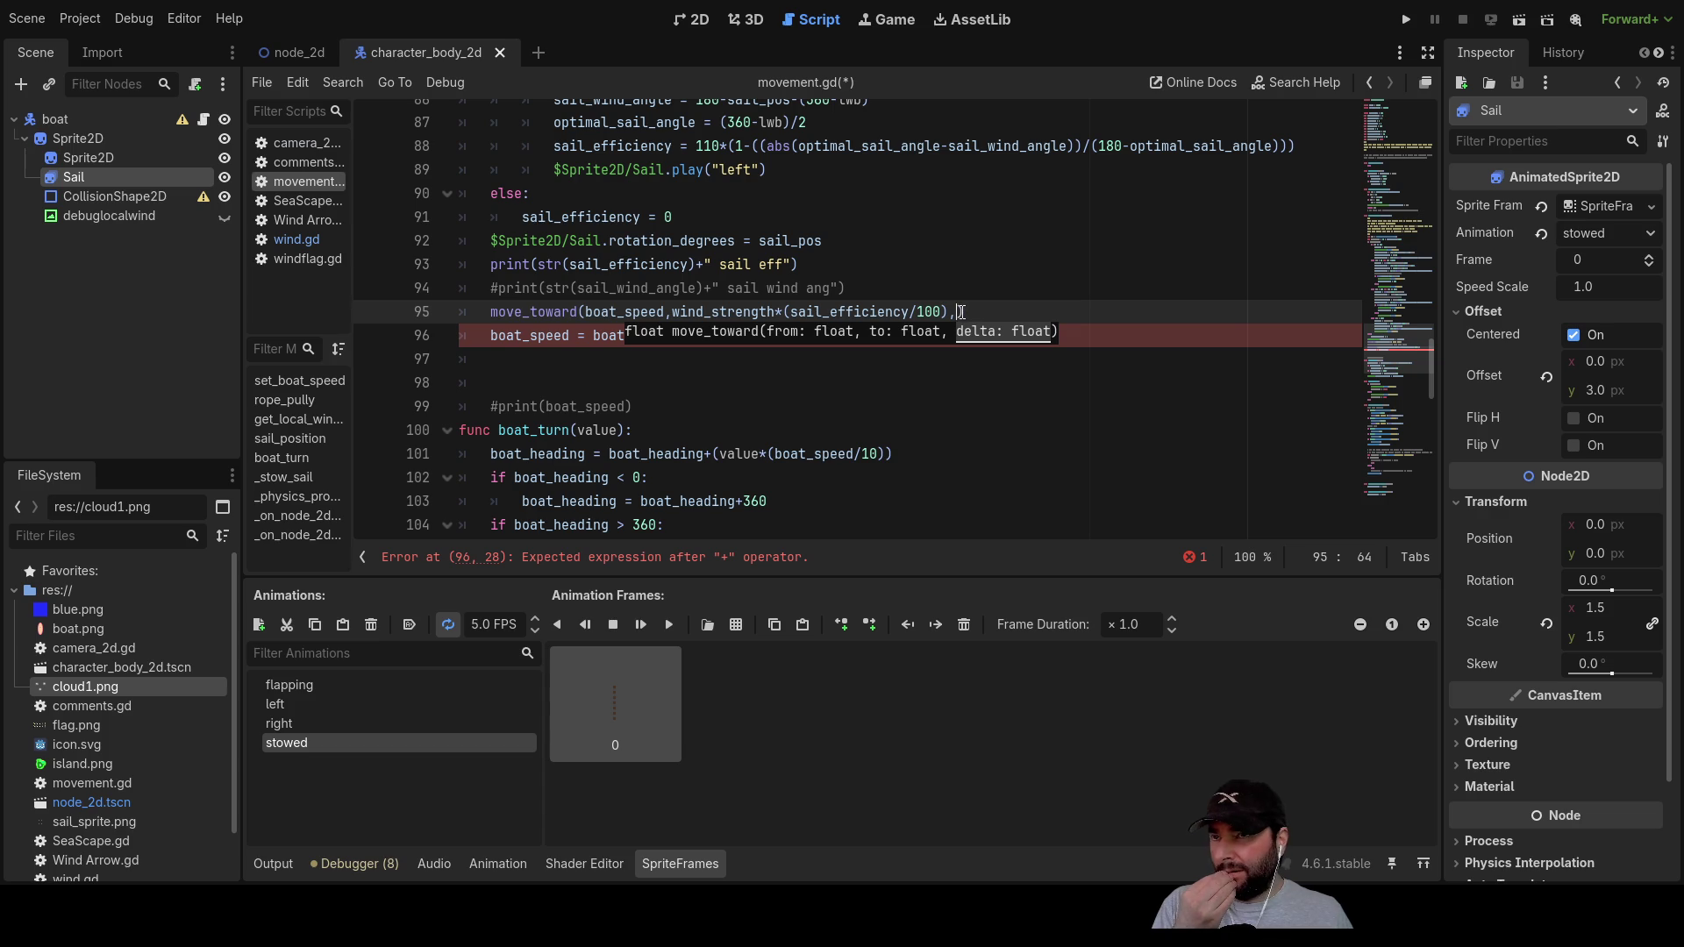
left_click(915, 408)
left_click_drag(694, 337, 490, 336)
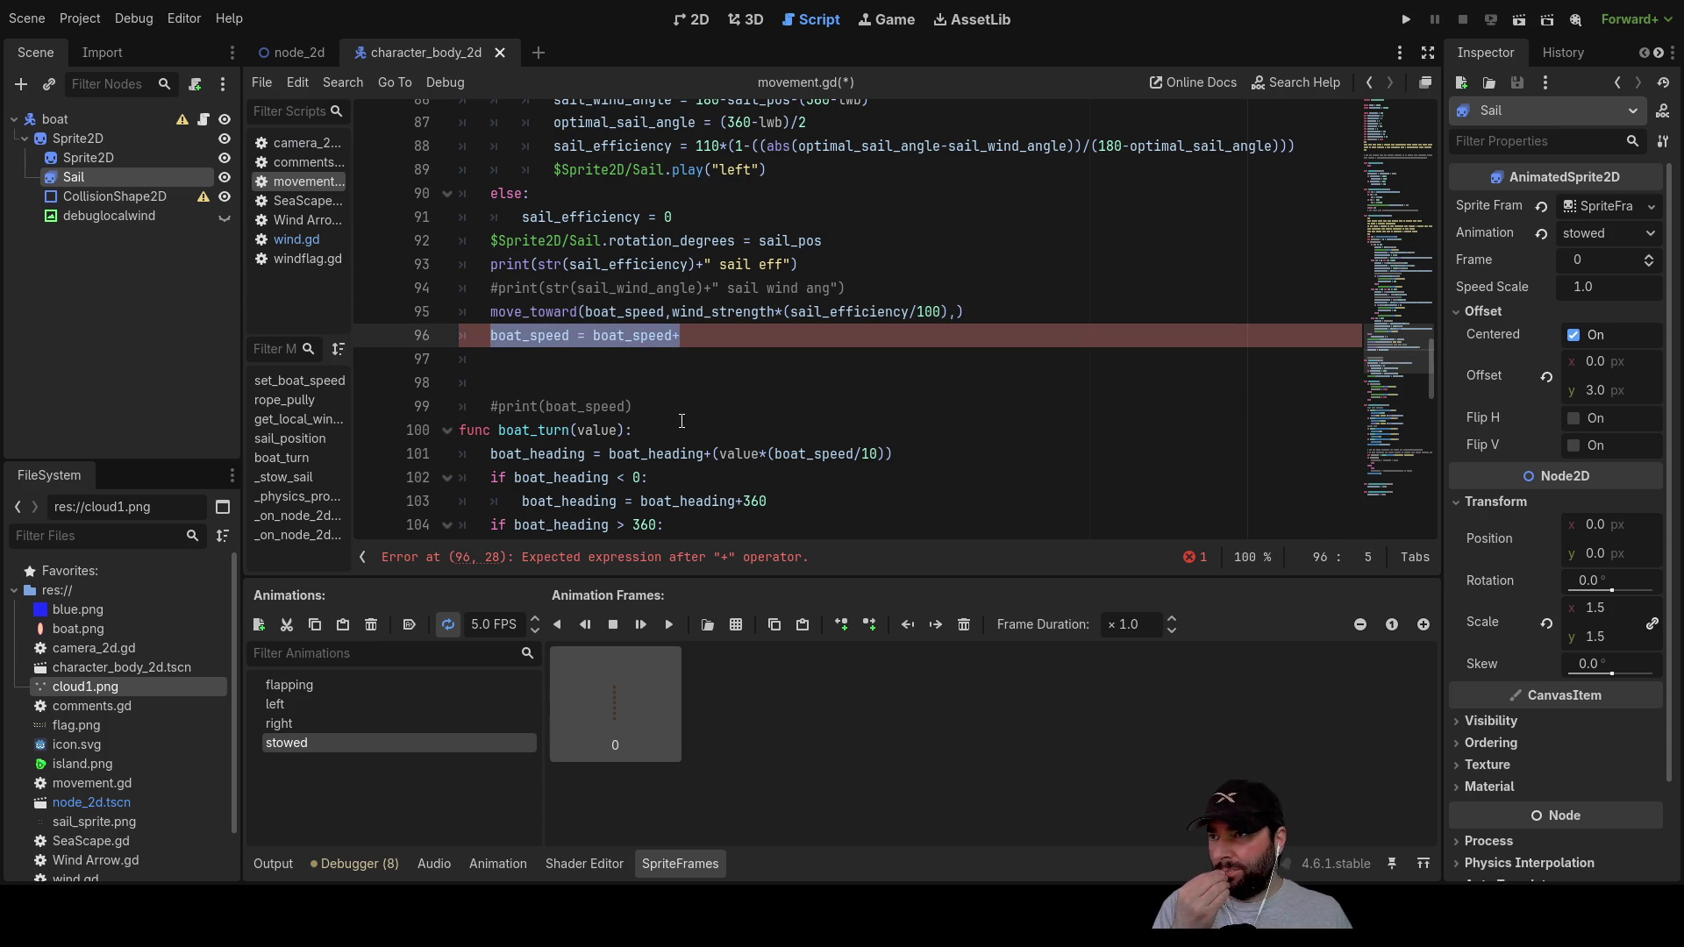
key("BackSpace")
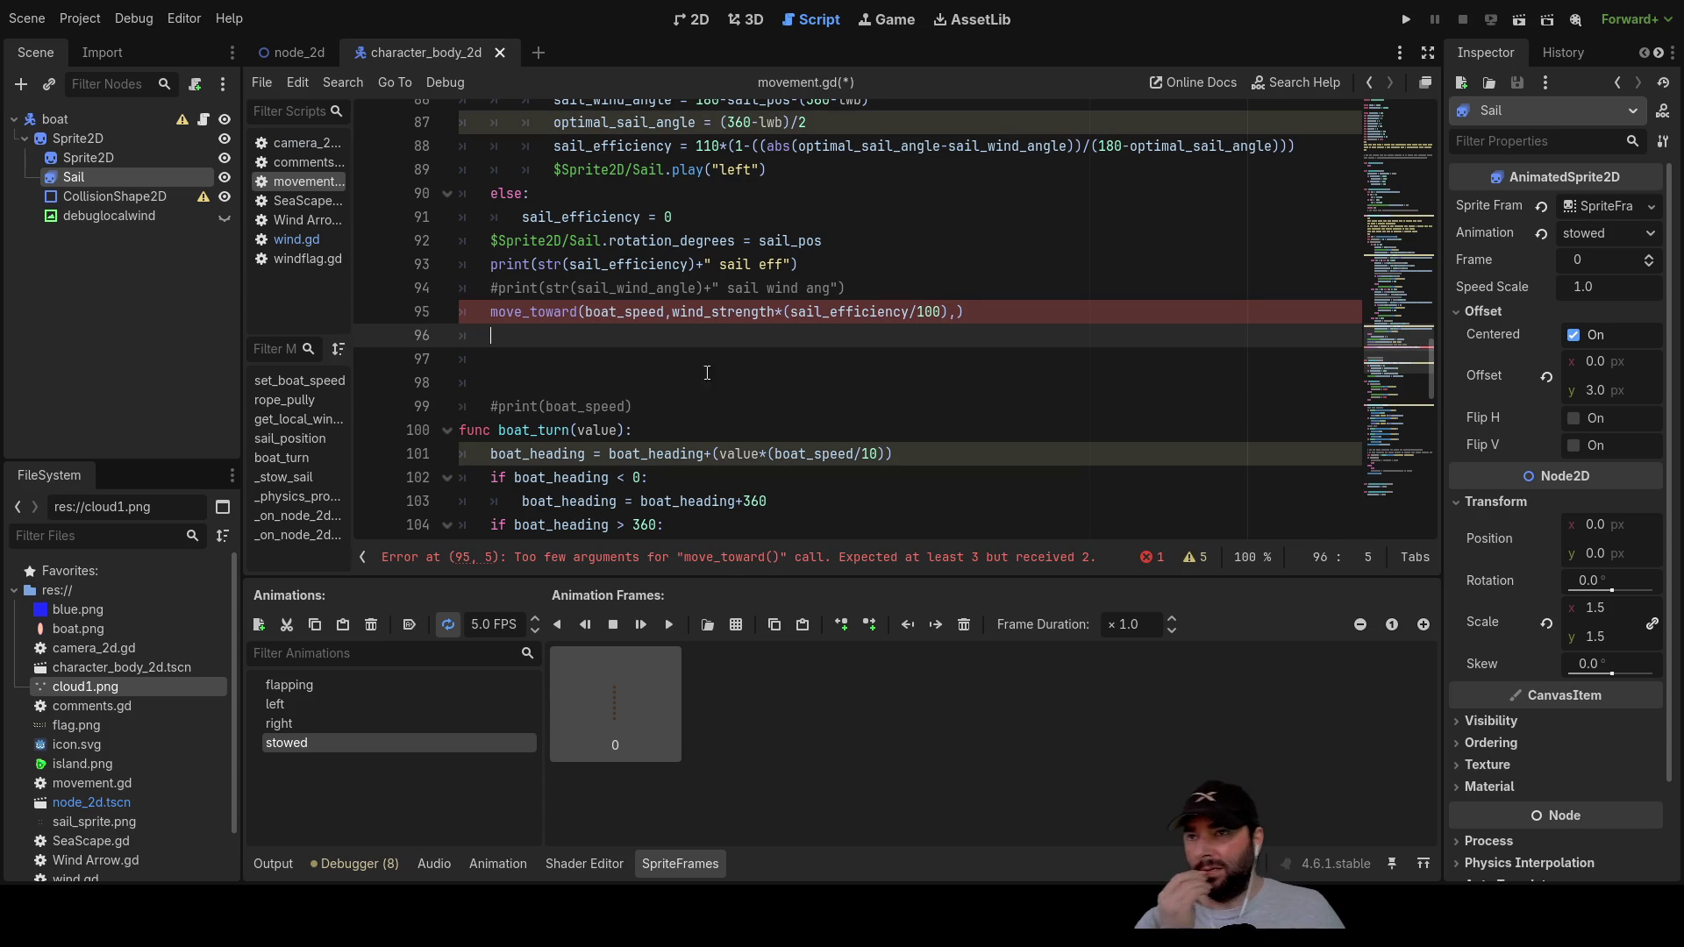
left_click(956, 312)
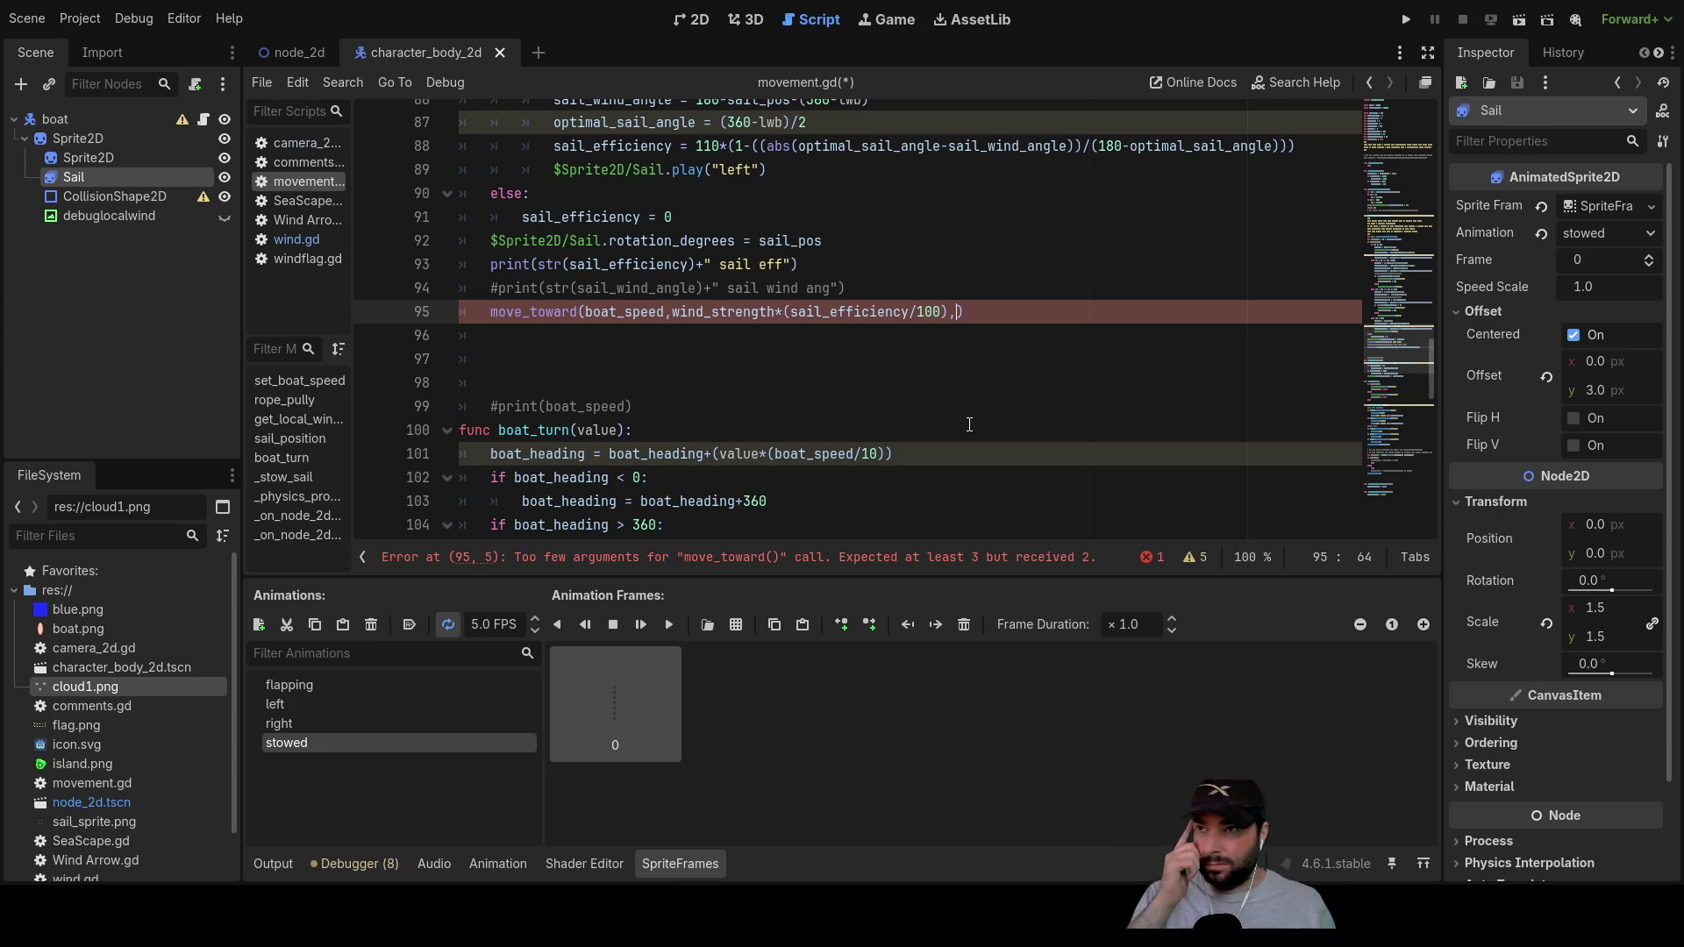
Step: Fill move_toward's third argument with the wind expression, wrapped in parentheses and divided by boat_speed
left_click_drag(672, 313, 946, 313)
key("ctrl+c")
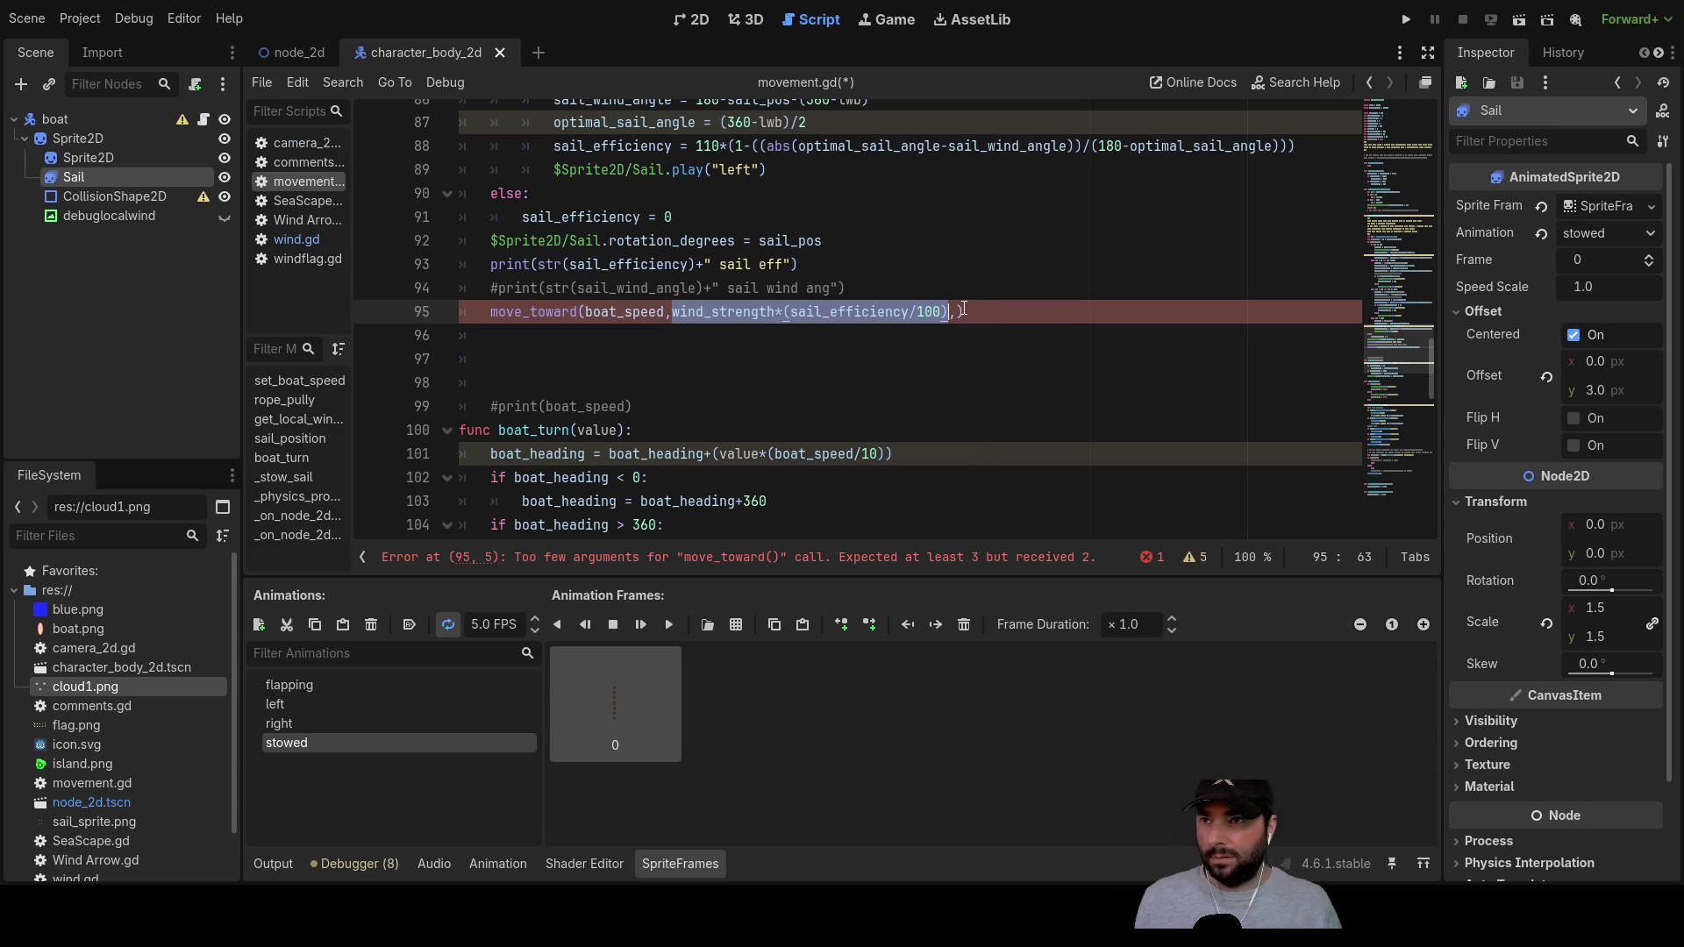
left_click(958, 312)
key("ctrl+v")
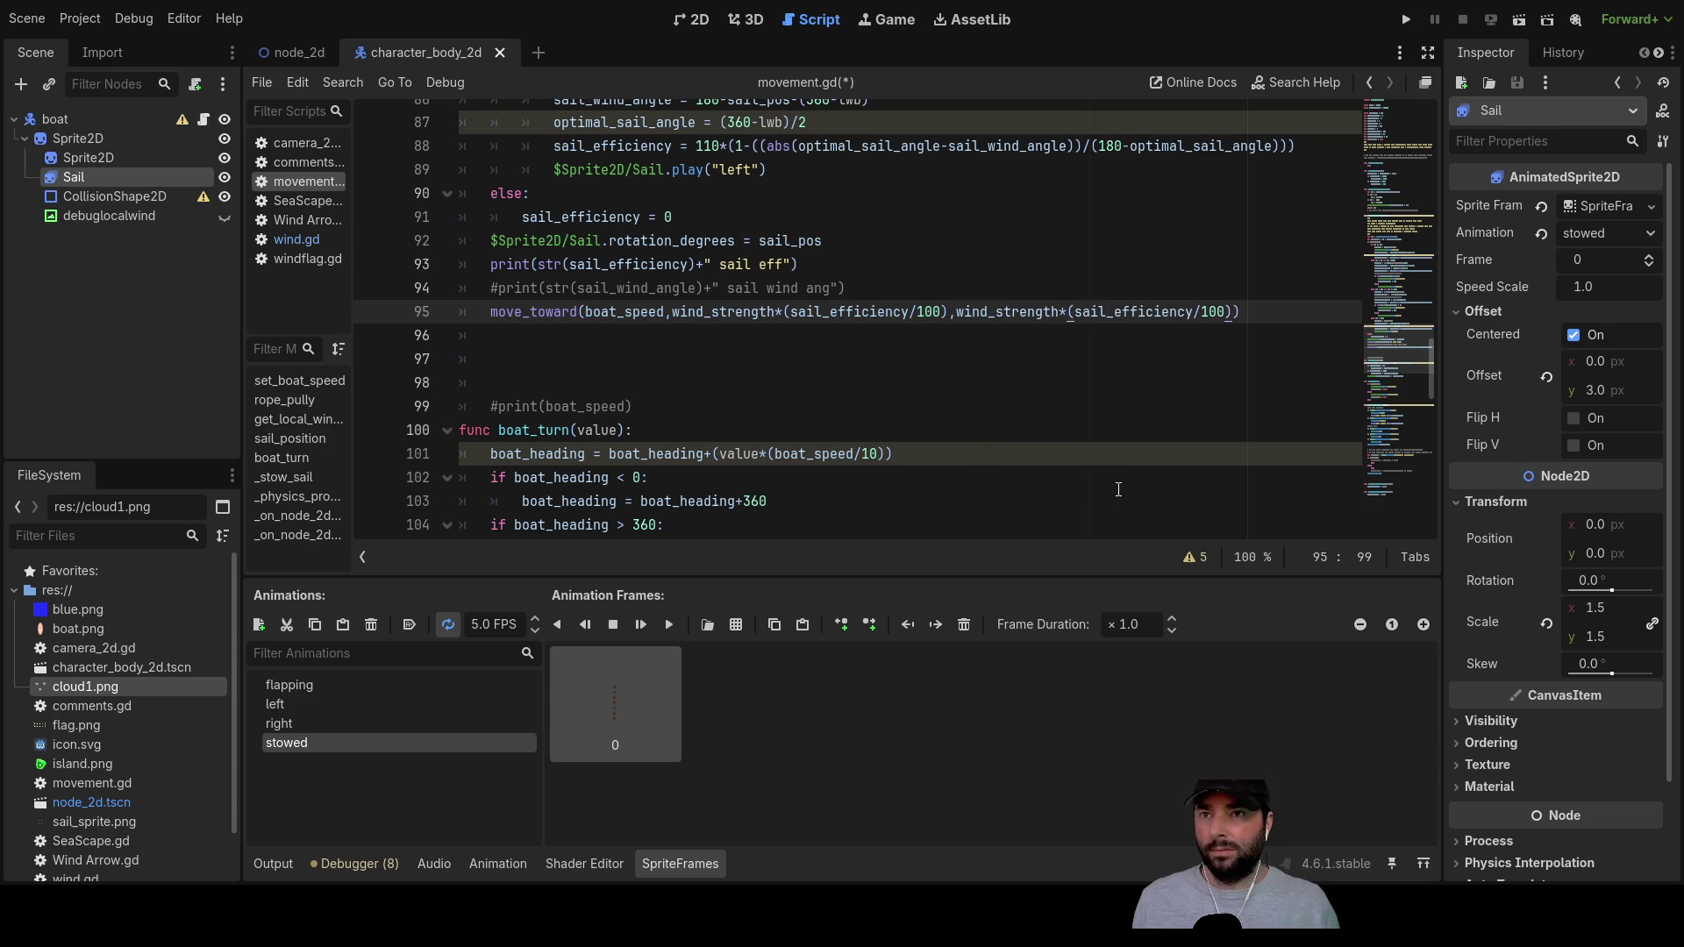
key("Left")
key("Left")
key("Left")
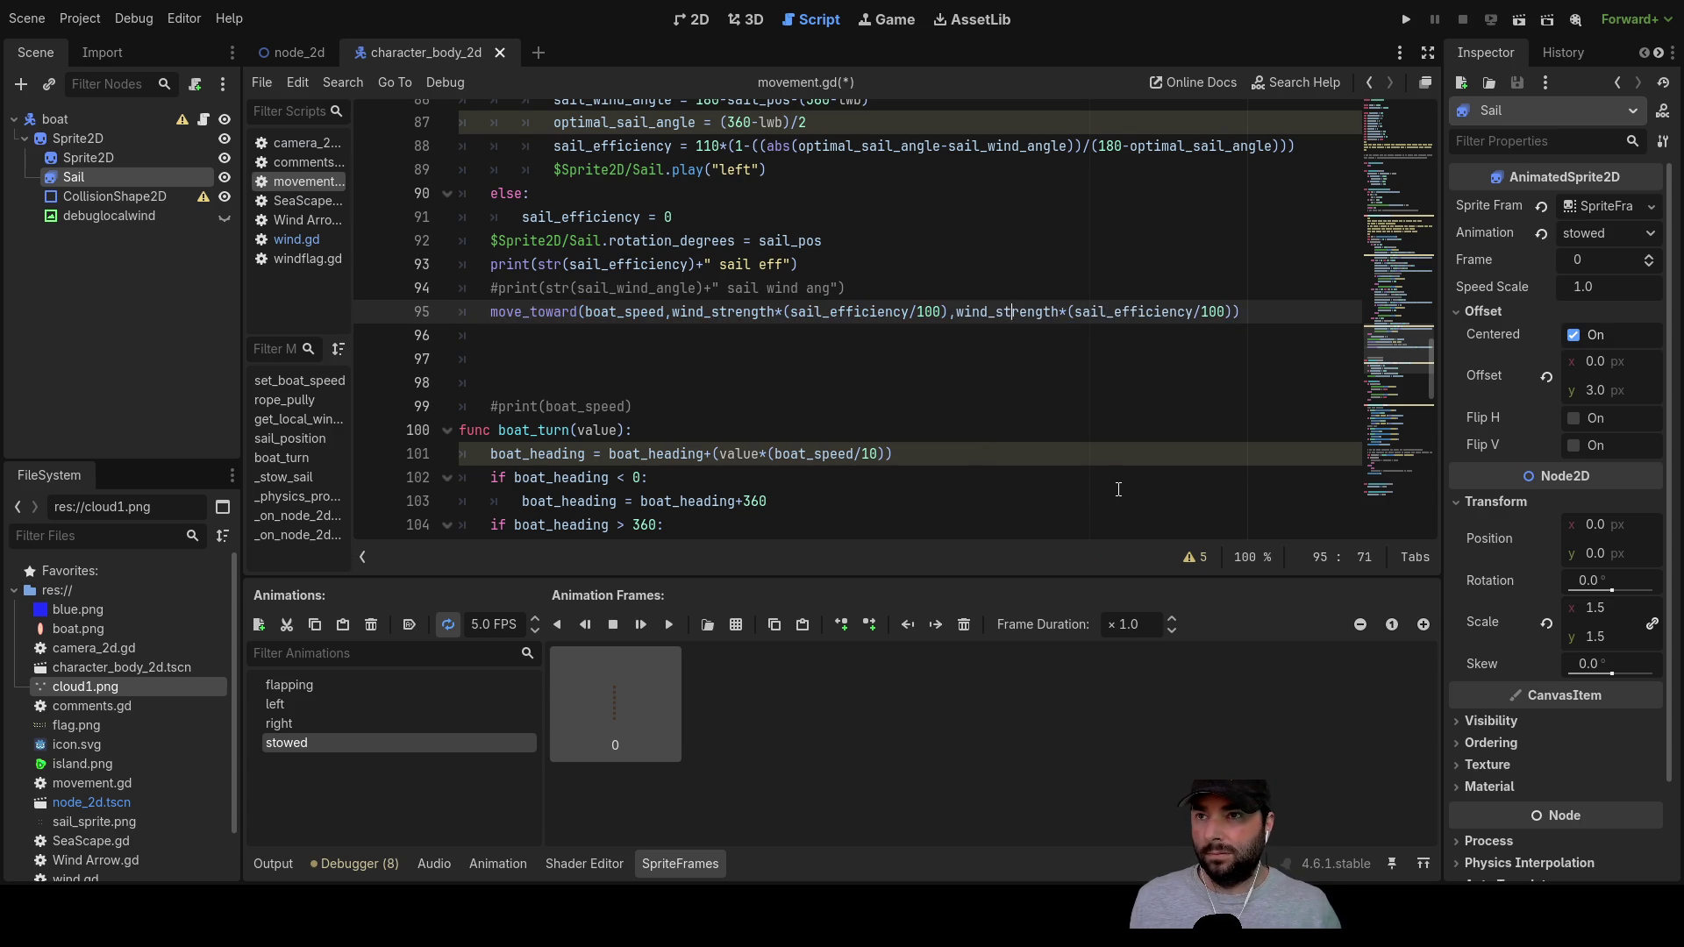
type("(")
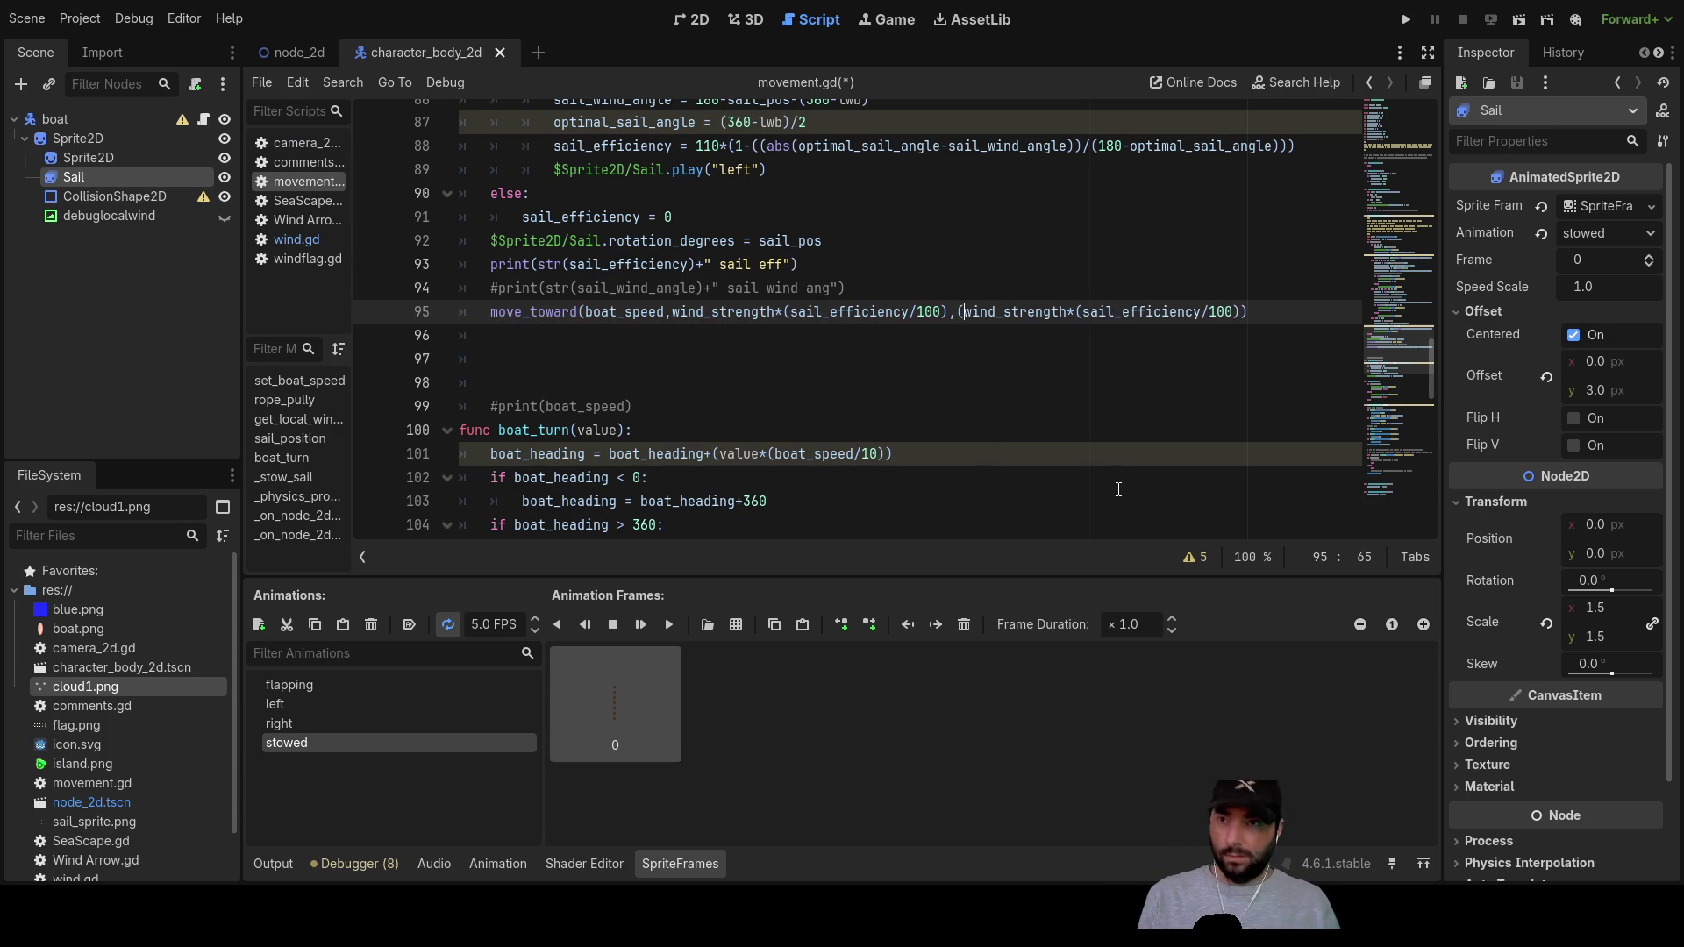
key("Right")
key("Right")
key("Right")
key("Right")
key("Right")
key("Right")
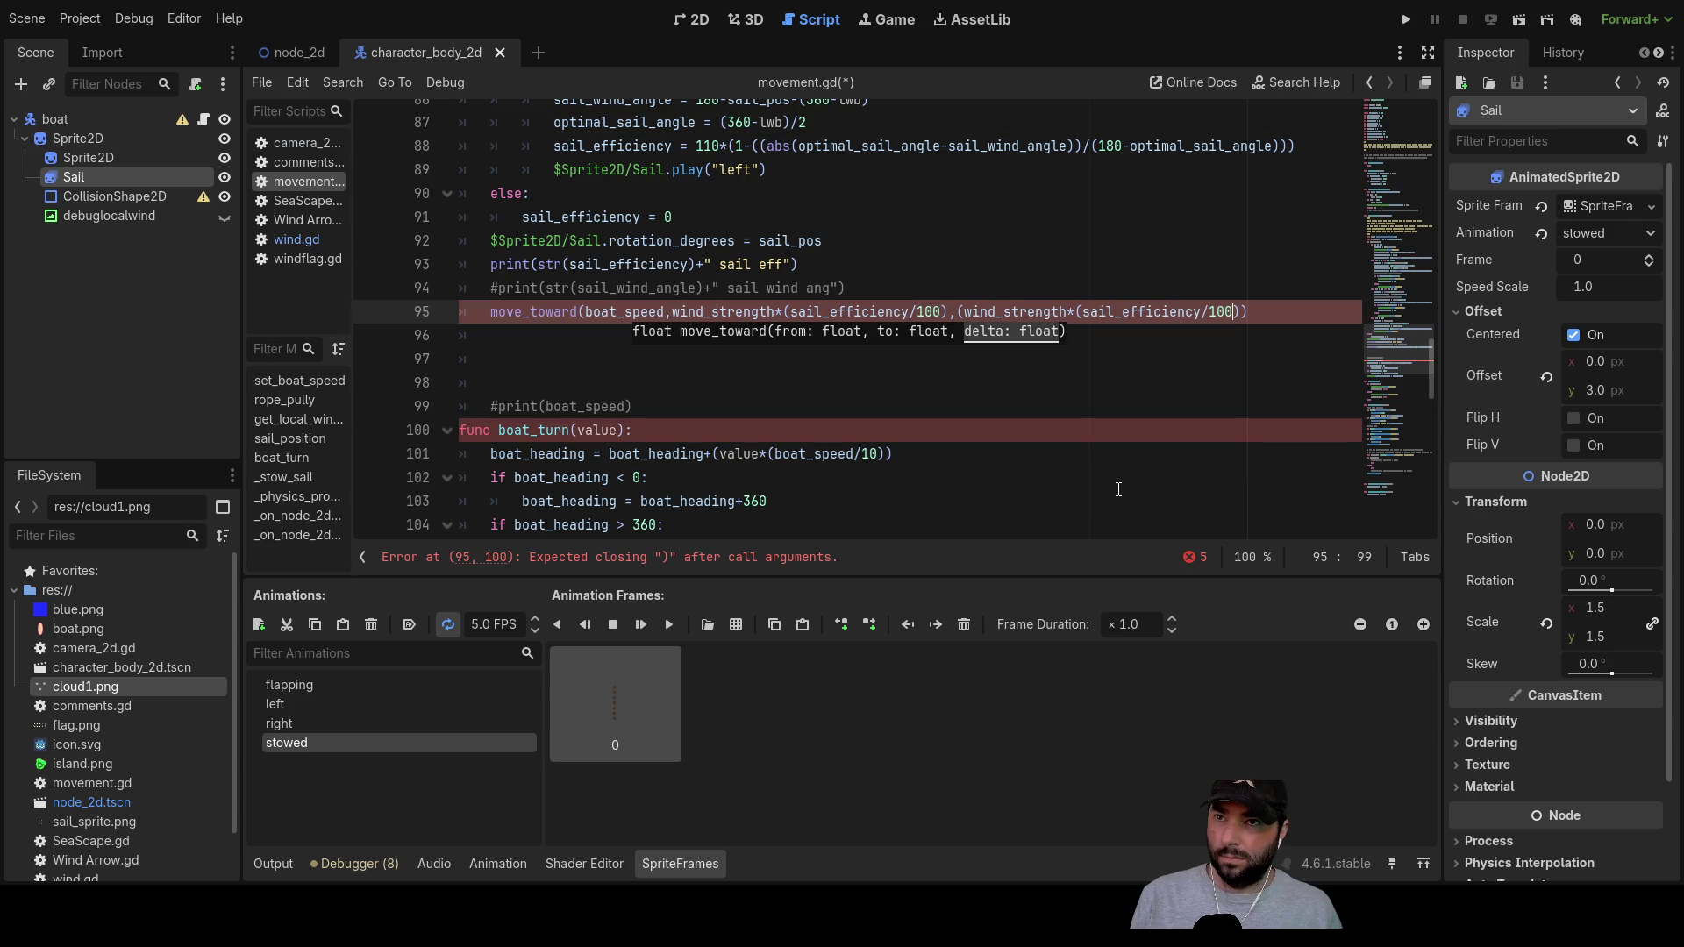
key("Left")
type("/")
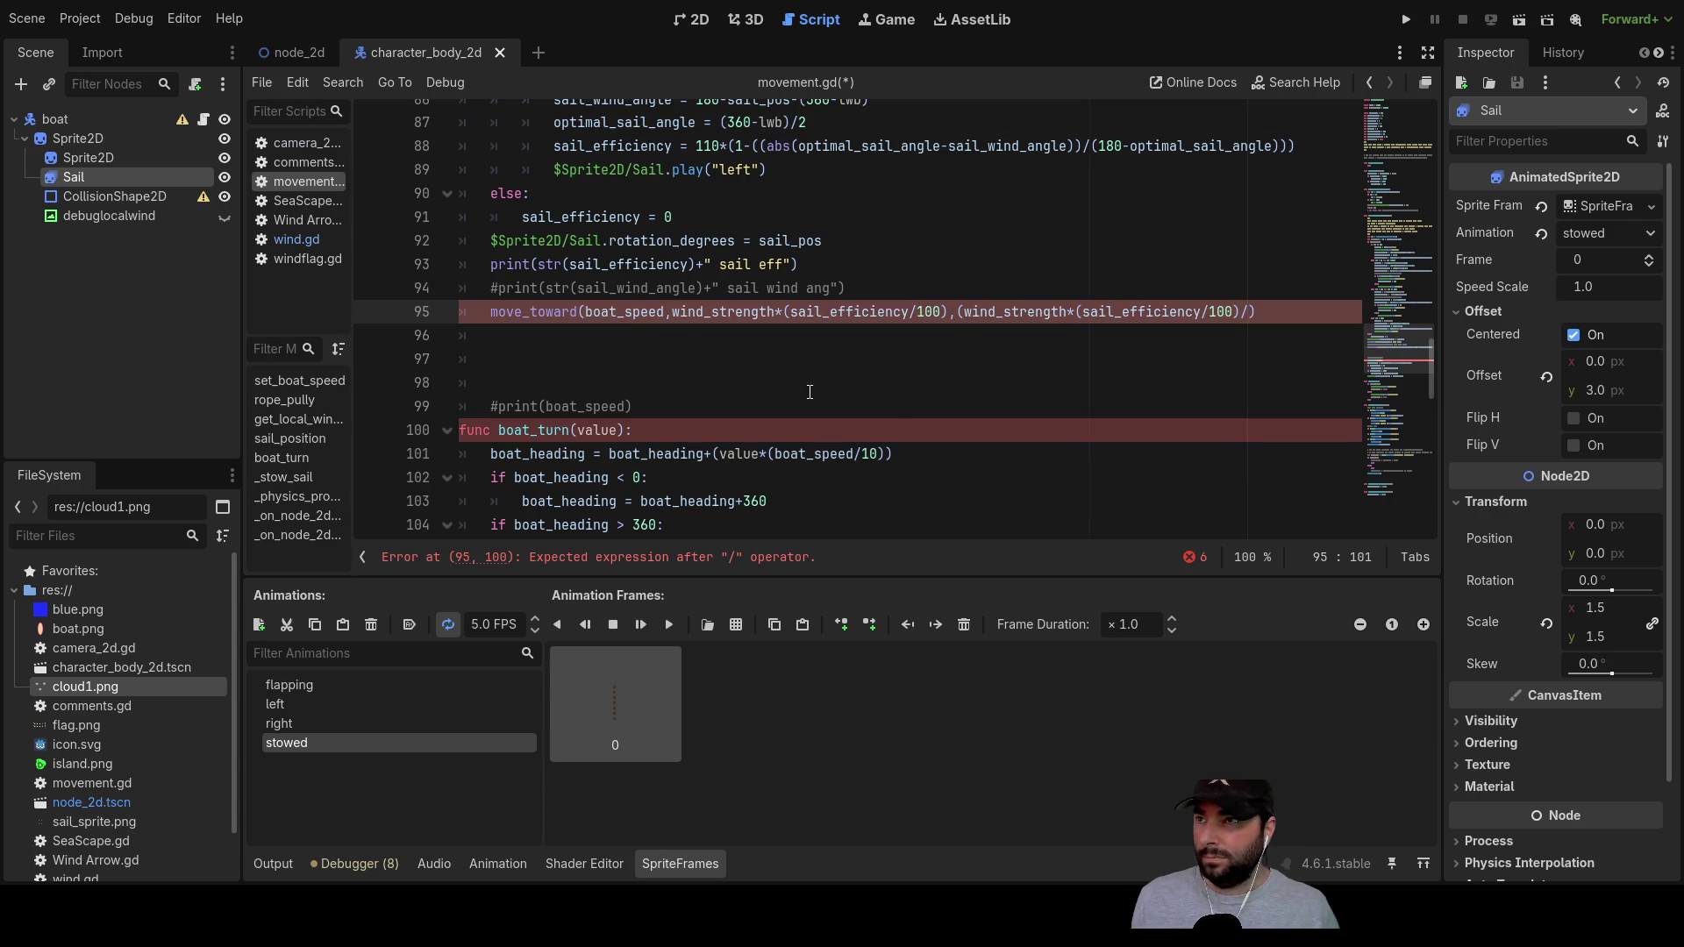
double_click(628, 314)
key("ctrl+c")
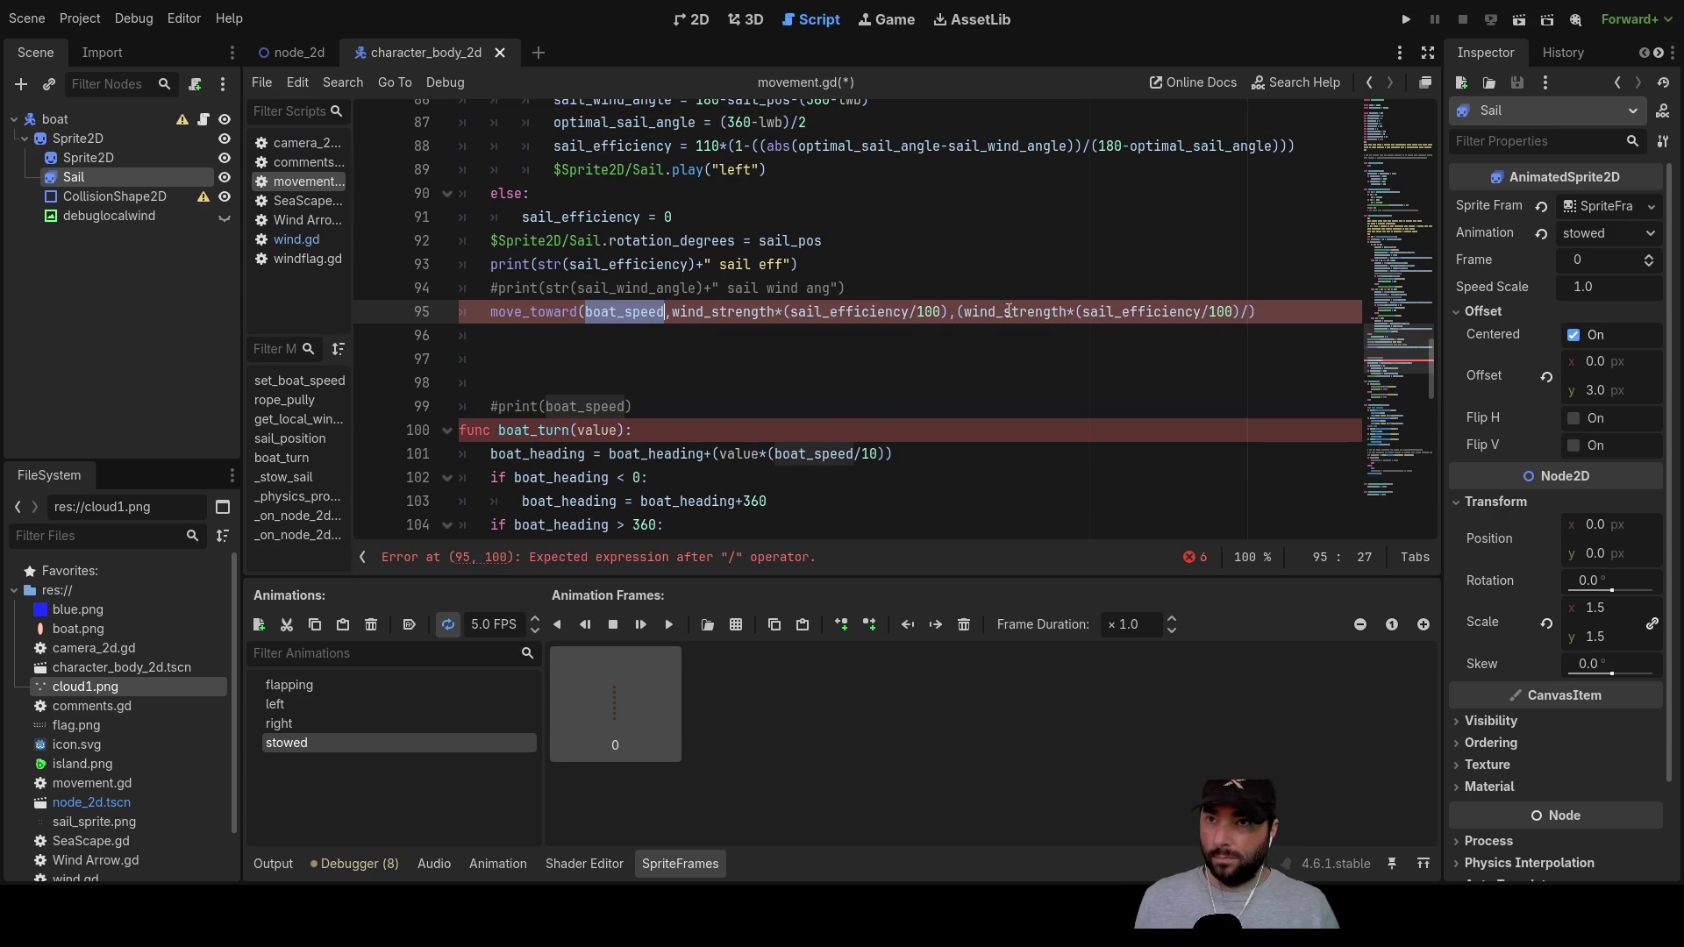
left_click(1245, 317)
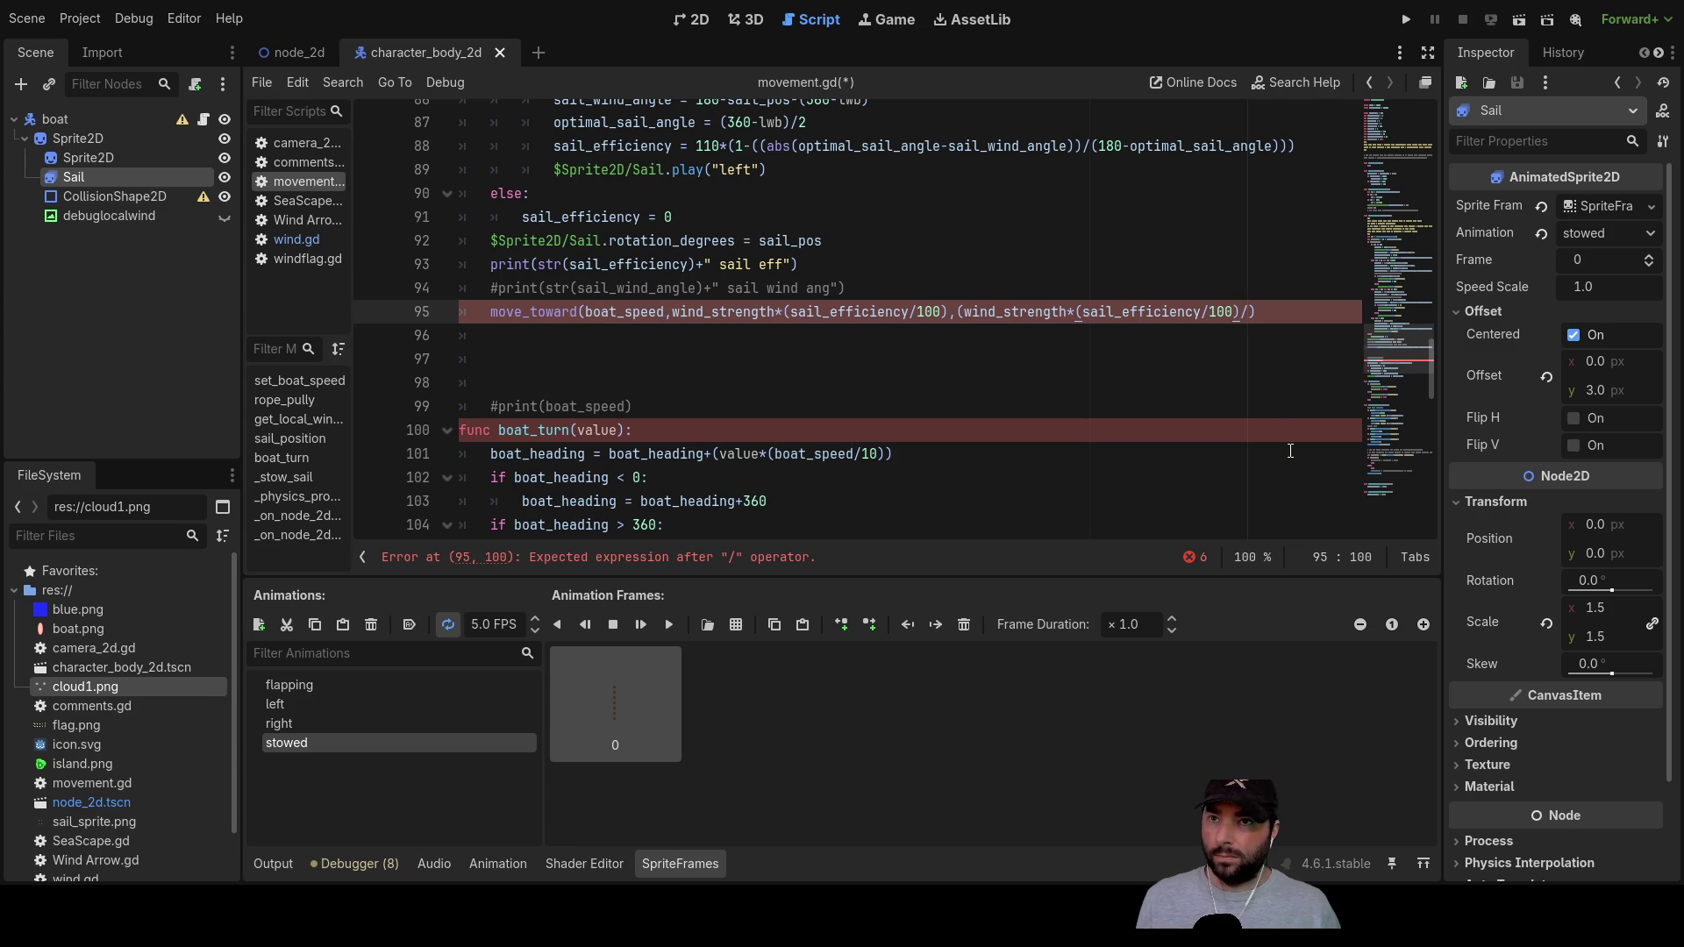
key("ctrl+v")
Step: Fix the brackets and wrap the third argument as abs((wind_strength*(sail_efficiency/100))/boat_speed)
key("ctrl+Left")
key("ctrl+Left")
key("ctrl+Left")
key("Right")
key("Right")
key("Right")
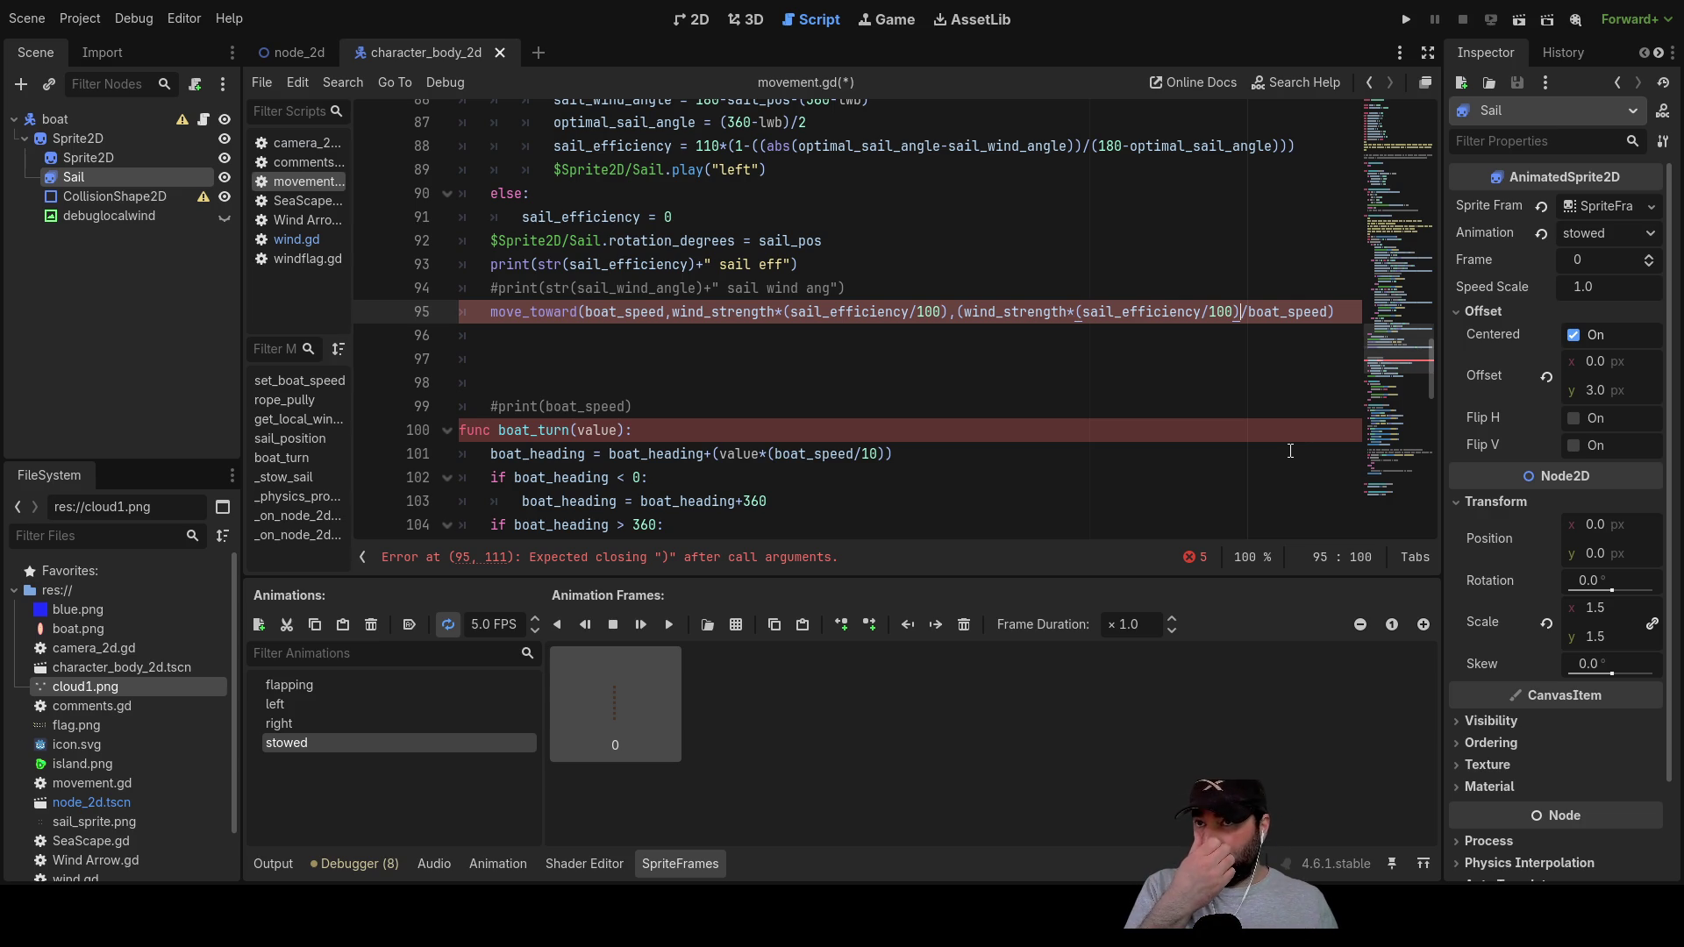
type(")")
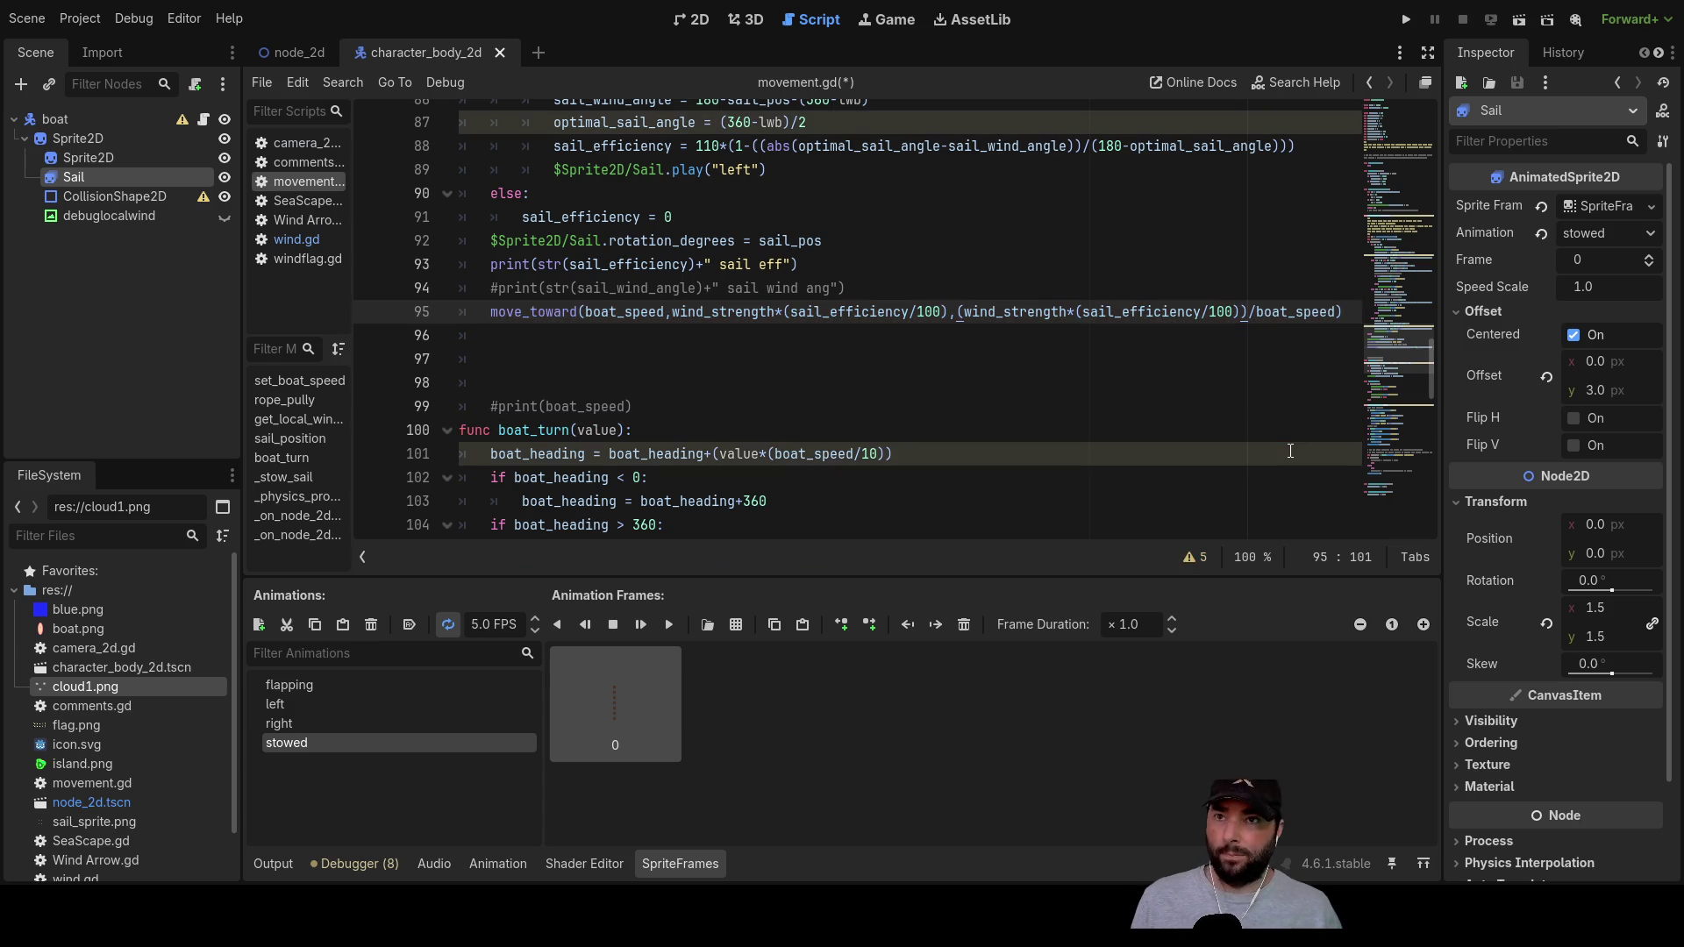
key("Left")
key("Left")
key("Left")
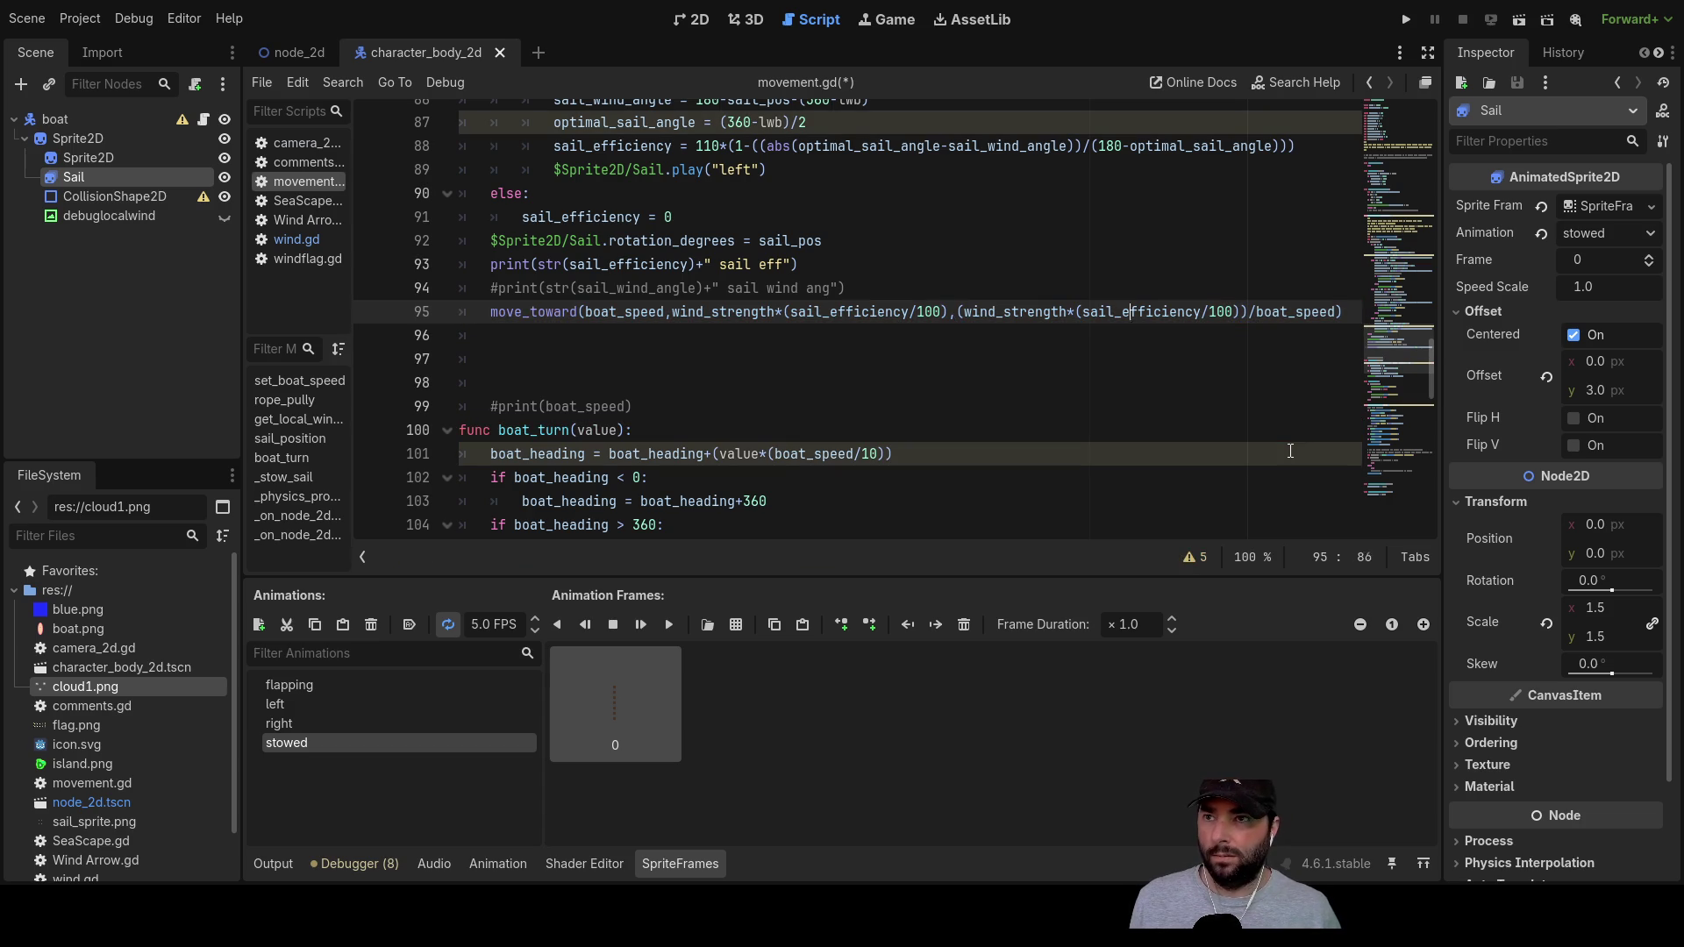
type("()")
key("BackSpace")
key("Right")
key("Right")
key("Right")
key("Right")
key("Right")
key("Right")
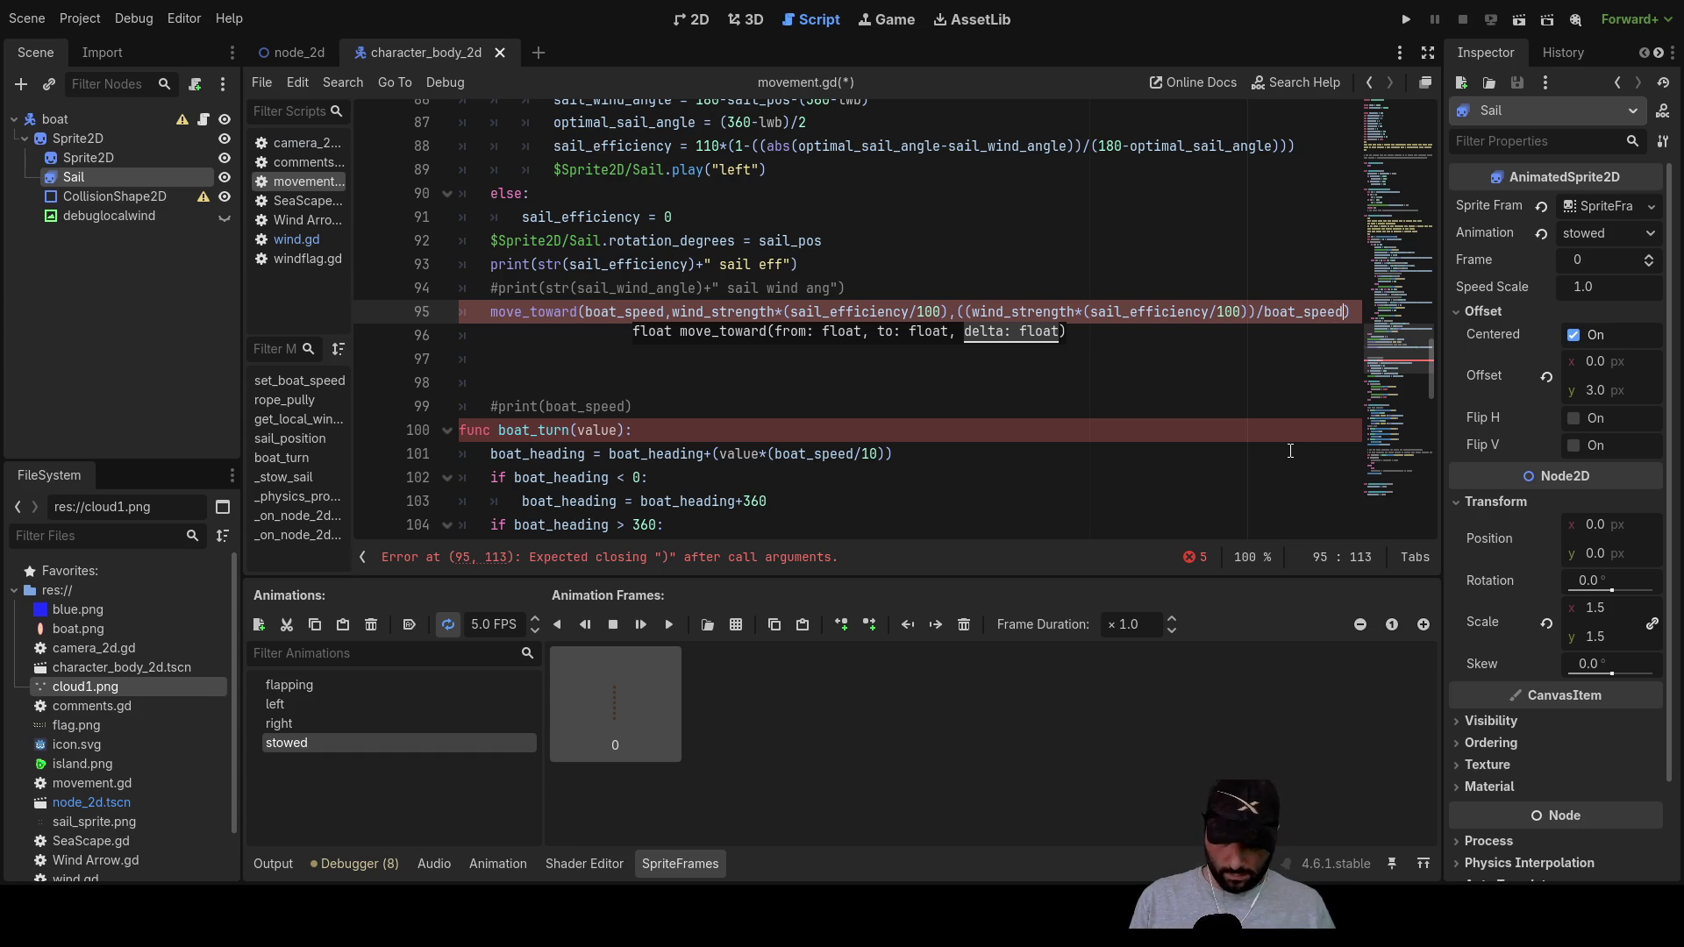
key("Left")
key("Left")
key("Left")
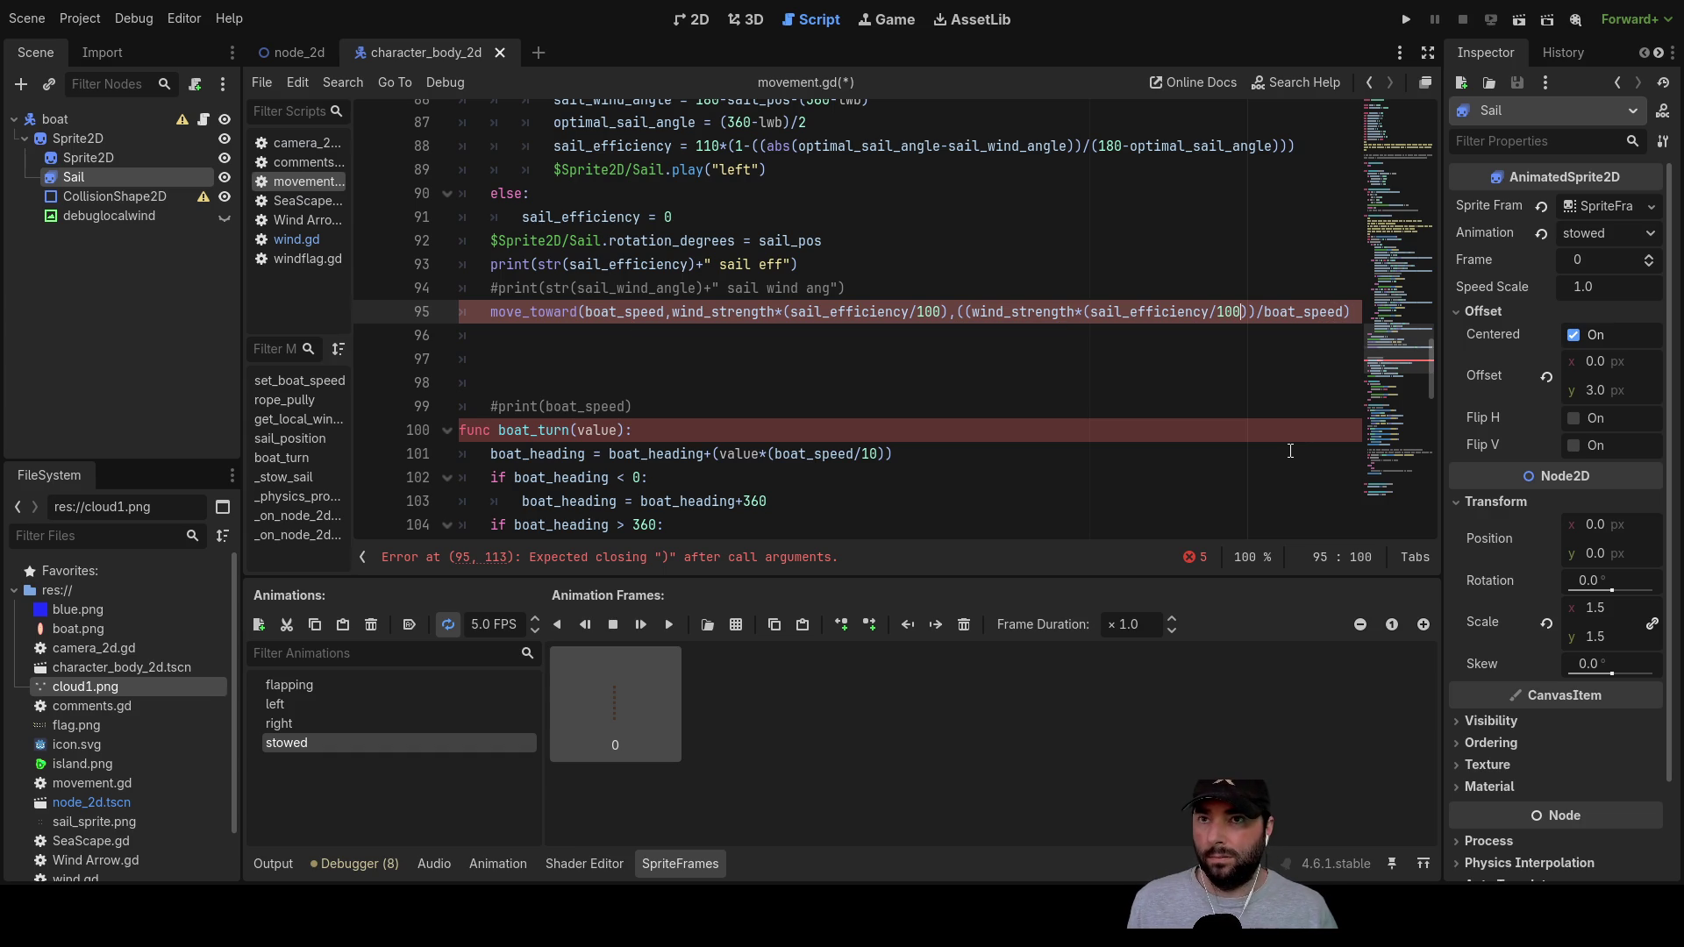
key("Right")
key("Right")
key("Right")
key("Right")
type(")")
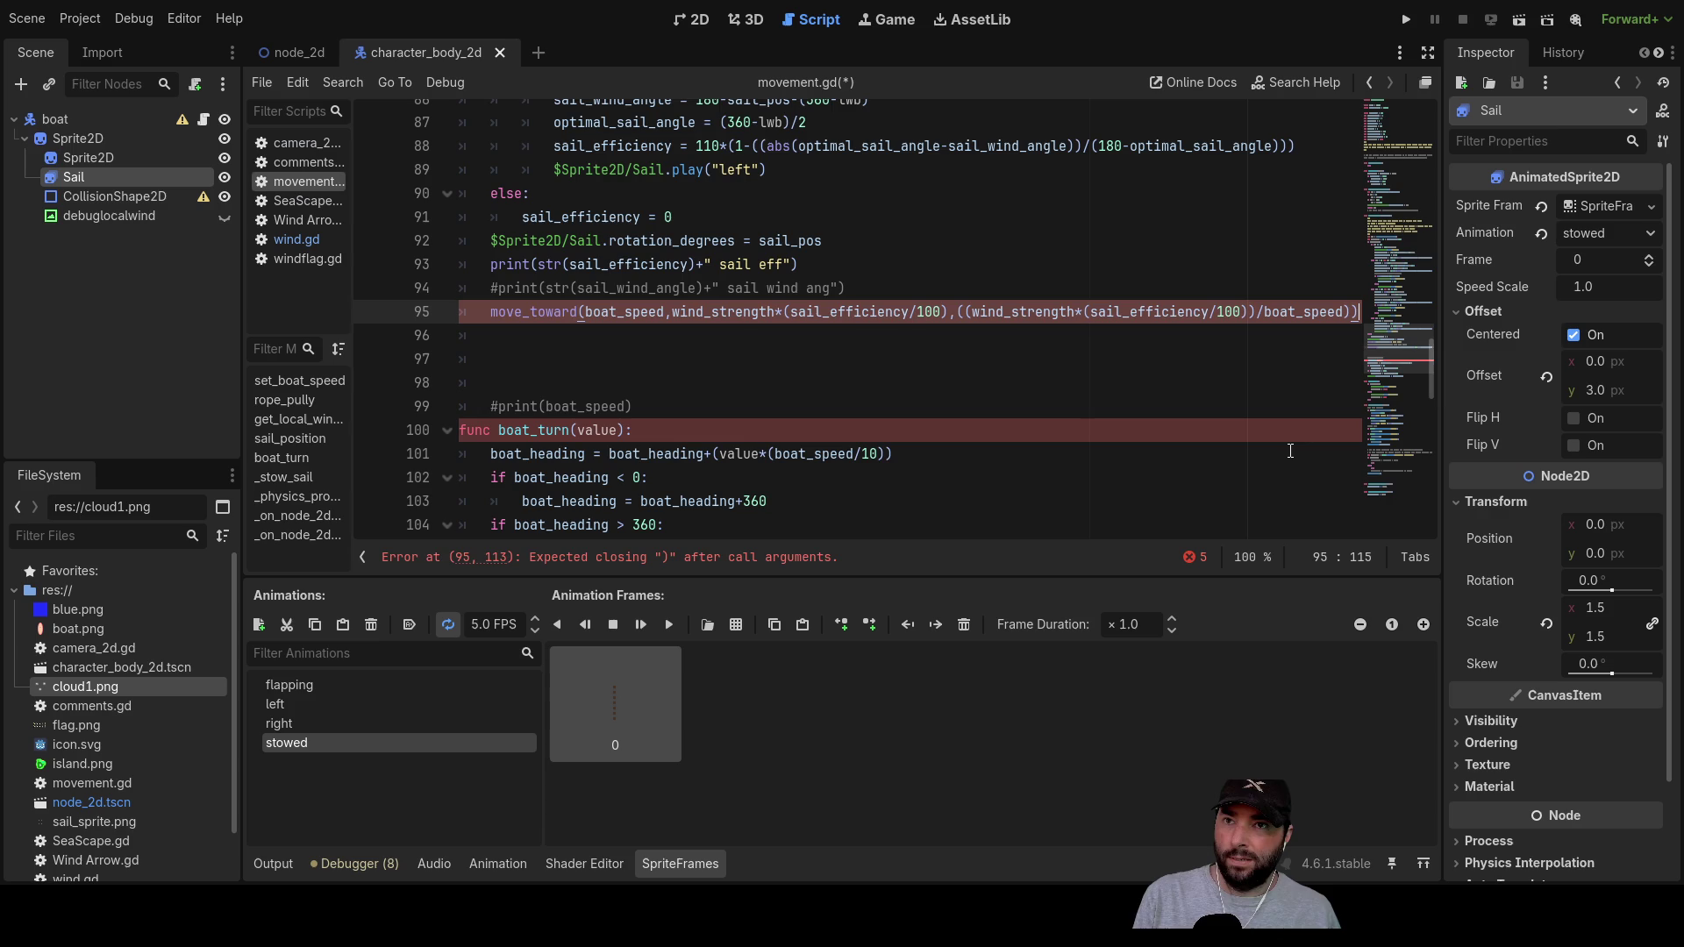
key("Left")
key("Left")
key("Left")
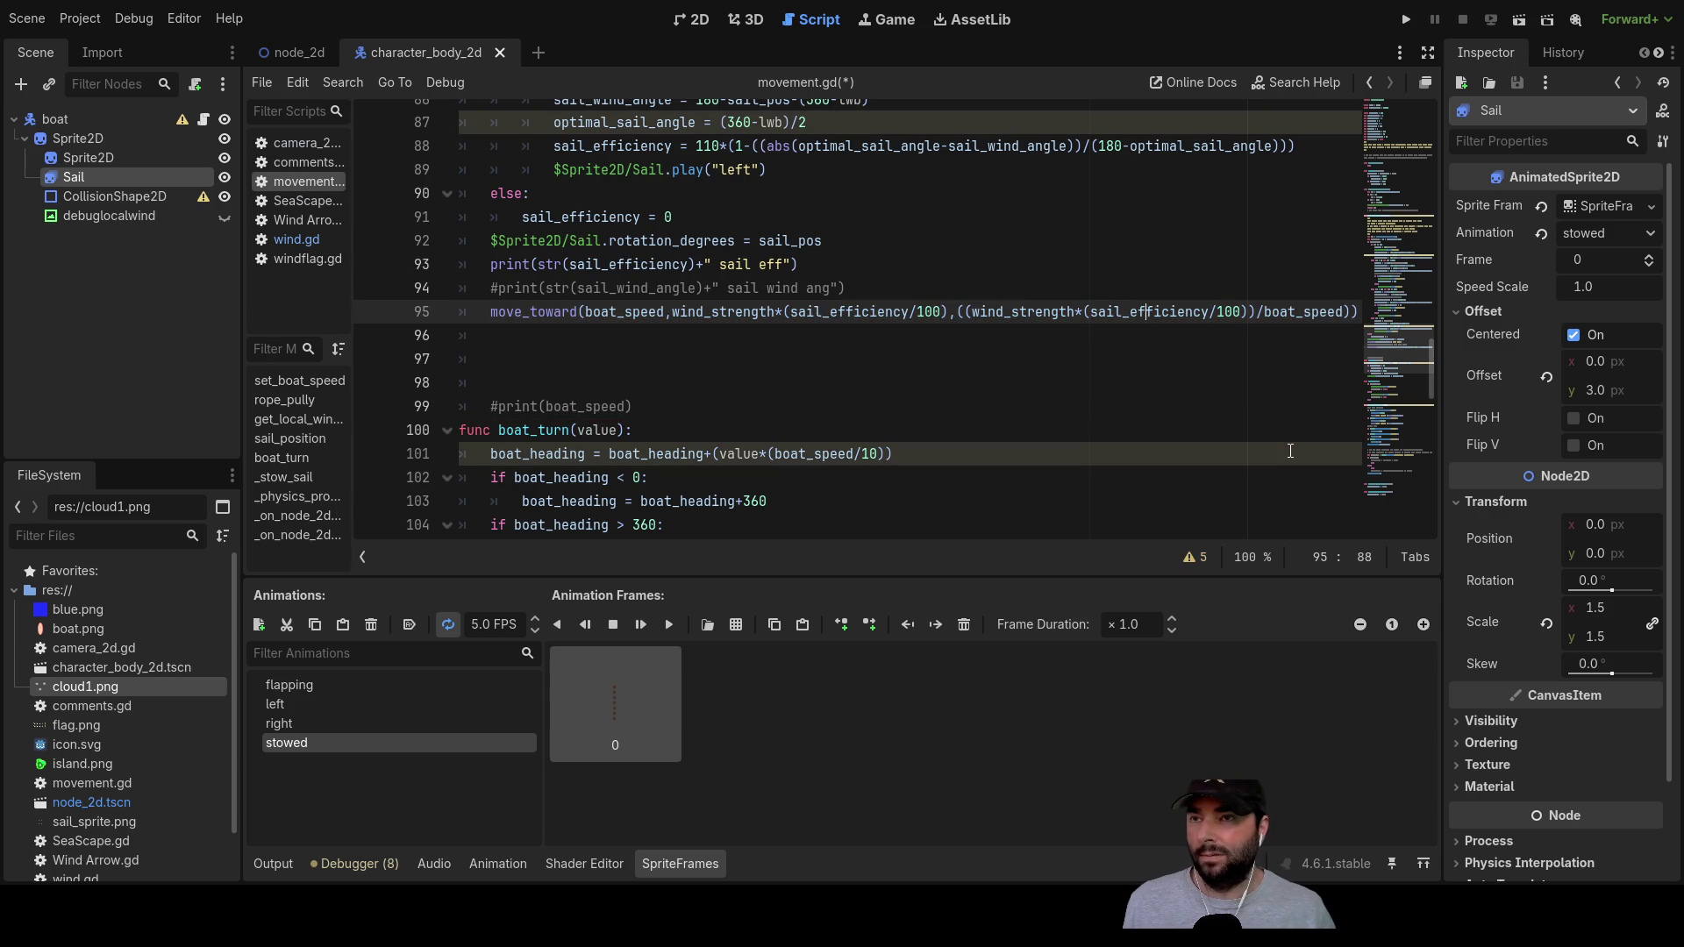
key("Left")
key("Left")
key("Left")
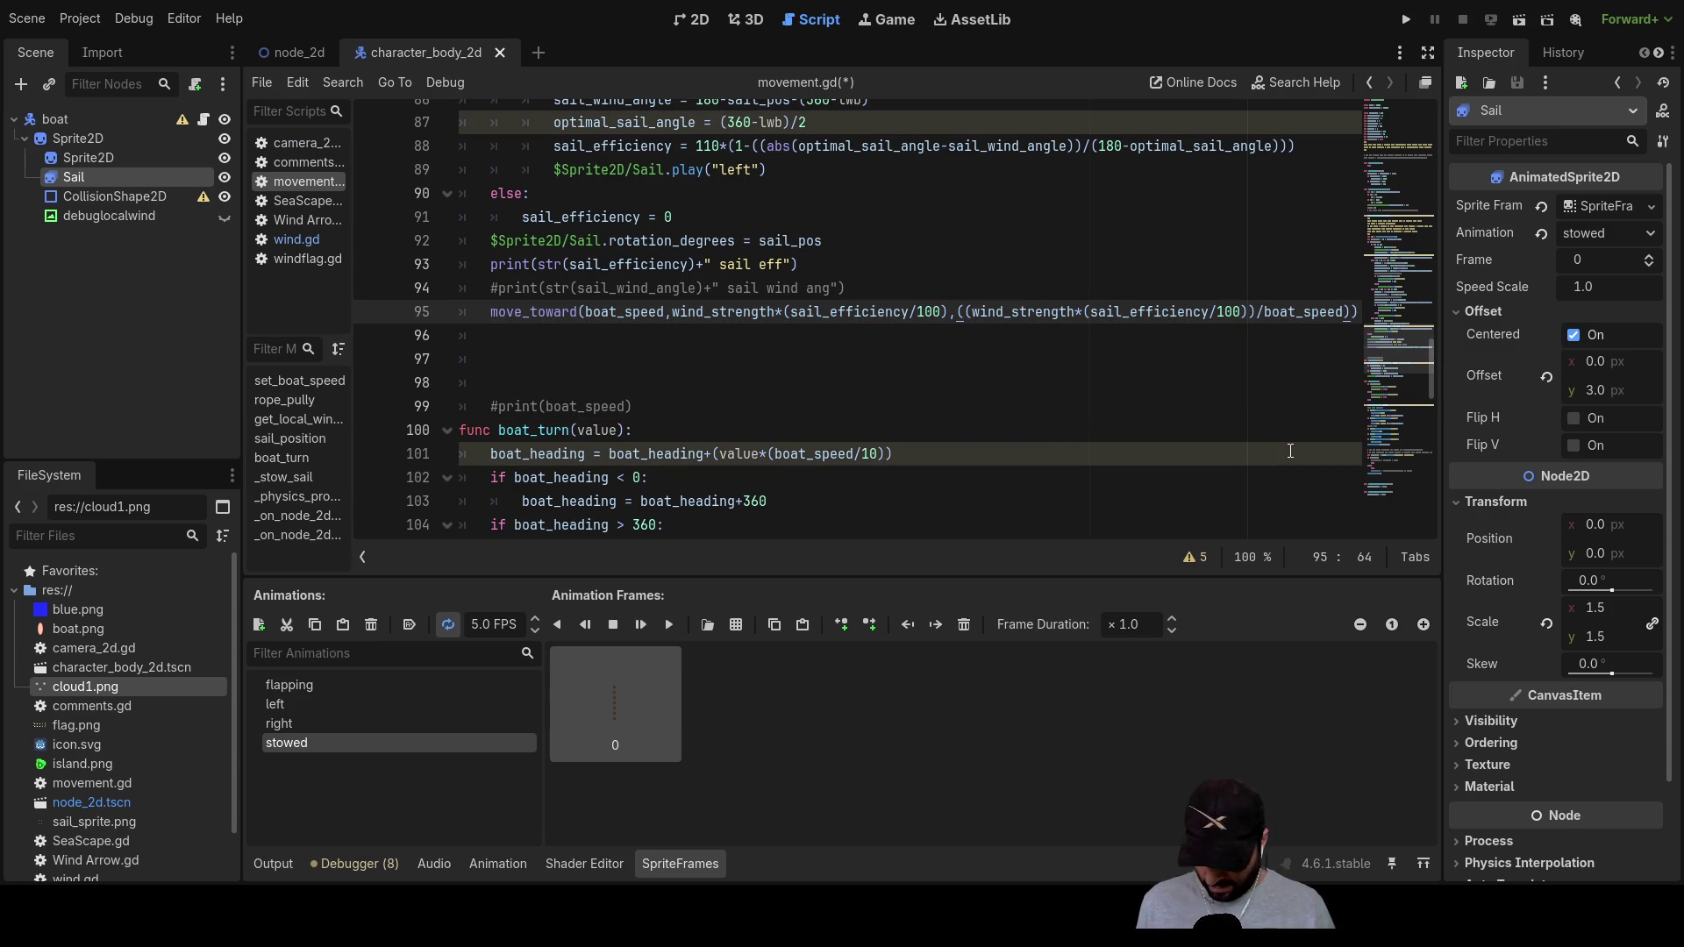
type("abs")
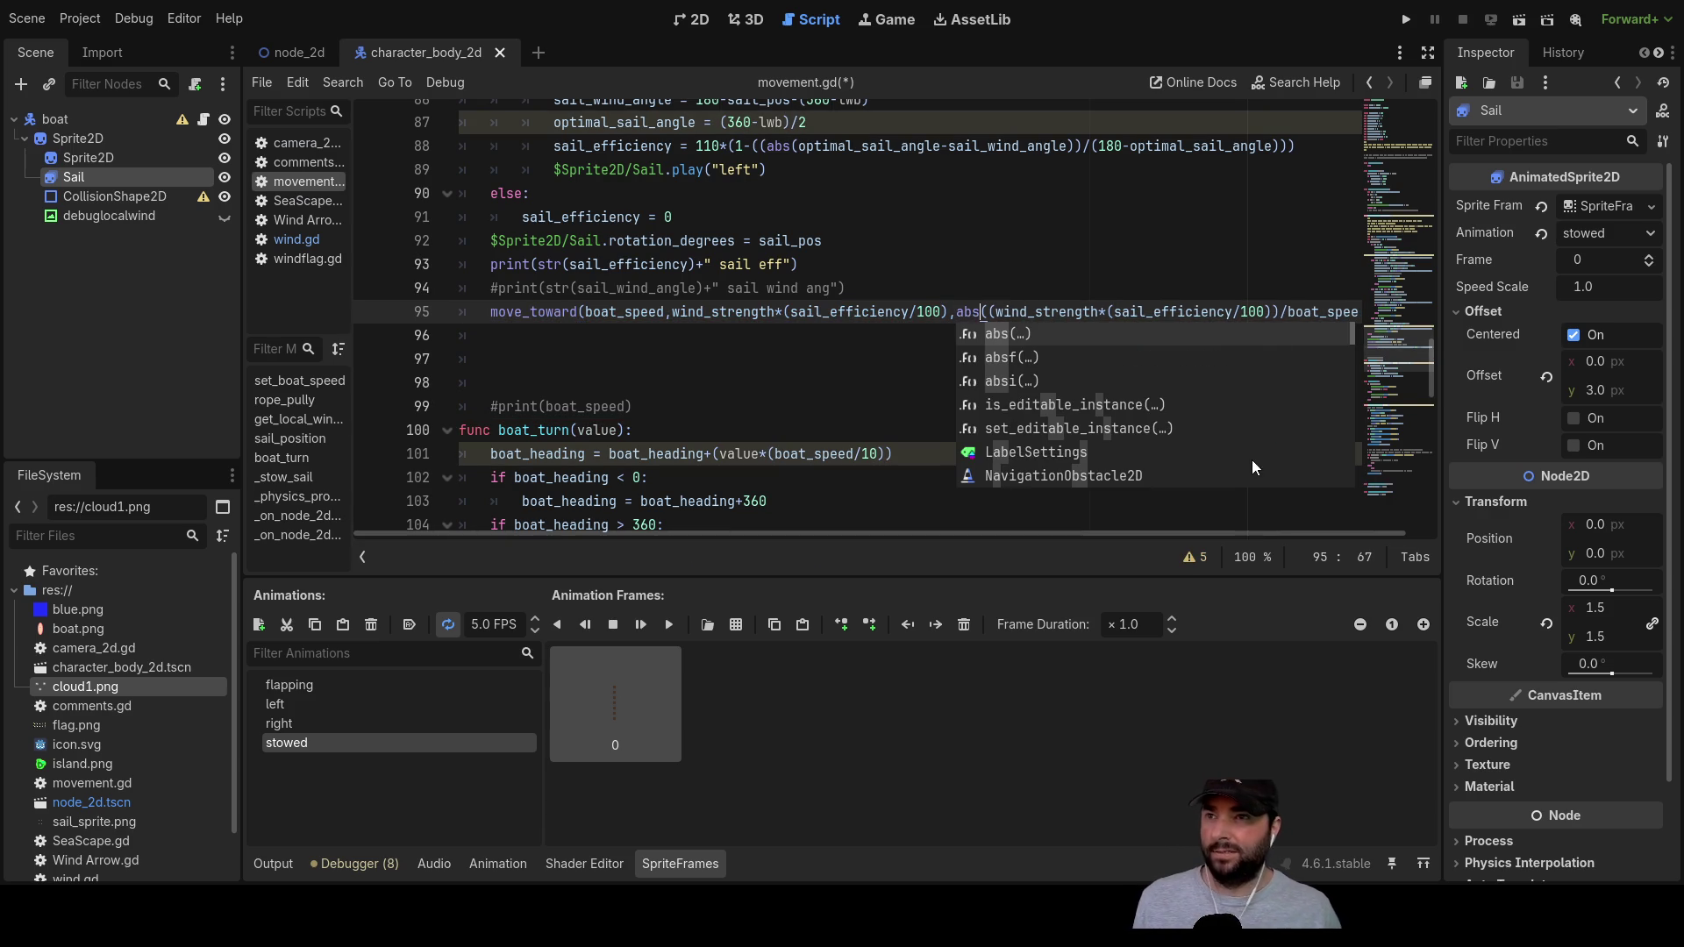
Step: Delete the extra blank lines below line 95, keeping the print comment intact
left_click(732, 384)
left_click(634, 362)
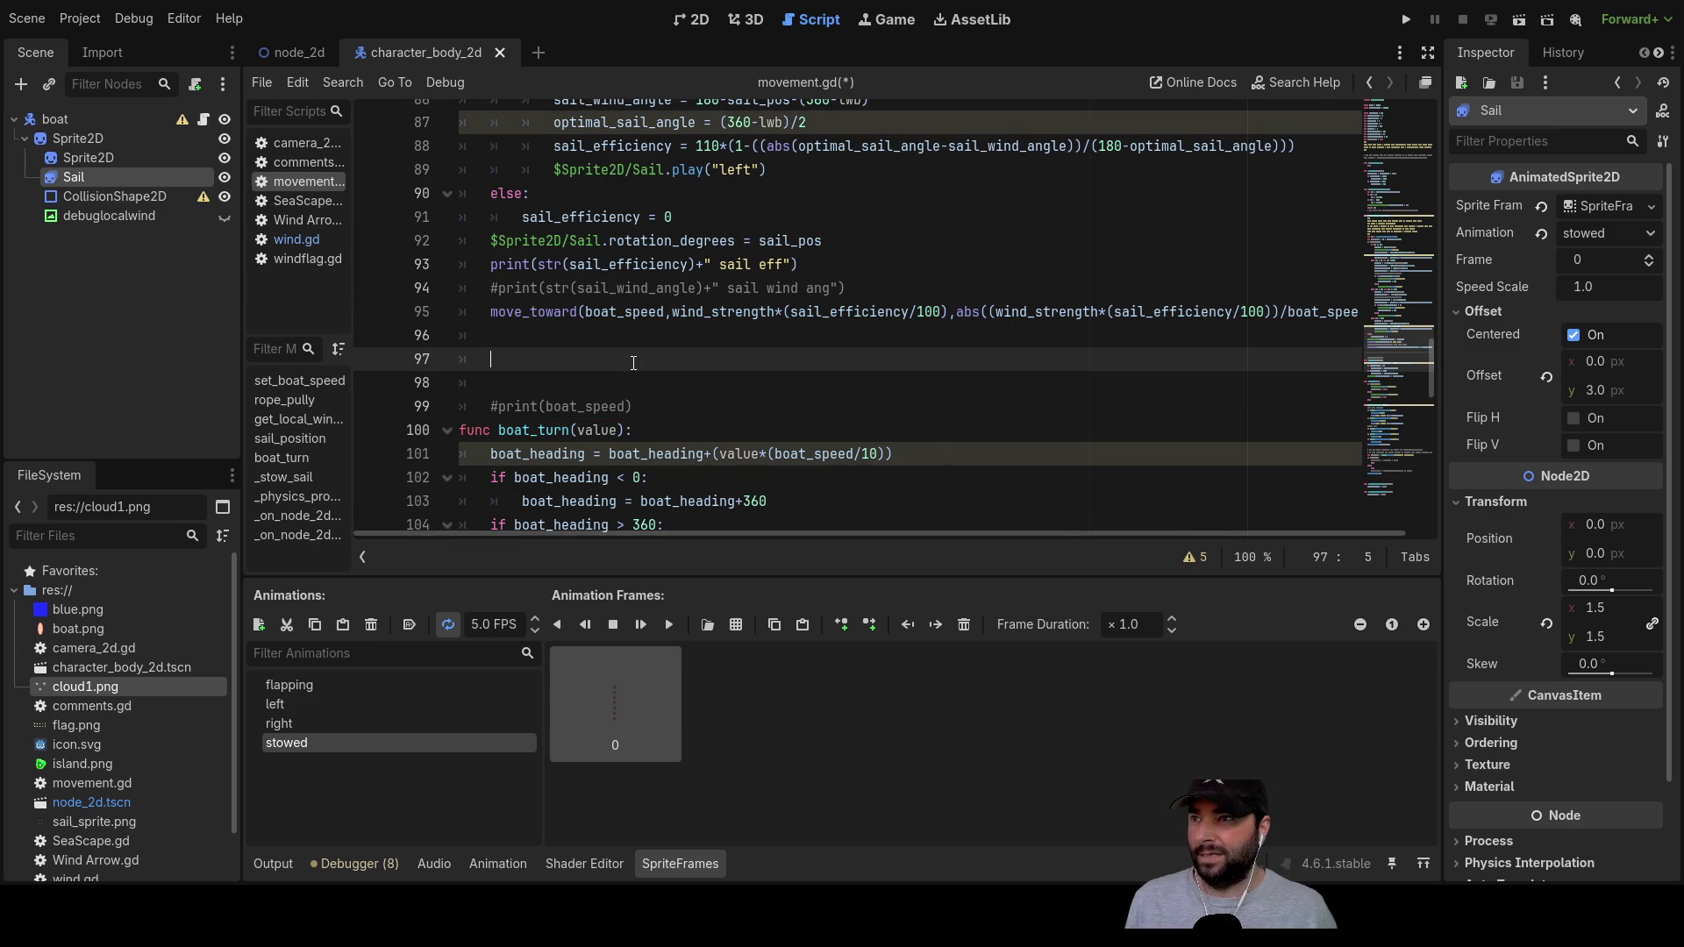
key("BackSpace")
key("BackSpace")
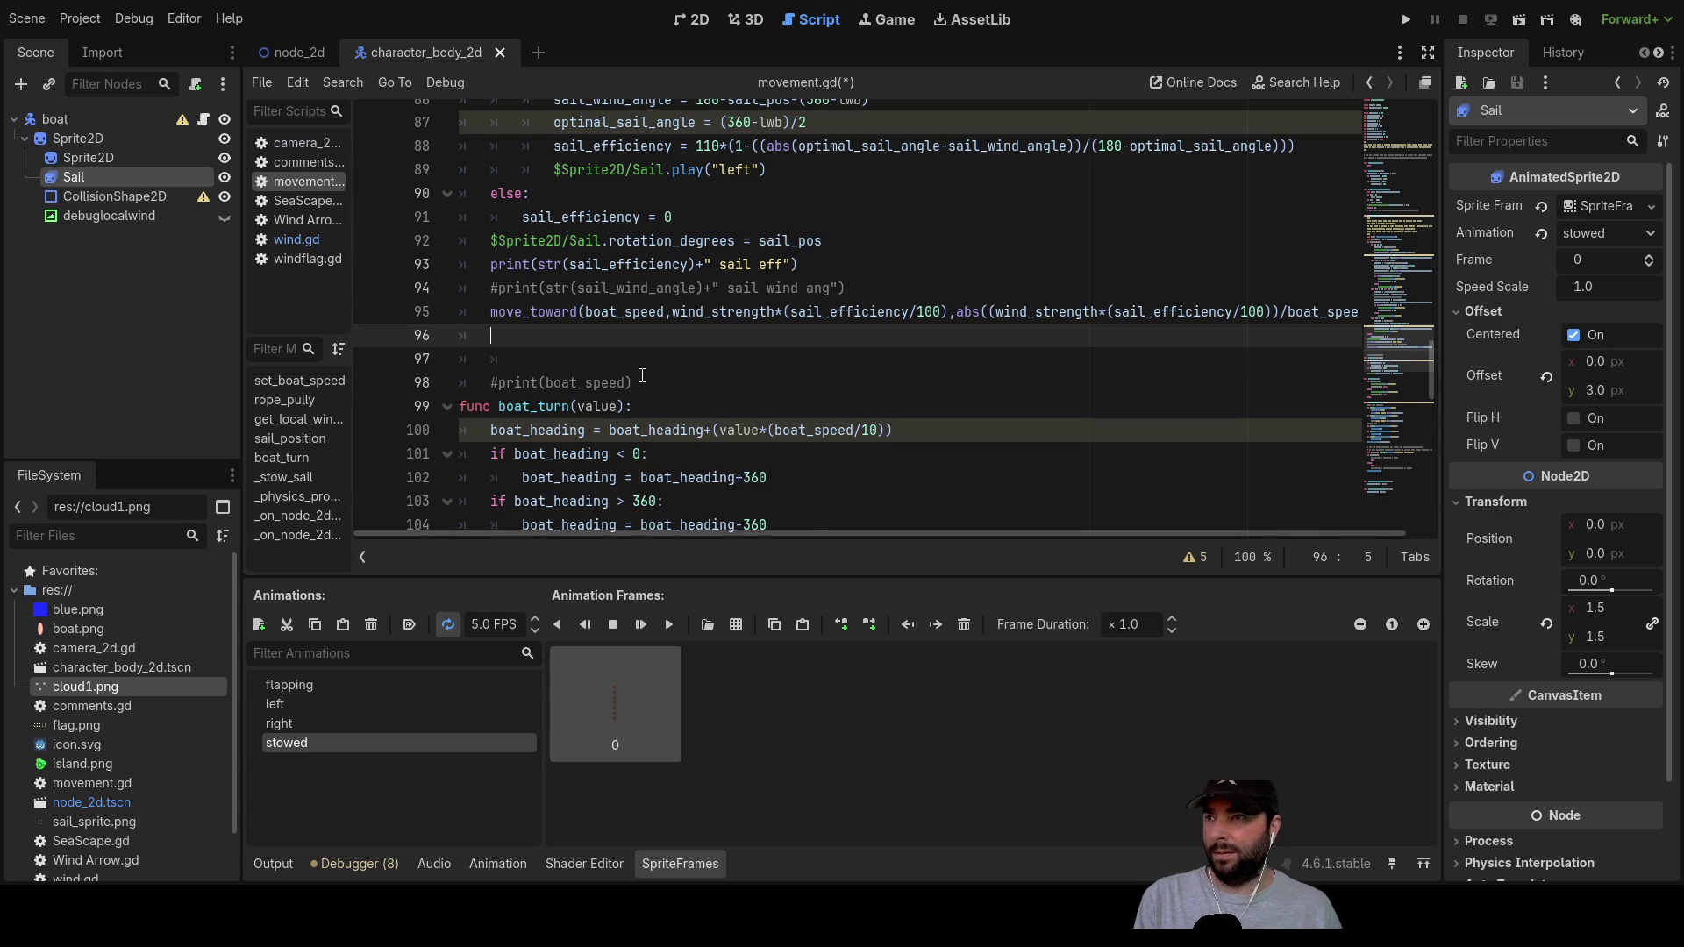
key("Delete")
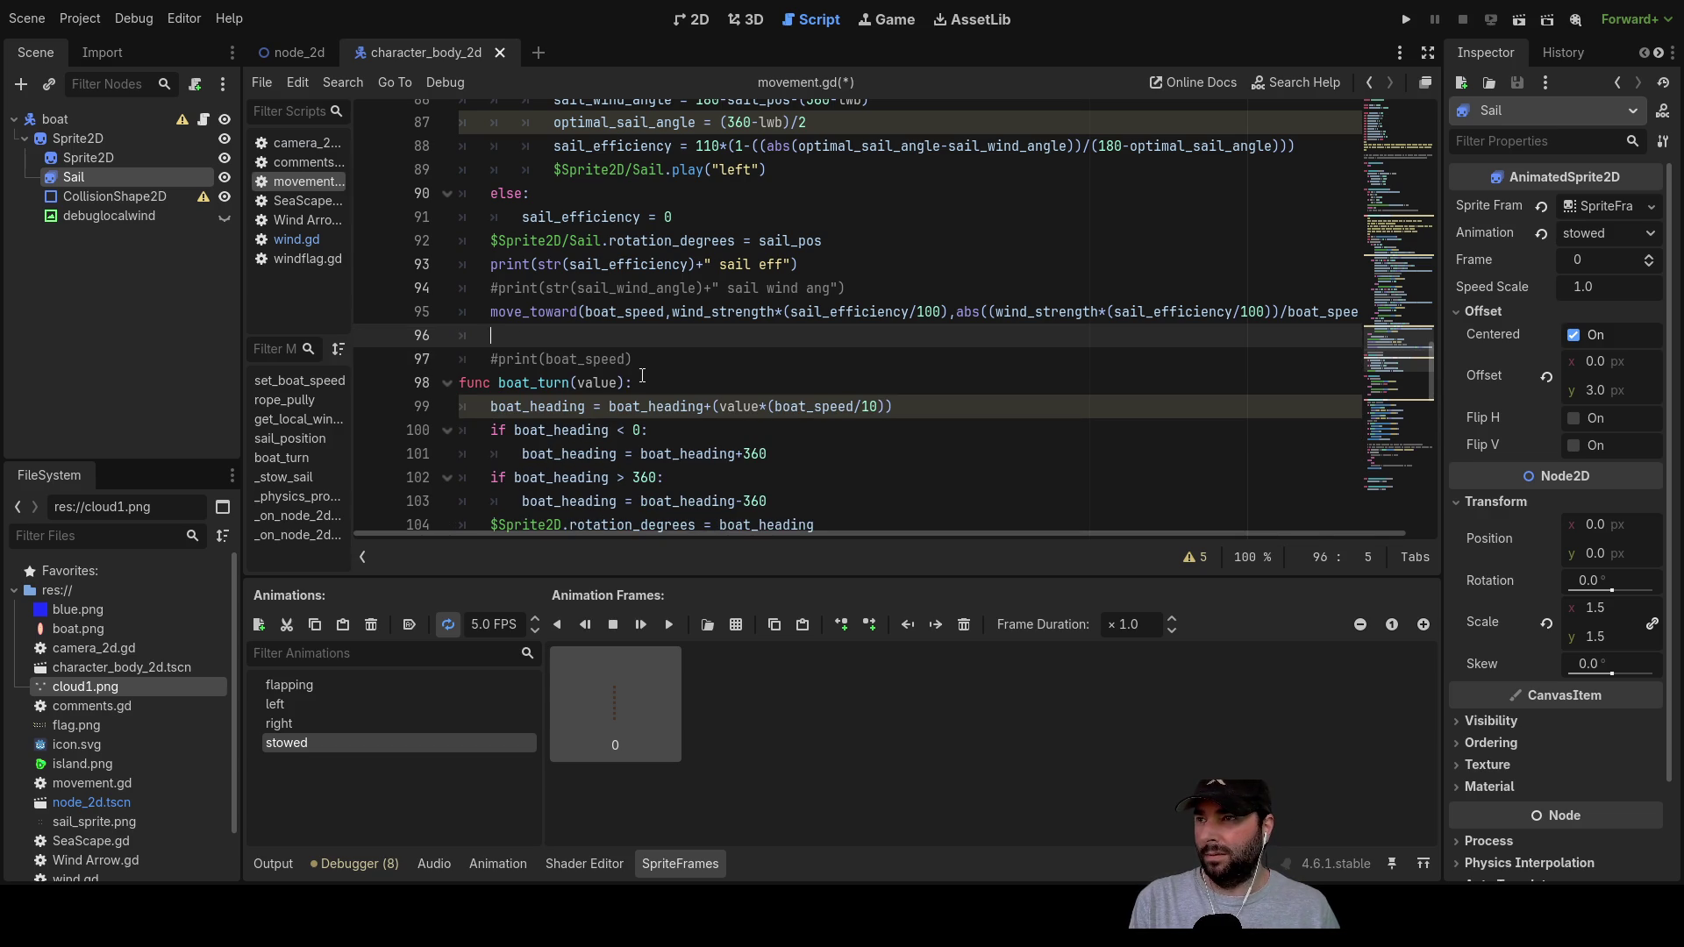
key("ctrl+shift+k")
key("ctrl+k")
type("#")
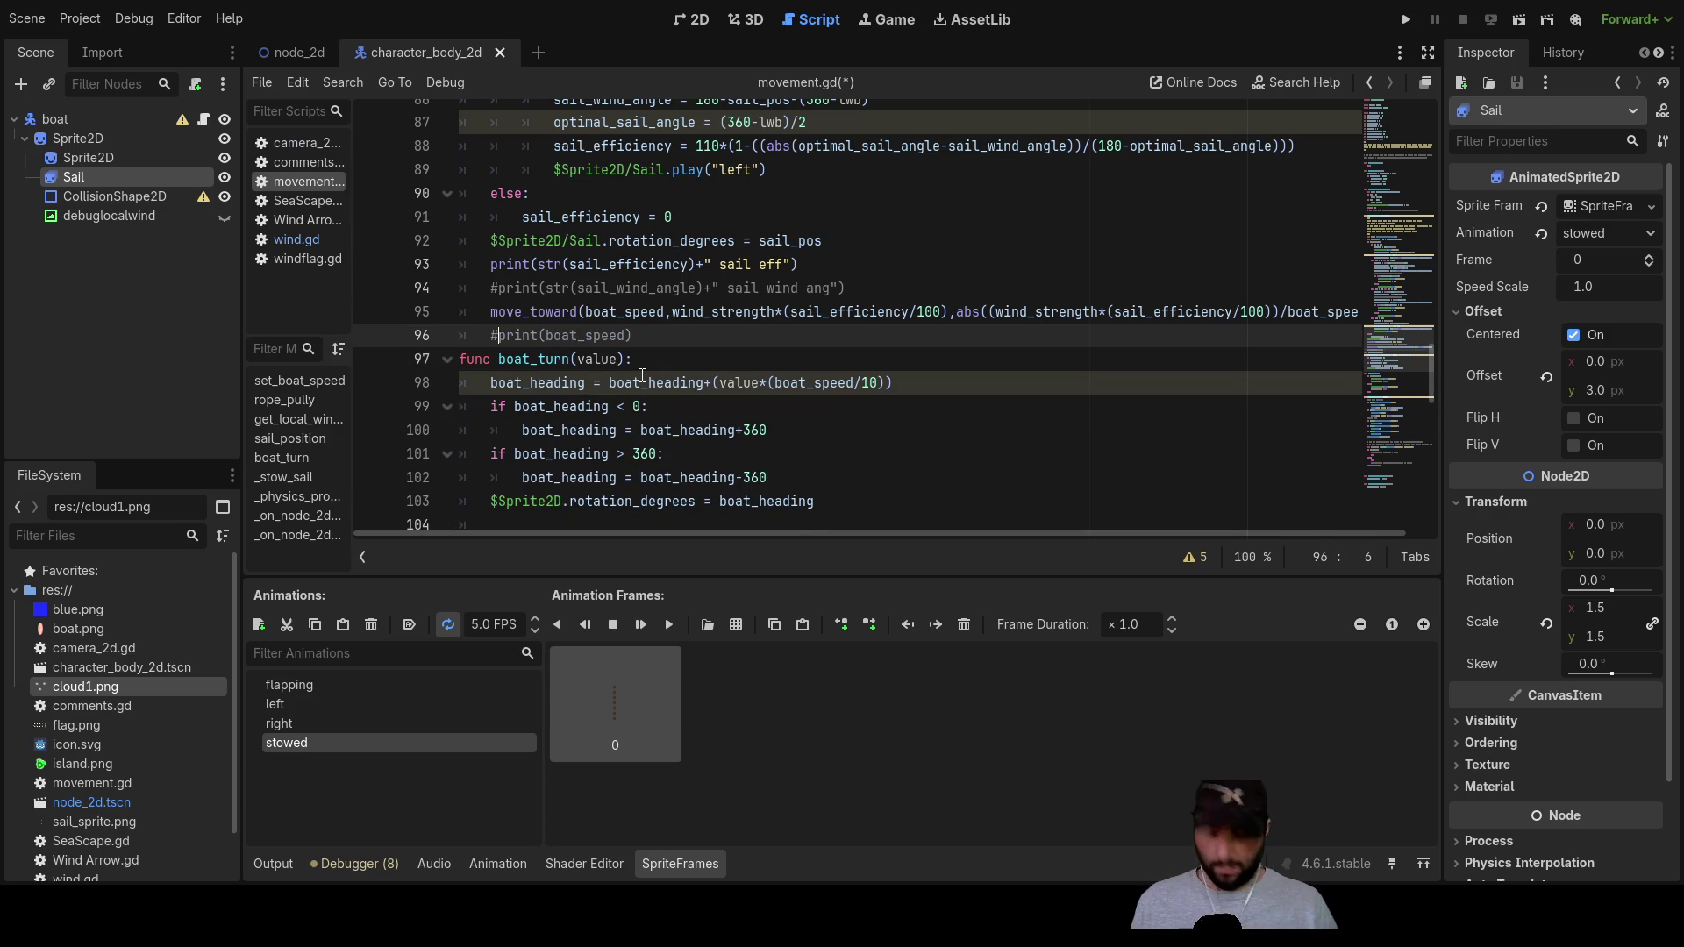
key("Up")
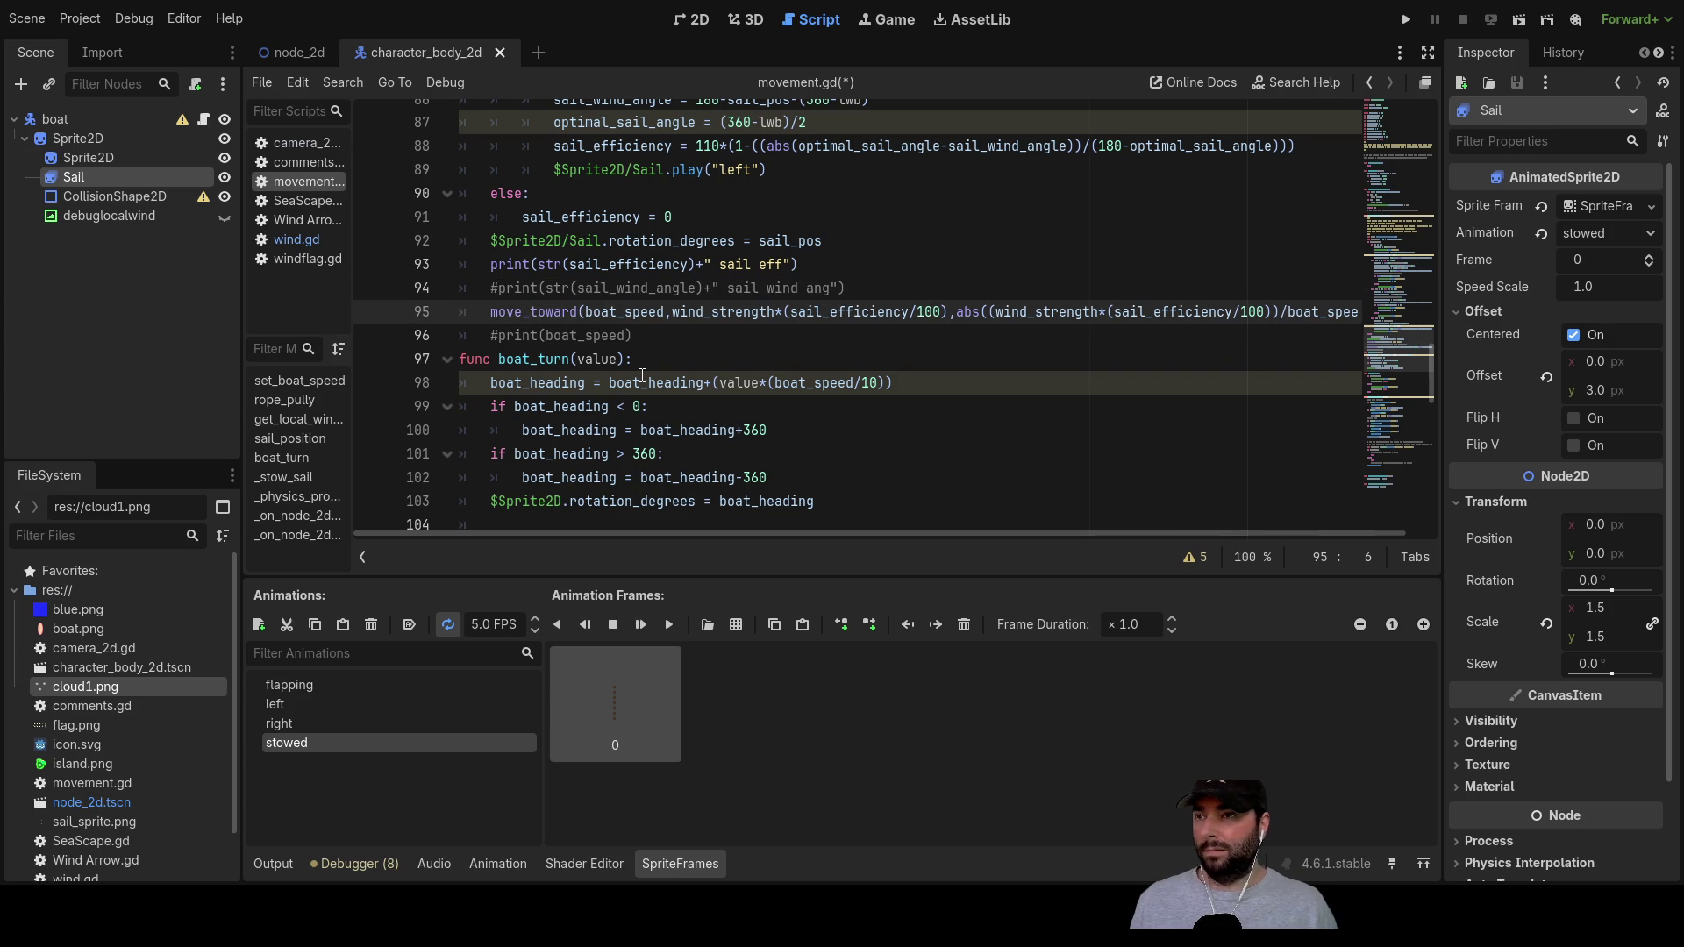
scroll(871, 433, "up", 4)
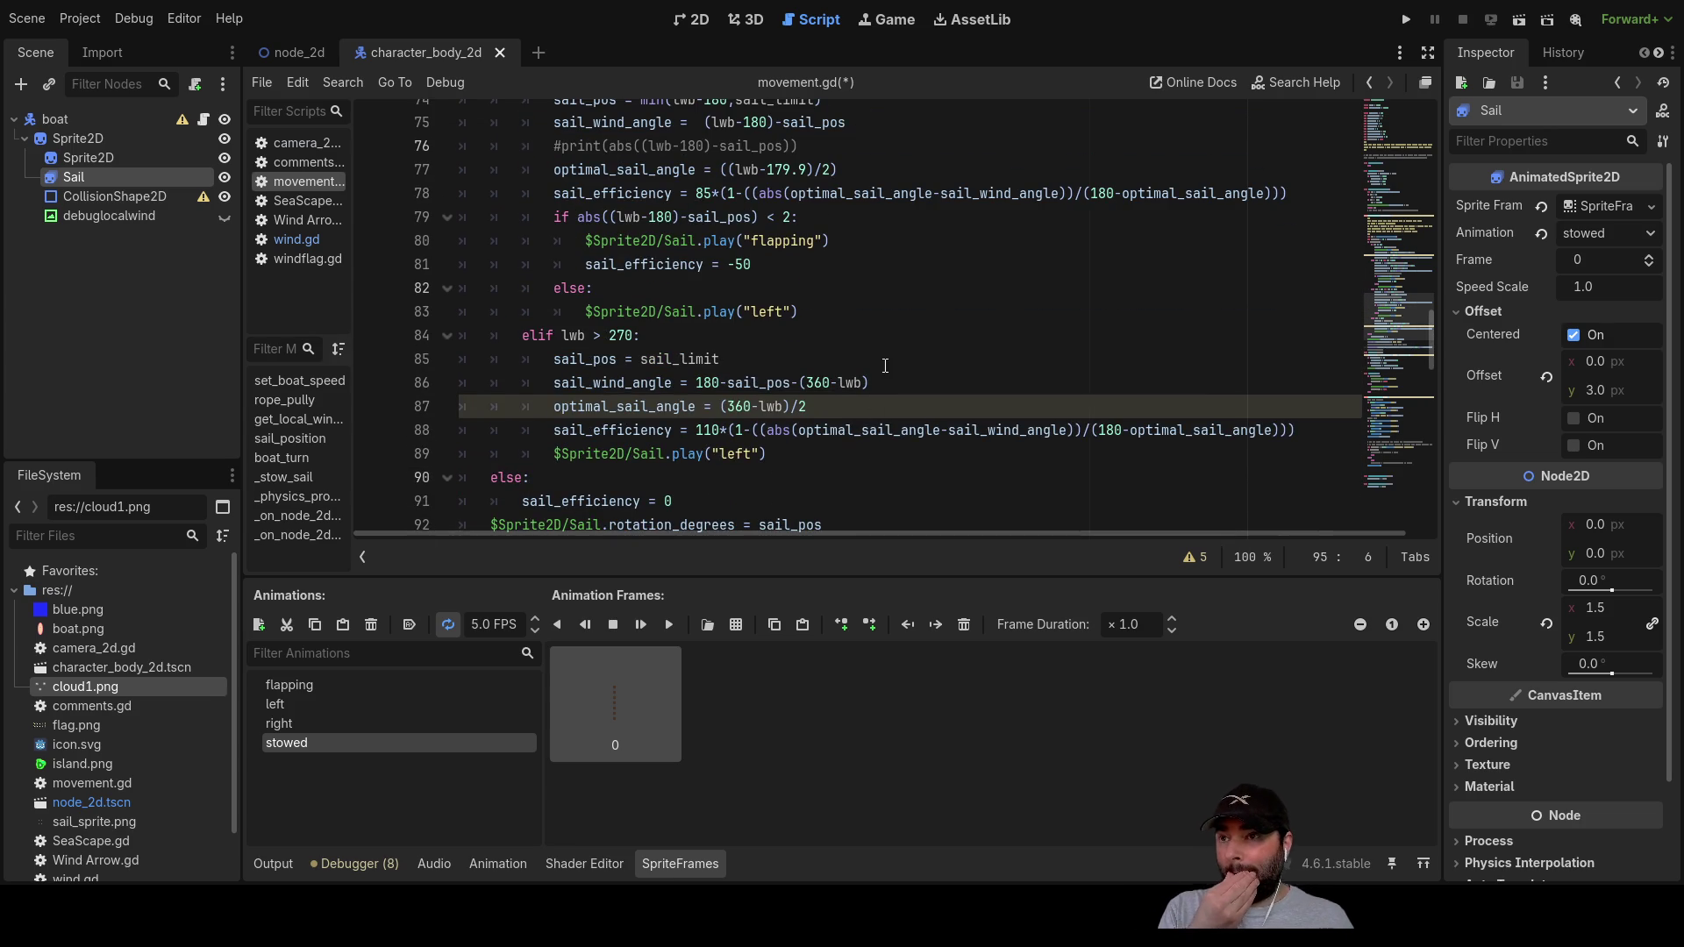
scroll(888, 359, "up", 5)
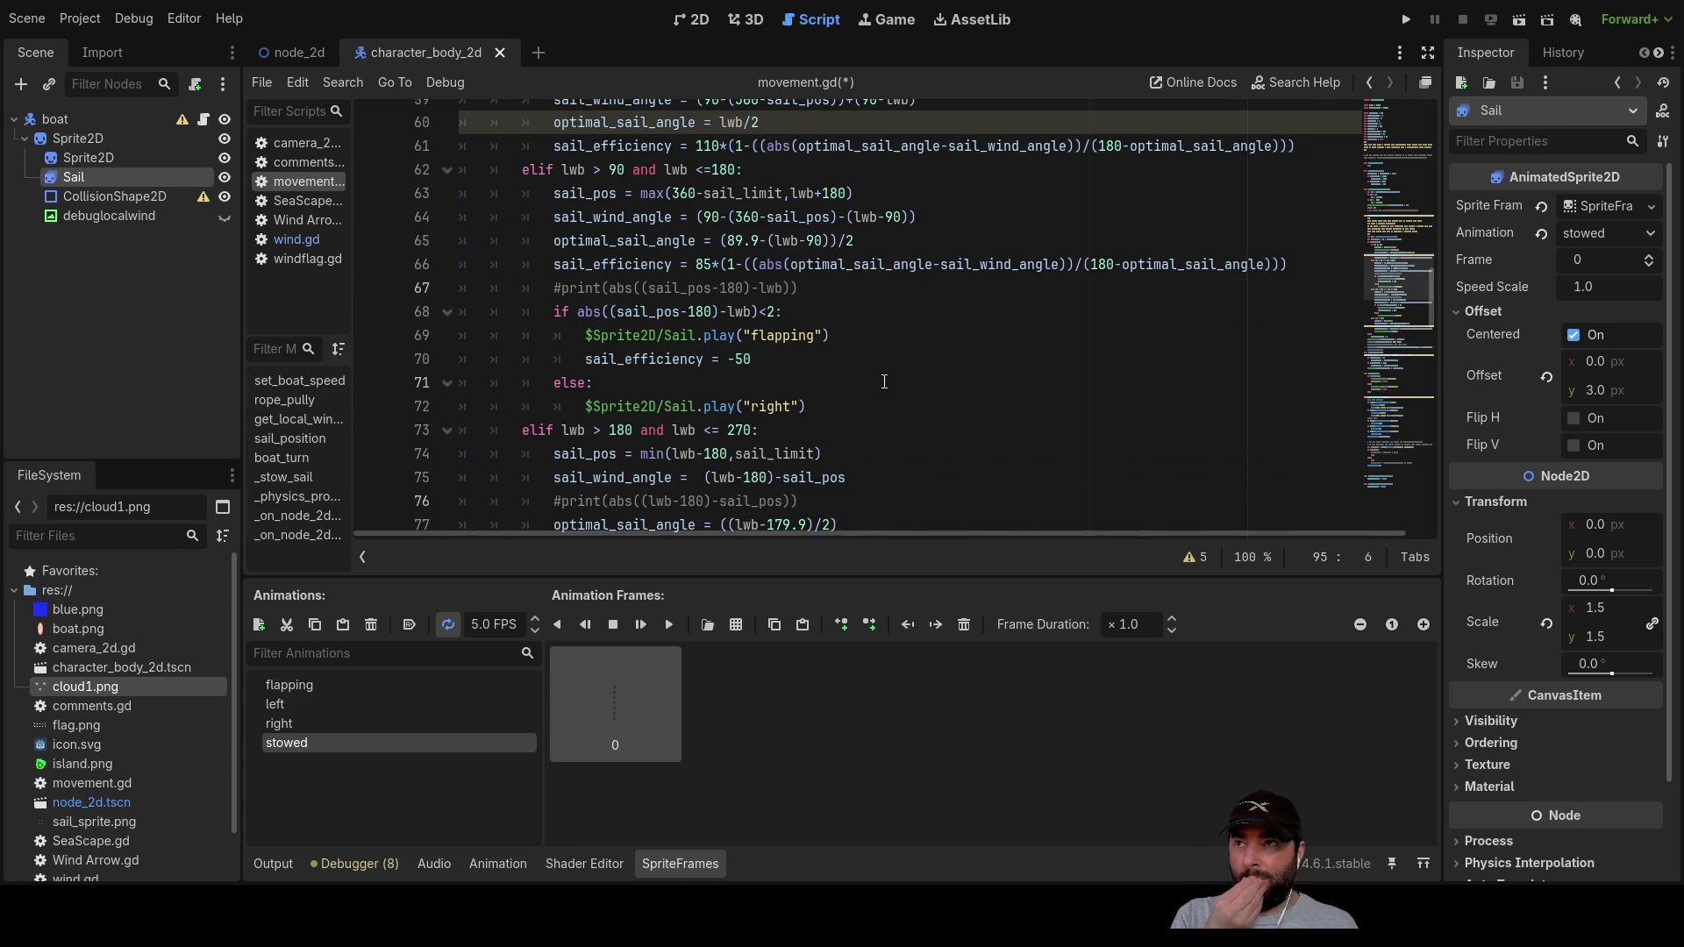
scroll(880, 381, "down", 4)
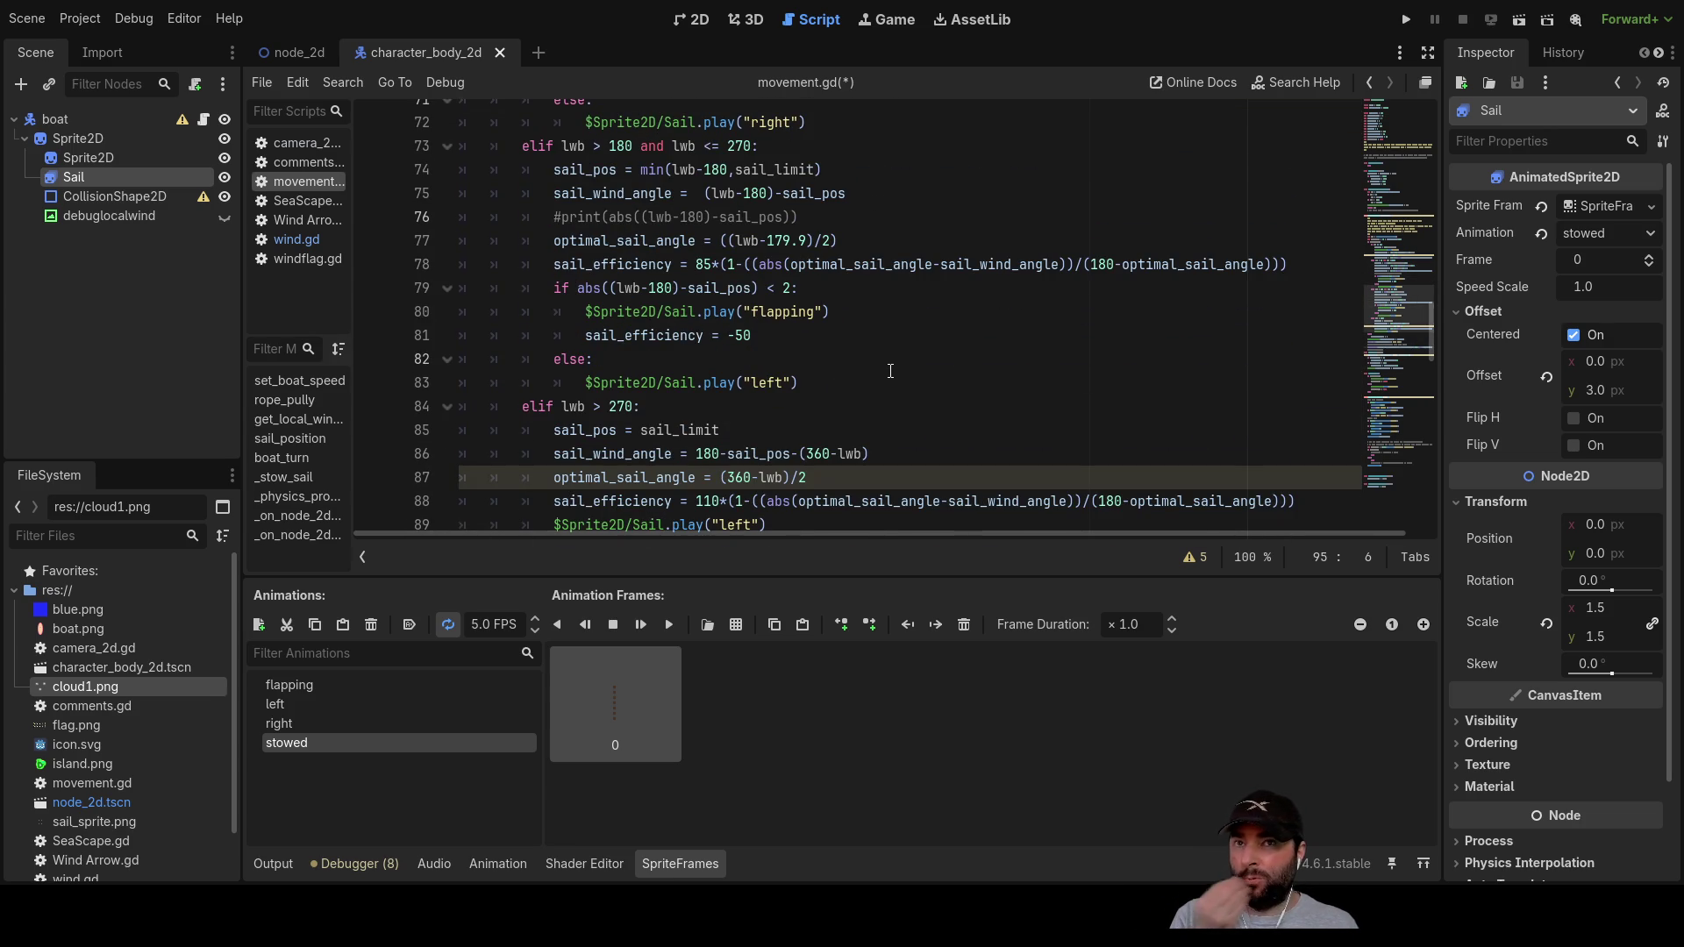
scroll(890, 366, "down", 2)
scroll(887, 345, "down", 12)
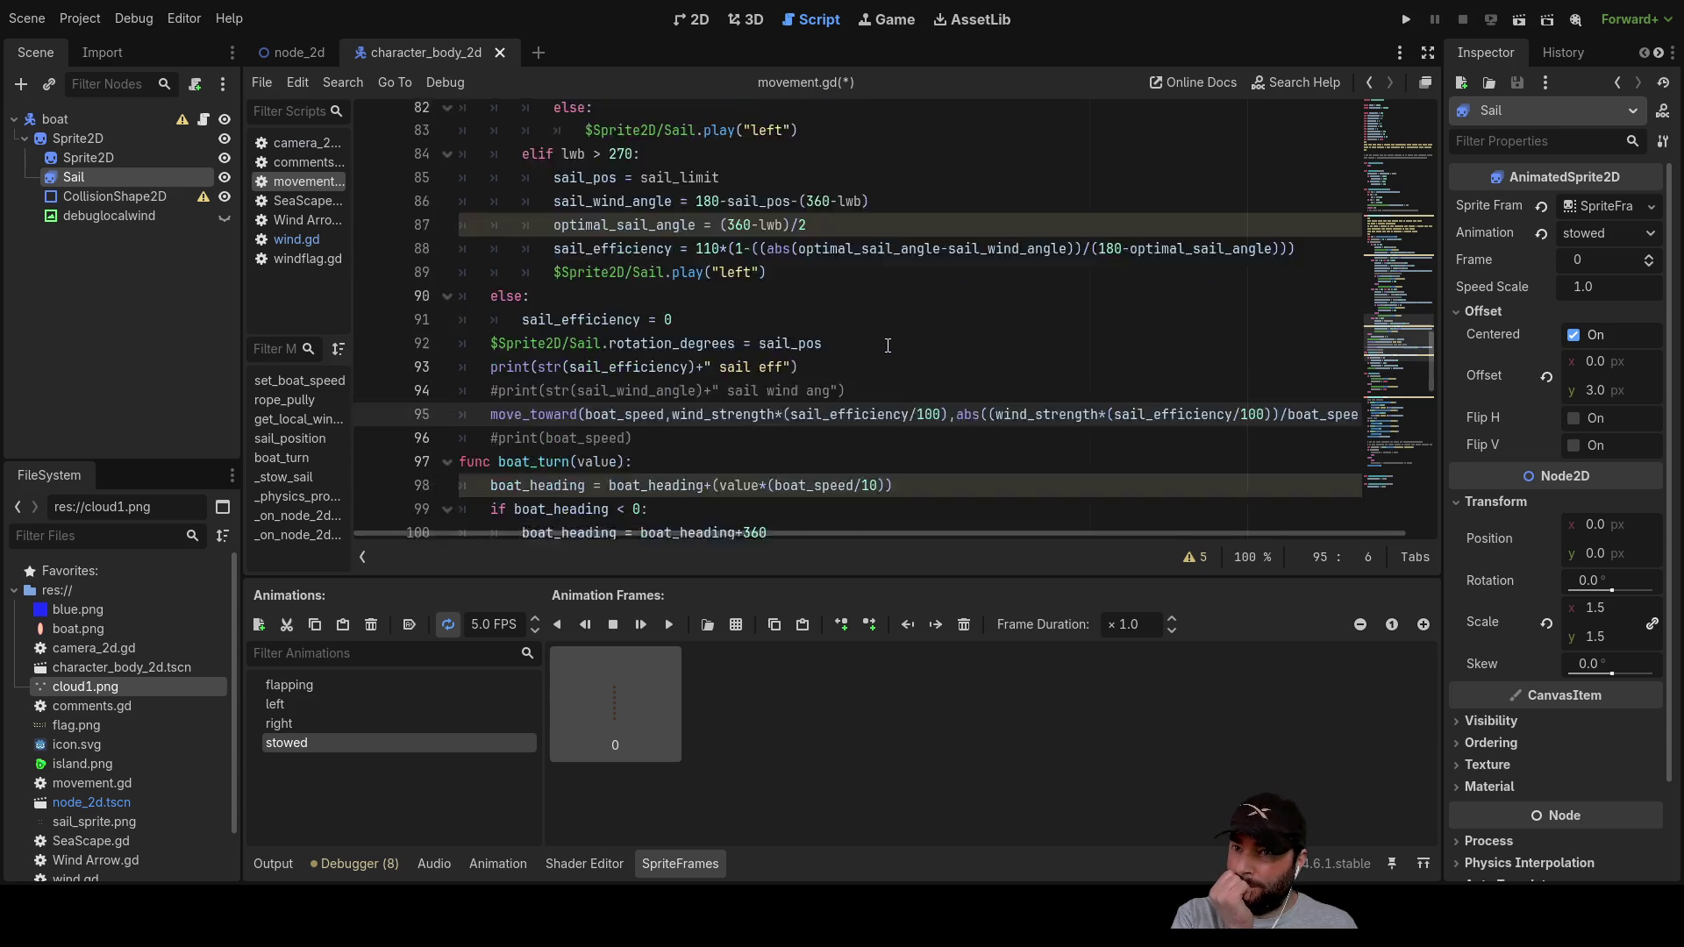
scroll(887, 345, "down", 5)
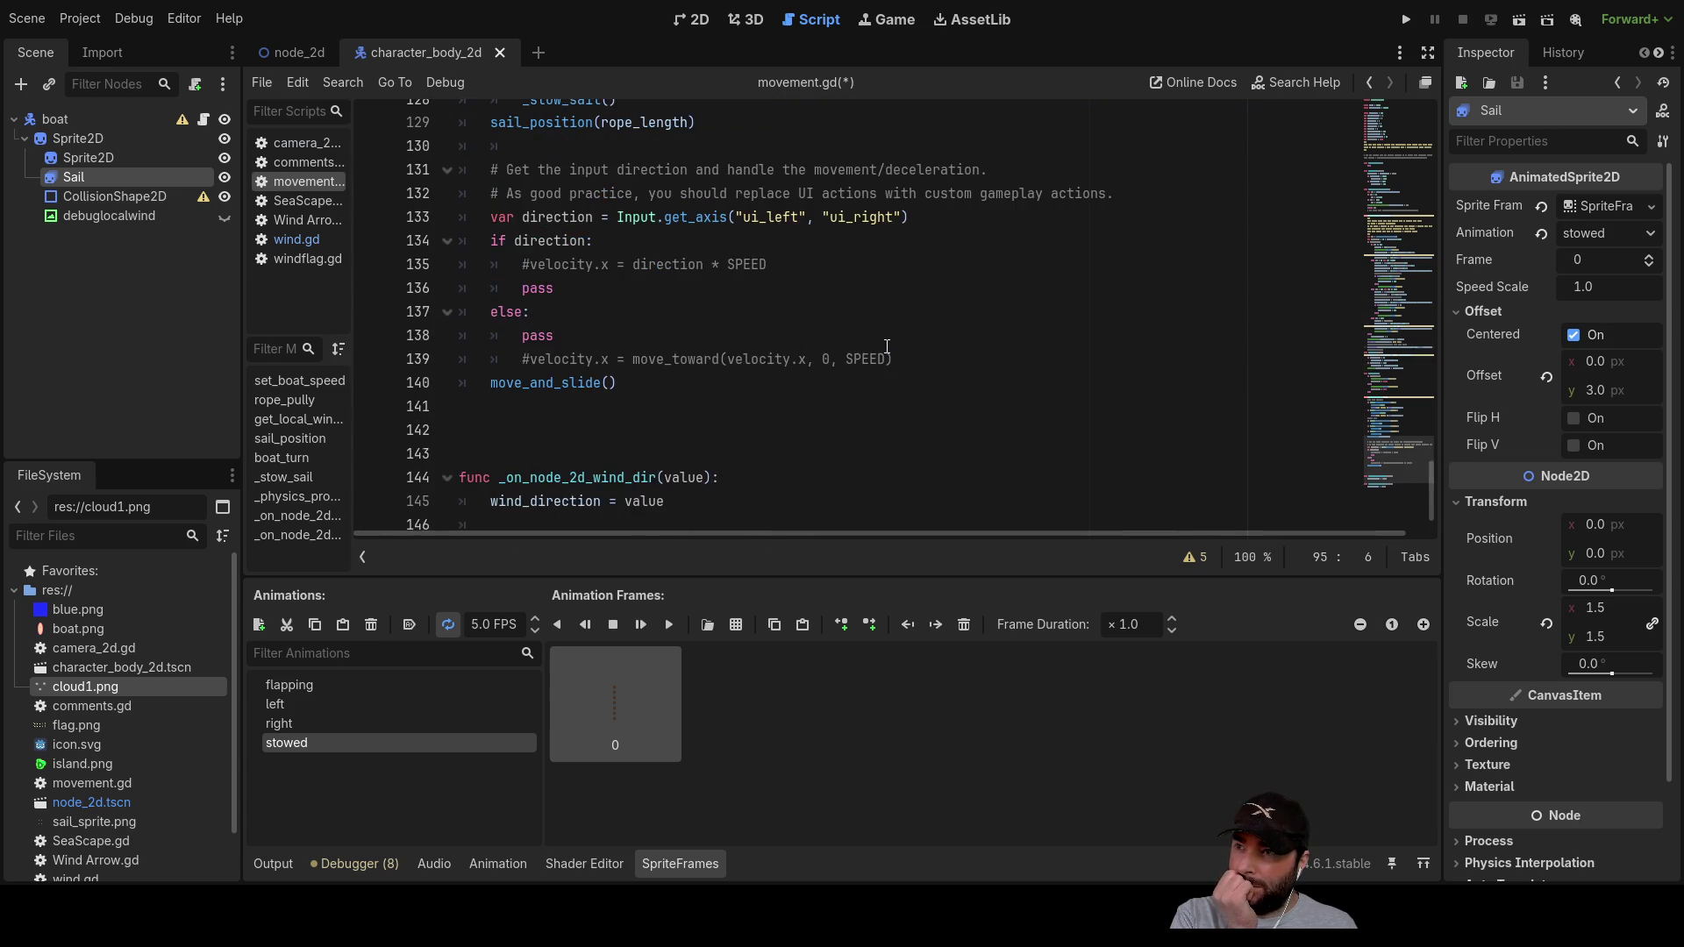
scroll(868, 329, "up", 12)
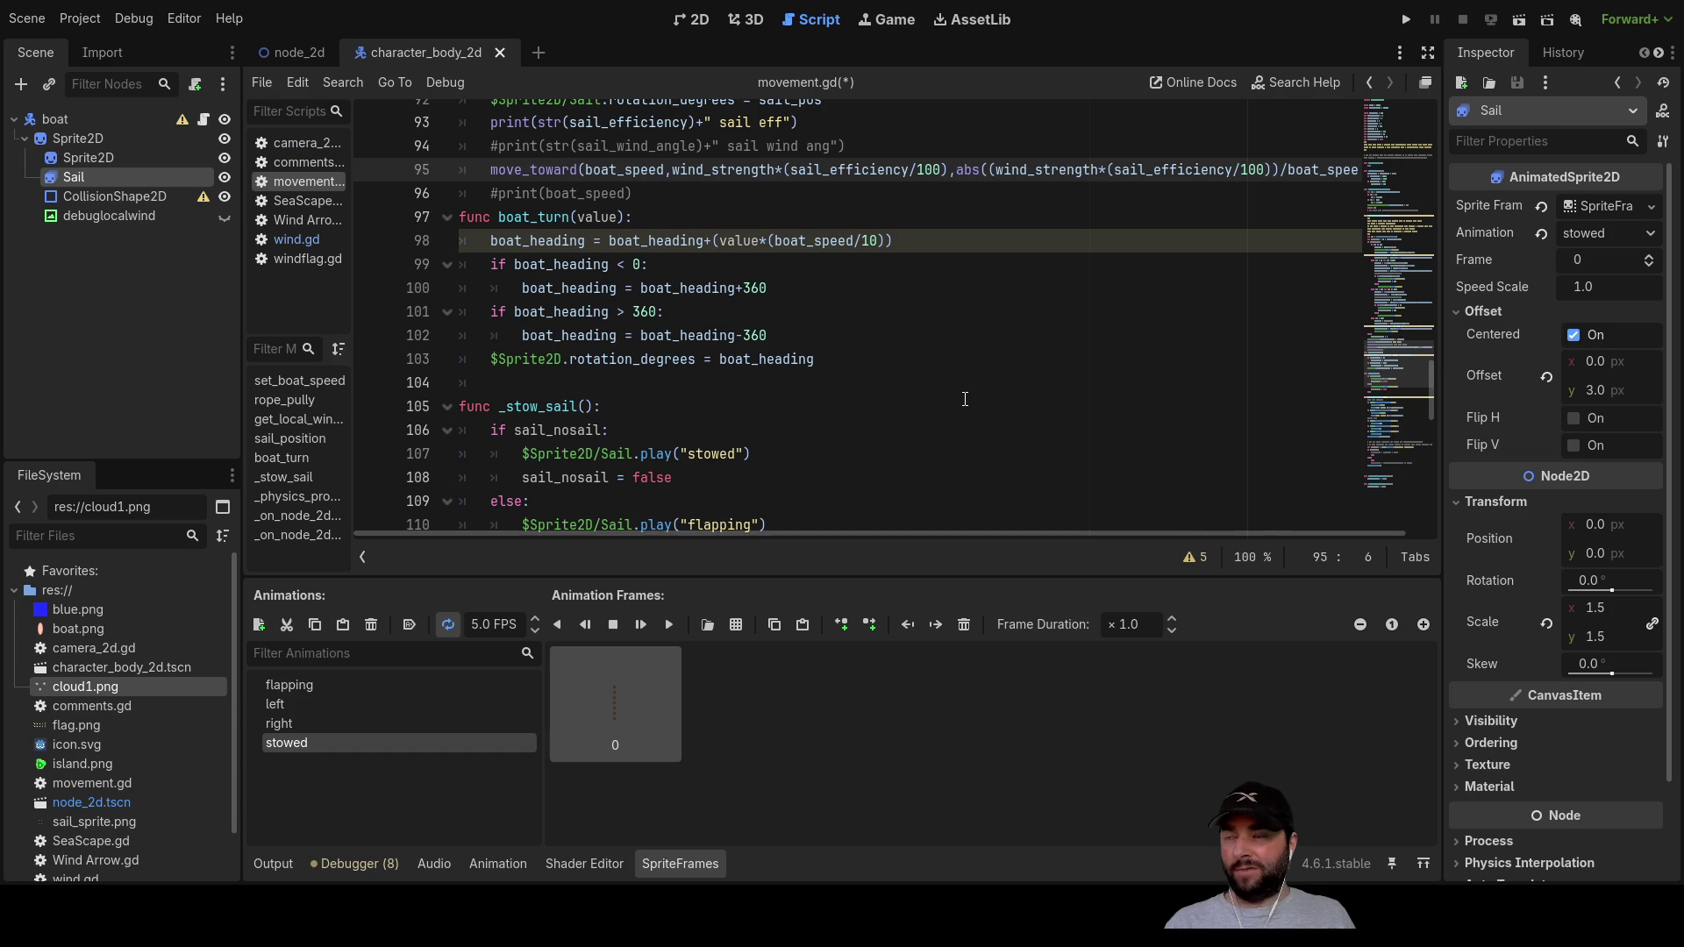
scroll(964, 400, "down", 4)
scroll(958, 393, "down", 5)
scroll(958, 394, "down", 2)
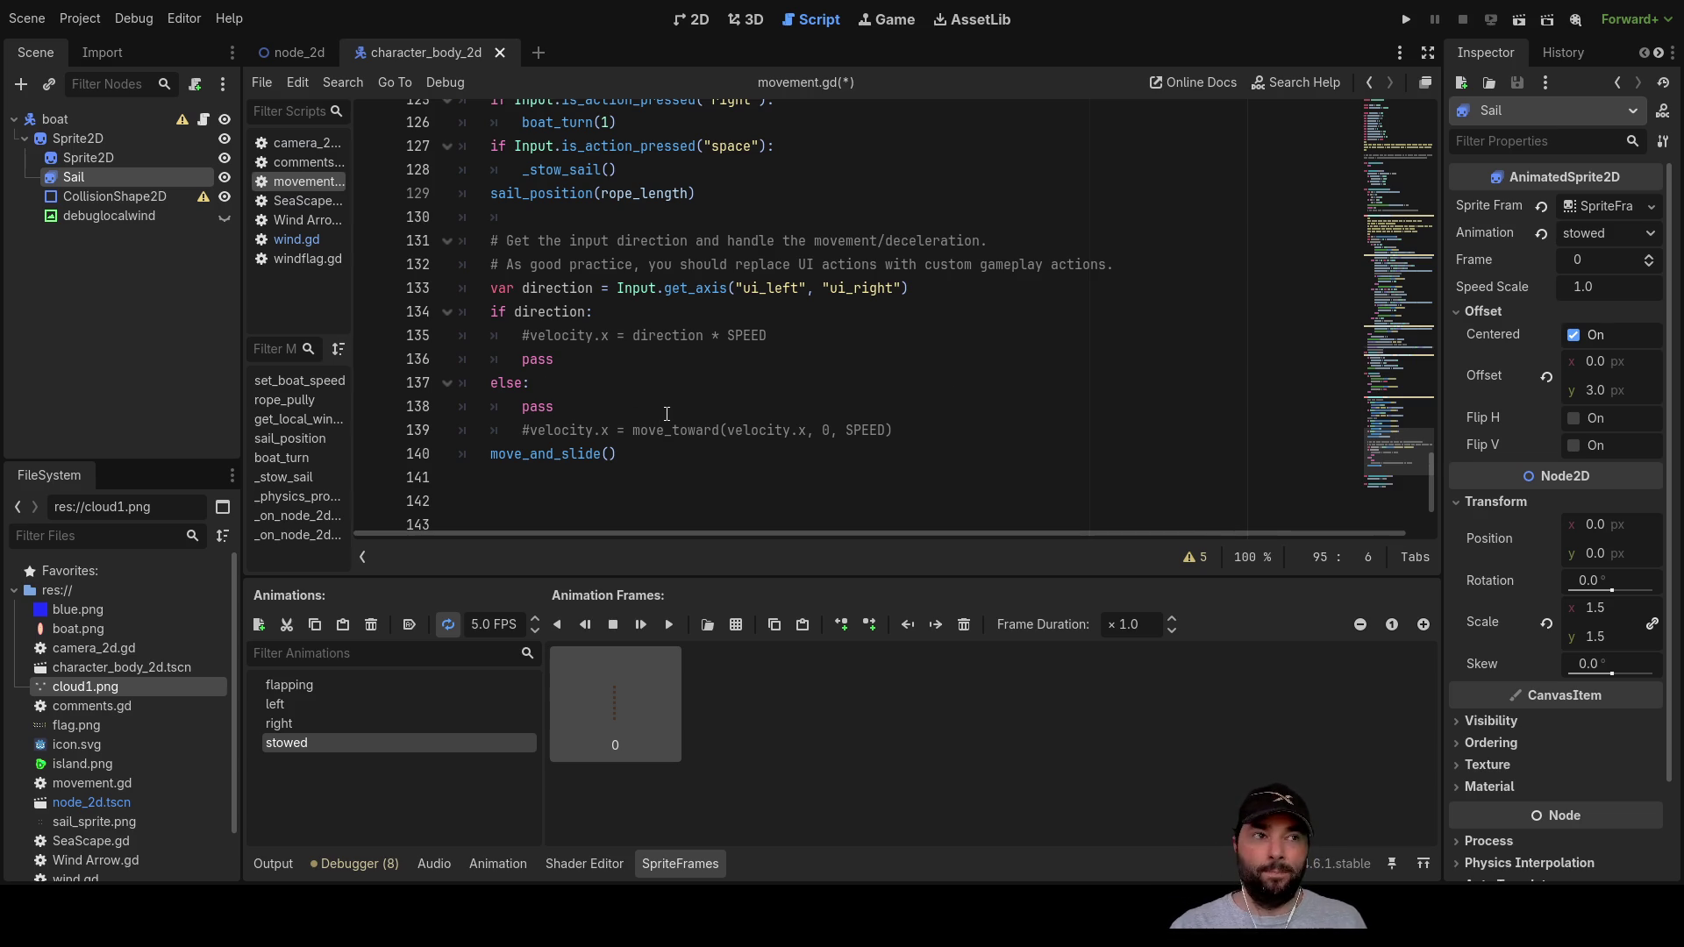
scroll(691, 404, "up", 2)
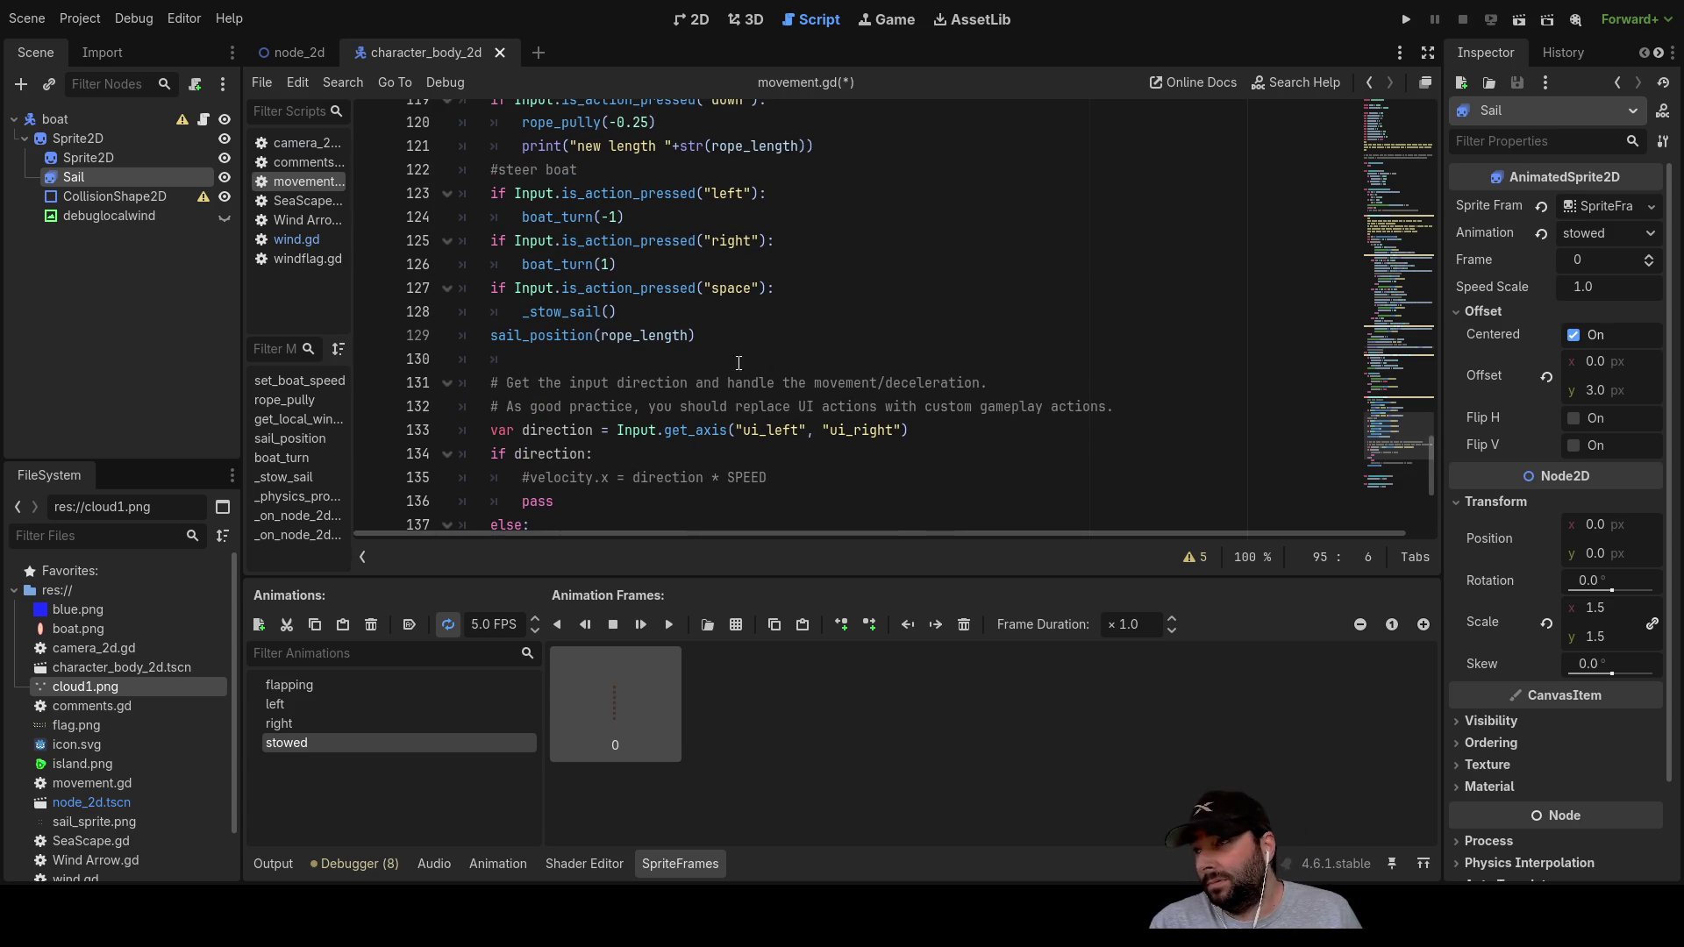
left_click(286, 50)
Step: Switch to the 2D view, inspect CharacterBody2D and Camera2D, and run the project
left_click(692, 25)
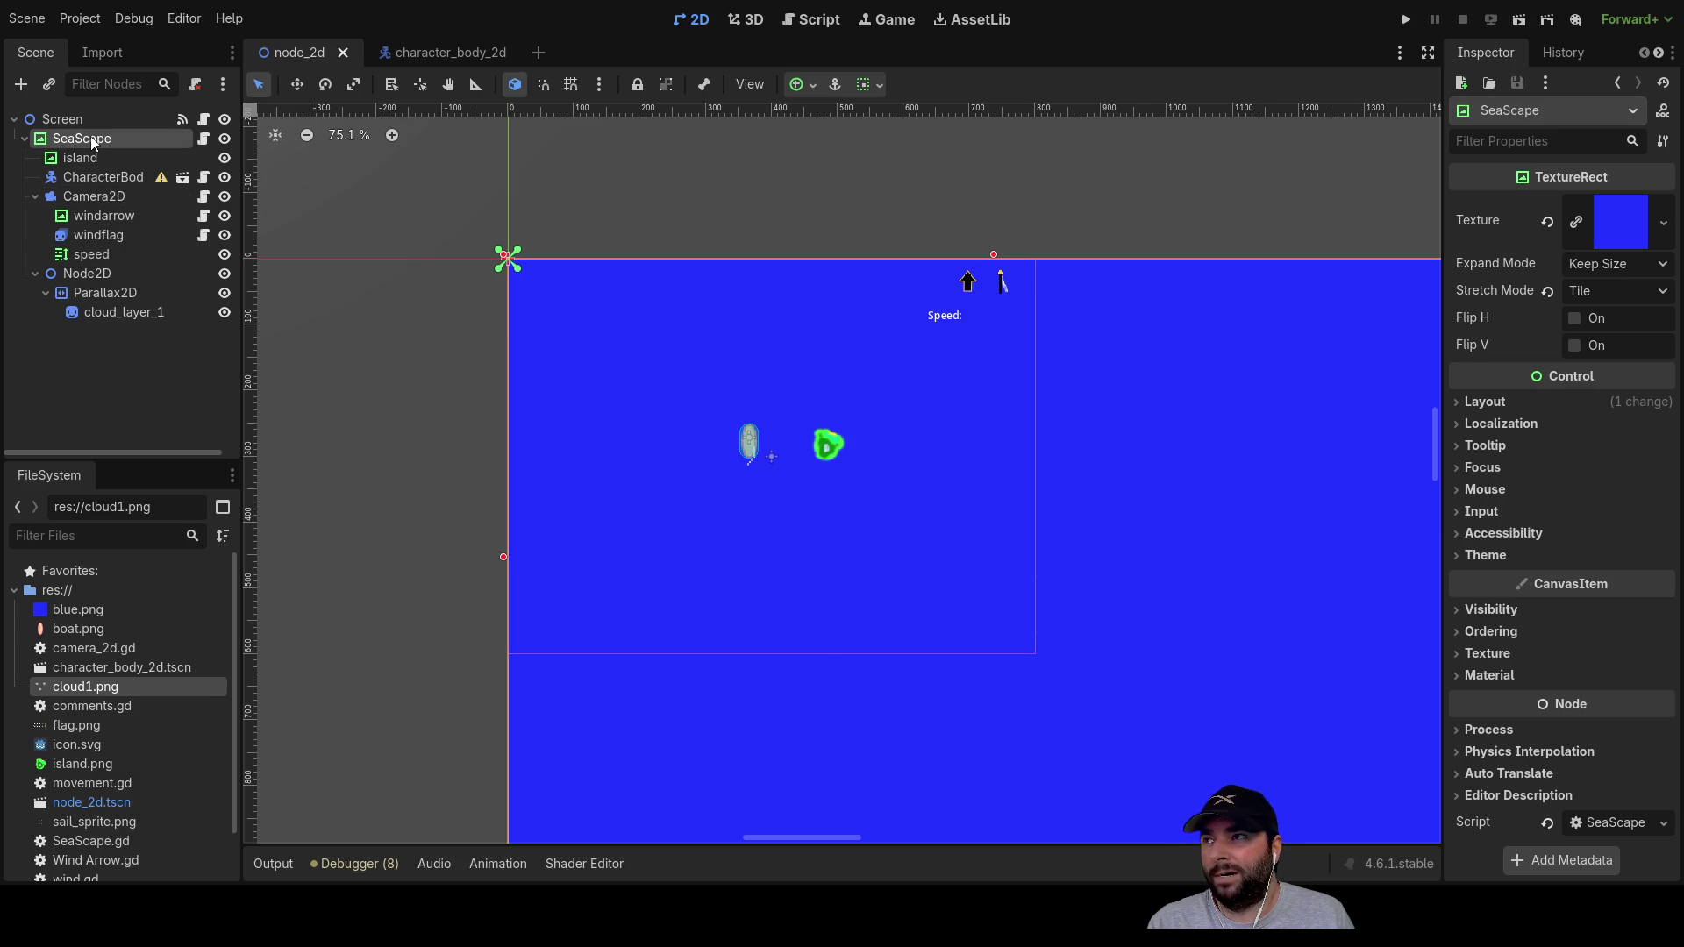
left_click(116, 177)
left_click(107, 199)
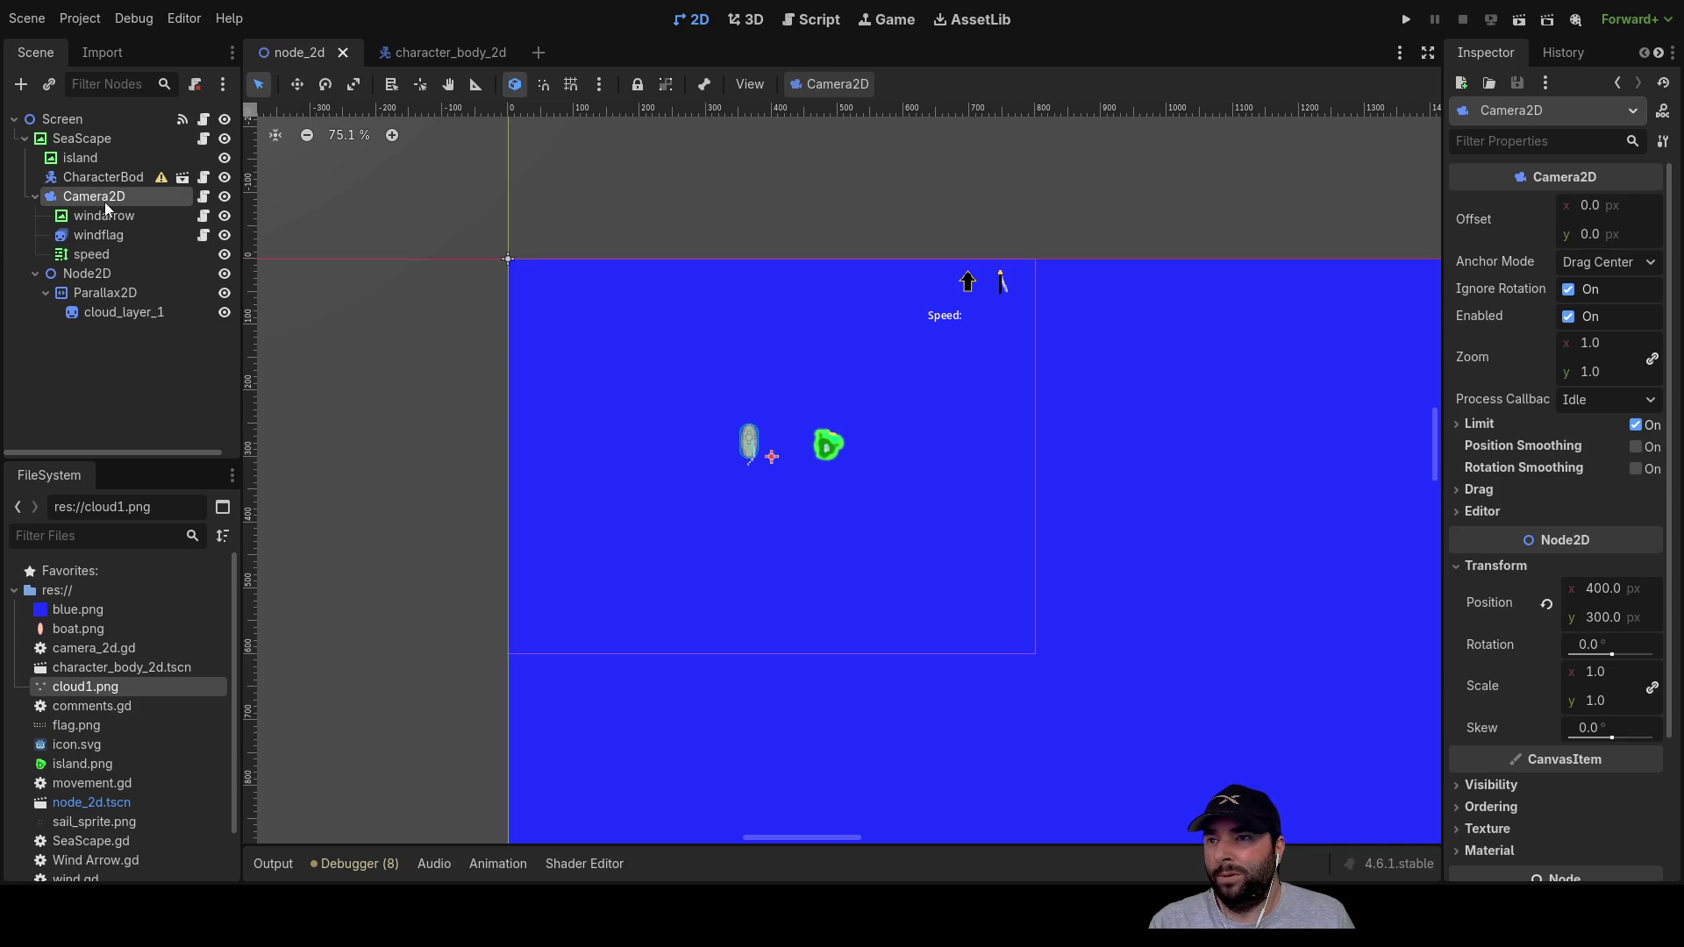
left_click(1406, 20)
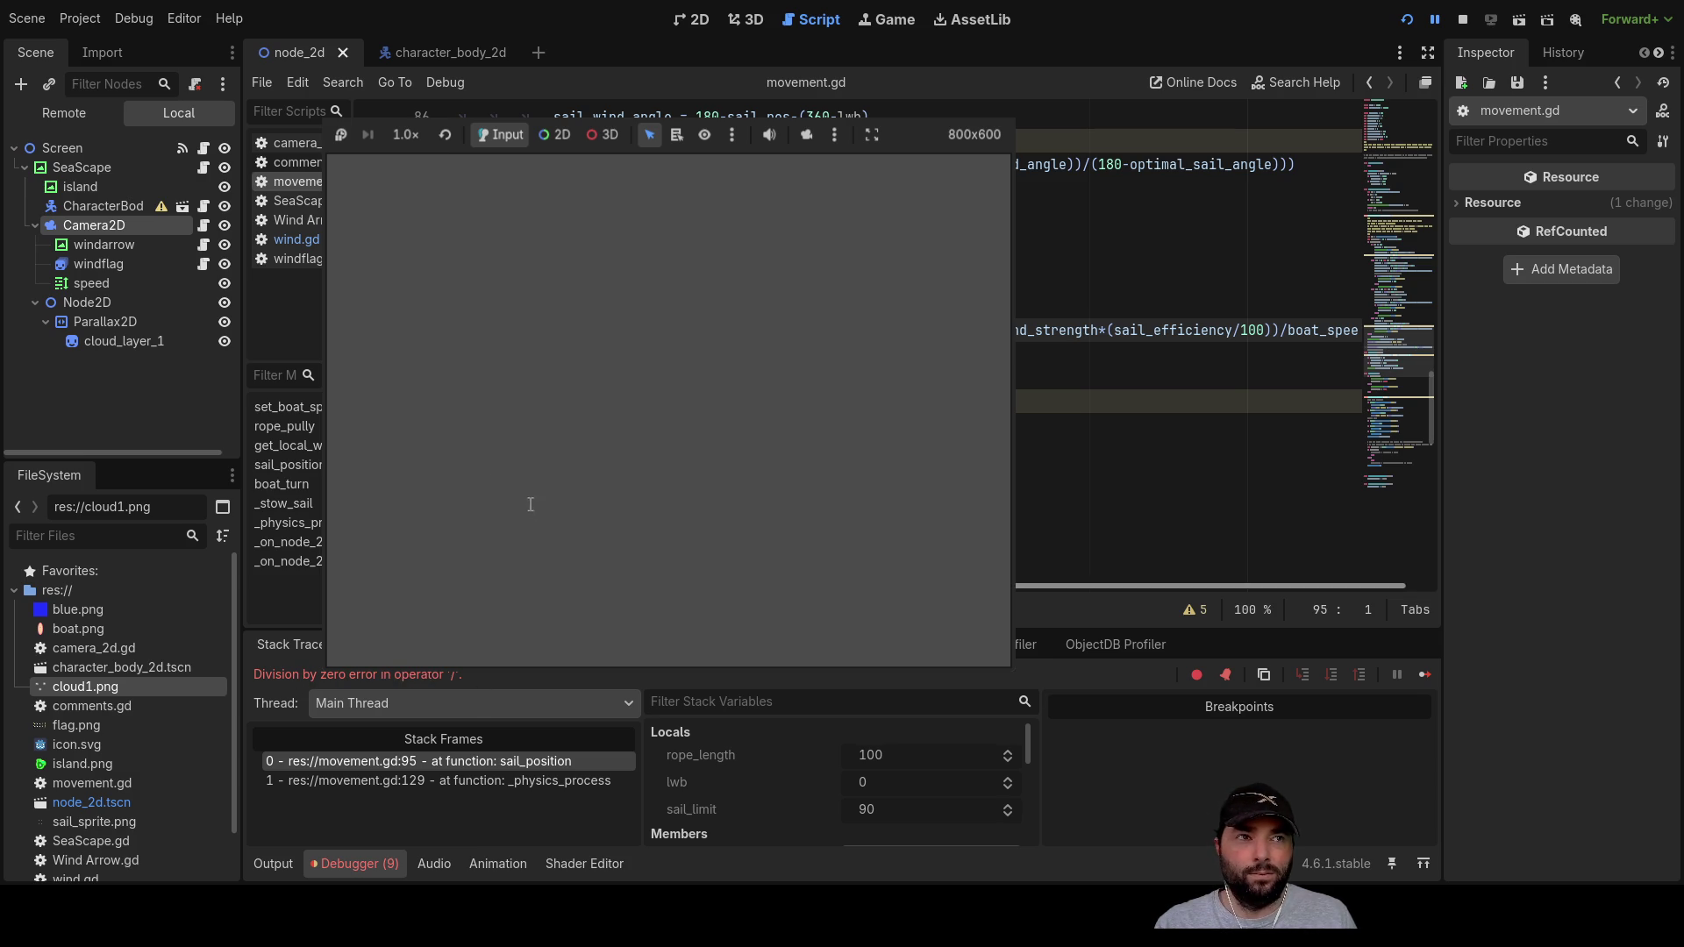
Step: Stop the game, review the Errors and Stack Trace tabs, and relaunch the project
left_click(1462, 20)
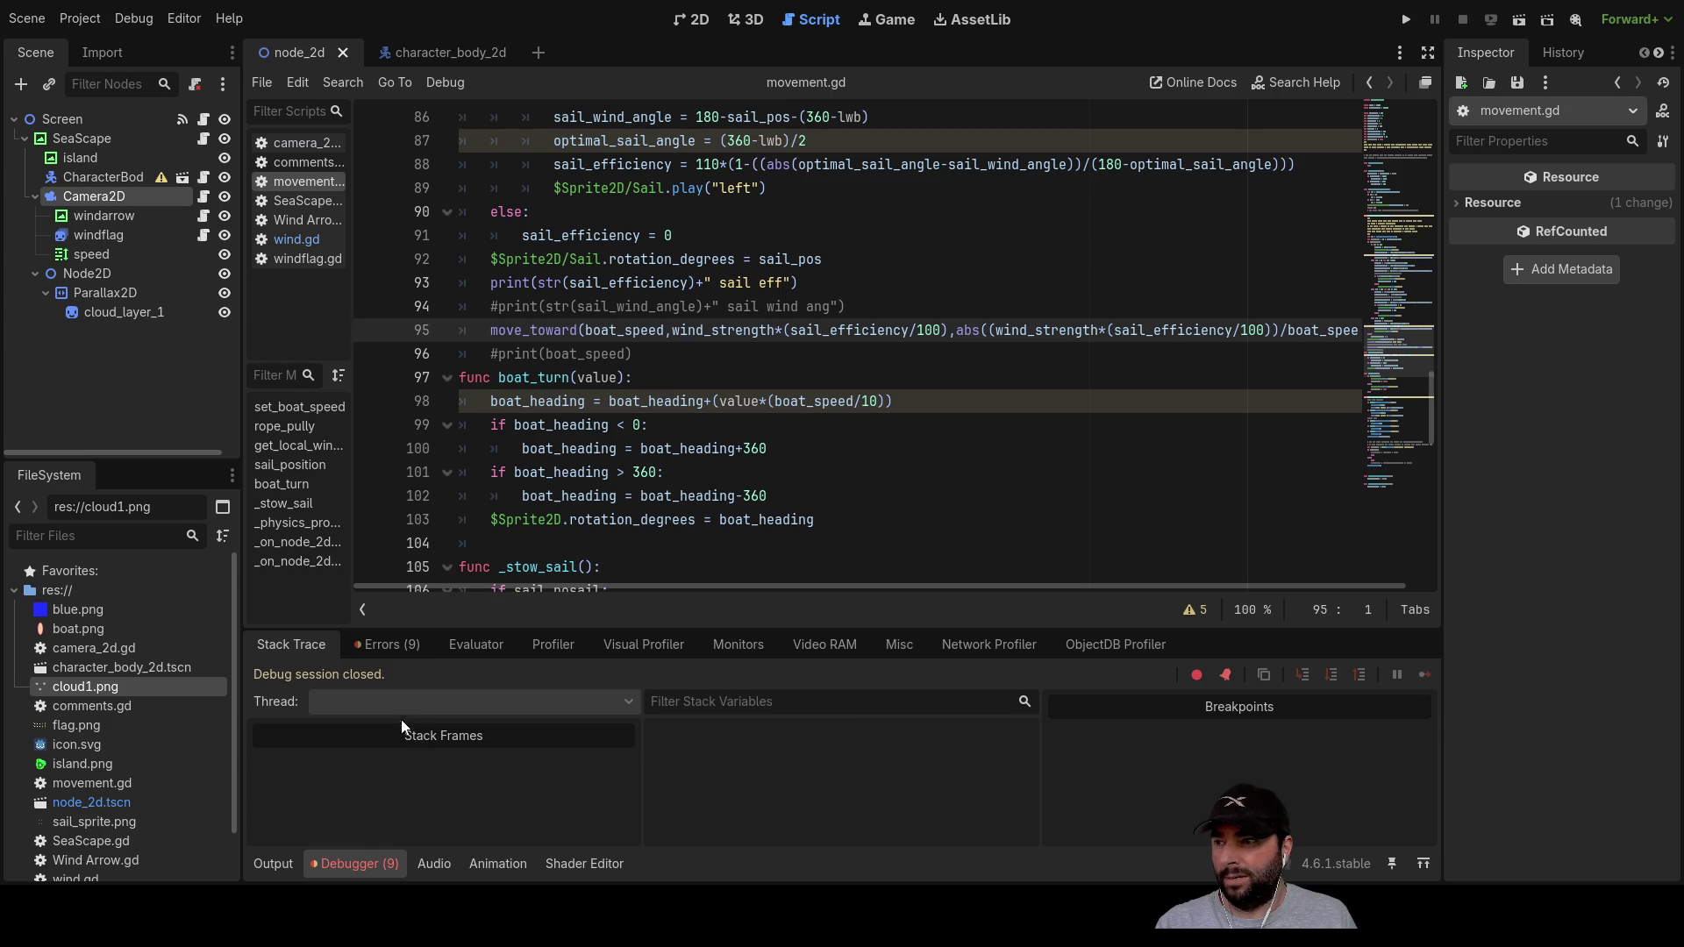
left_click(402, 643)
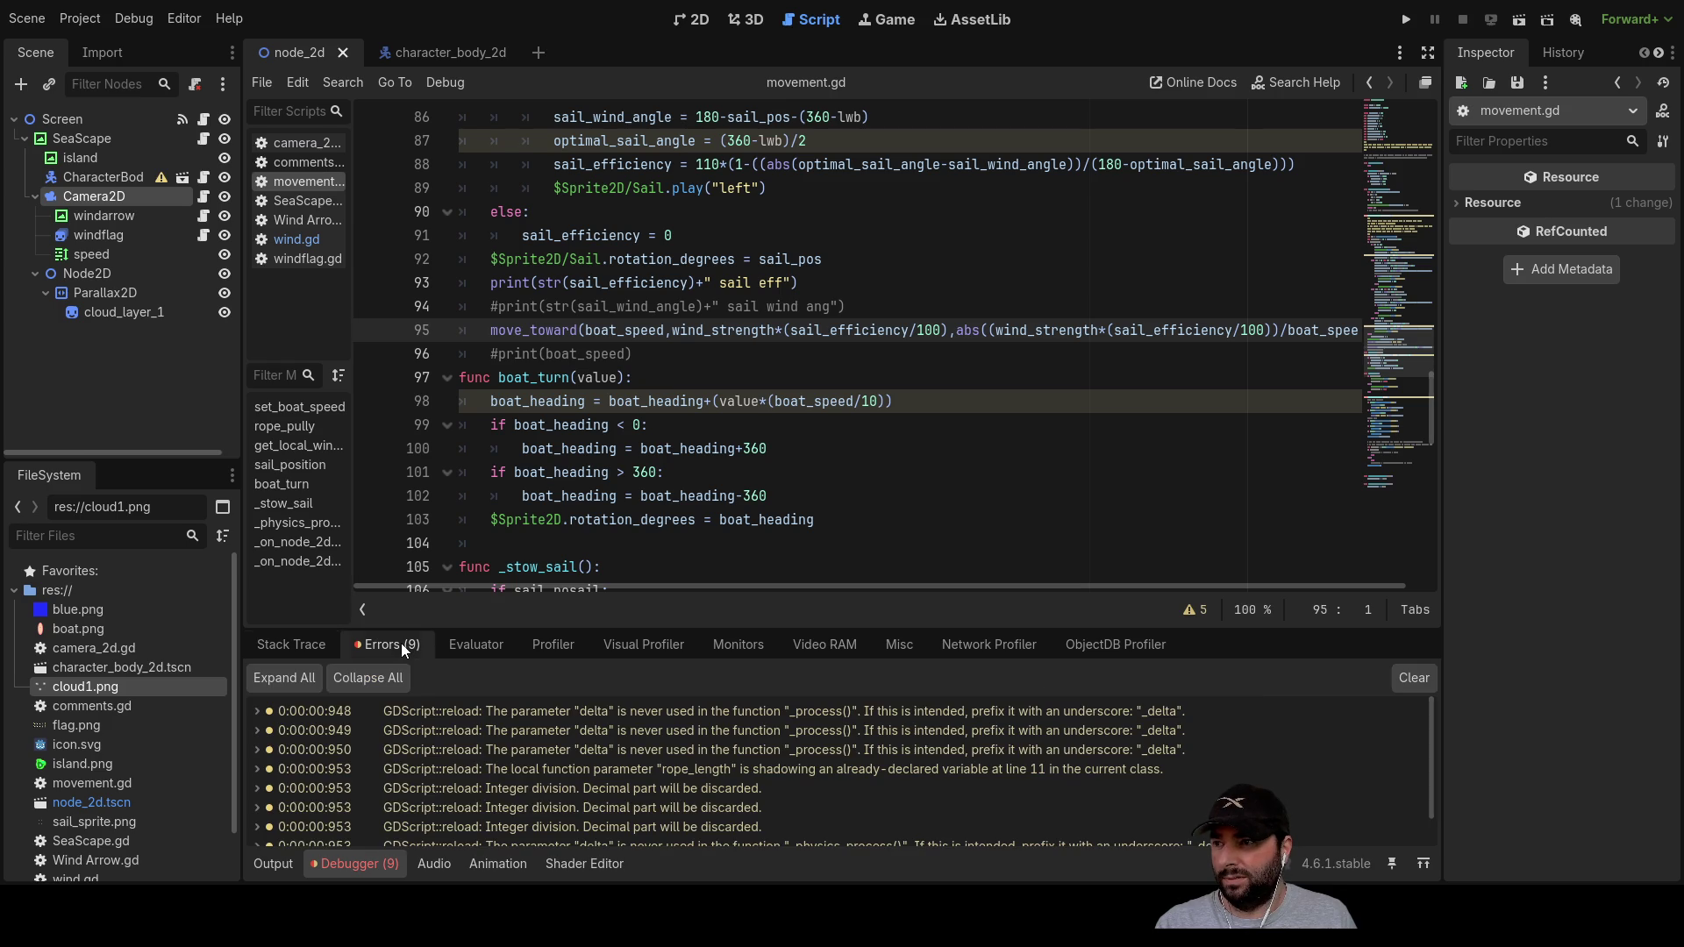
left_click(305, 647)
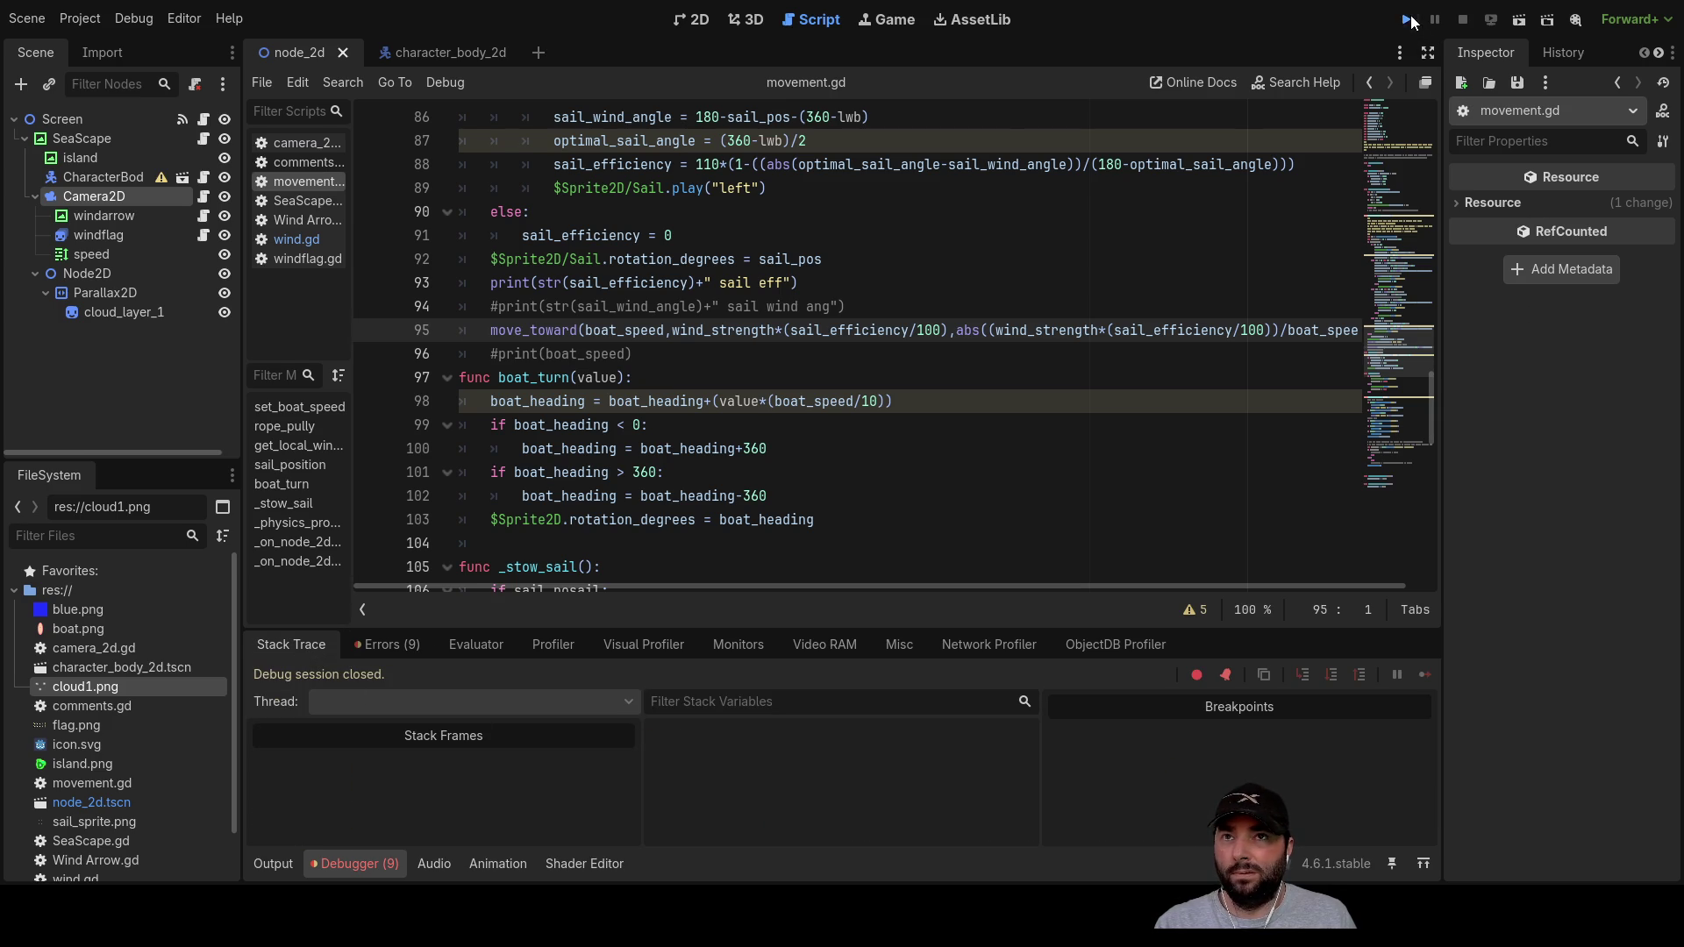
left_click(1408, 19)
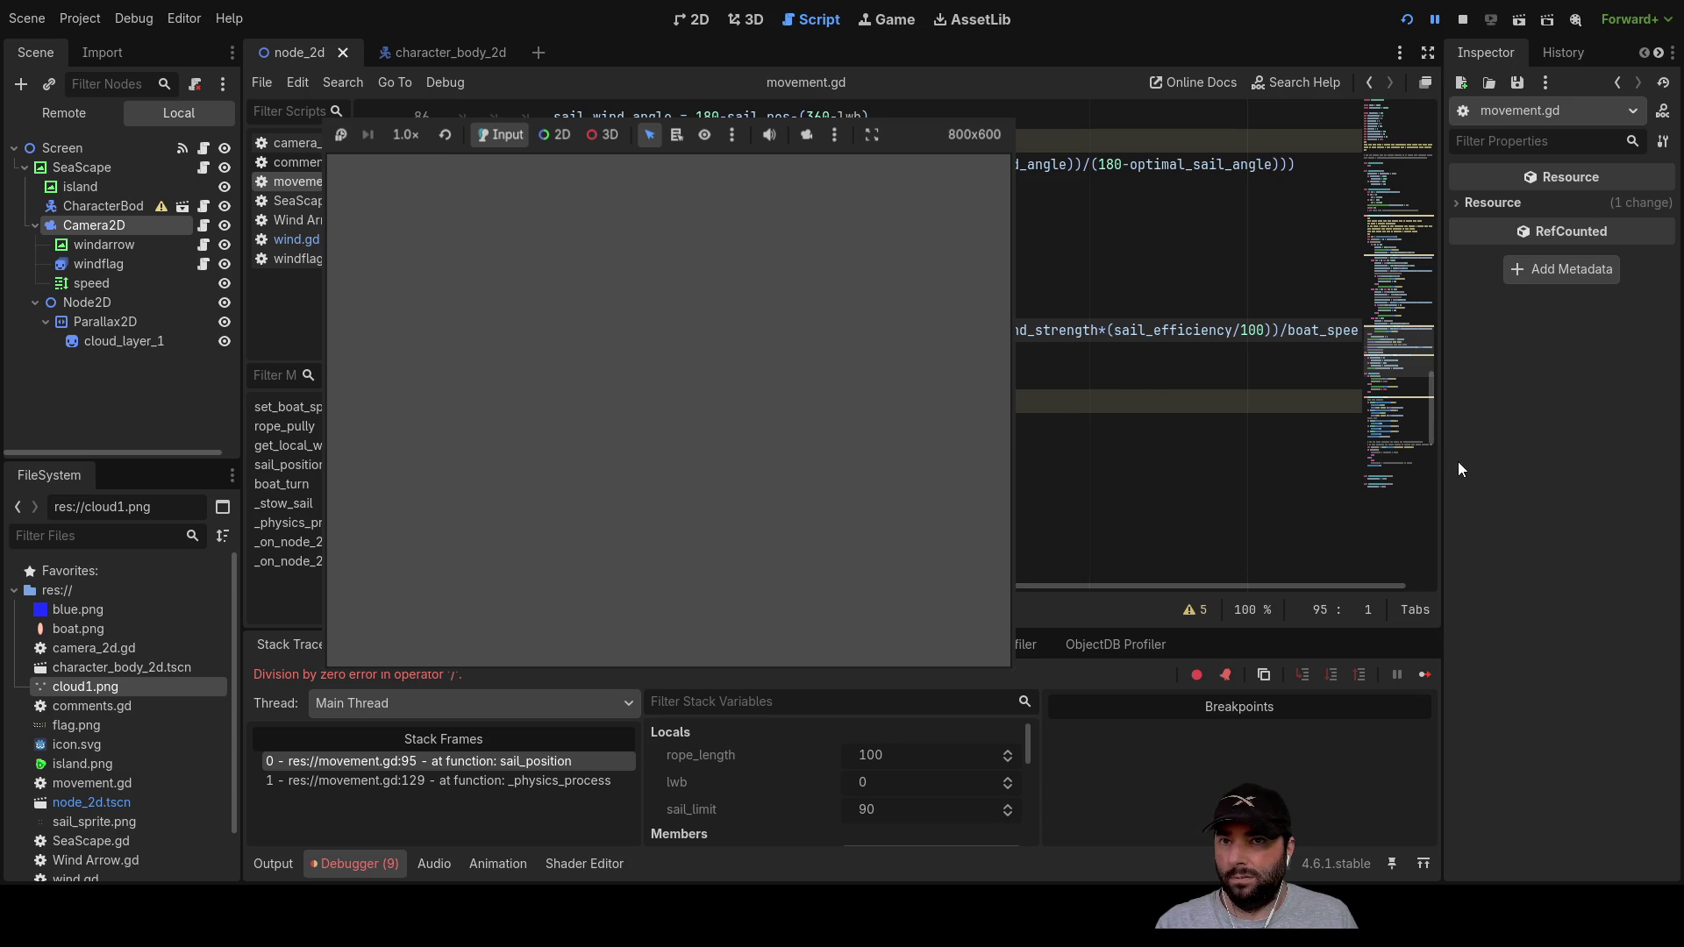
left_click_drag(1443, 466, 1459, 465)
Step: Replace the abs(...)/boat_speed third argument of move_toward on line 95 with 1
key("Home")
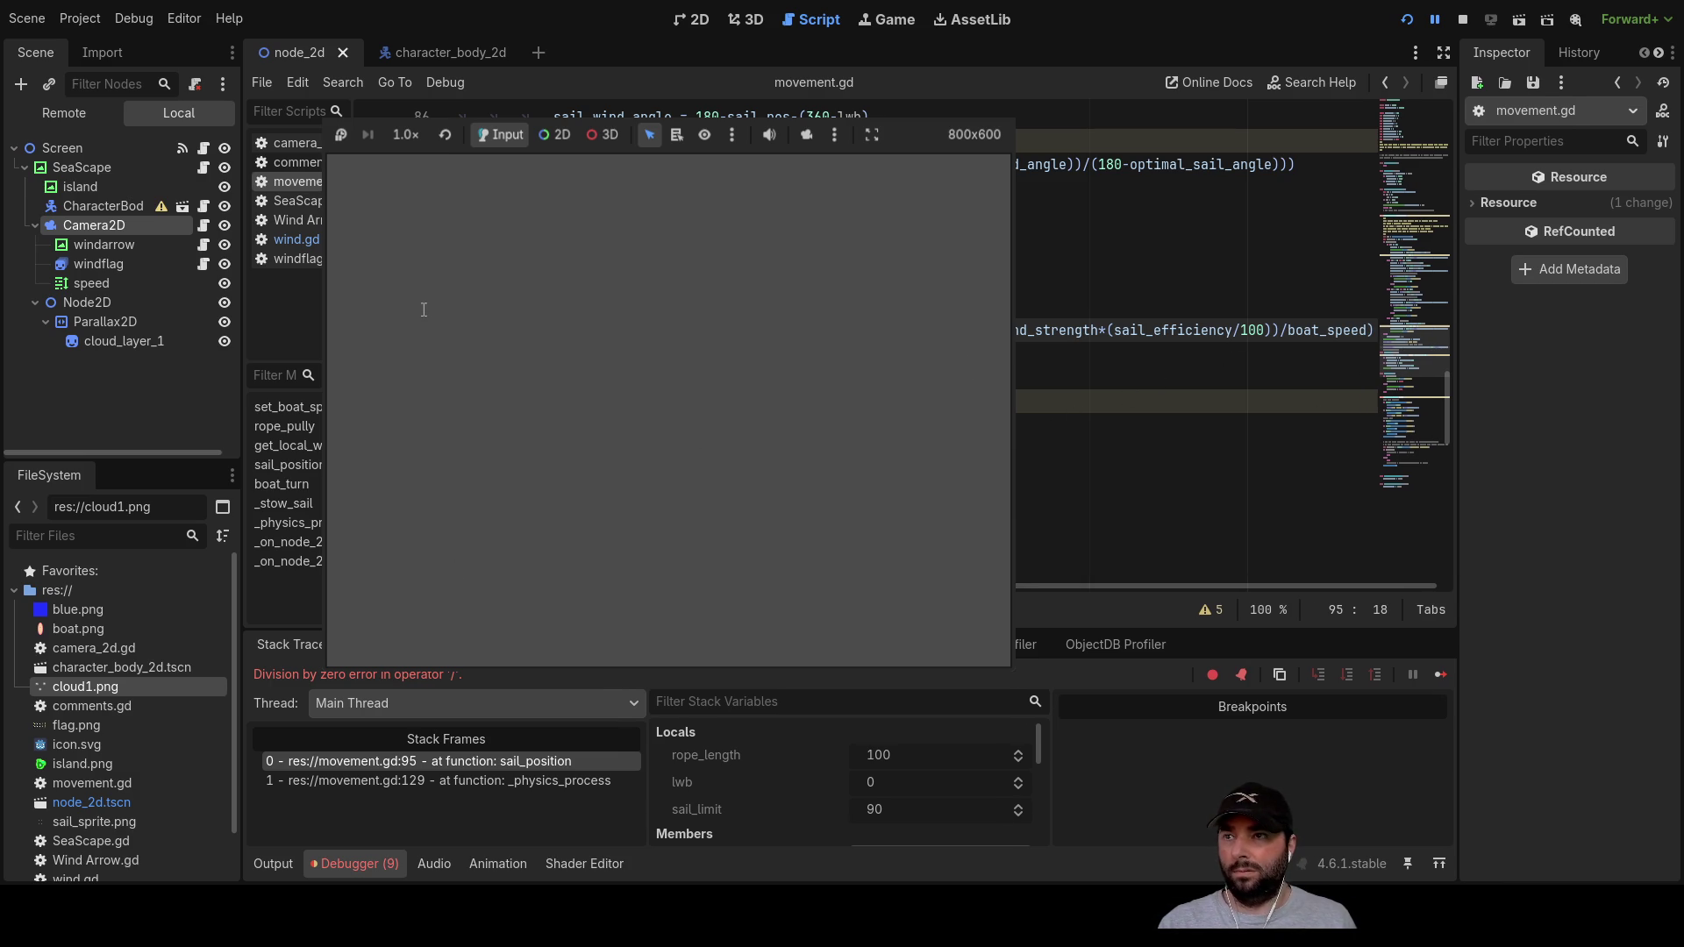
key("End")
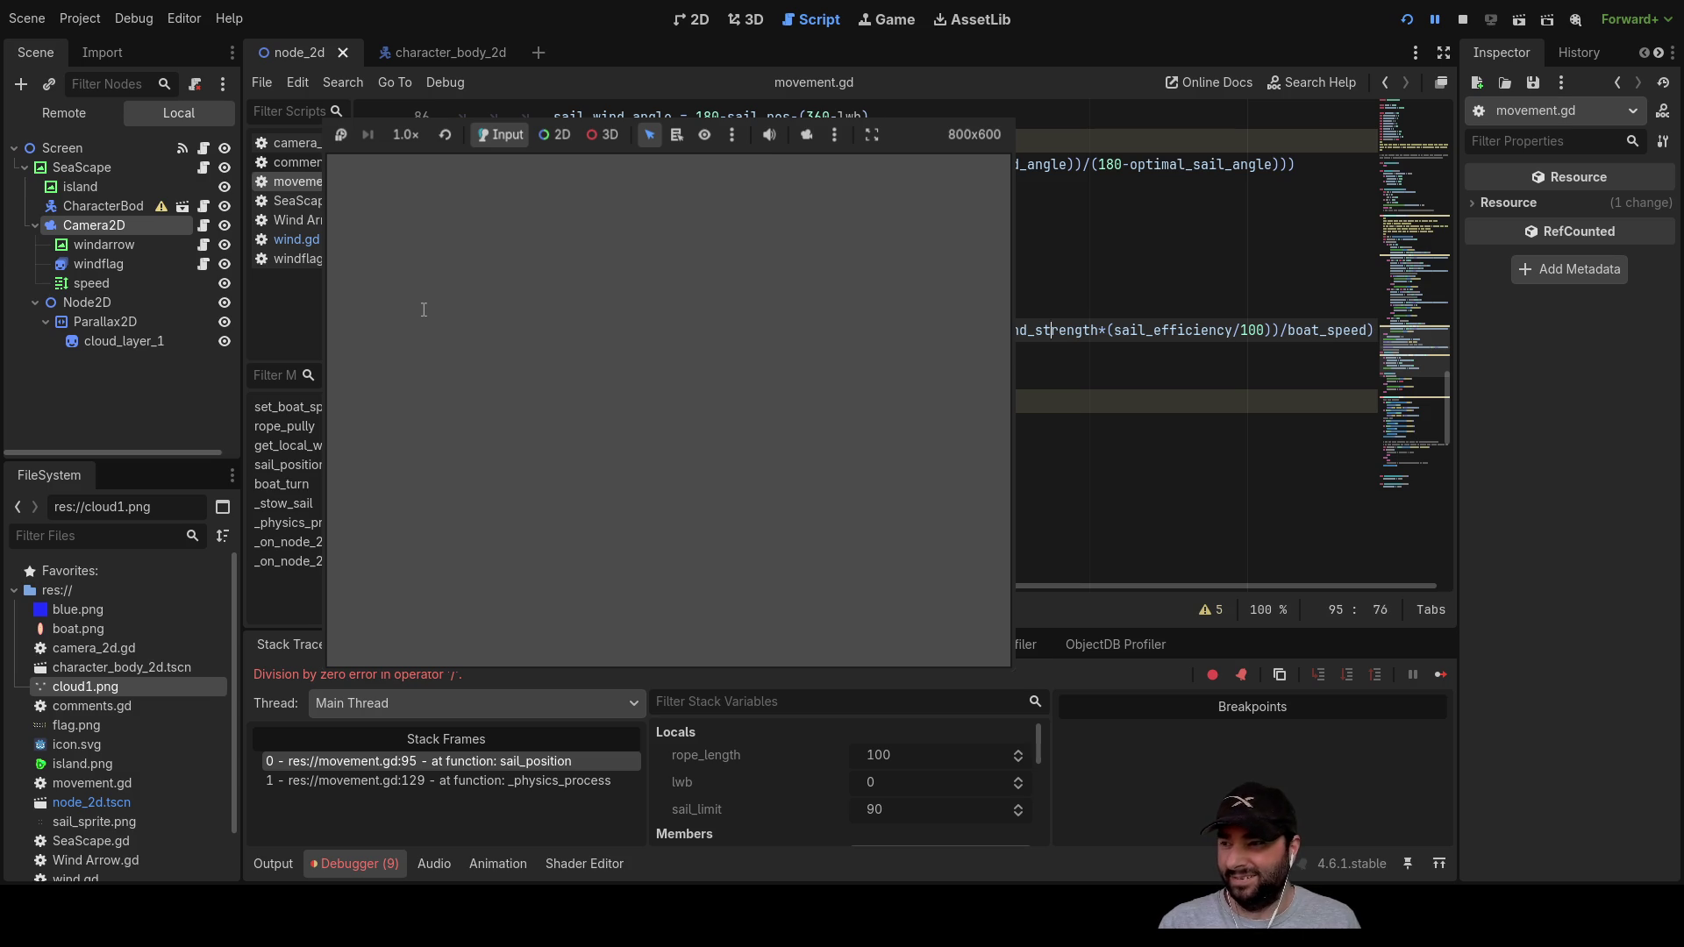
key("Down")
key("Home")
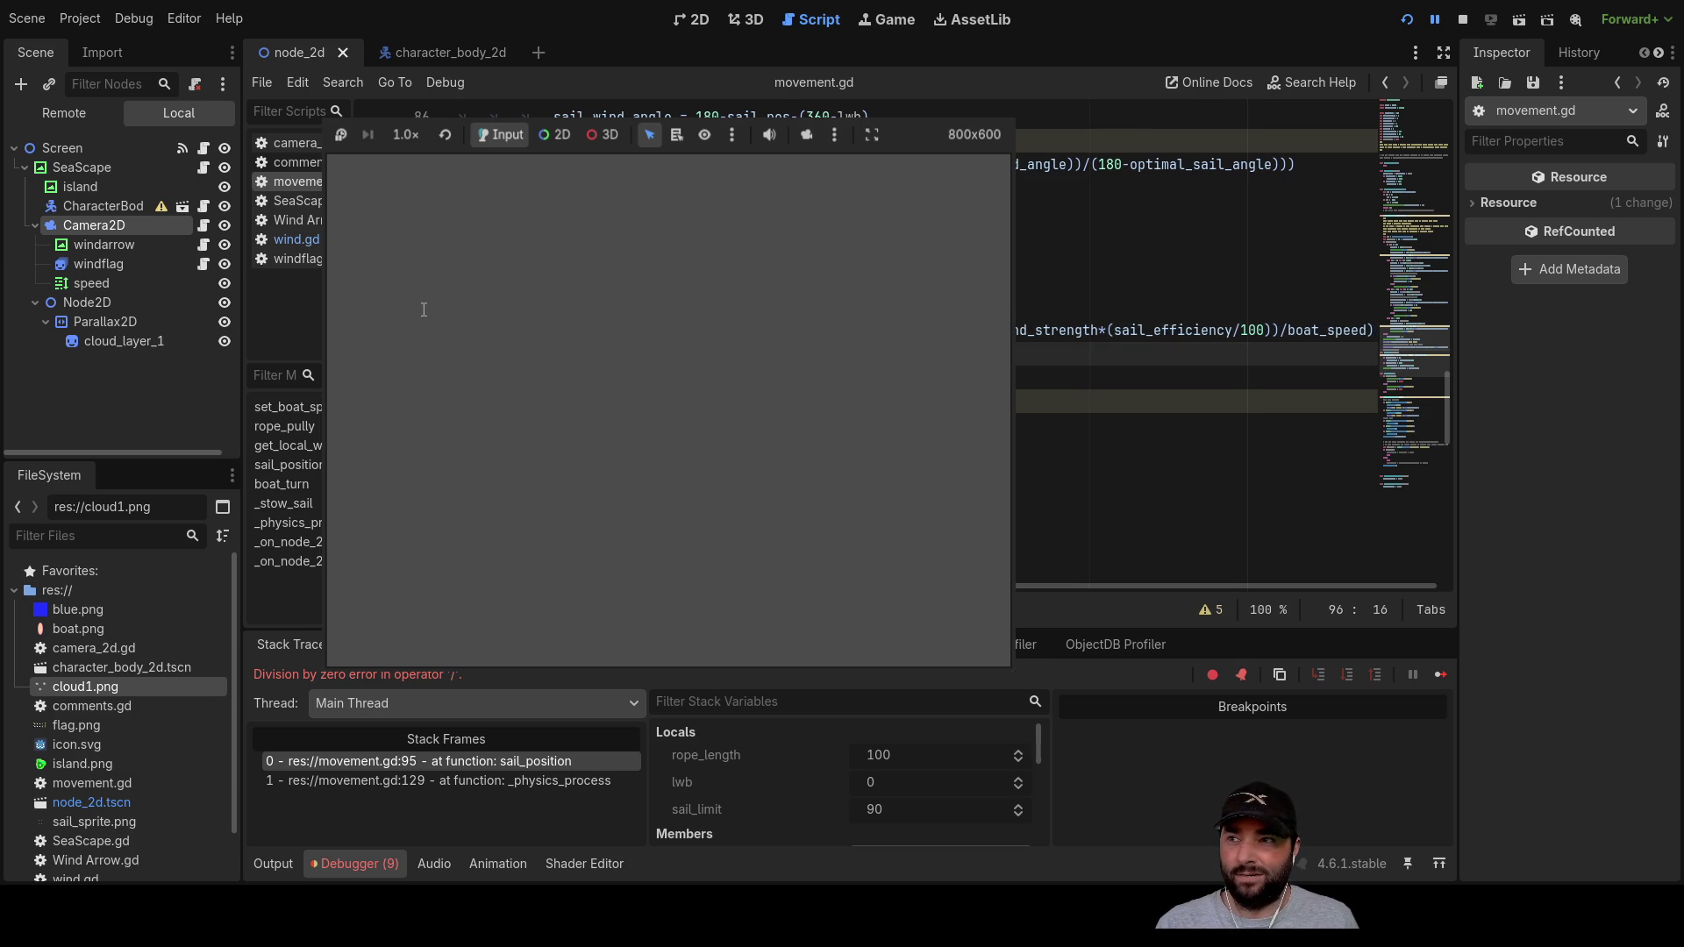
key("Up")
key("End")
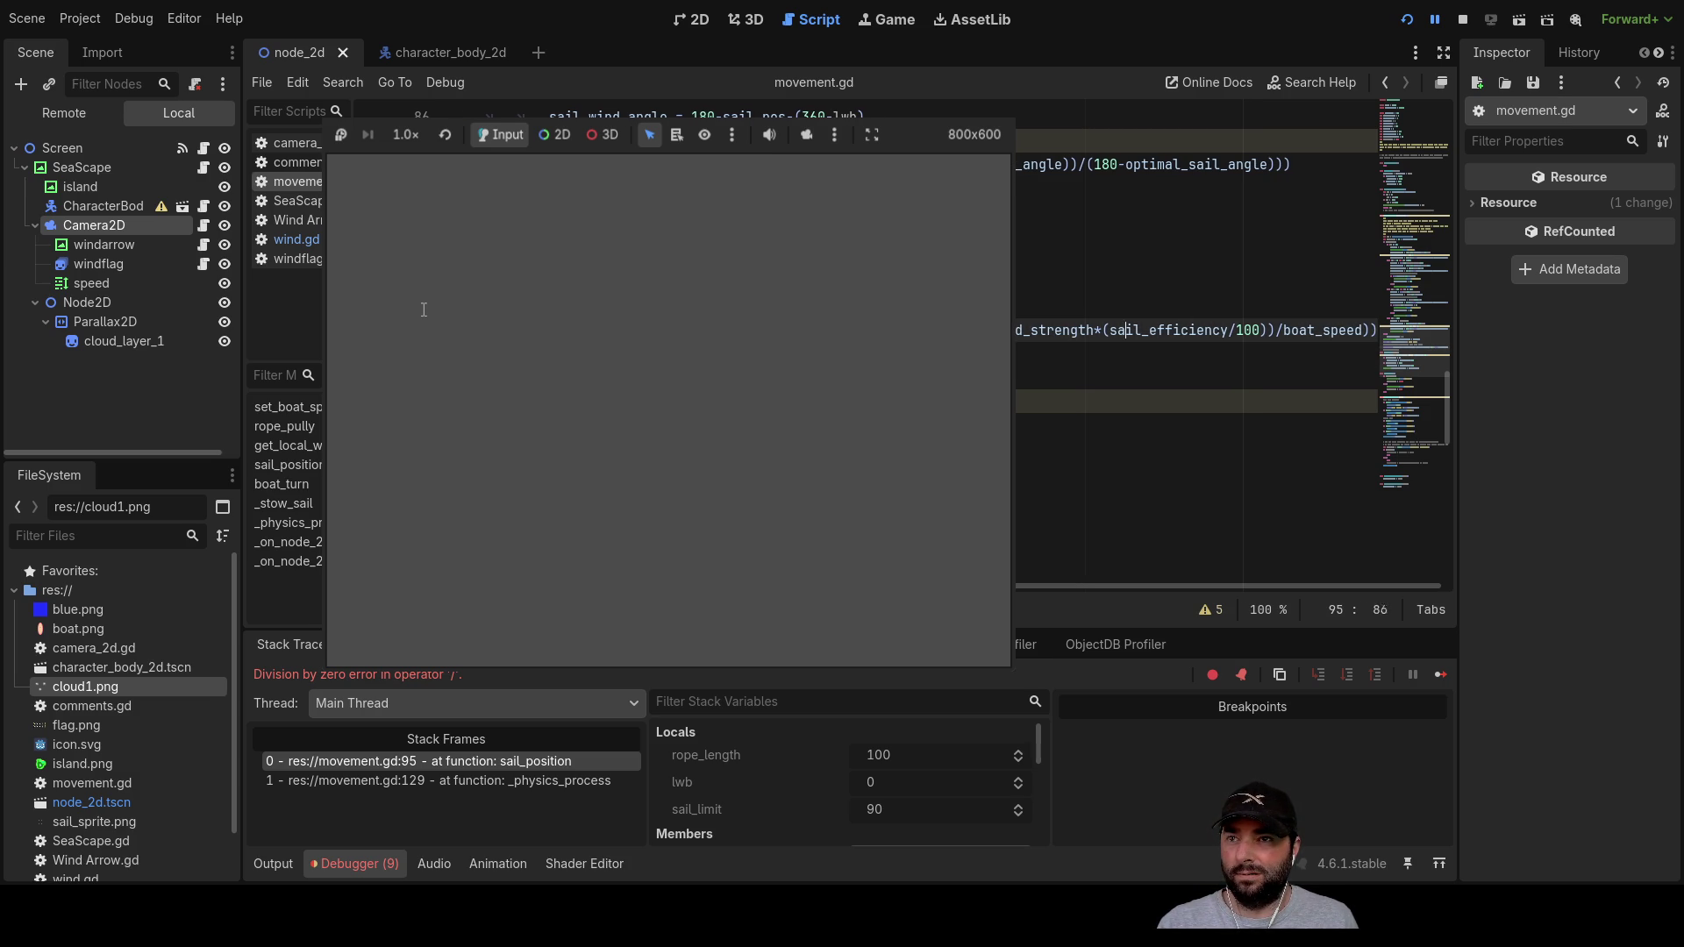
key("ctrl+Left")
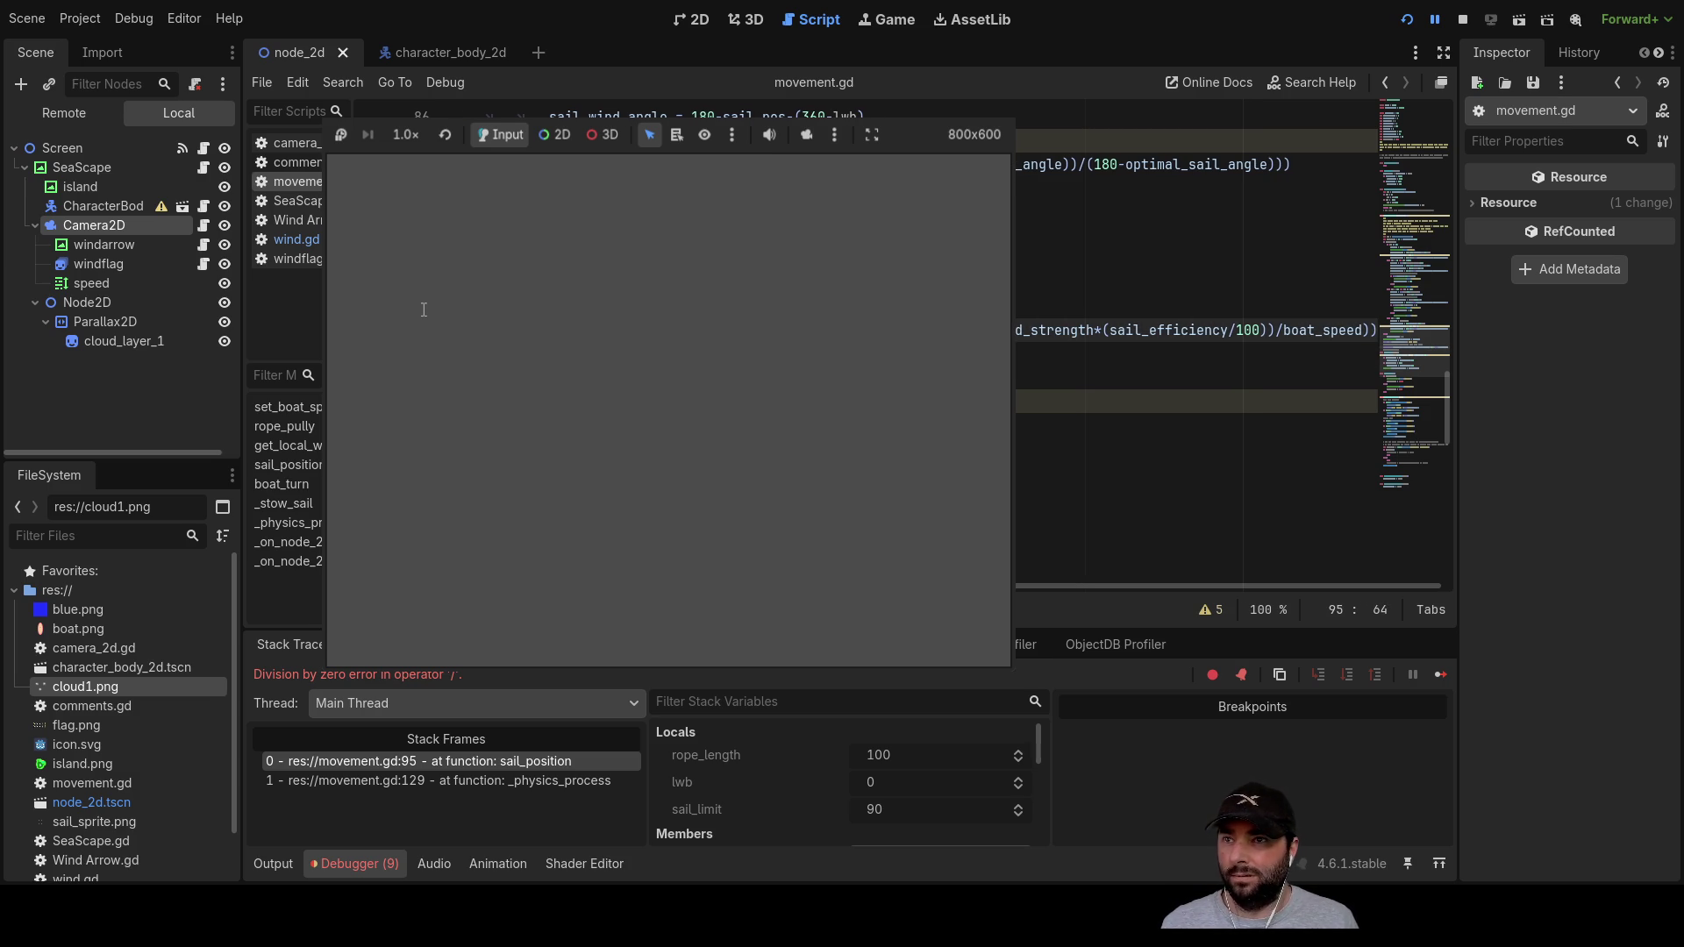
key("shift+Right")
key("shift+Right")
key("shift+Right")
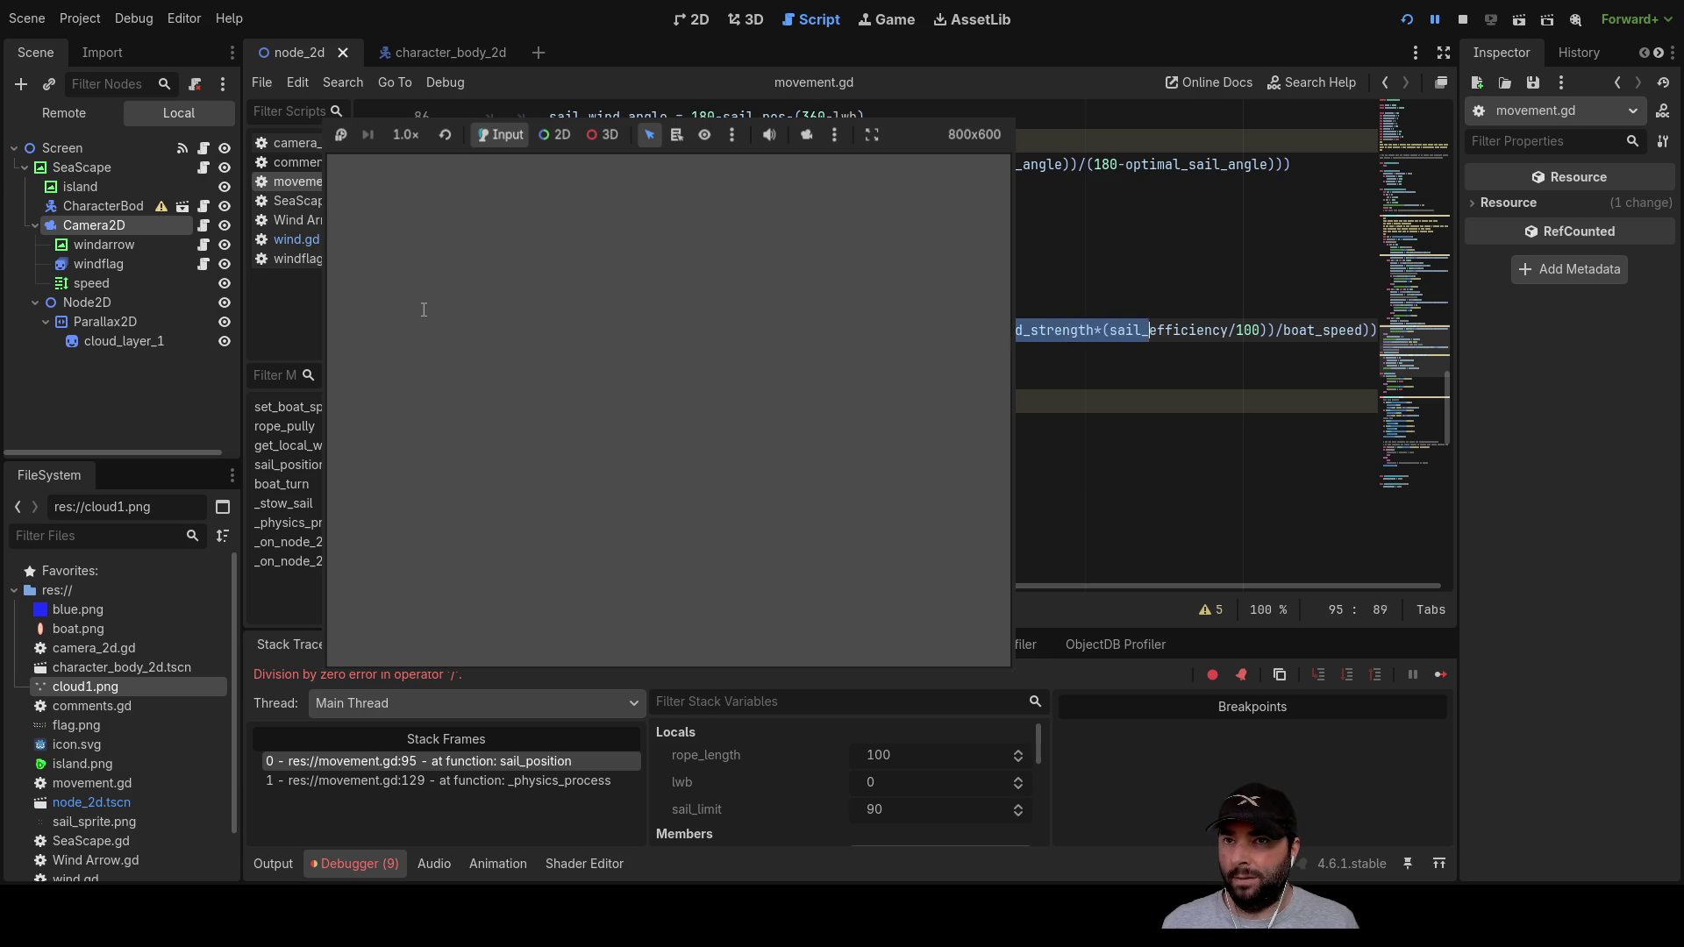
key("shift+Right")
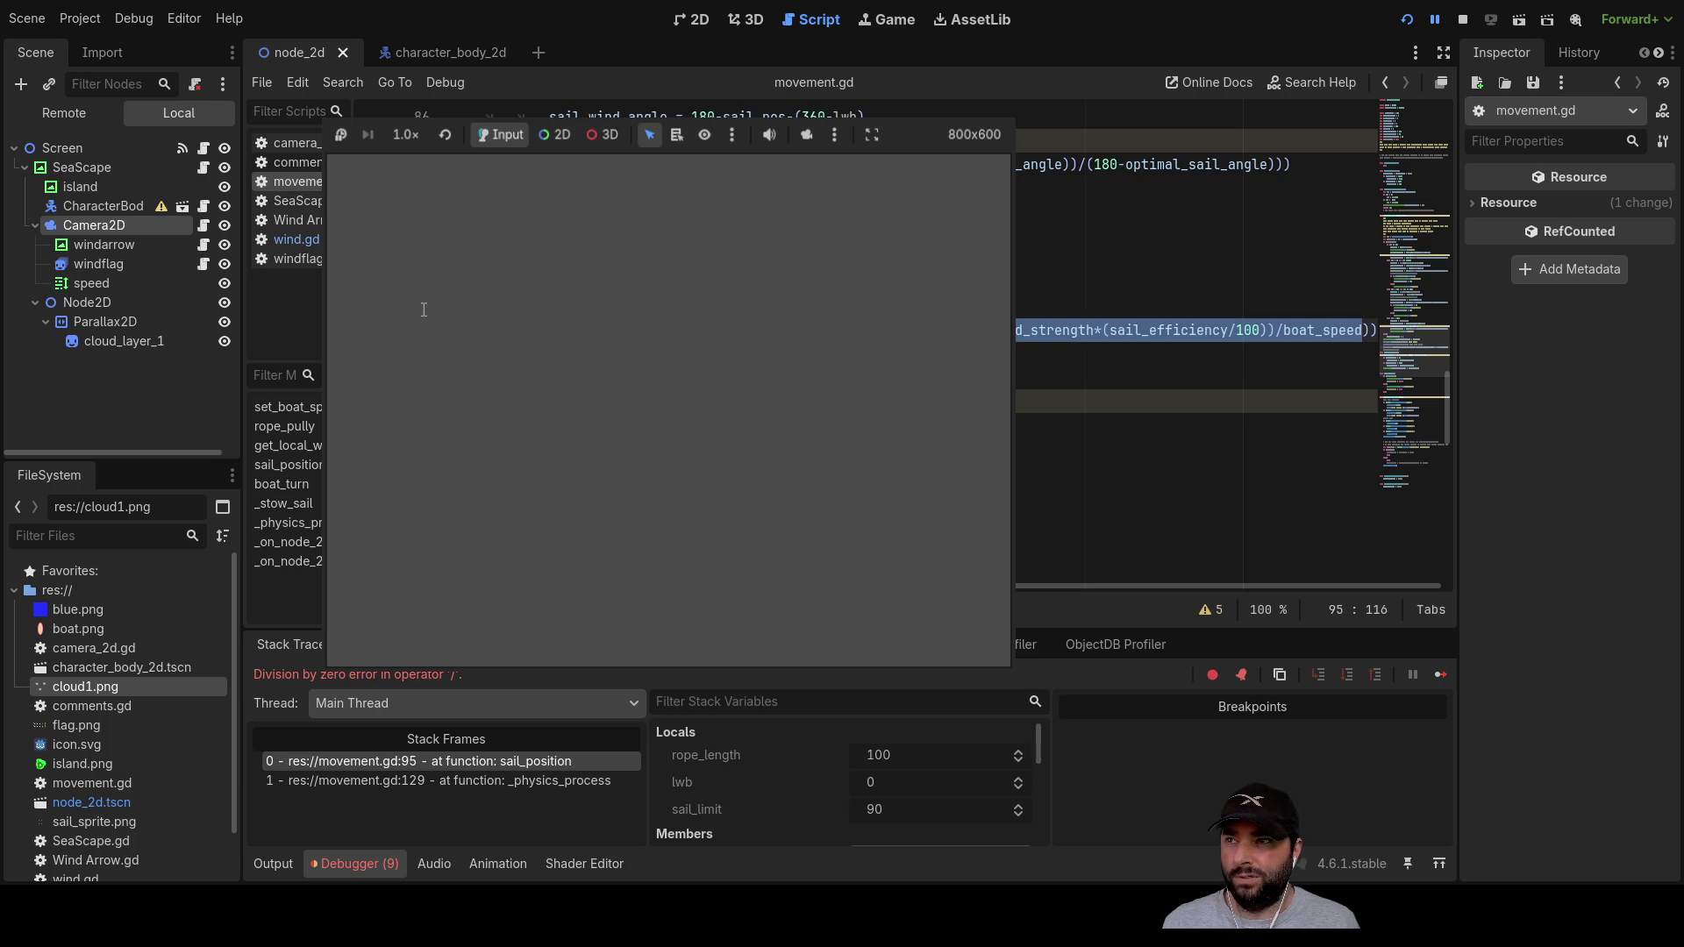
key("shift+Right")
key("shift+Right")
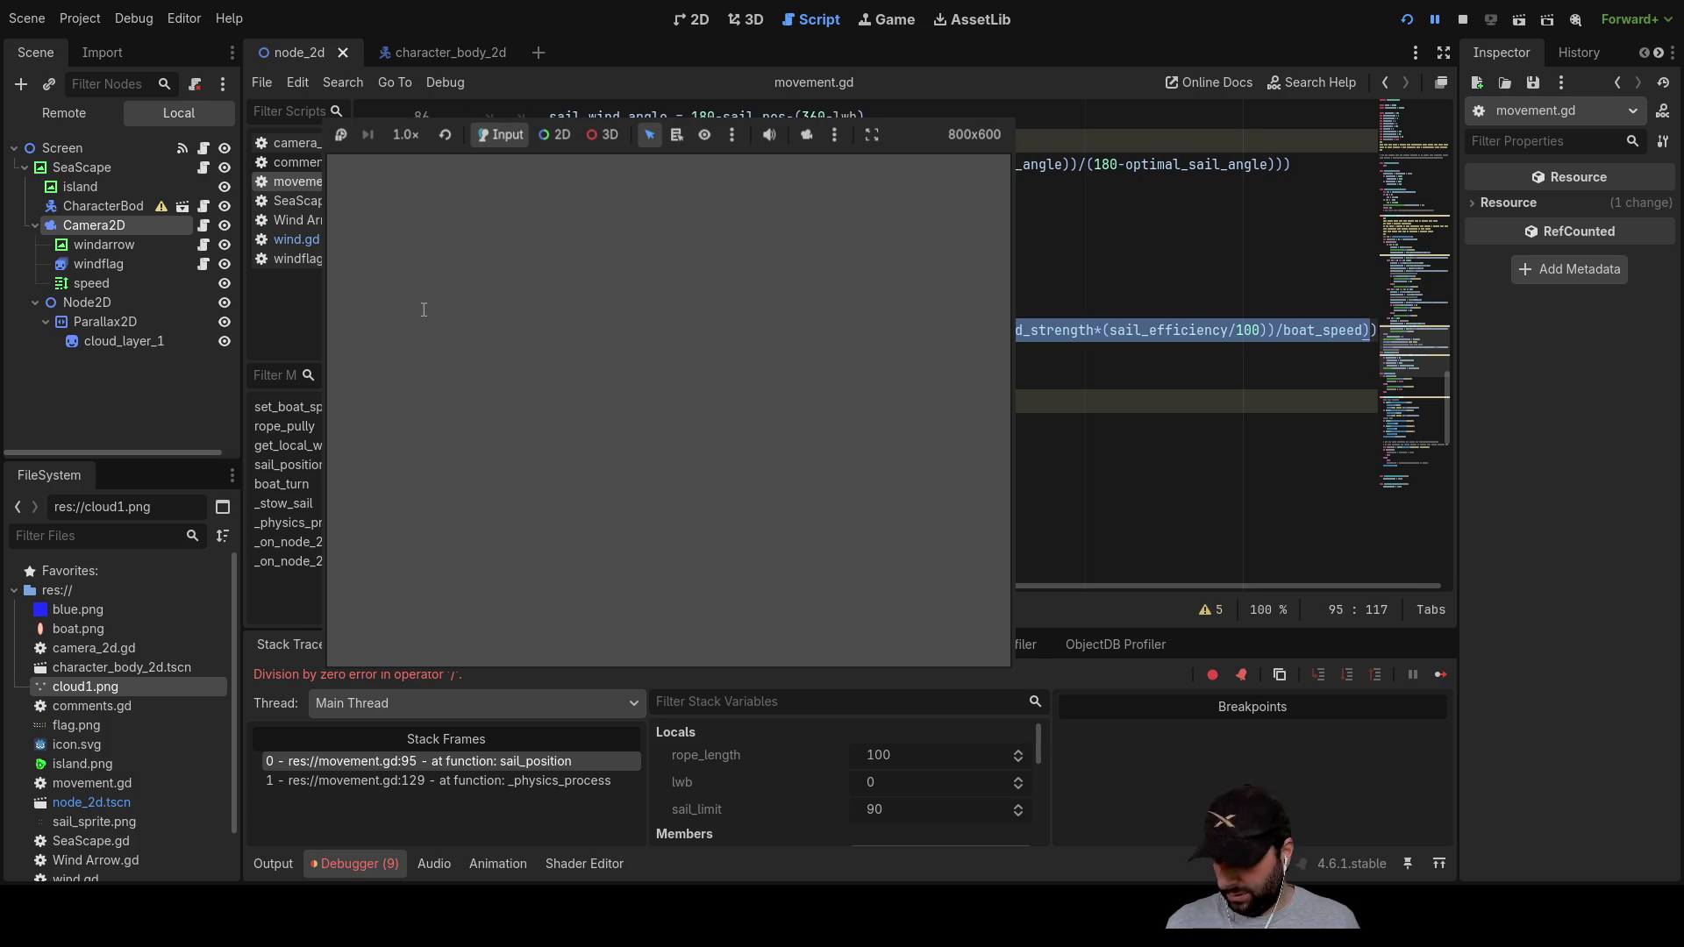
type("(")
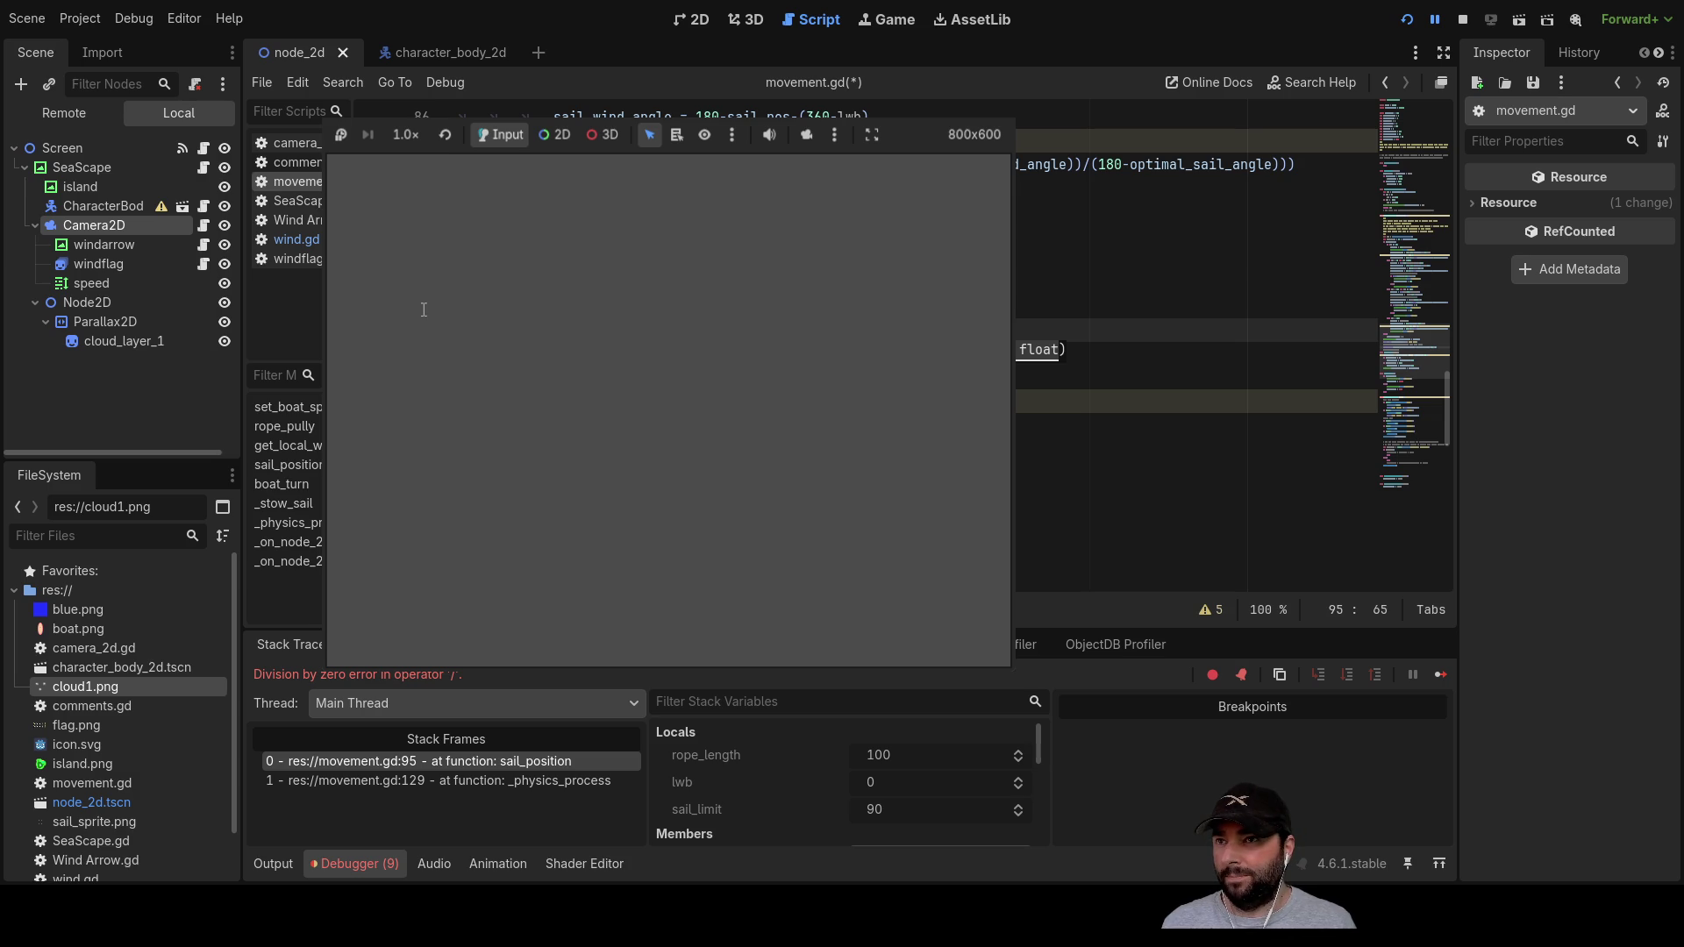
Step: Check the edited line 95 and stop the running game that hit the error
left_click(755, 439)
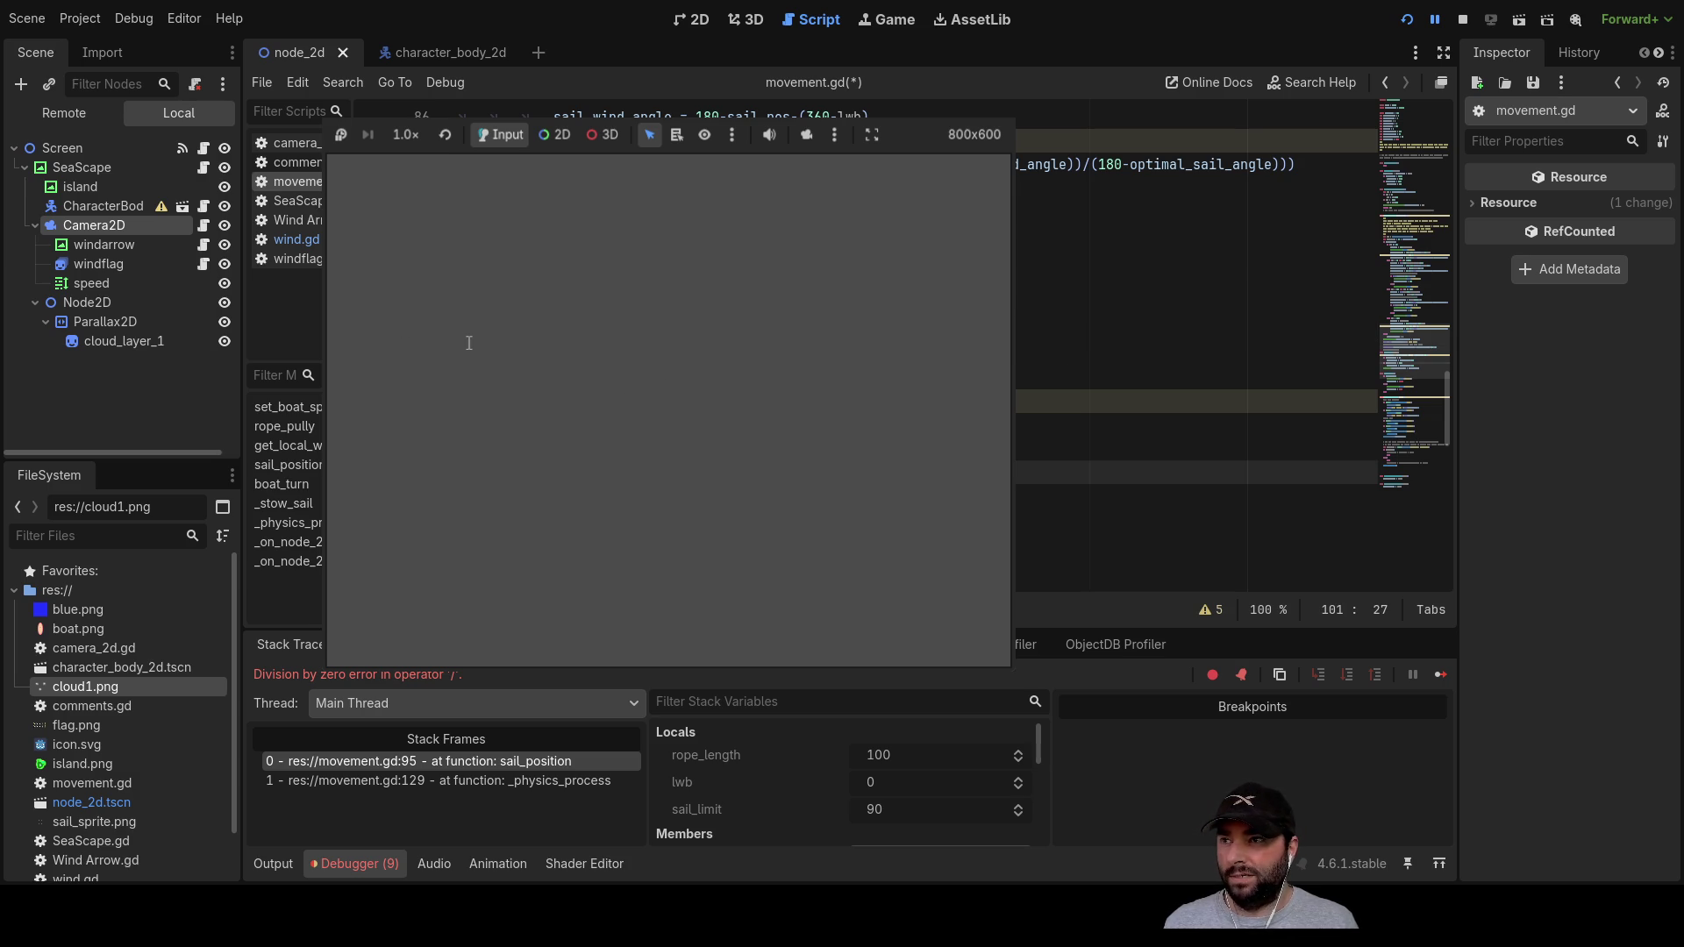
key("Up")
key("Up")
key("Up")
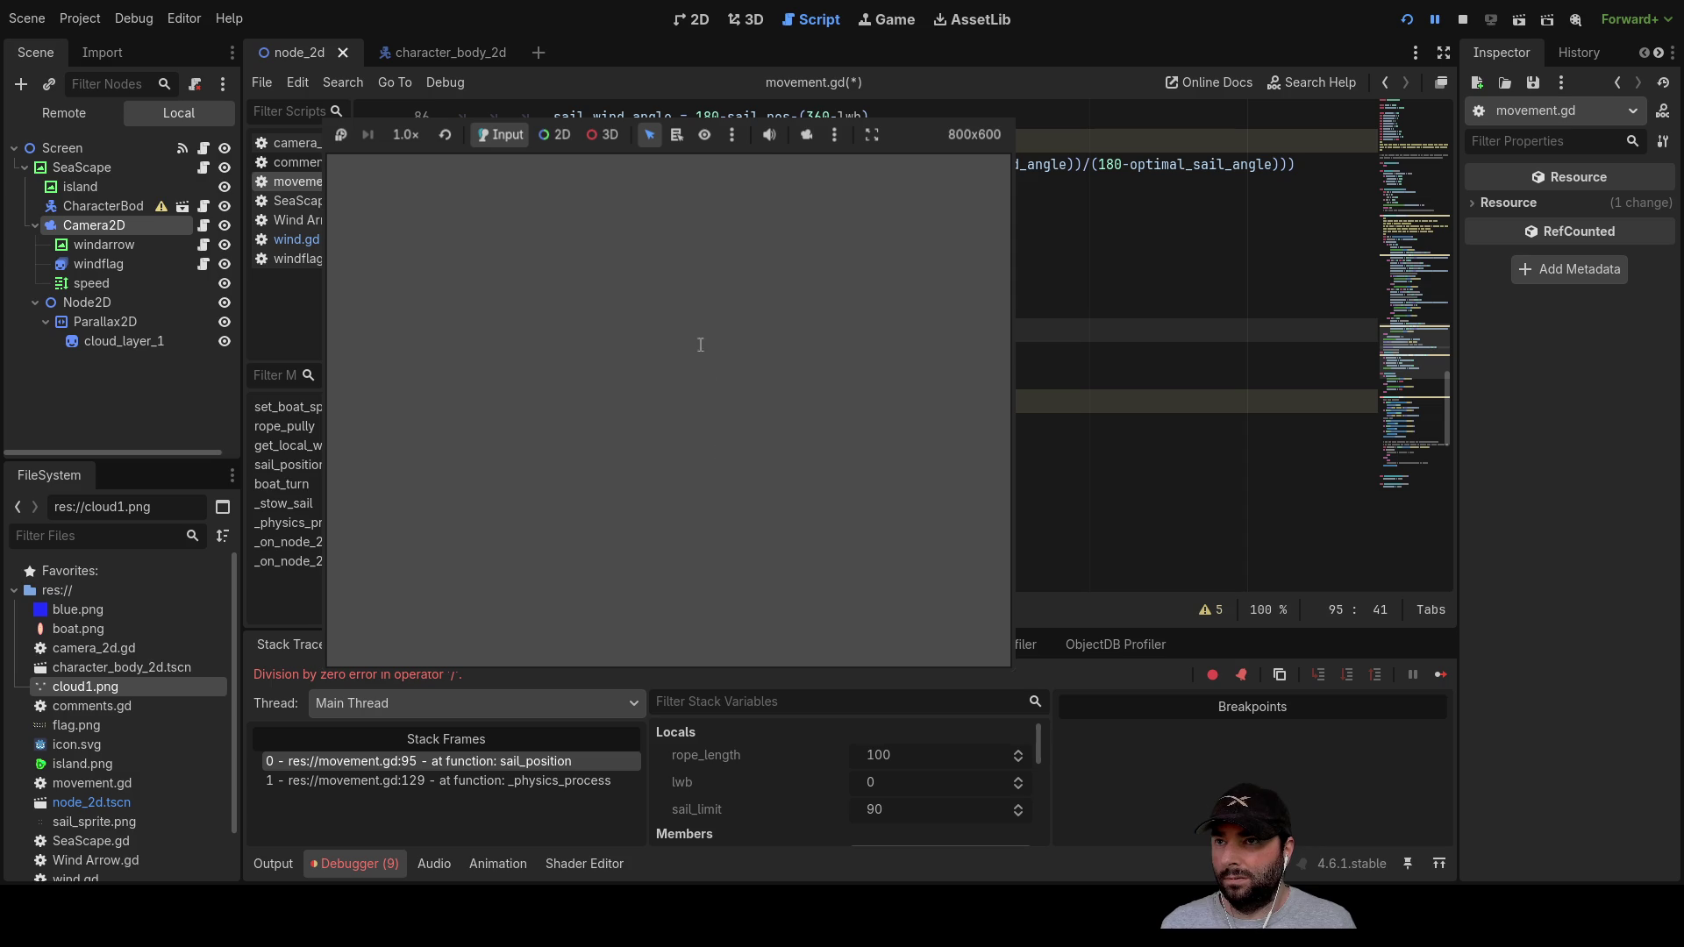
key("Down")
key("Down")
key("Down")
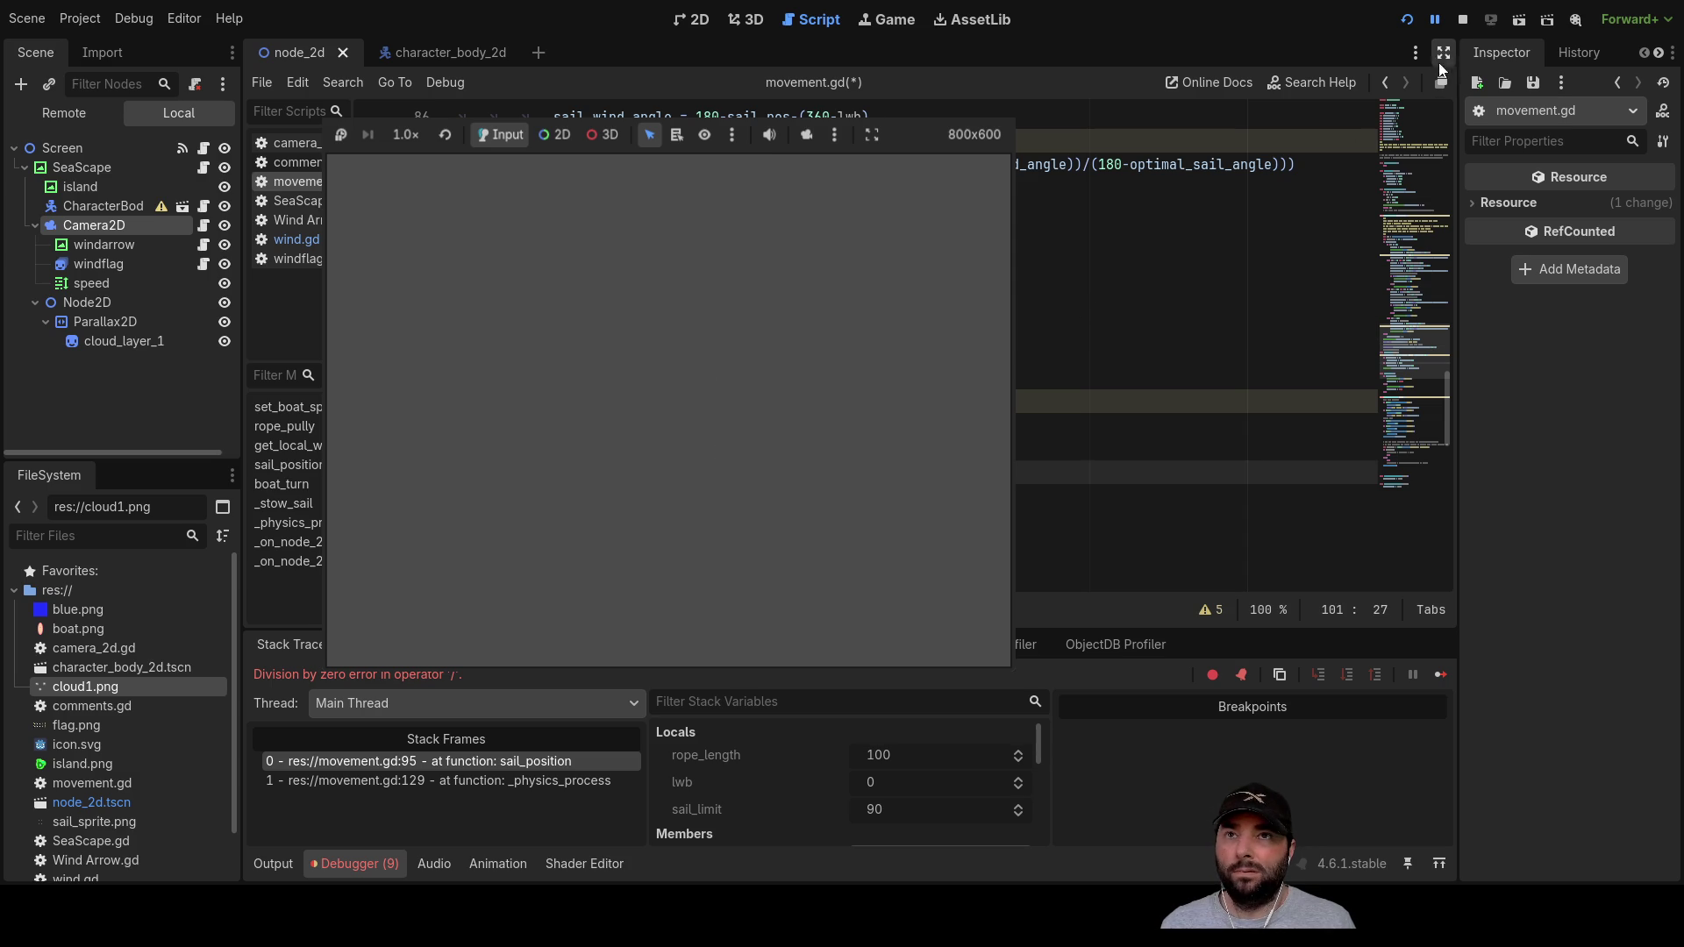
left_click(1462, 21)
Step: Relaunch the game, trim the sail with the Up/Down arrows while watching efficiency output, then stop
left_click(1406, 21)
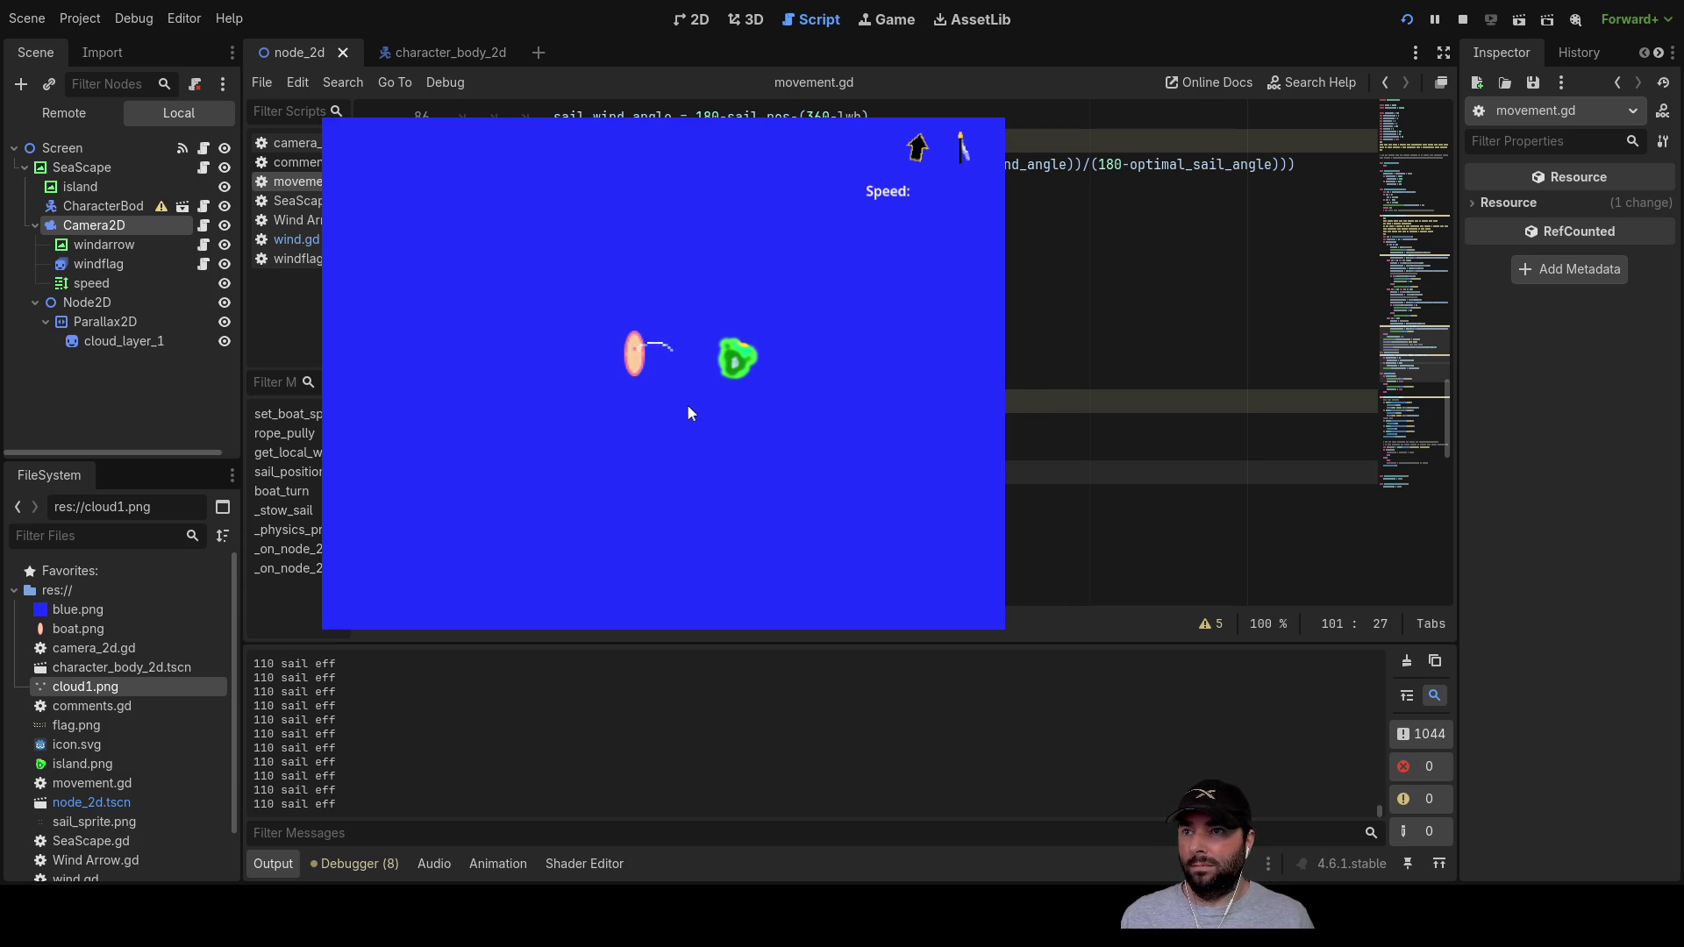
key("Down")
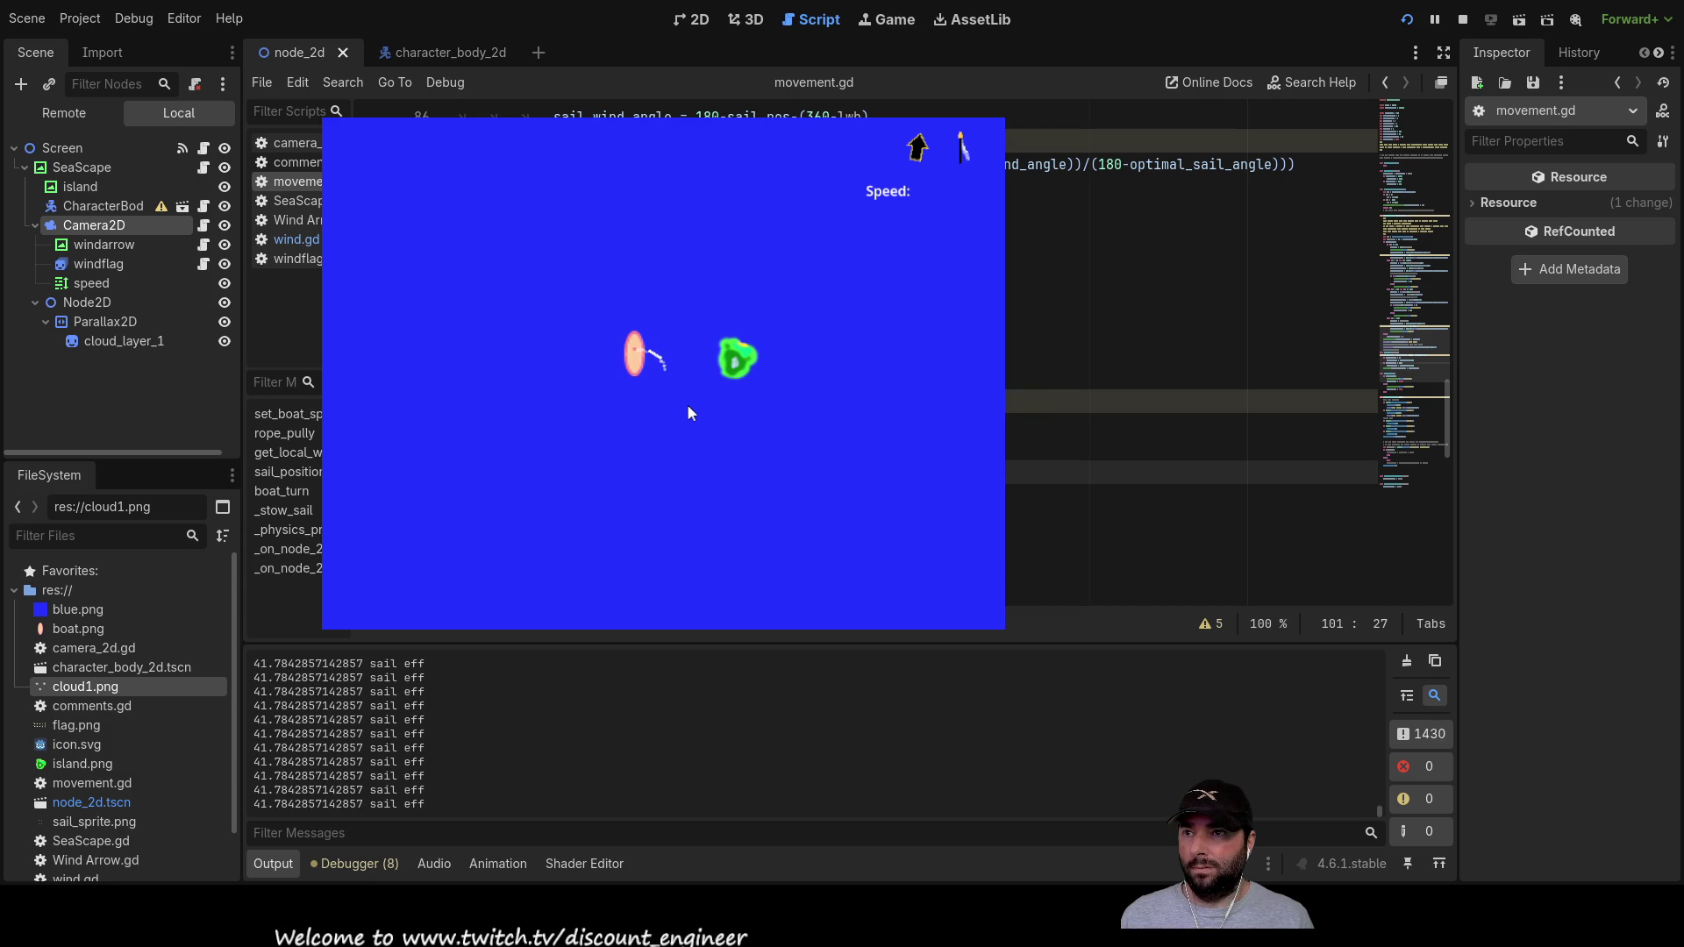
key("Down")
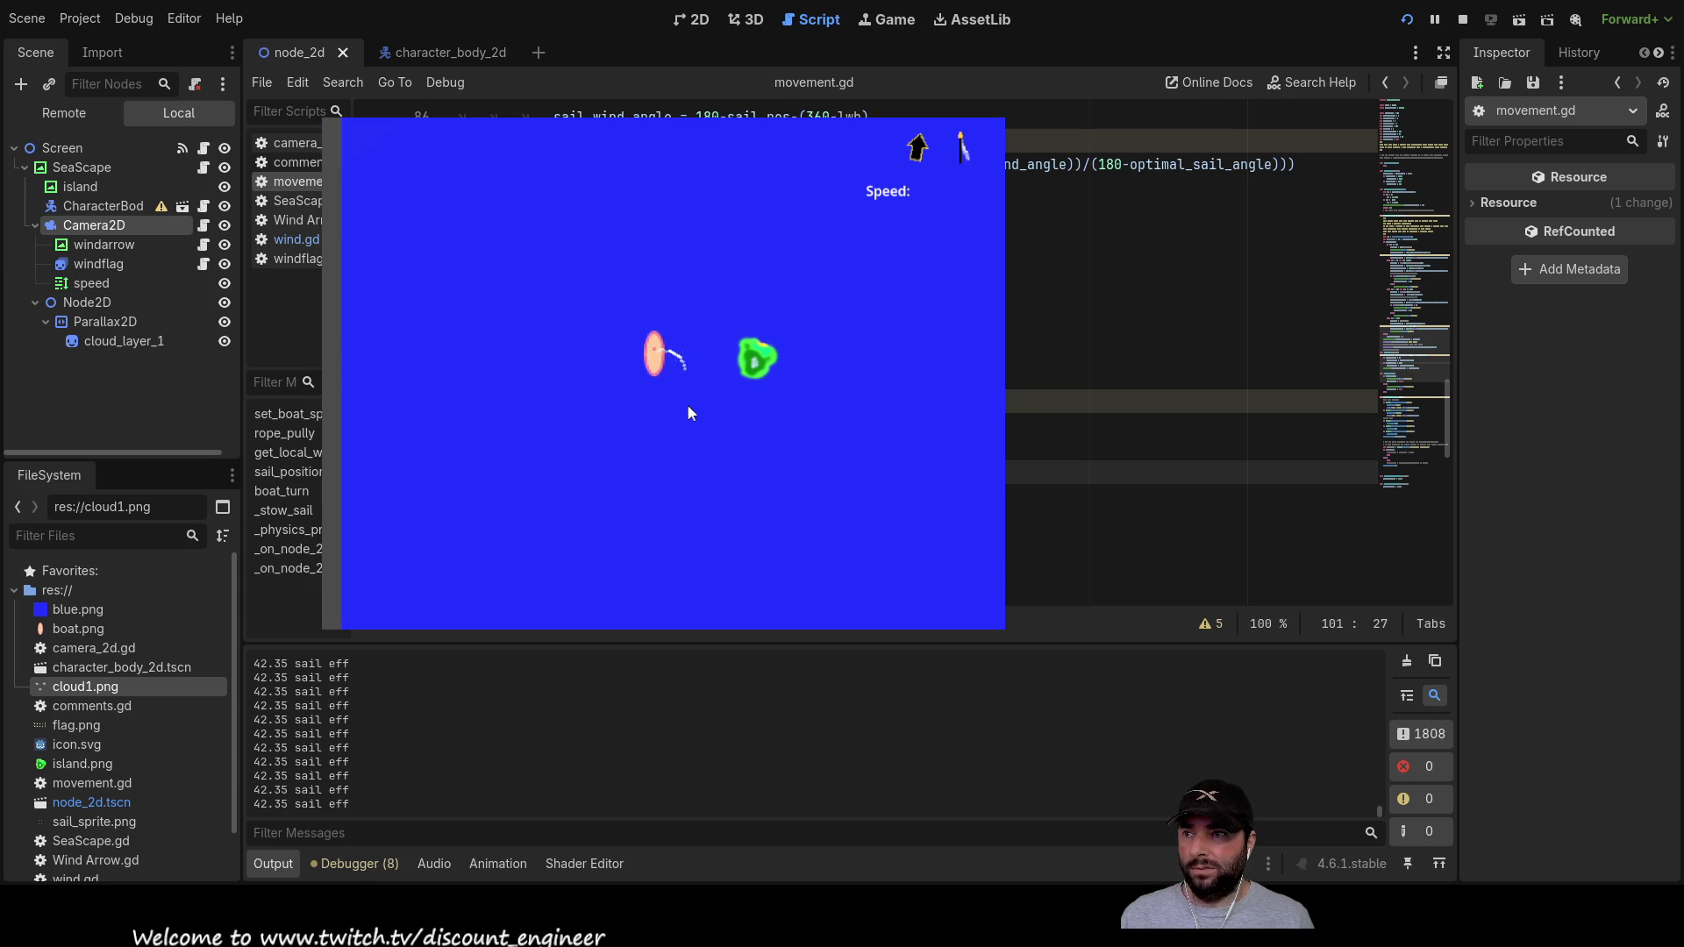
key("Up")
key("Down")
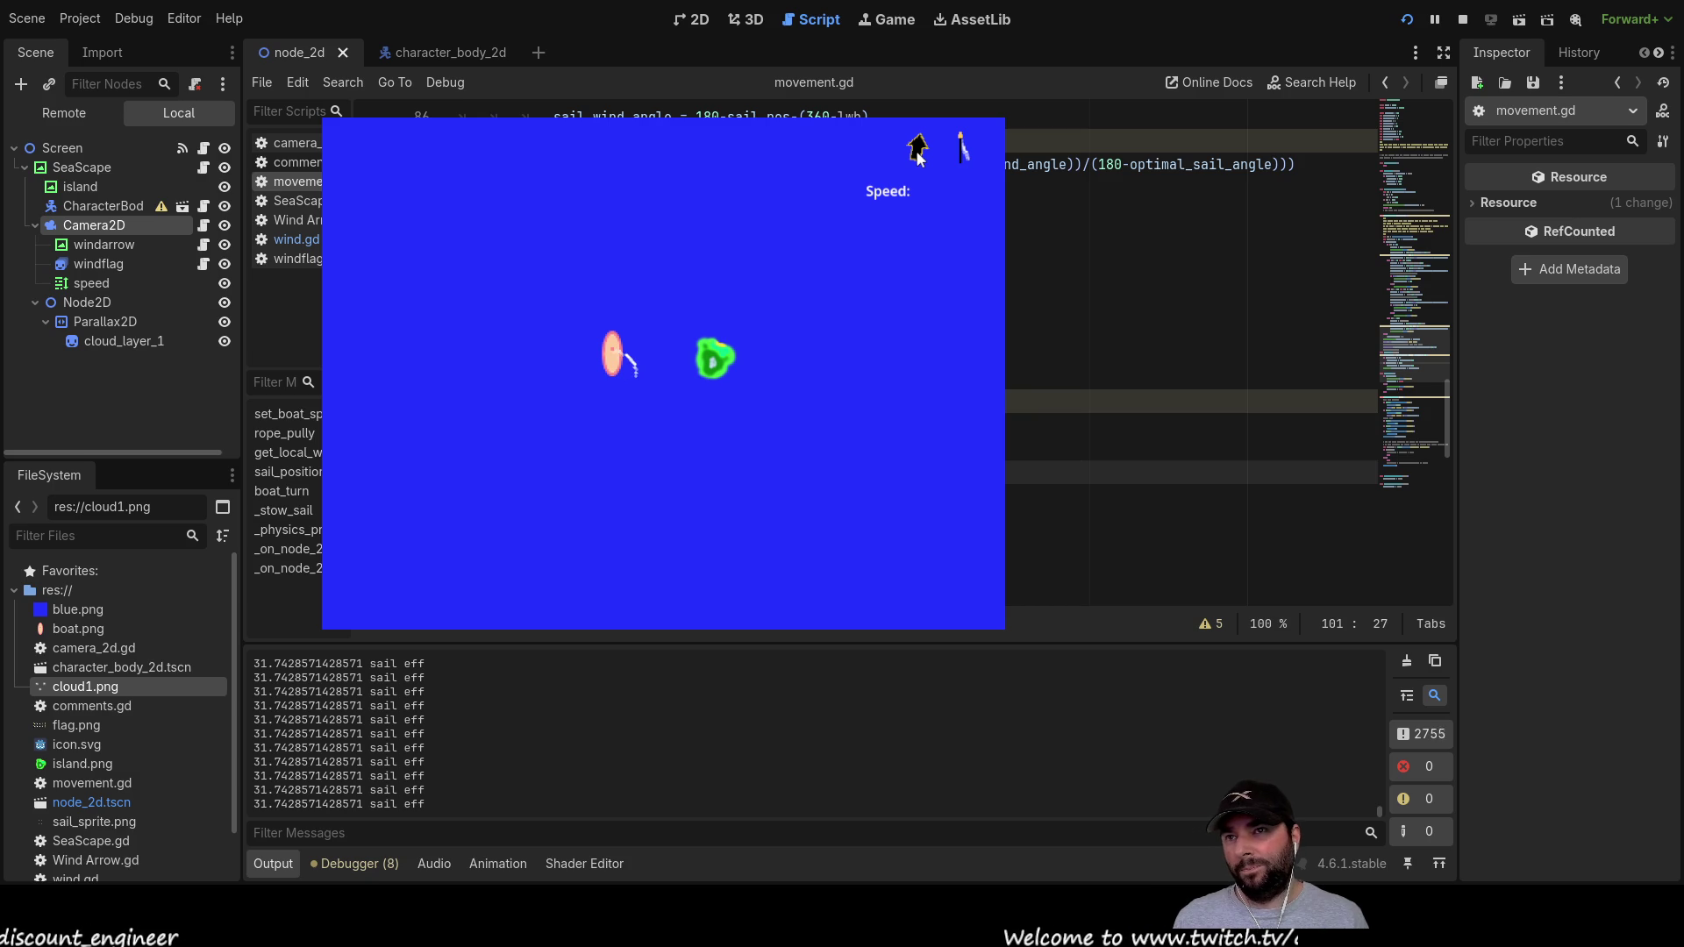
key("Down")
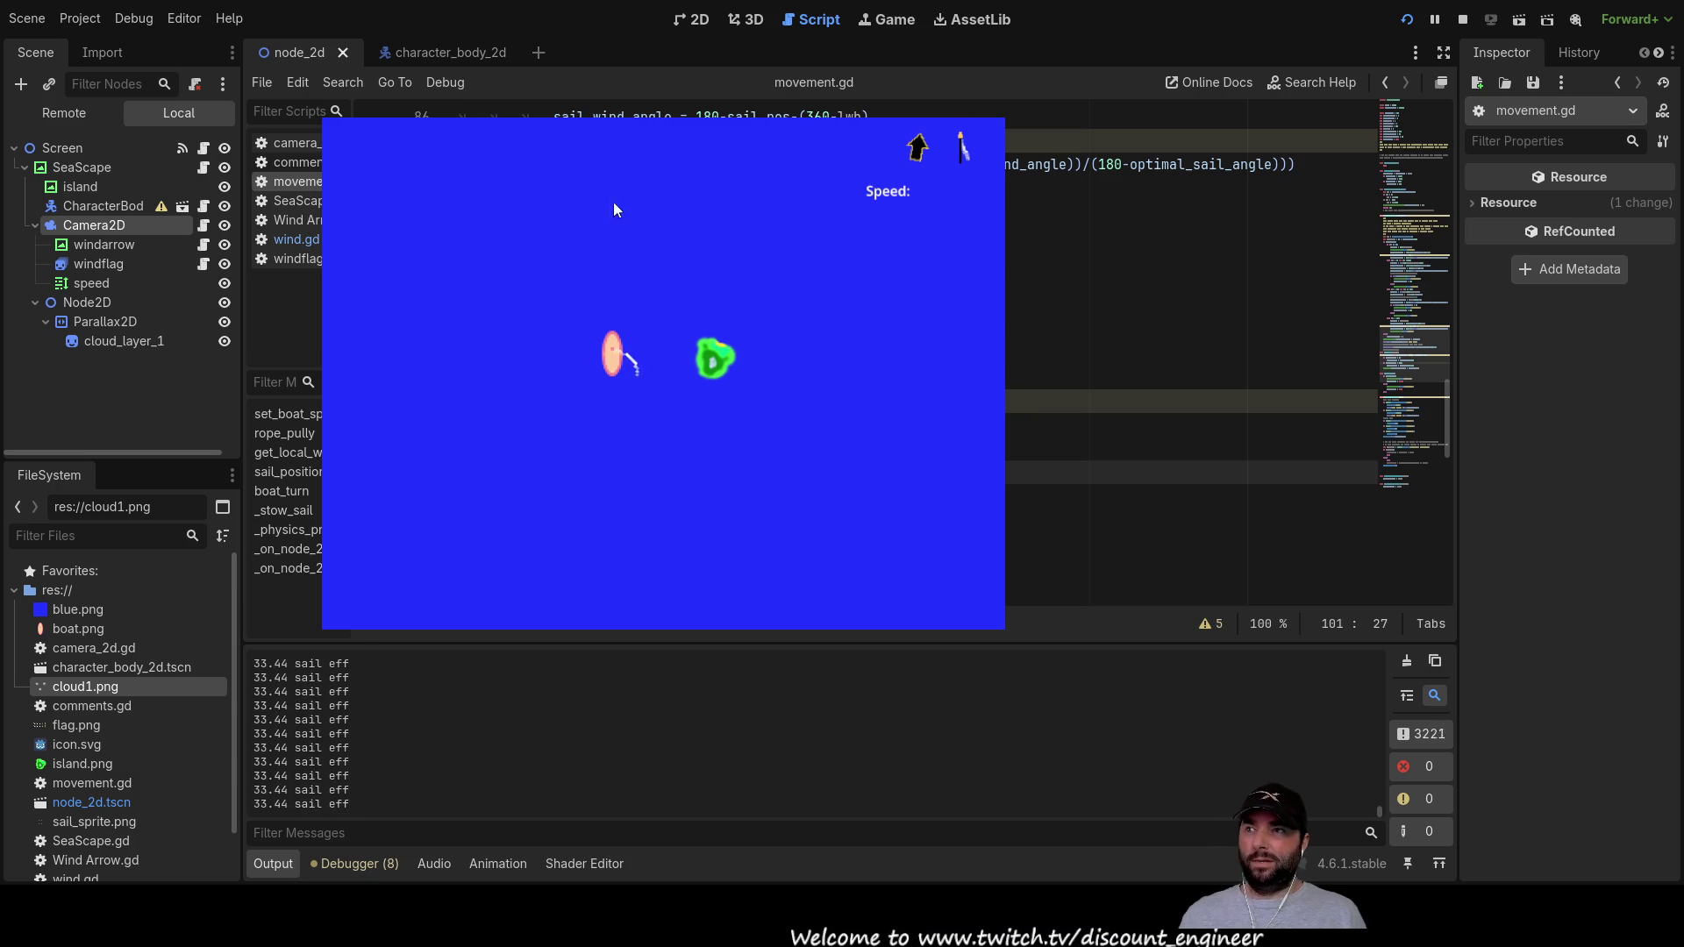
left_click(1462, 20)
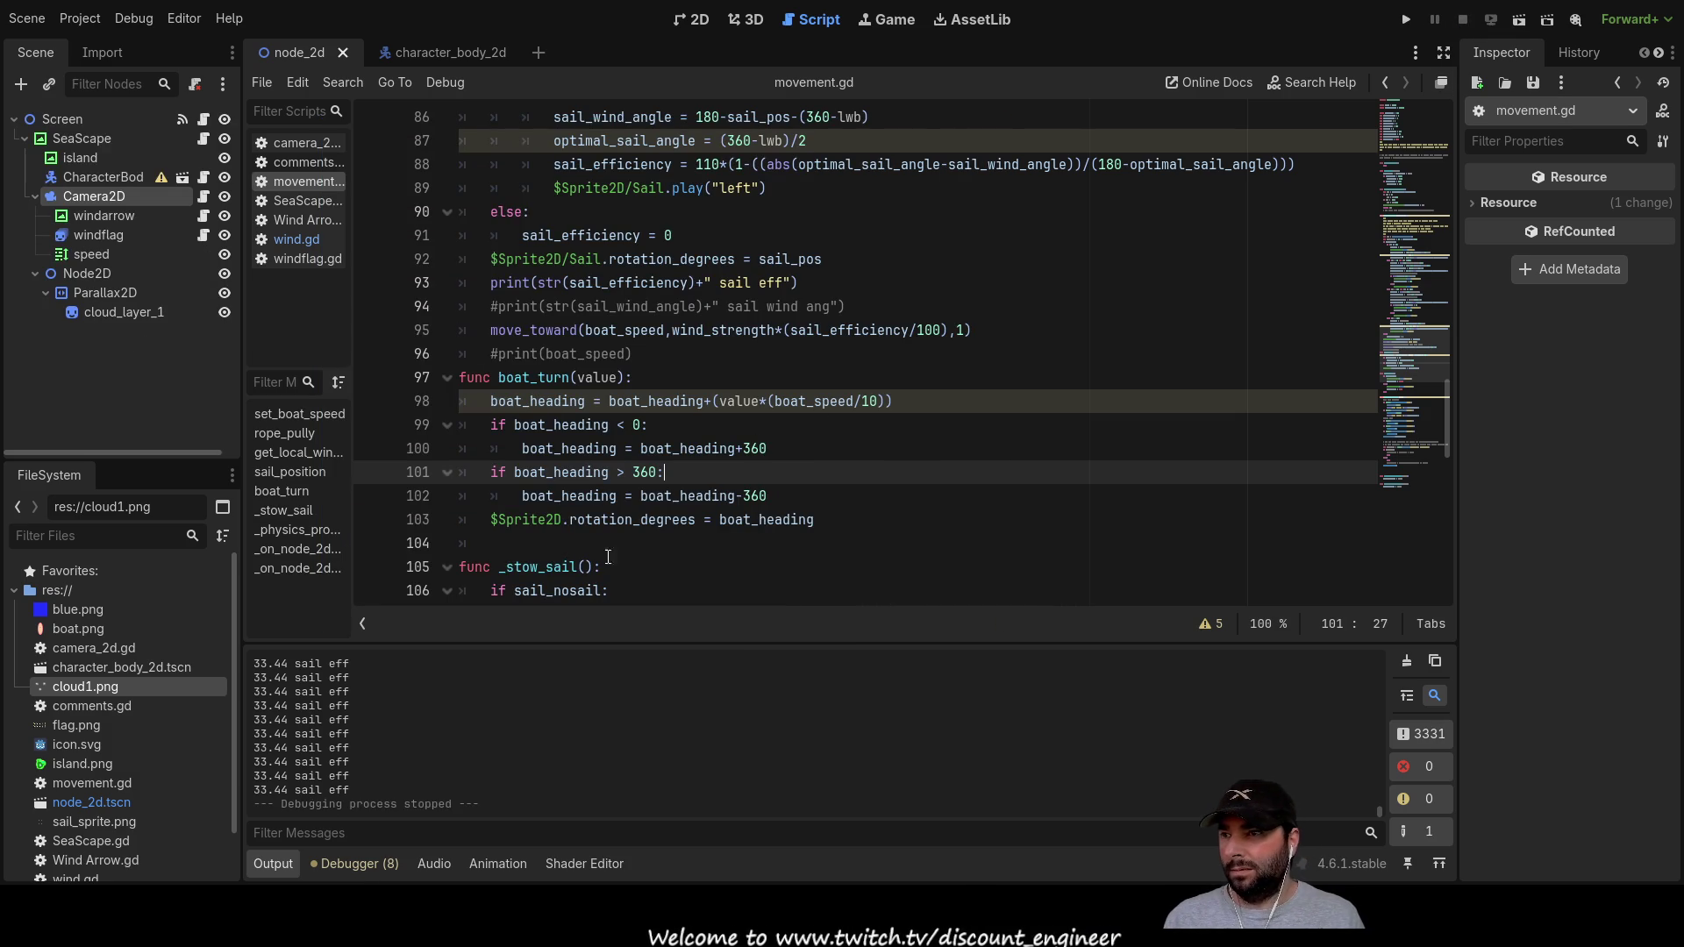
Step: Scroll through movement.gd back to the sail efficiency calculations
scroll(548, 439, "down", 3)
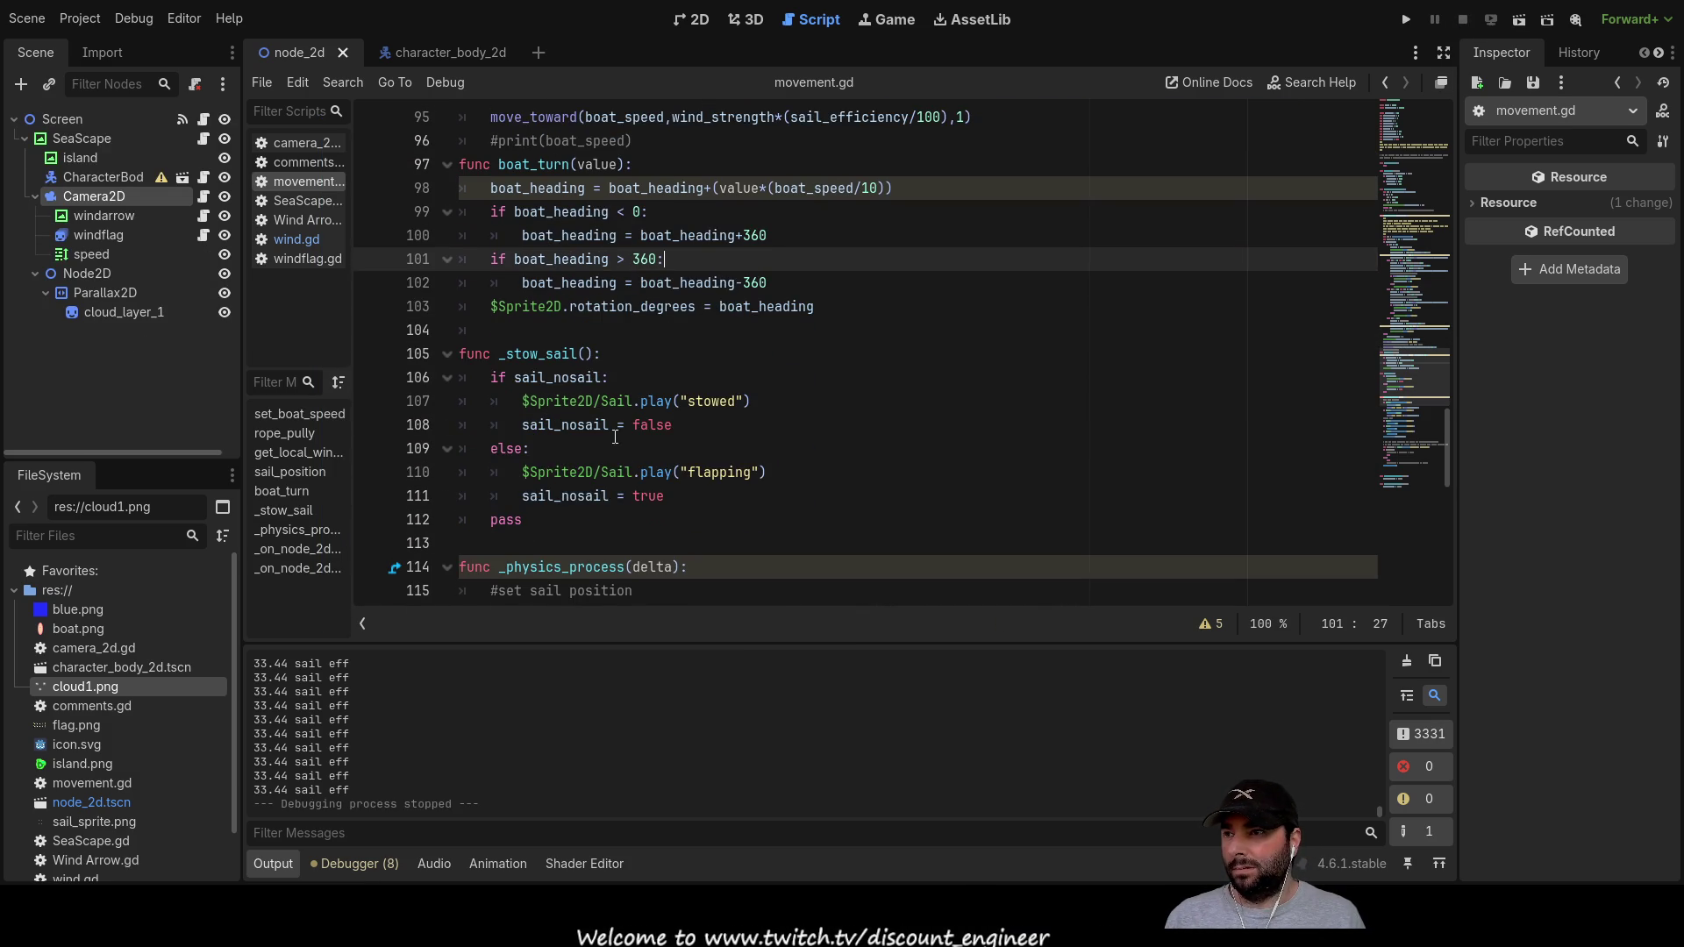
scroll(607, 440, "down", 2)
scroll(649, 448, "up", 3)
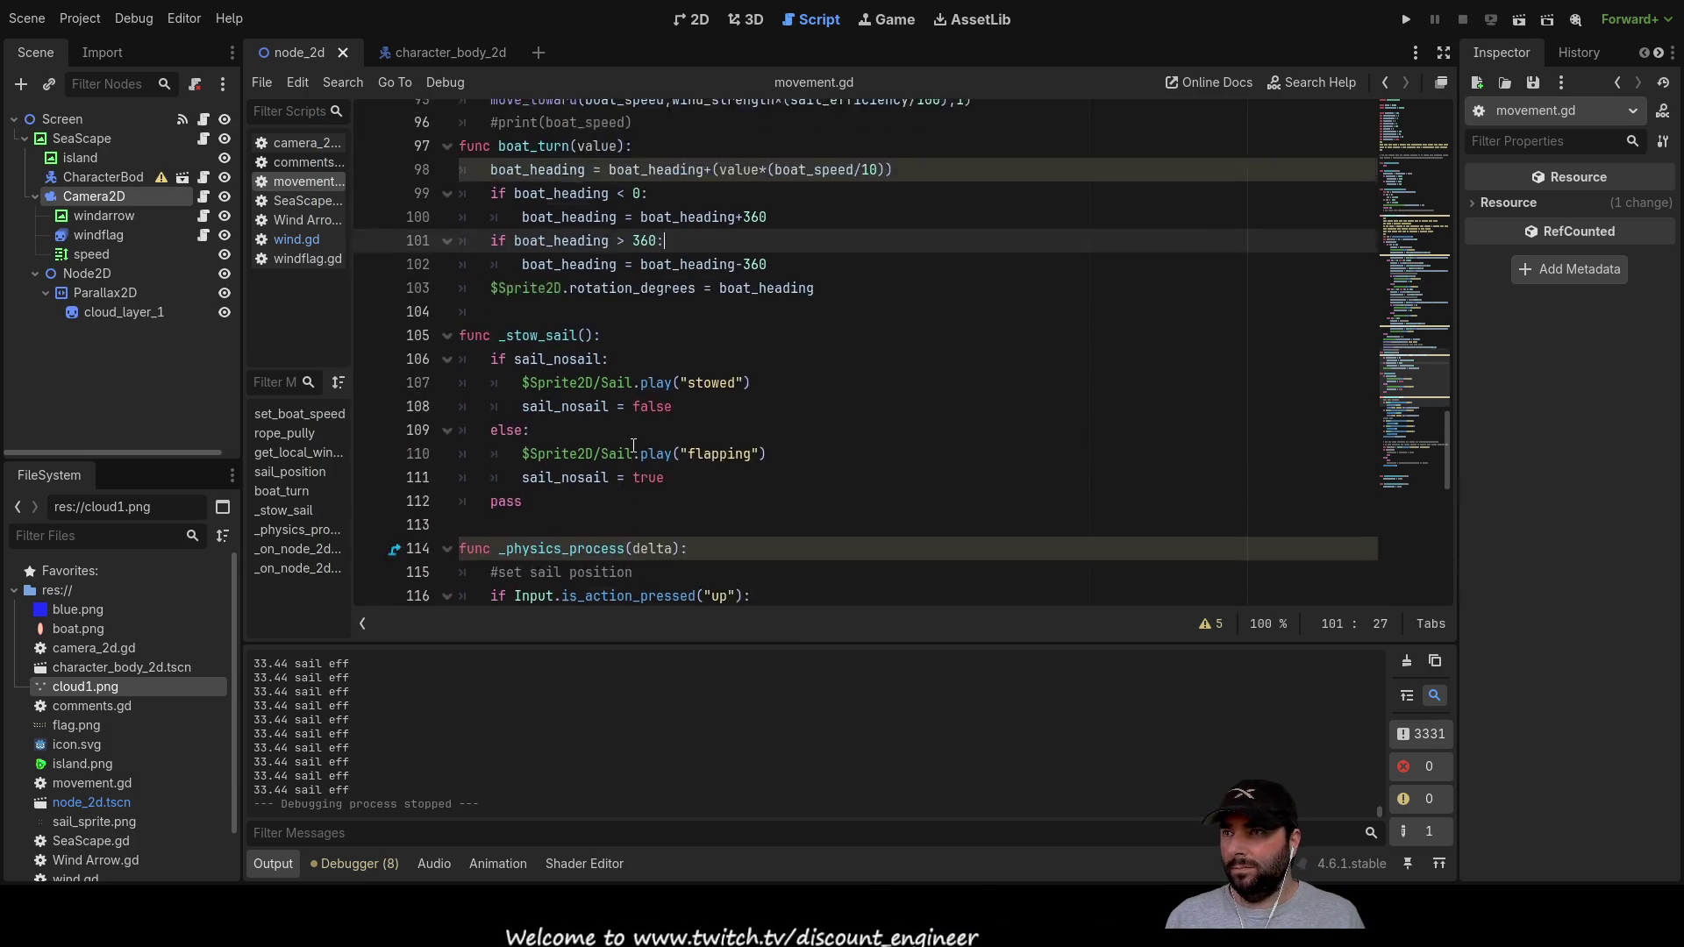
scroll(741, 442, "up", 4)
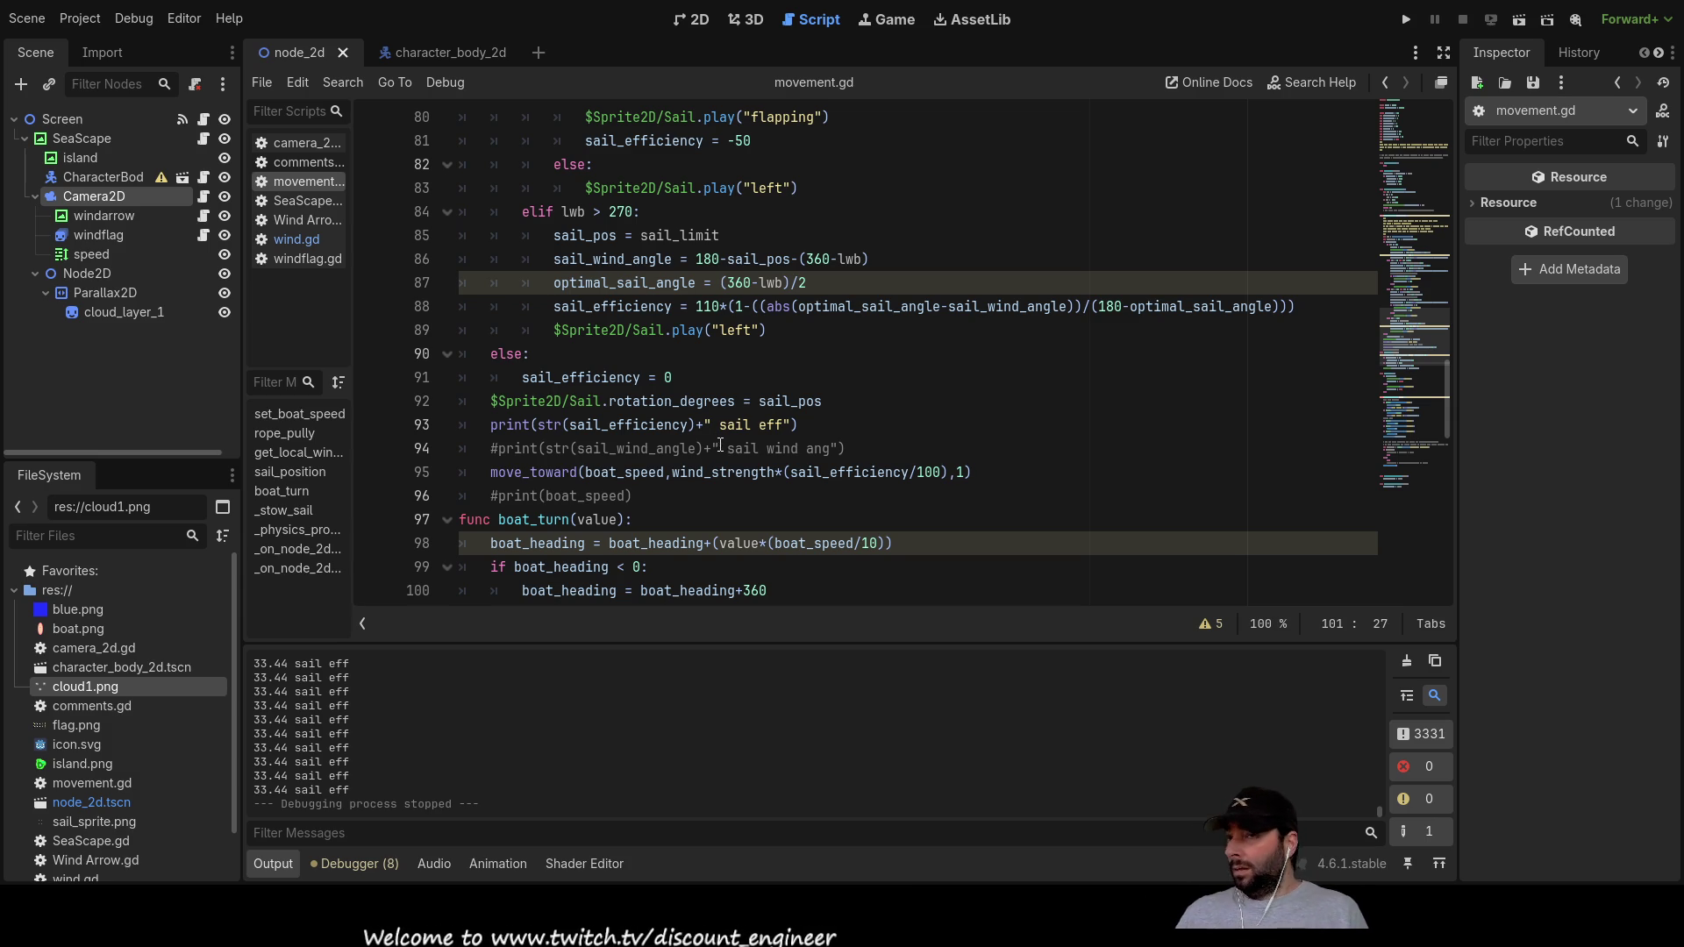
scroll(754, 395, "up", 3)
scroll(739, 390, "up", 7)
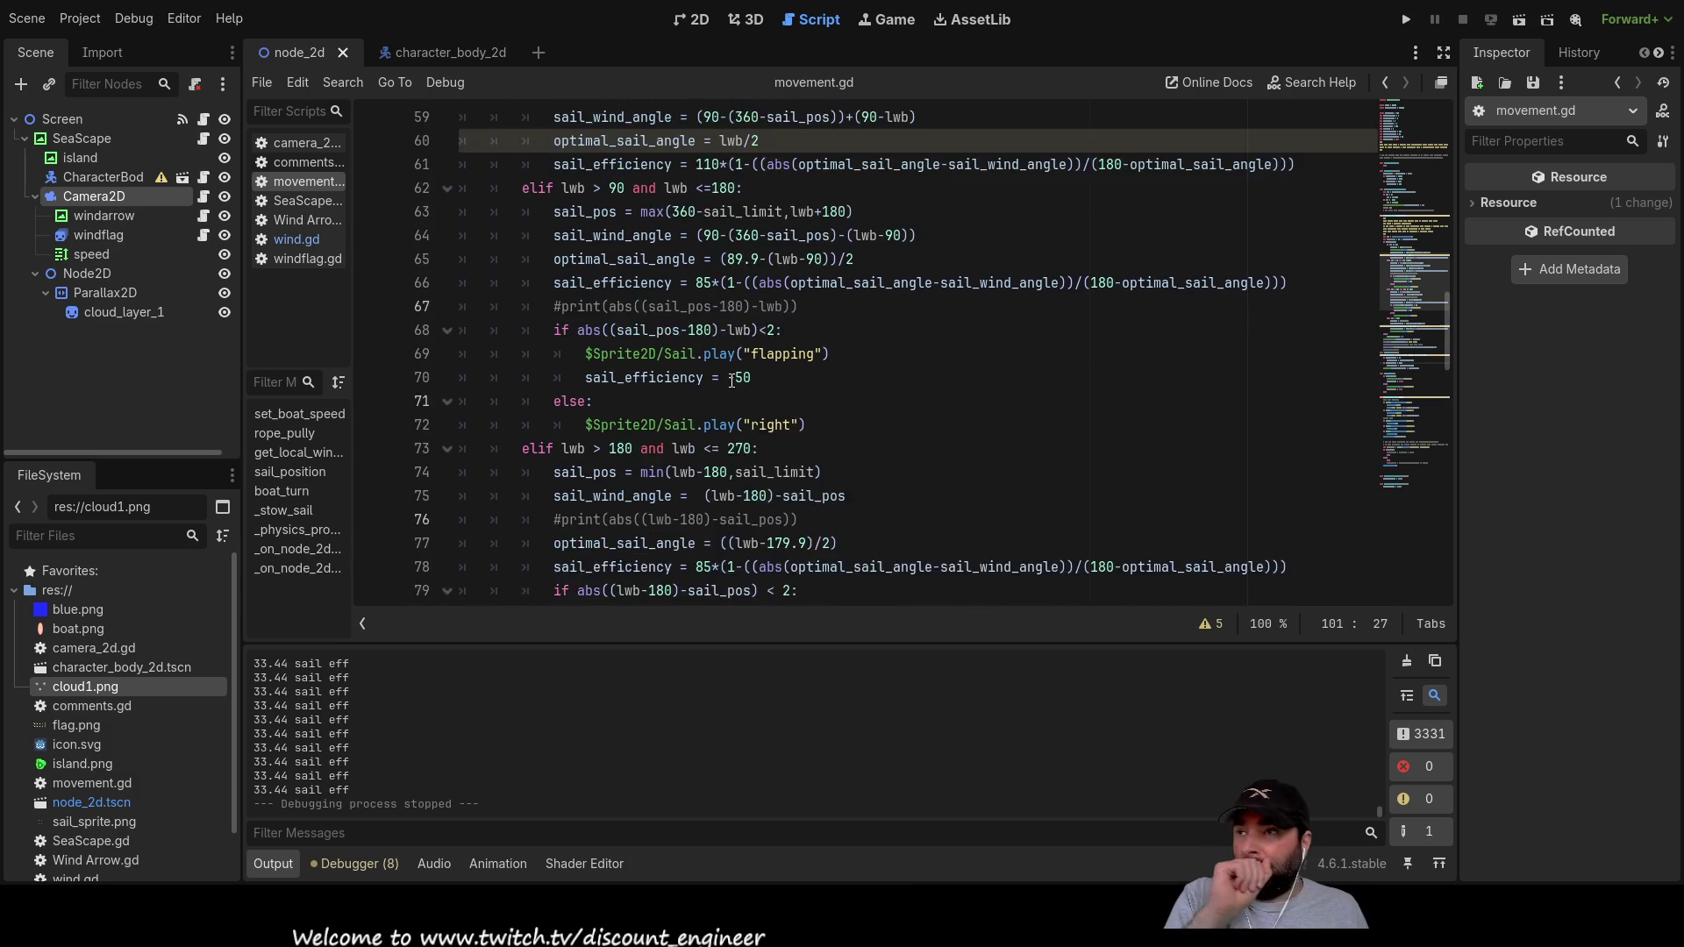